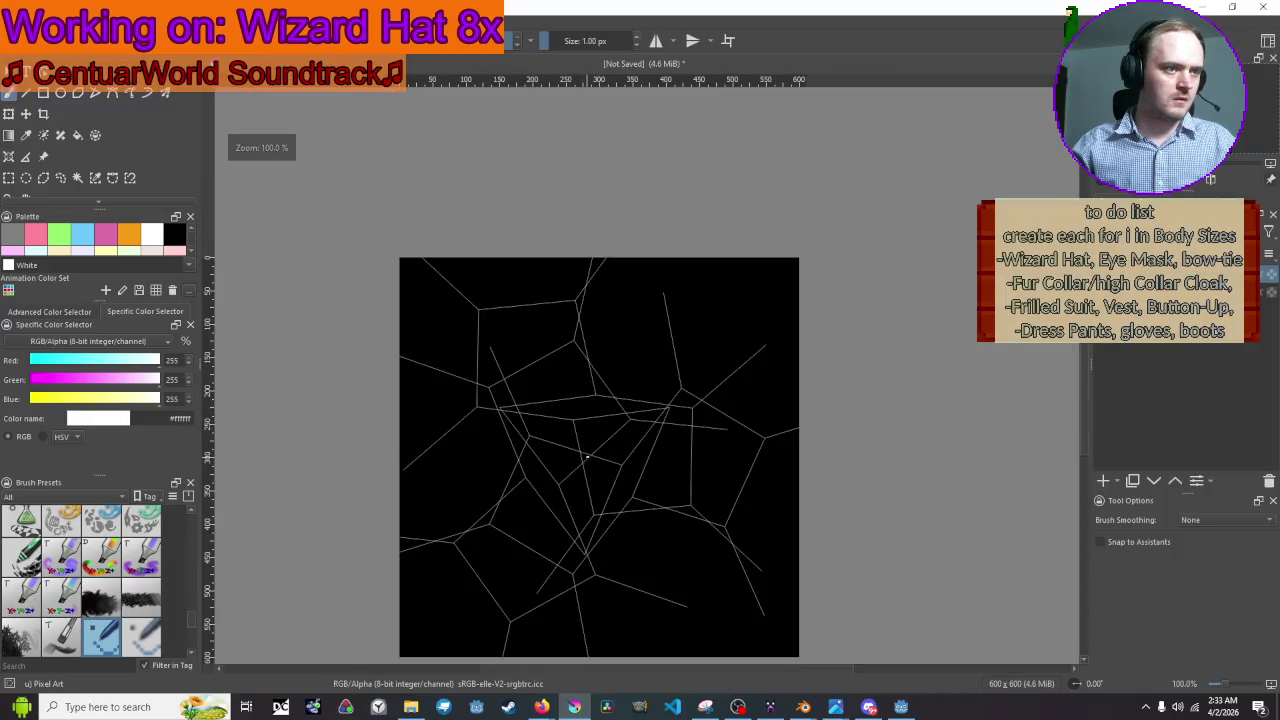
Reposition the thin grey fractal lines layer on the black canvas with the Transform tool.
mouse_move(587, 456)
mouse_down()
mouse_move(617, 354)
mouse_move(663, 283)
mouse_up()
key(ctrl+t)
key(Return)
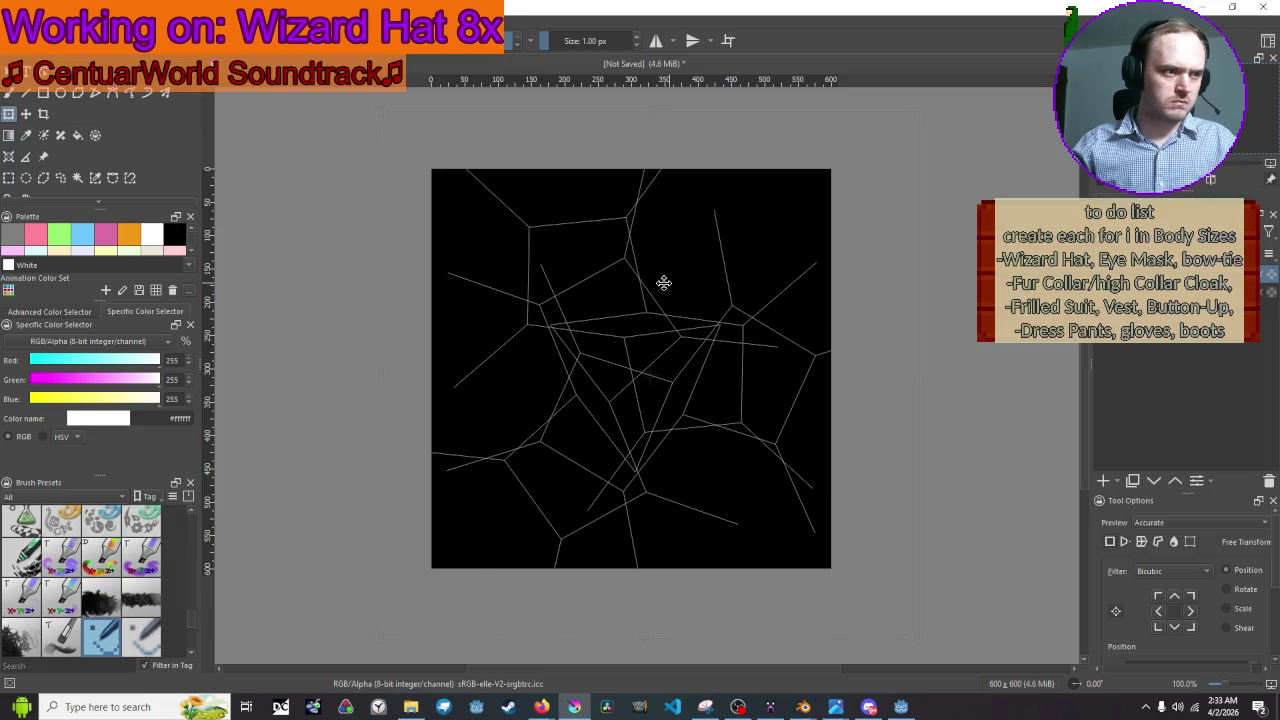
Switch to the 1 px Freehand Brush and zoom in on the line crossings.
scroll(766, 354, up, 1)
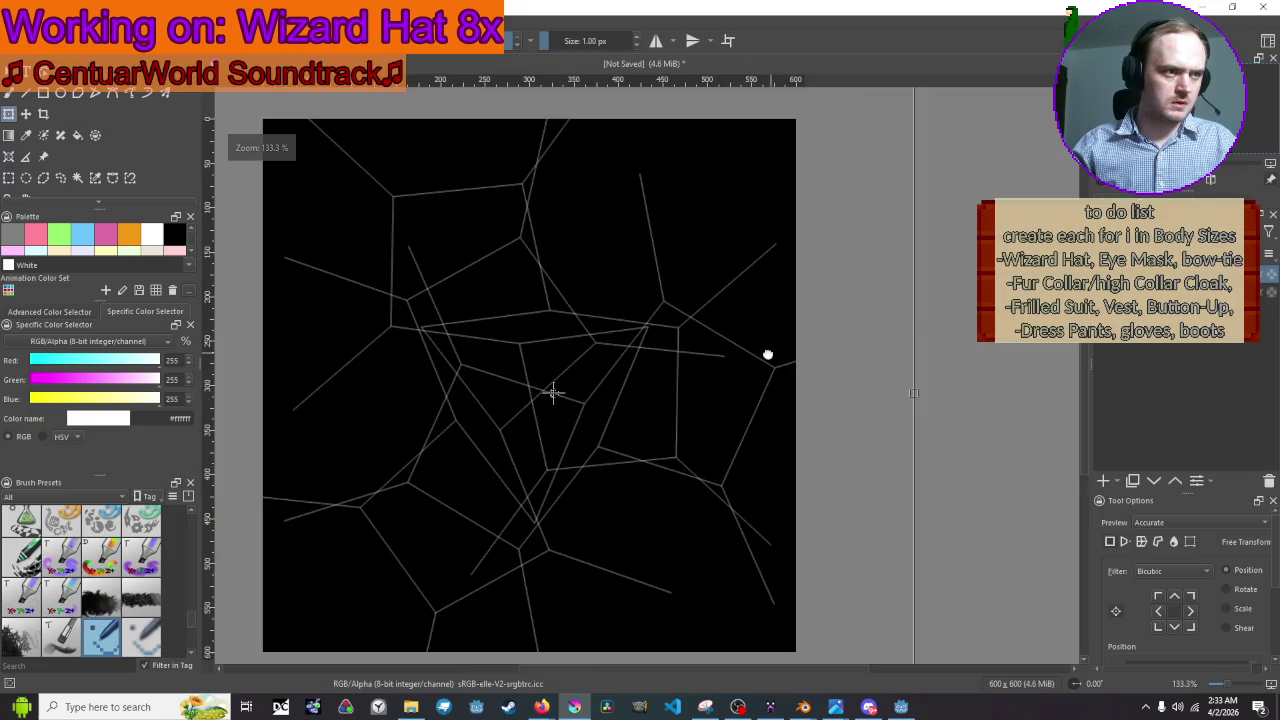
scroll(849, 340, down, 1)
click(9, 92)
scroll(523, 257, up, 5)
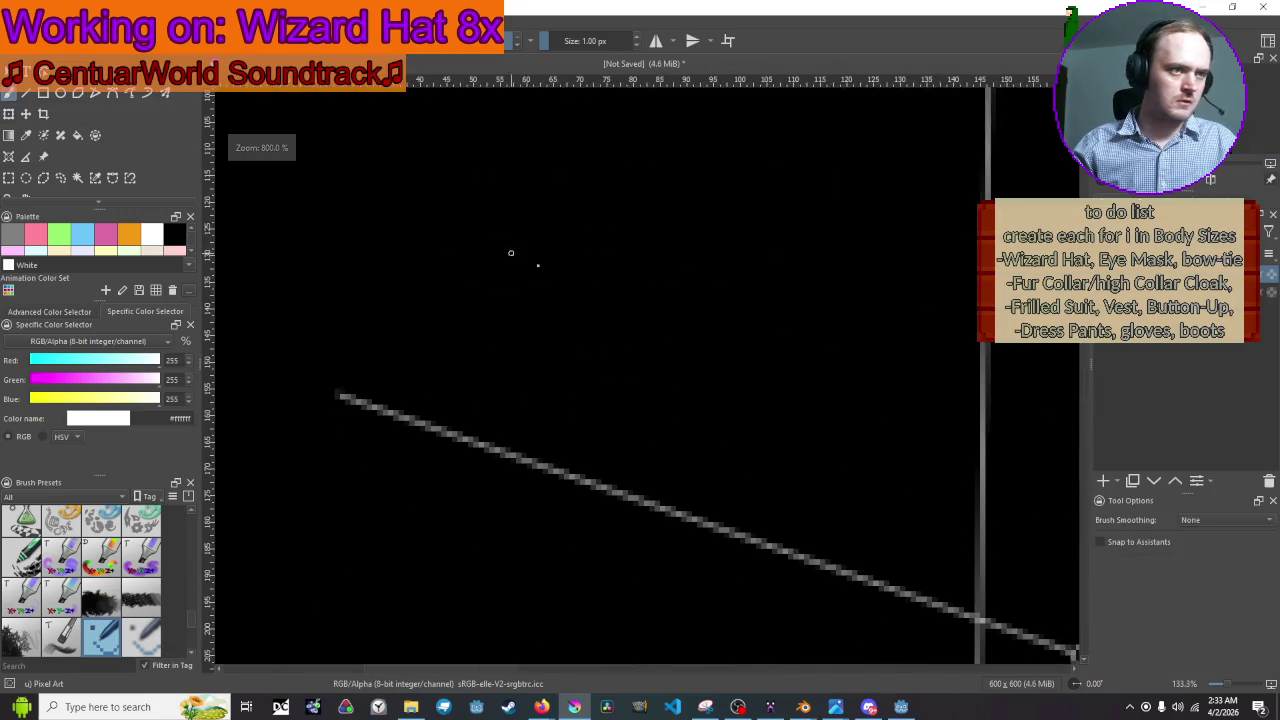
scroll(680, 255, up, 3)
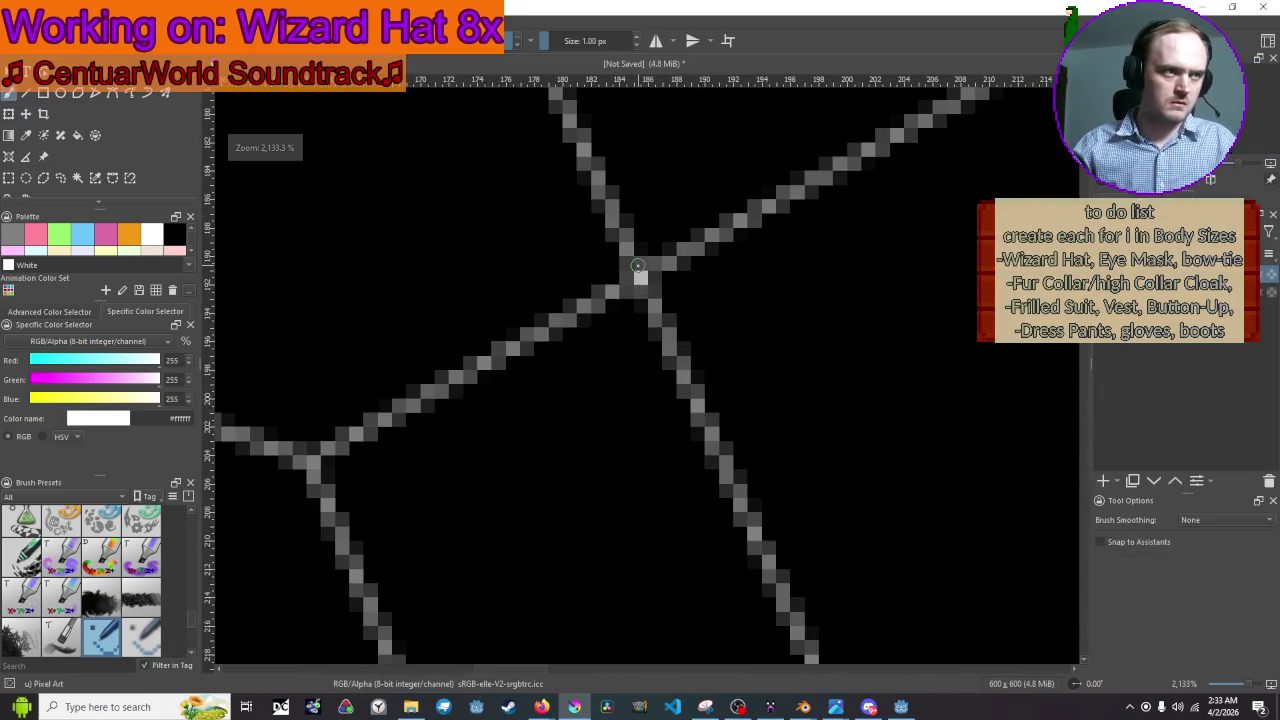
Flood-fill the fractal lines to make them bold white.
click(78, 136)
scroll(645, 283, down, 10)
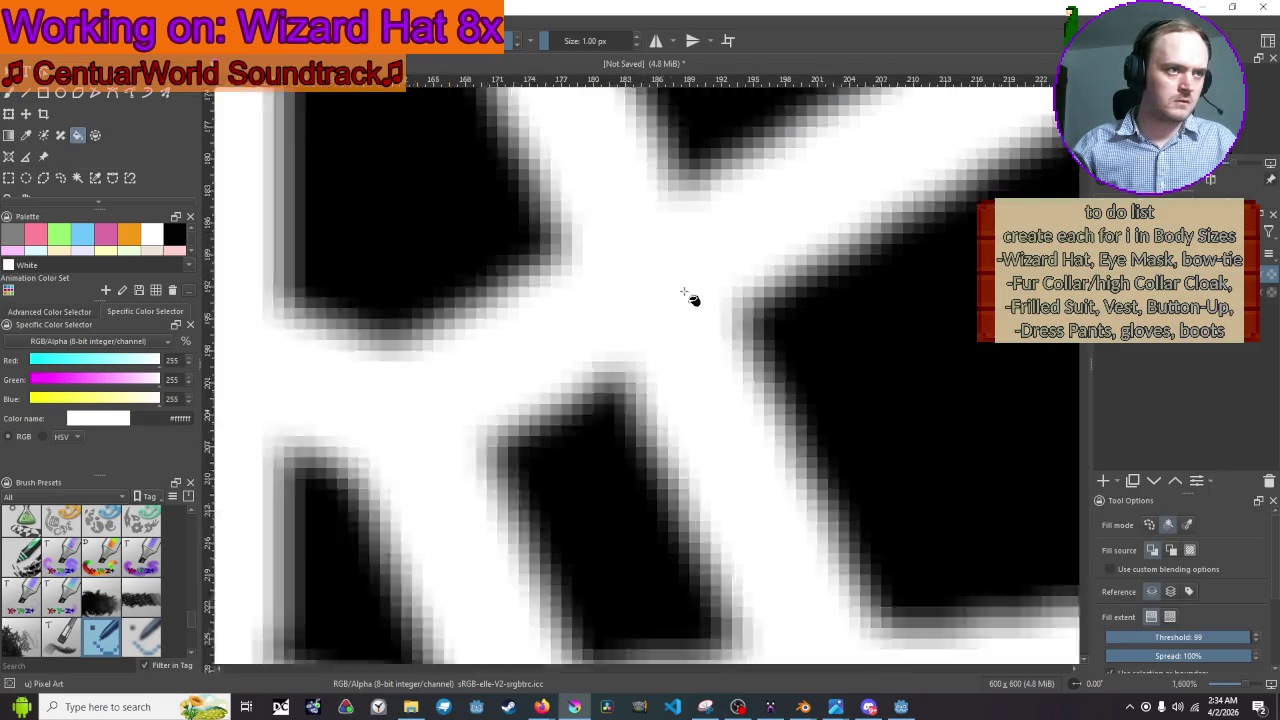
scroll(630, 283, up, 2)
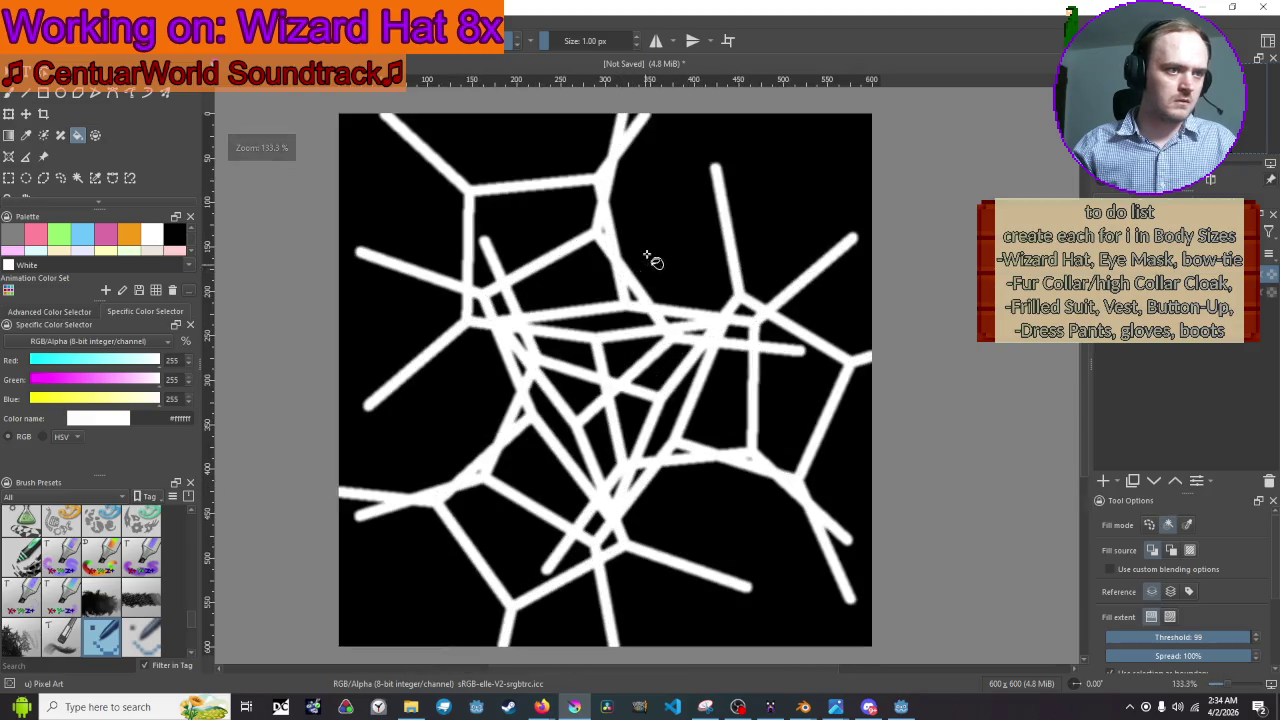
Export the image as 2.png into EmissionPatterns and minimize Krita.
click(14, 25)
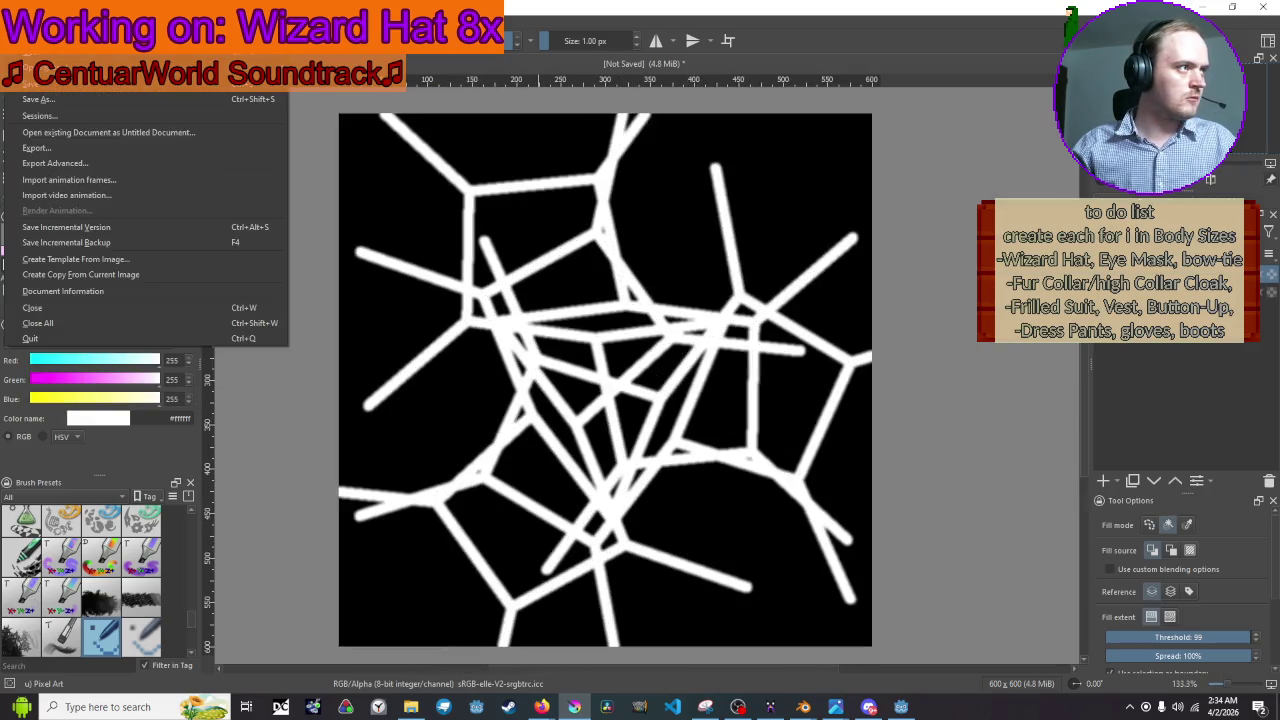
click(58, 150)
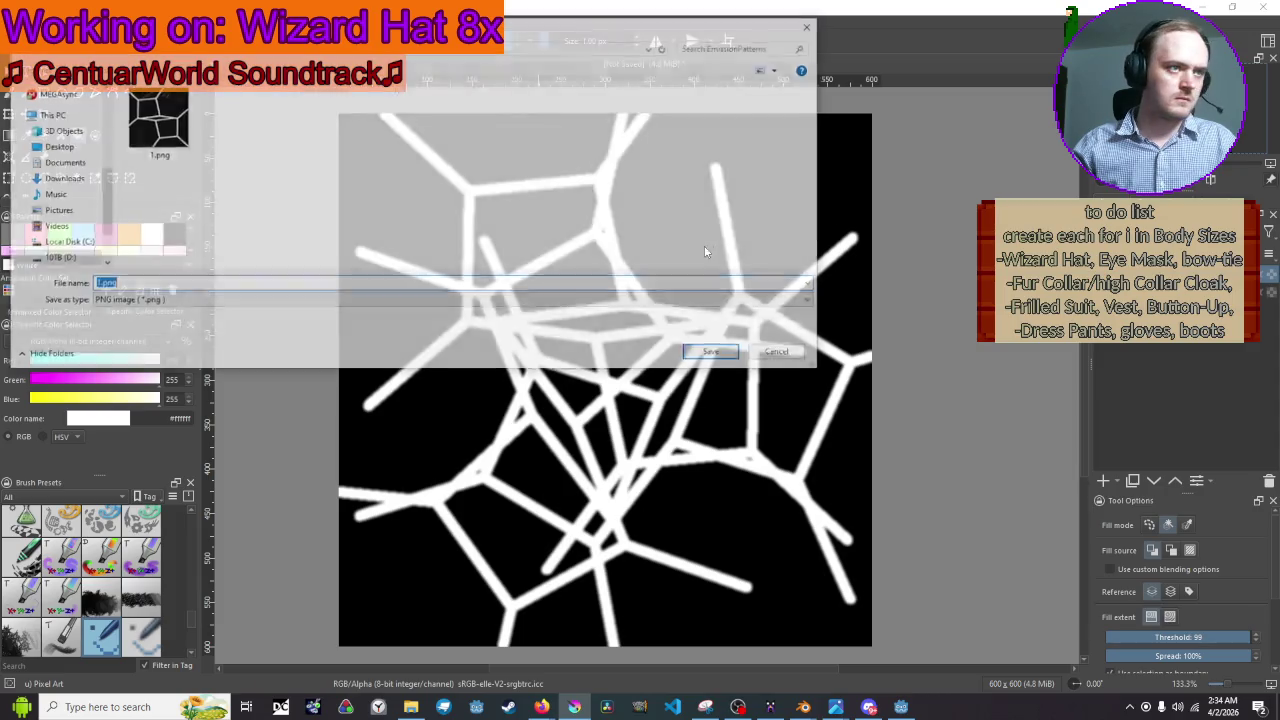
text(2)
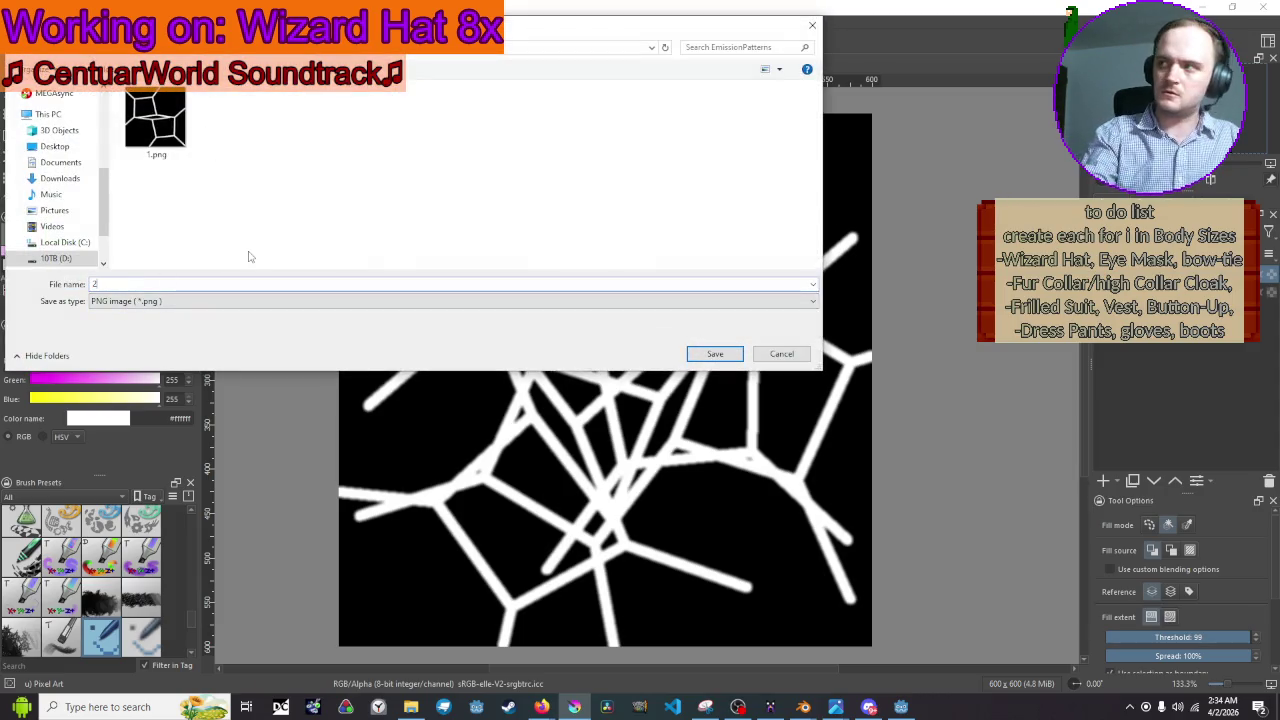
click(716, 355)
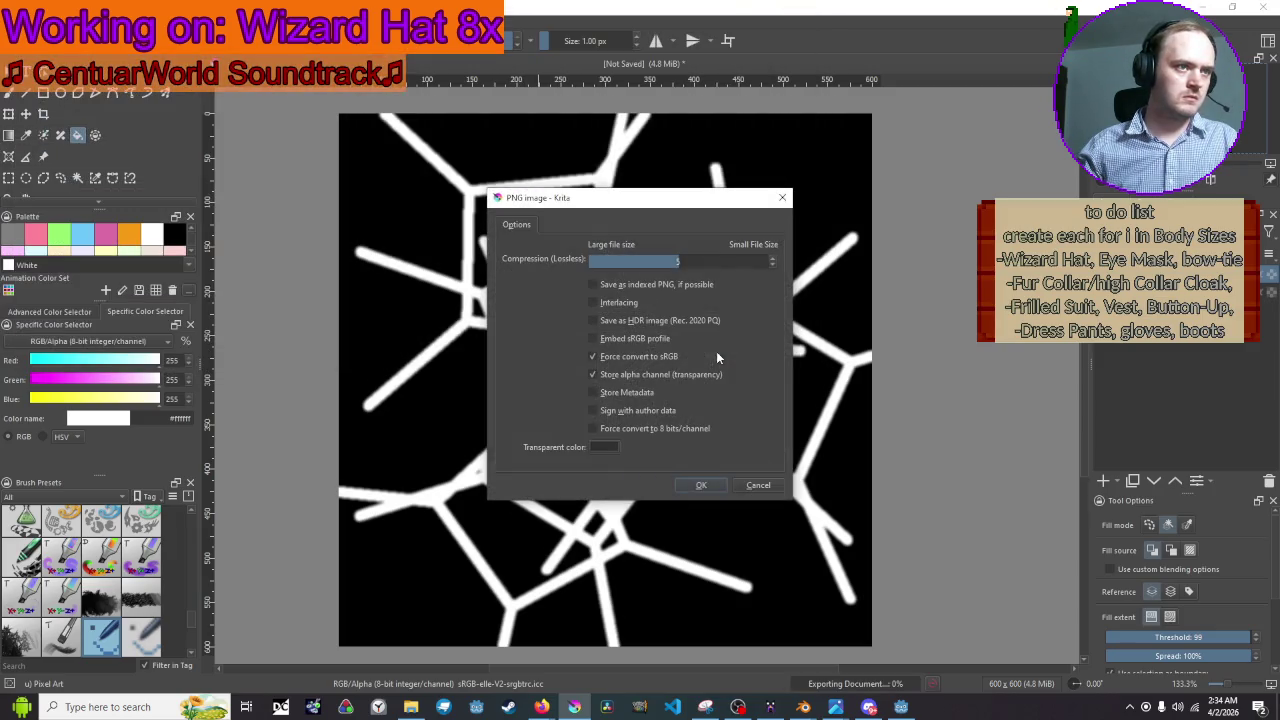
click(698, 486)
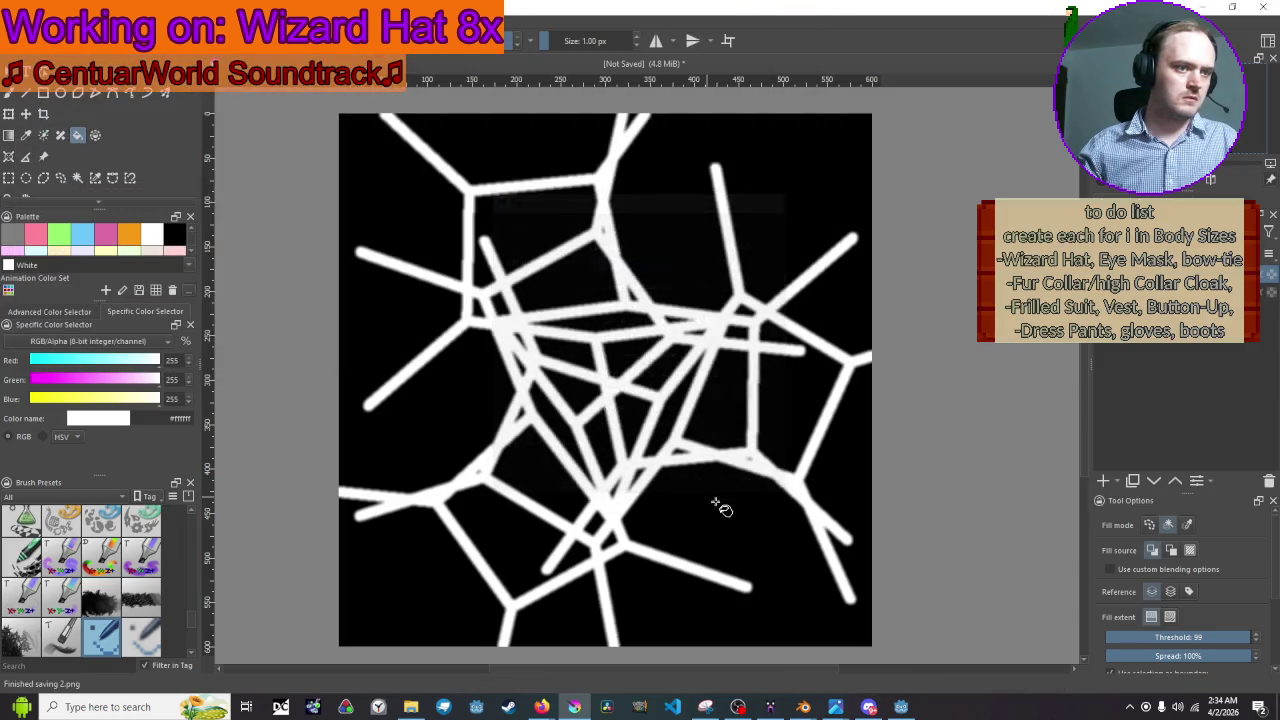
click(1208, 6)
Switch the fractal base shape to a square, snip the new pattern, and return to Krita.
click(985, 8)
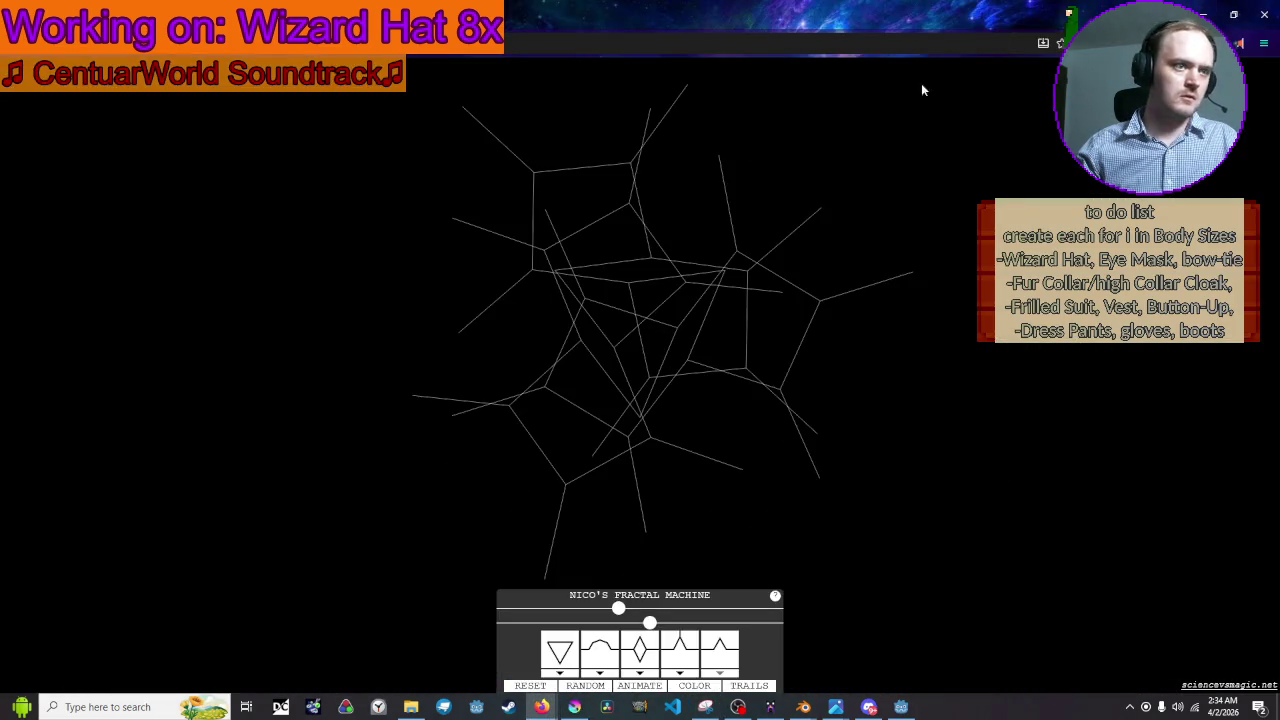
click(566, 655)
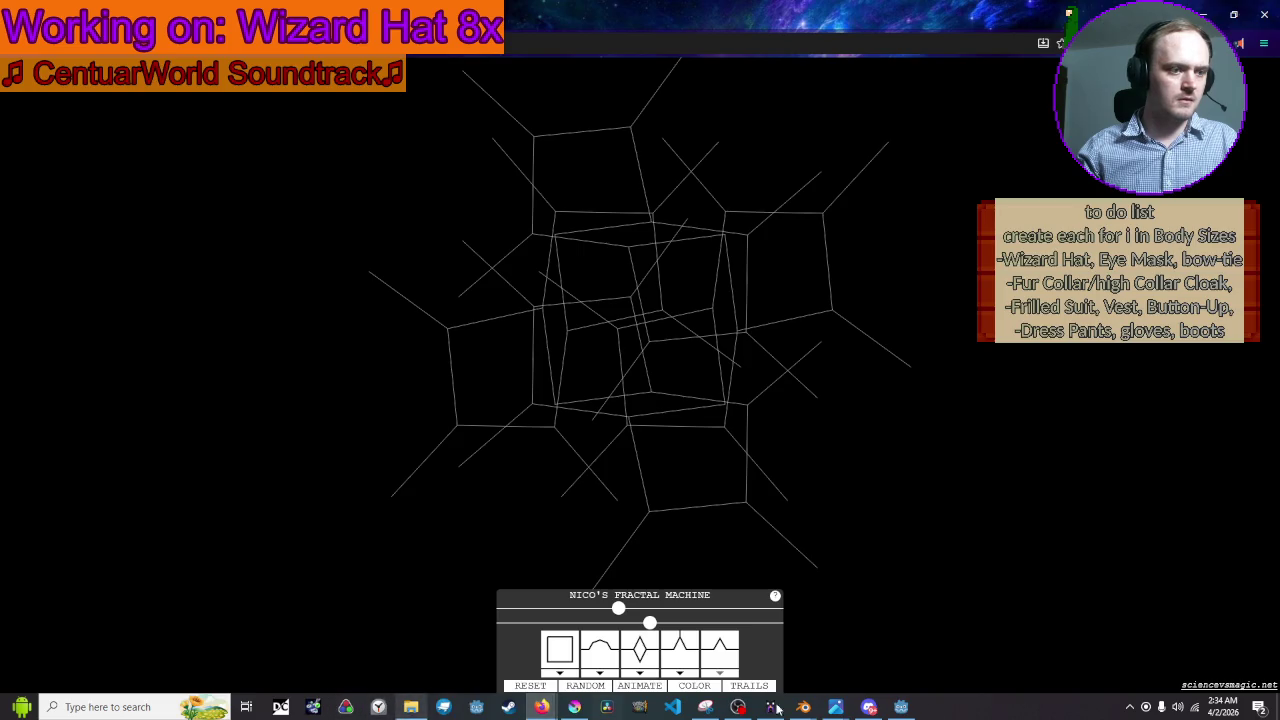
click(705, 707)
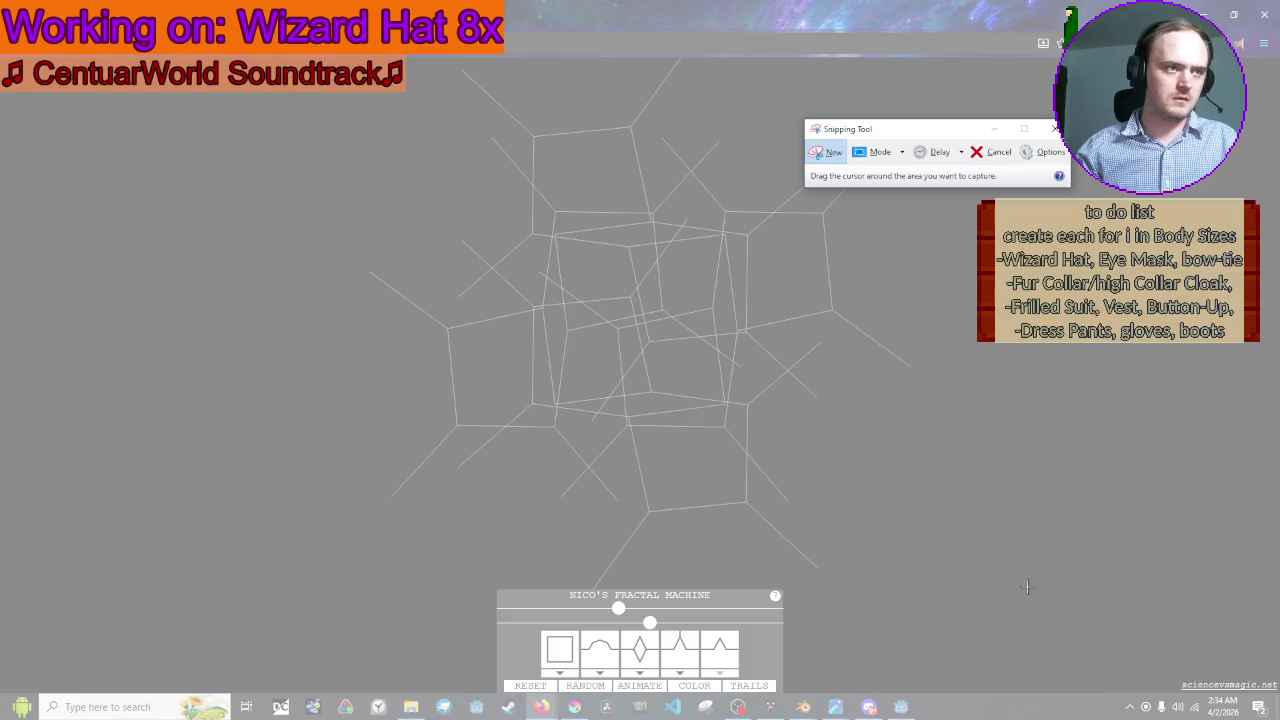
mouse_move(1026, 587)
mouse_down()
mouse_move(429, 103)
mouse_move(280, 40)
mouse_move(305, 57)
mouse_up()
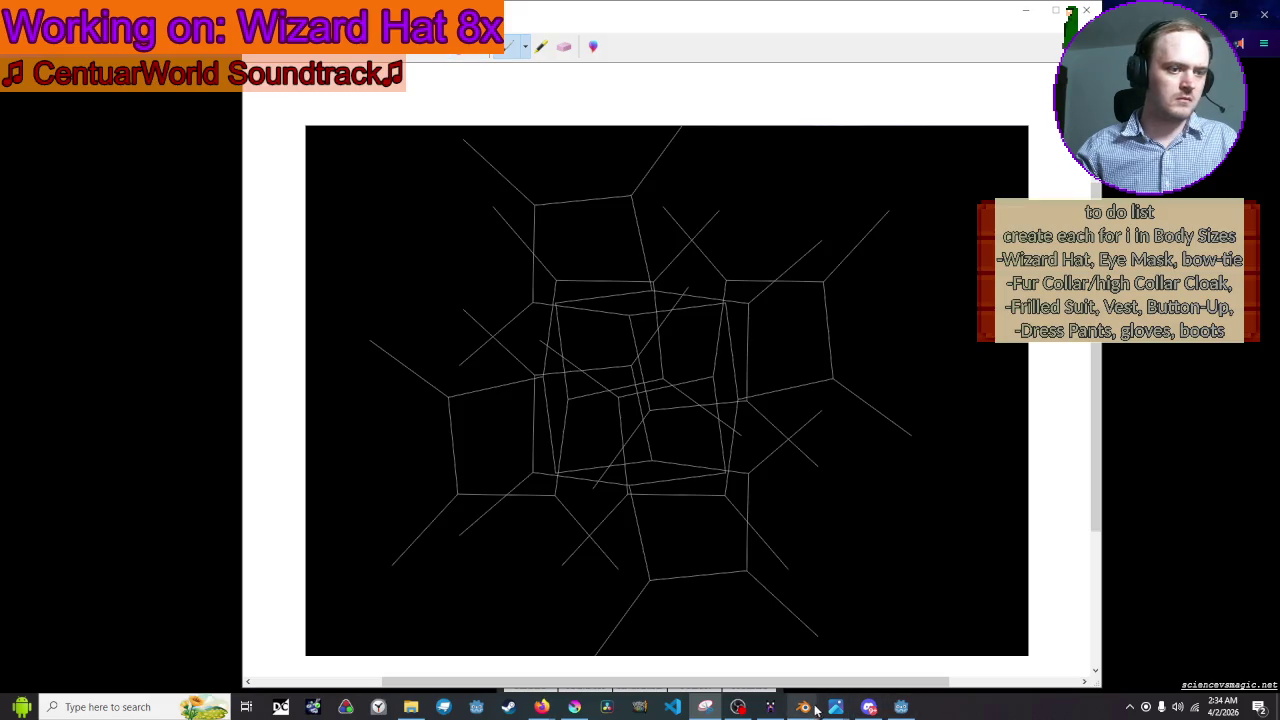
mouse_move(897, 709)
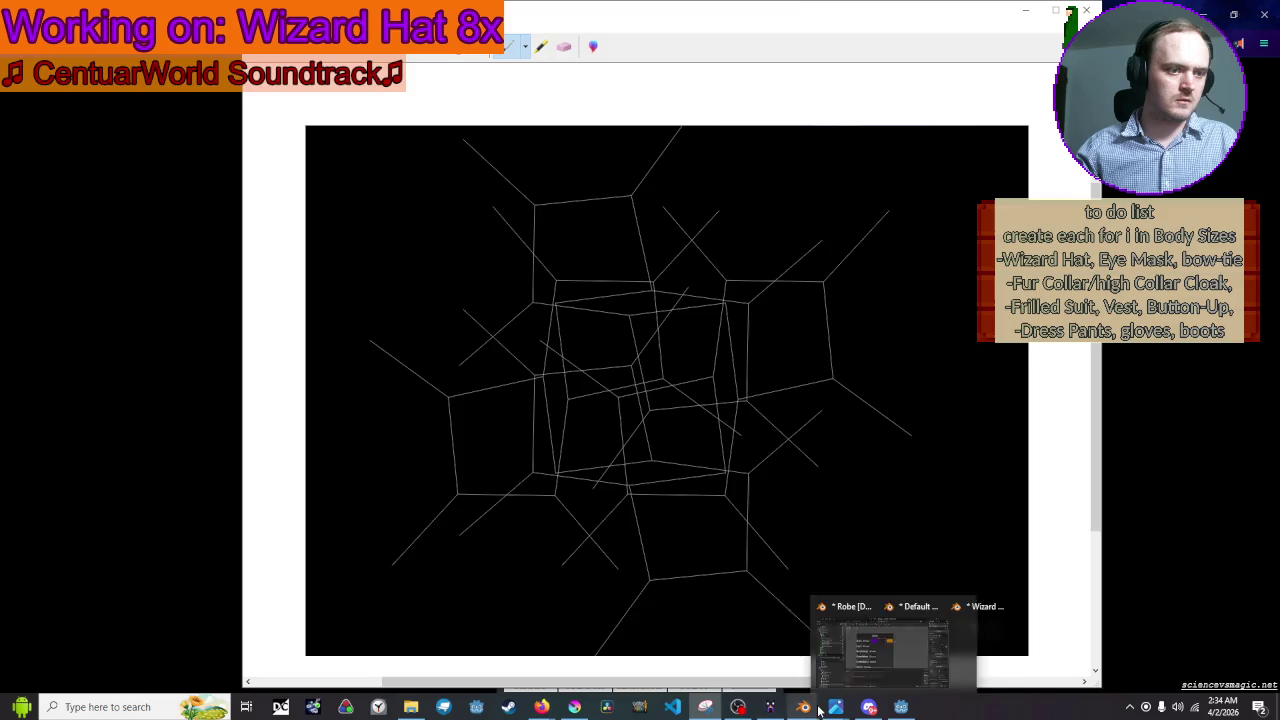
click(574, 707)
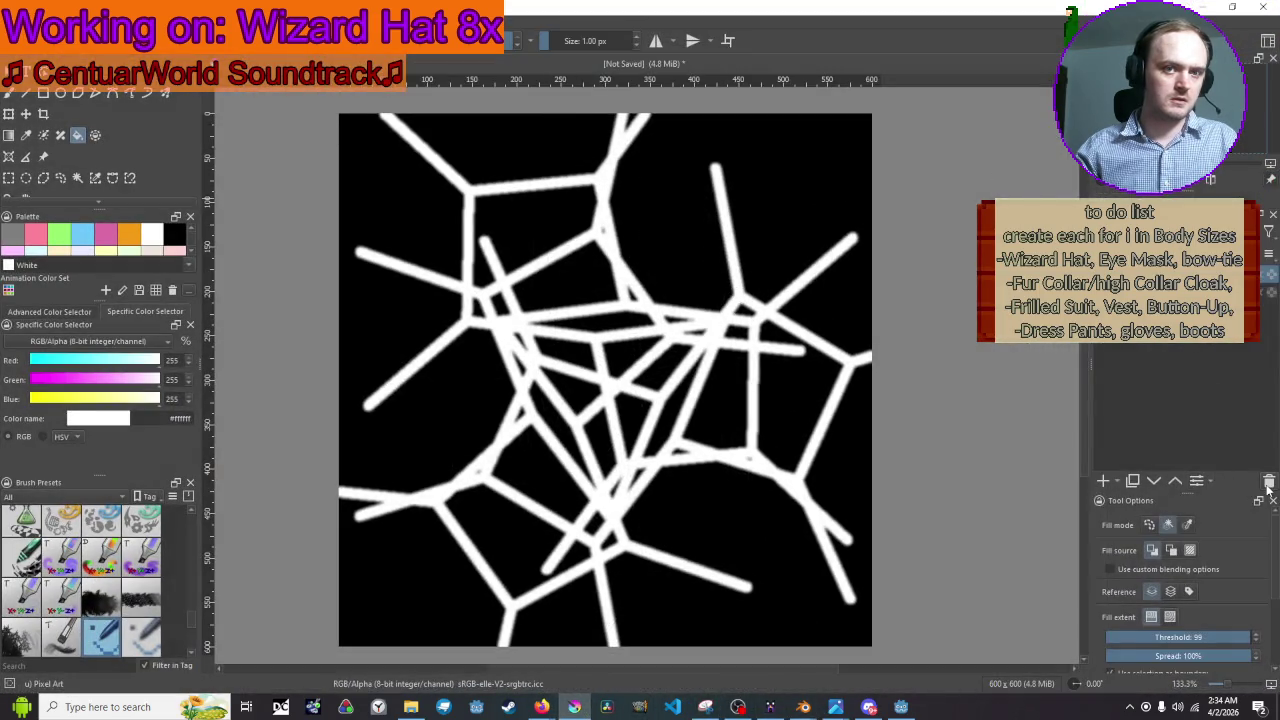
Delete the old bold pattern layer and shift the new fractal lines about 35 px right.
click(1268, 484)
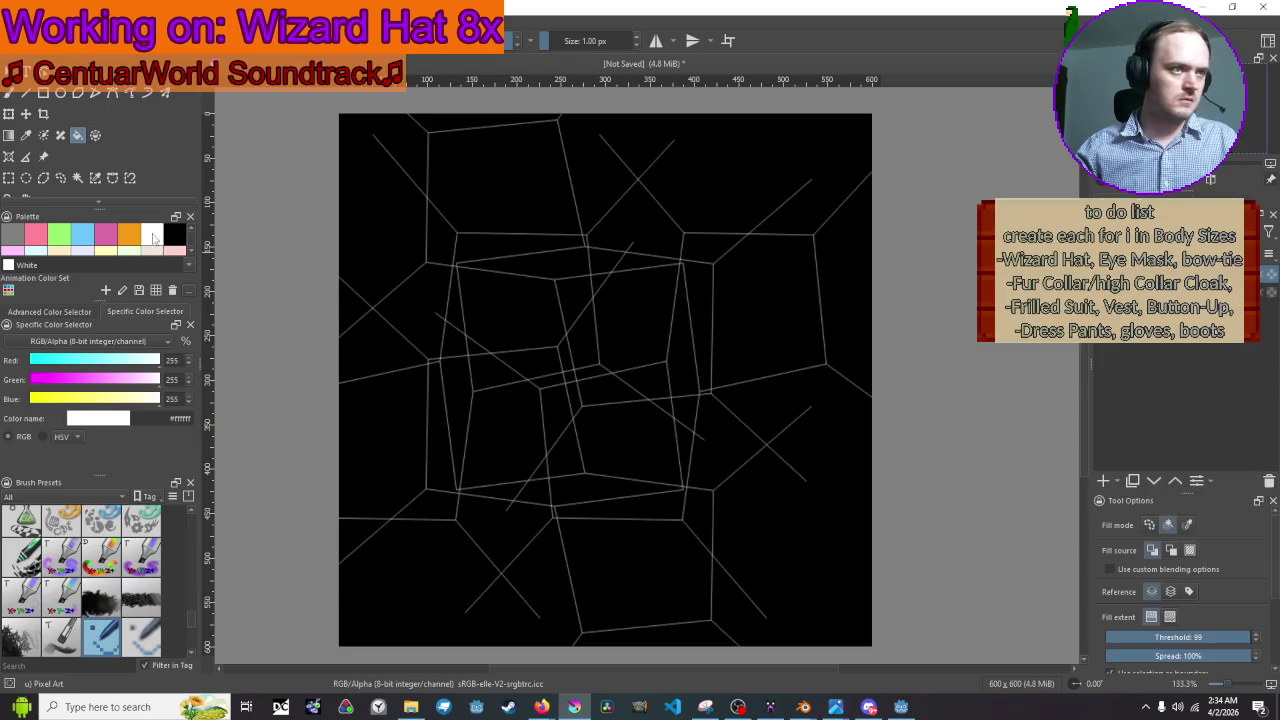
click(9, 113)
drag(590, 335, 631, 330)
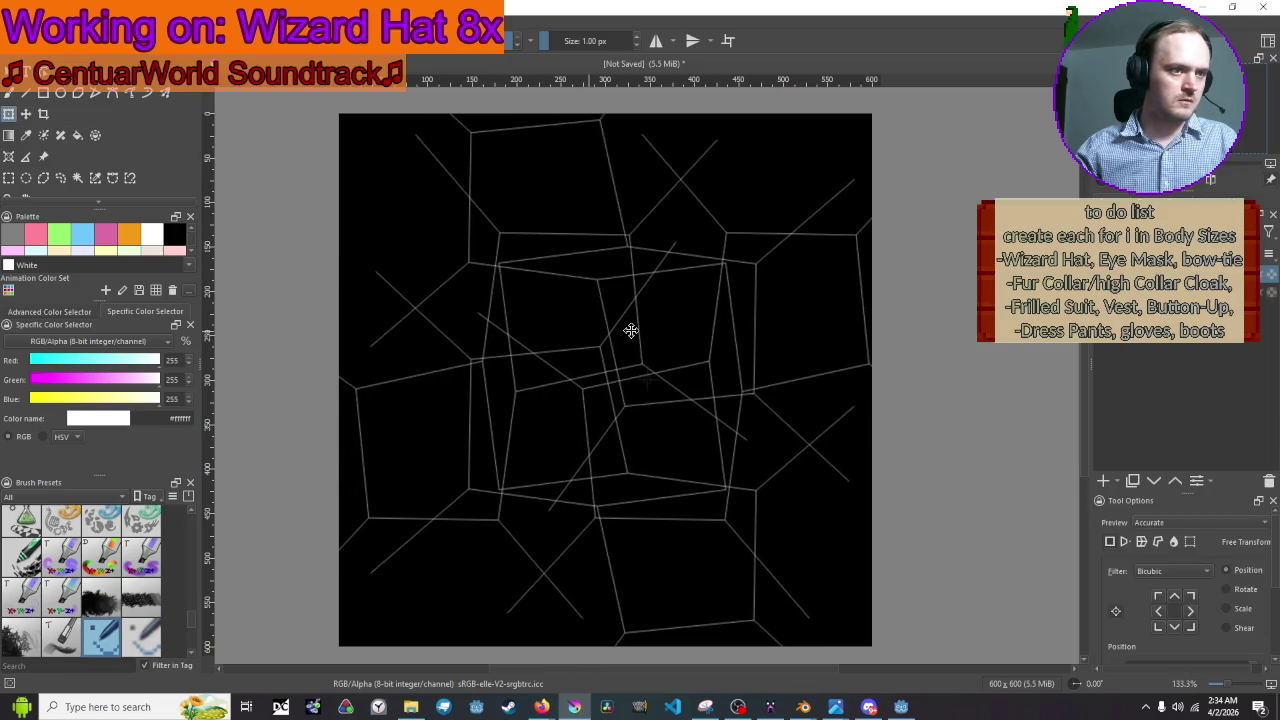
Paint a single white pixel where the lines cross.
click(10, 93)
scroll(600, 360, up, 10)
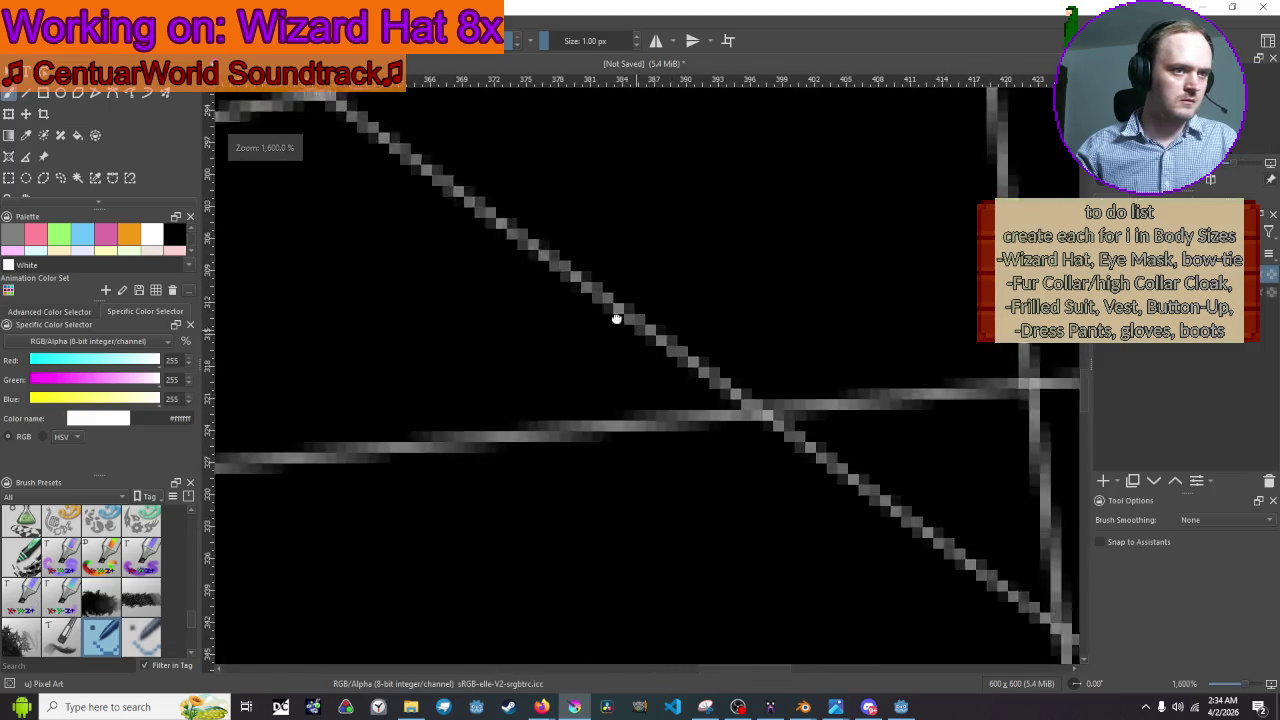
click(749, 412)
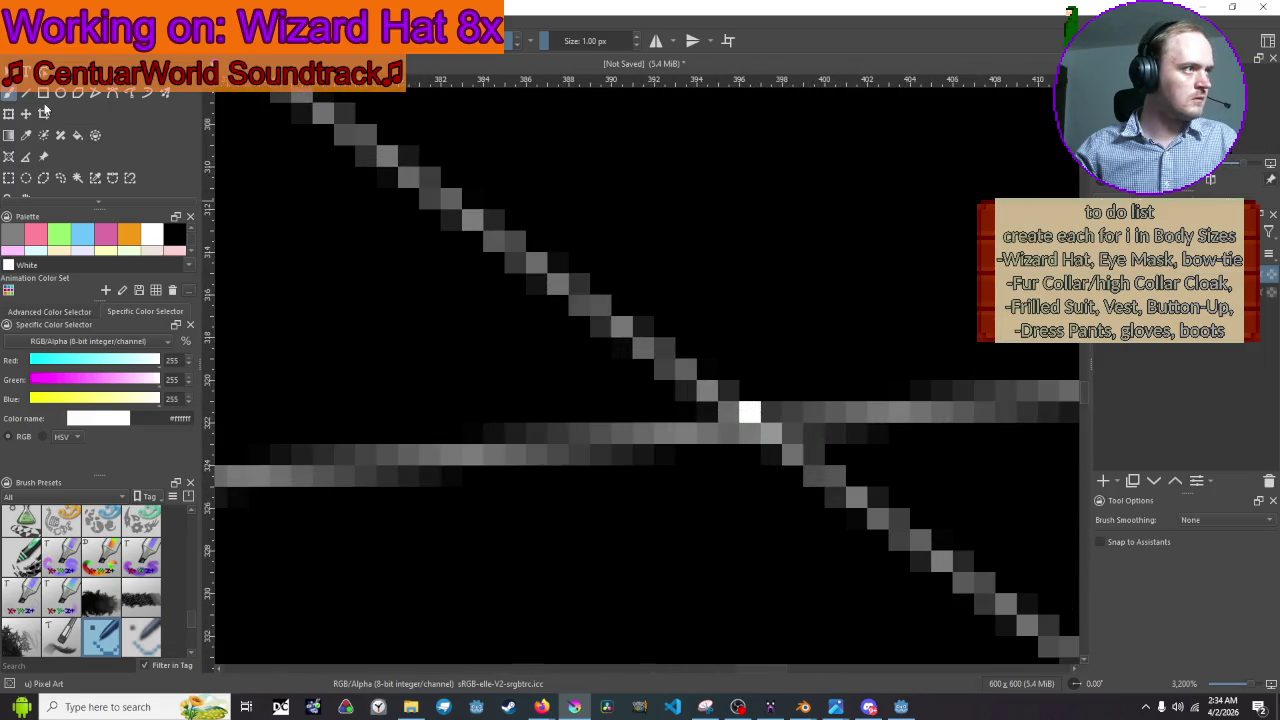
click(77, 135)
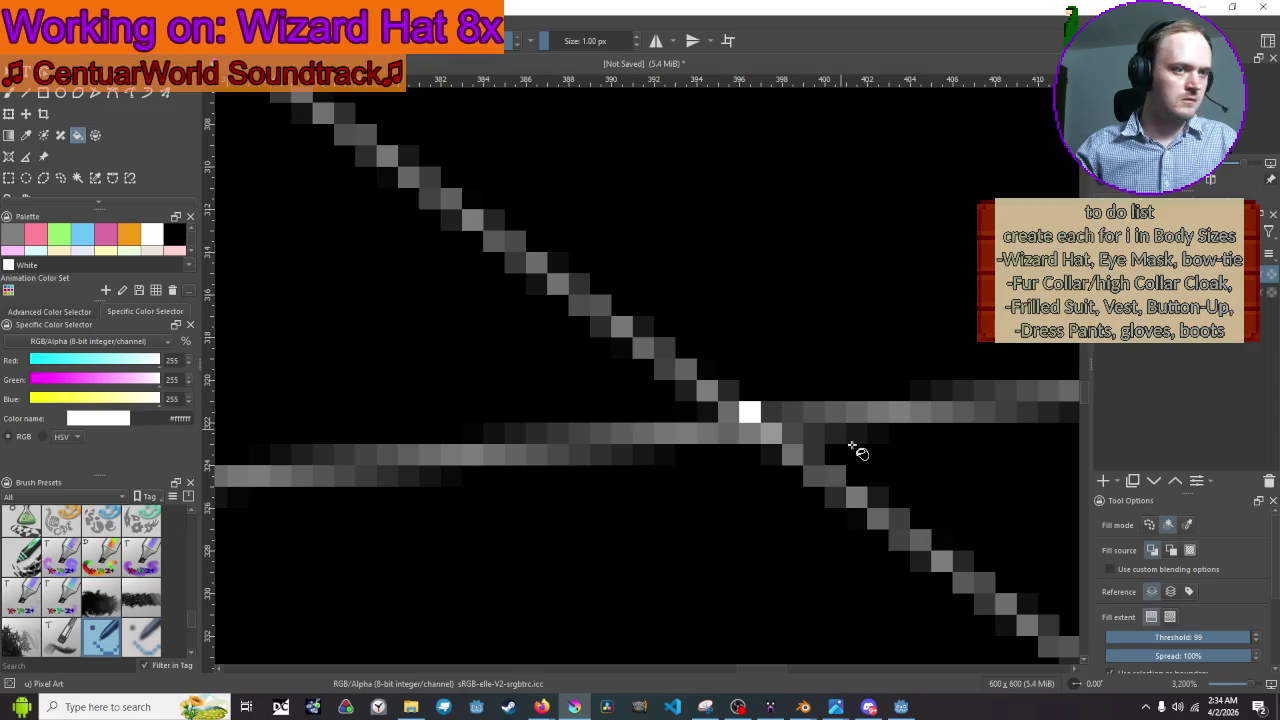
Fill the square-based lines bold white and export the image as 3.png.
click(750, 412)
scroll(720, 380, down, 10)
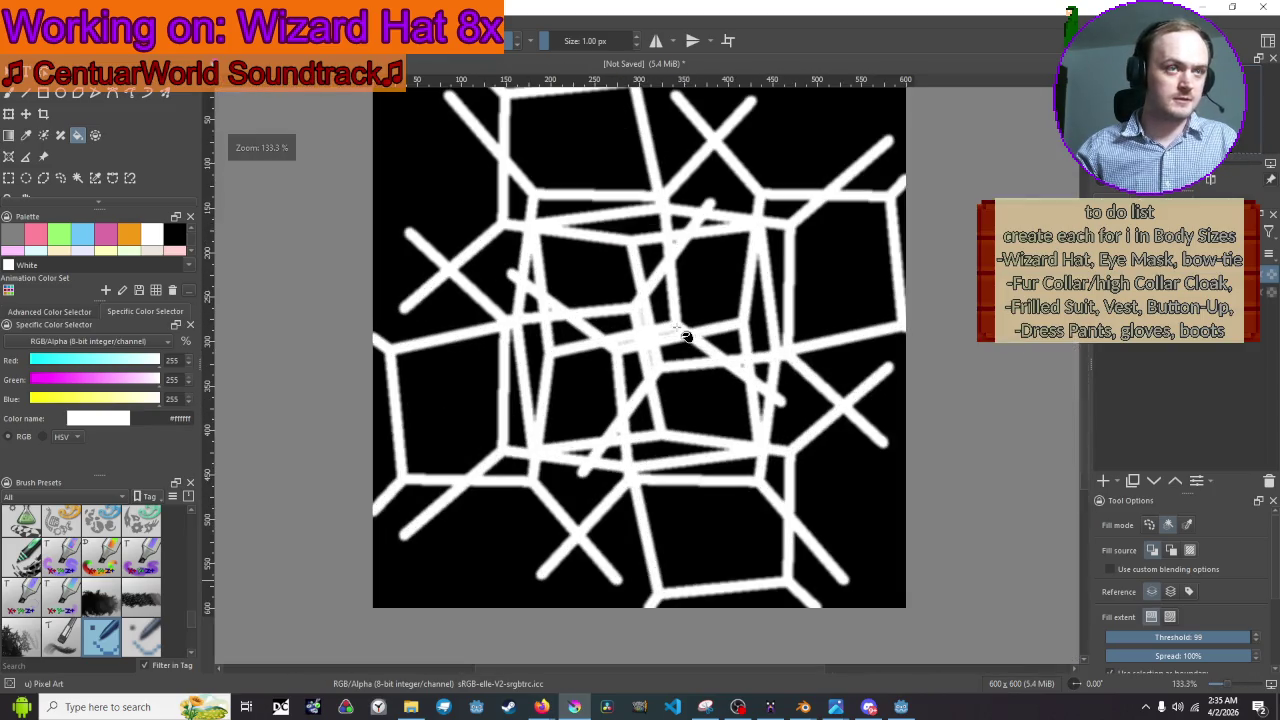
click(14, 22)
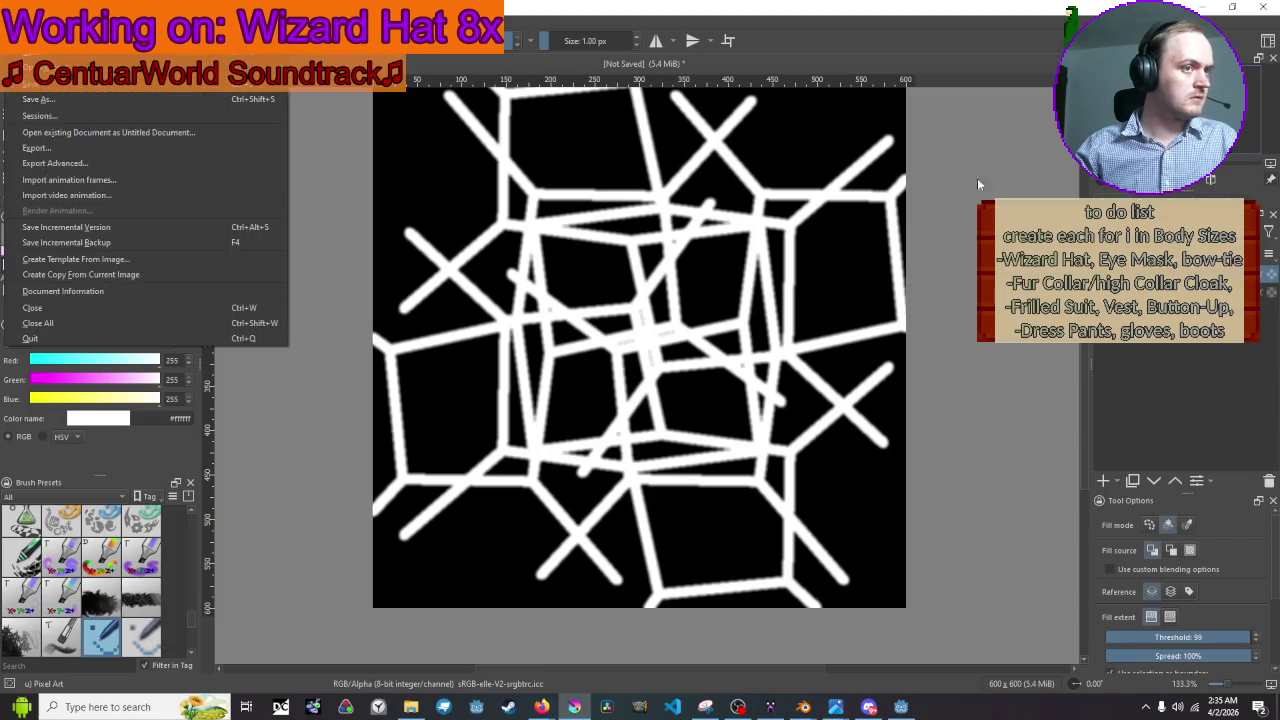
click(114, 142)
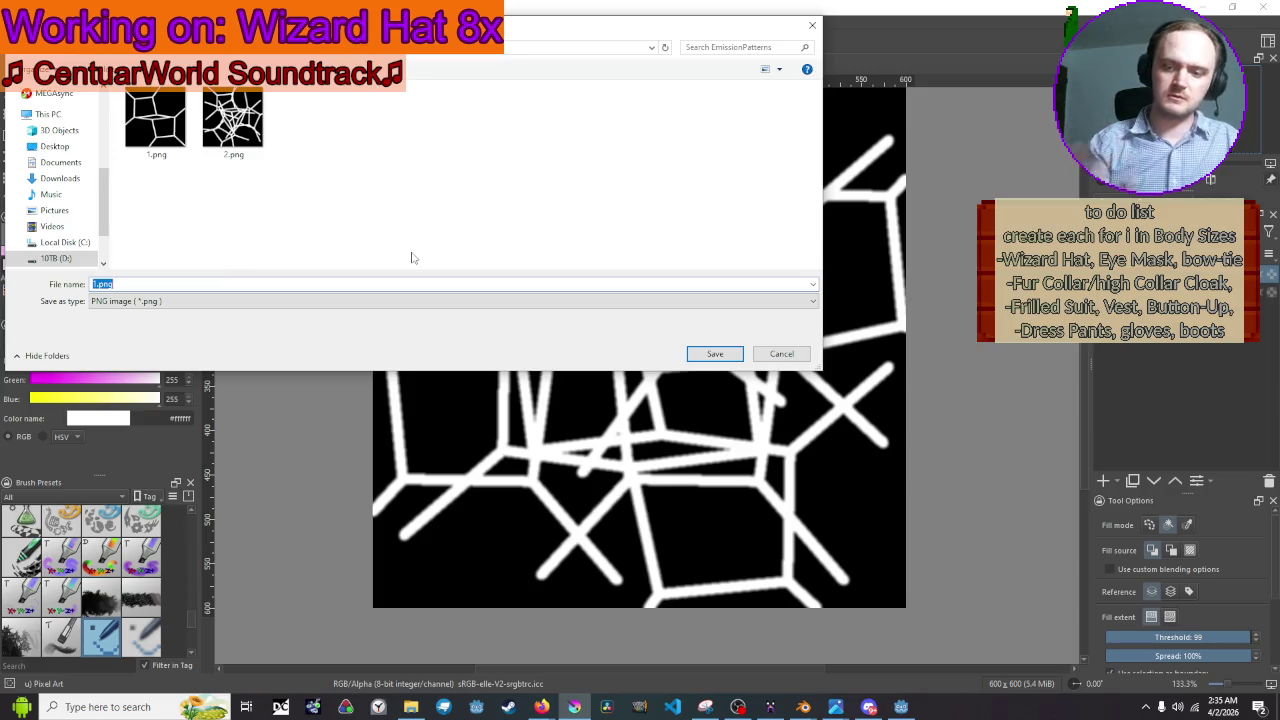
key(Return)
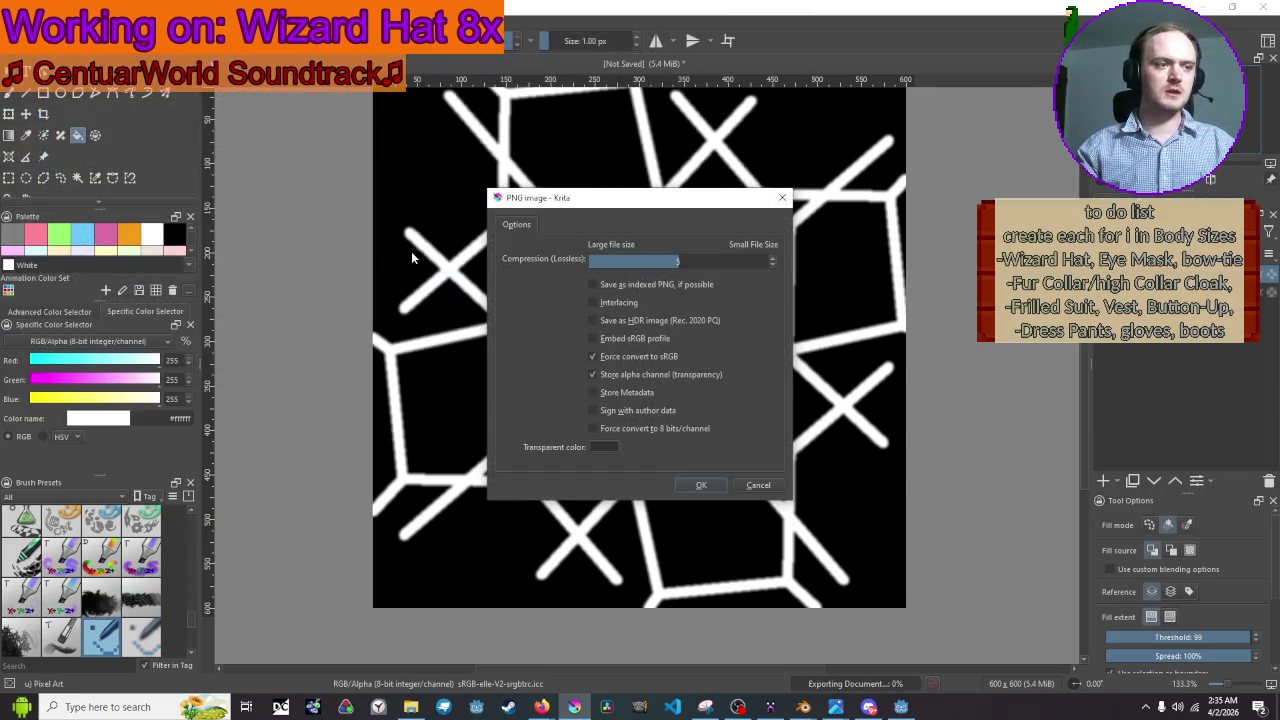
click(699, 483)
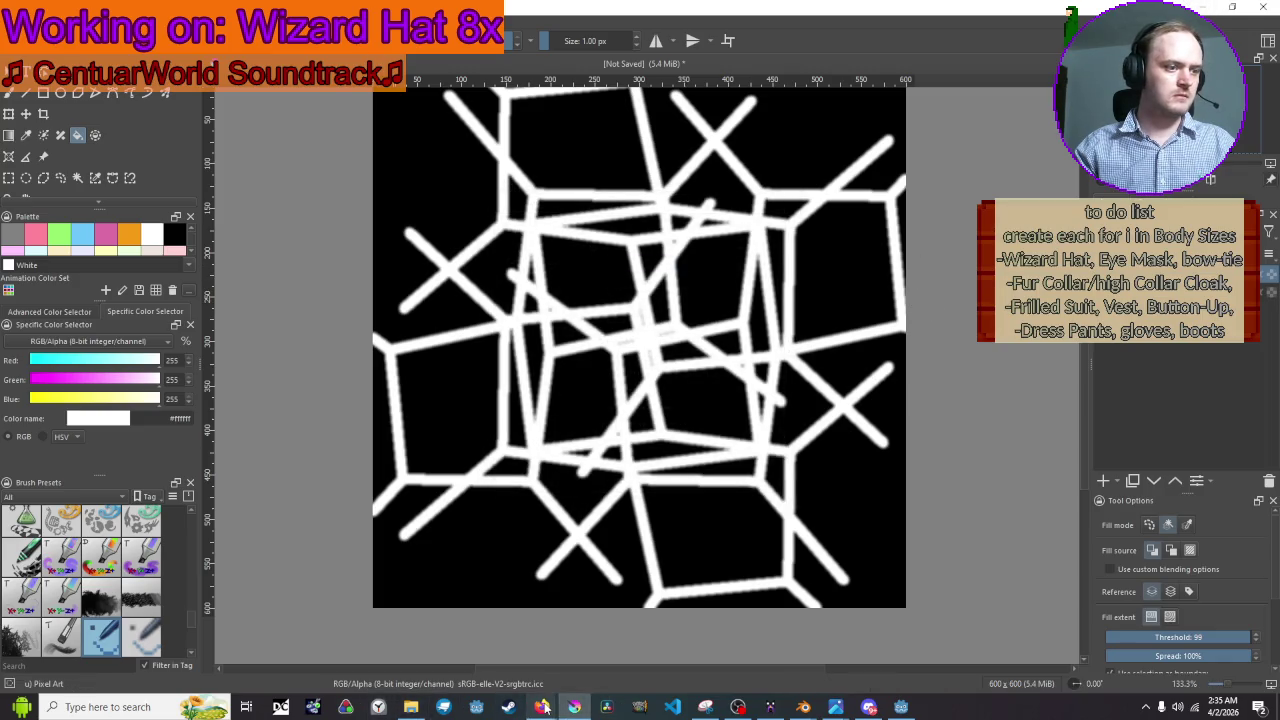
Change the first fractal shape in Nico's Fractal Machine to a pentagon.
mouse_move(541, 707)
click(703, 653)
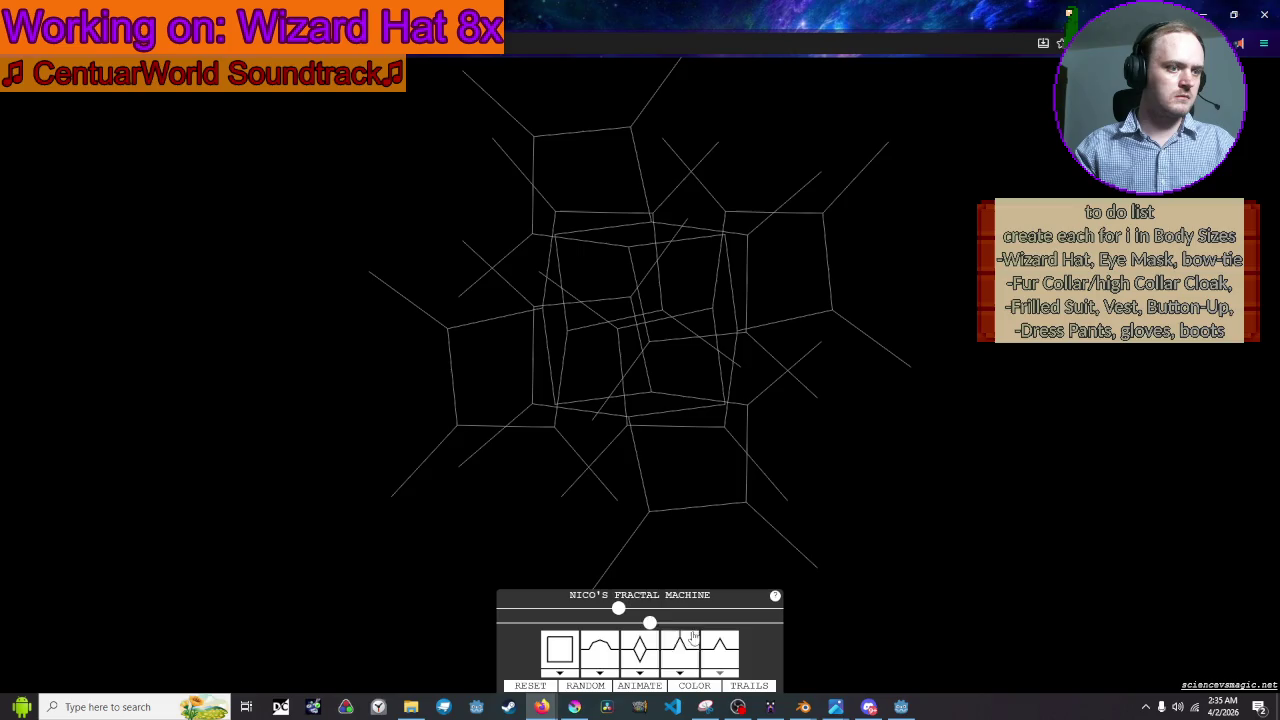
click(560, 650)
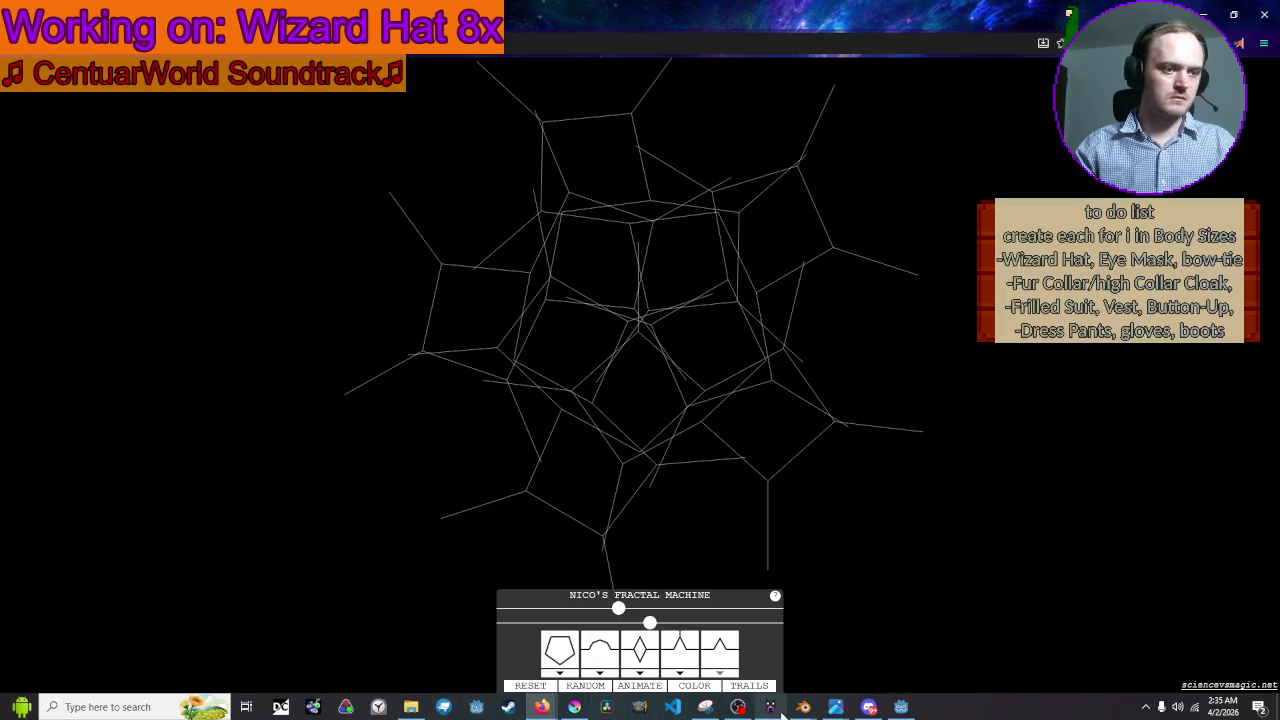
Capture the pentagon fractal with a new snip and return to Krita.
click(708, 707)
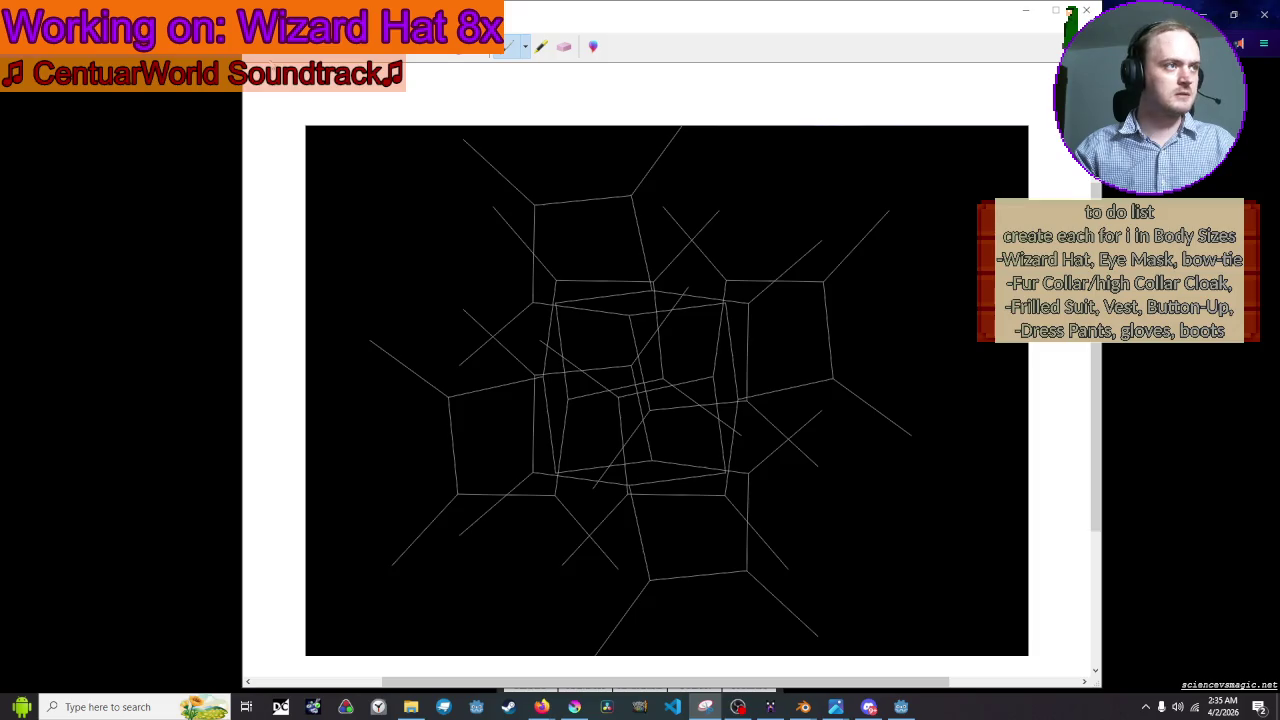
click(708, 707)
key(ctrl+n)
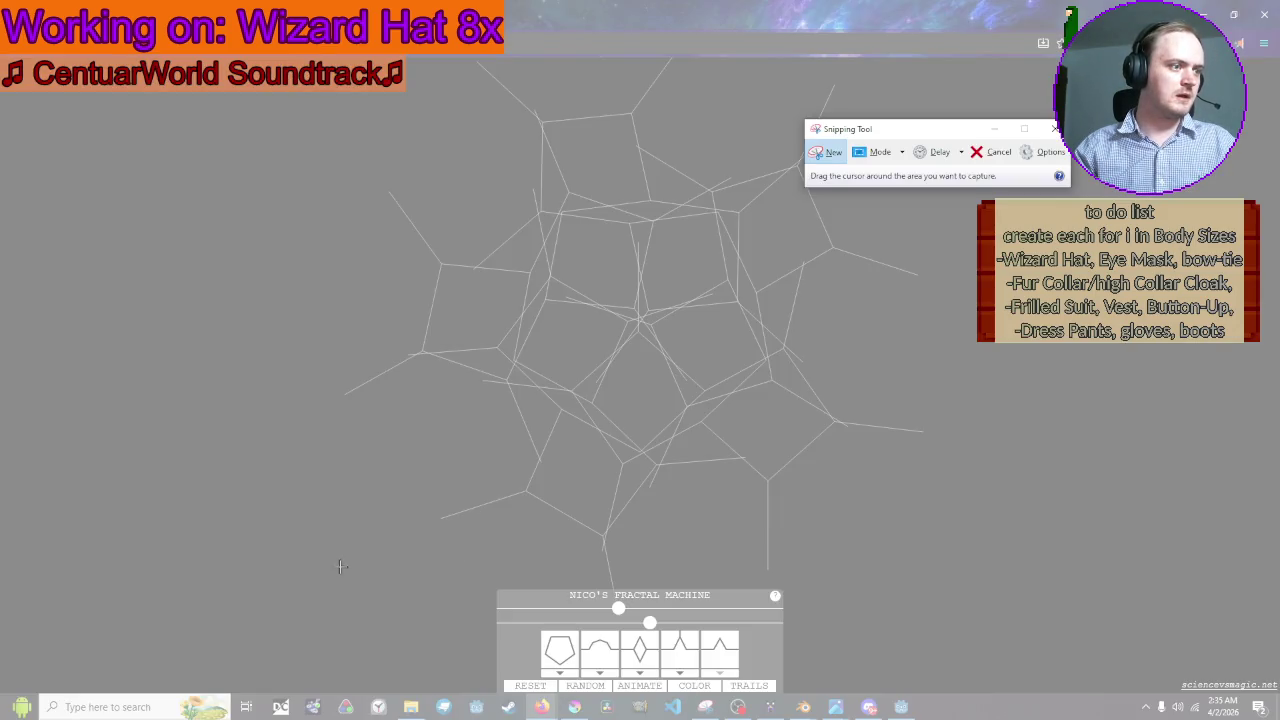
mouse_move(302, 60)
mouse_down()
mouse_move(880, 277)
mouse_move(1100, 471)
mouse_move(1100, 580)
mouse_move(1069, 584)
mouse_up()
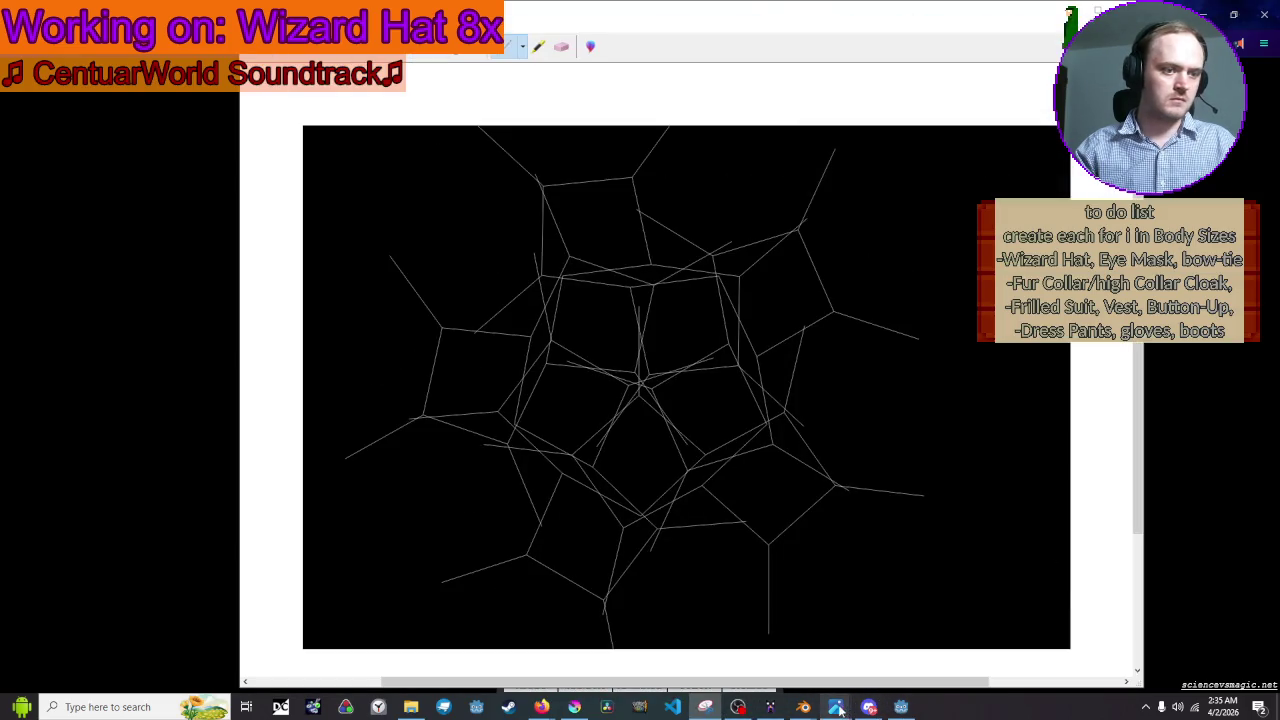
mouse_move(803, 707)
click(572, 707)
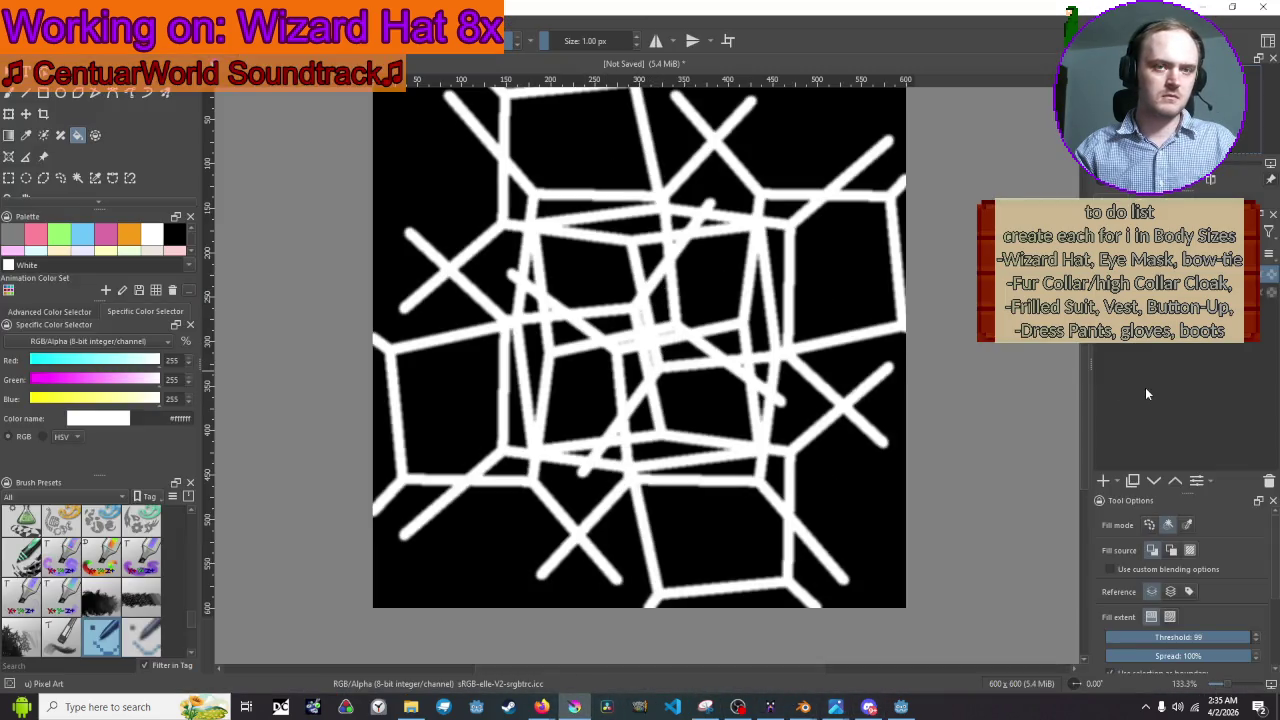
Paste the captured pentagon fractal and keep the thin grey-line version after comparing undo states.
key(ctrl+z)
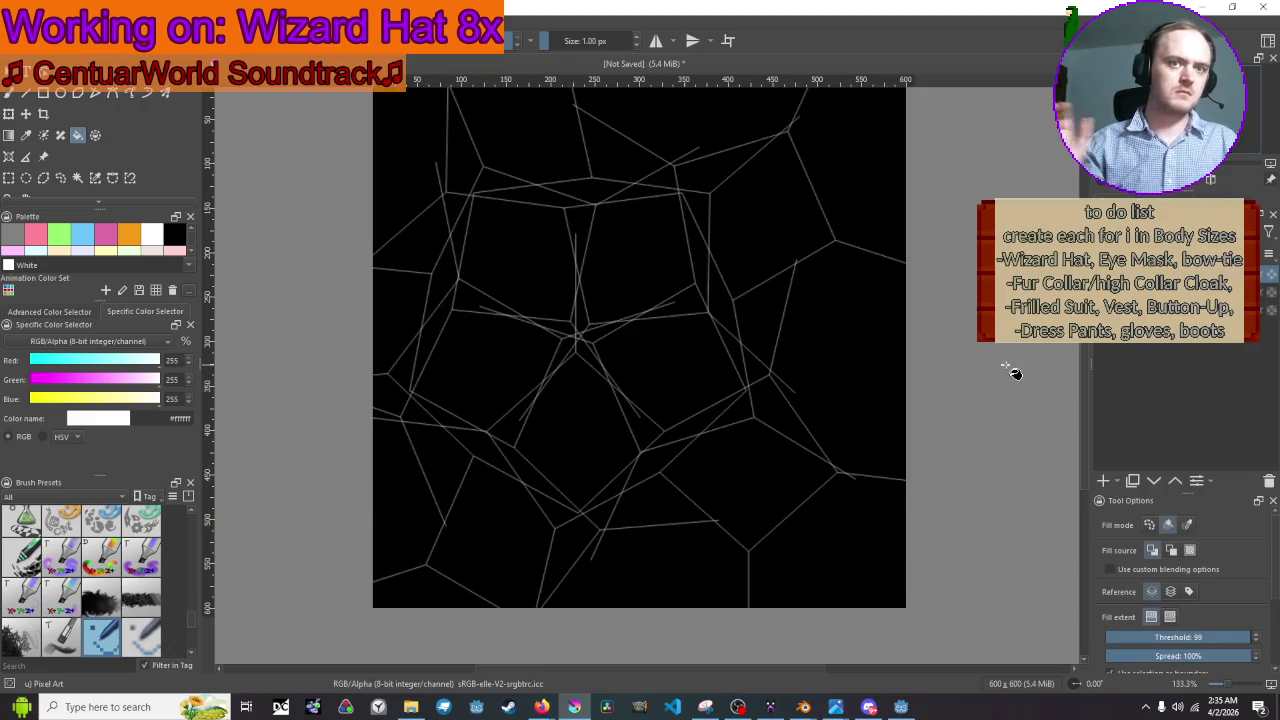
key(ctrl+z)
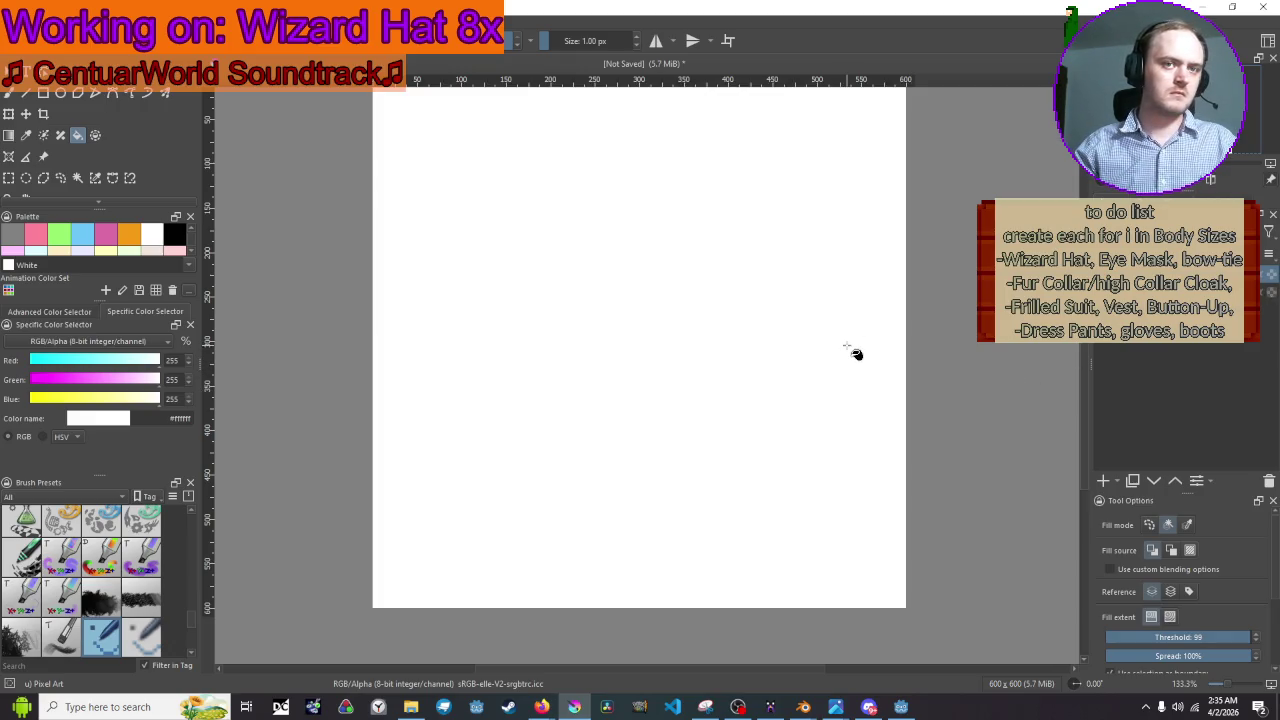
key(1)
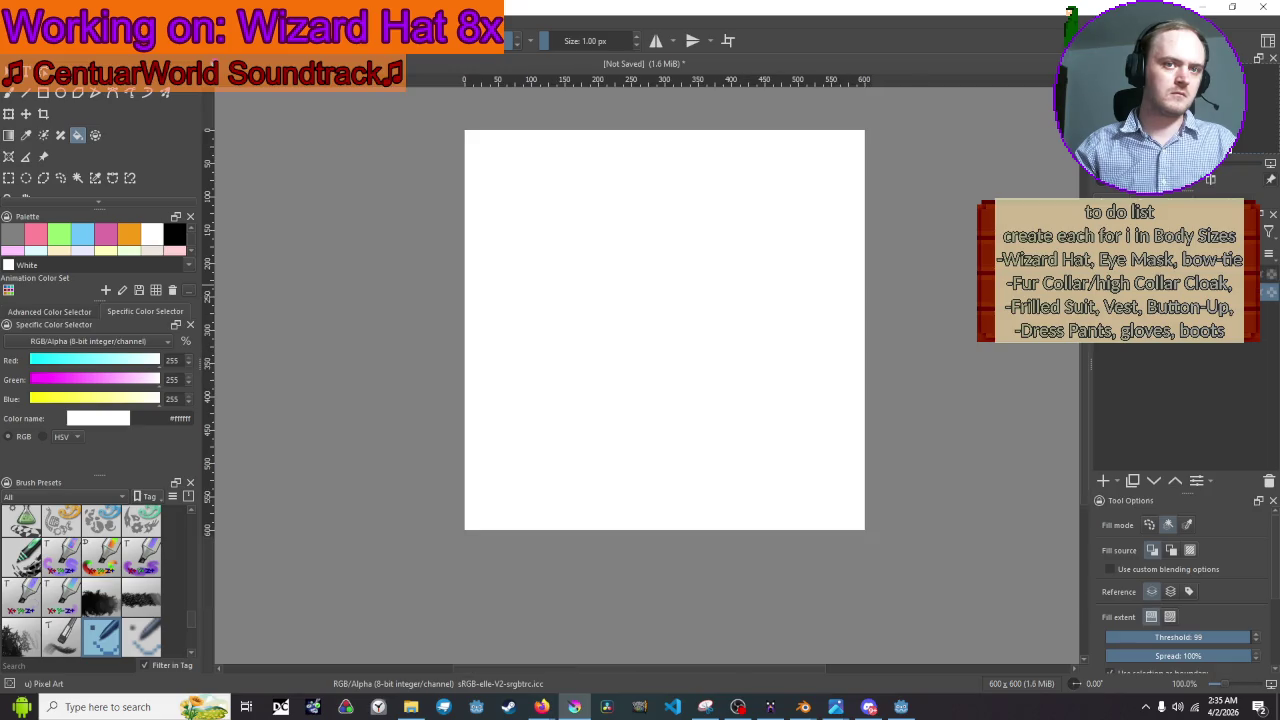
key(ctrl+v)
key(ctrl+z)
key(ctrl+shift+z)
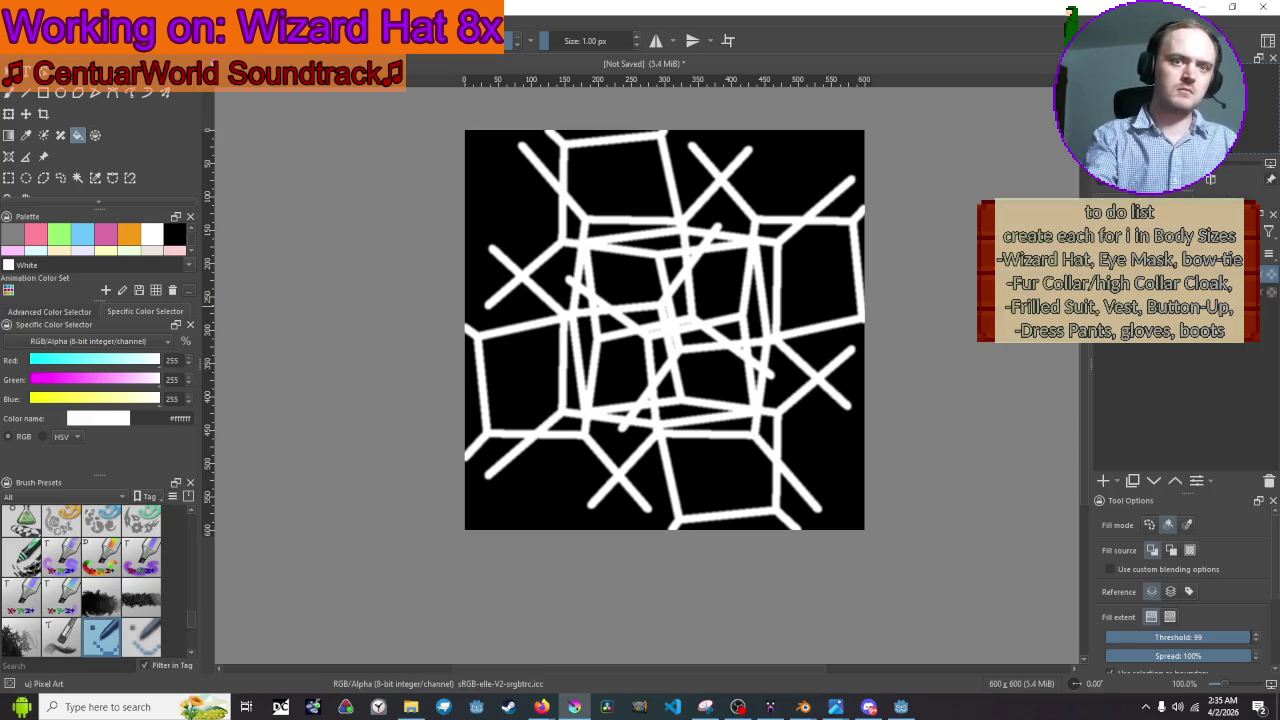
key(ctrl+z)
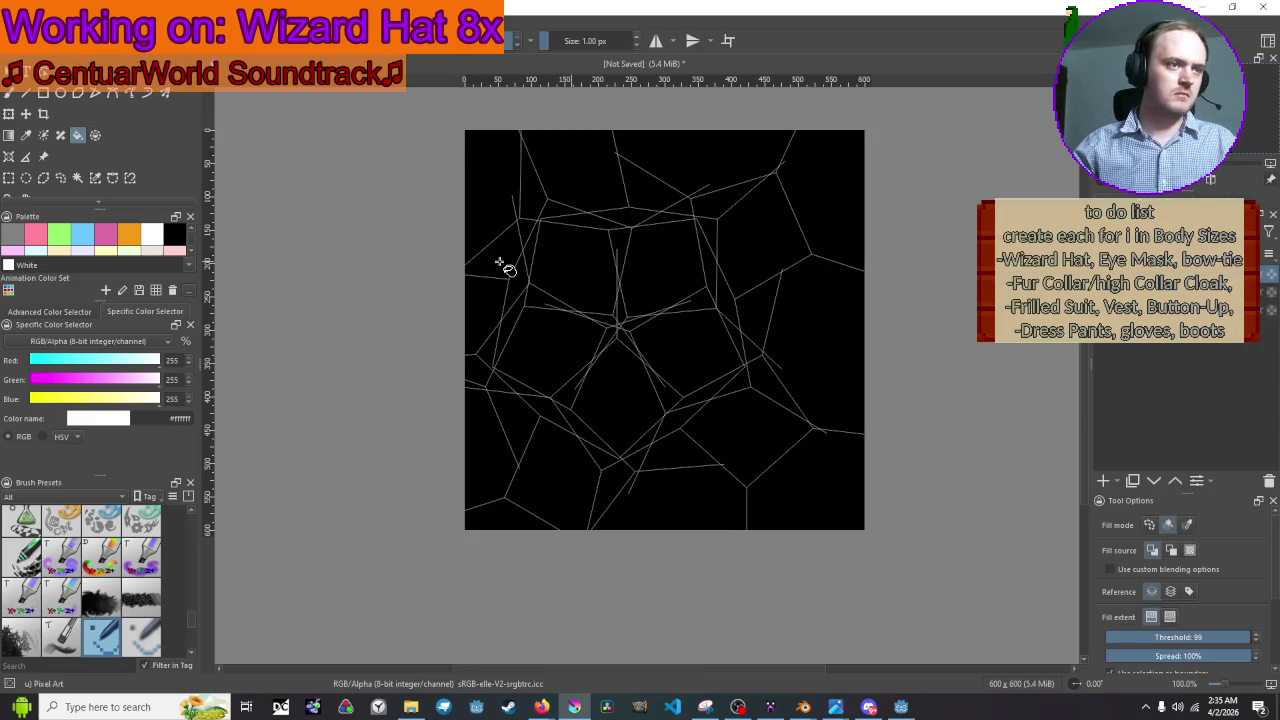
Nudge the thin-line web with the Transform tool until its central junction sits at canvas centre.
click(9, 114)
scroll(640, 345, up, 3)
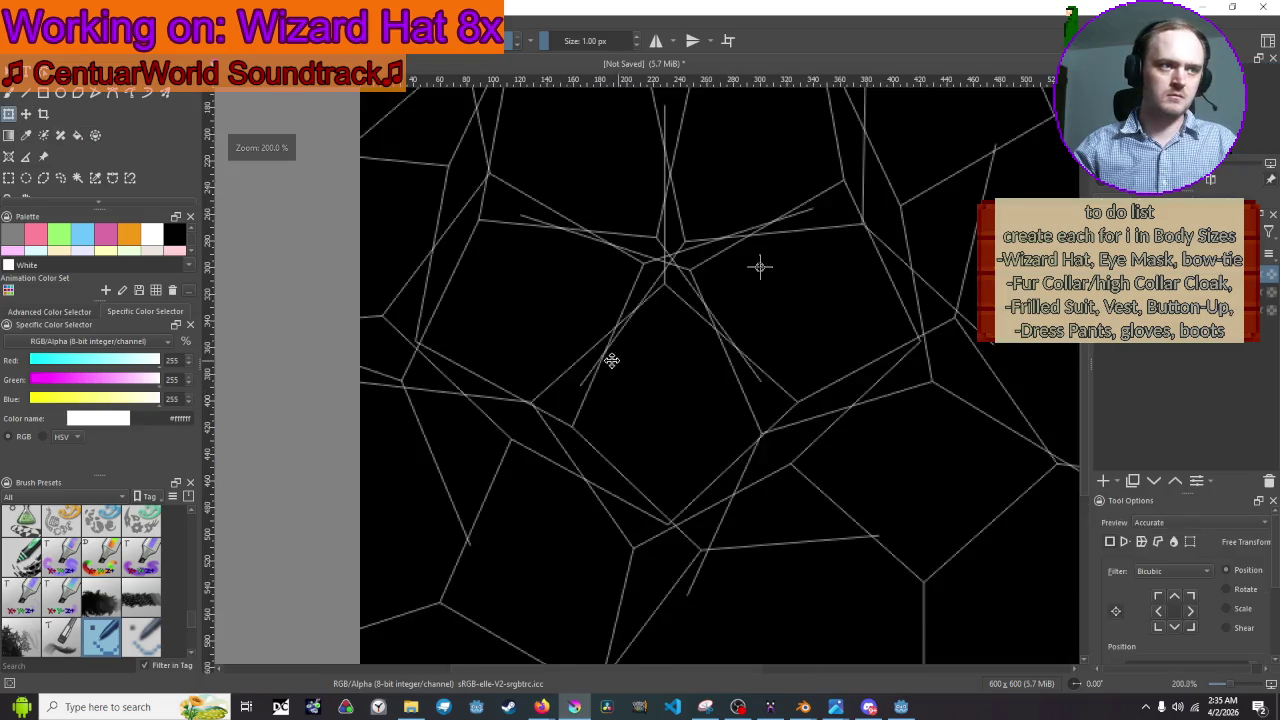
scroll(671, 409, down, 2)
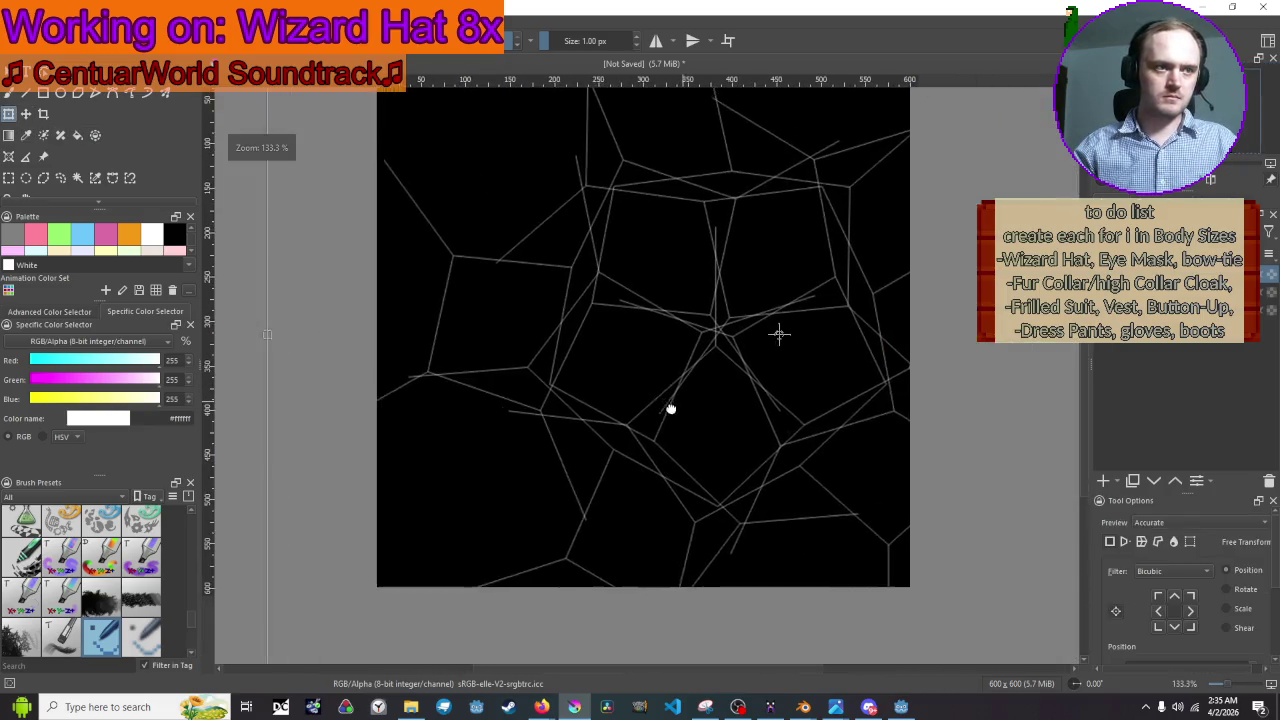
scroll(657, 431, up, 1)
drag(636, 425, 625, 418)
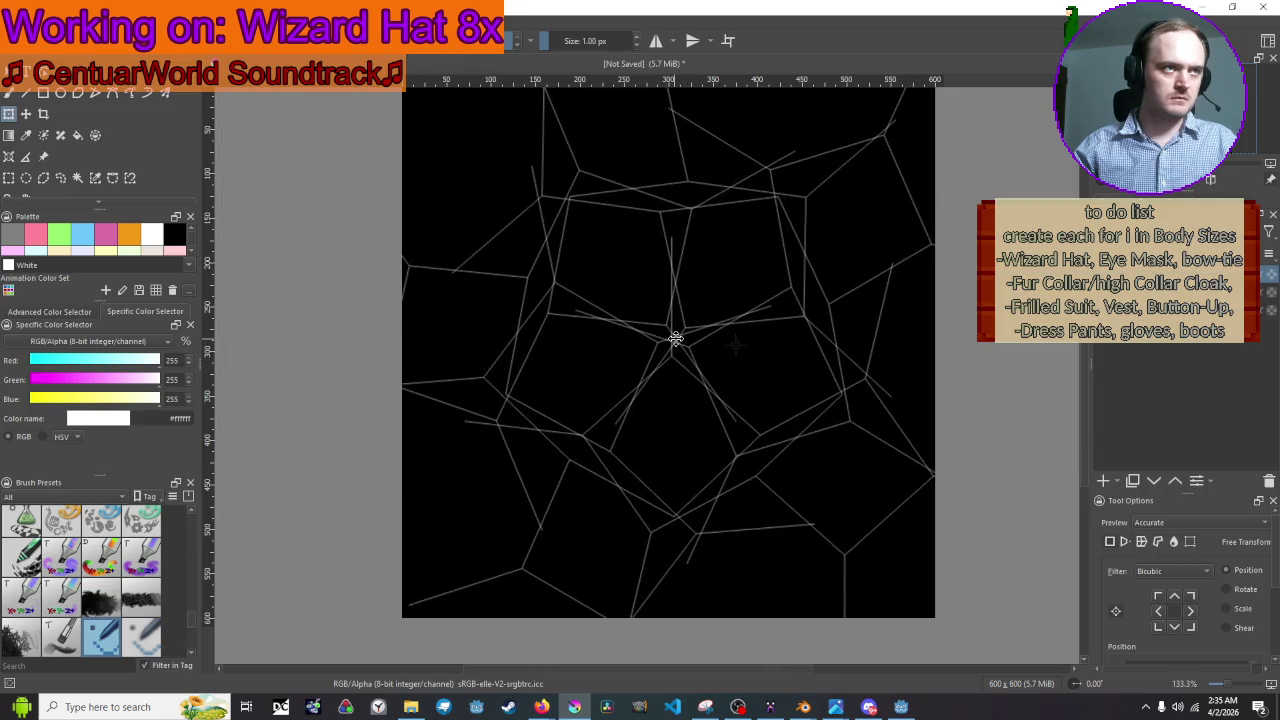
drag(676, 339, 672, 337)
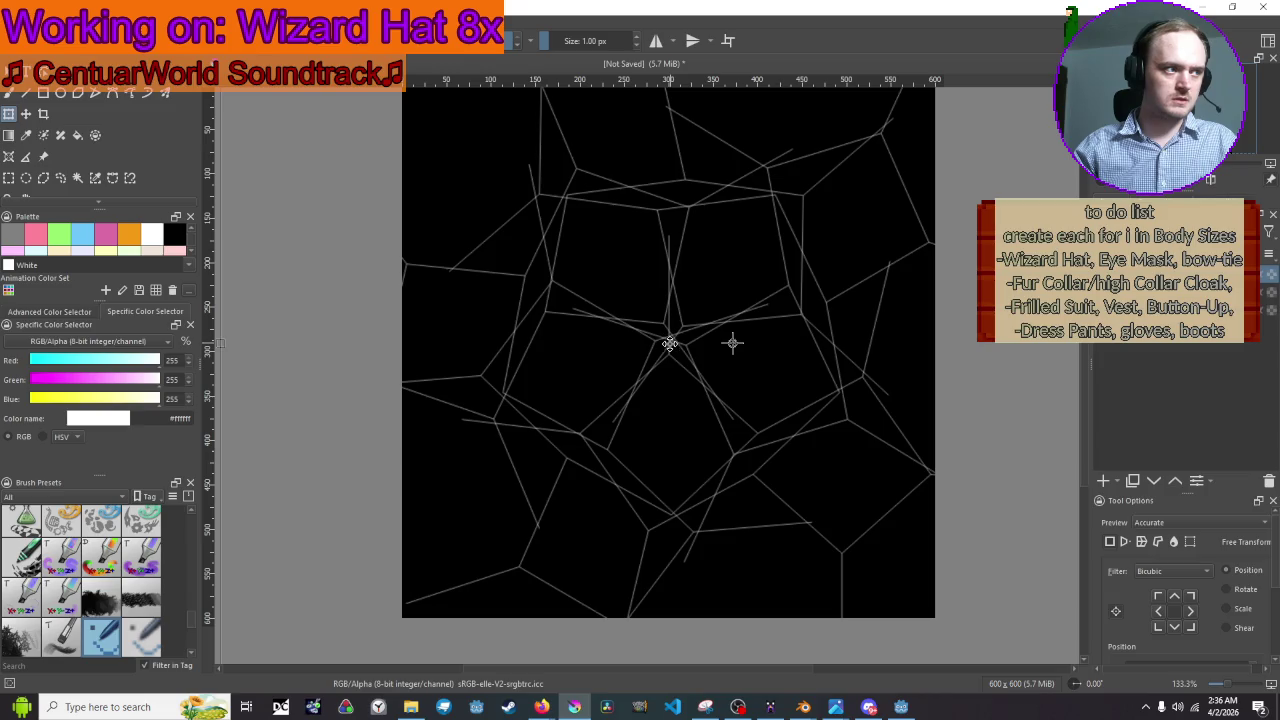
drag(668, 337, 668, 348)
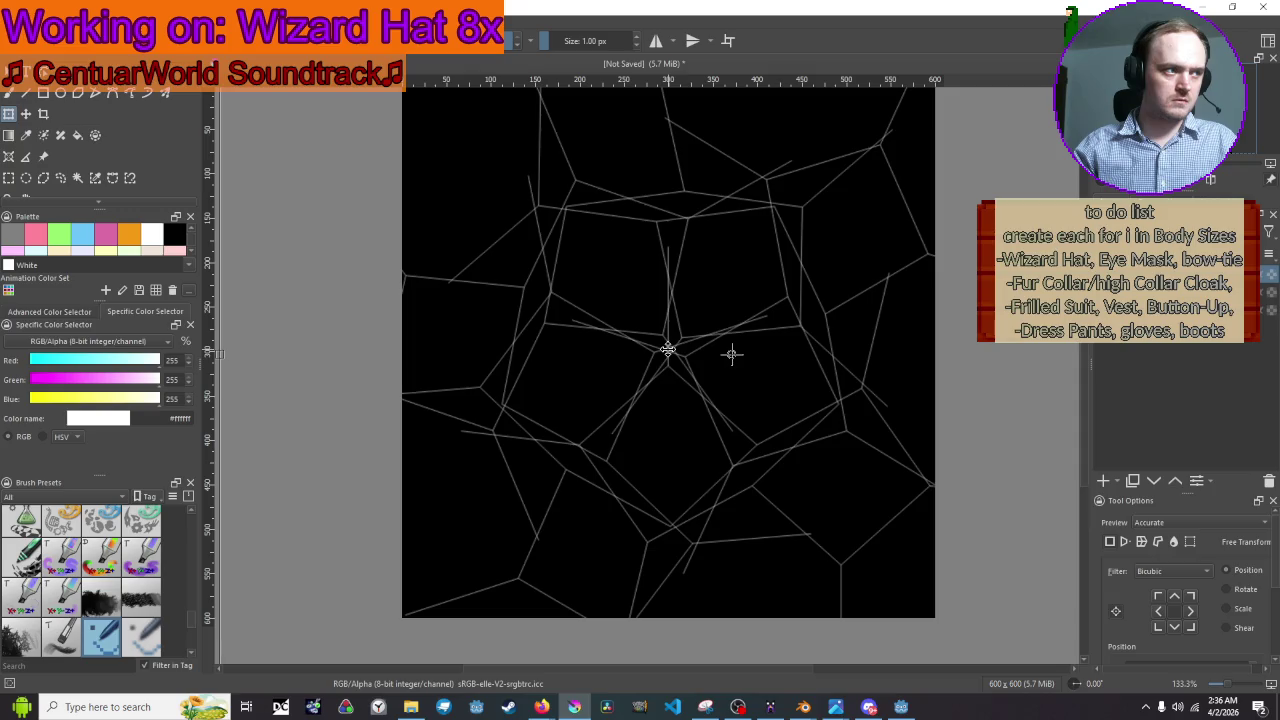
drag(668, 349, 668, 351)
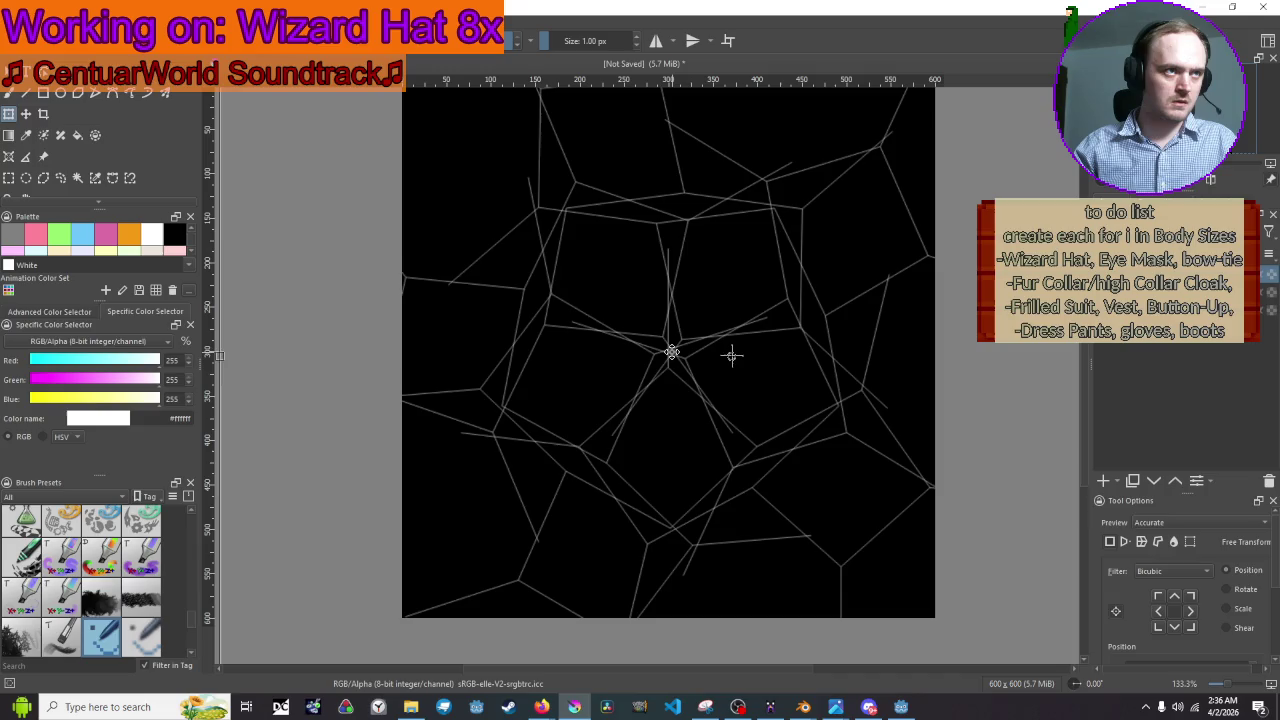
drag(671, 352, 668, 352)
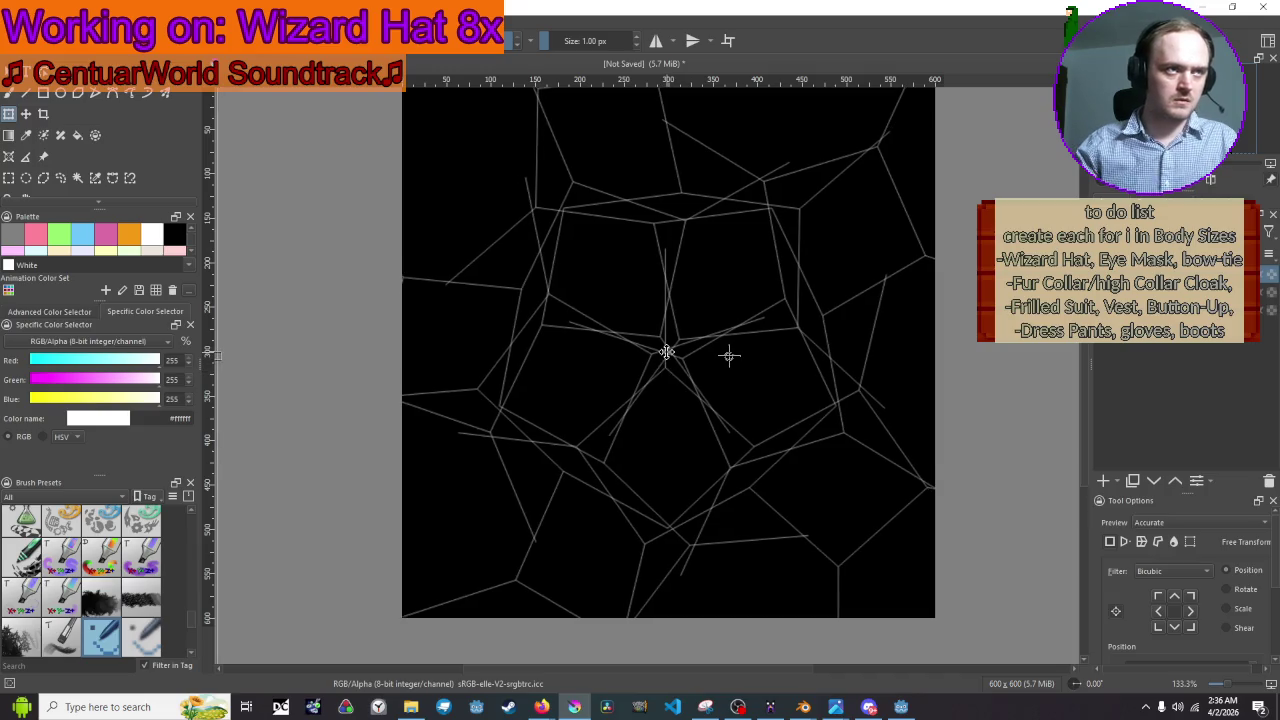
drag(666, 352, 665, 352)
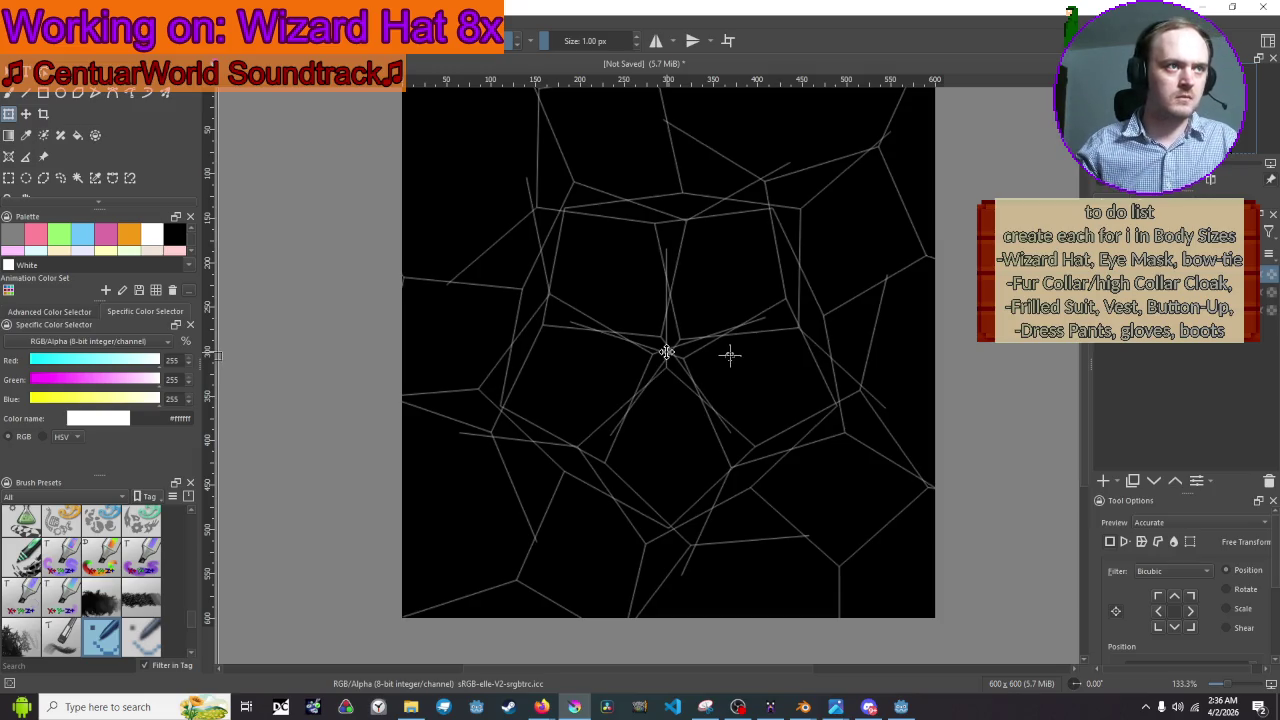
Zoom in to check the junction pixels and recentre the view on the drawing.
scroll(666, 352, up, 4)
scroll(666, 352, up, 5)
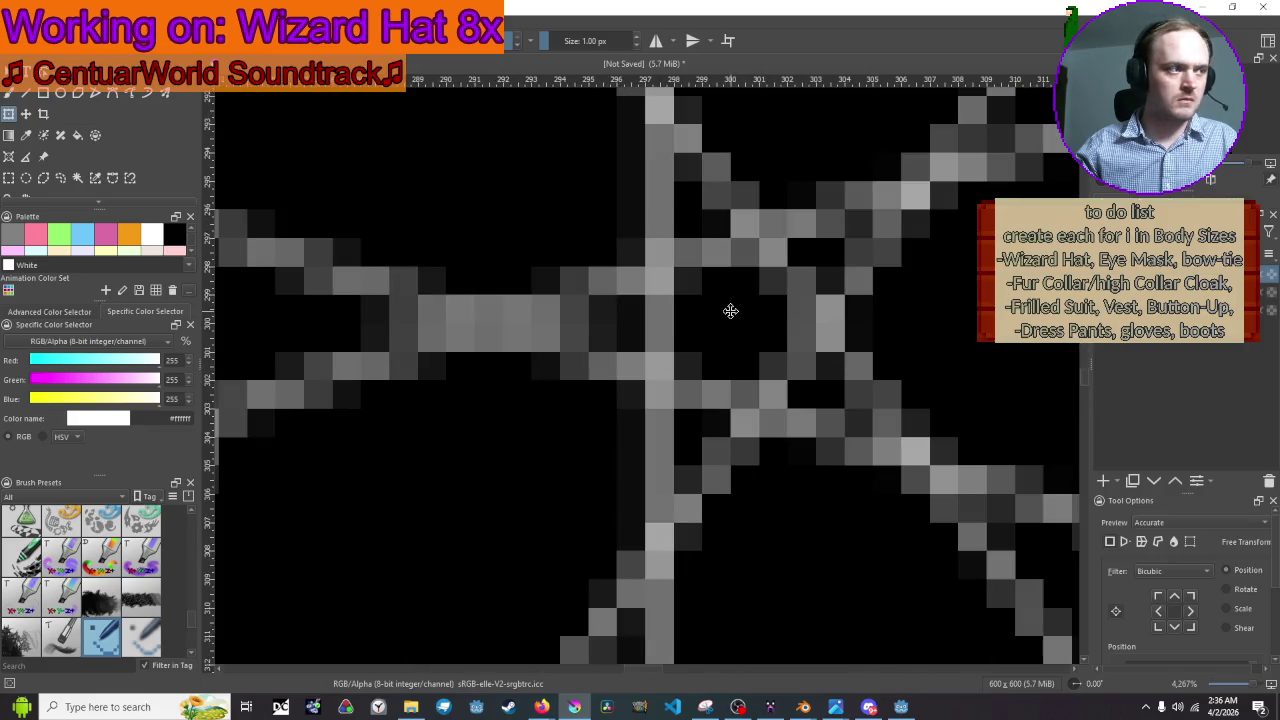
scroll(731, 311, up, 1)
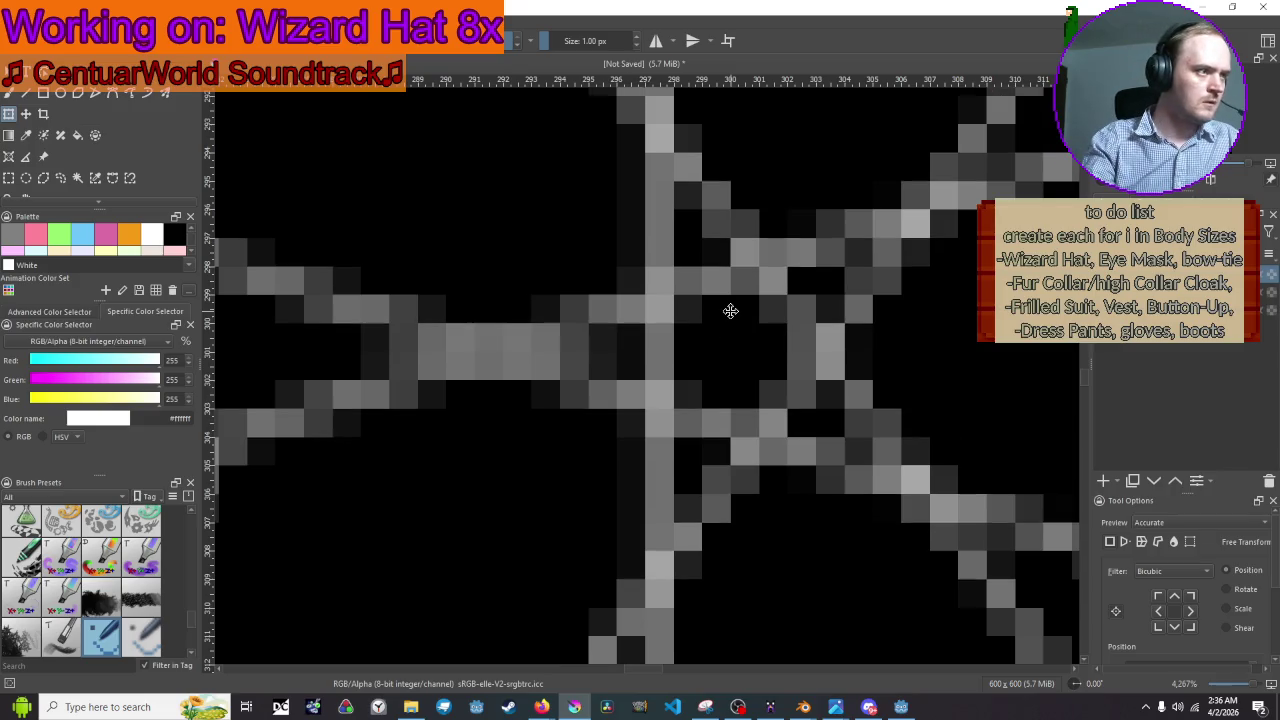
scroll(731, 311, up, 1)
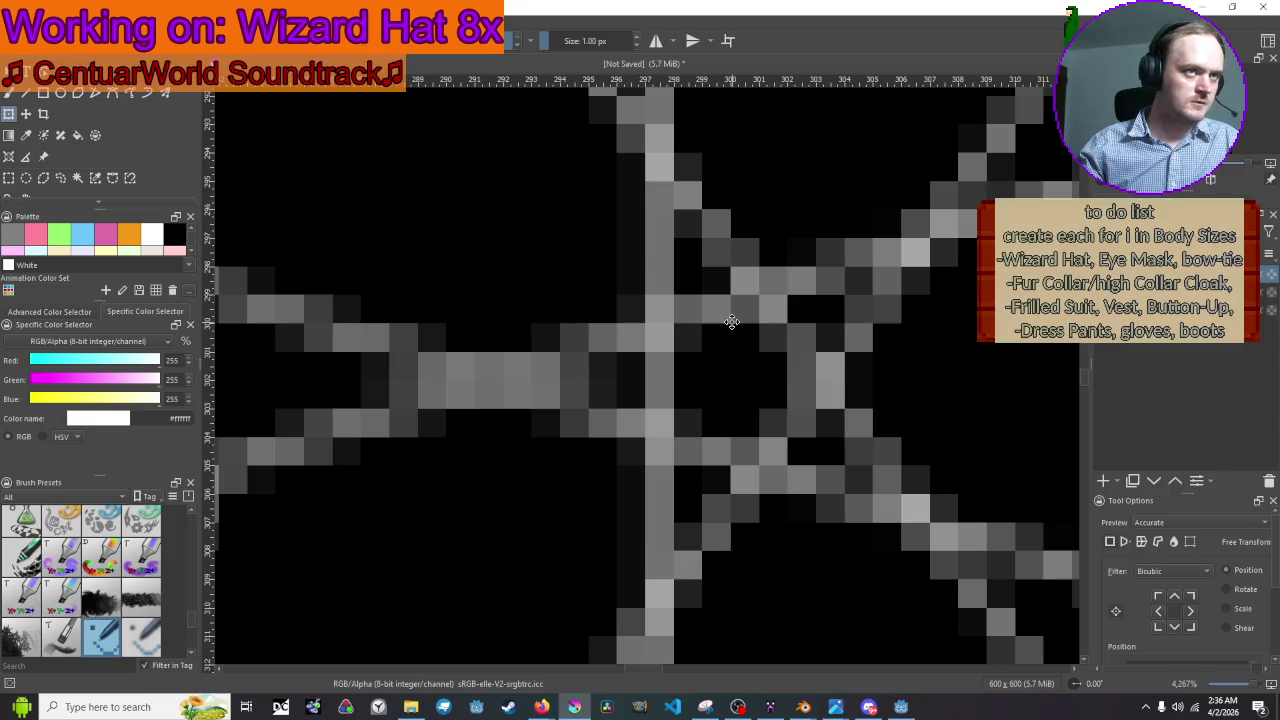
scroll(740, 325, down, 12)
scroll(752, 328, up, 2)
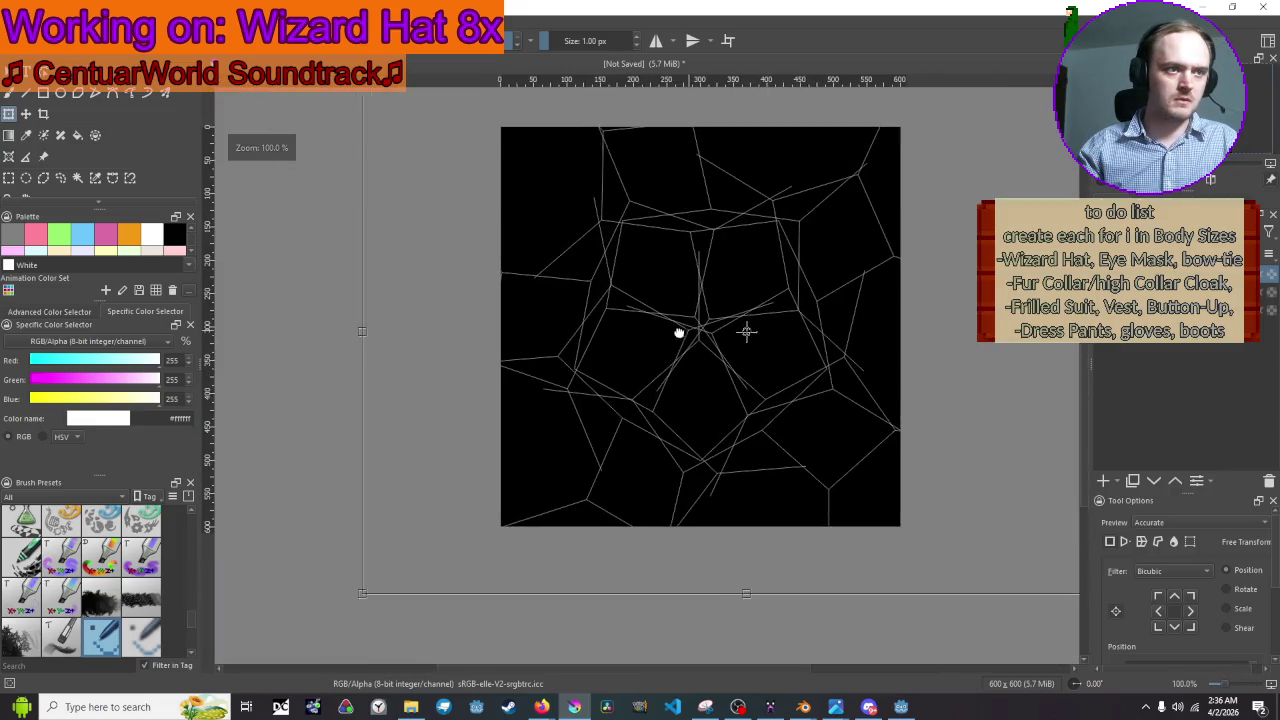
drag(752, 332, 686, 358)
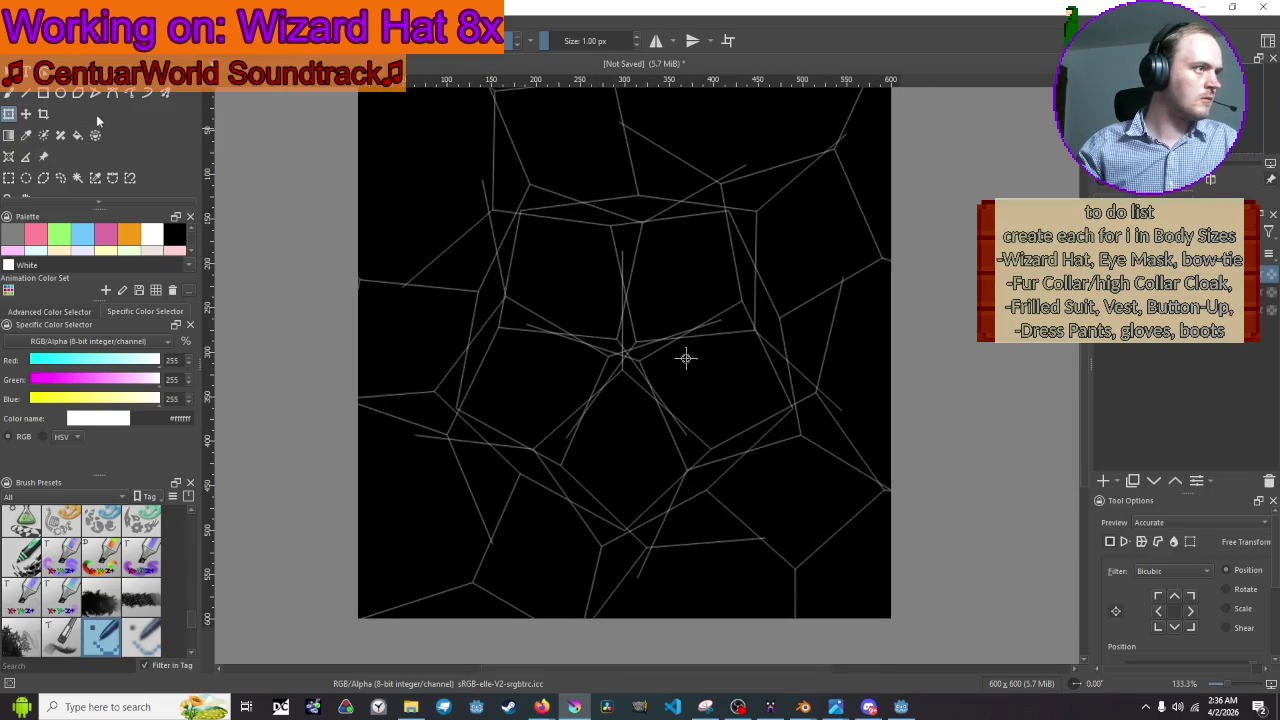
click(78, 135)
Paint a single white pixel at the line crossing.
click(8, 94)
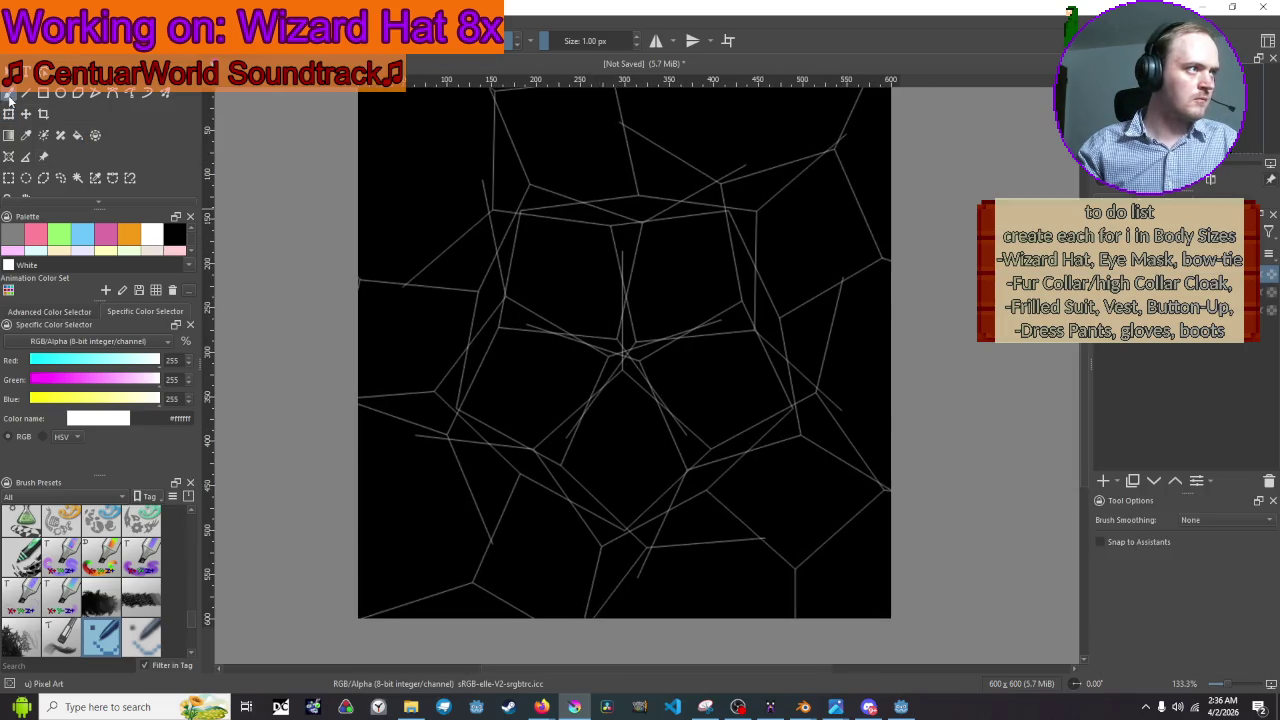
scroll(680, 375, up, 6)
click(703, 393)
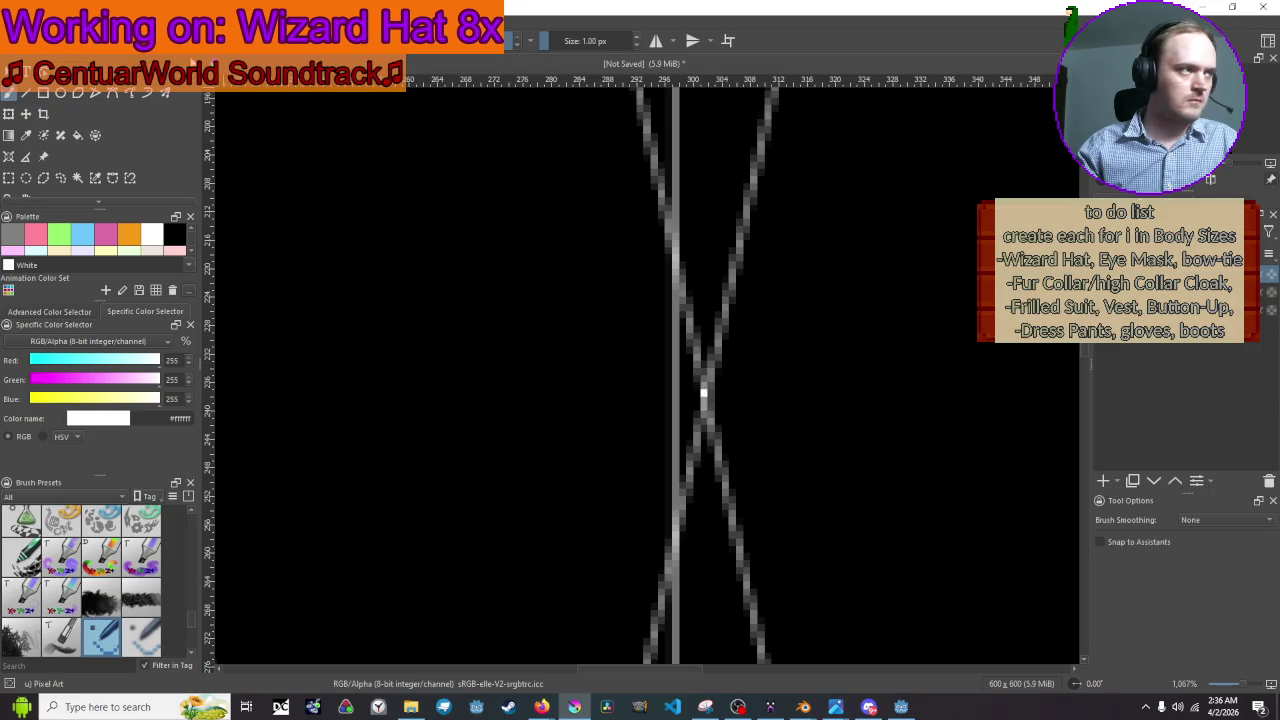
click(78, 135)
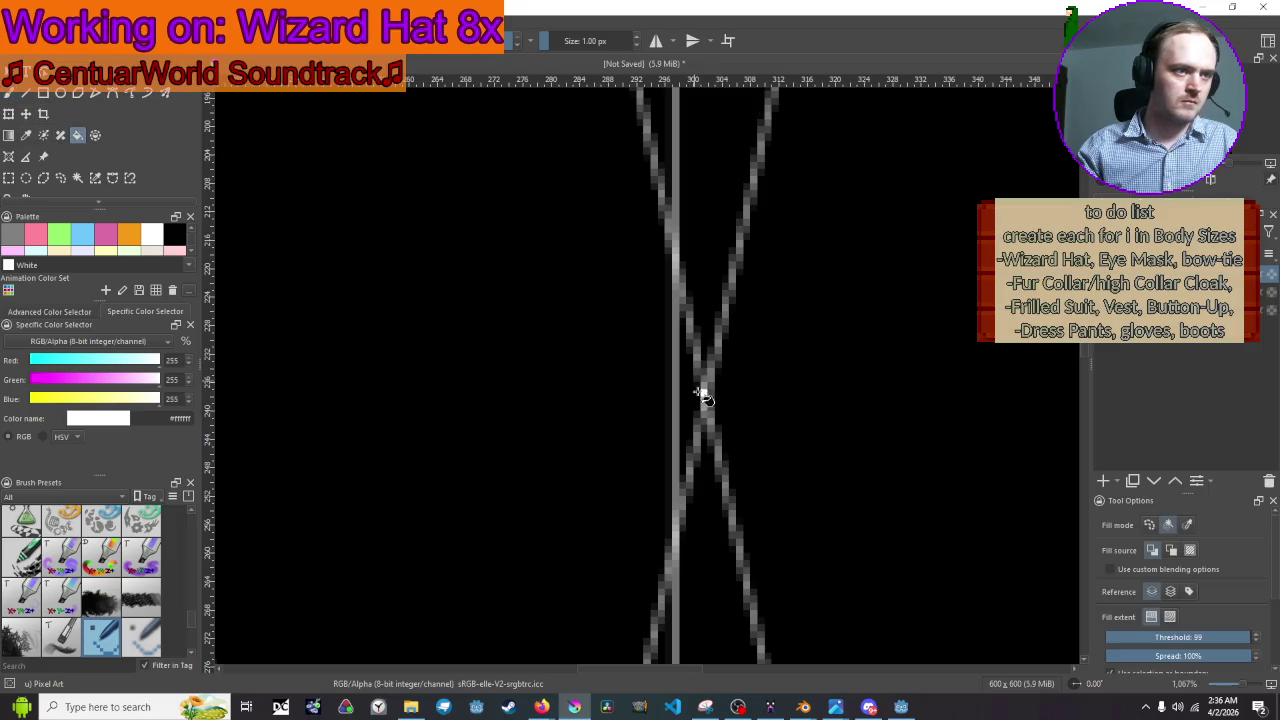
Export the image as 4.png with default PNG options and minimize Krita.
scroll(709, 400, down, 8)
scroll(650, 370, up, 2)
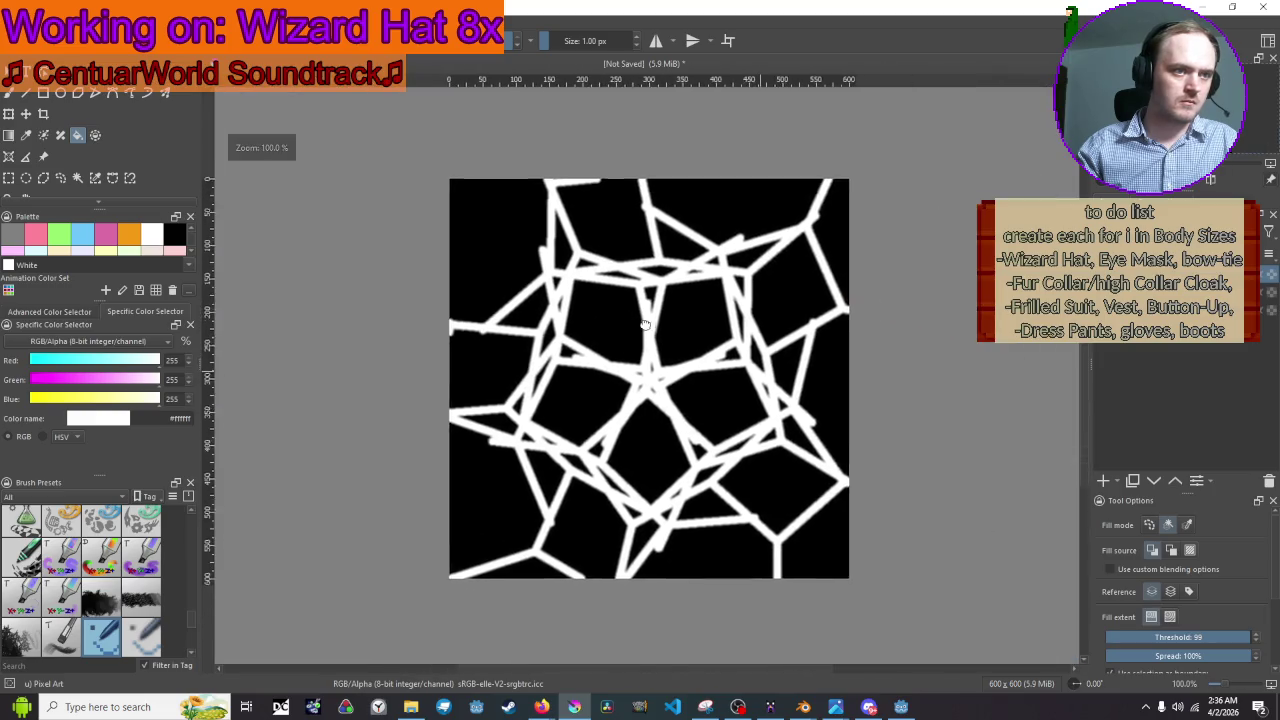
drag(642, 271, 638, 282)
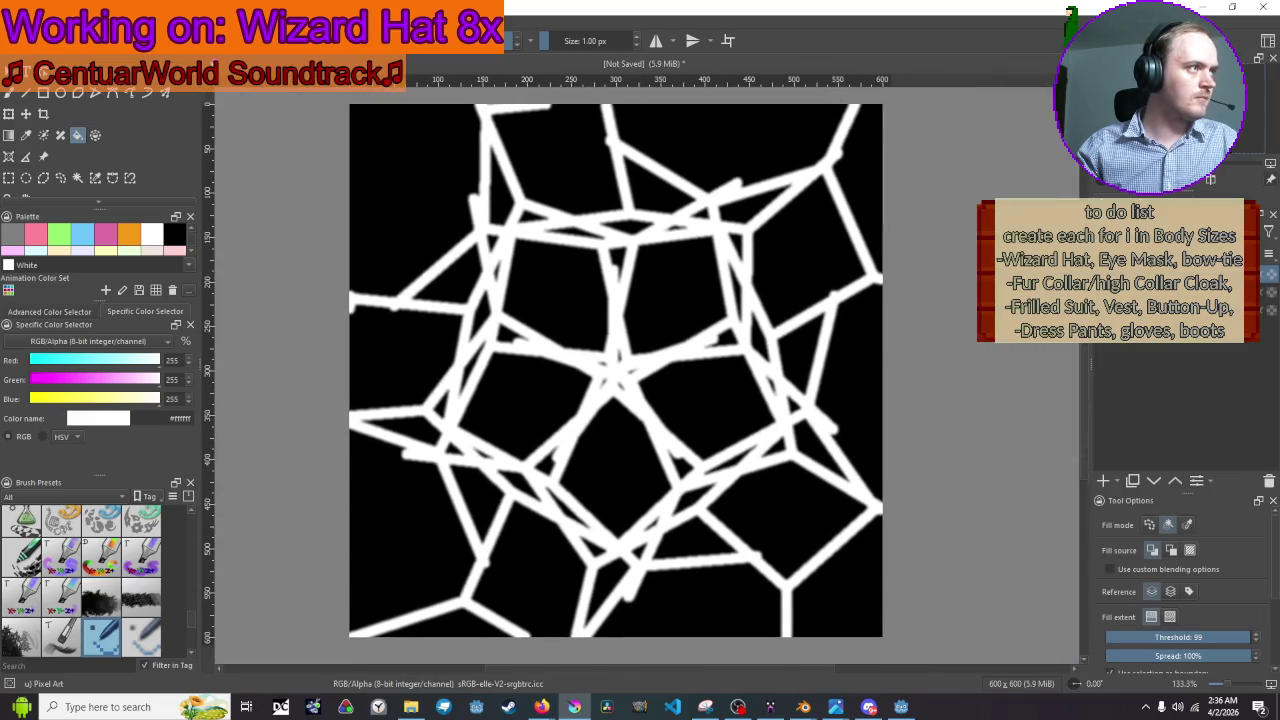
click(15, 14)
click(111, 152)
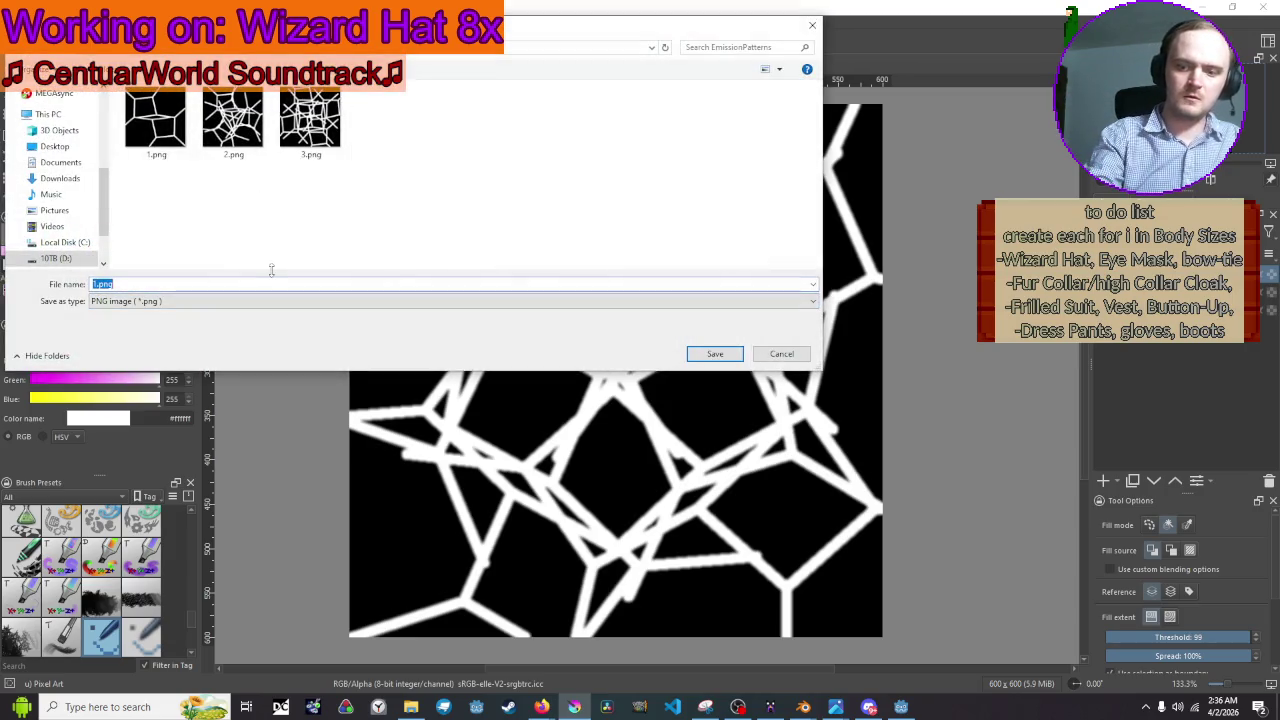
key(Return)
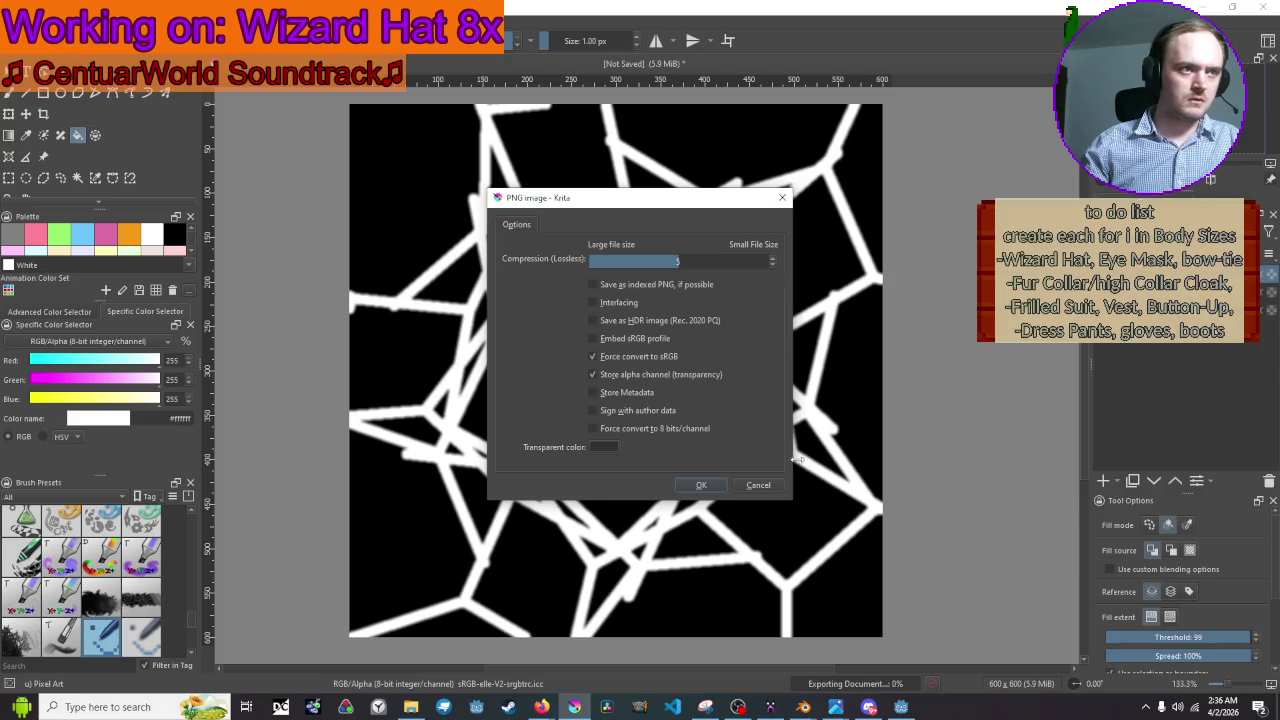
key(Return)
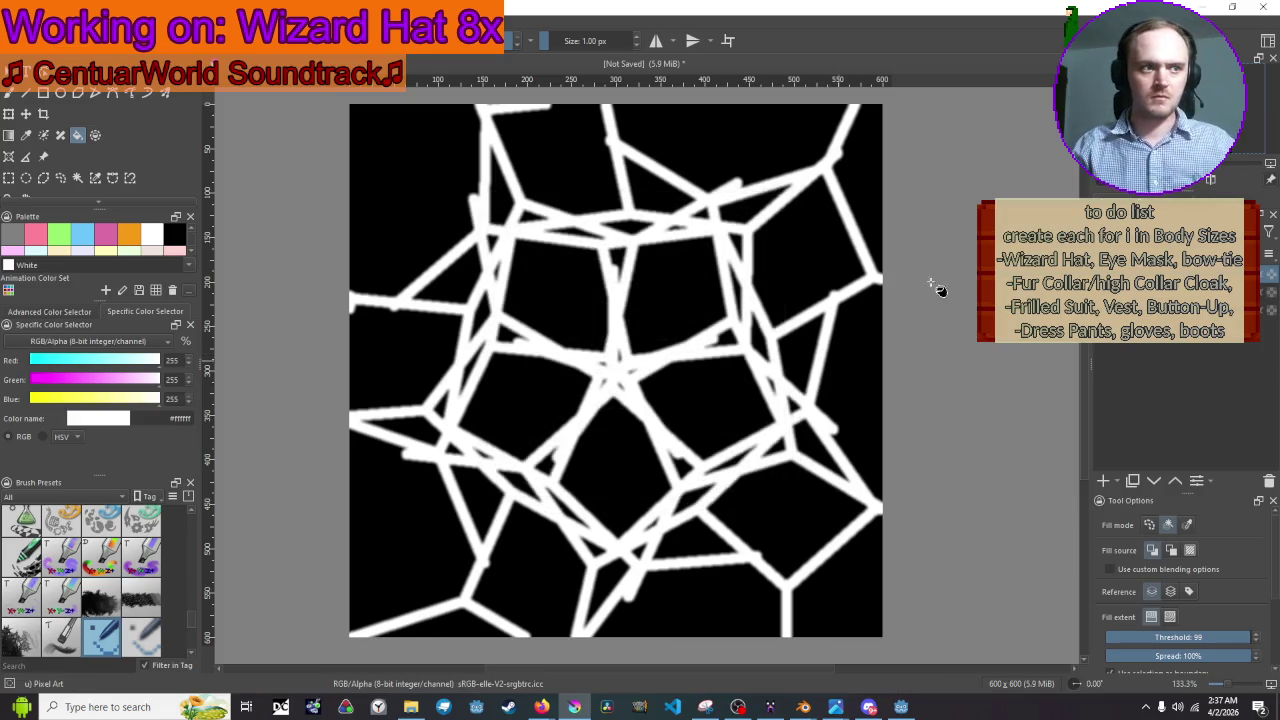
click(1204, 7)
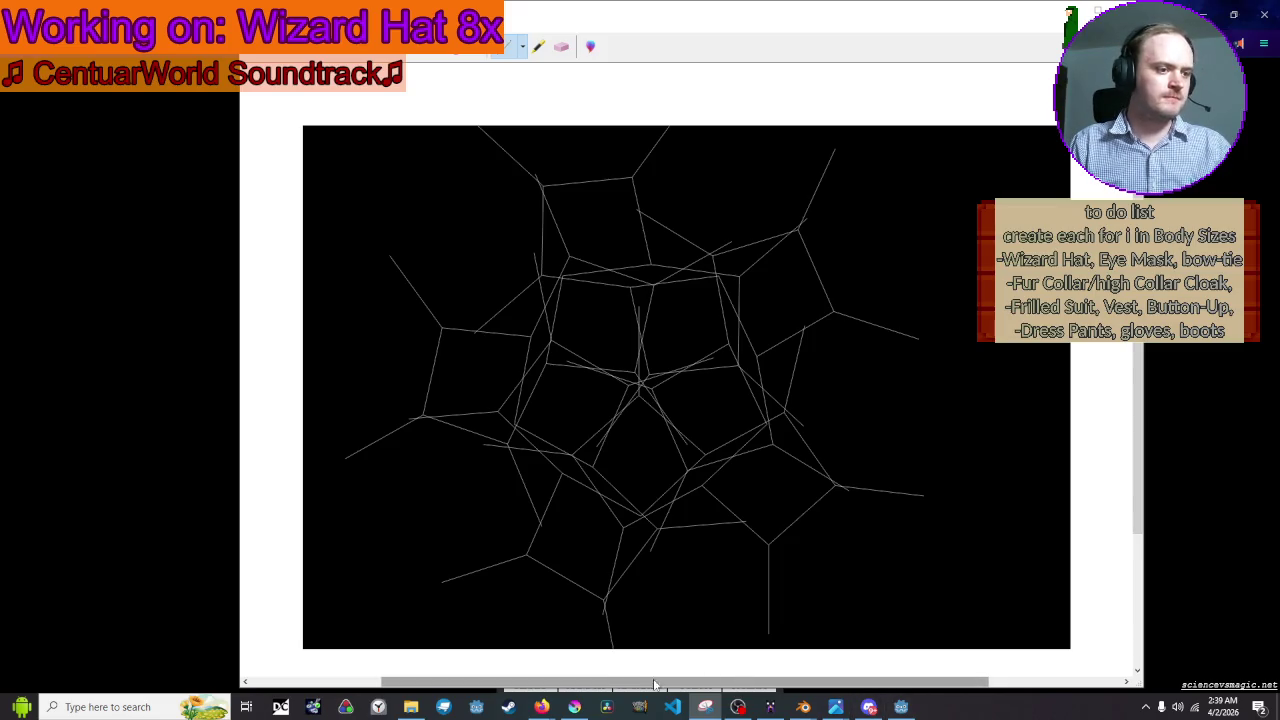
Switch the fractal to a hexagon-based pattern in Nico's Fractal Machine.
click(574, 707)
click(574, 707)
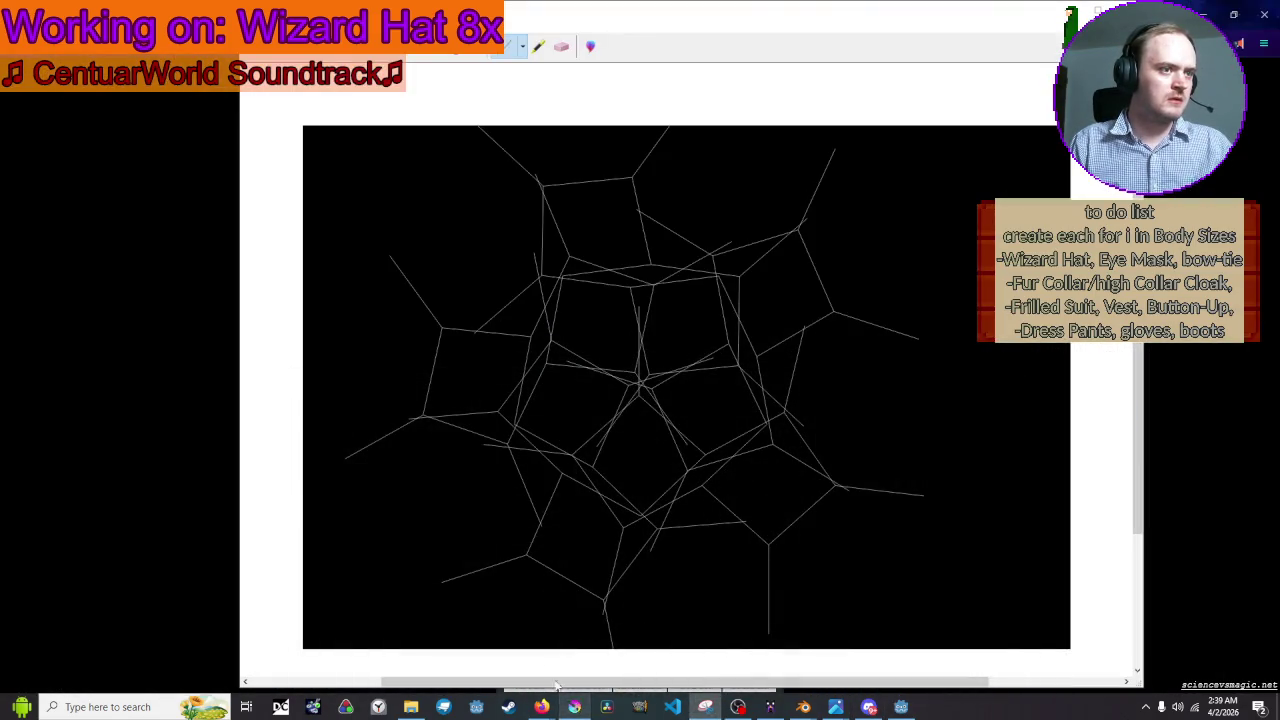
click(558, 648)
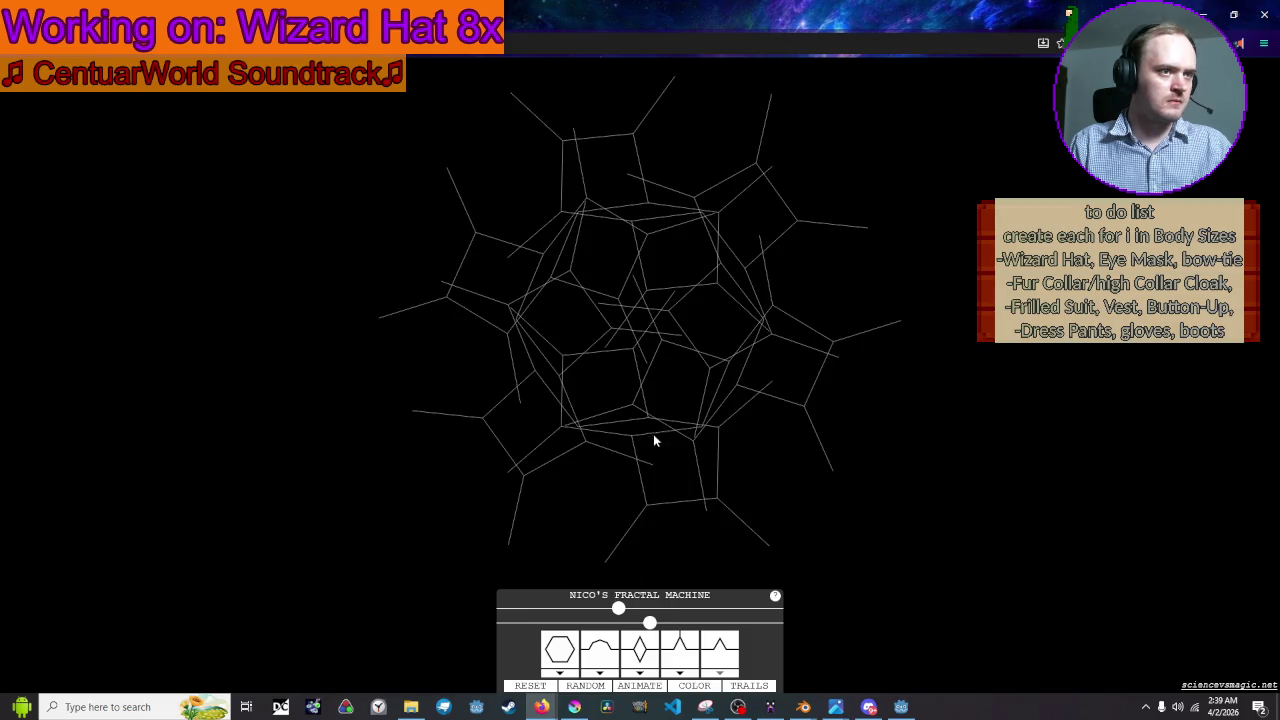
Snip the hexagon fractal and bring Krita back to the front.
click(705, 707)
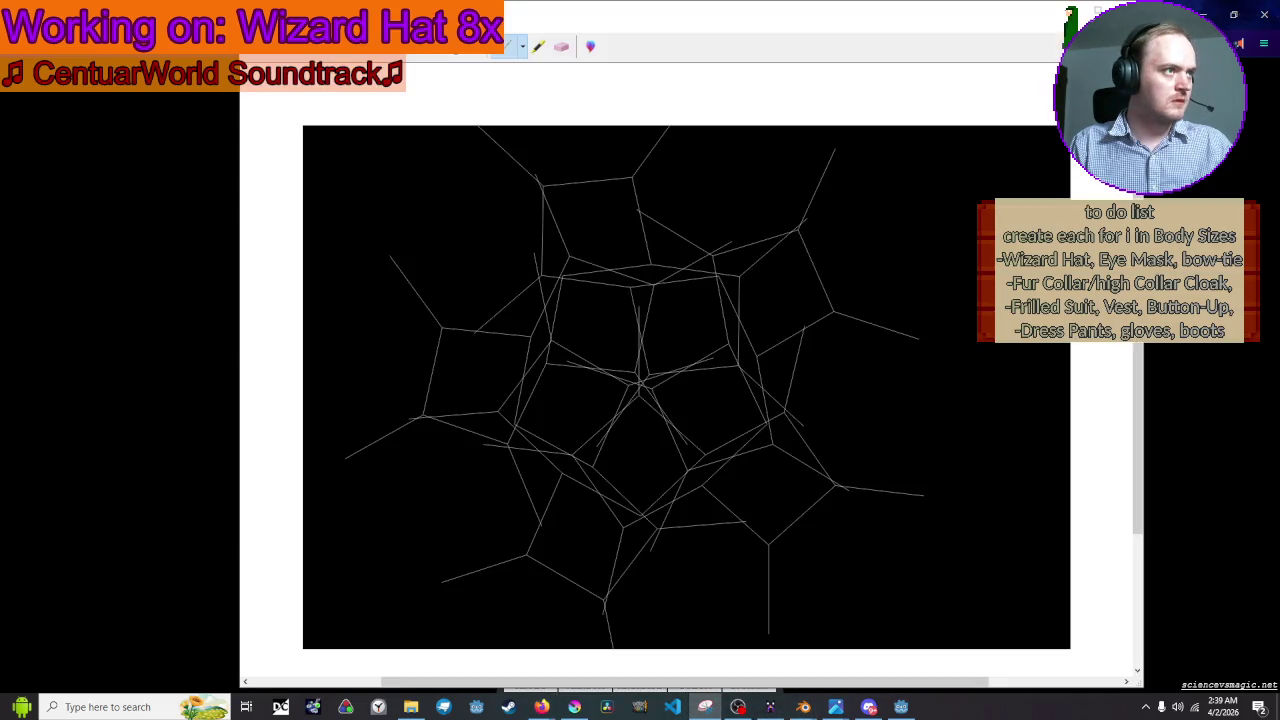
key(ctrl+n)
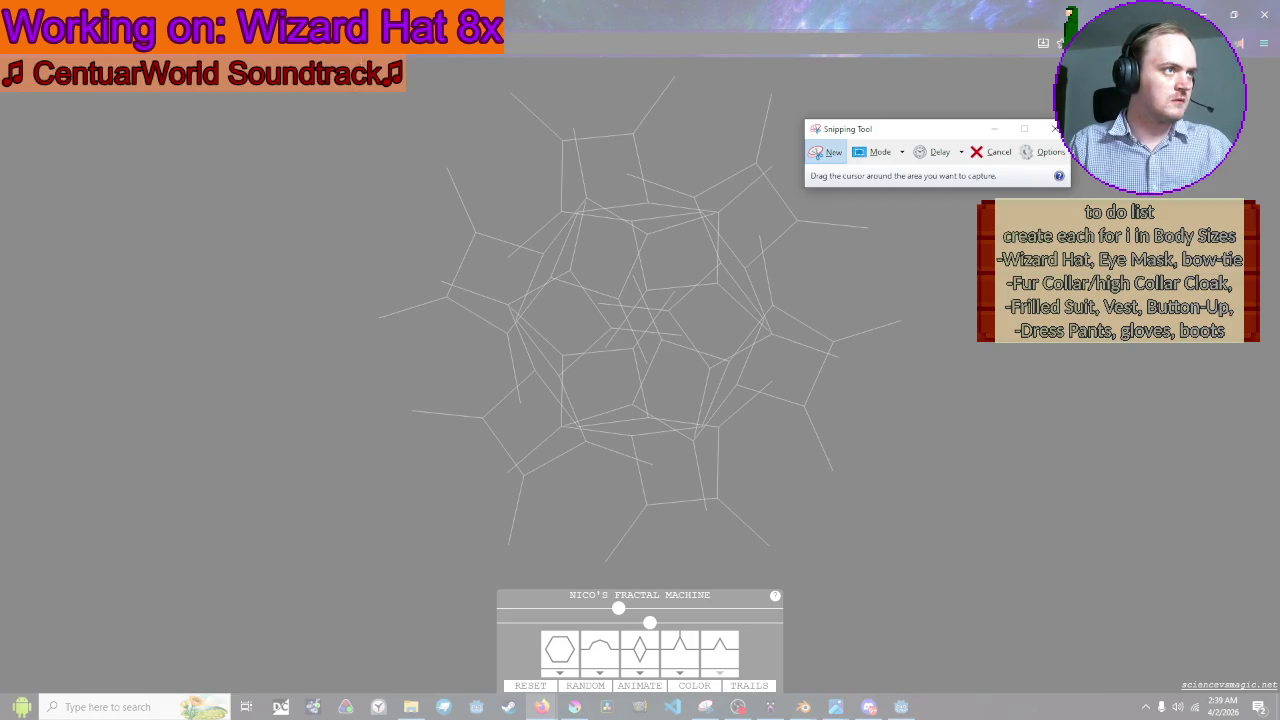
drag(330, 70, 1004, 580)
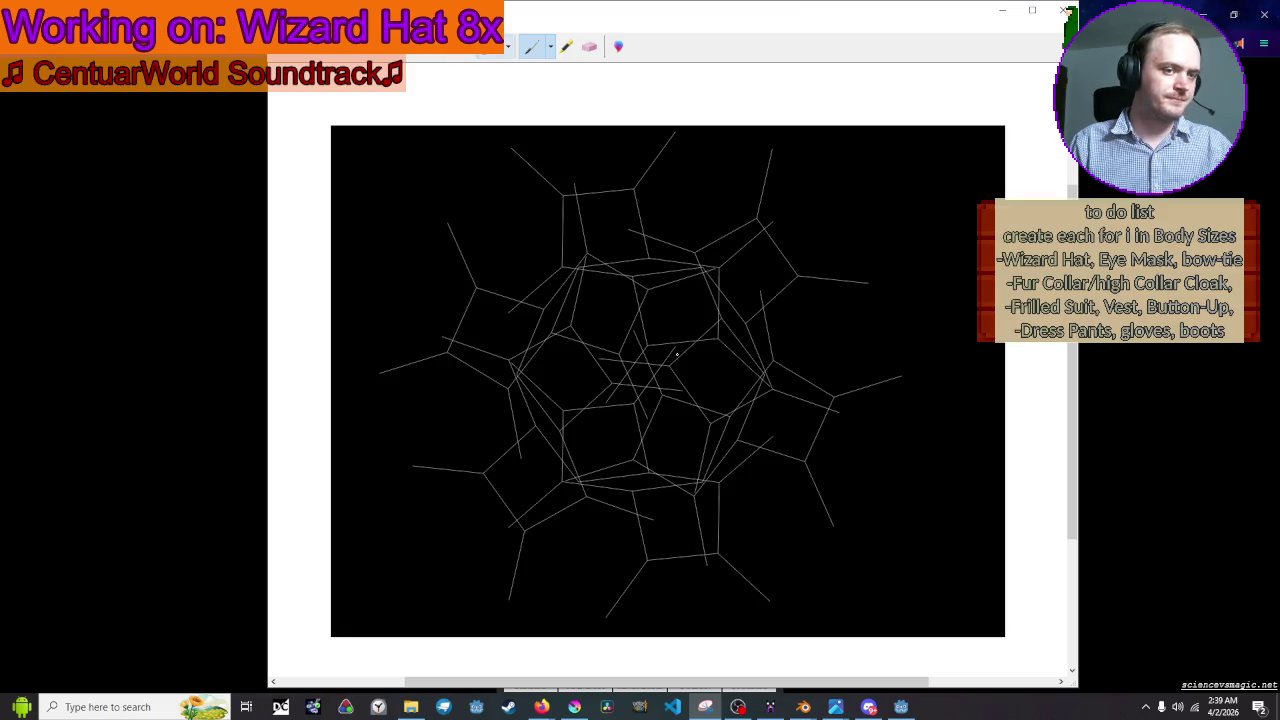
mouse_move(803, 707)
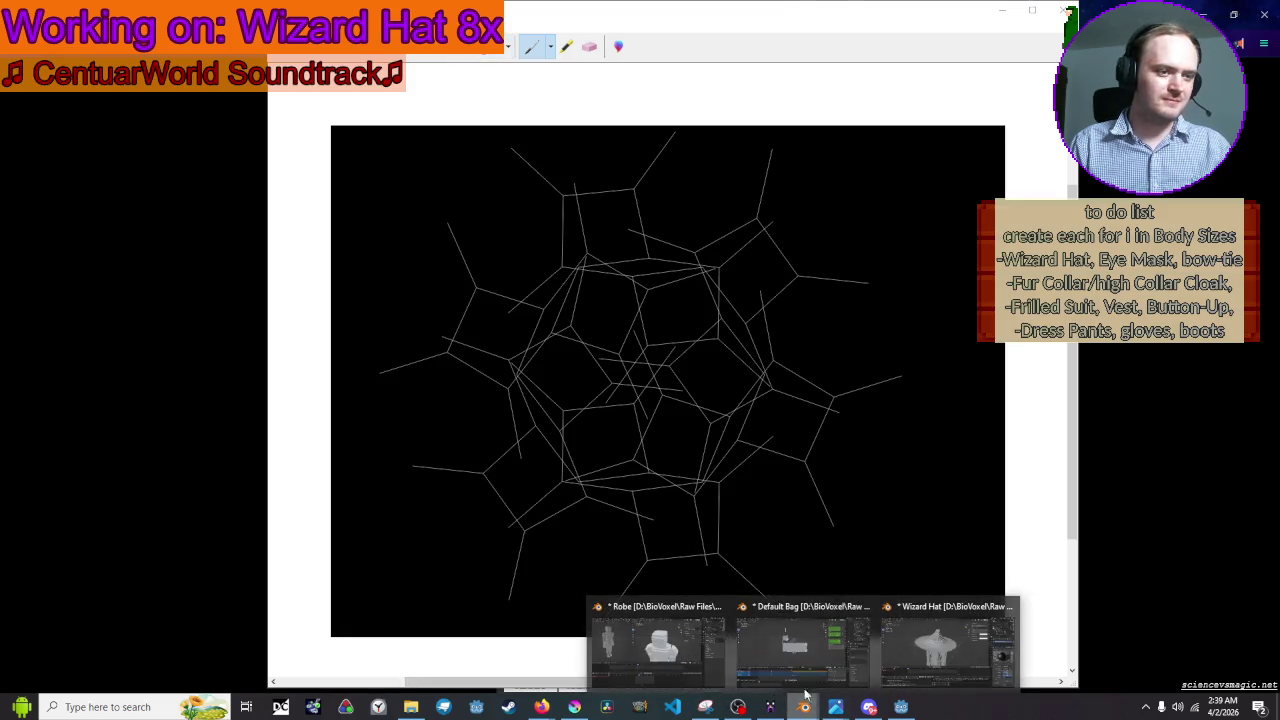
click(897, 708)
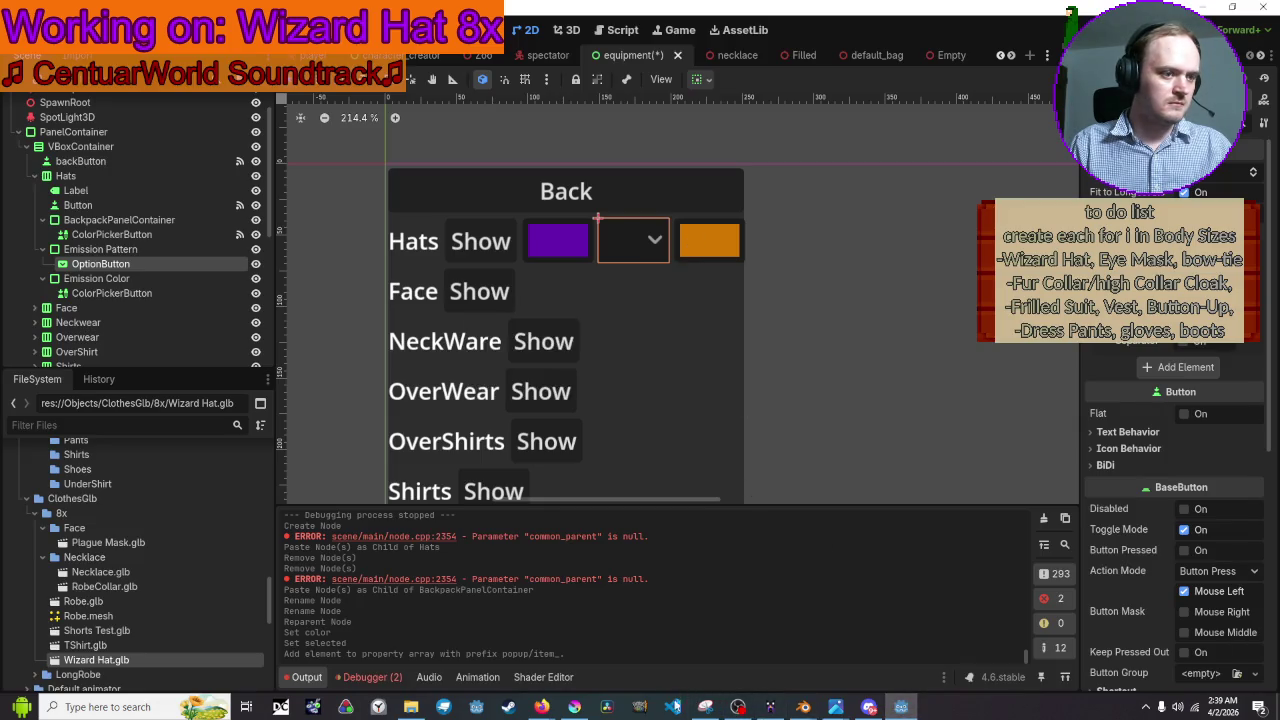
click(574, 707)
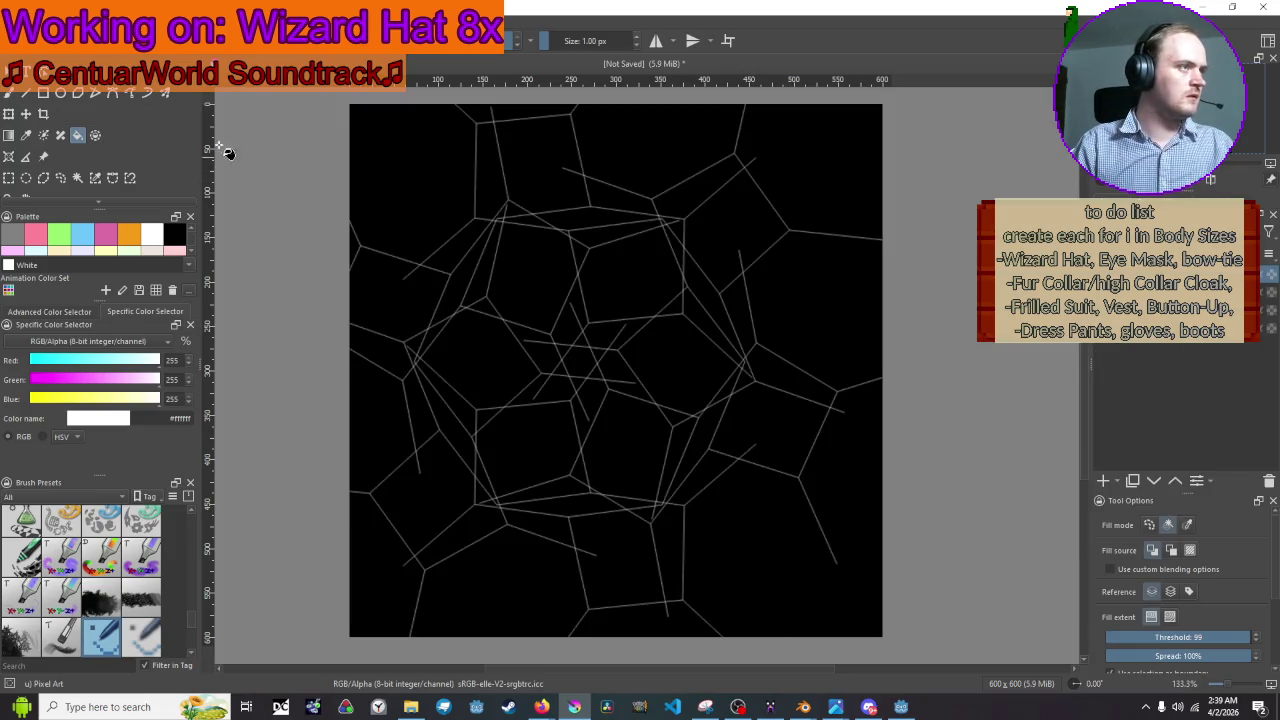
Nudge the grey hexagon line web right and down with the Transform tool to centre it.
click(8, 113)
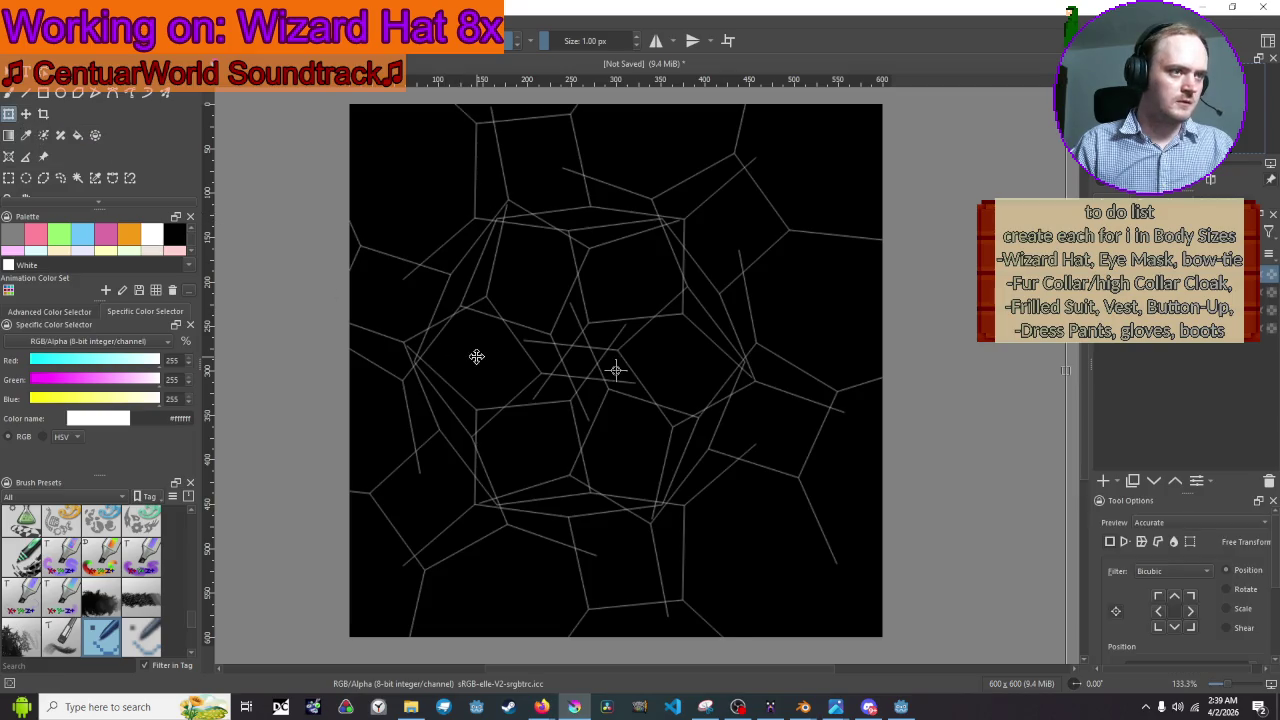
drag(474, 351, 510, 356)
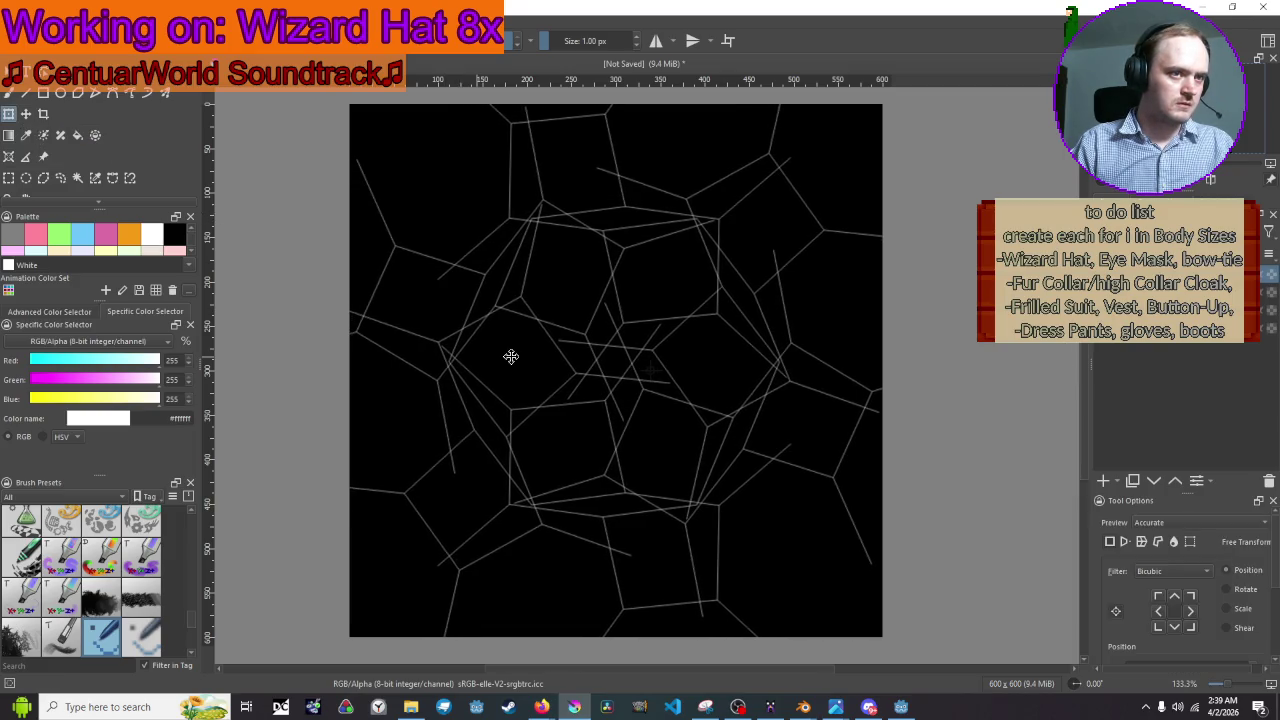
drag(621, 300, 622, 309)
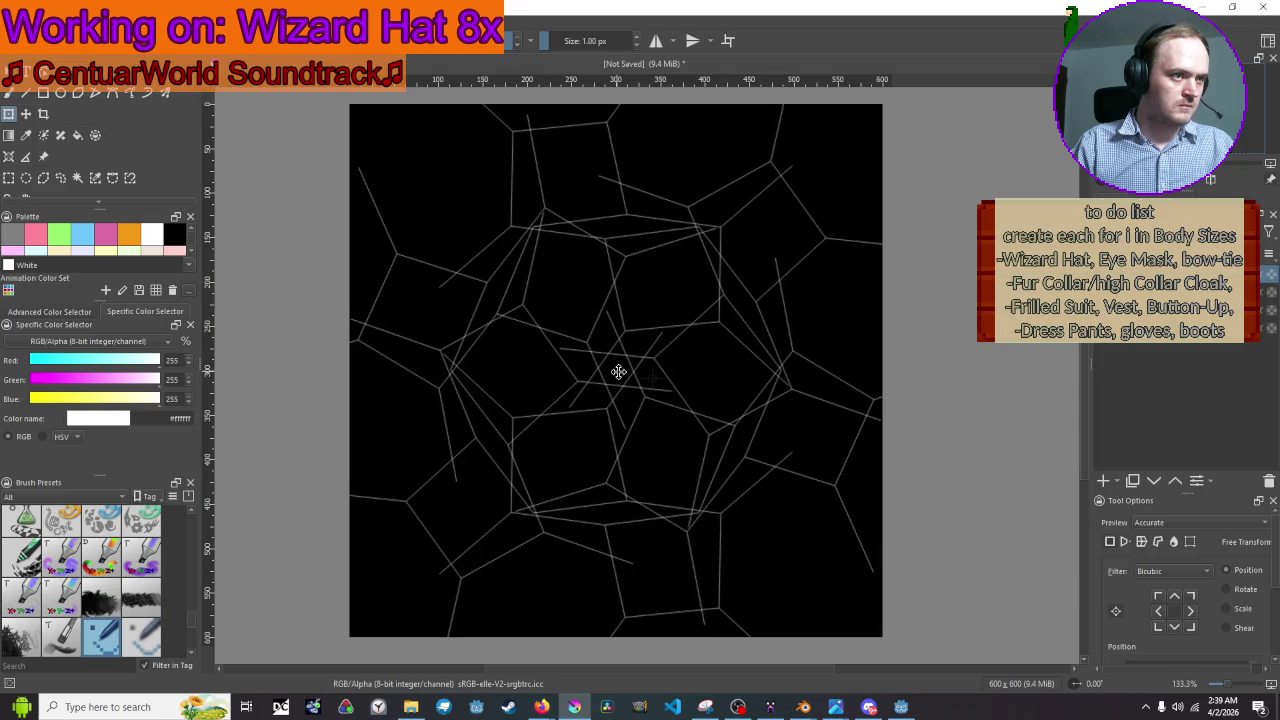
drag(616, 371, 618, 372)
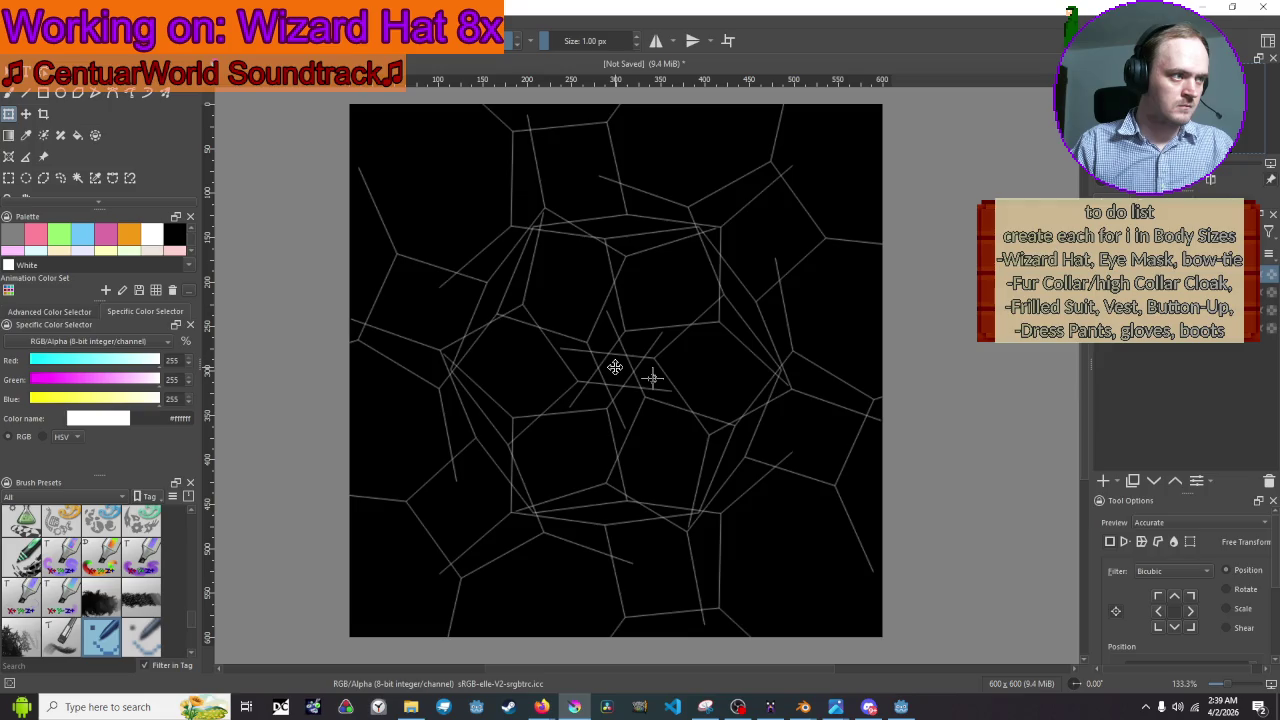
drag(614, 367, 614, 371)
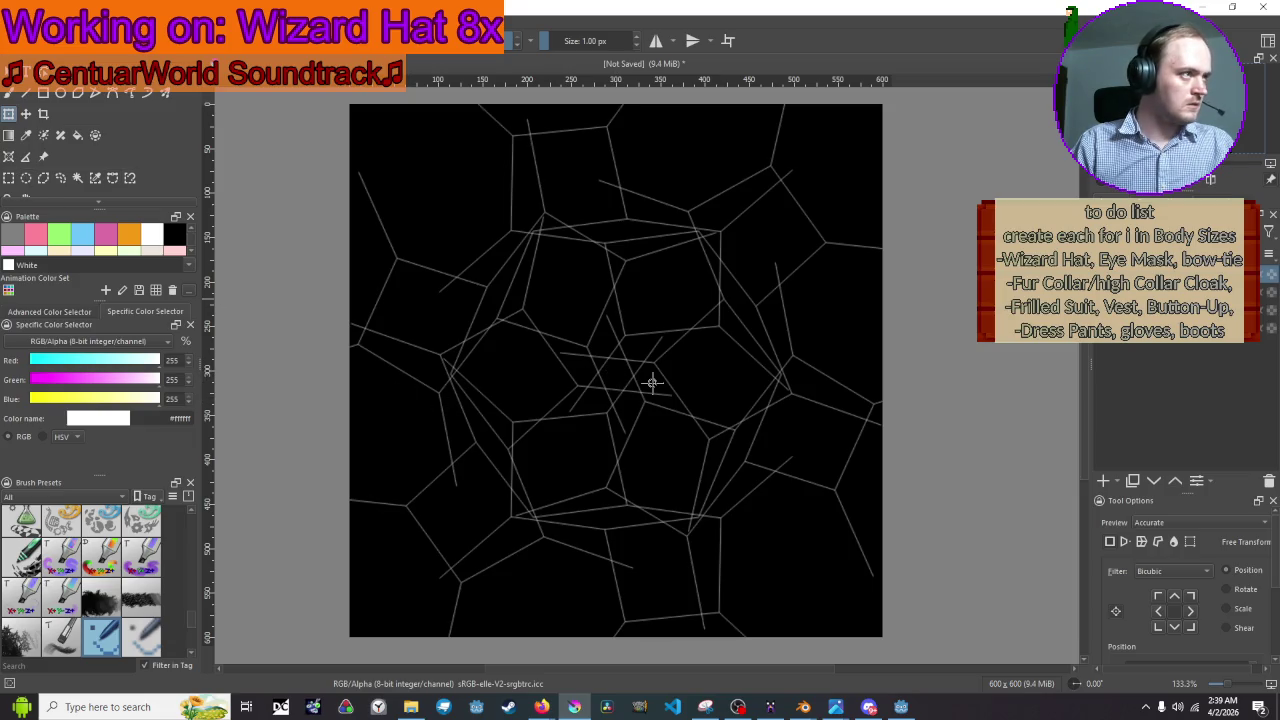
Paint the line-crossing pixel white and flood-fill the thin lines into bold white strokes.
key(b)
scroll(614, 443, up, 10)
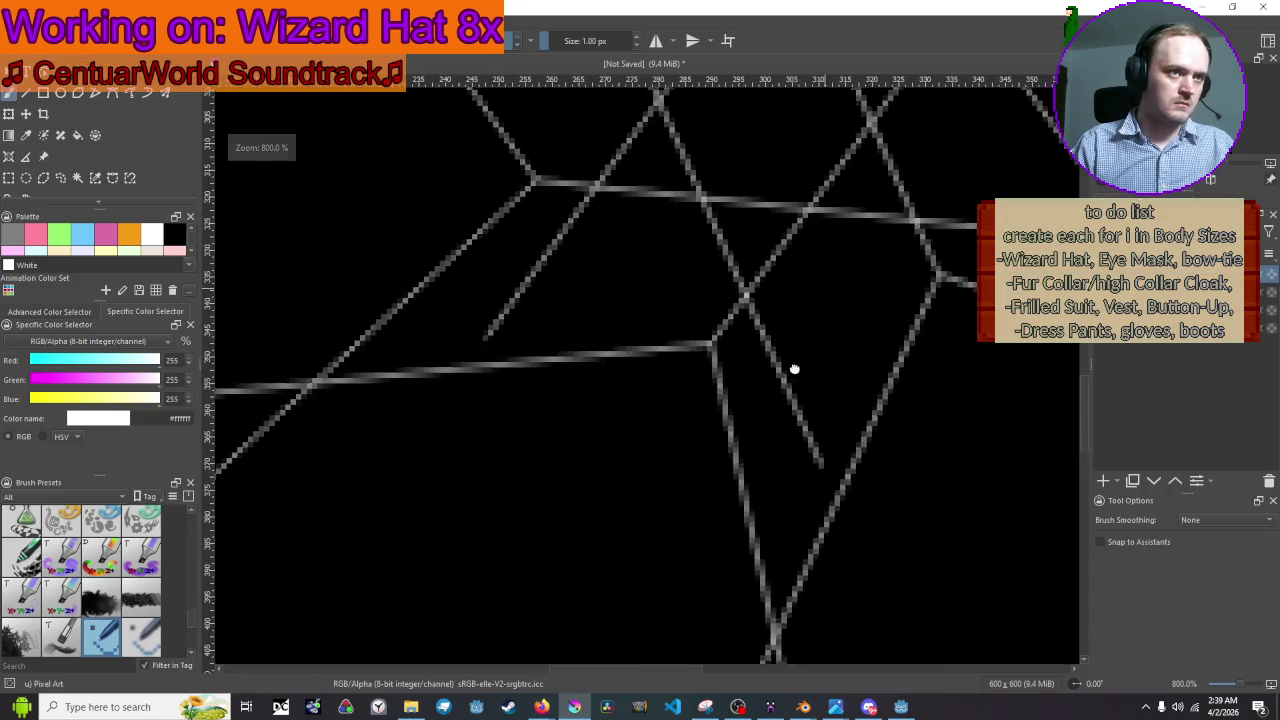
click(663, 184)
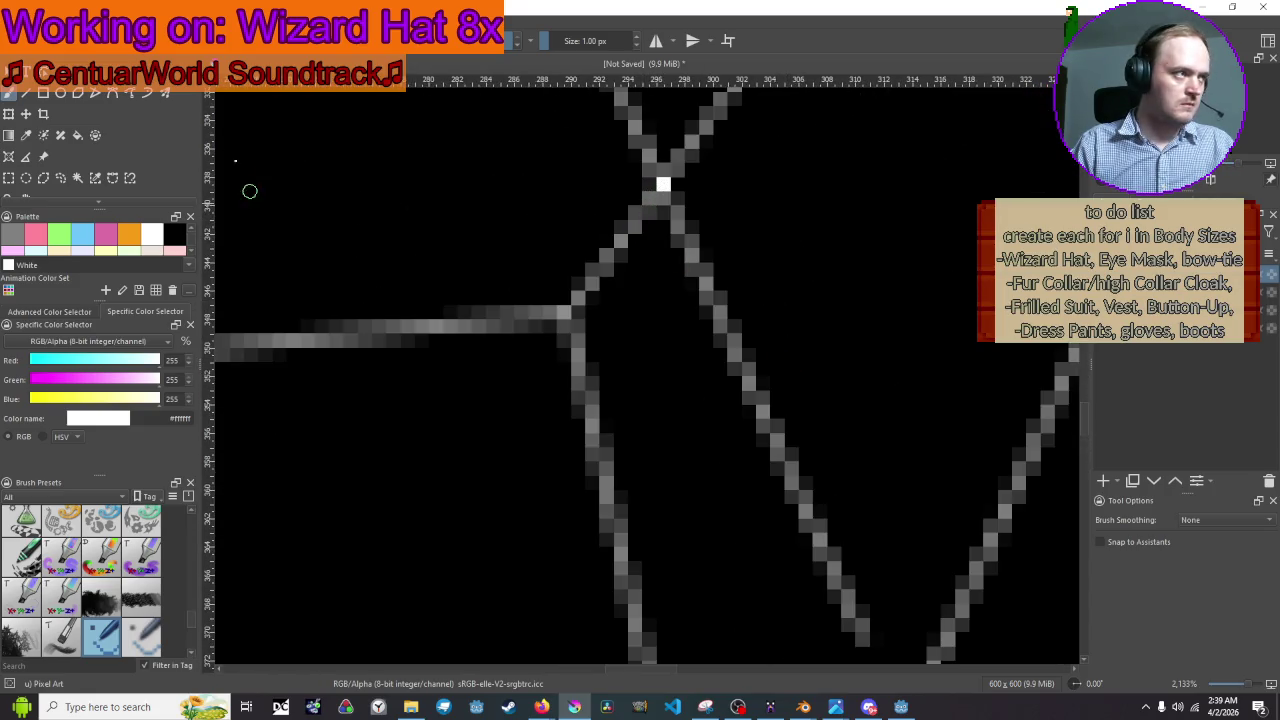
click(78, 135)
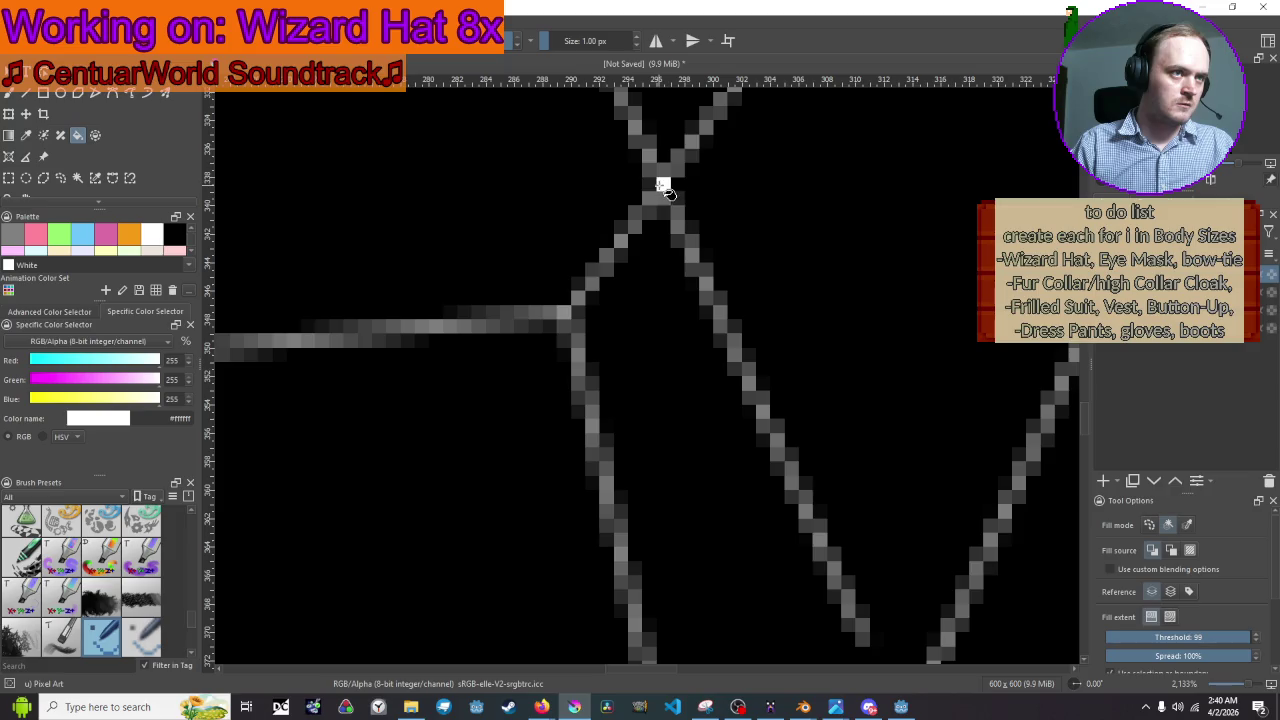
scroll(670, 216, down, 4)
scroll(670, 216, down, 4)
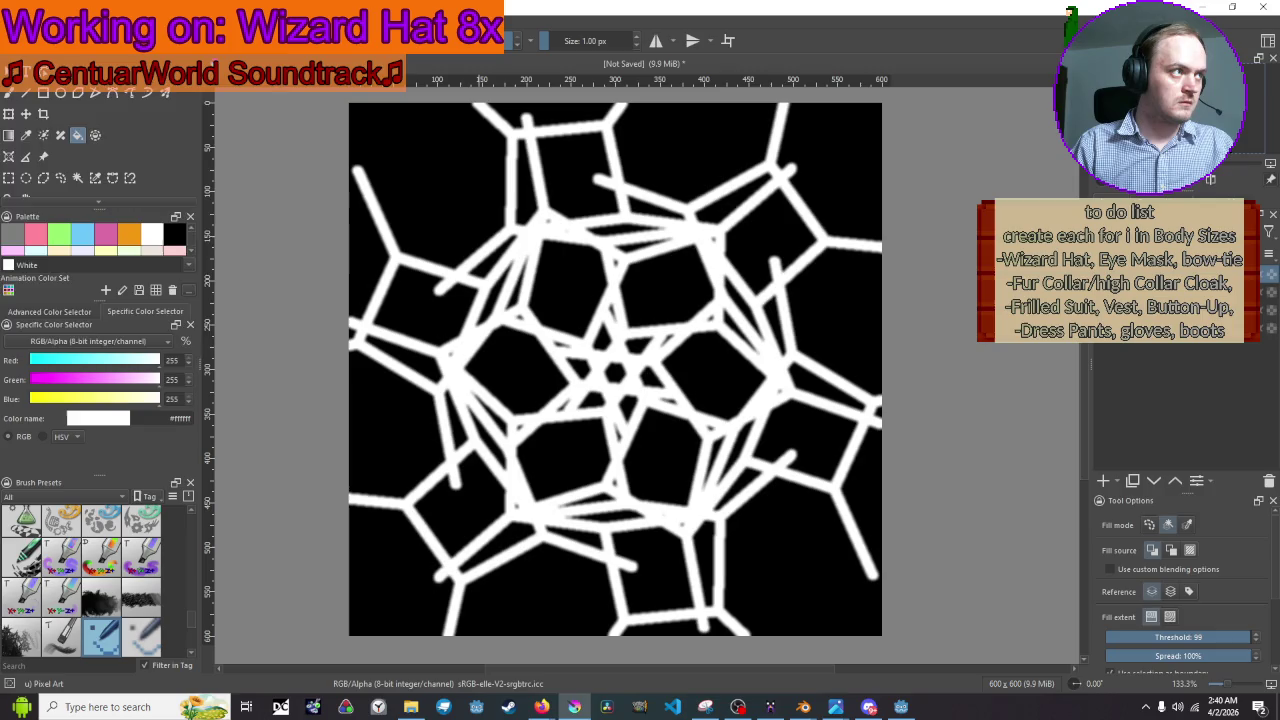
Export the pattern as 5.png with the default PNG options and return to Godot.
click(45, 18)
click(15, 18)
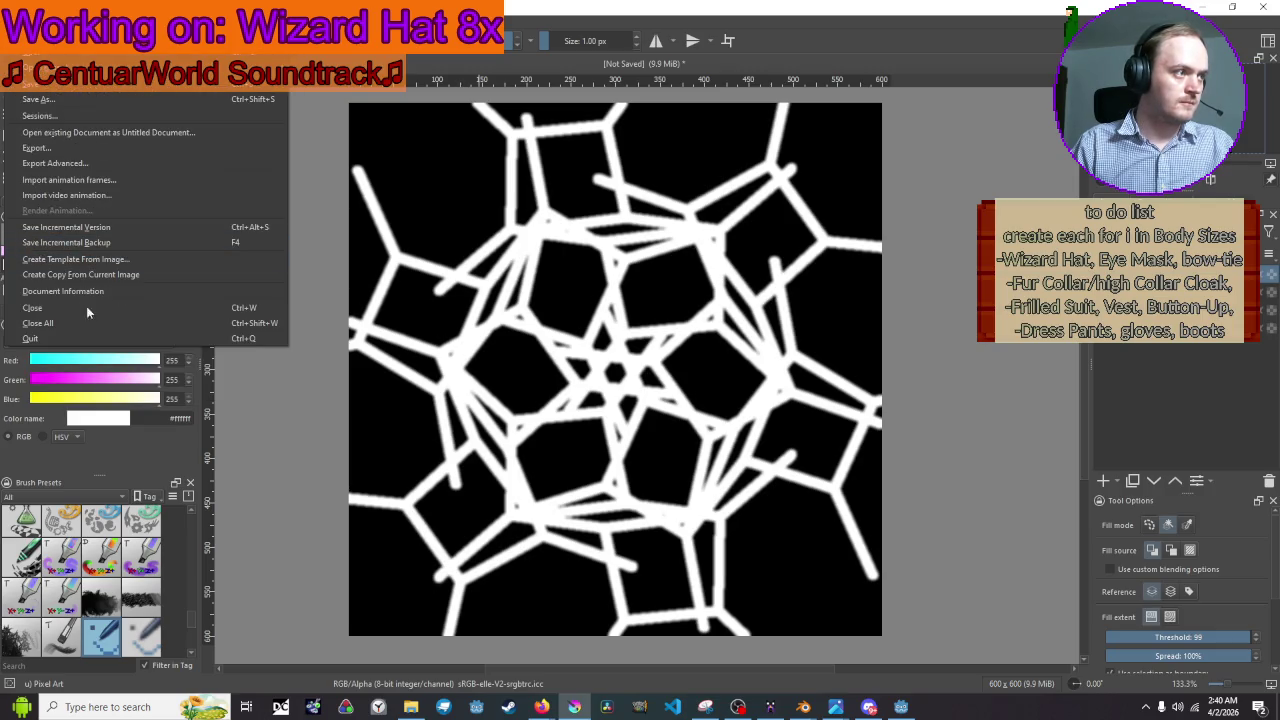
click(50, 148)
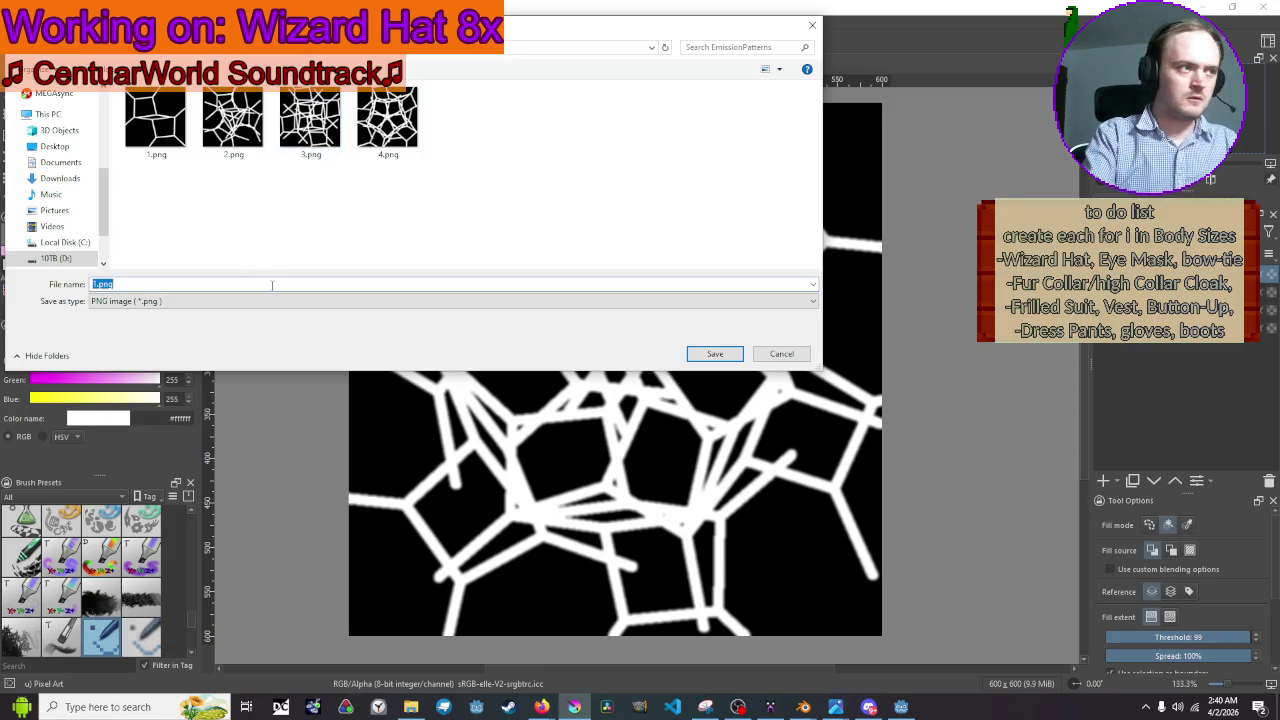
text(5)
key(Return)
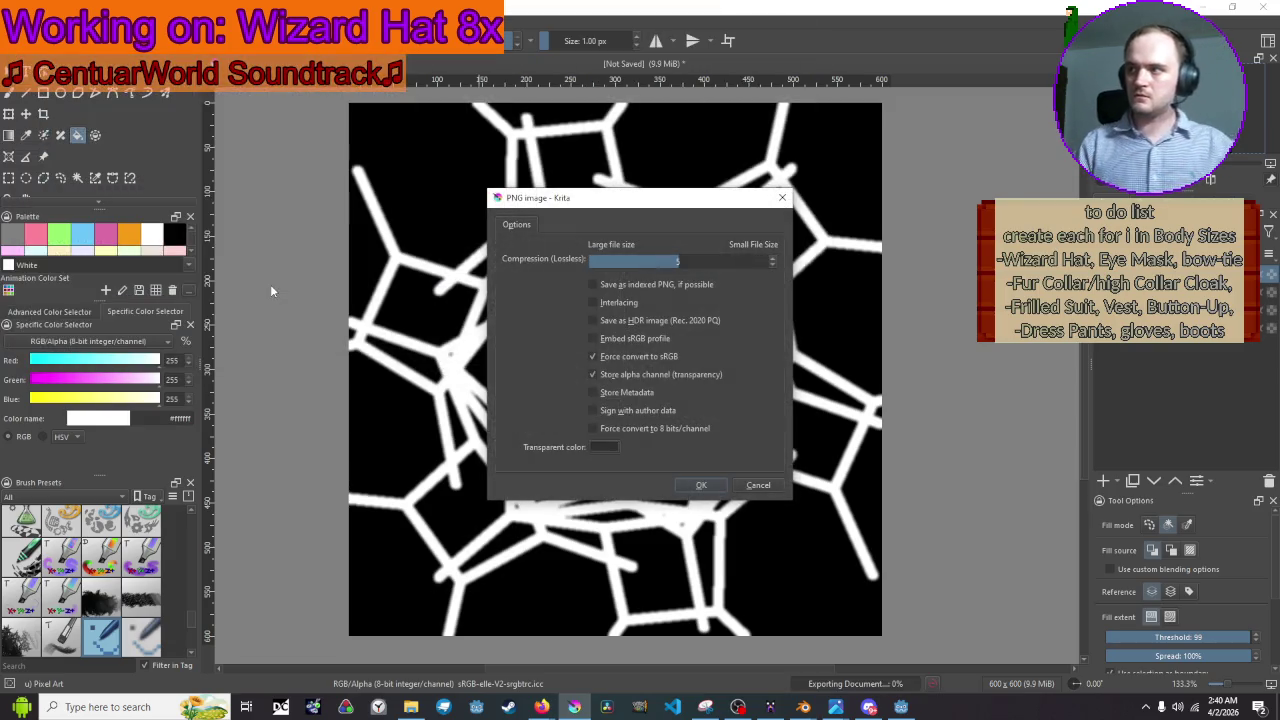
click(690, 487)
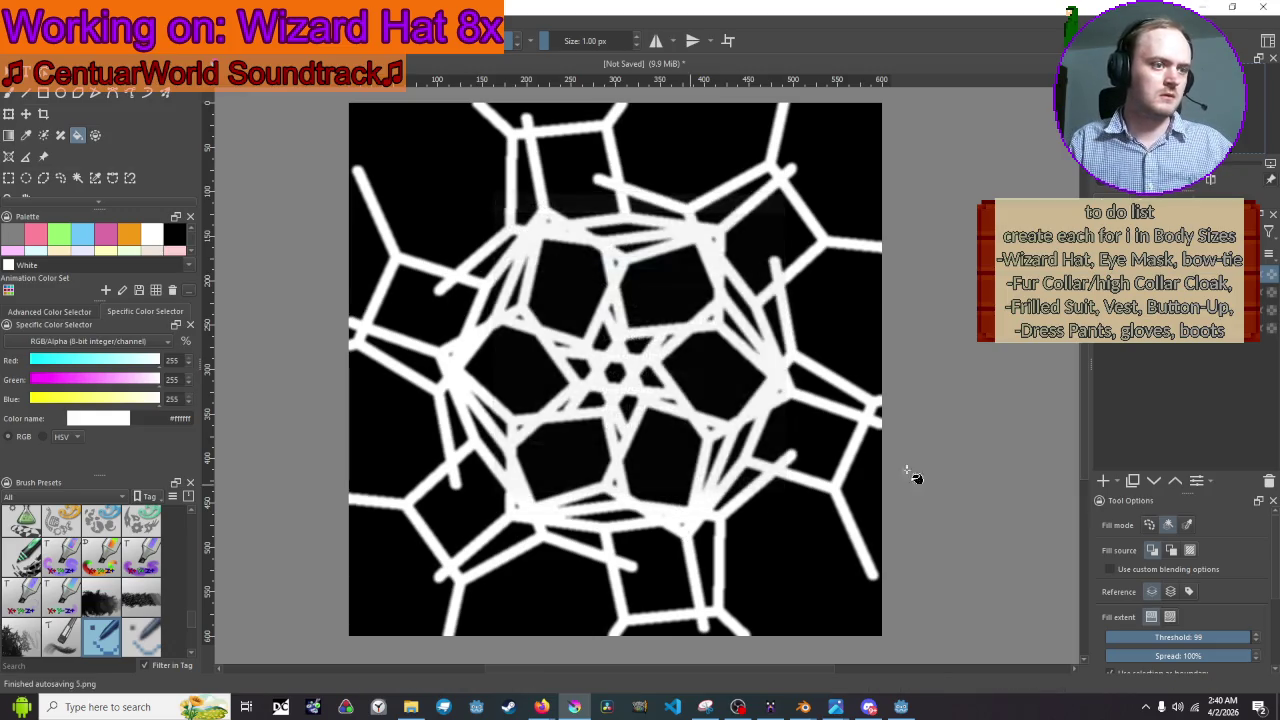
key(alt+Tab)
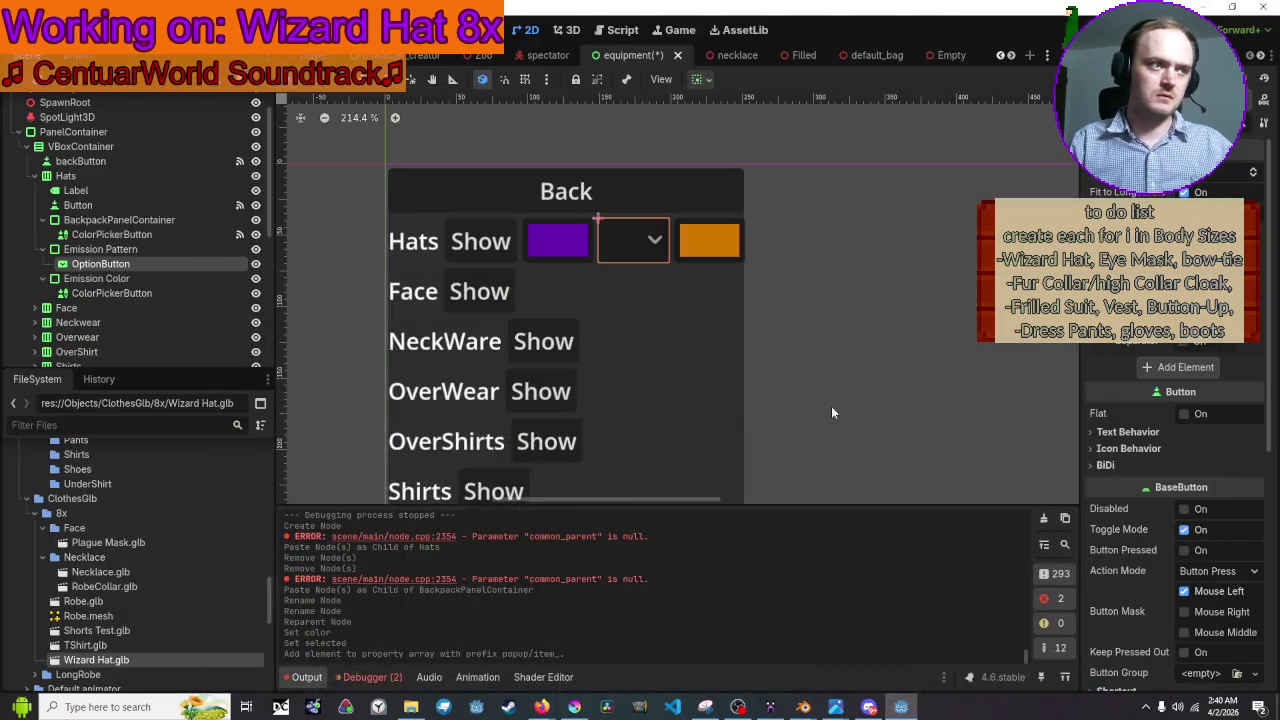
Widen the Inspector and set the first item's Text to 1.
scroll(835, 397, down, 4)
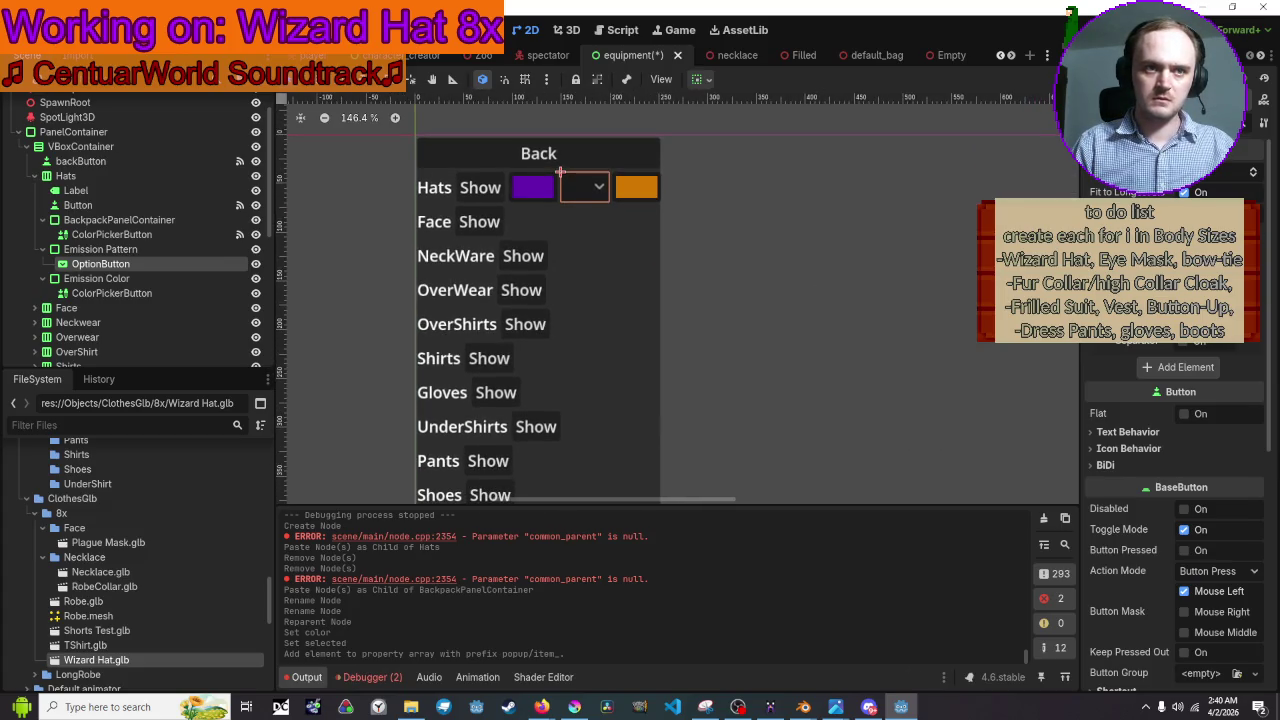
drag(1079, 300, 910, 300)
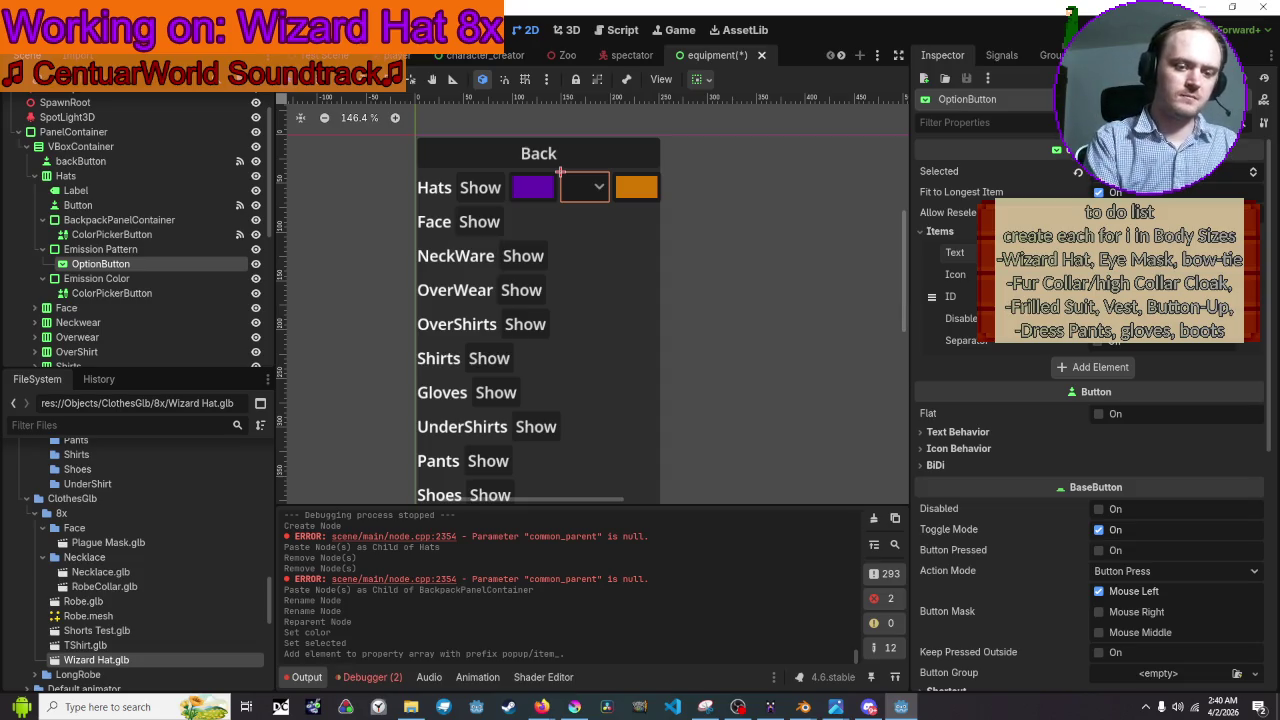
text(1)
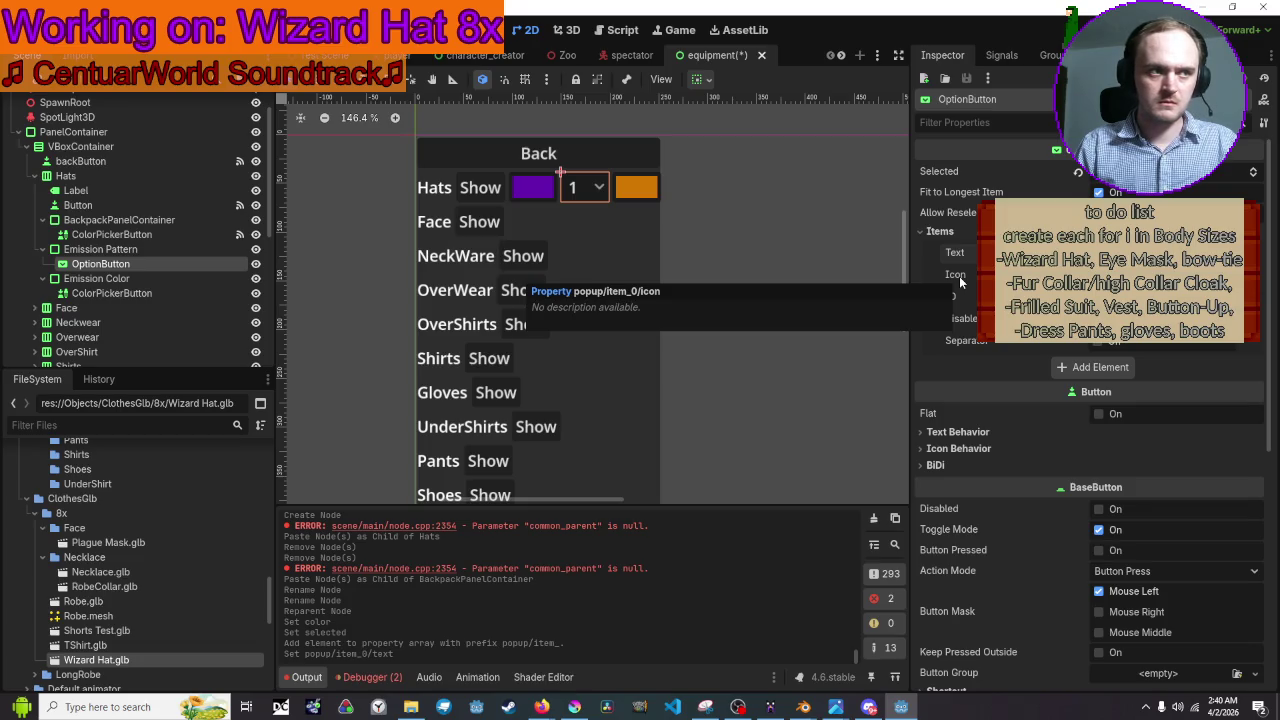
Try 1.png as the first item's icon, then undo it and leave the icon empty.
click(1100, 274)
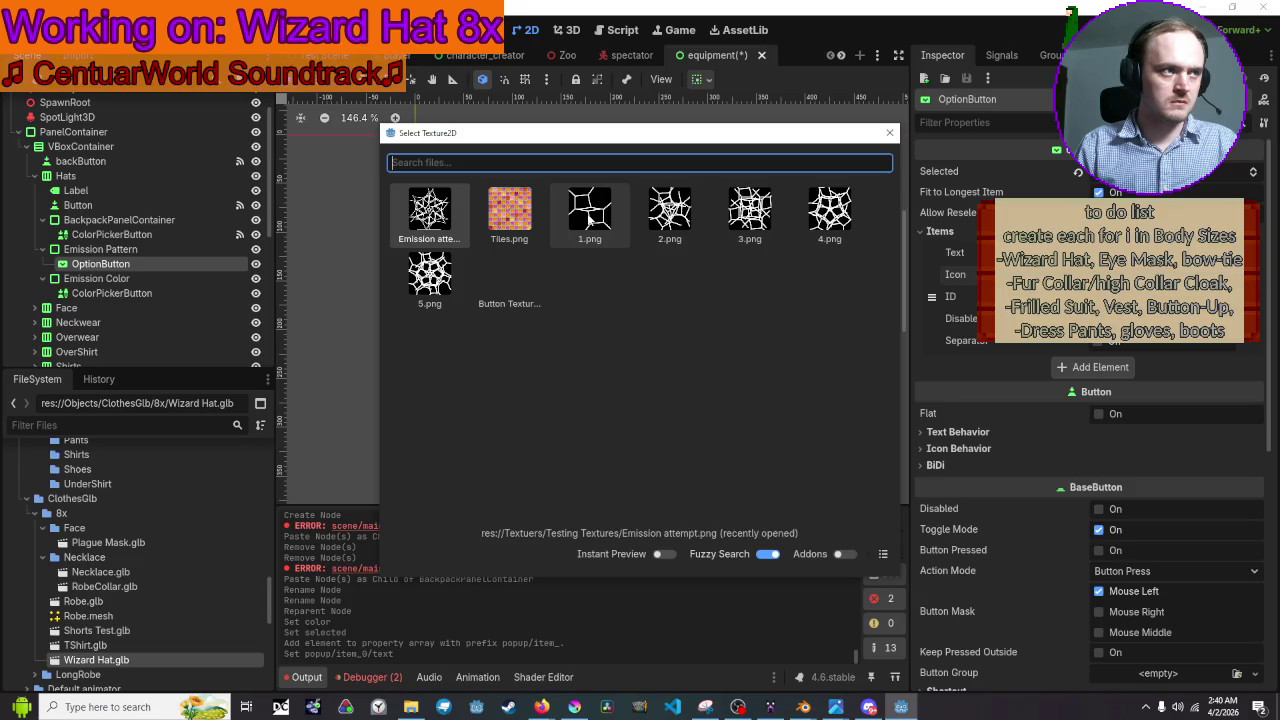
click(590, 212)
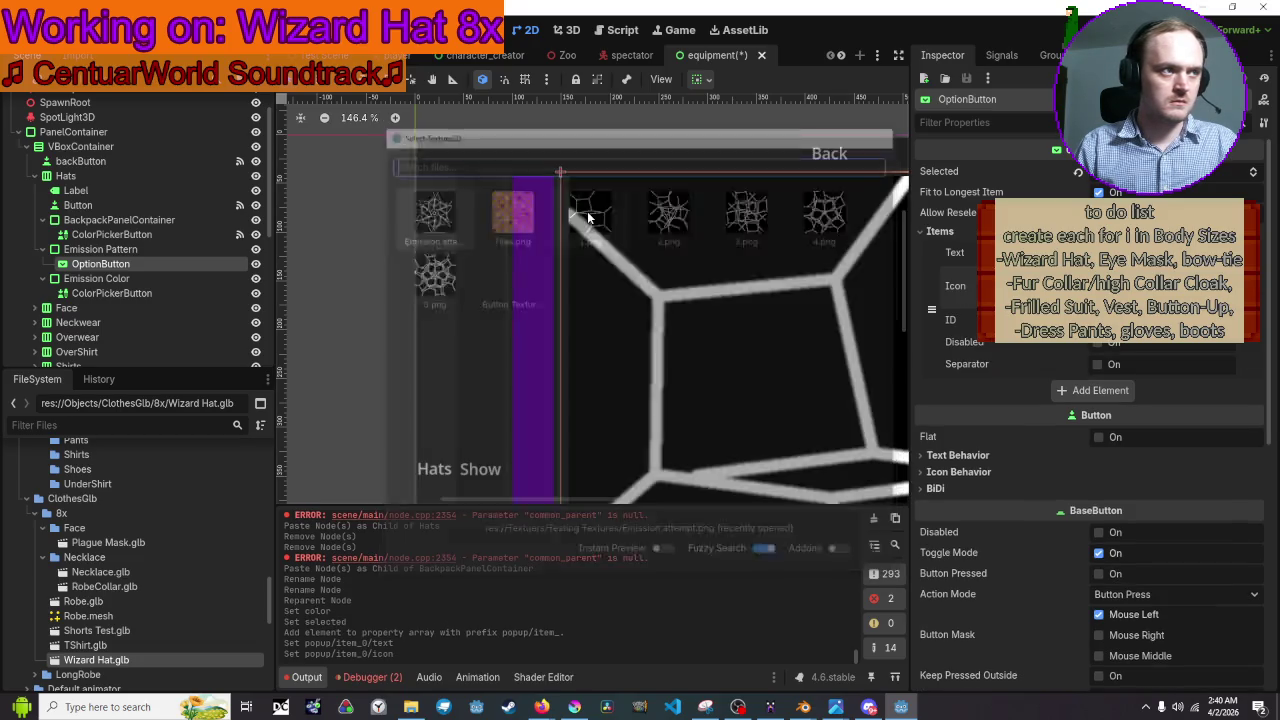
scroll(617, 216, down, 6)
scroll(643, 244, down, 5)
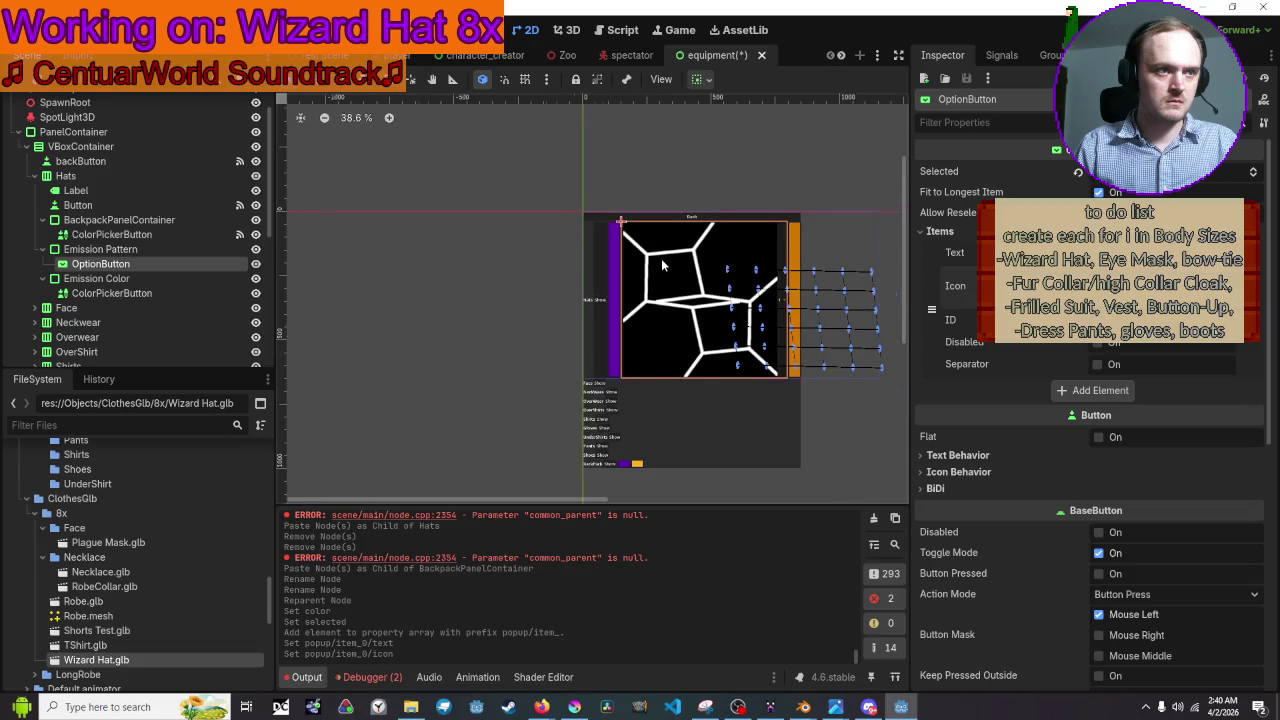
scroll(720, 270, up, 4)
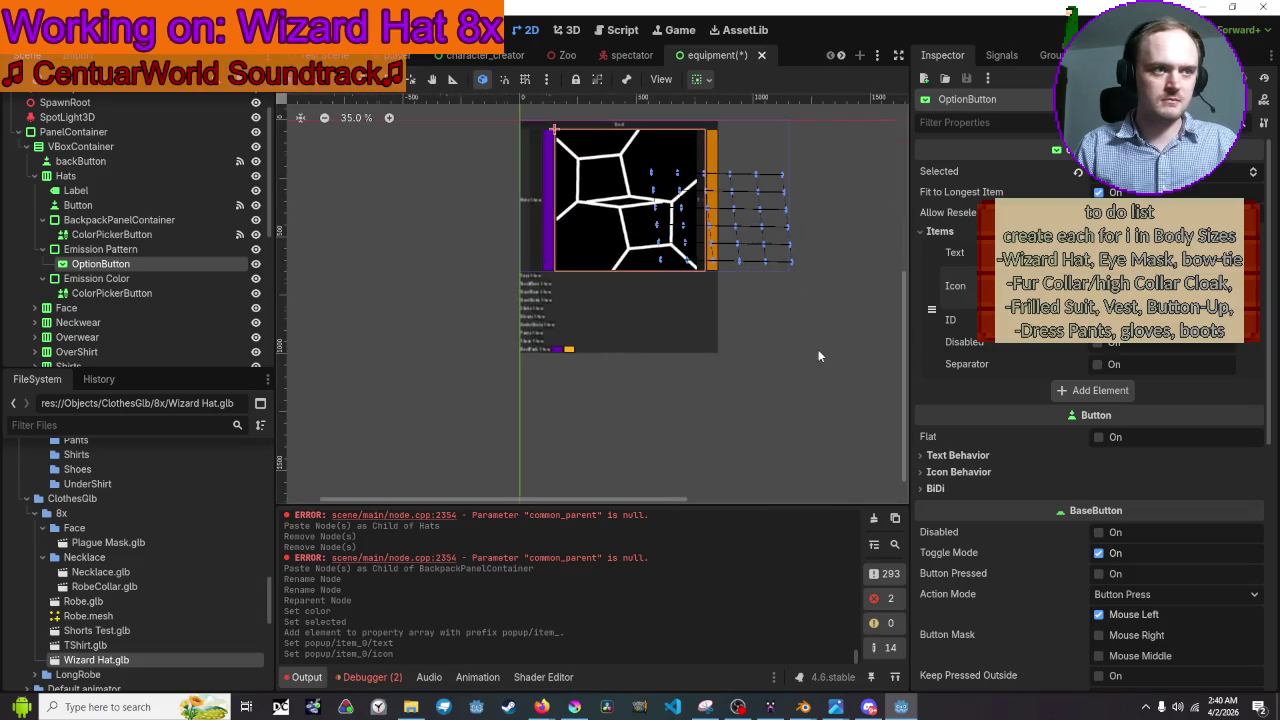
scroll(797, 215, up, 3)
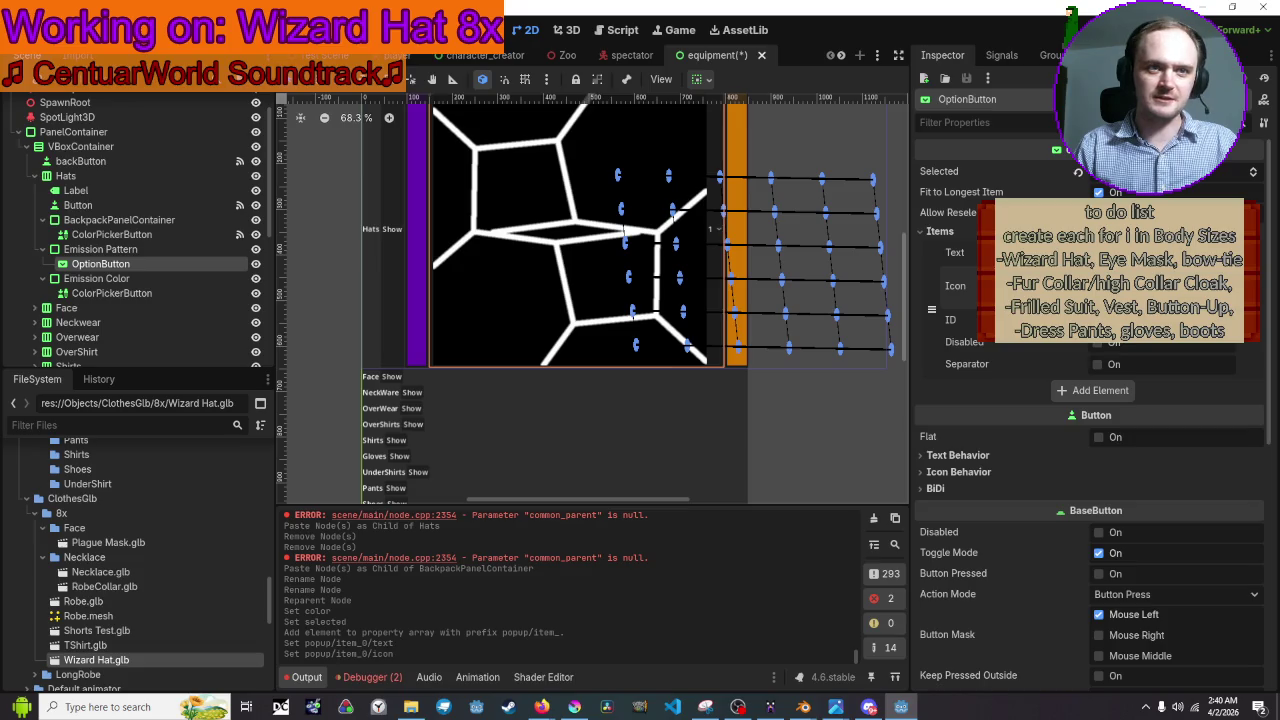
key(ctrl+z)
scroll(746, 252, up, 3)
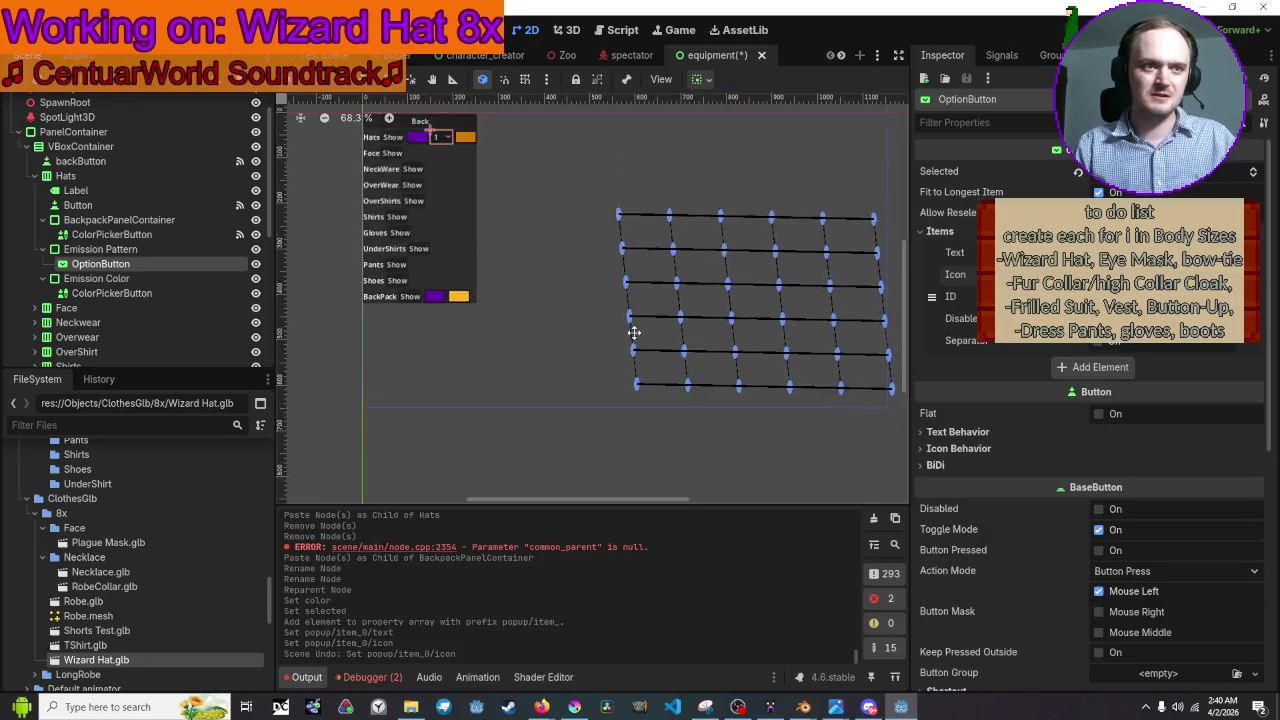
scroll(669, 216, up, 1)
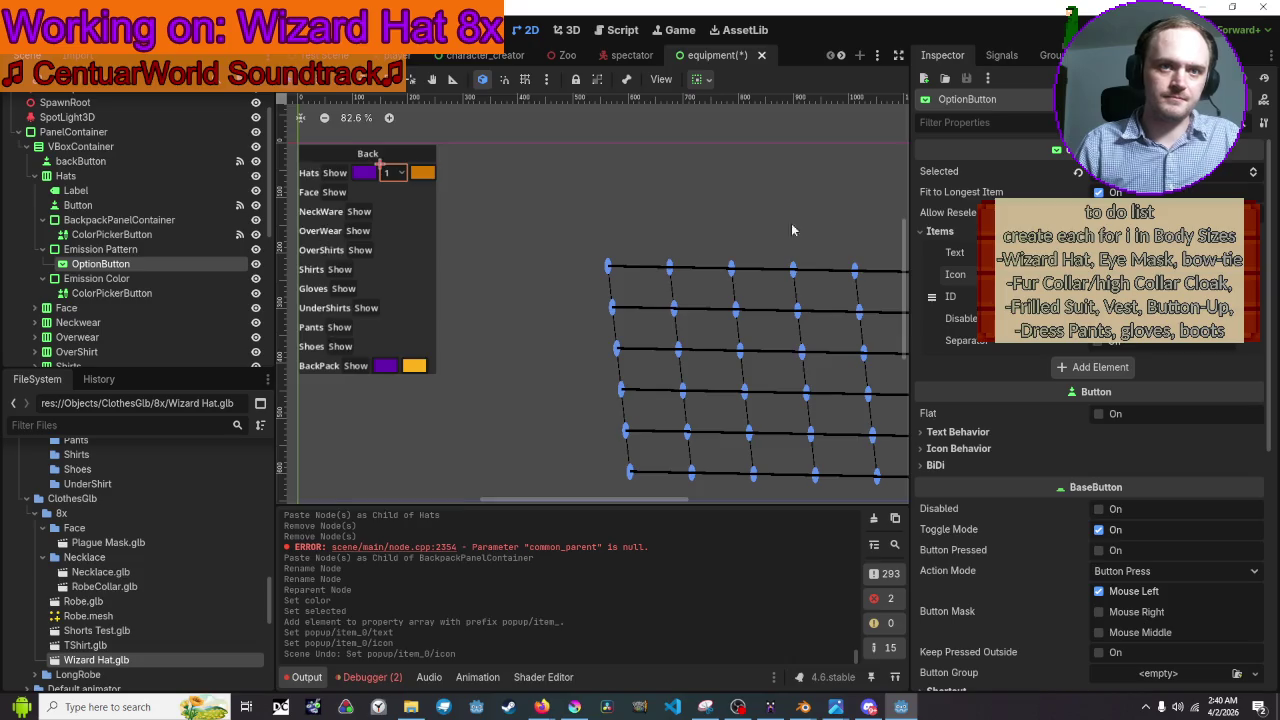
scroll(663, 223, left, 1)
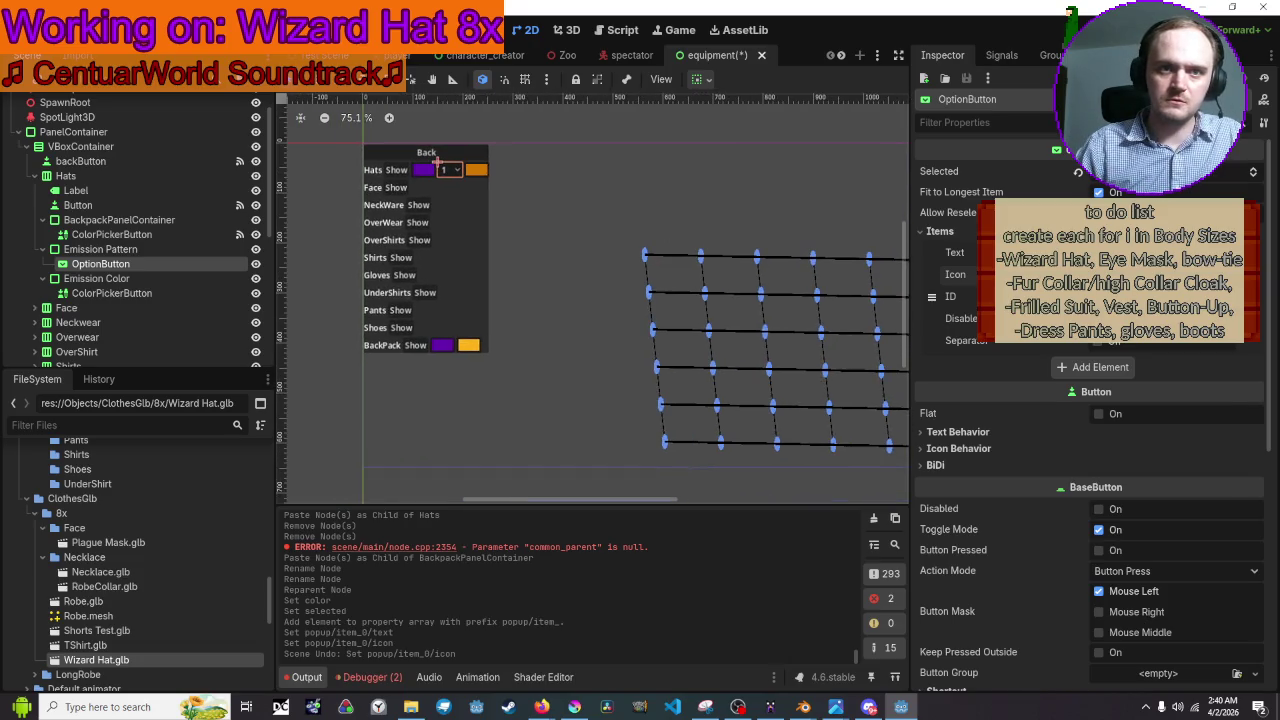
click(1158, 274)
key(Escape)
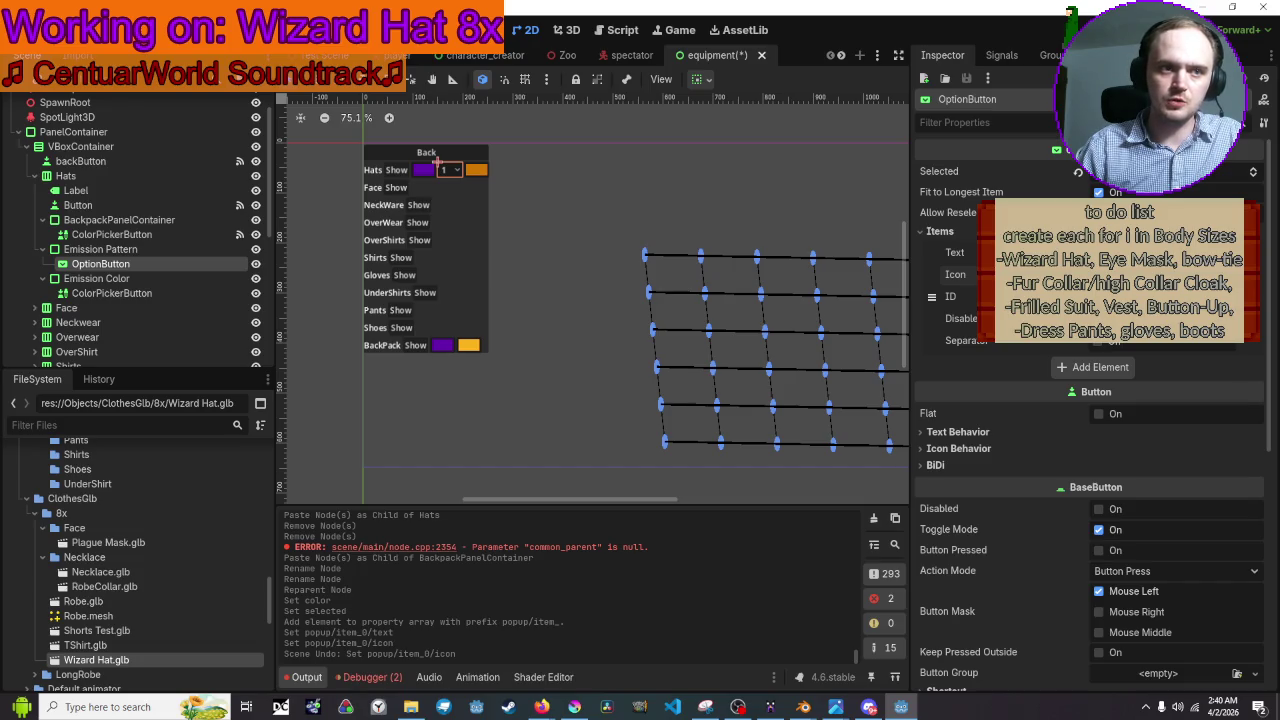
Add five new elements to the option button's Items list.
click(1090, 367)
click(1105, 482)
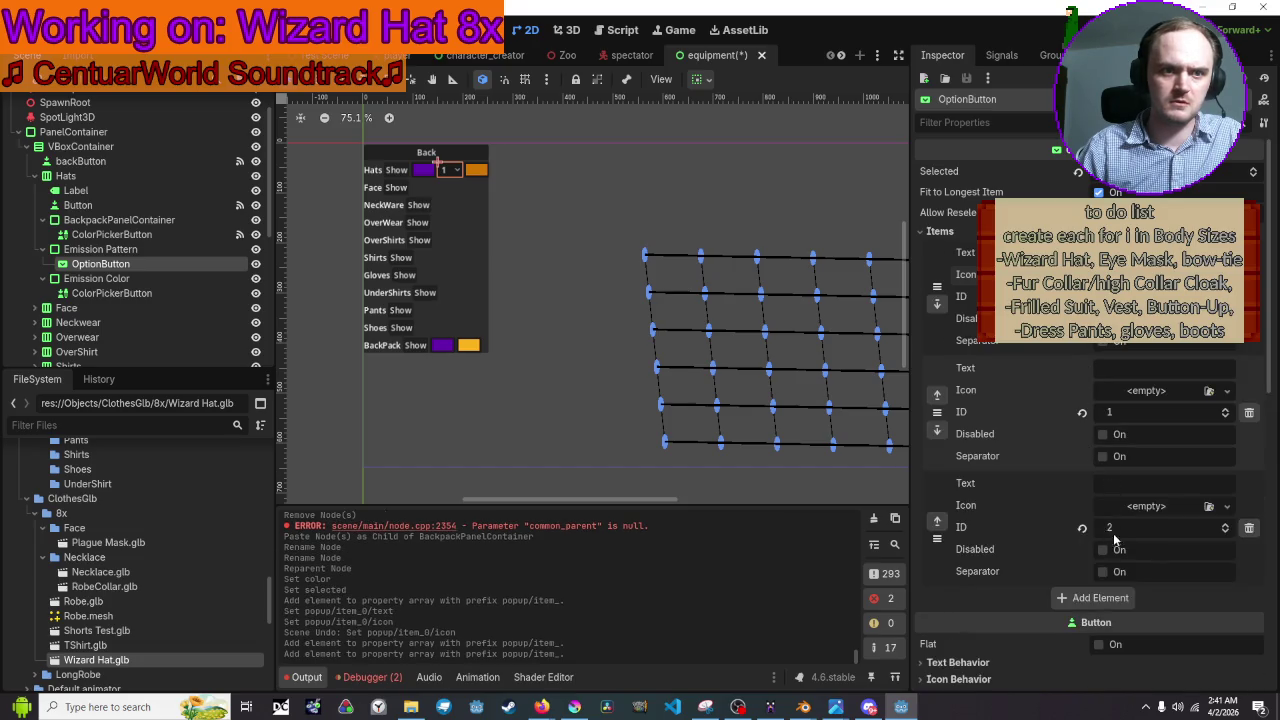
click(1100, 597)
scroll(1098, 579, down, 3)
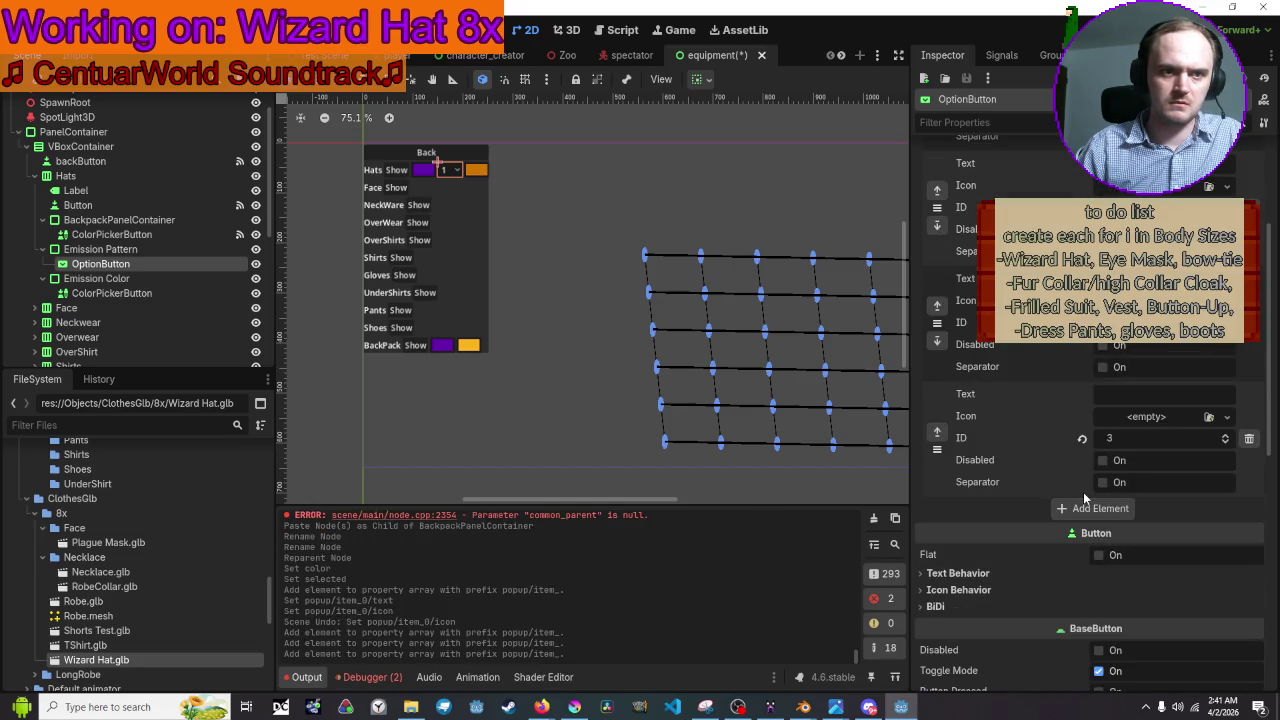
click(1088, 508)
click(1100, 623)
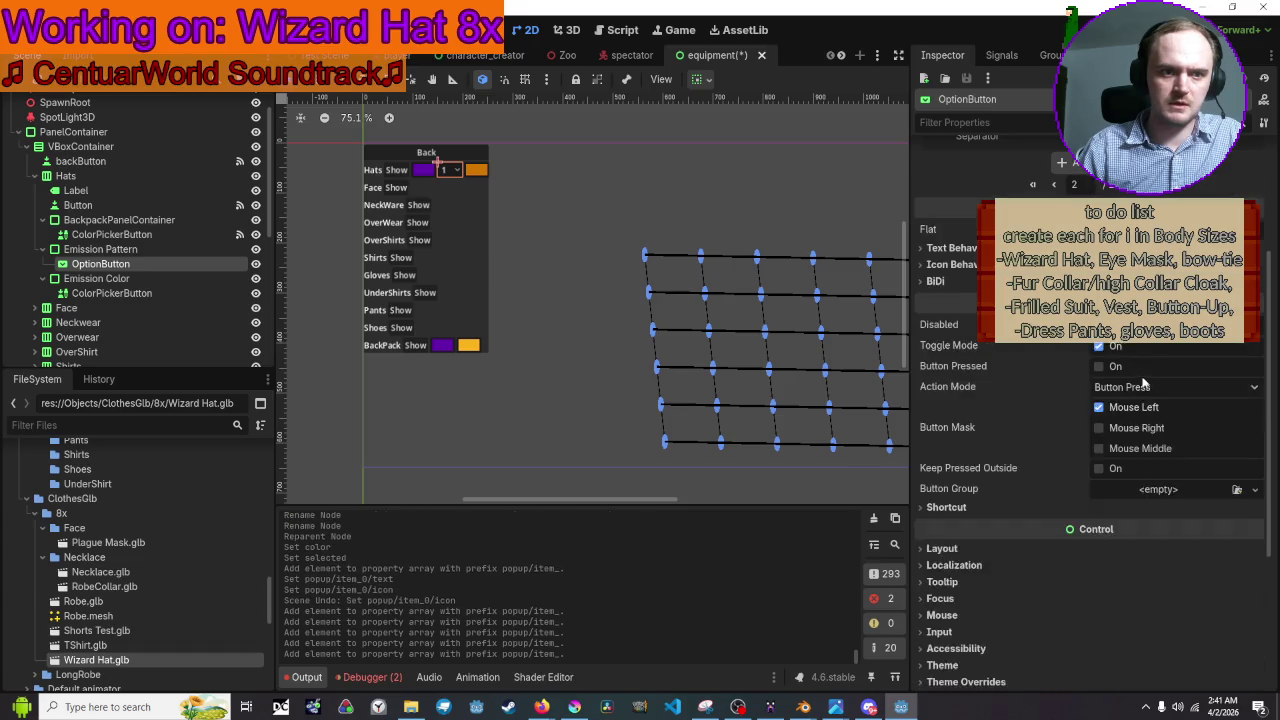
scroll(1141, 380, up, 3)
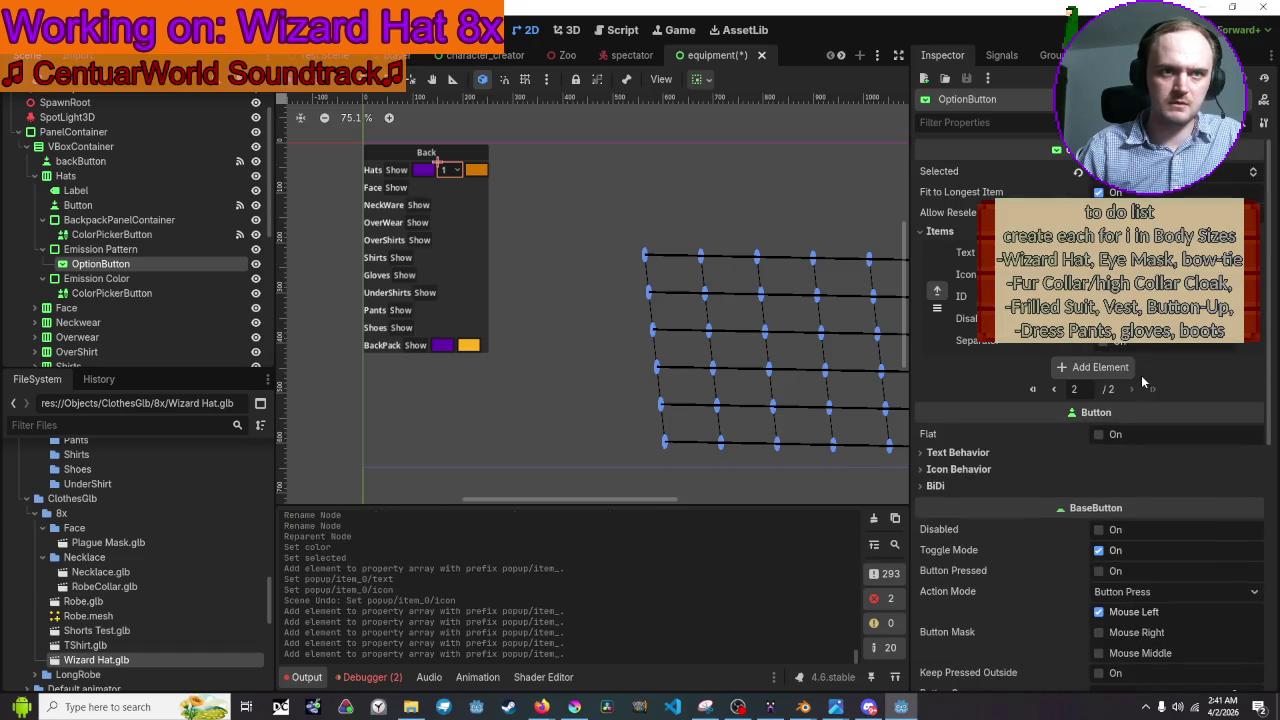
click(1052, 390)
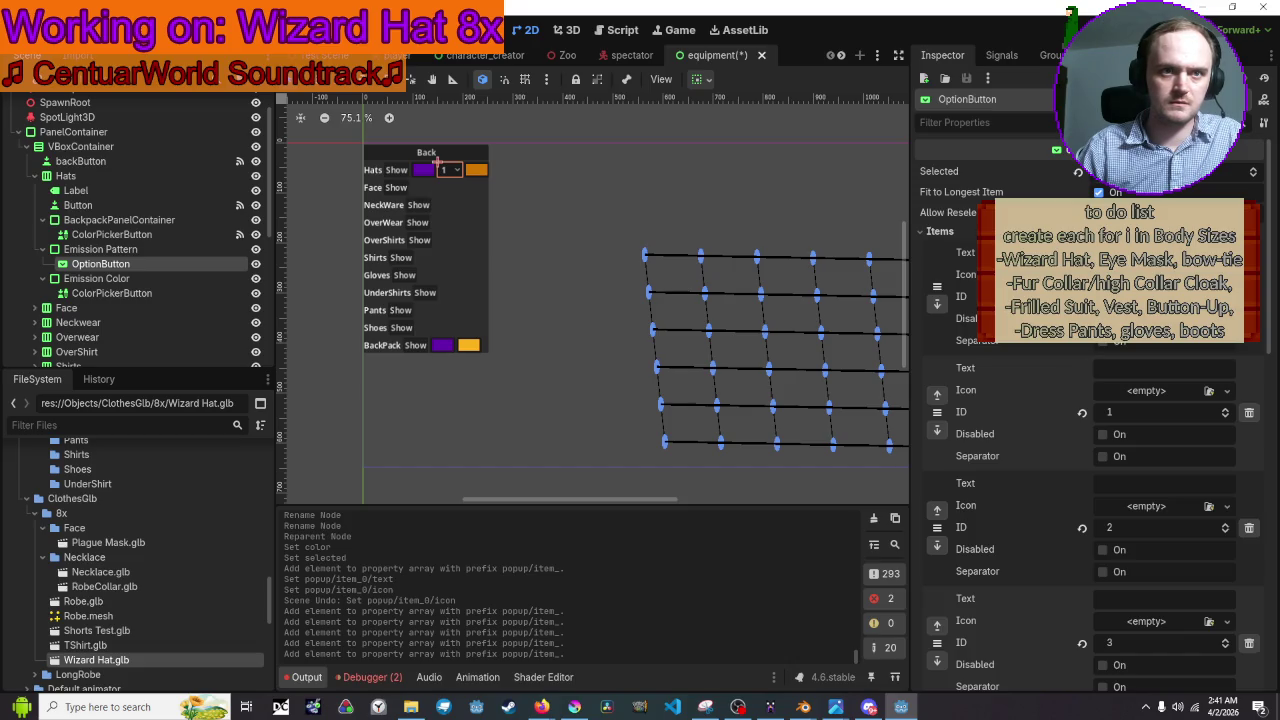
Label the new items 2 through 5 and delete the extra sixth element.
click(1134, 370)
text(2)
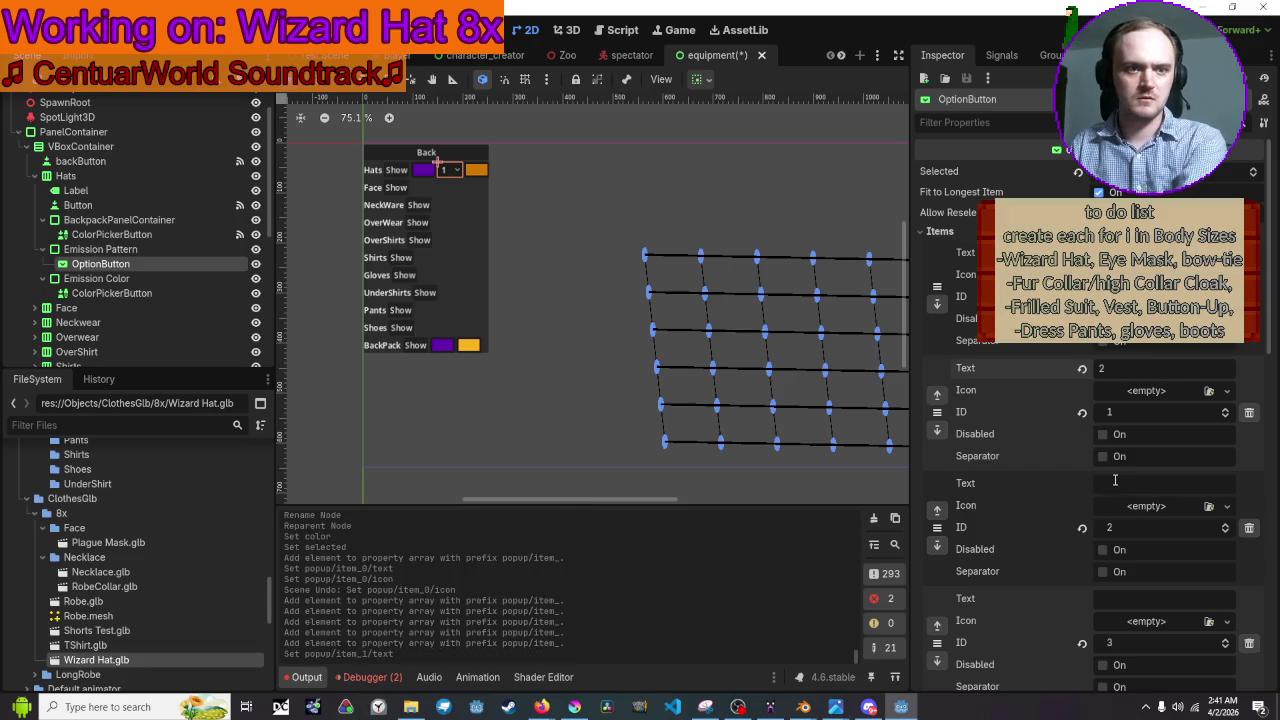
click(1115, 483)
text(3)
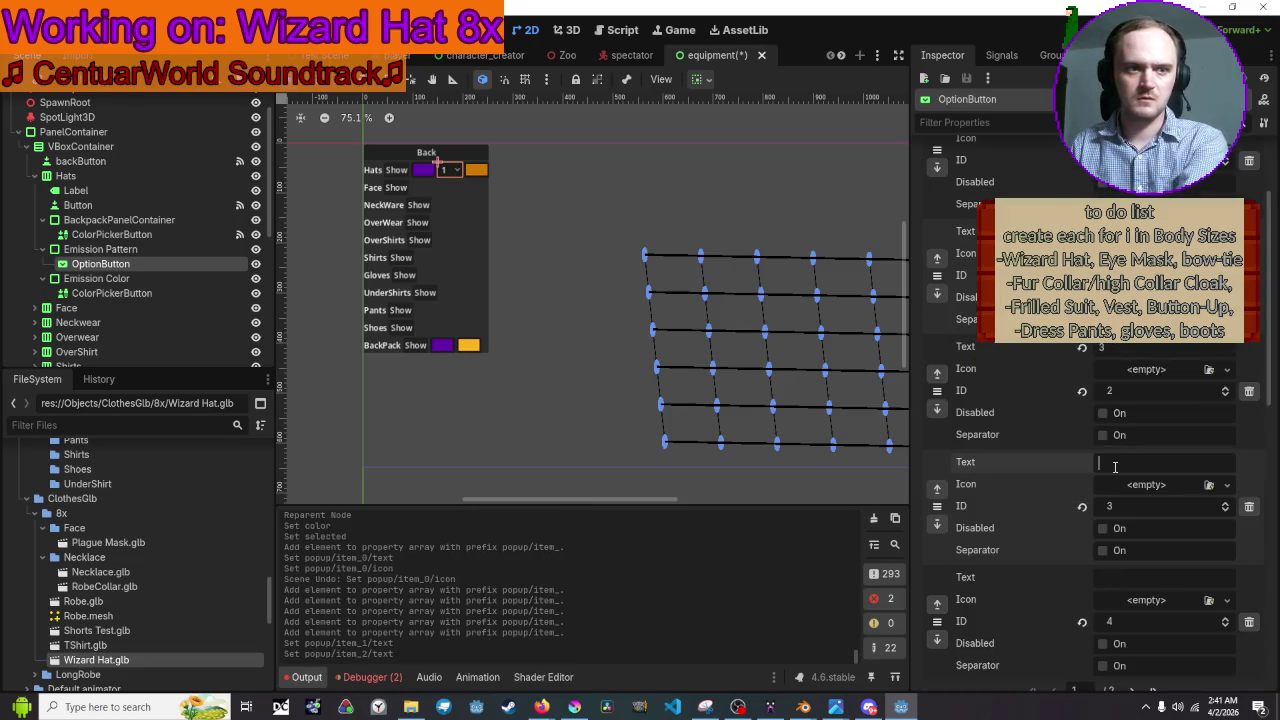
scroll(1120, 490, down, 3)
click(1122, 437)
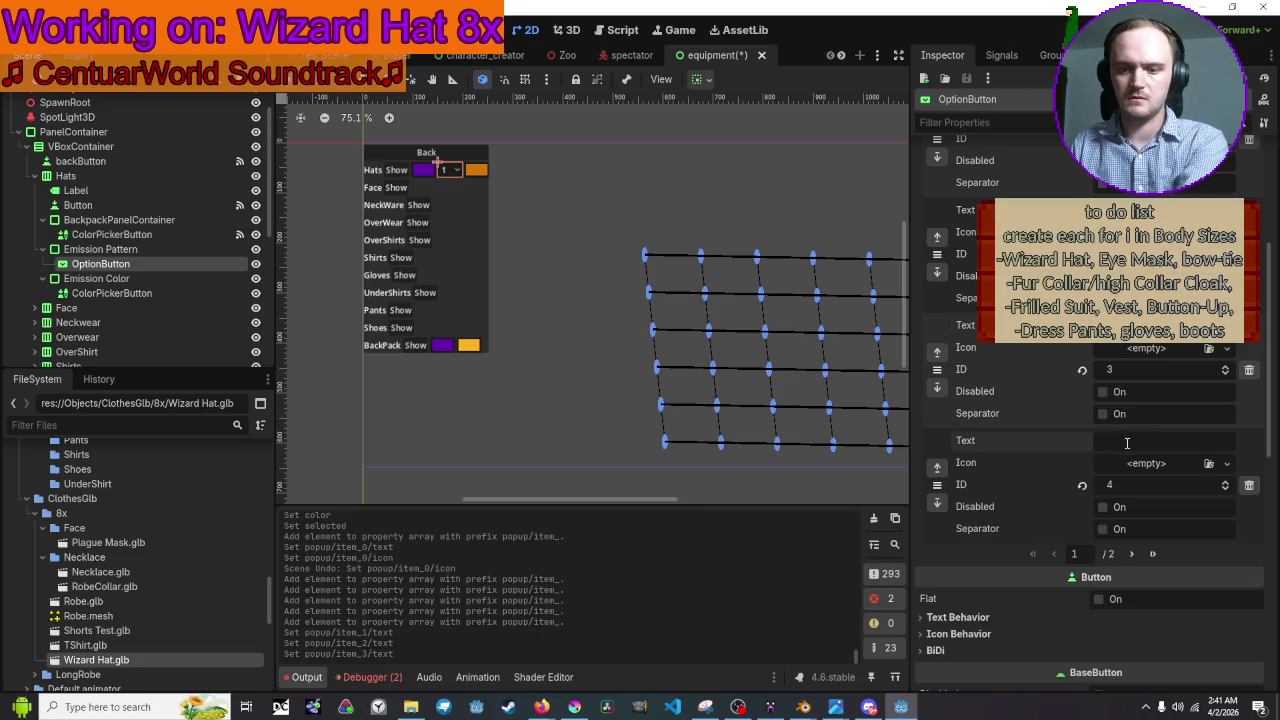
text(5)
scroll(1128, 458, up, 4)
scroll(1128, 458, down, 4)
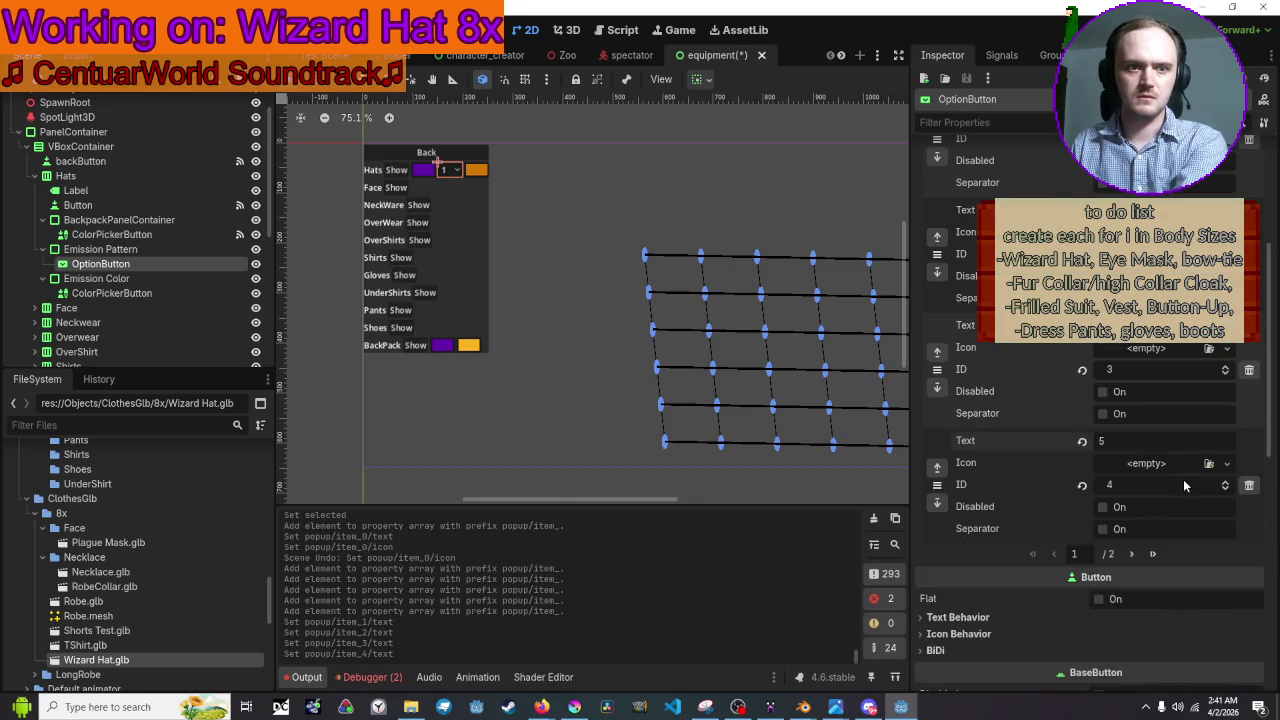
click(1131, 553)
scroll(1128, 556, up, 6)
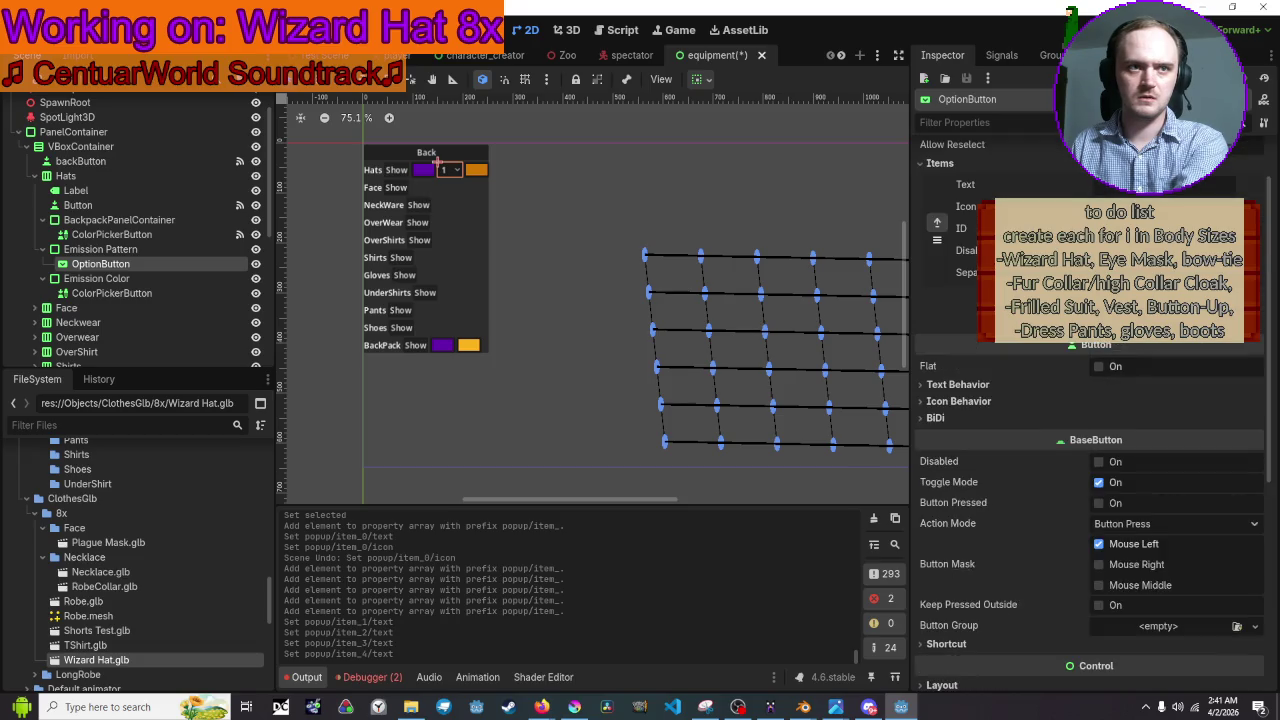
click(1249, 296)
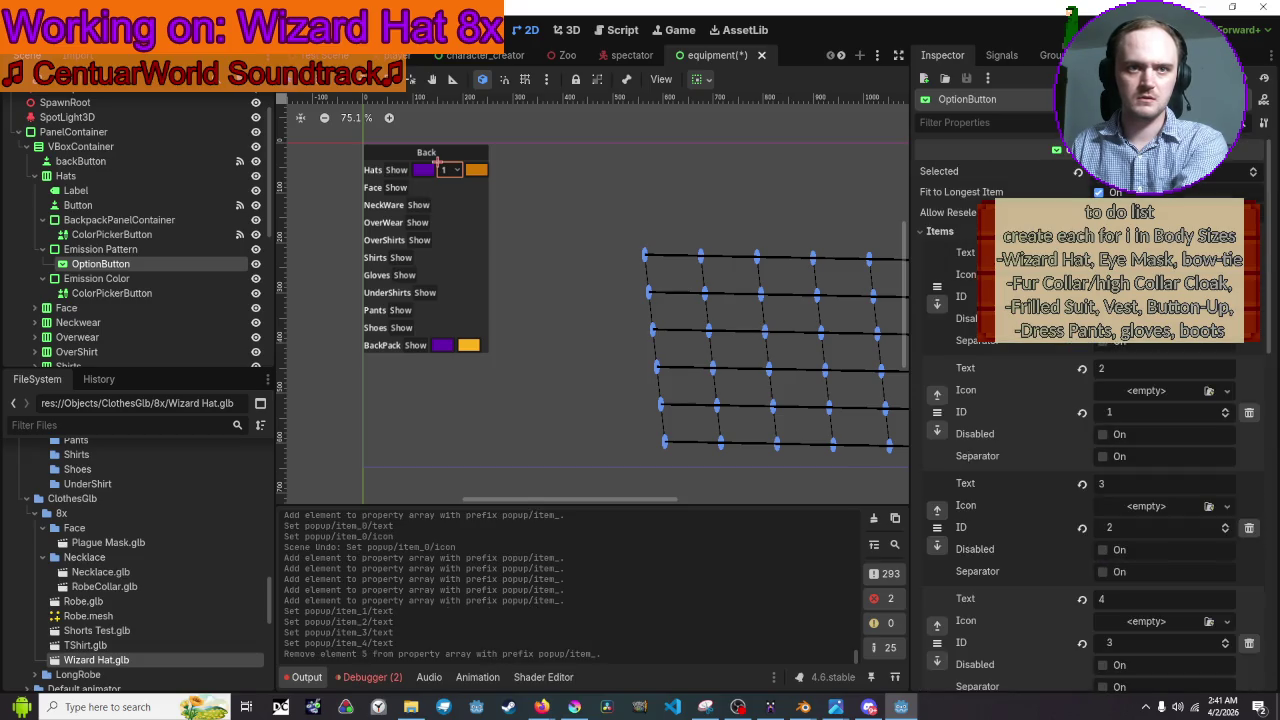
scroll(1090, 420, down, 3)
scroll(1090, 420, up, 2)
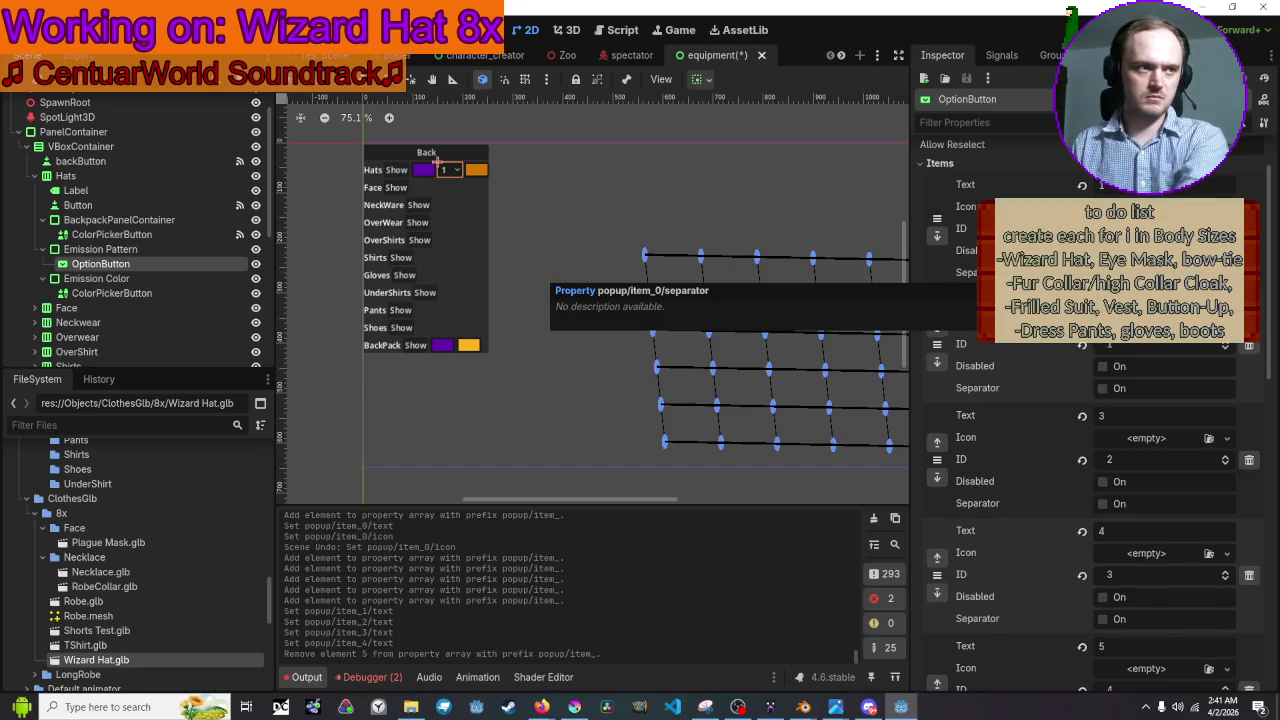
scroll(1003, 406, down, 4)
scroll(1003, 406, up, 3)
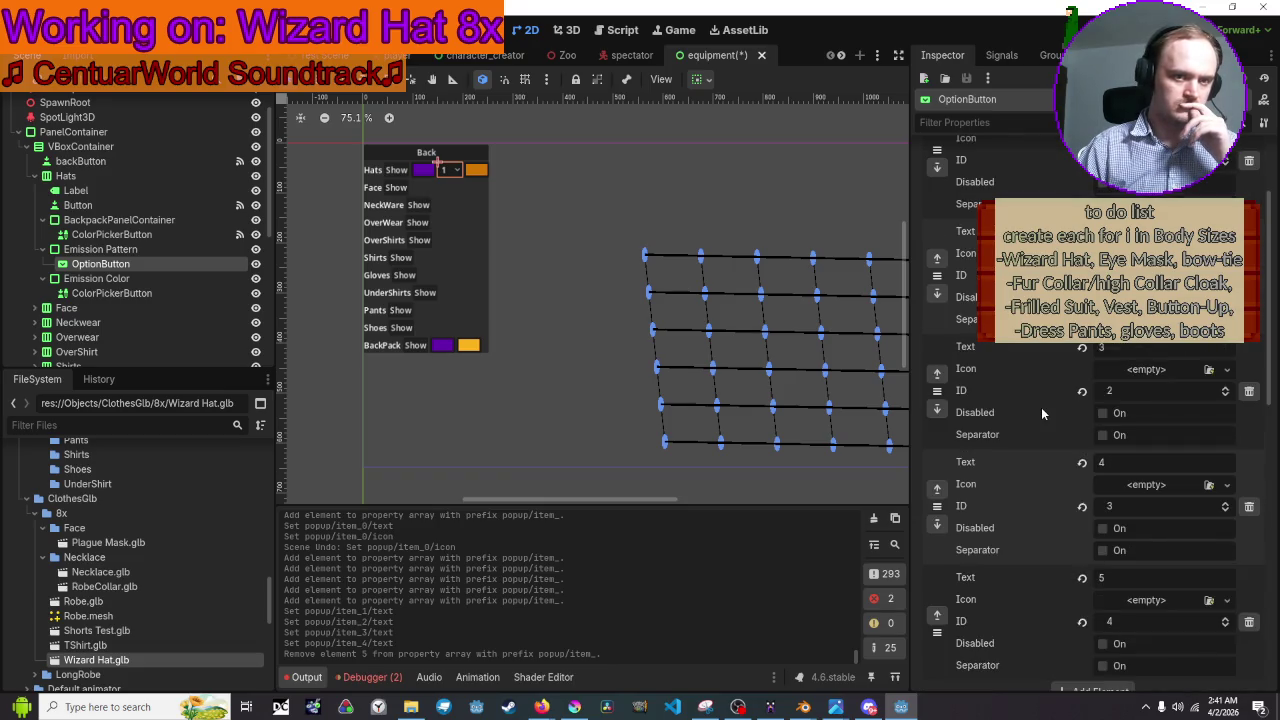
scroll(1041, 413, up, 3)
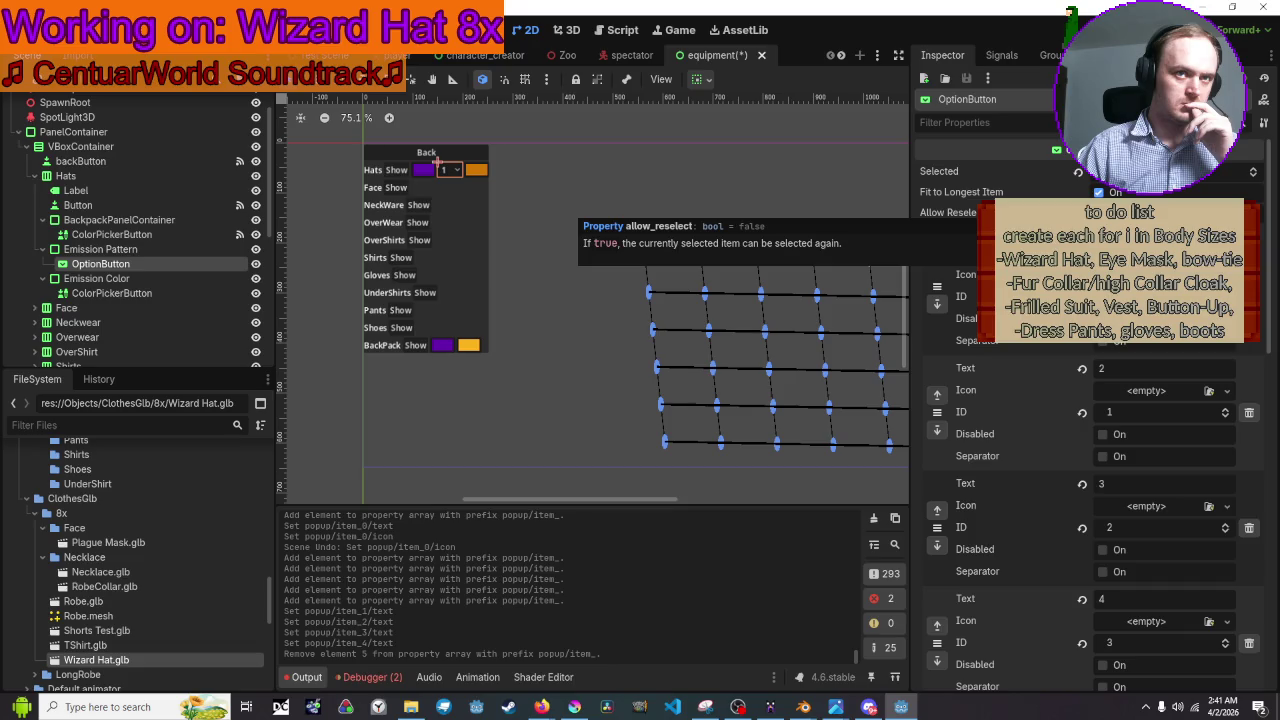
click(1102, 212)
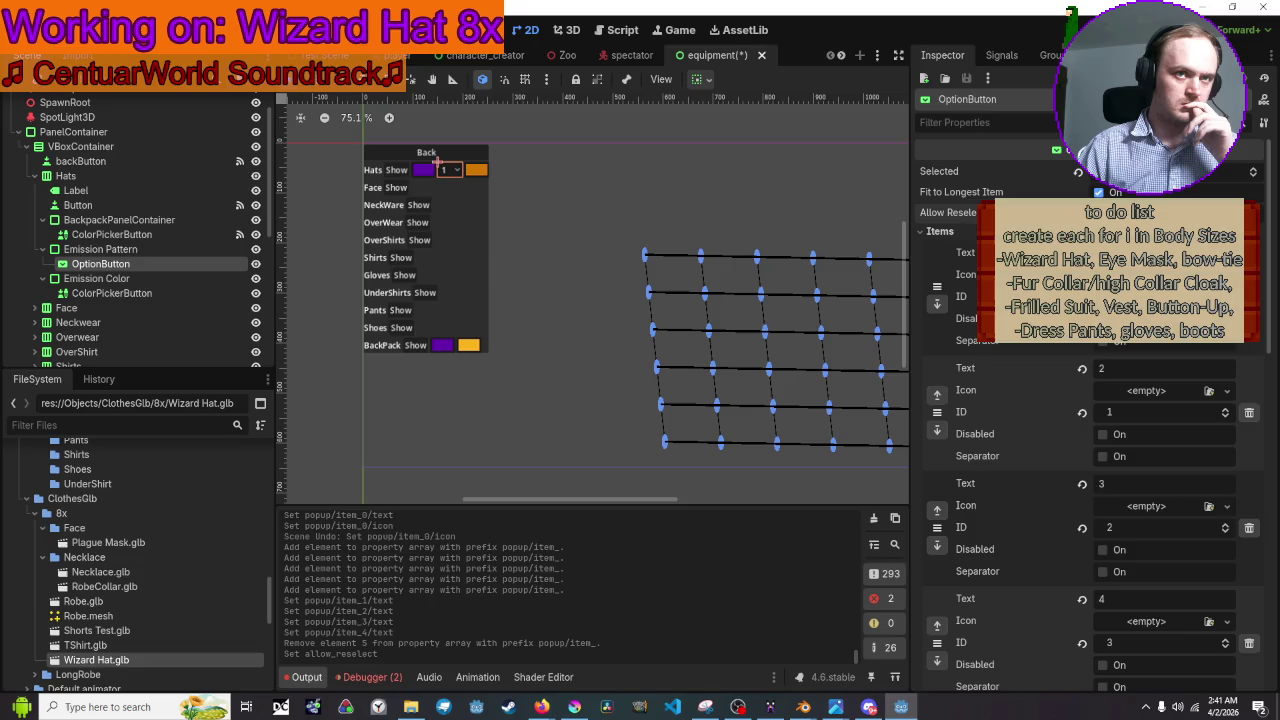
click(1102, 212)
scroll(1090, 420, down, 10)
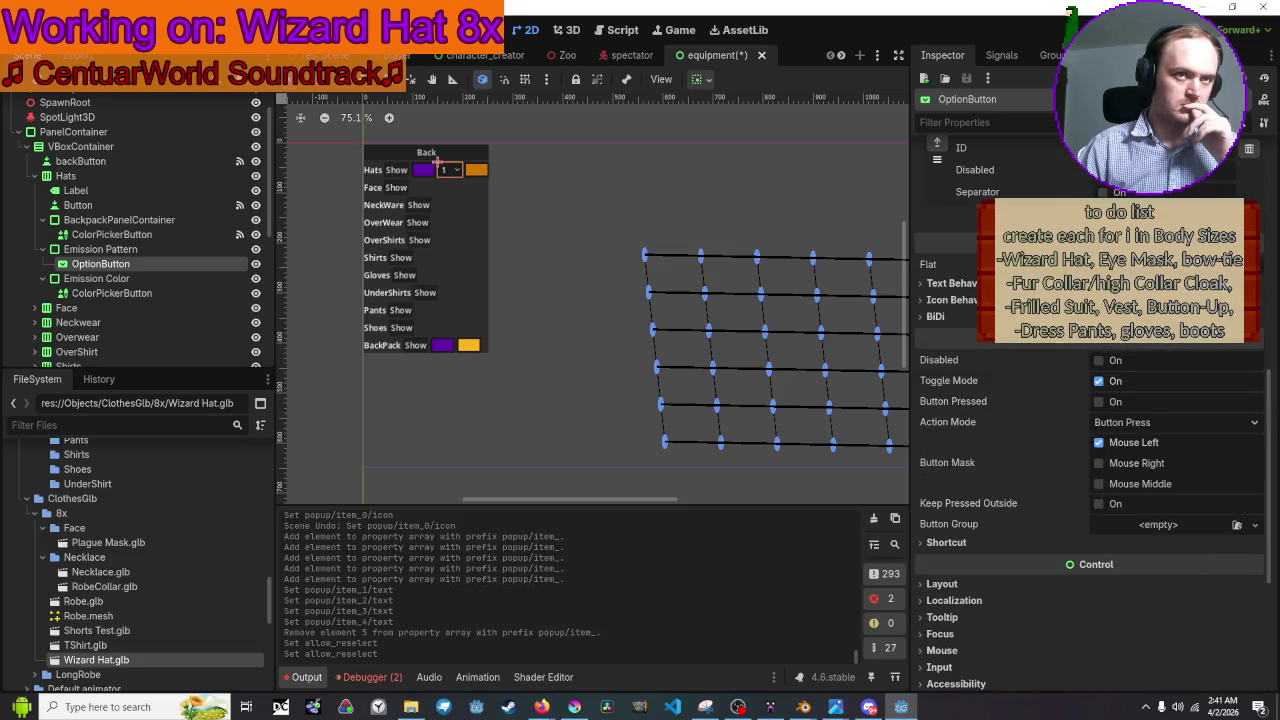
scroll(1090, 420, up, 4)
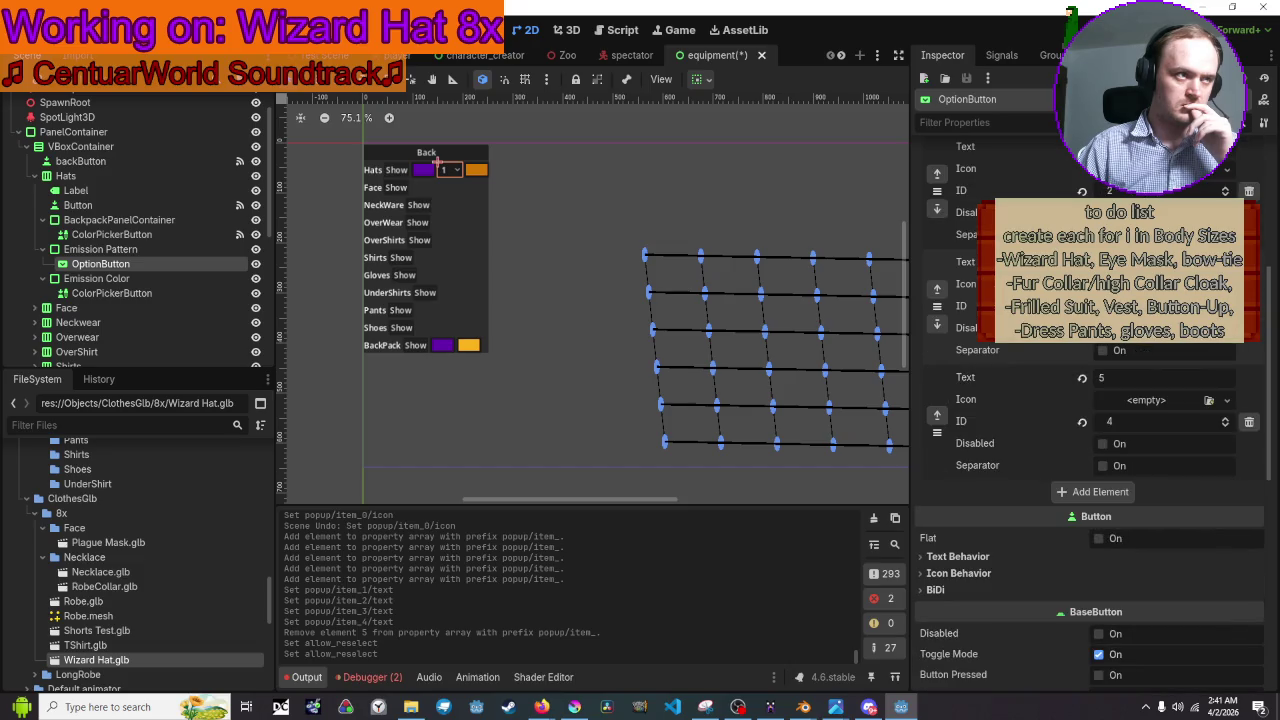
scroll(655, 174, up, 2)
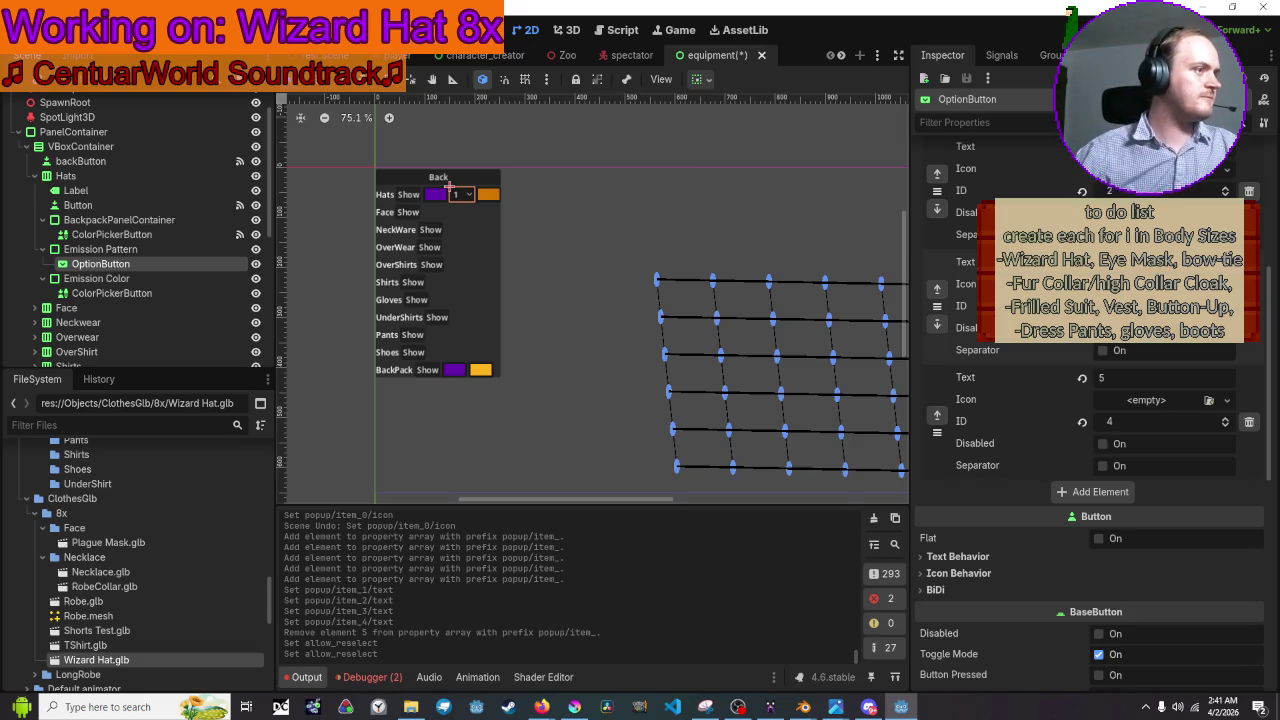
Start connecting item_selected to the Equipment script, renaming the receiver to _on_Hat_button_item_selected.
click(600, 30)
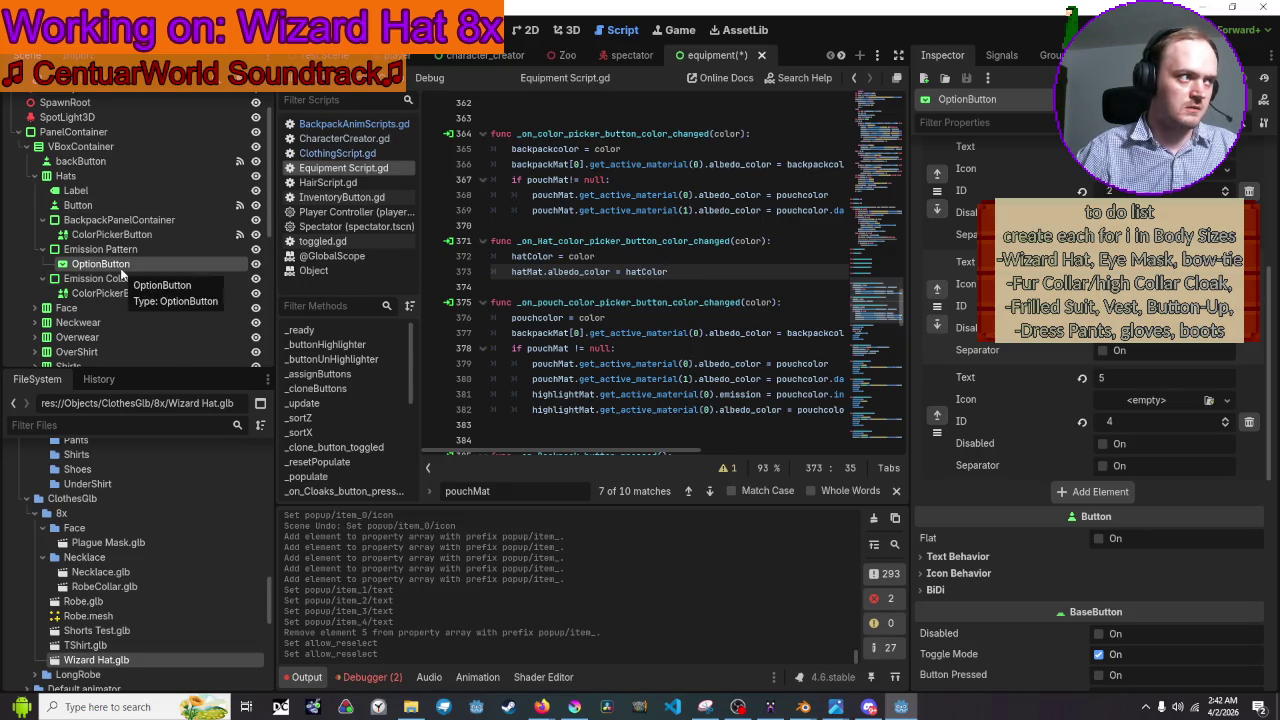
scroll(1100, 280, up, 5)
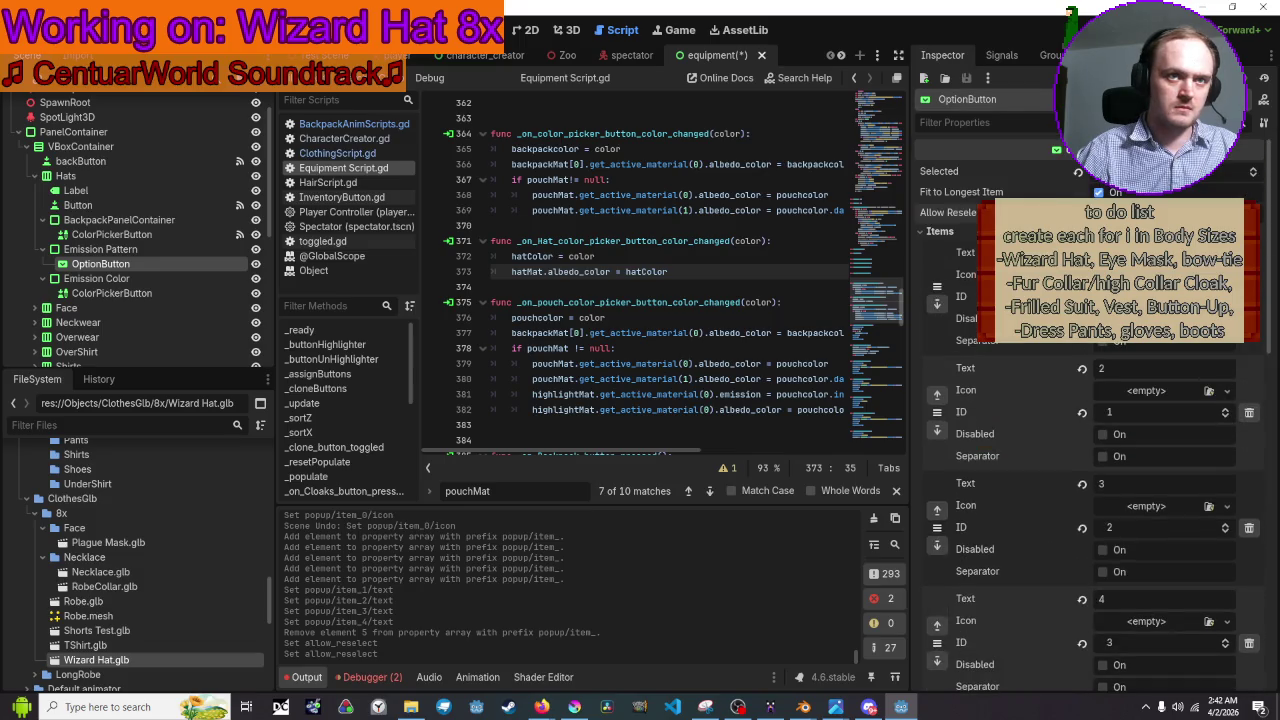
click(1001, 55)
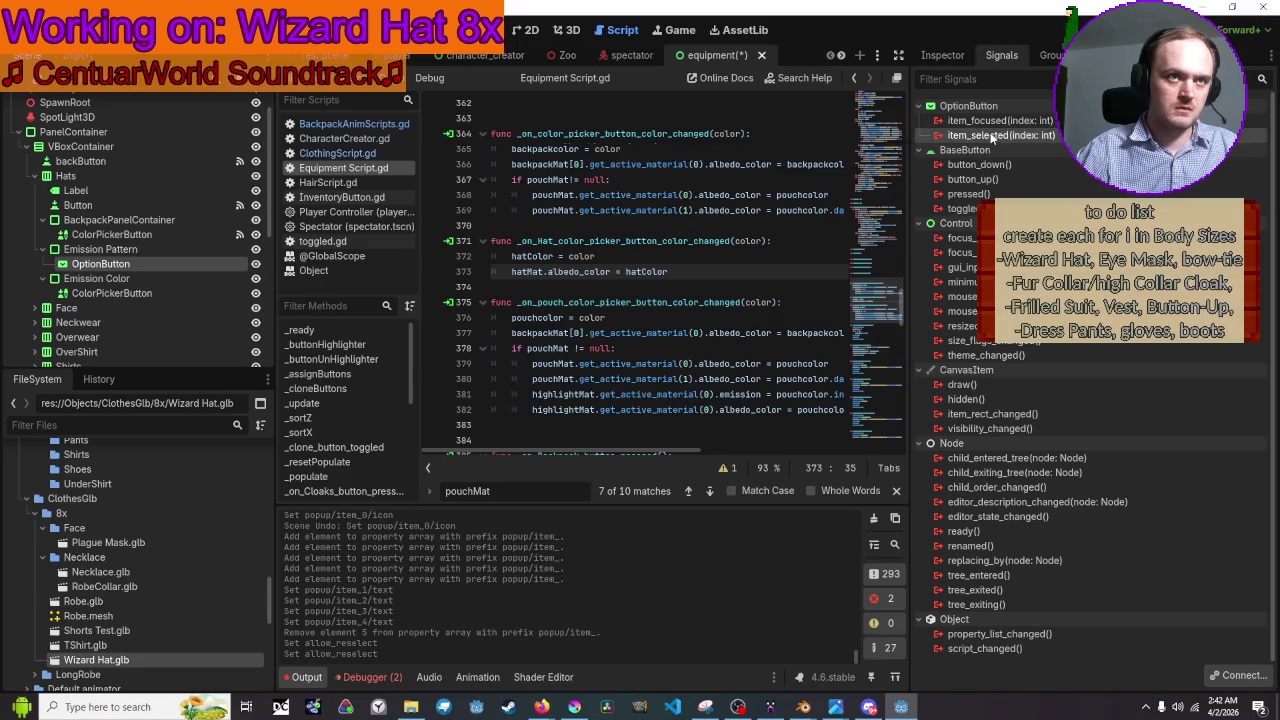
mouse_move(992, 139)
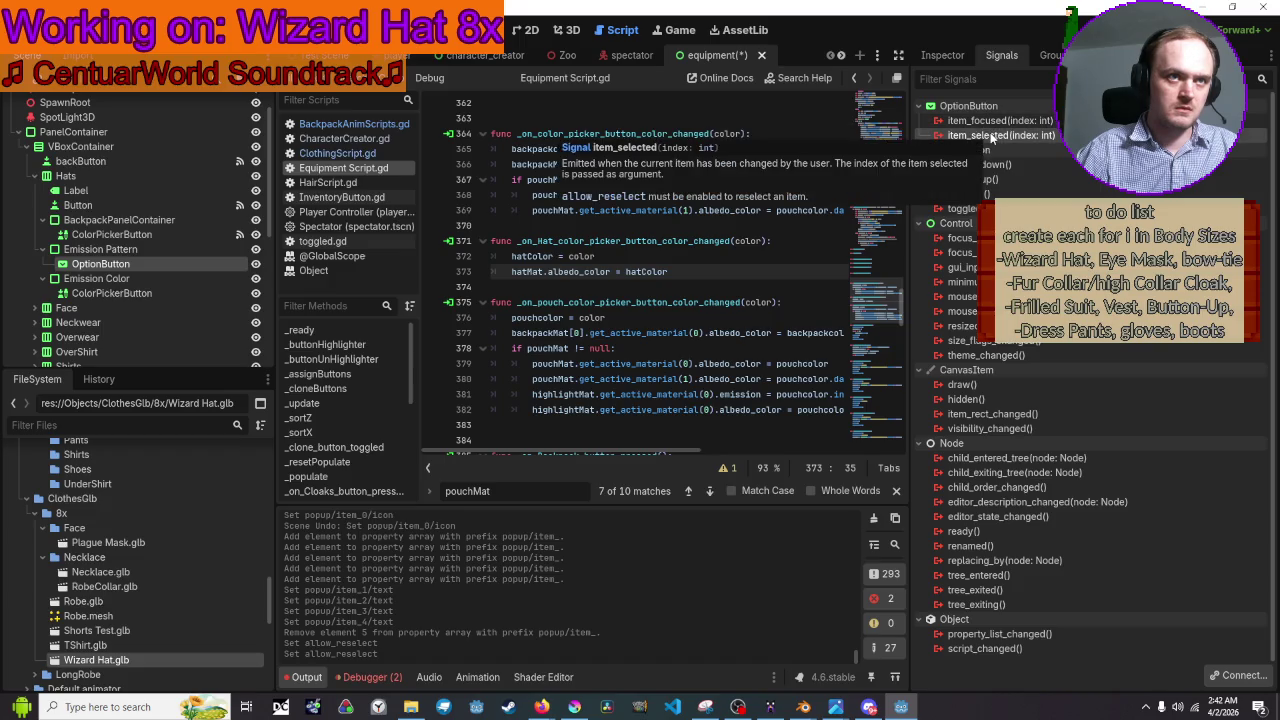
click(1226, 680)
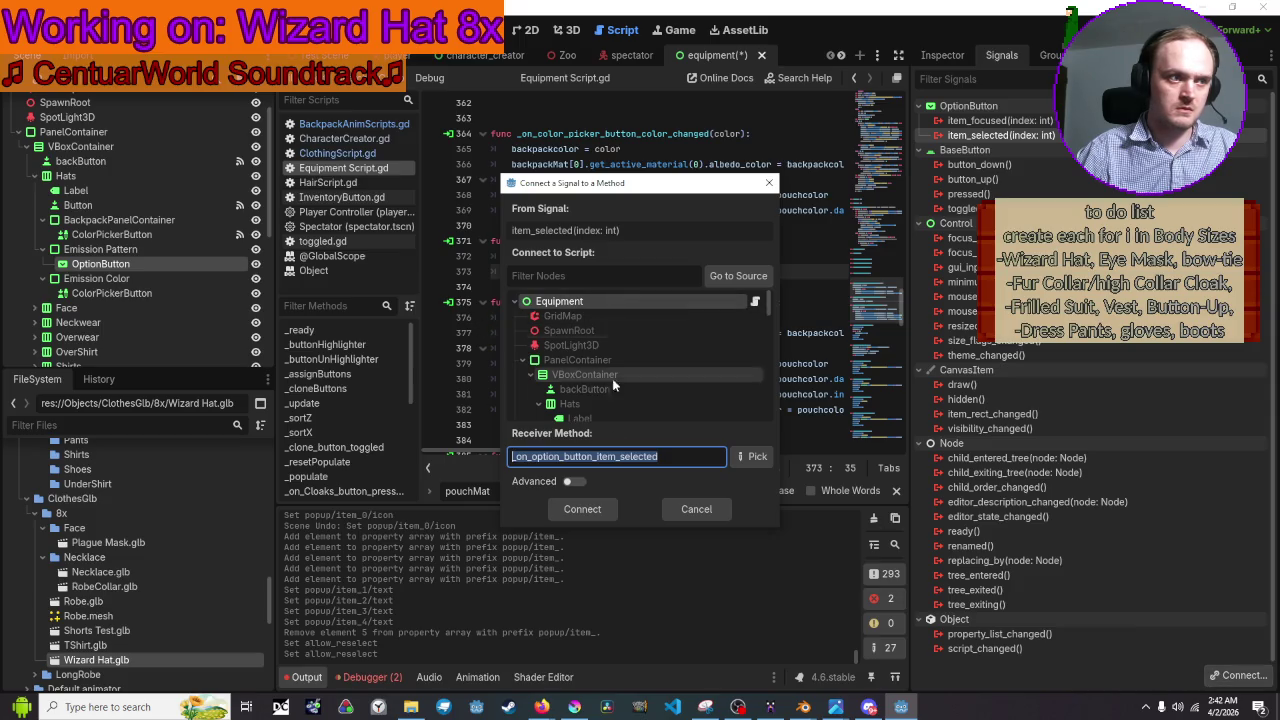
click(558, 456)
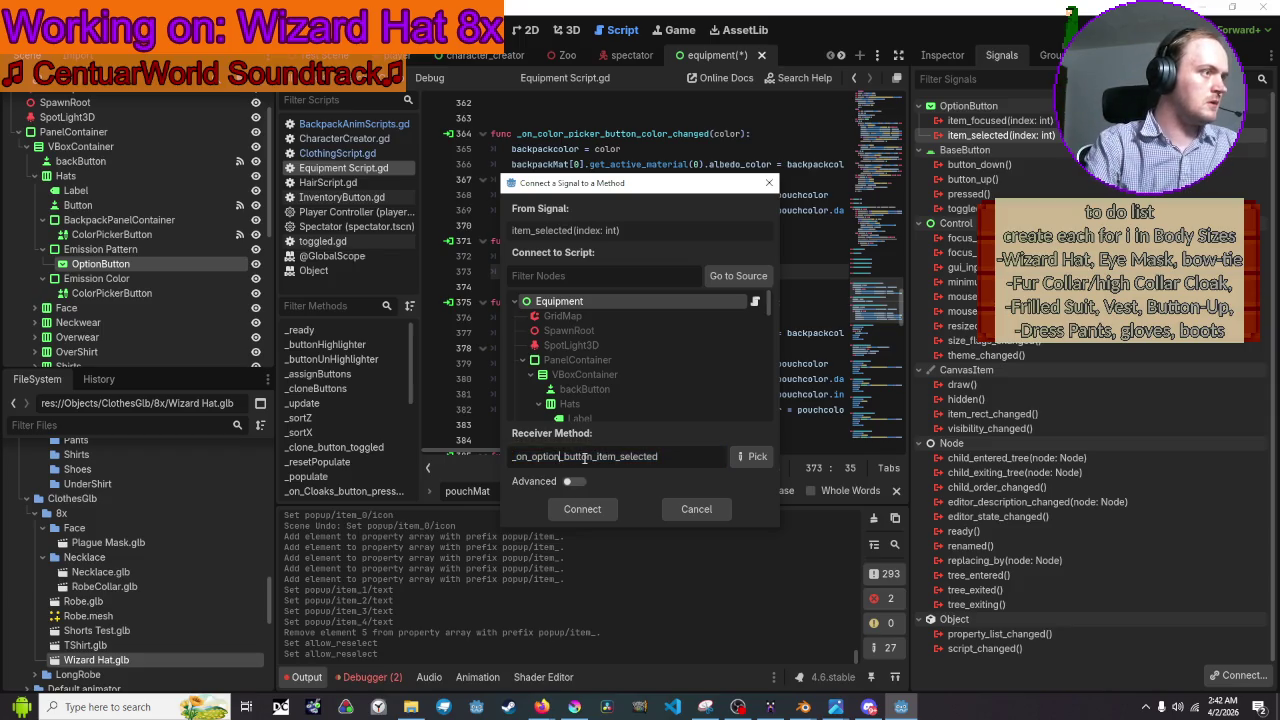
key(BackSpace)
key(BackSpace)
key(BackSpace)
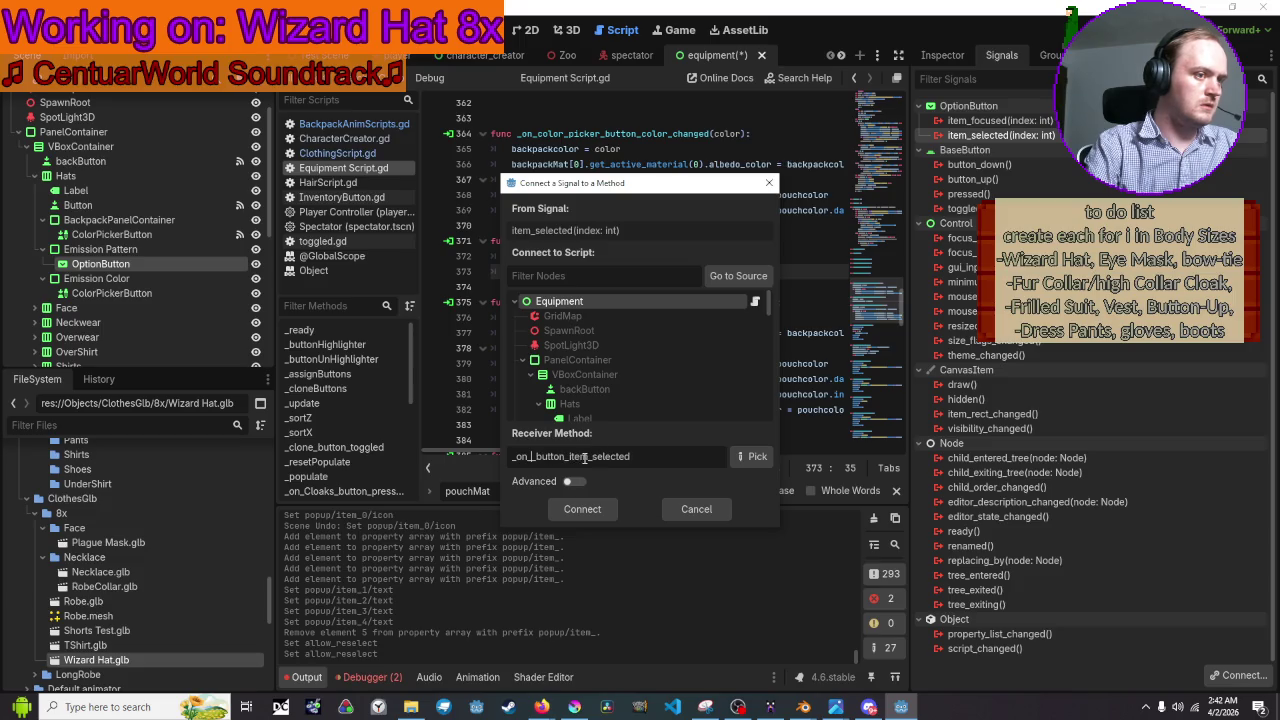
text(Hat)
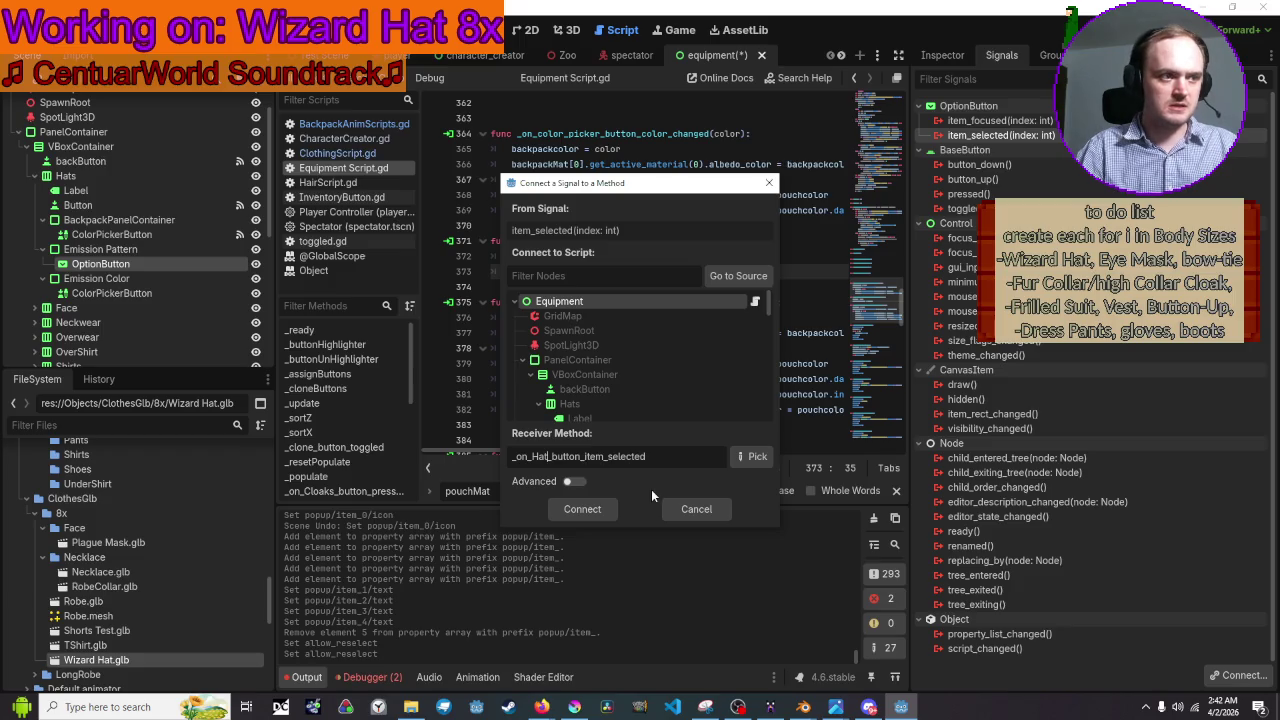
Confirm the connection and delete the new handler's placeholder pass line.
click(583, 509)
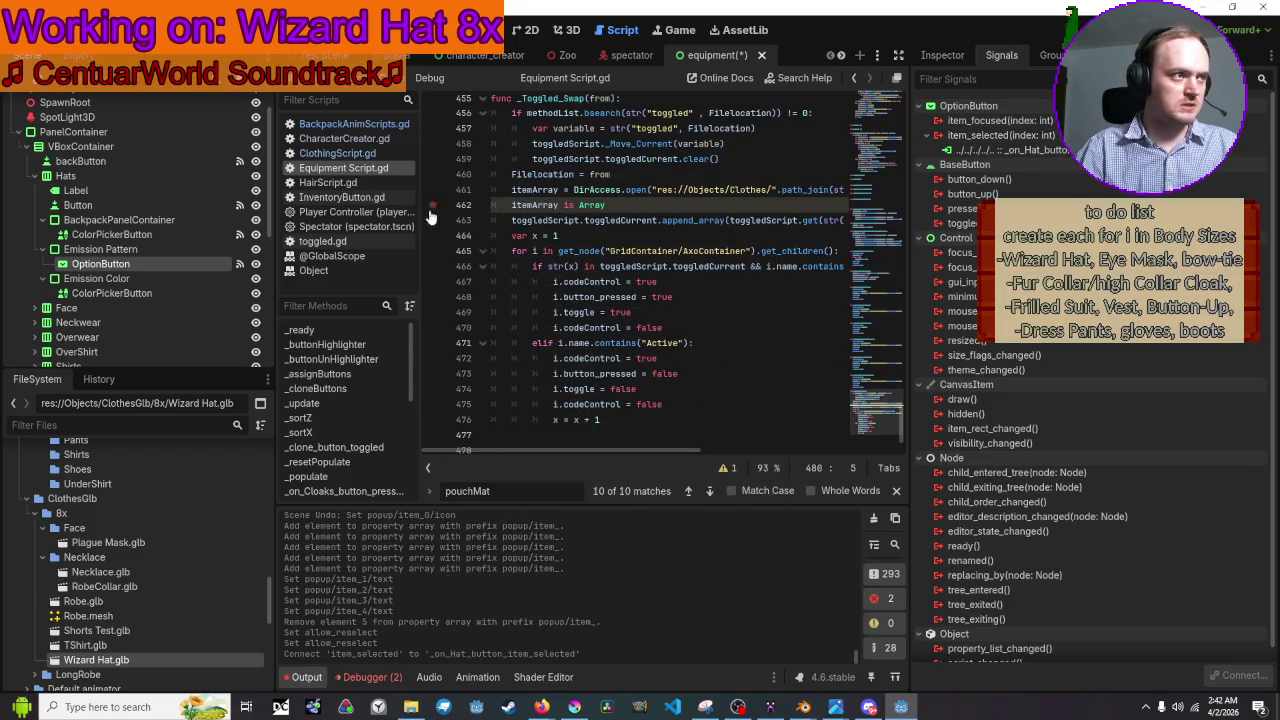
scroll(533, 302, down, 1)
drag(688, 425, 468, 436)
key(BackSpace)
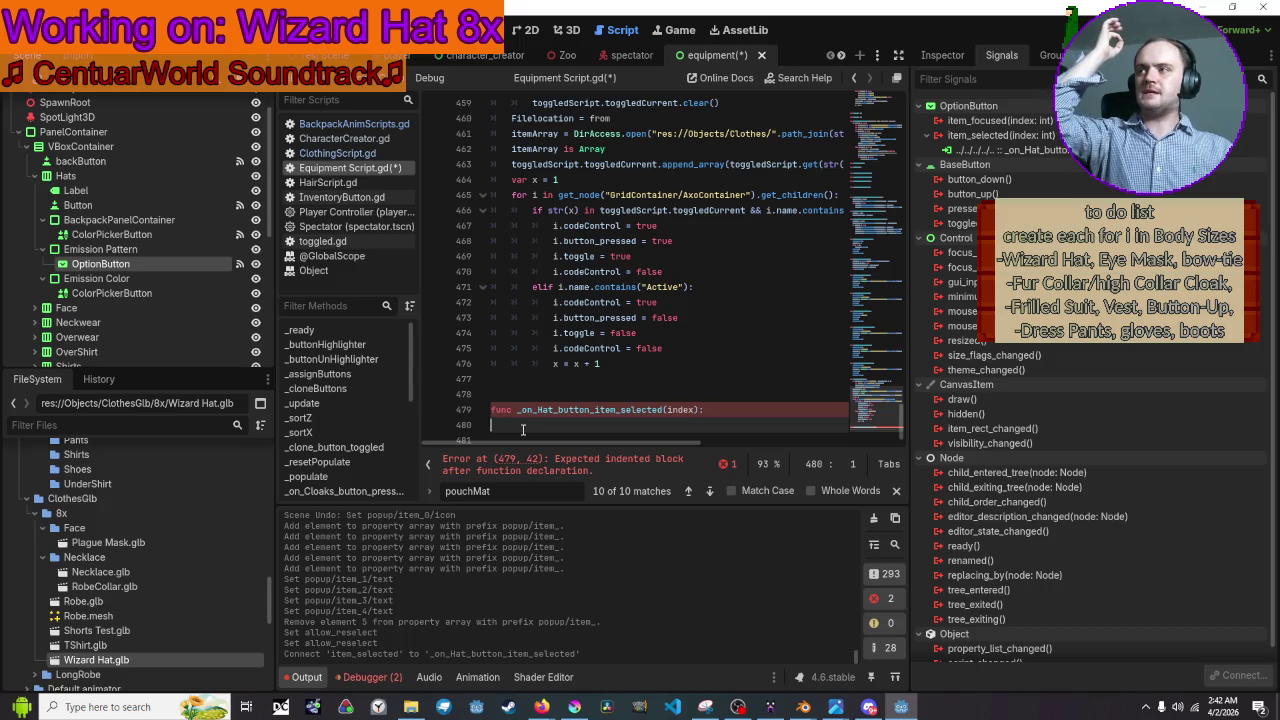
Indent line 480 and begin it with hatMat using autocomplete.
text(hat)
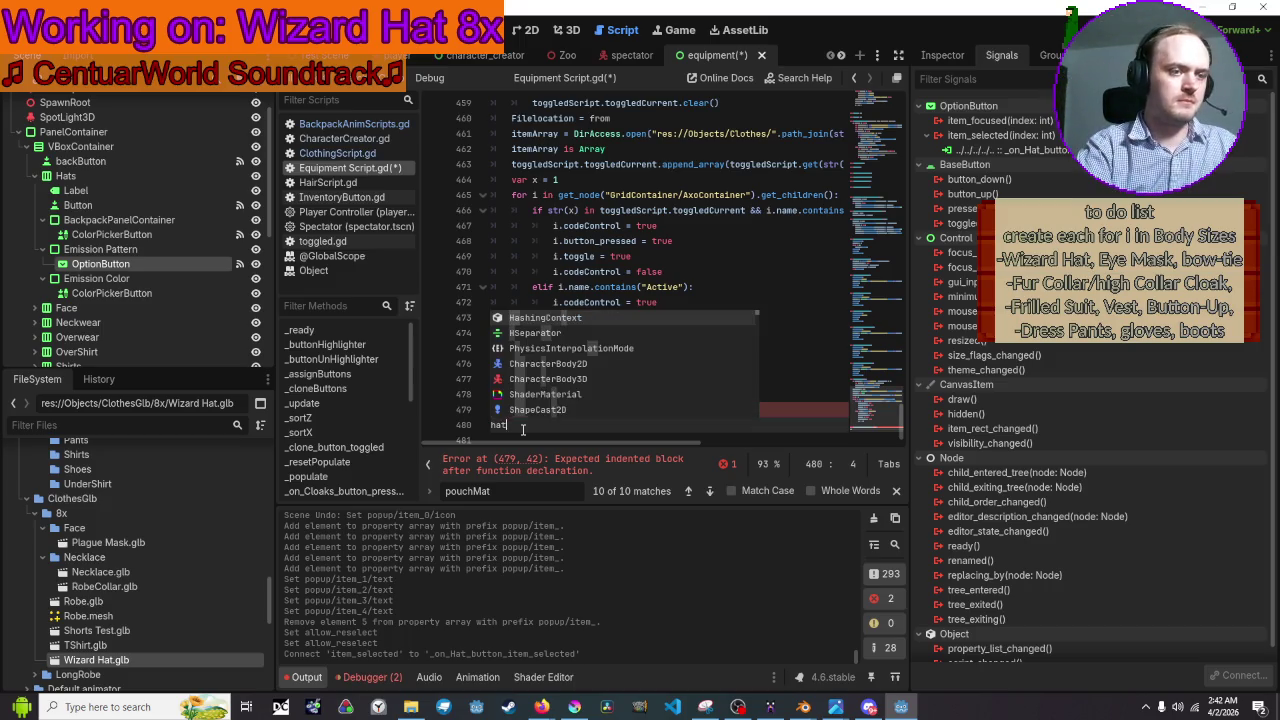
text(mate)
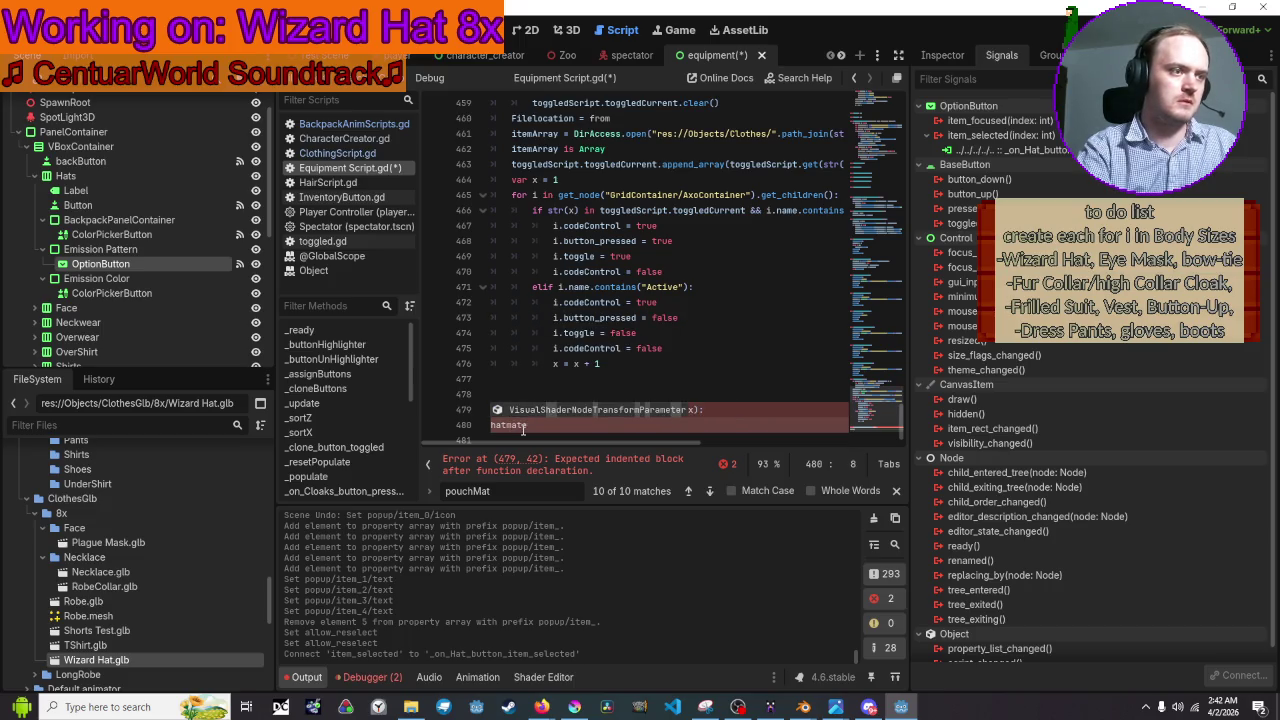
key(BackSpace)
key(BackSpace)
key(BackSpace)
key(Tab)
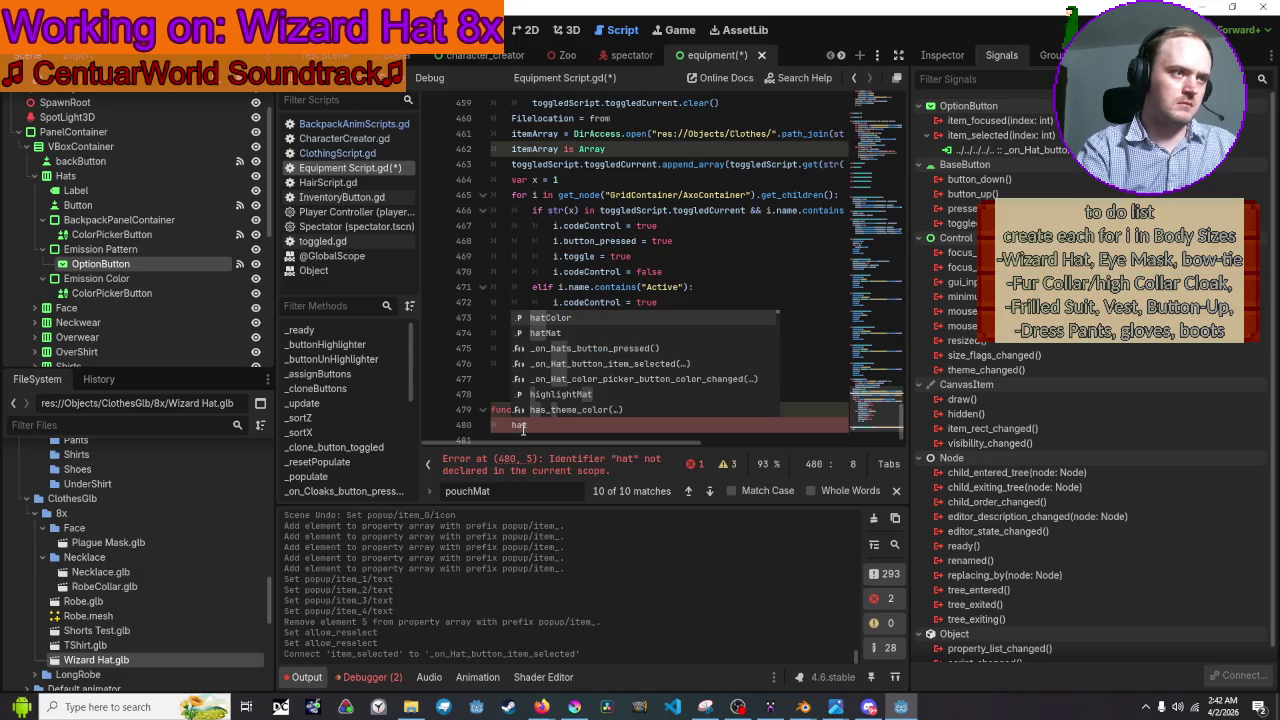
text(mat)
key(Return)
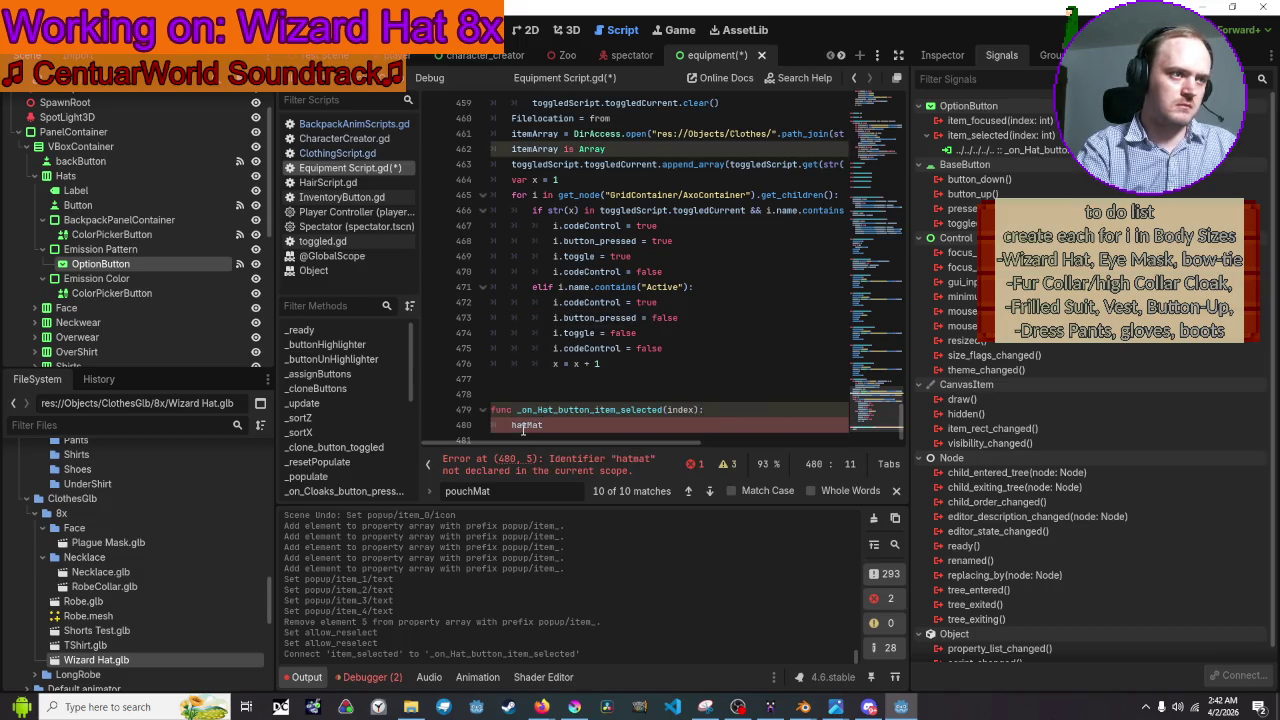
text(.)
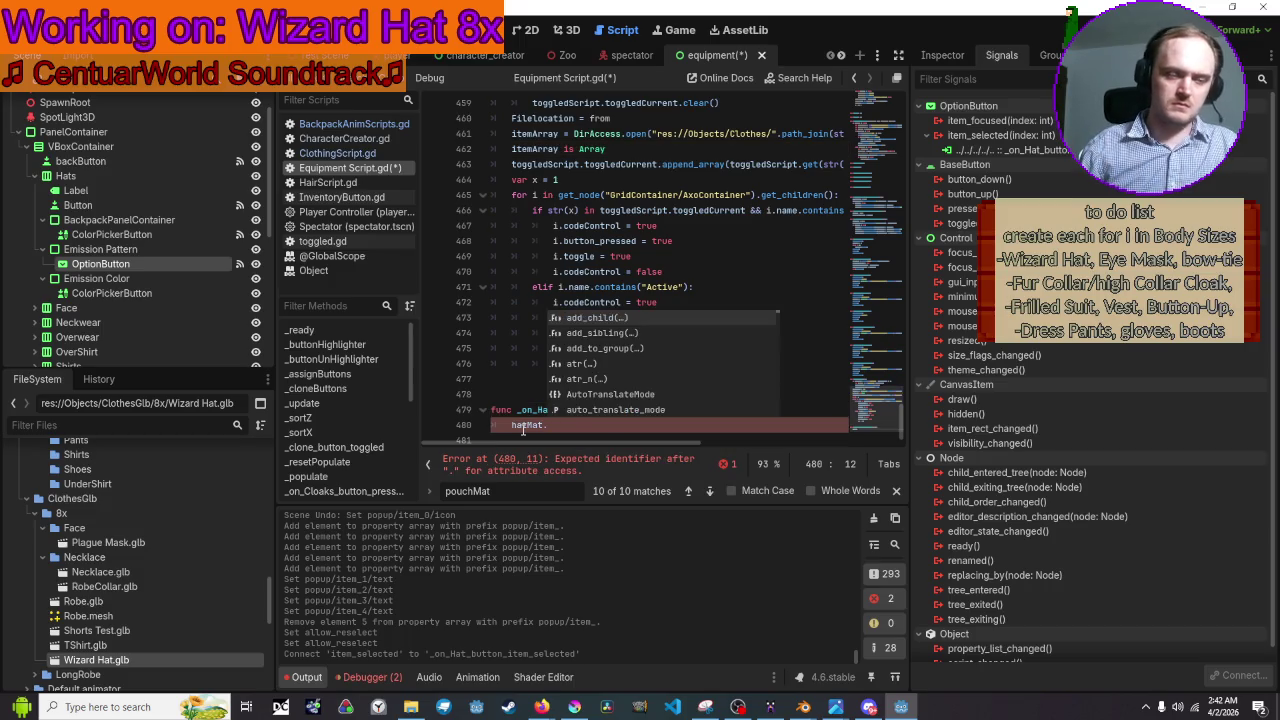
text(e)
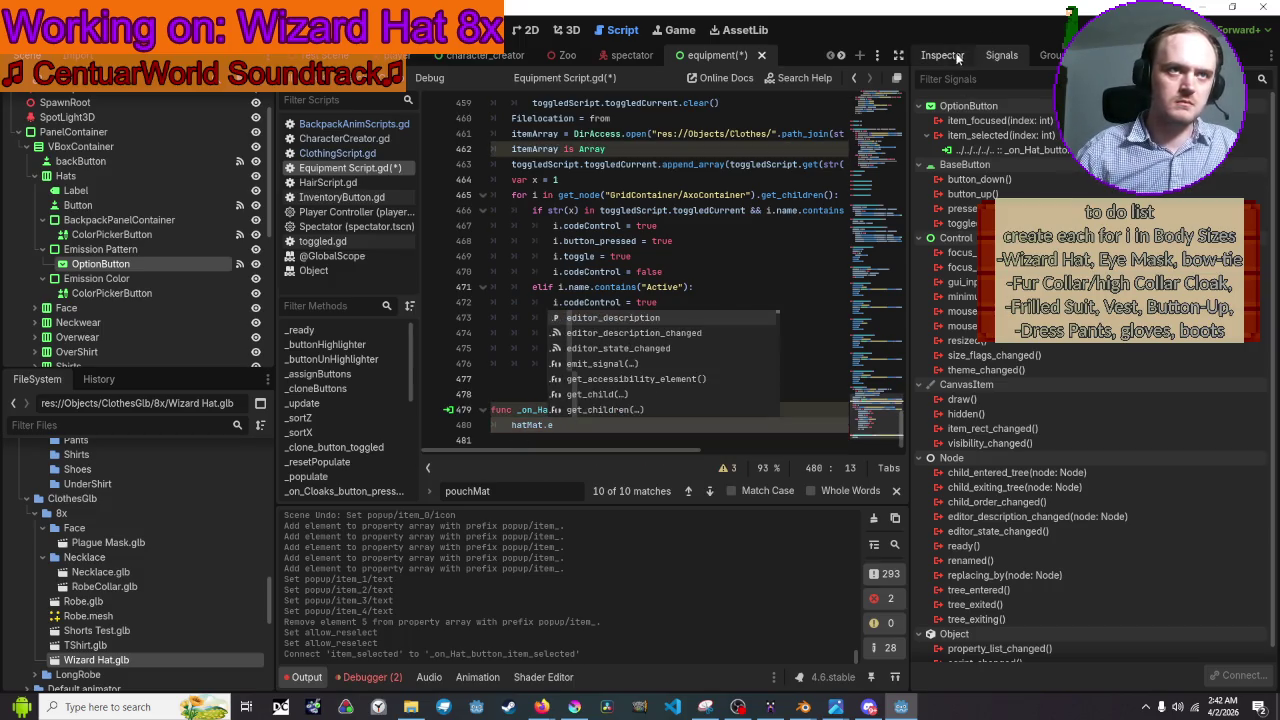
Check the OptionButton's Inspector properties and extend the line to hatMat.emission =.
click(942, 55)
scroll(982, 144, down, 10)
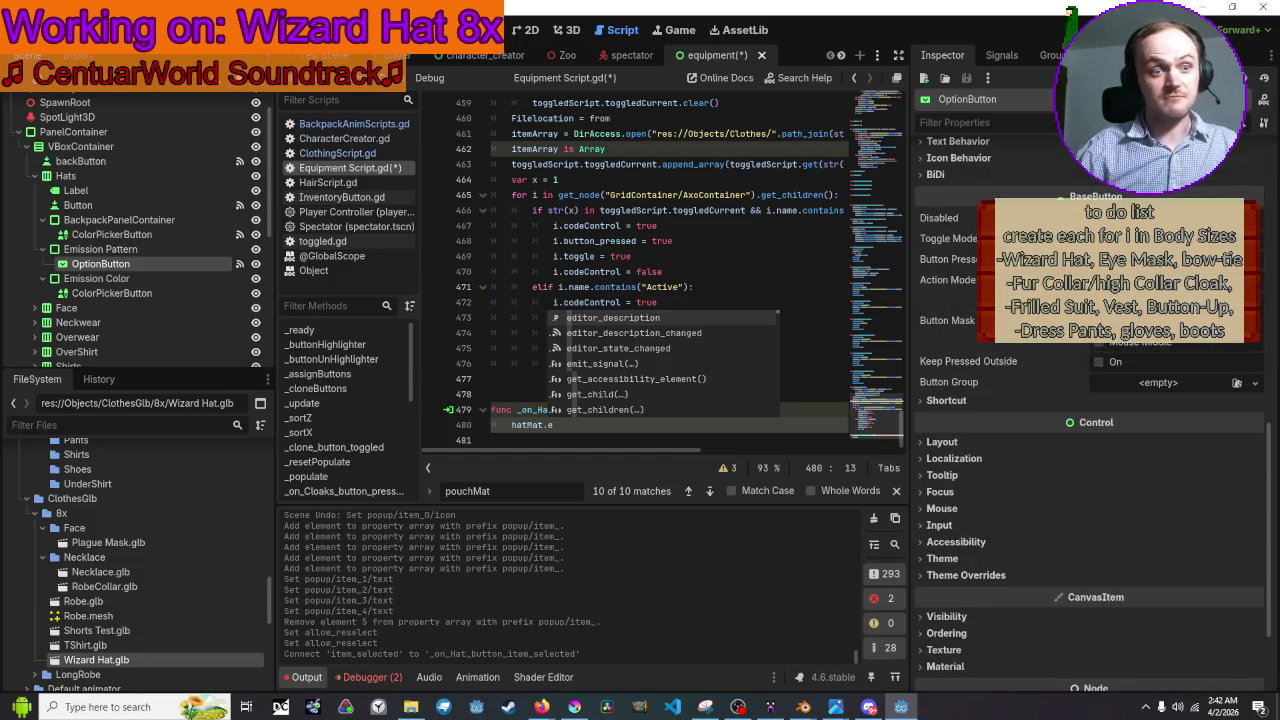
scroll(105, 219, up, 1)
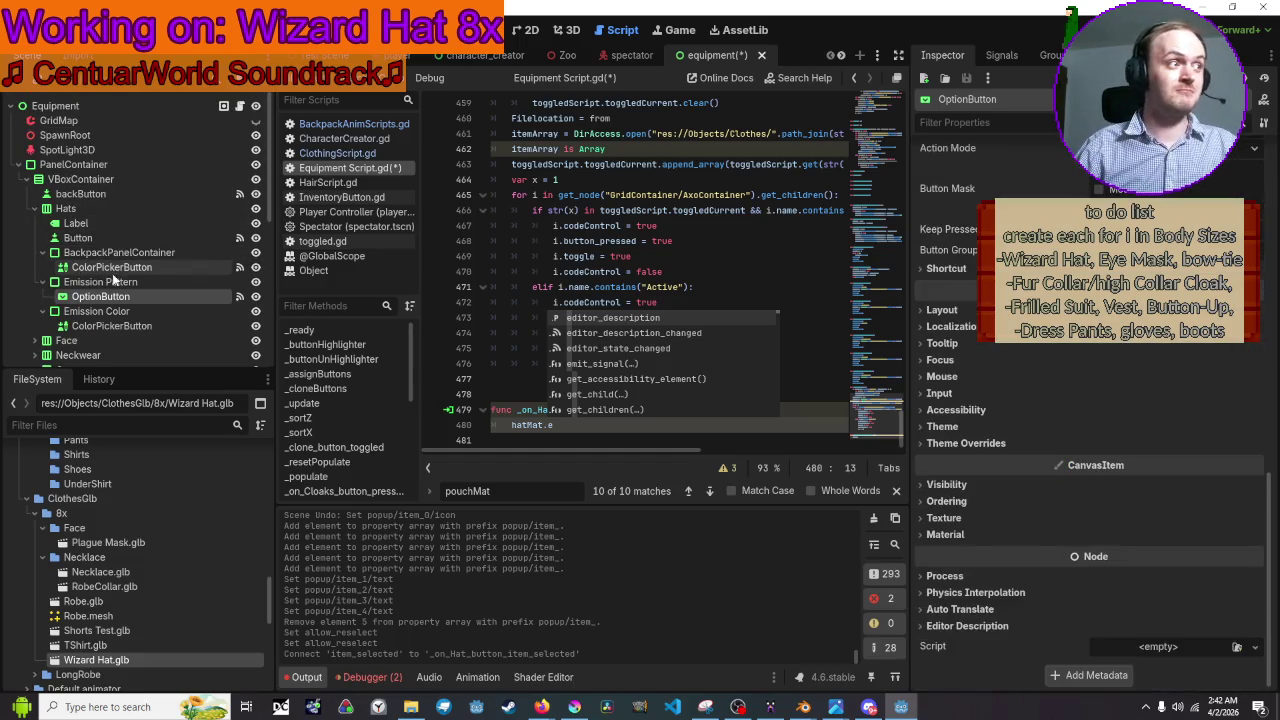
click(100, 296)
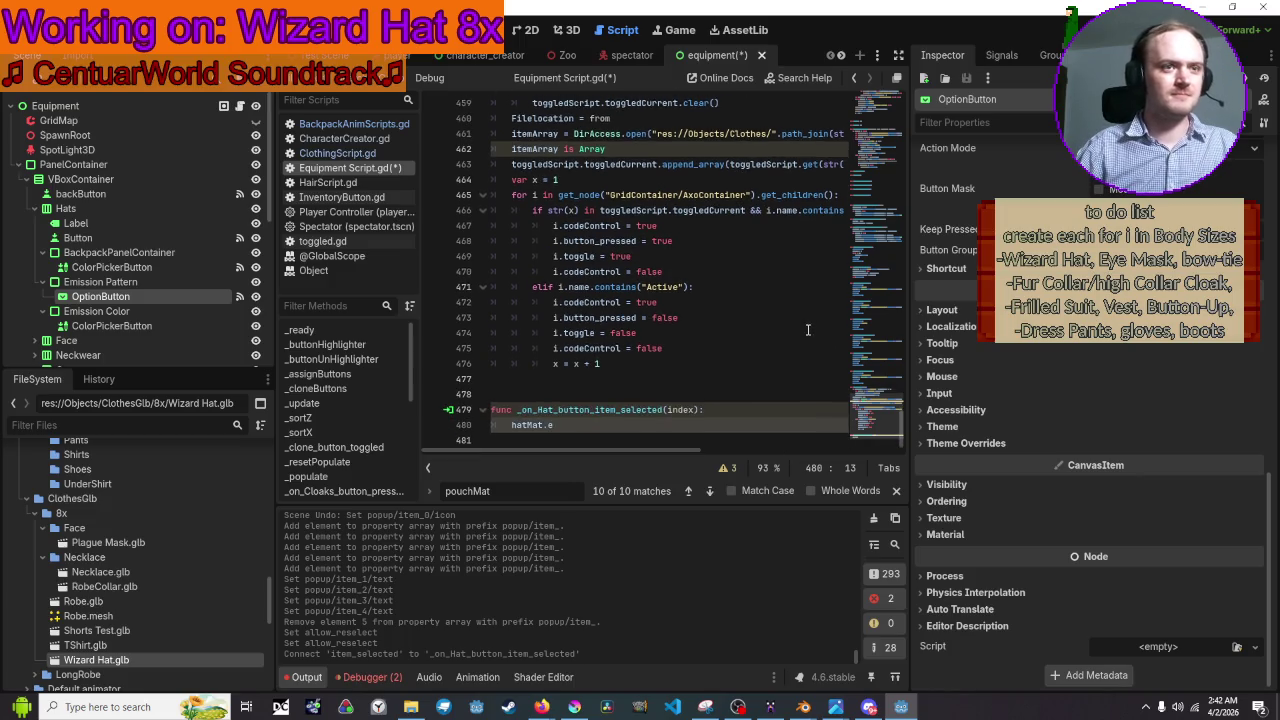
scroll(1090, 420, up, 8)
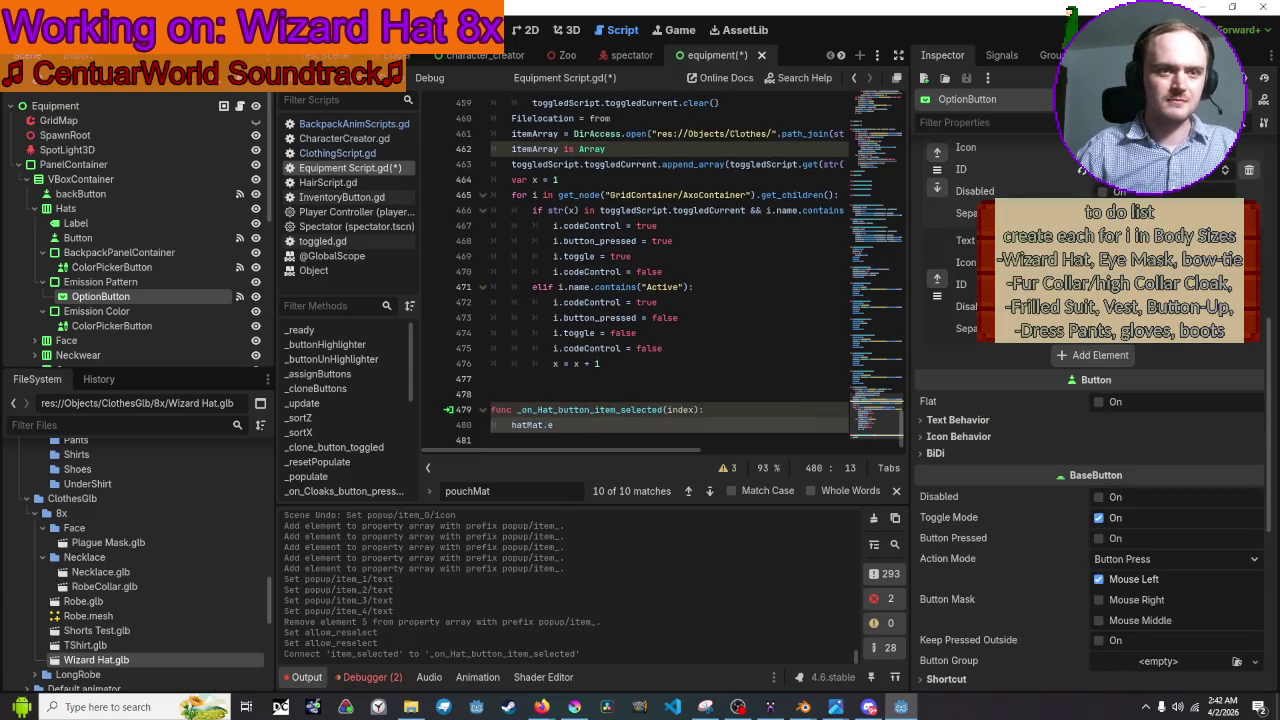
scroll(1090, 420, up, 2)
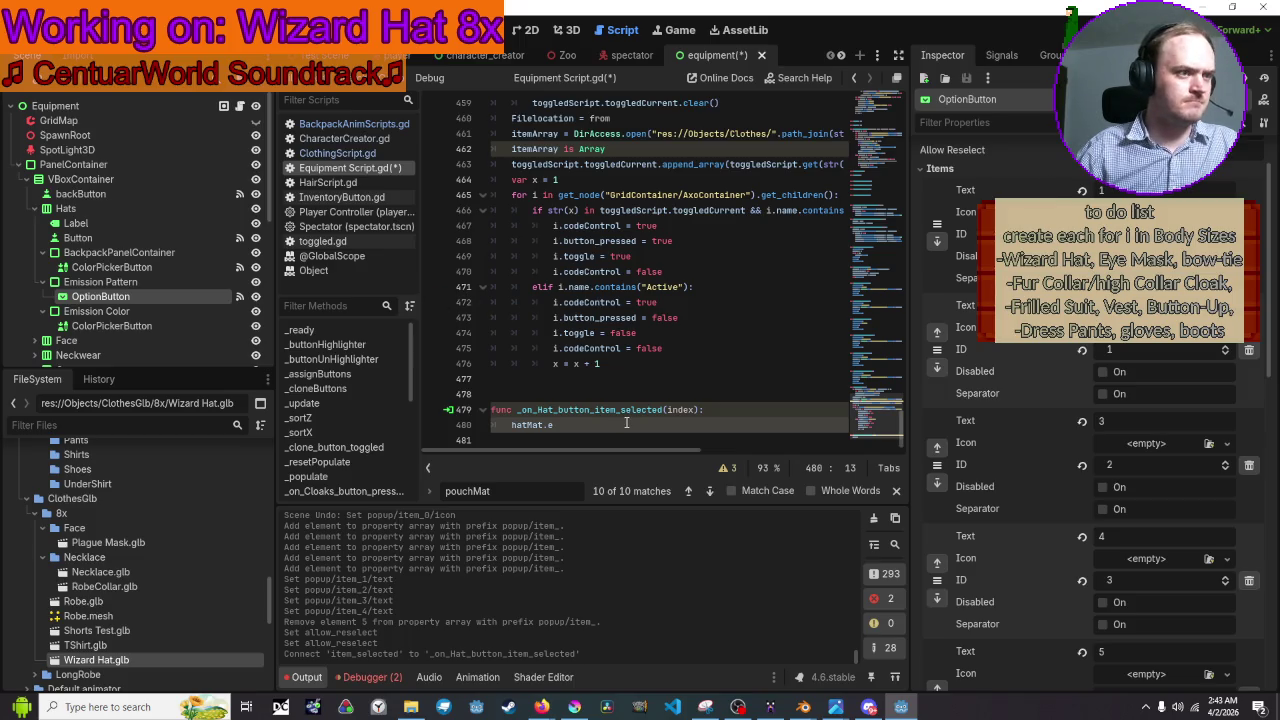
text(m)
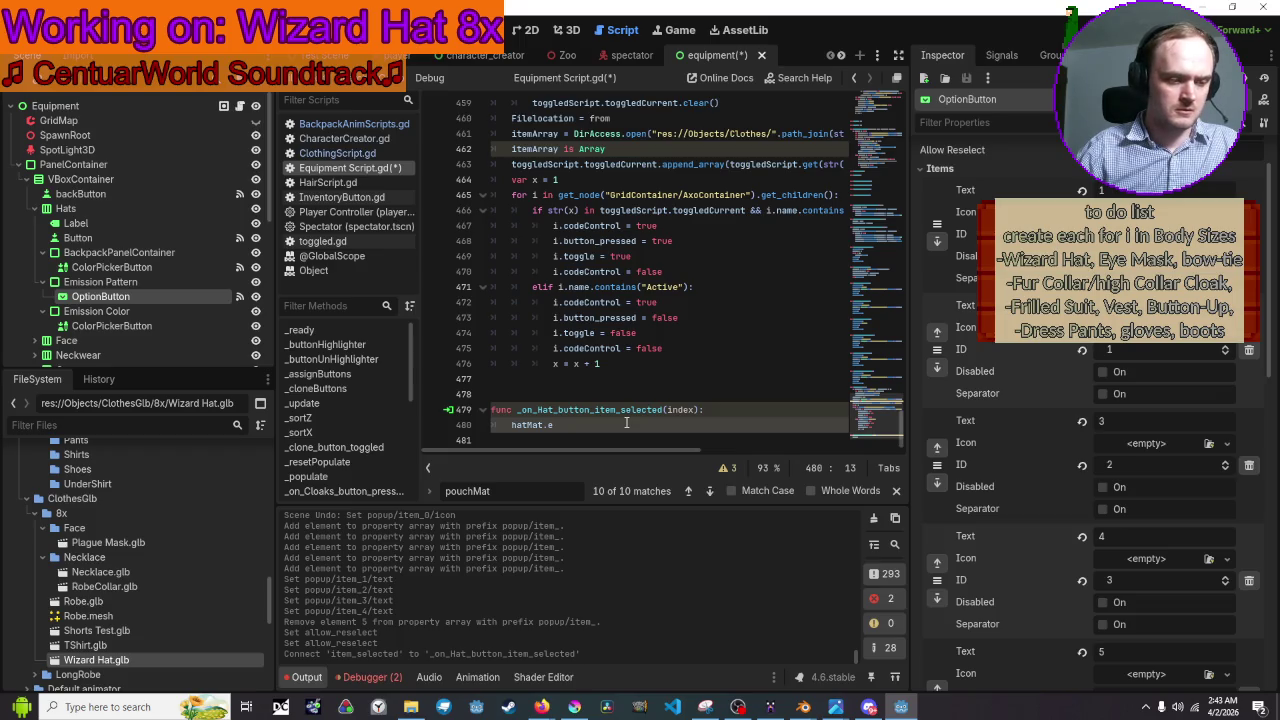
text(ision)
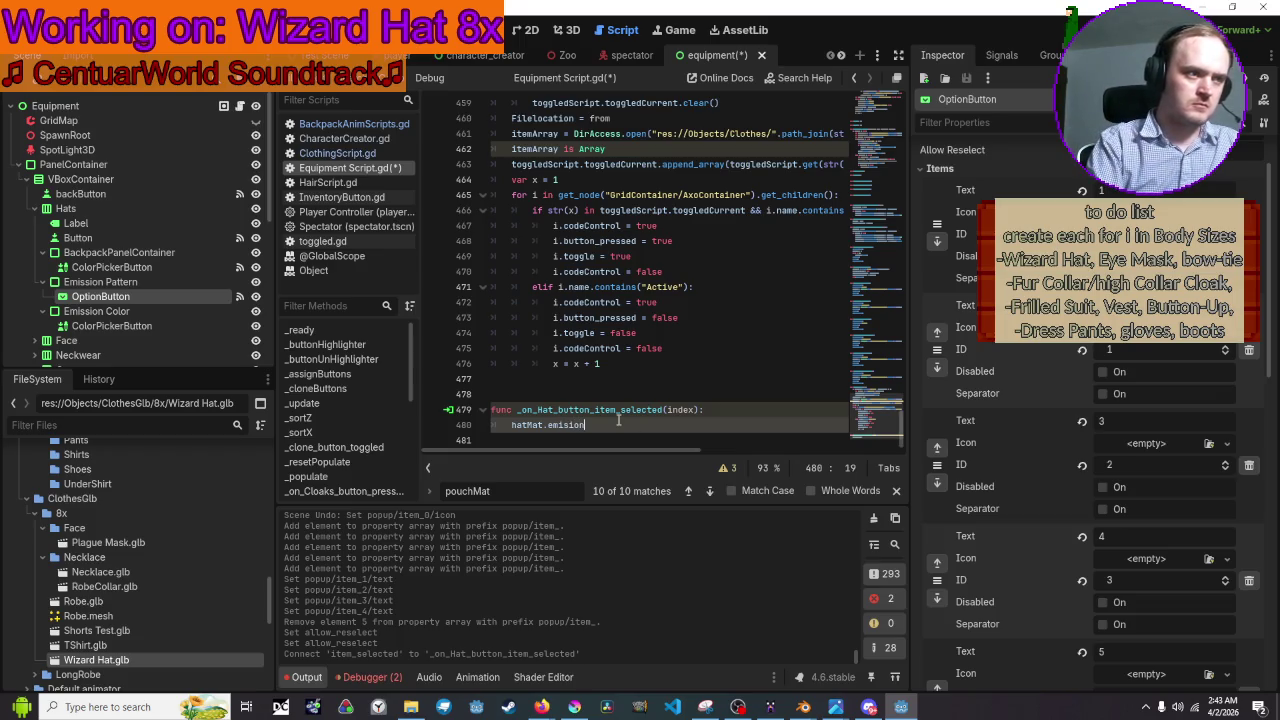
key(BackSpace)
key(BackSpace)
key(BackSpace)
text(sion)
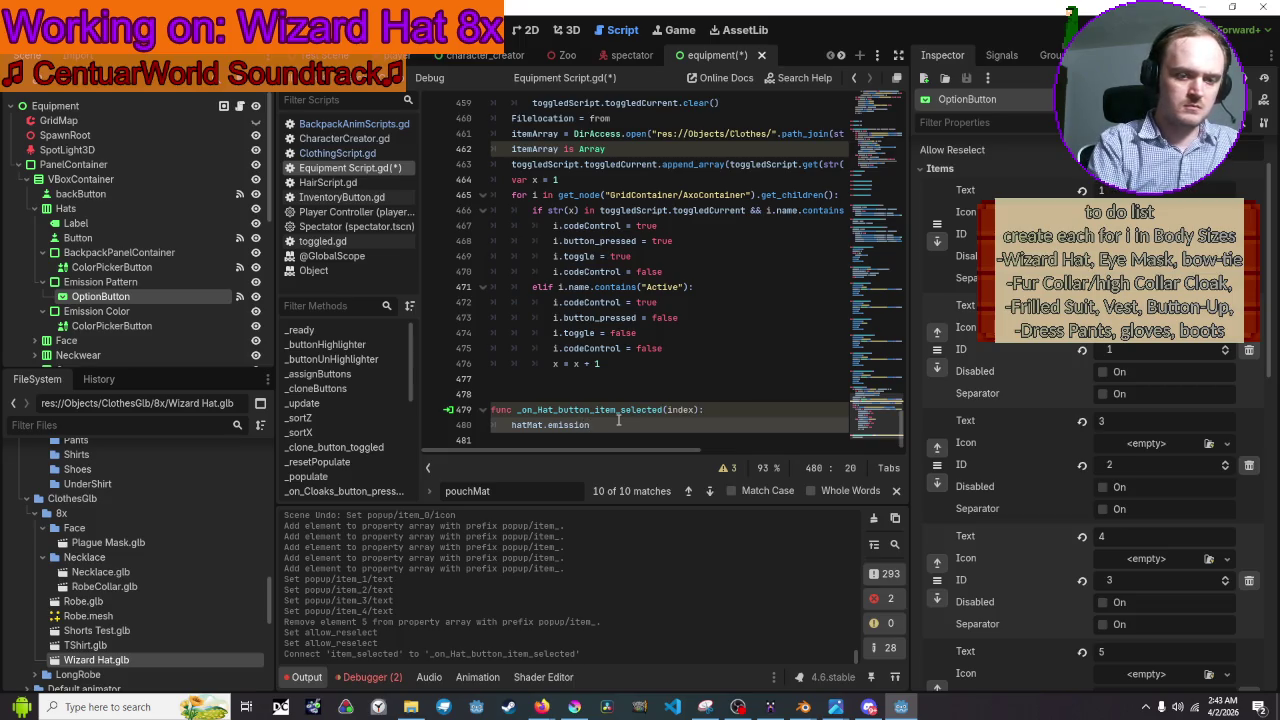
text( =)
key(ctrl+space)
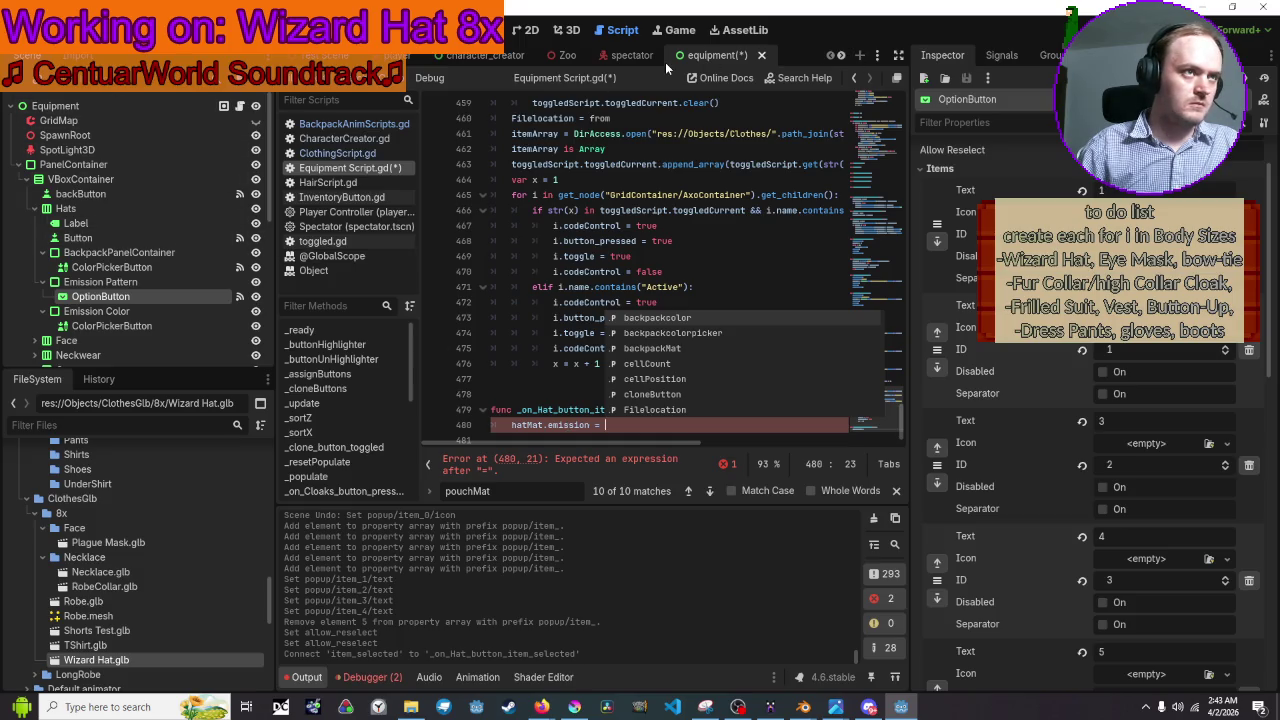
click(841, 55)
click(841, 55)
Close the Filled and Empty scene tabs.
click(841, 56)
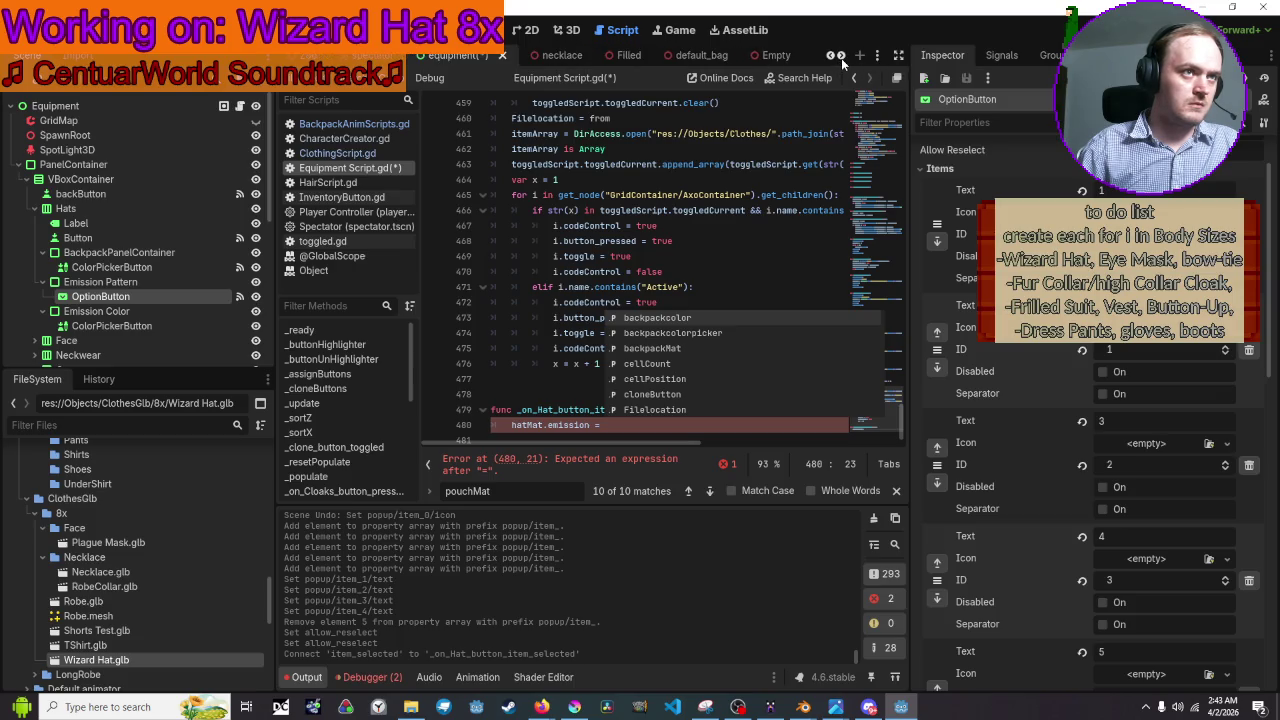
click(644, 55)
middle_click(634, 56)
click(717, 55)
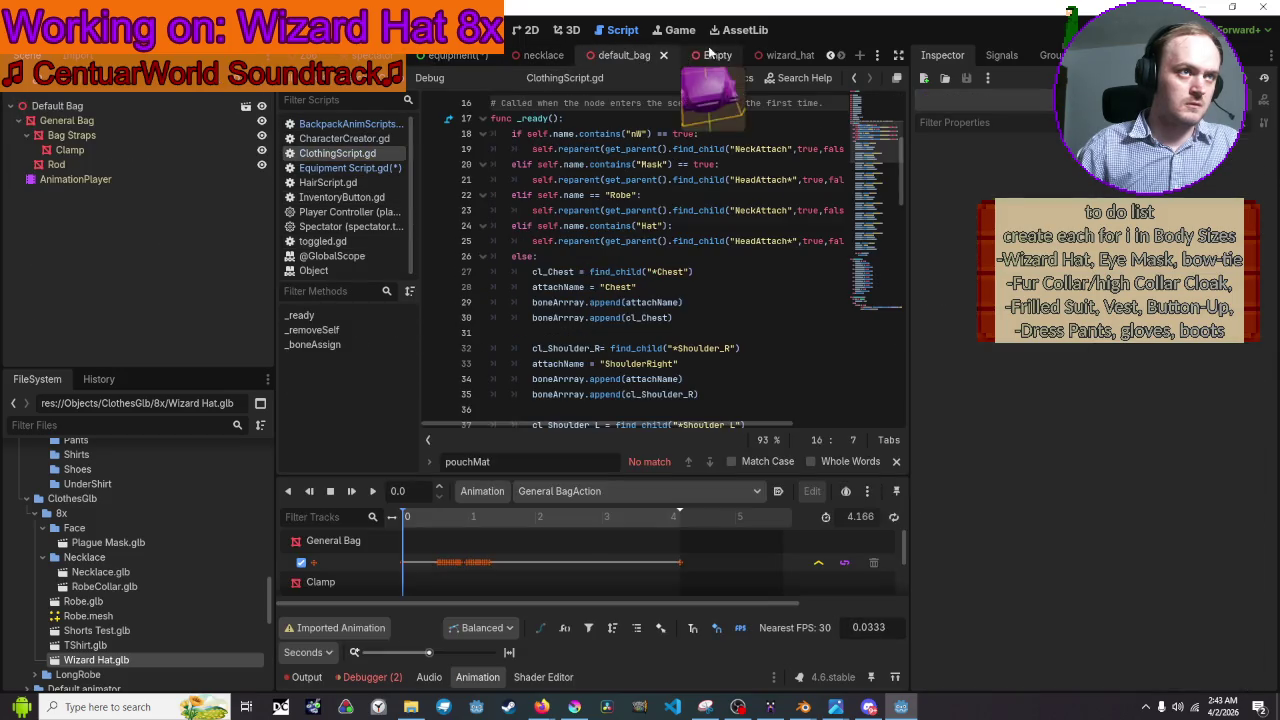
click(746, 55)
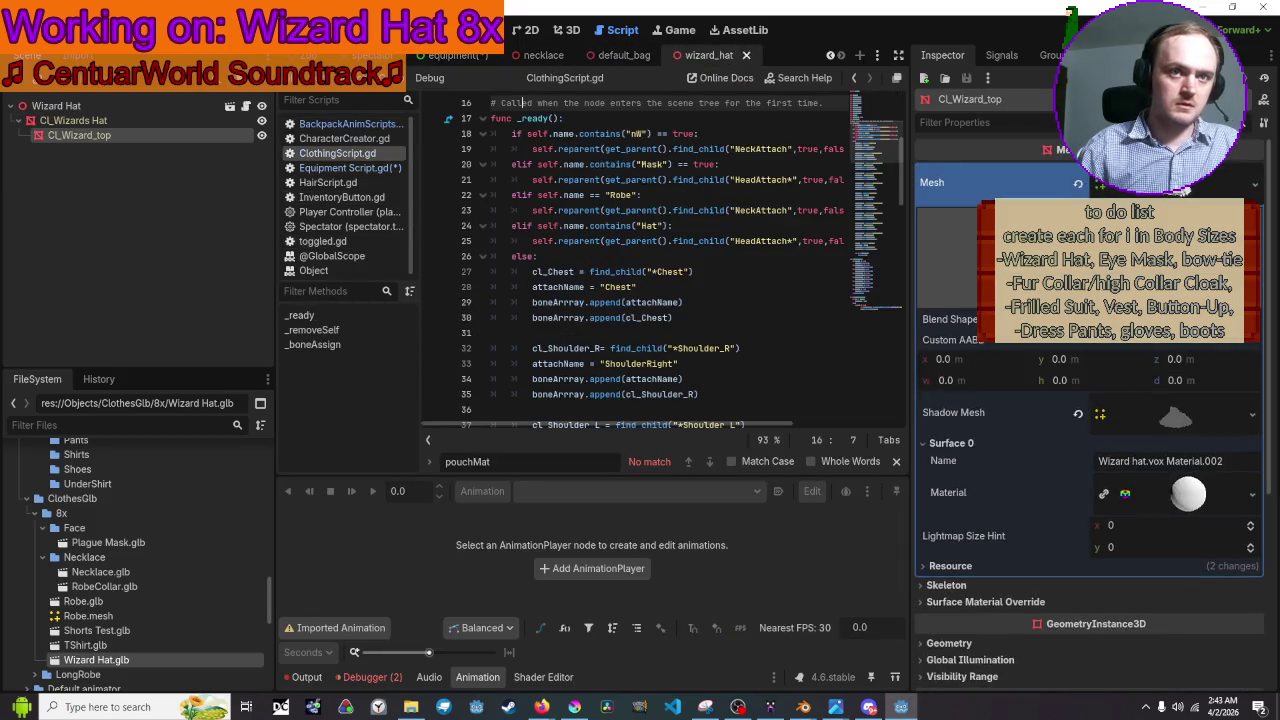
Expand CL_Wizard_top's Surface 0 material and enable Emission.
scroll(1000, 380, down, 4)
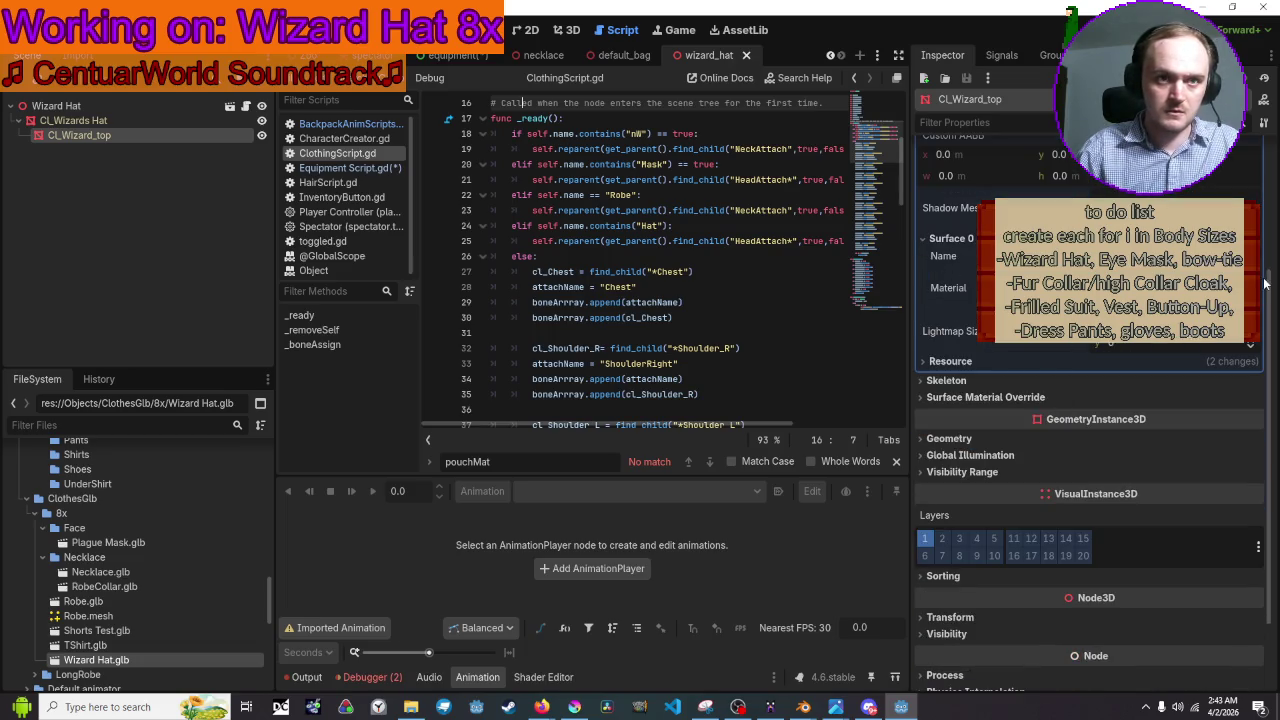
click(1150, 287)
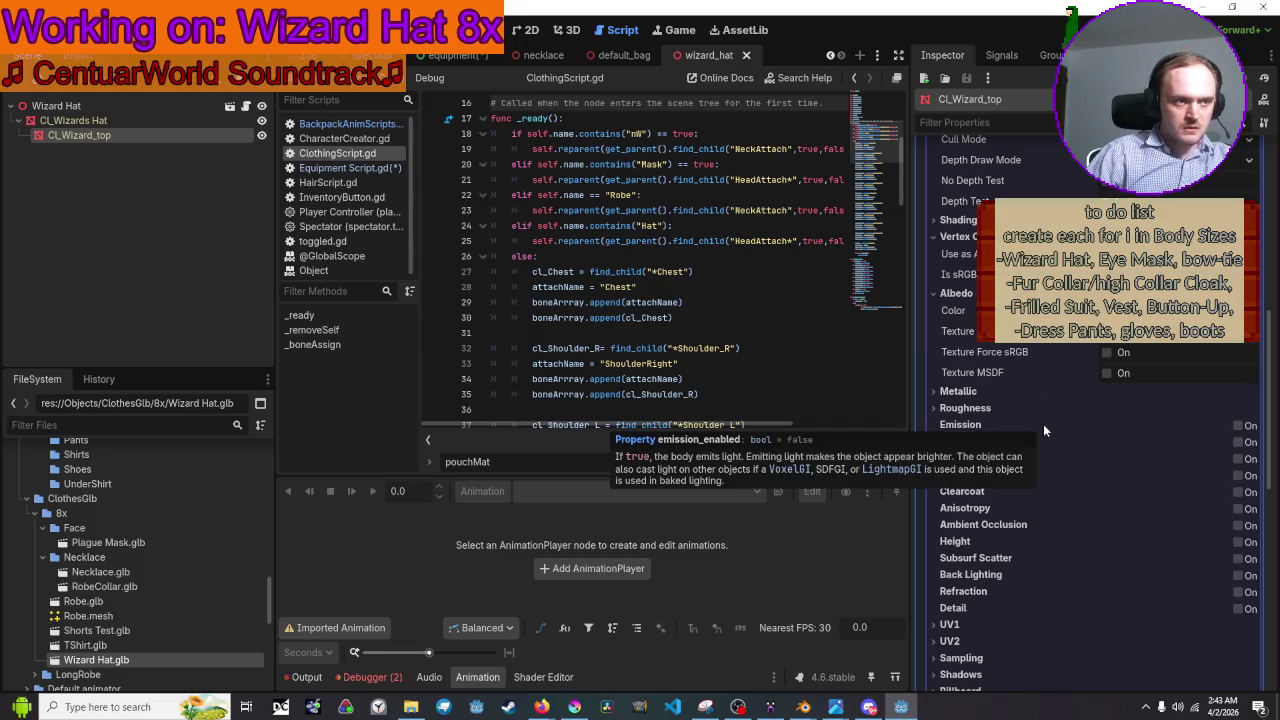
click(1238, 426)
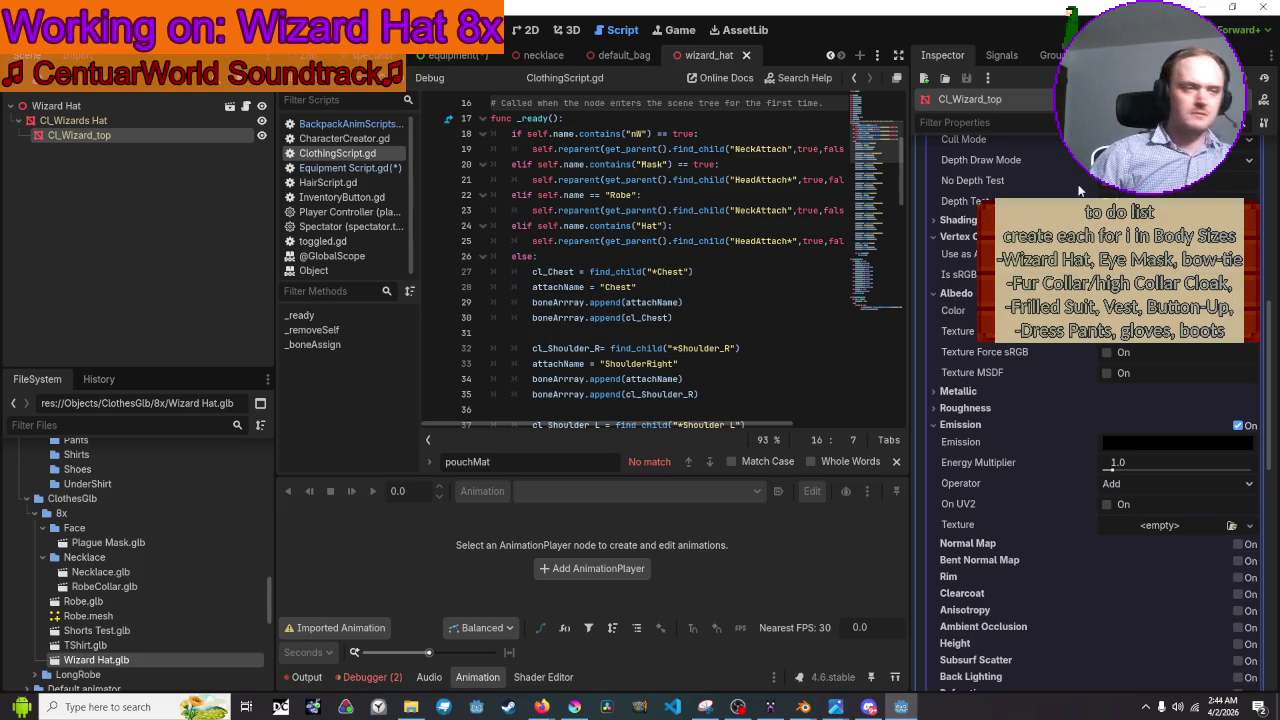
scroll(680, 312, up, 1)
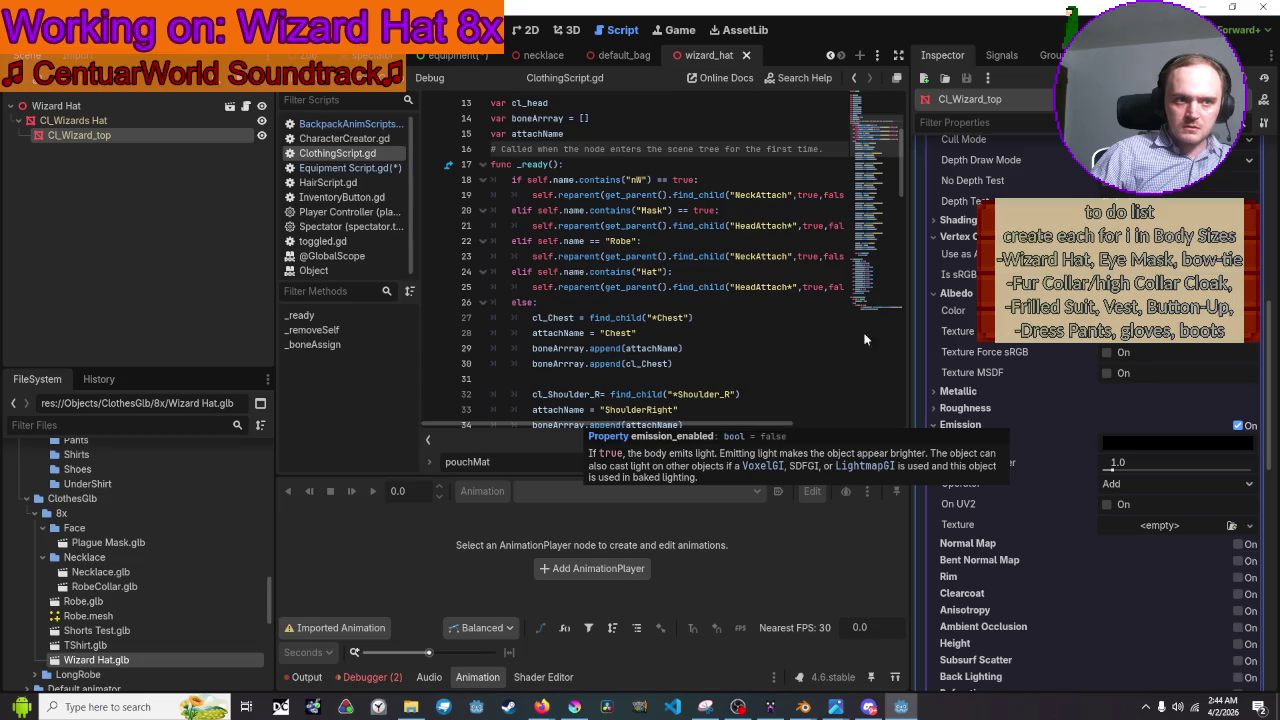
In Equipment Script.gd, write hatMat.emission_enabled = true, then start hatMat.emission on line 481.
scroll(676, 252, down, 20)
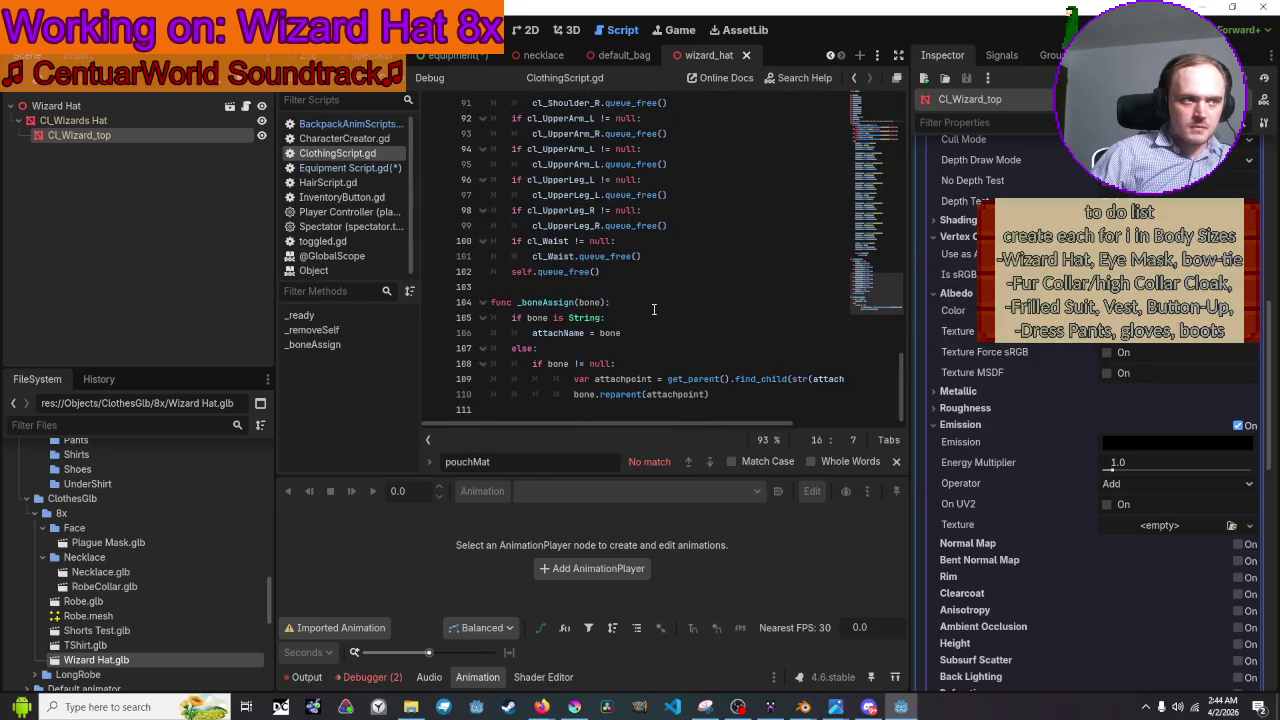
click(335, 167)
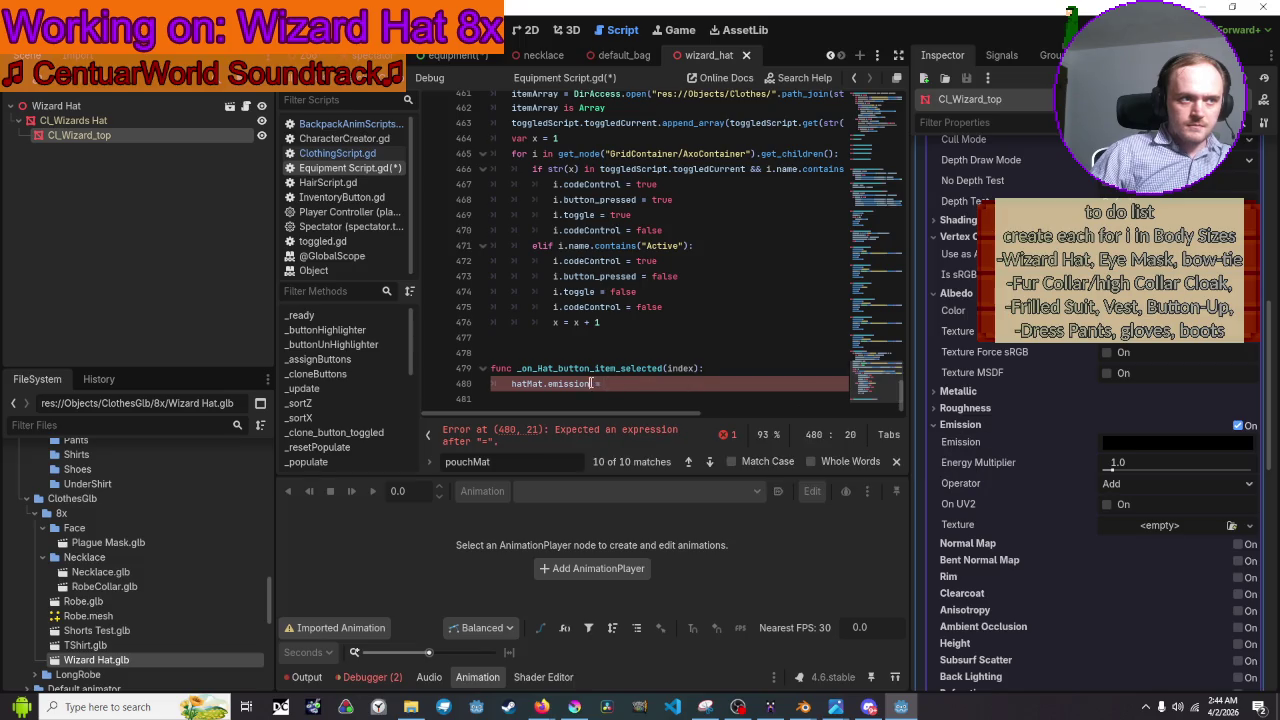
text(_en)
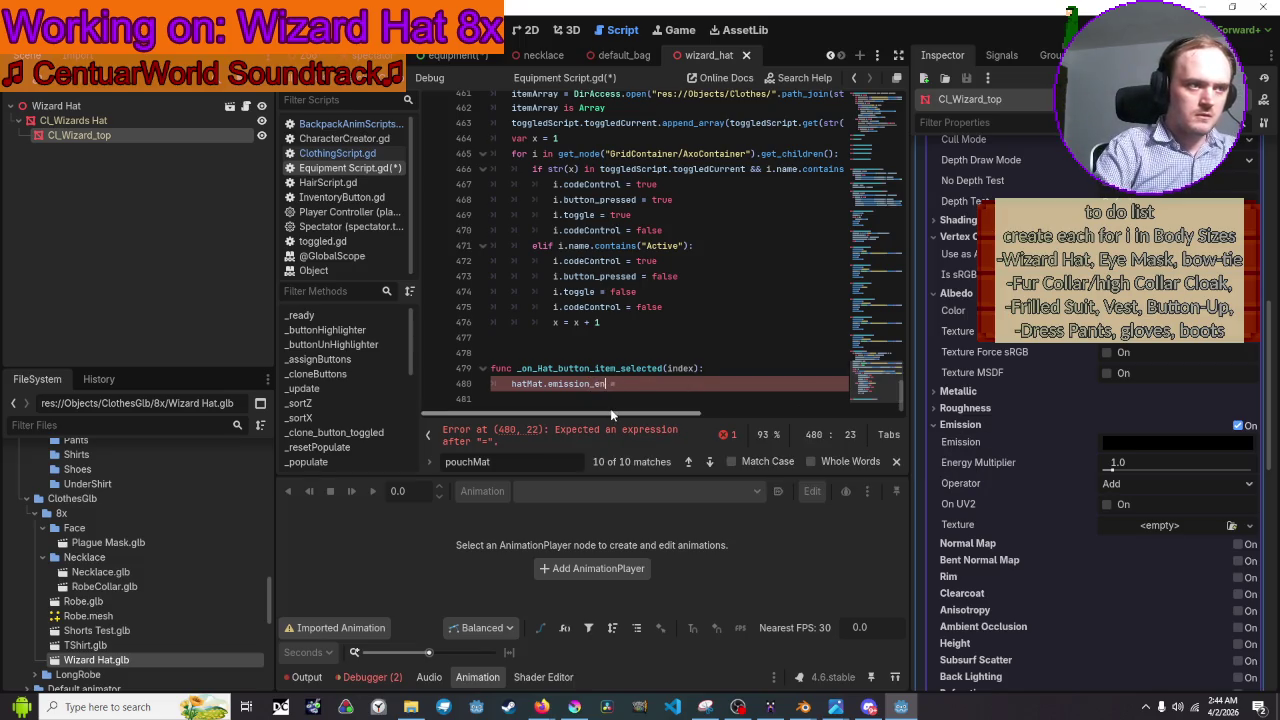
text(abled = )
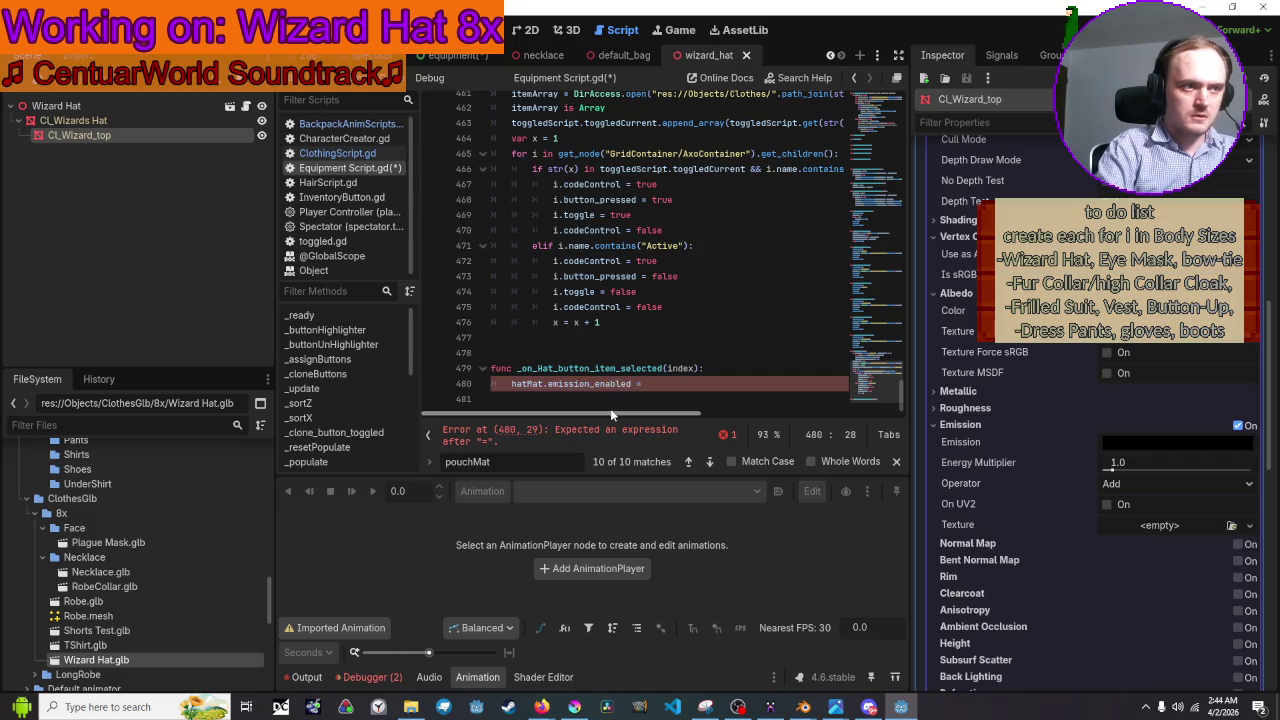
text(true)
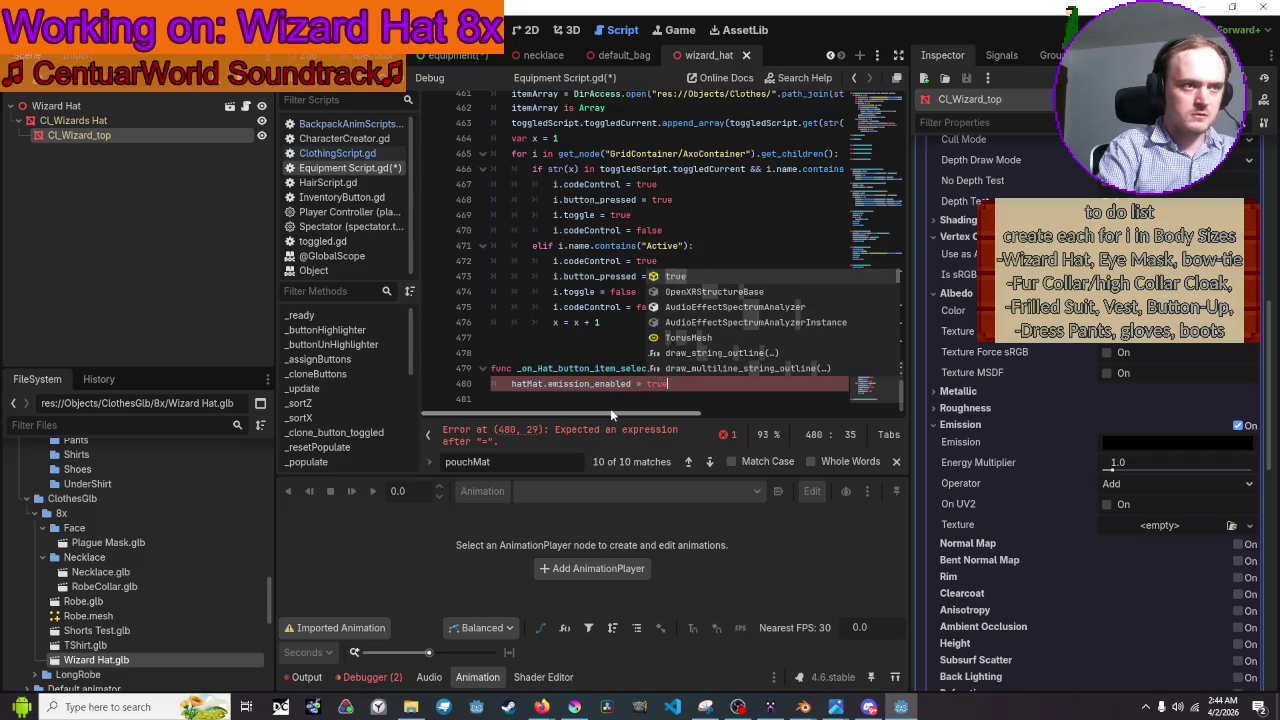
key(Return)
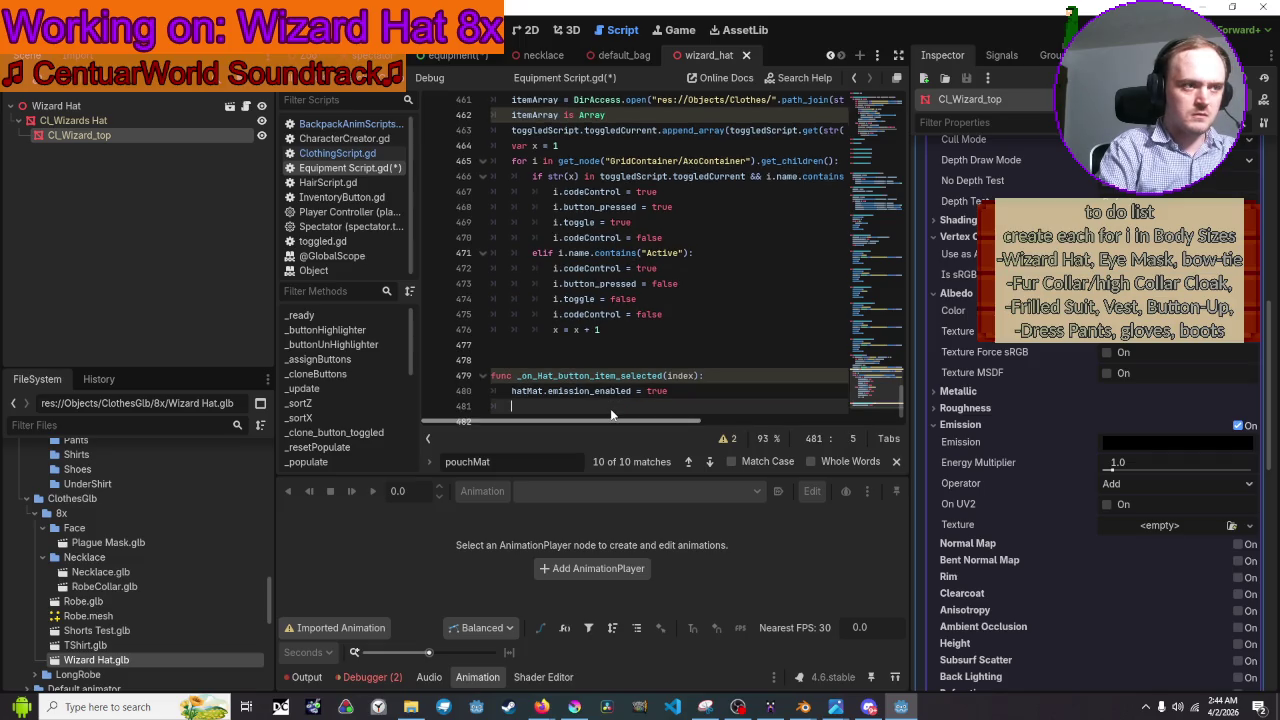
text(hat)
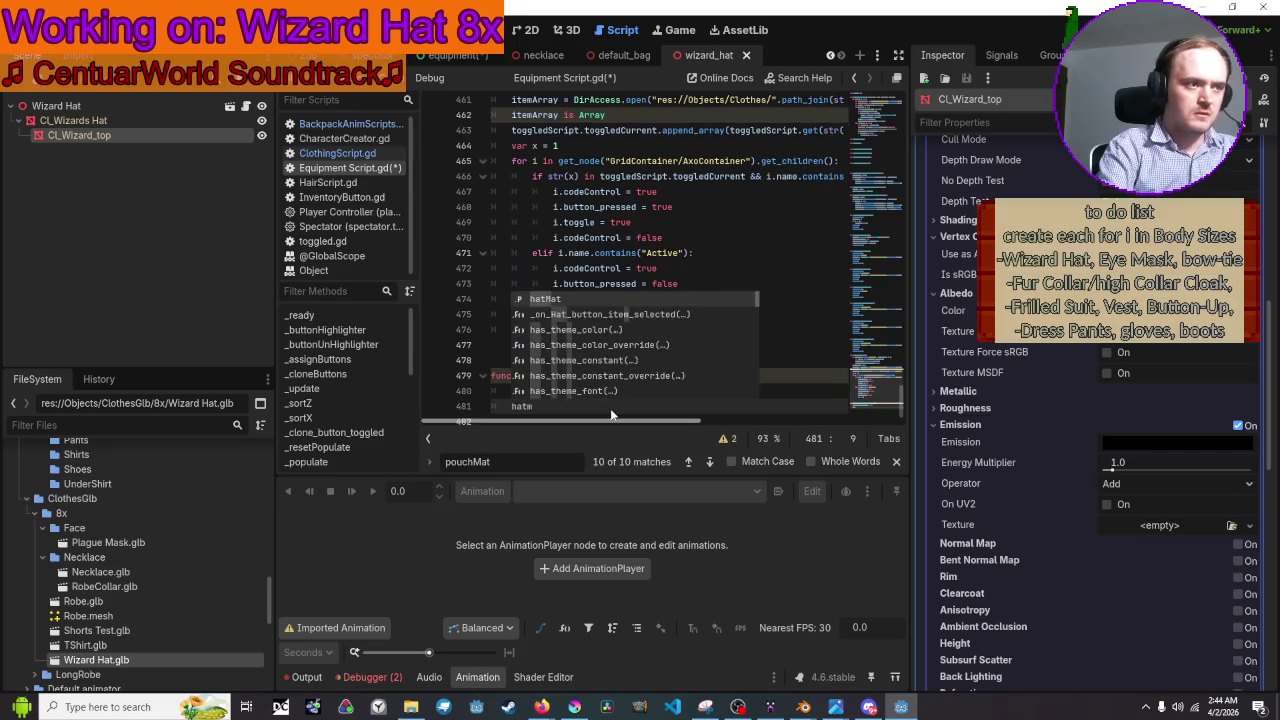
text(Mat.)
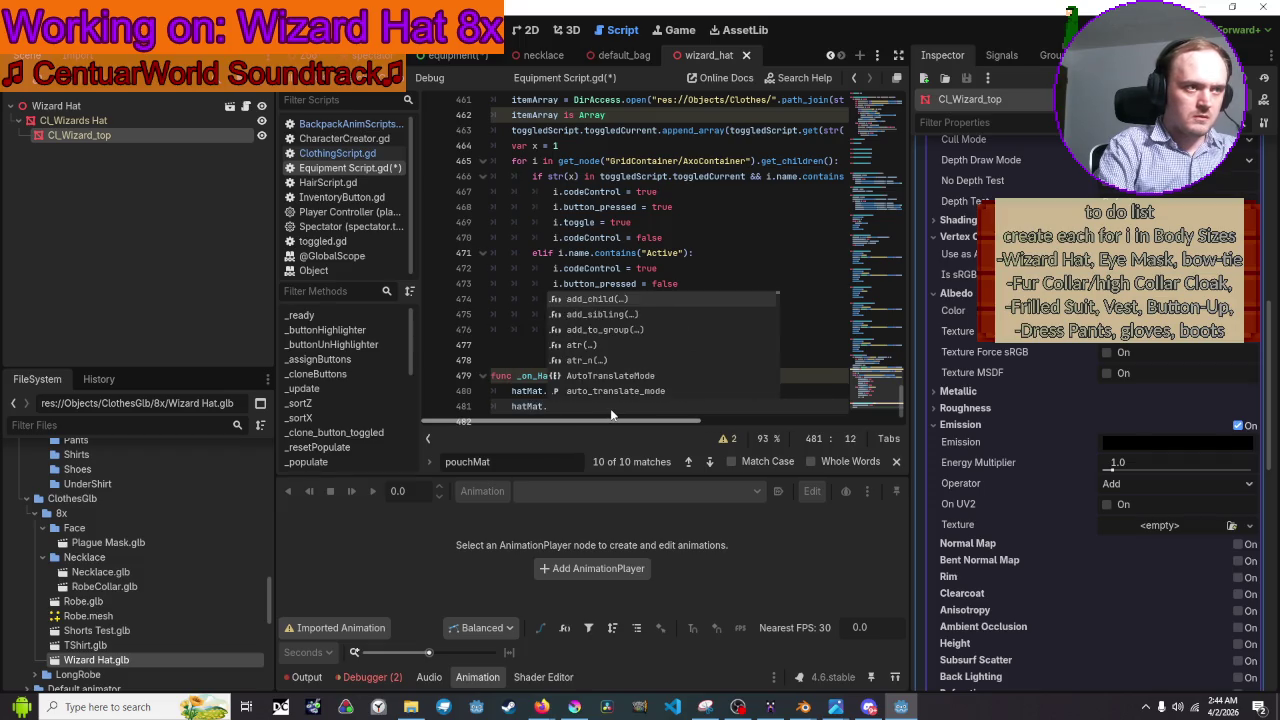
text(mater)
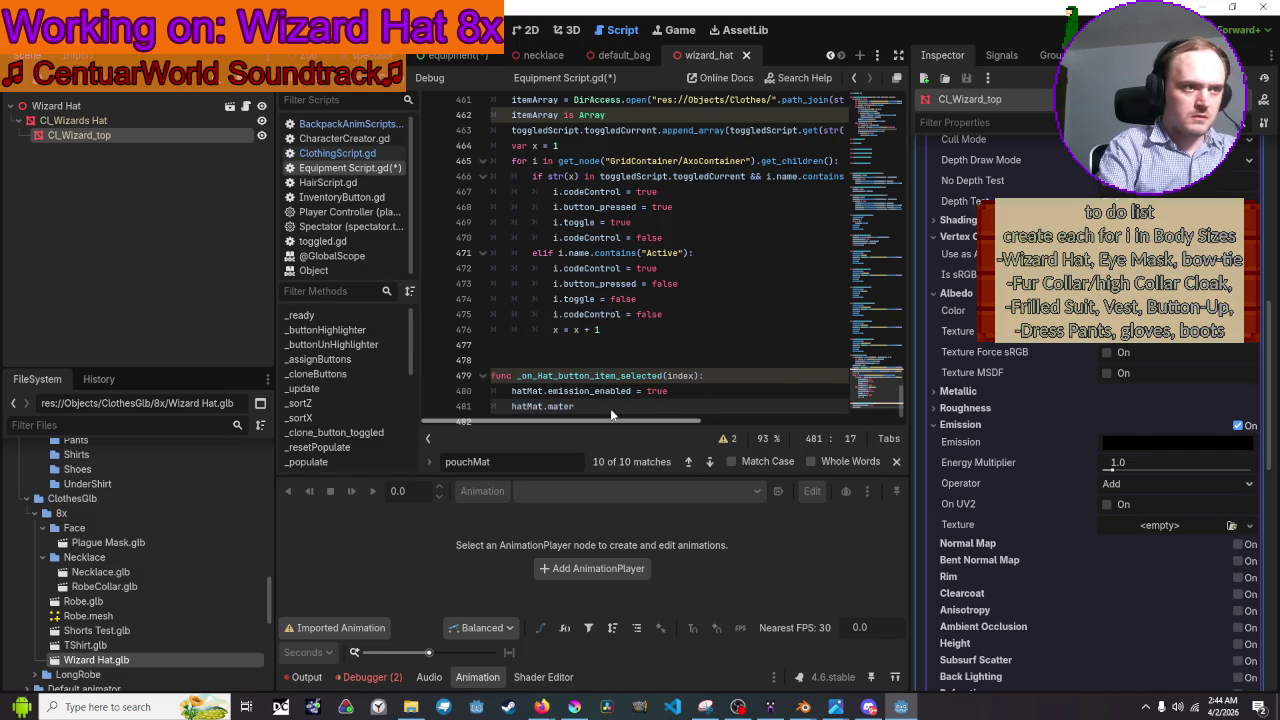
key(BackSpace)
key(BackSpace)
key(BackSpace)
key(BackSpace)
key(BackSpace)
text(emis)
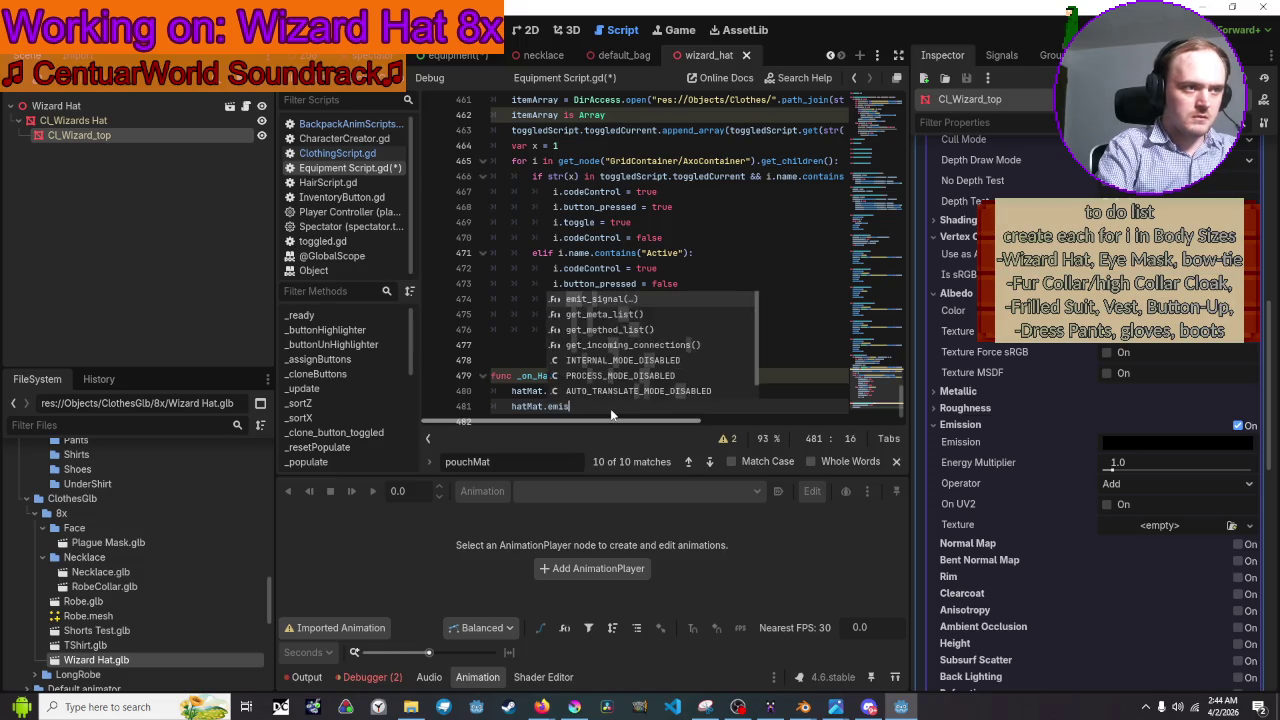
text(sion_)
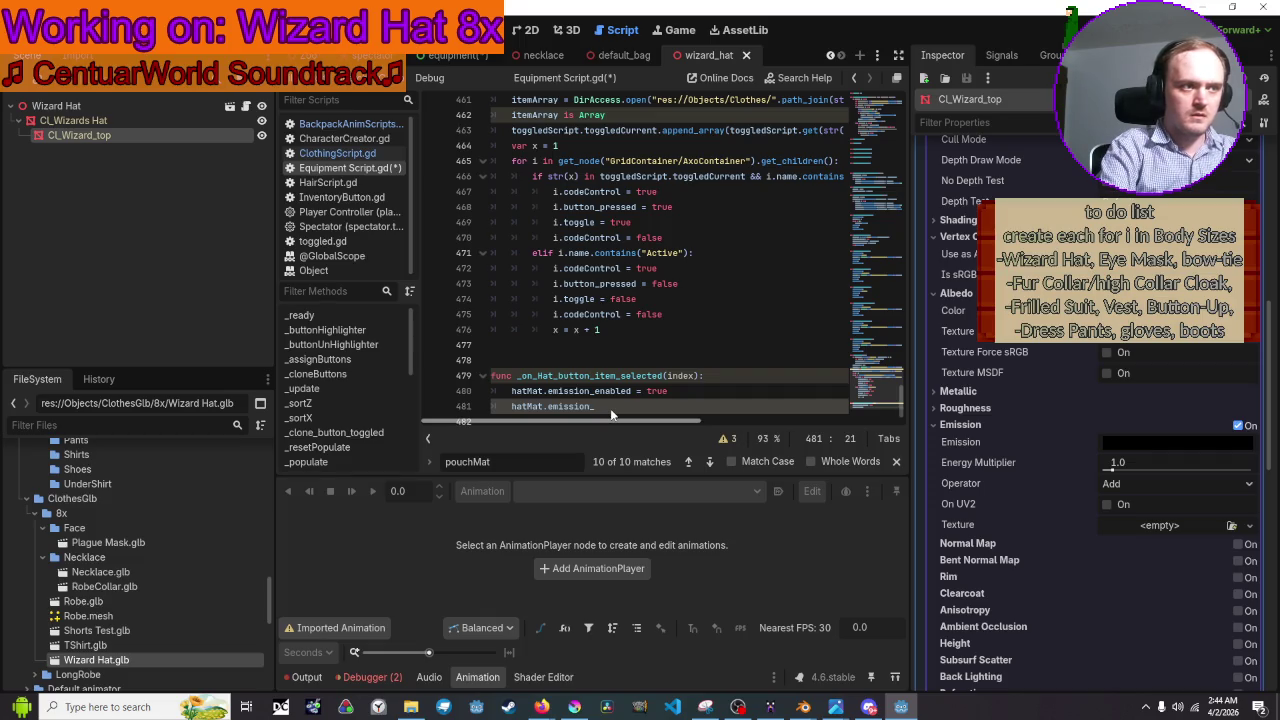
scroll(680, 385, down, 1)
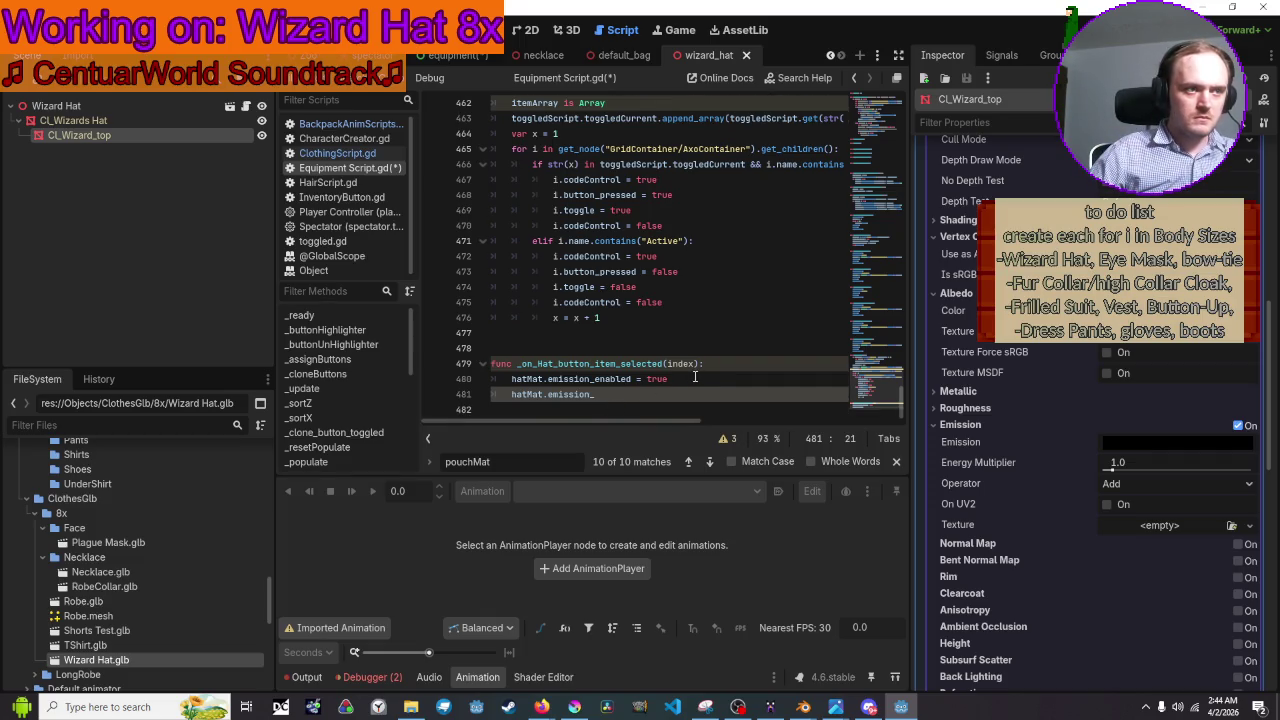
click(726, 364)
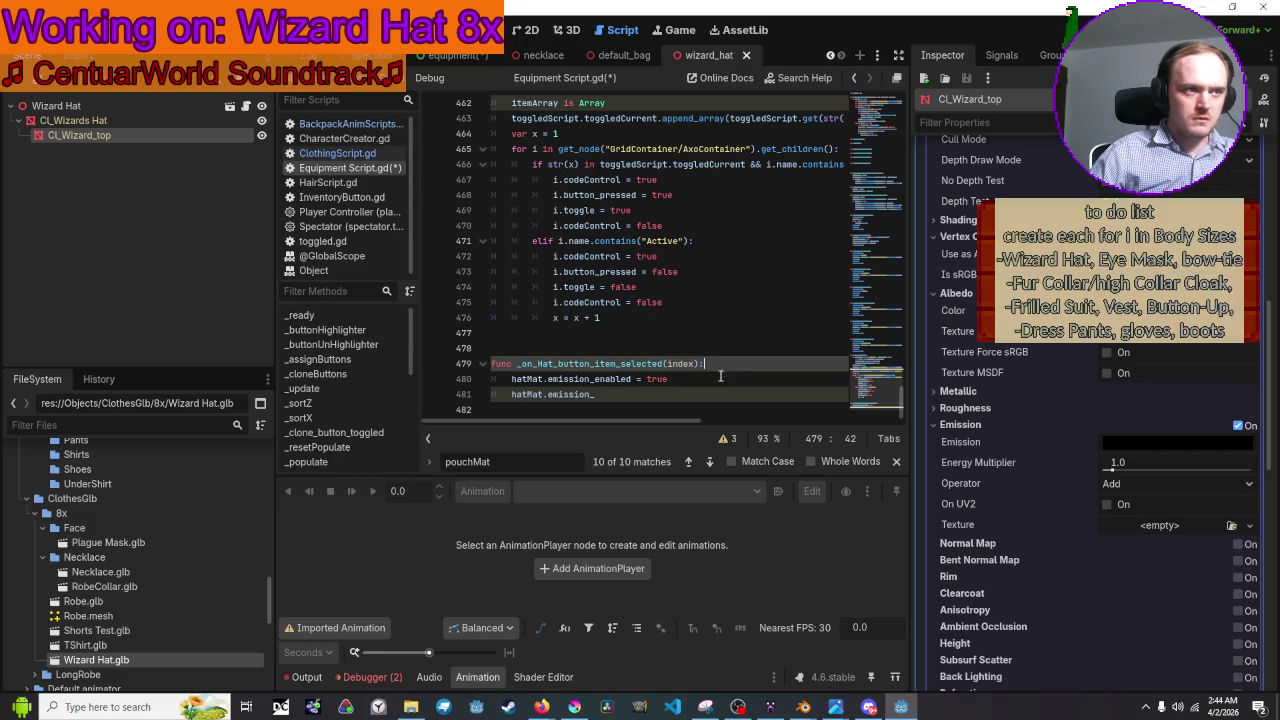
click(714, 392)
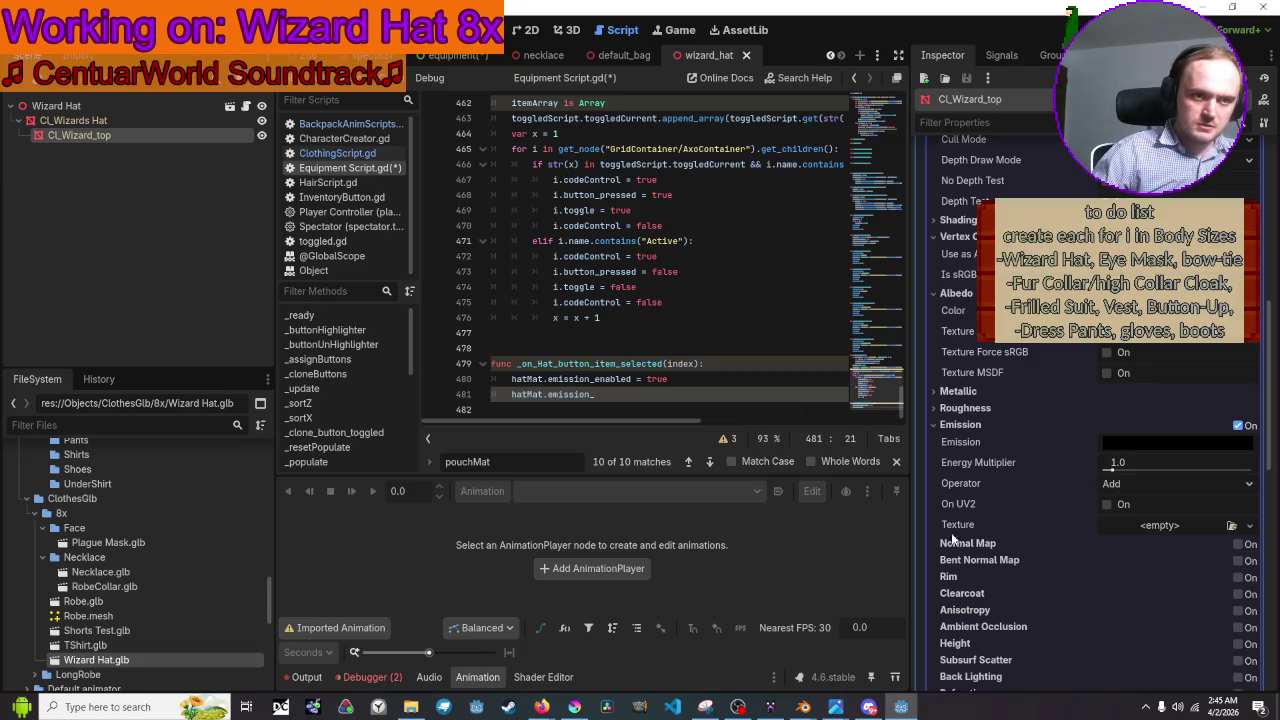
Extend line 481 to hatMat.emission_Texture = DirAccess via autocomplete.
mouse_move(973, 531)
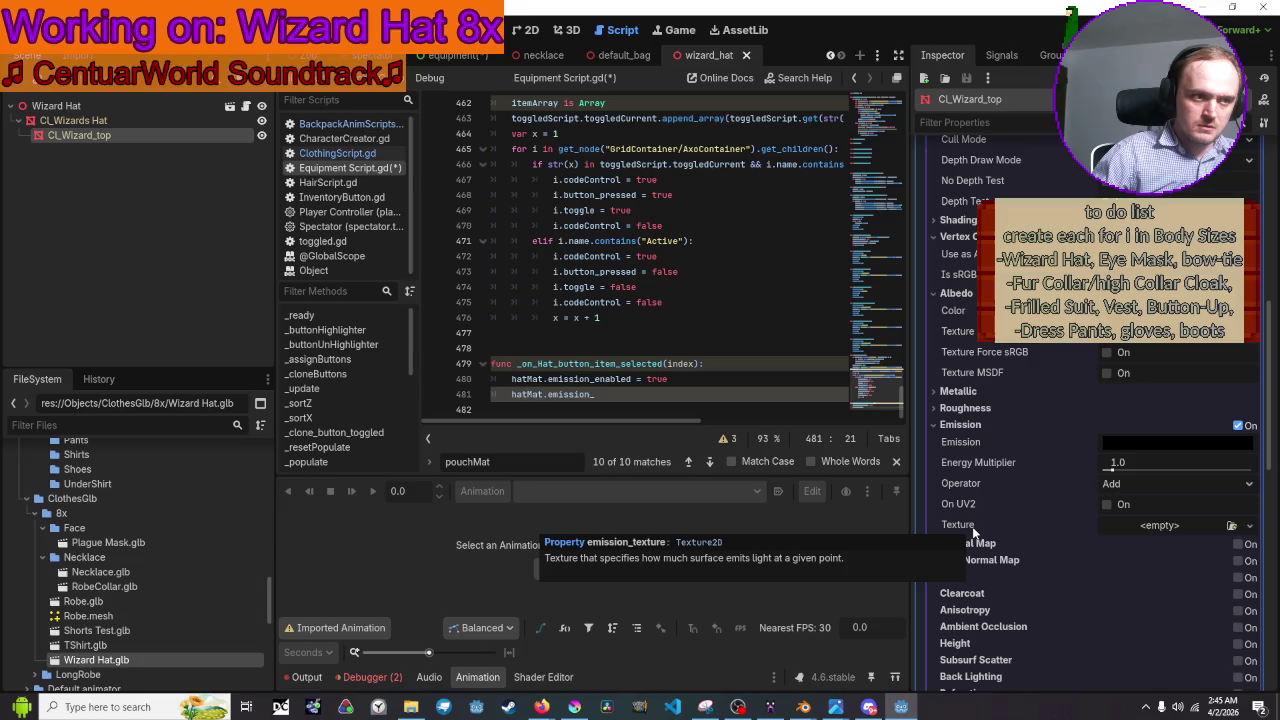
text(Te)
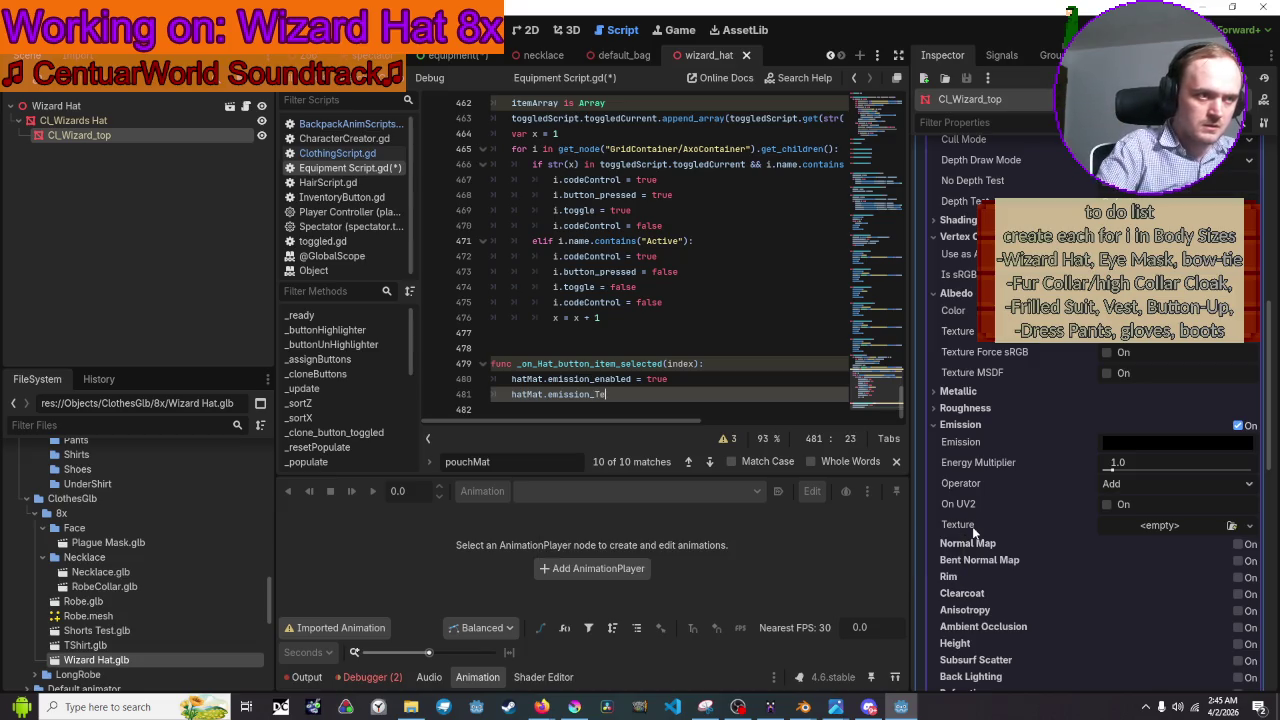
text(xture)
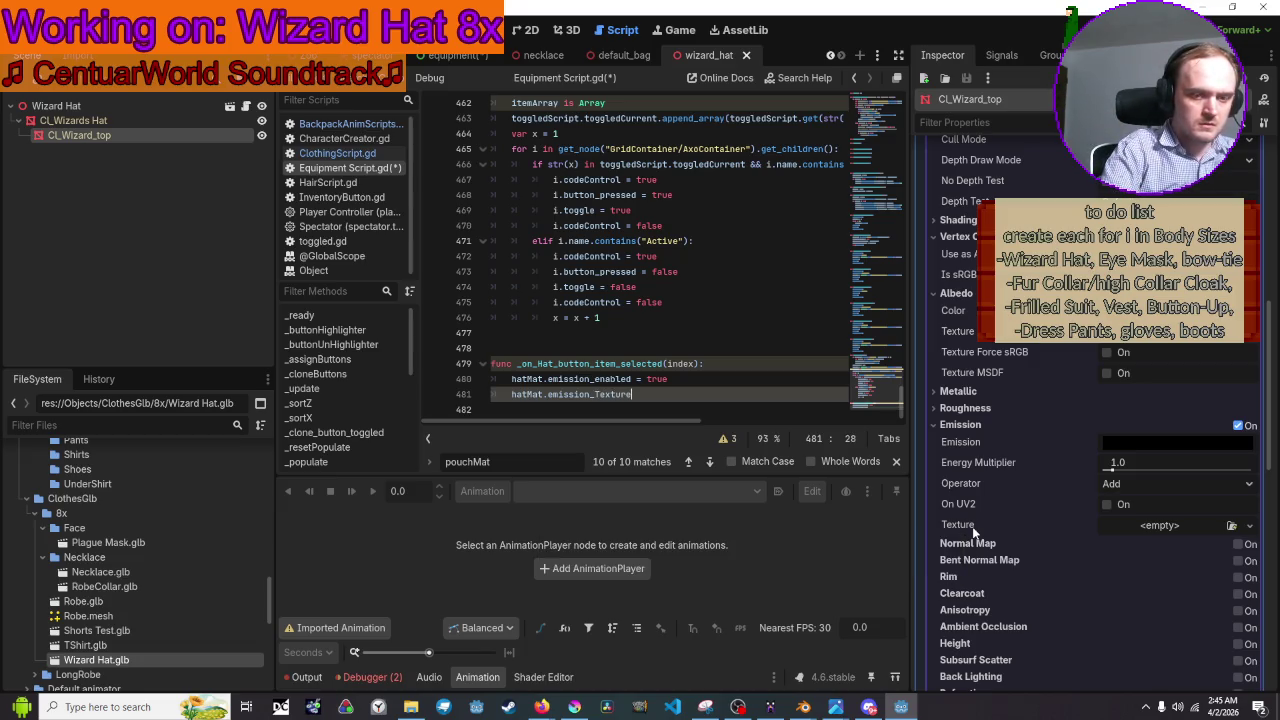
text( = )
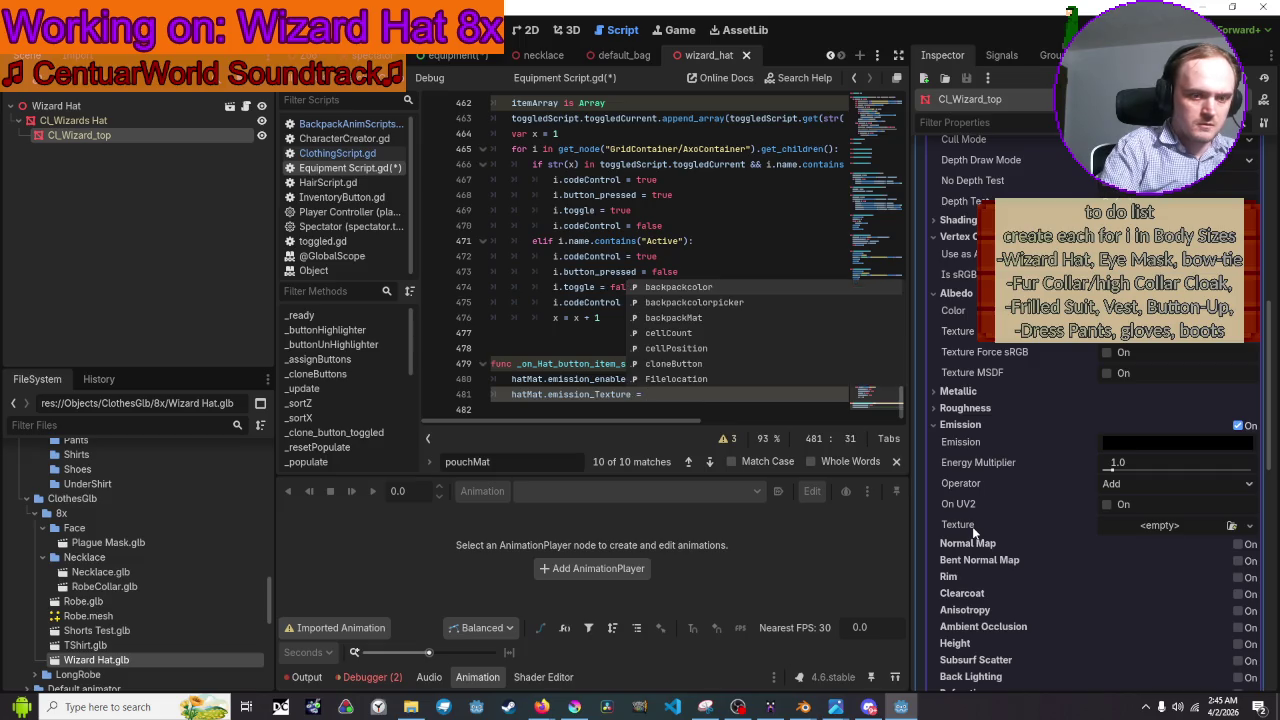
text(op)
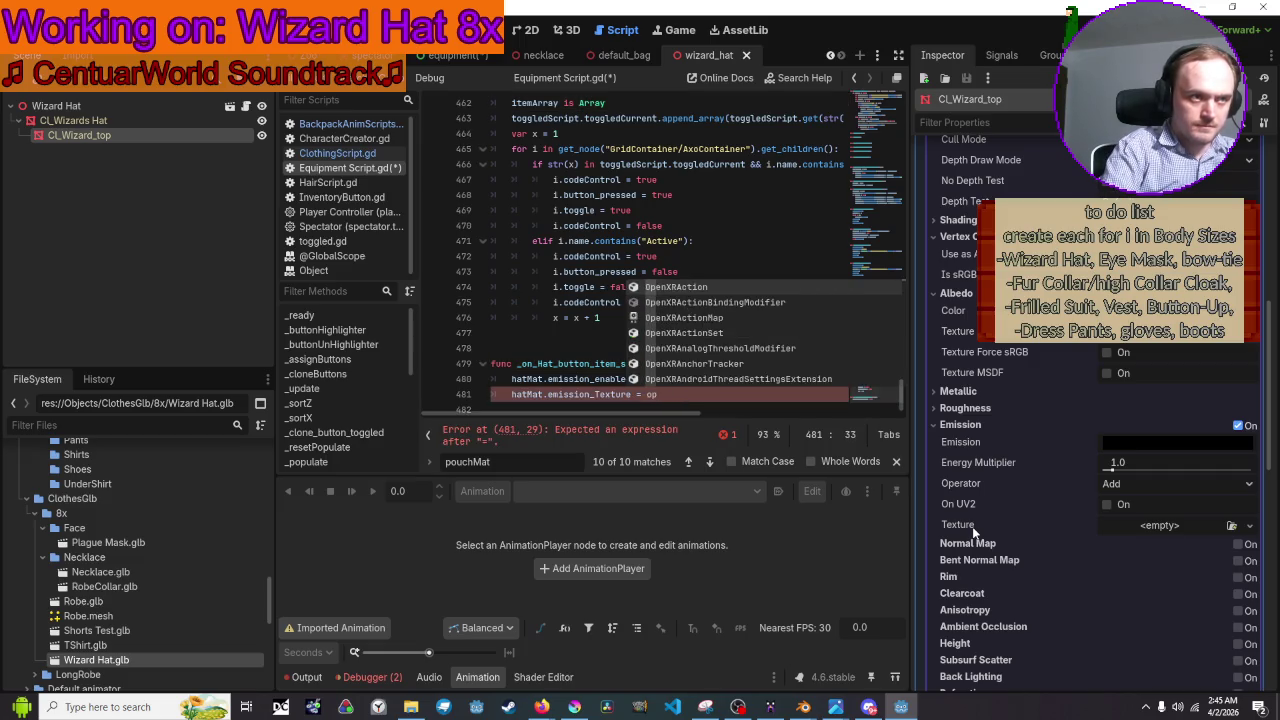
key(BackSpace)
key(BackSpace)
text(di)
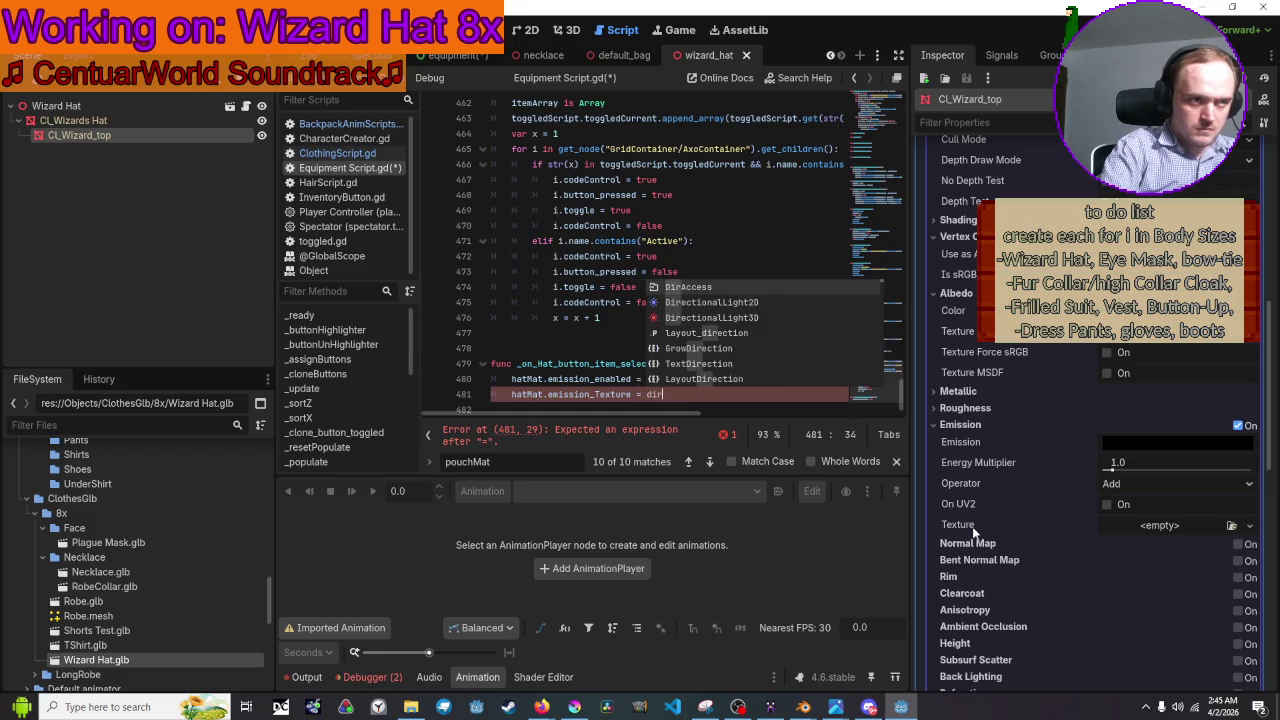
text(r)
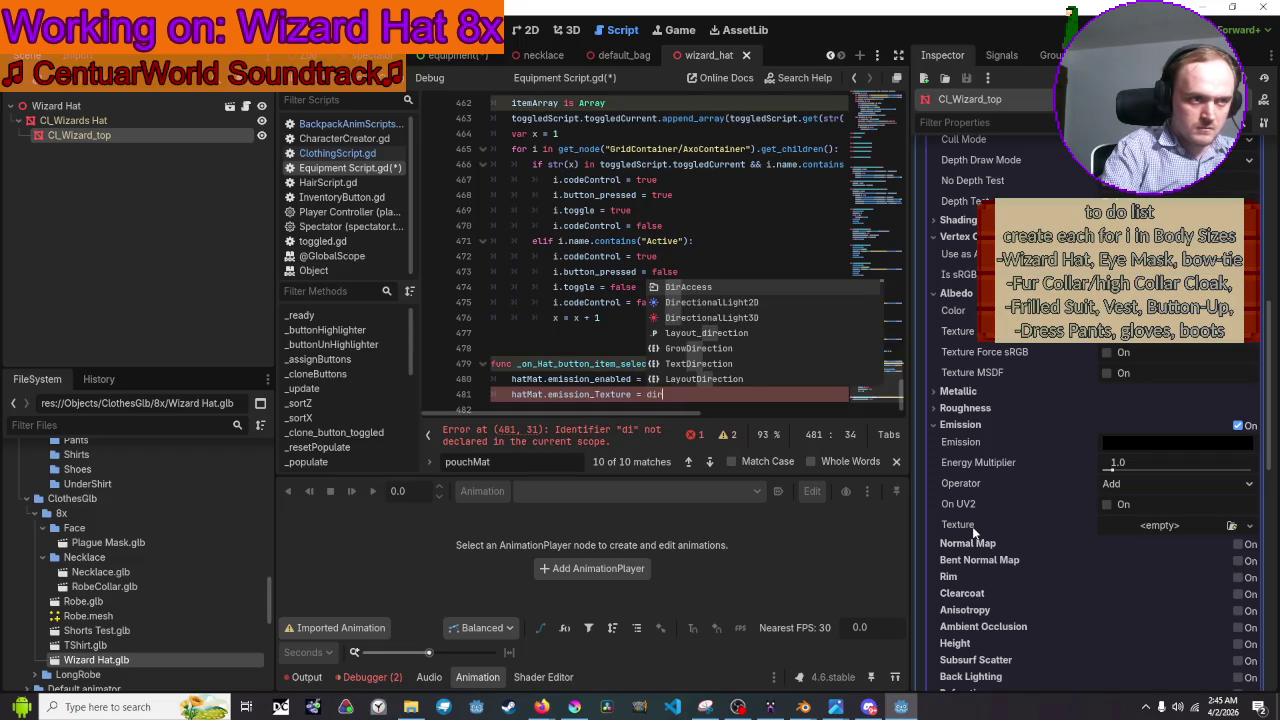
key(Return)
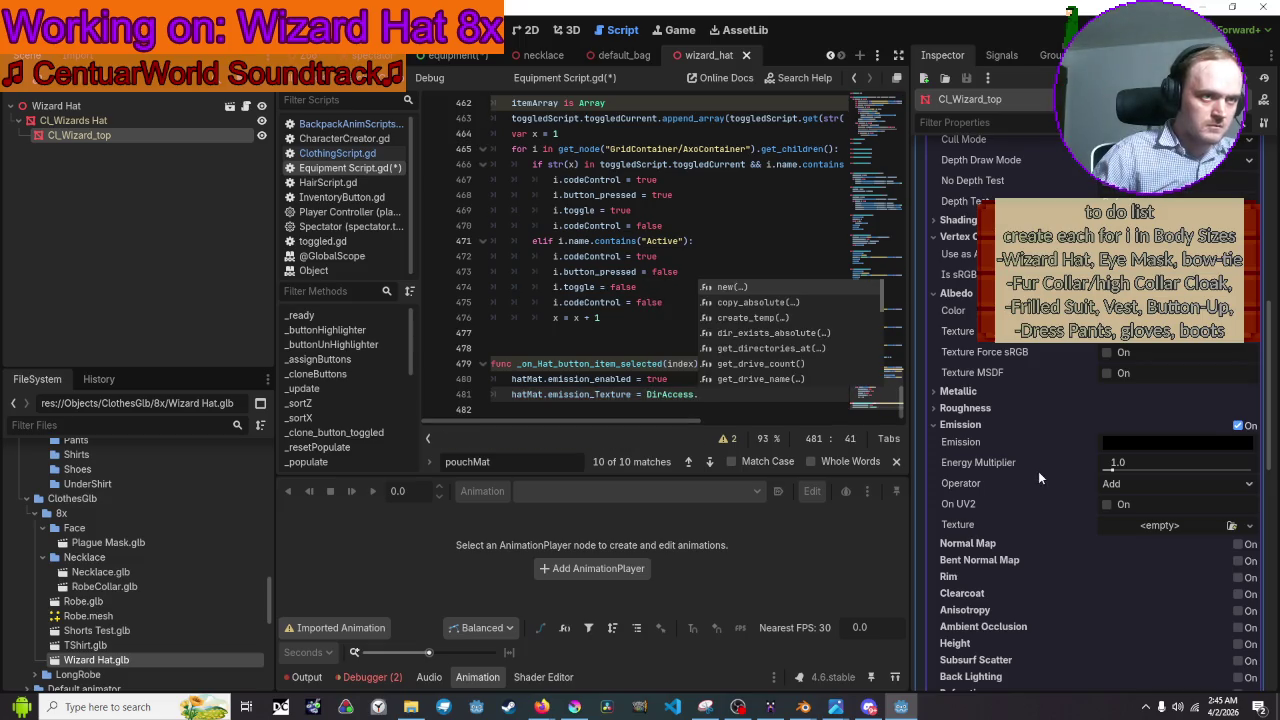
Review the script above, then complete the assignment with DirAccess.open().
scroll(634, 252, up, 1)
scroll(634, 252, up, 20)
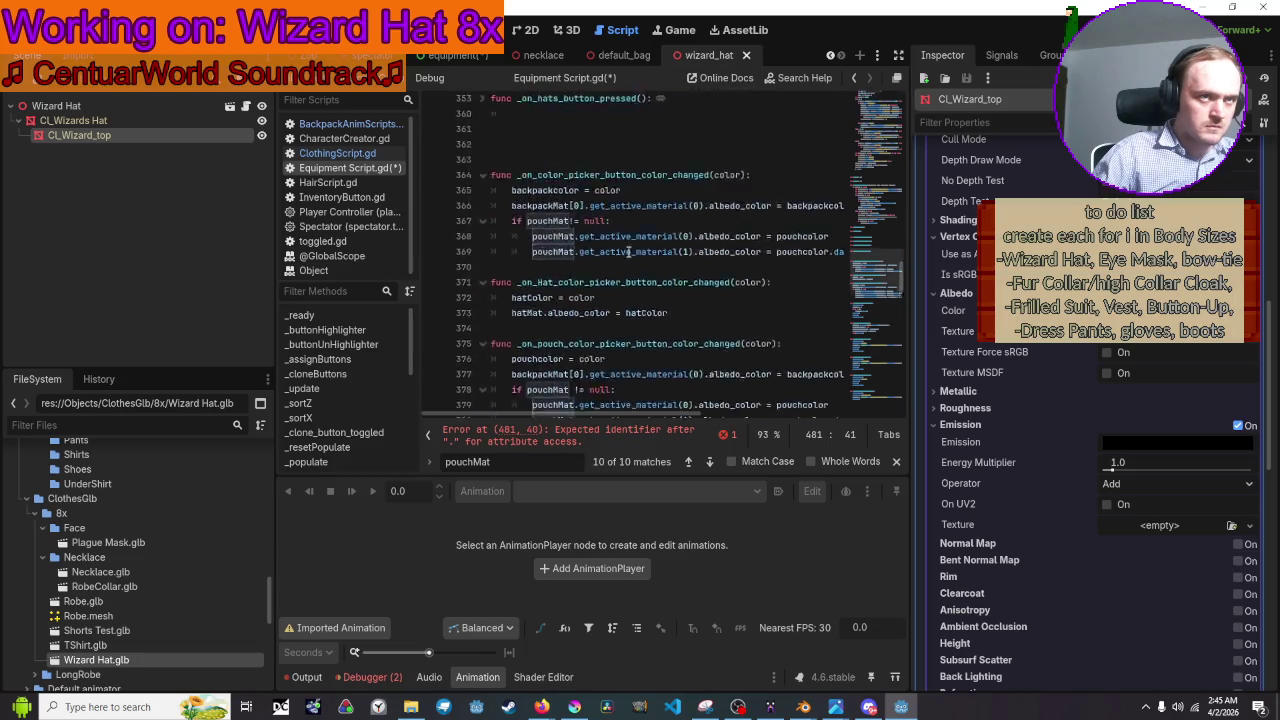
scroll(628, 252, up, 20)
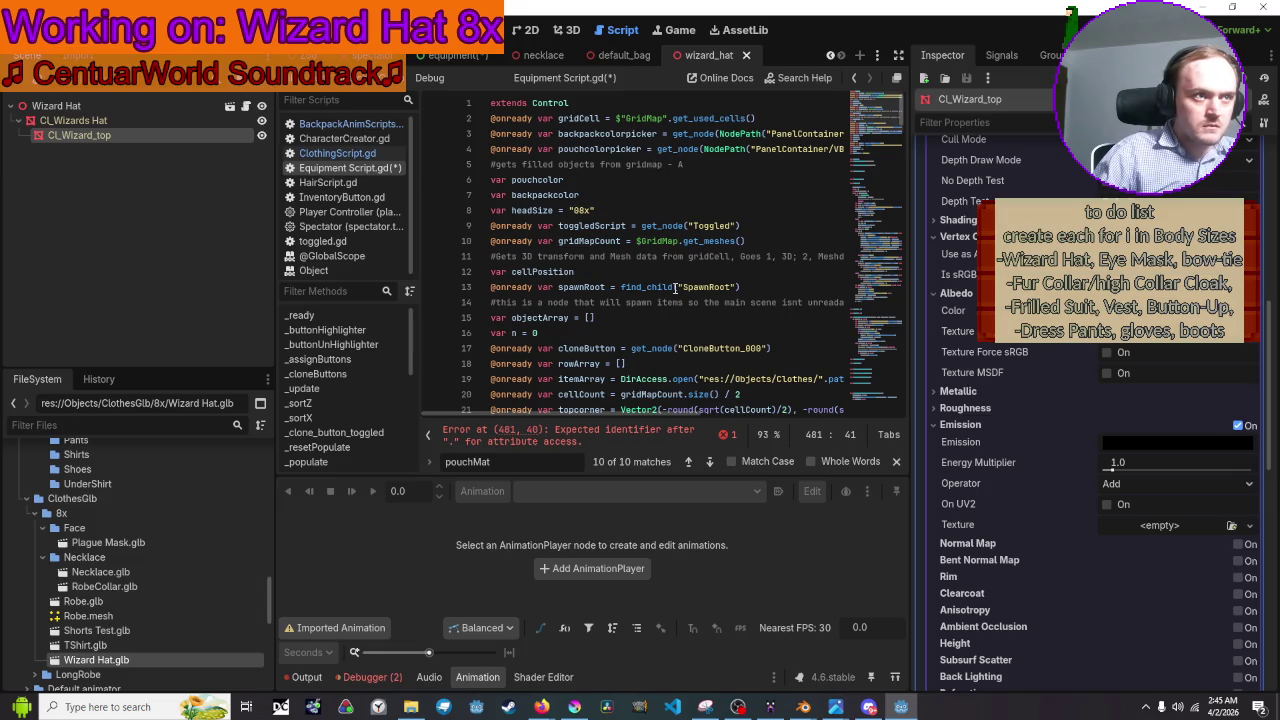
scroll(676, 287, down, 2)
mouse_move(690, 336)
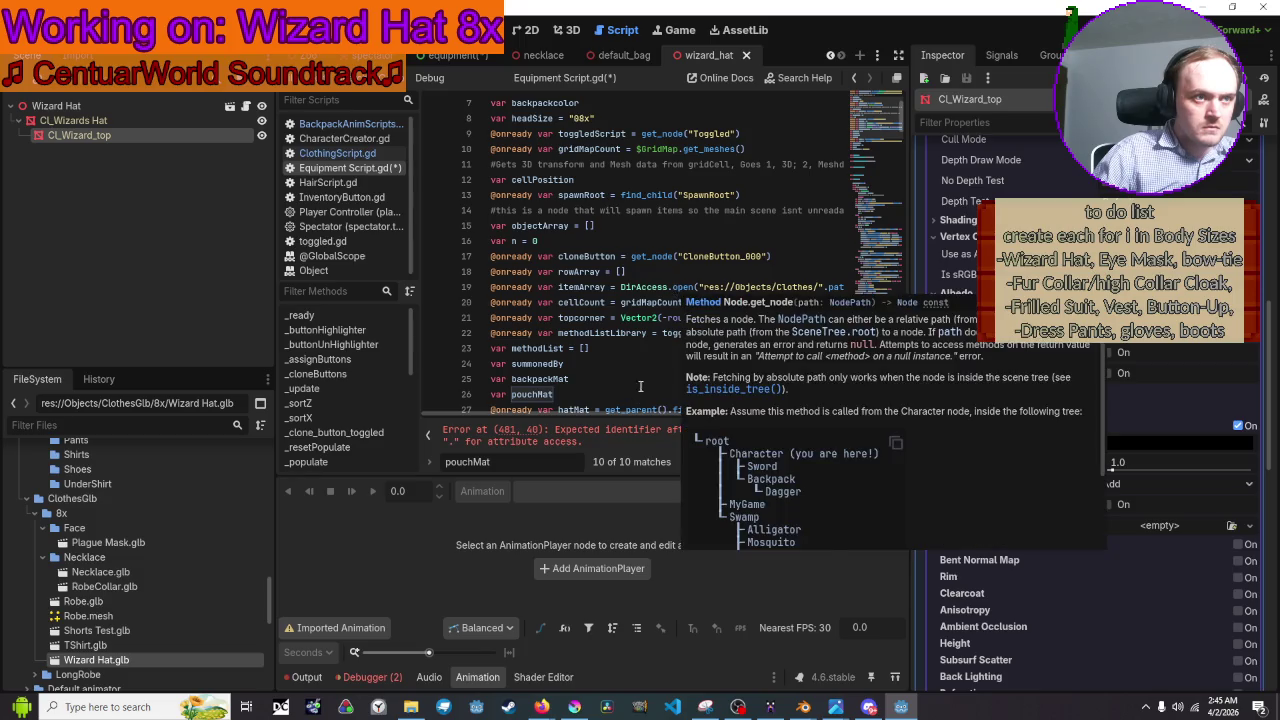
mouse_move(668, 413)
mouse_down()
mouse_move(727, 414)
mouse_move(707, 414)
mouse_up()
scroll(714, 324, down, 1)
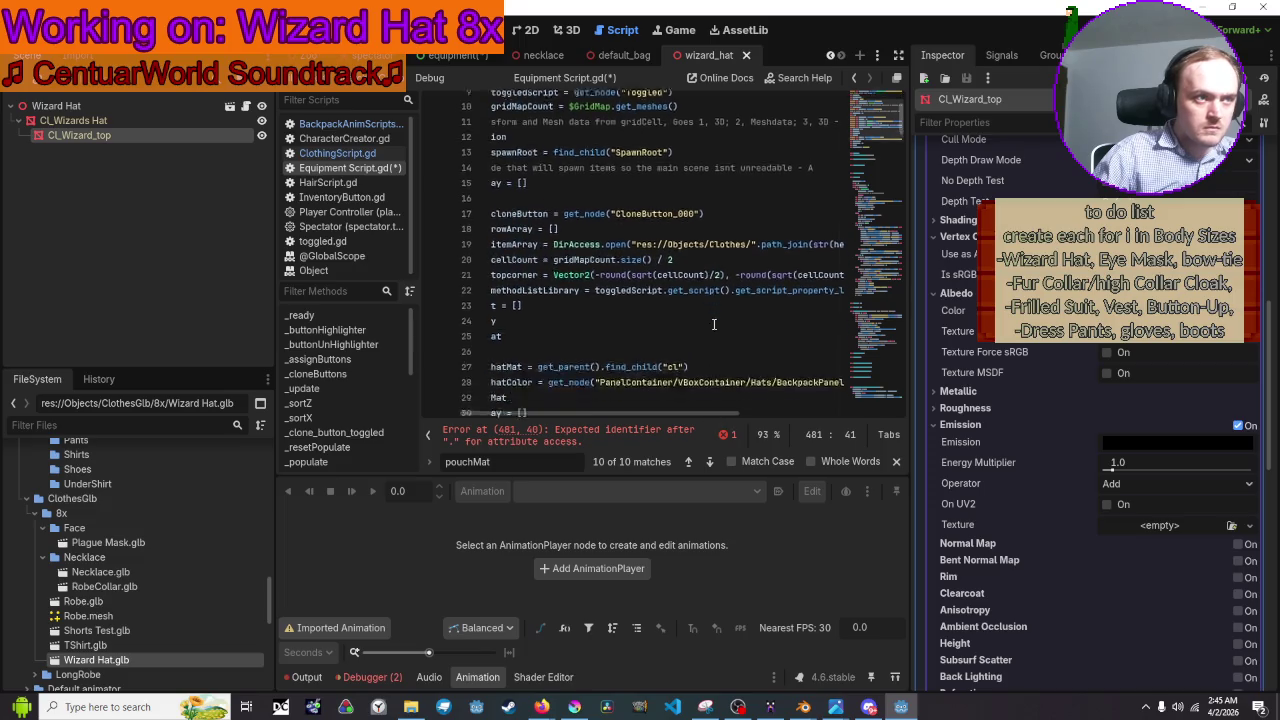
scroll(714, 324, down, 20)
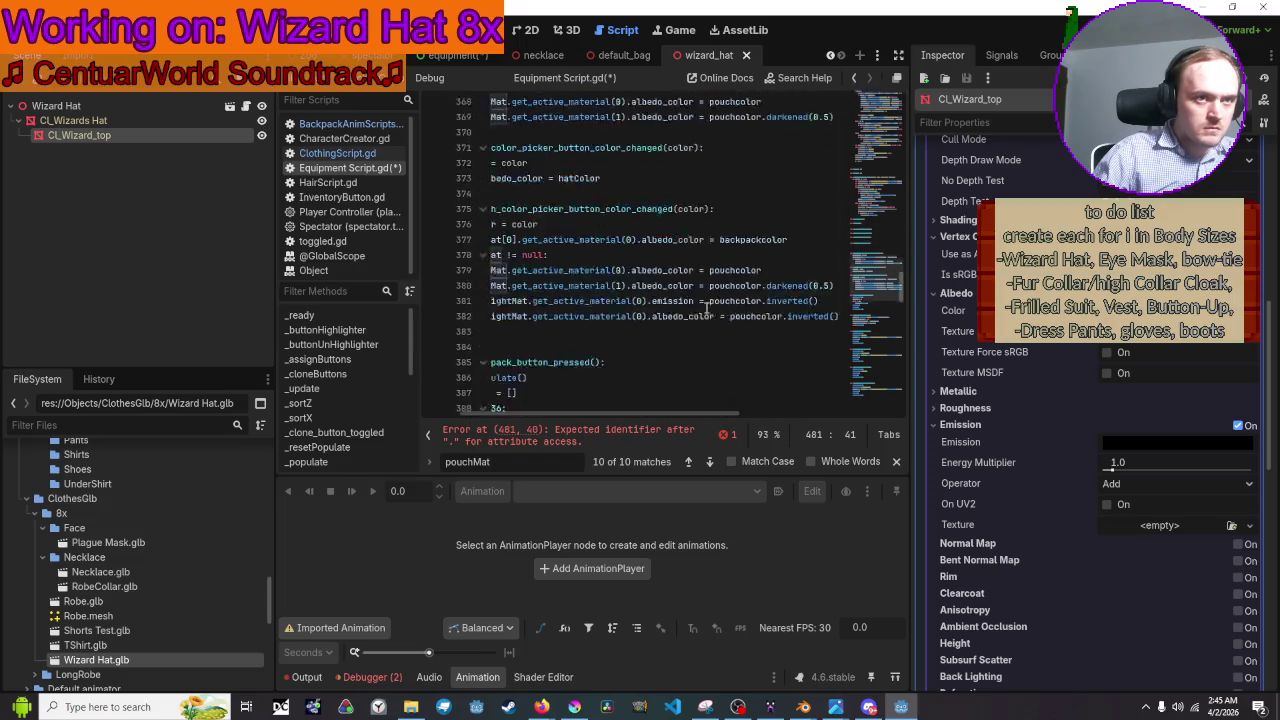
scroll(706, 308, down, 20)
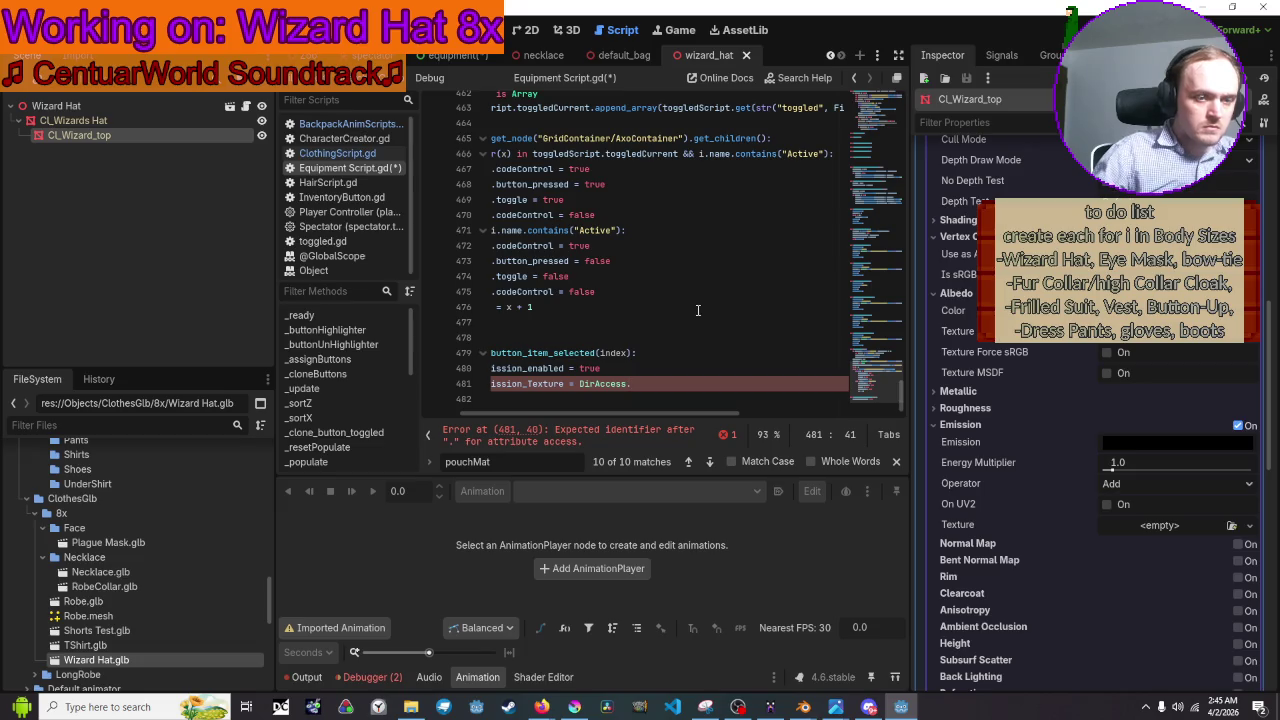
text(open)
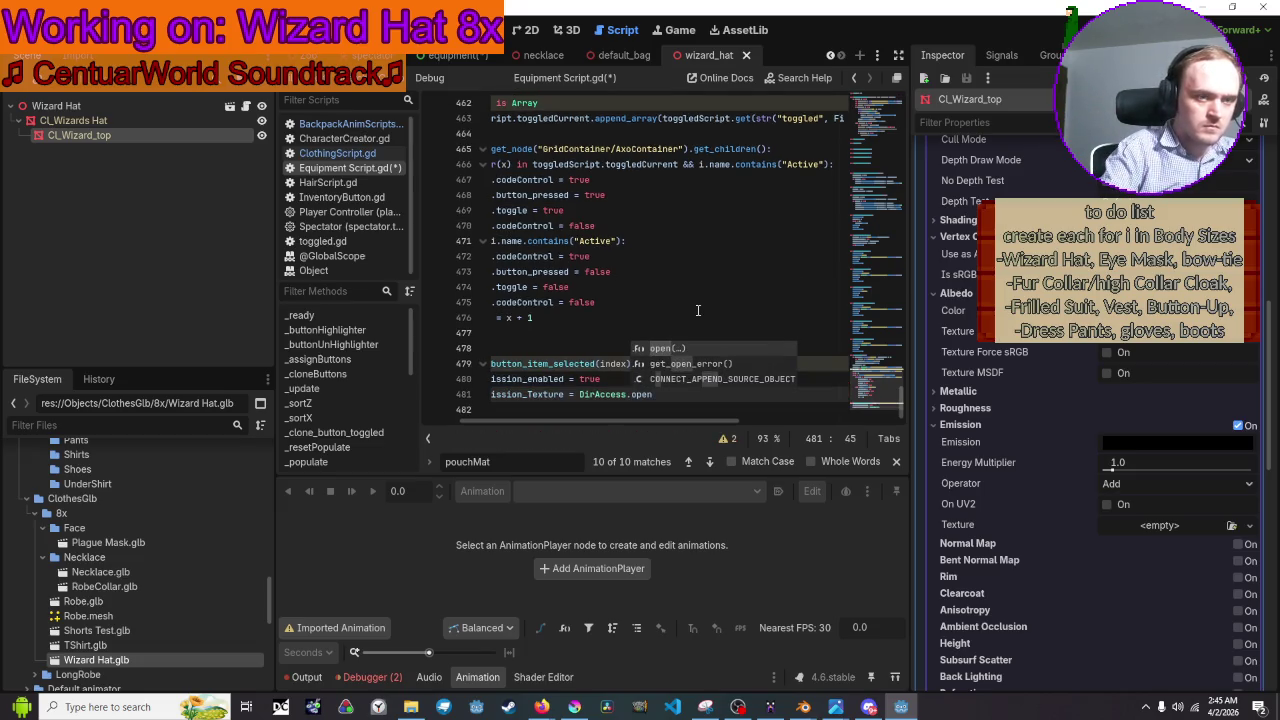
key(Return)
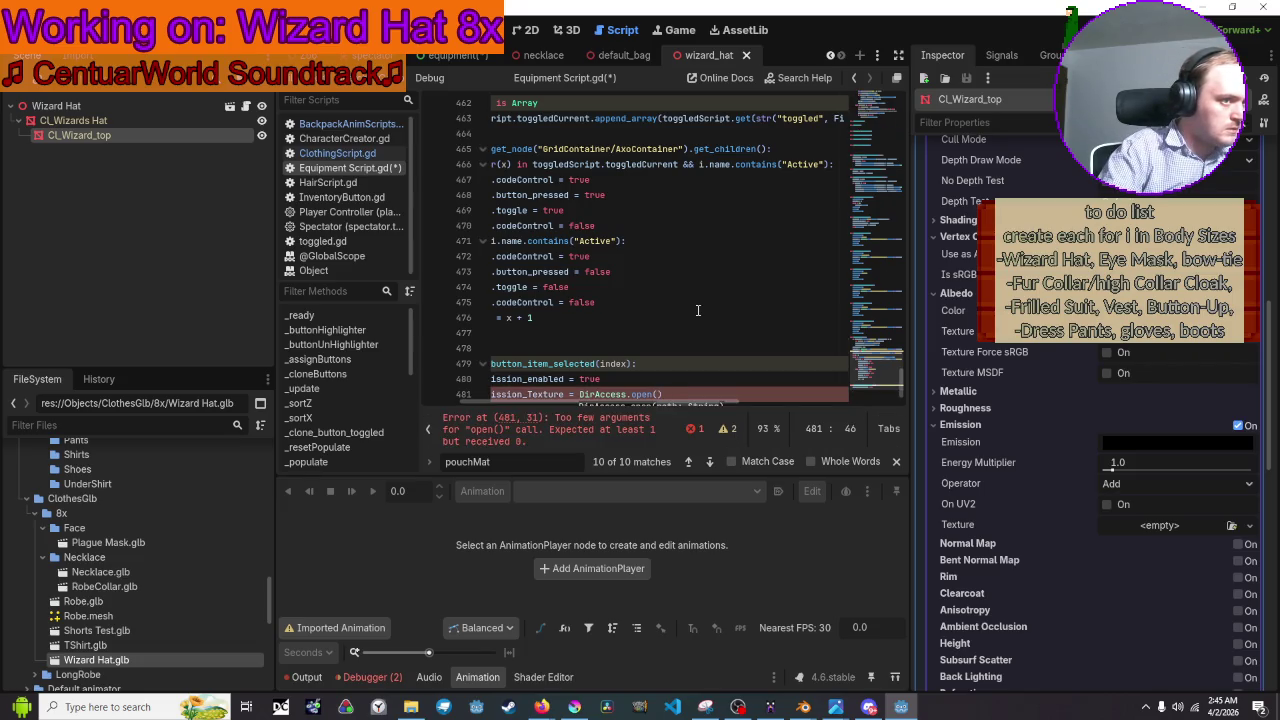
Browse the FileSystem dock, collapse Object Materials, and open File Explorer showing EmissionPatterns 1.png–5.png.
scroll(26, 558, down, 5)
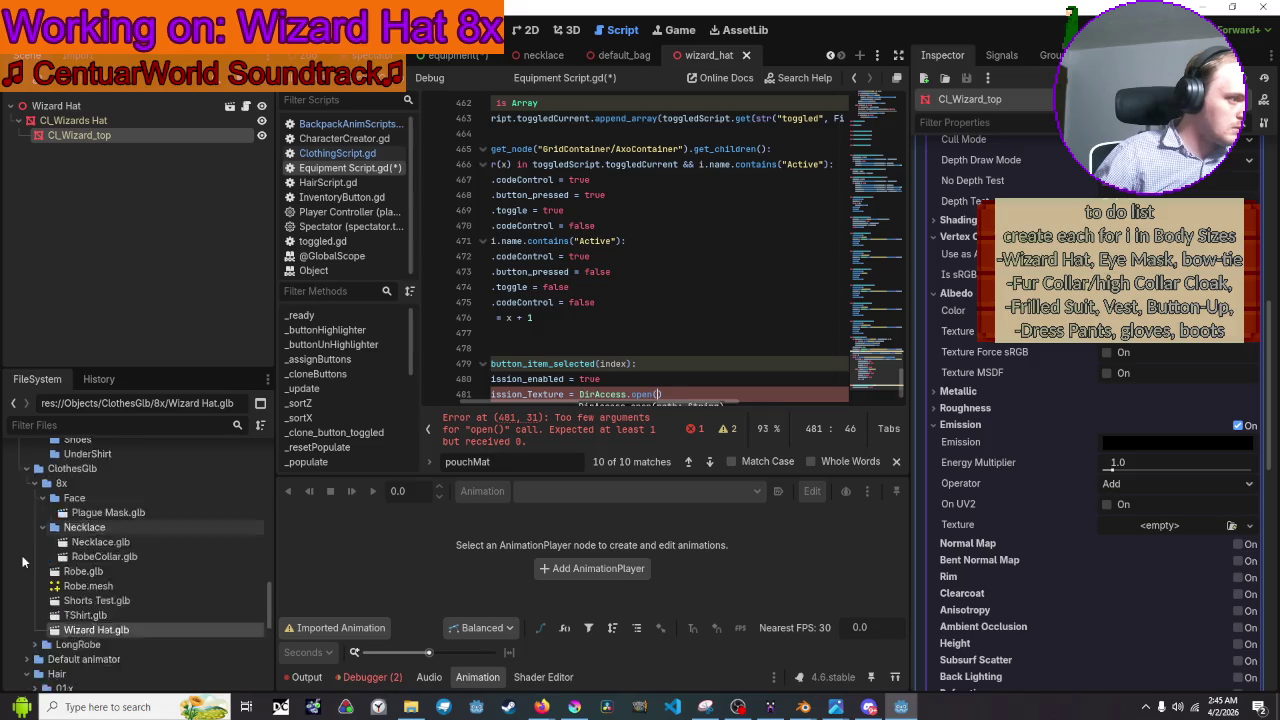
scroll(26, 558, down, 2)
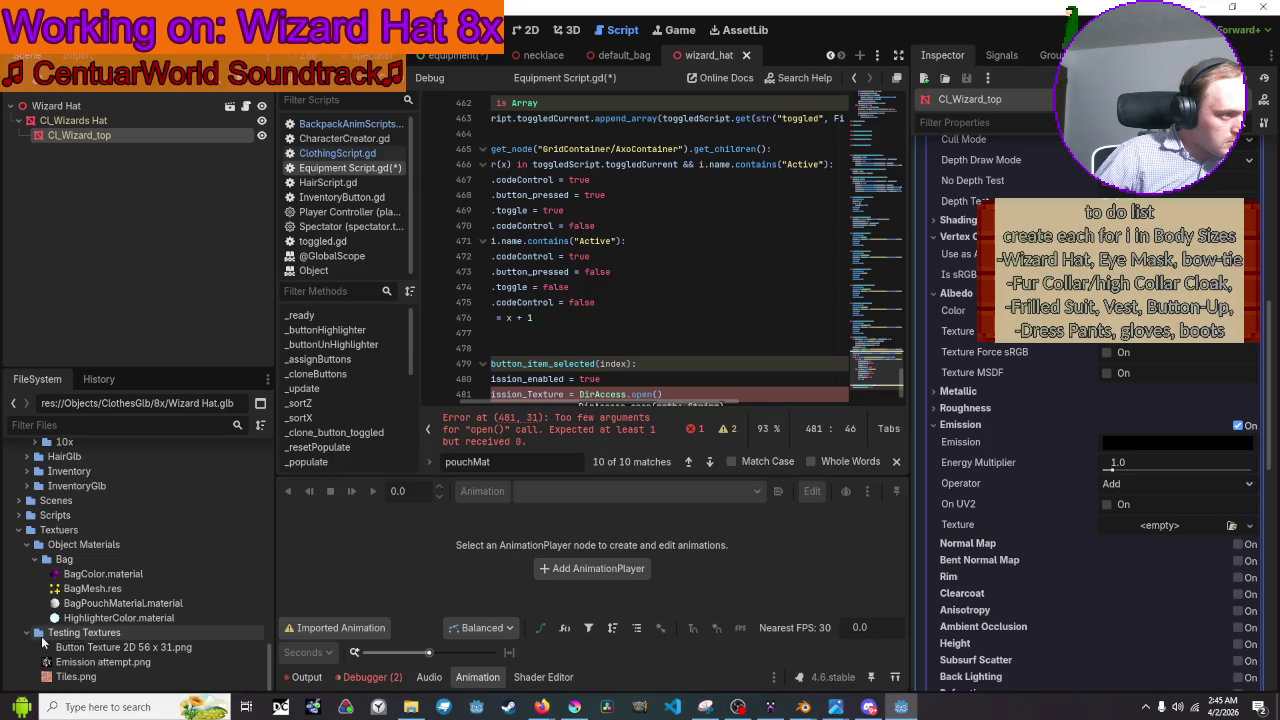
click(26, 545)
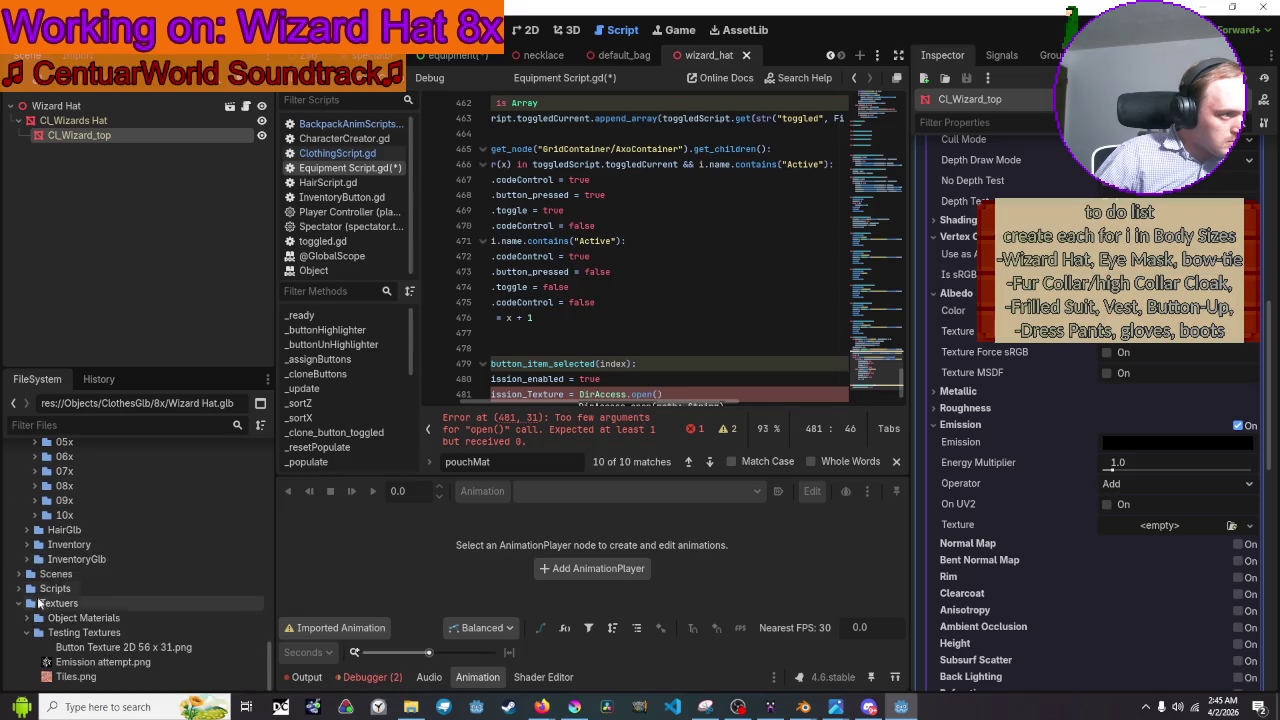
scroll(32, 650, up, 1)
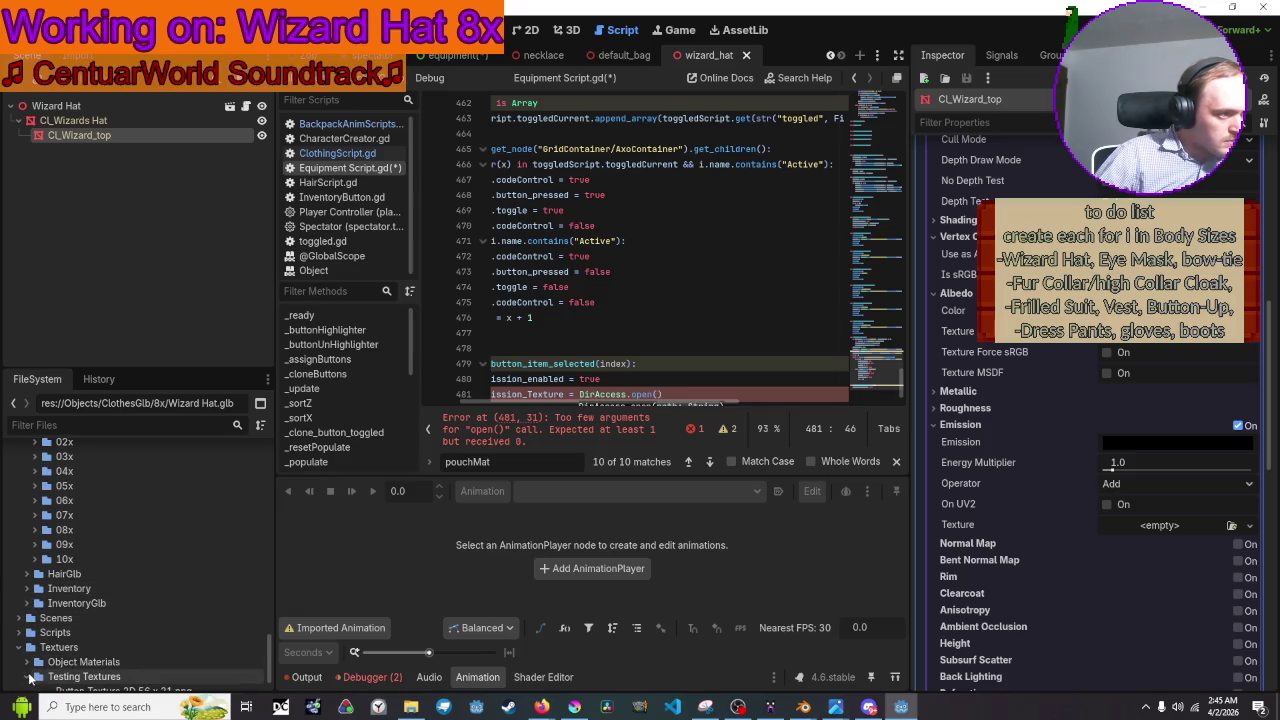
scroll(30, 678, down, 1)
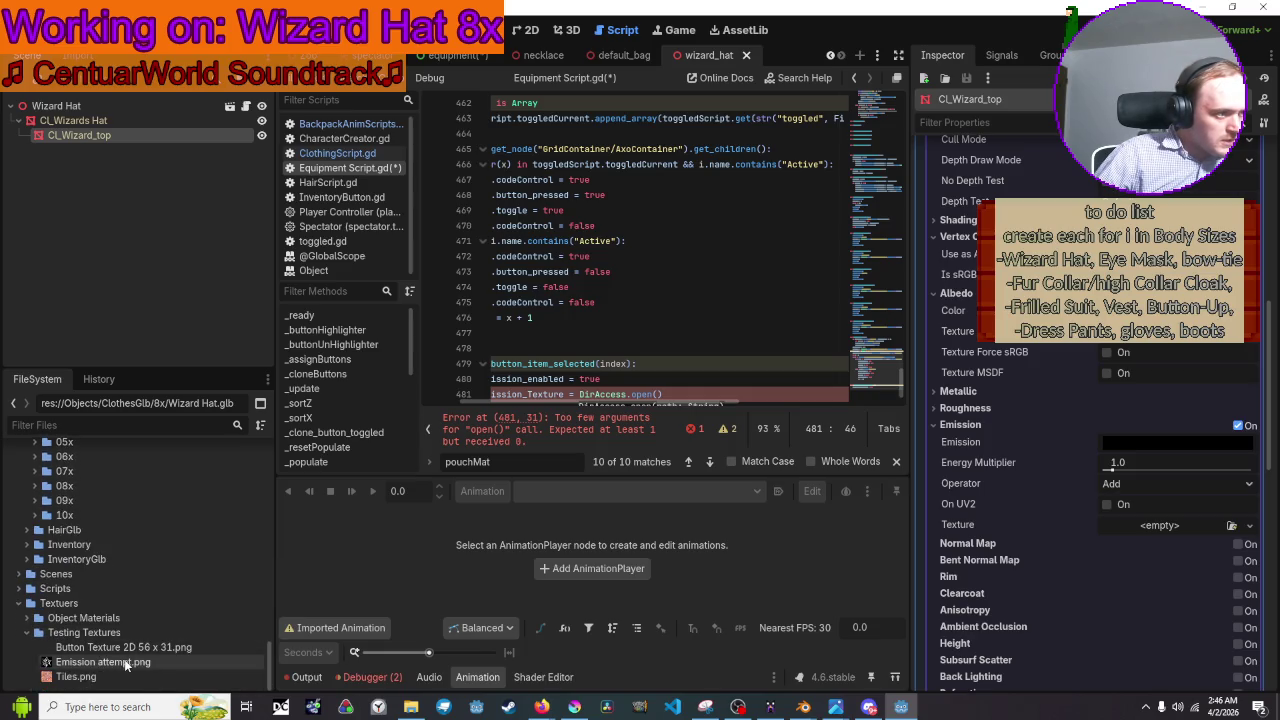
mouse_move(126, 667)
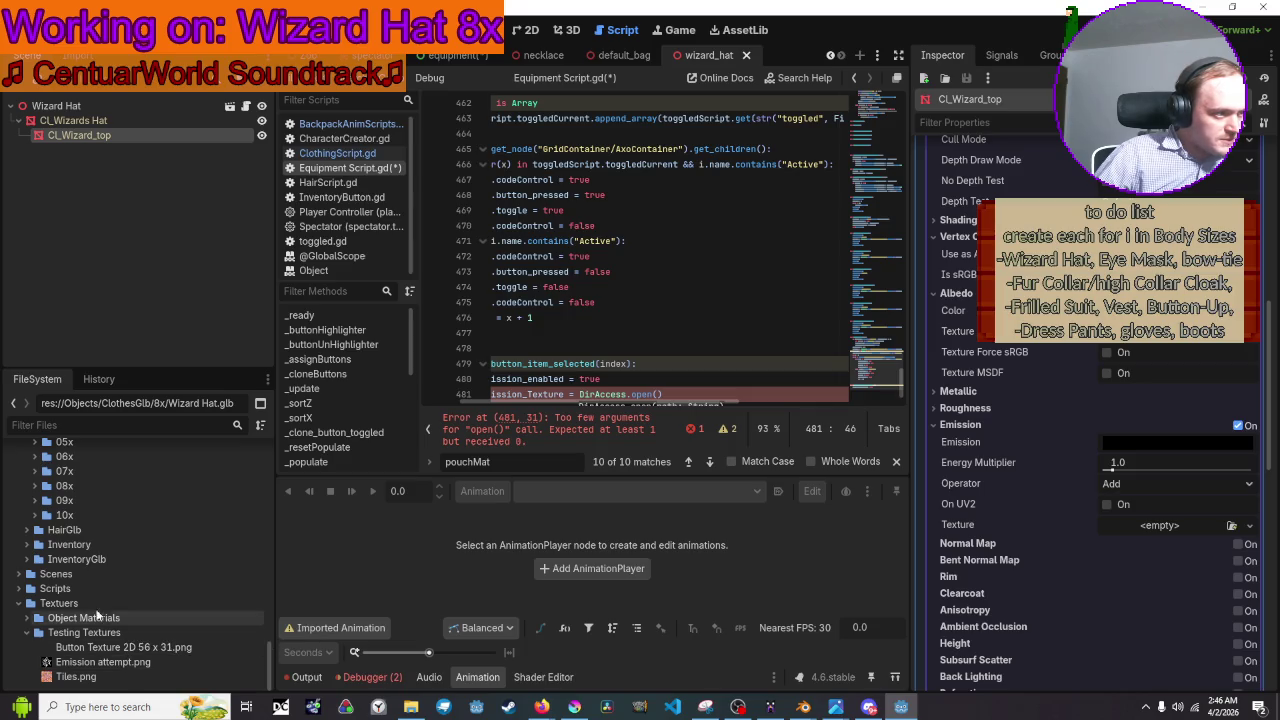
scroll(28, 594, up, 6)
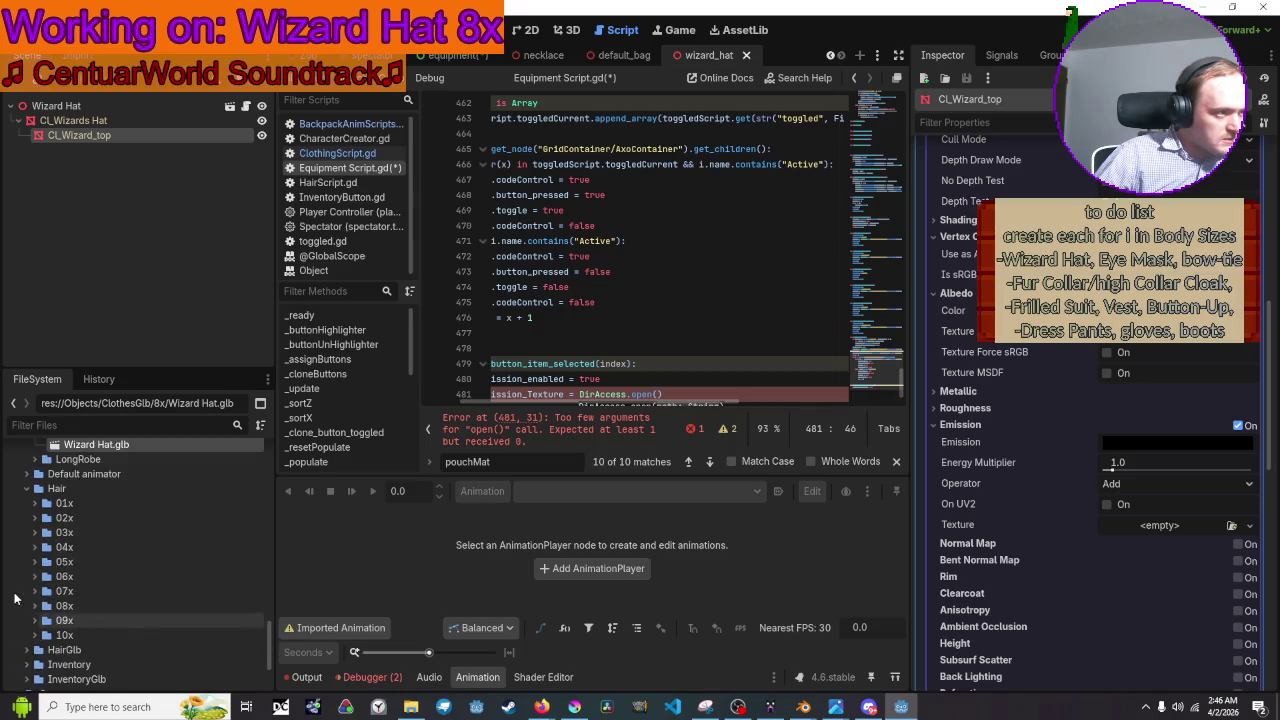
scroll(28, 594, up, 10)
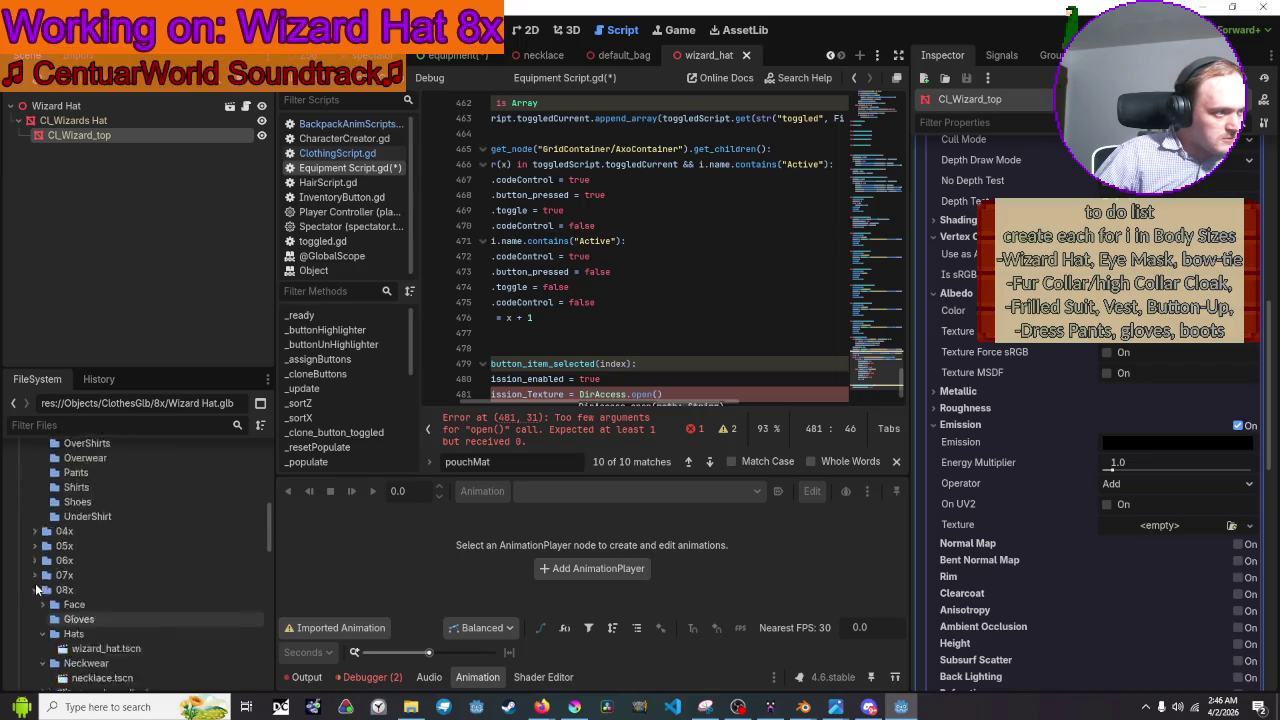
scroll(35, 590, up, 2)
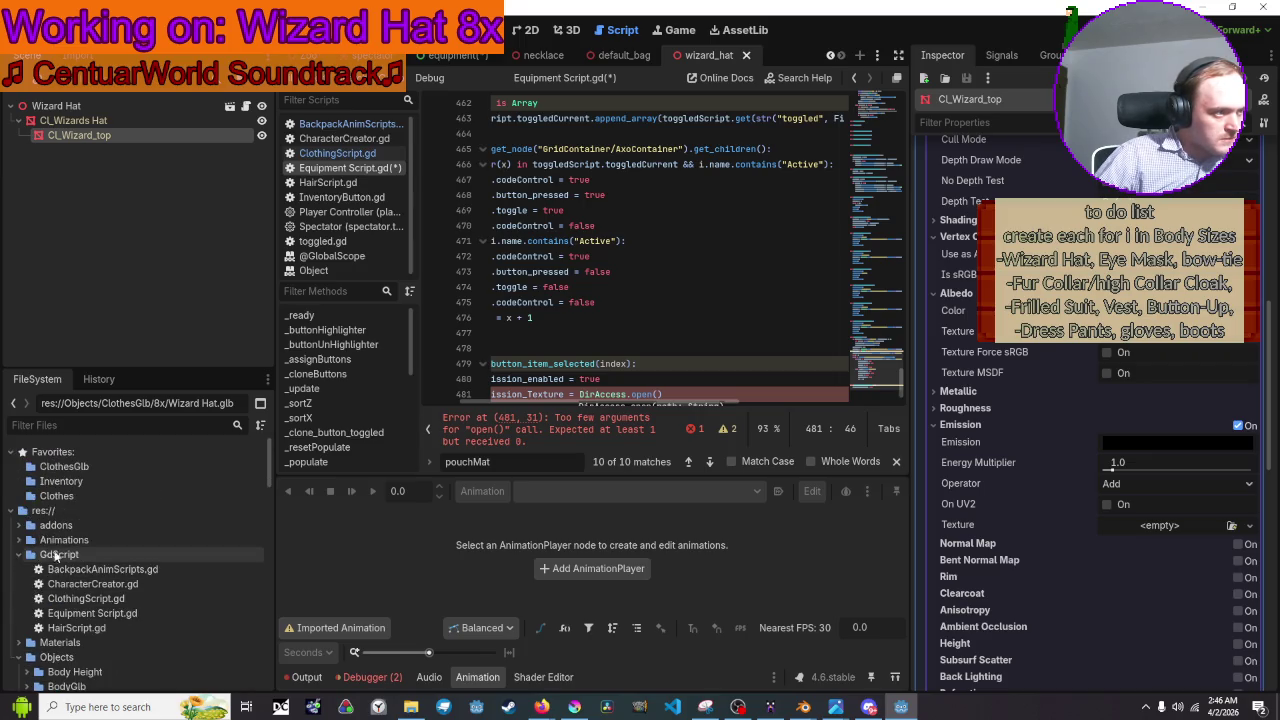
click(410, 707)
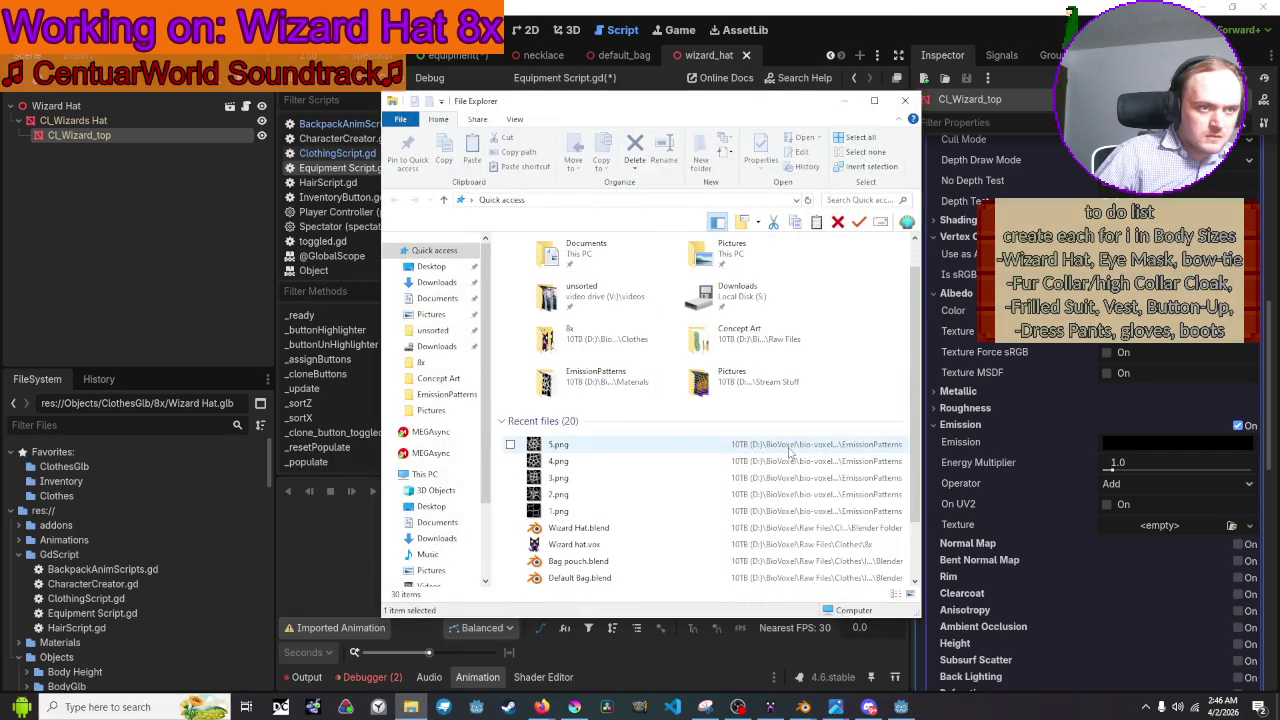
Open the file location of the recent image 5.png, revealing the EmissionPatterns folder.
click(565, 445)
right_click(558, 446)
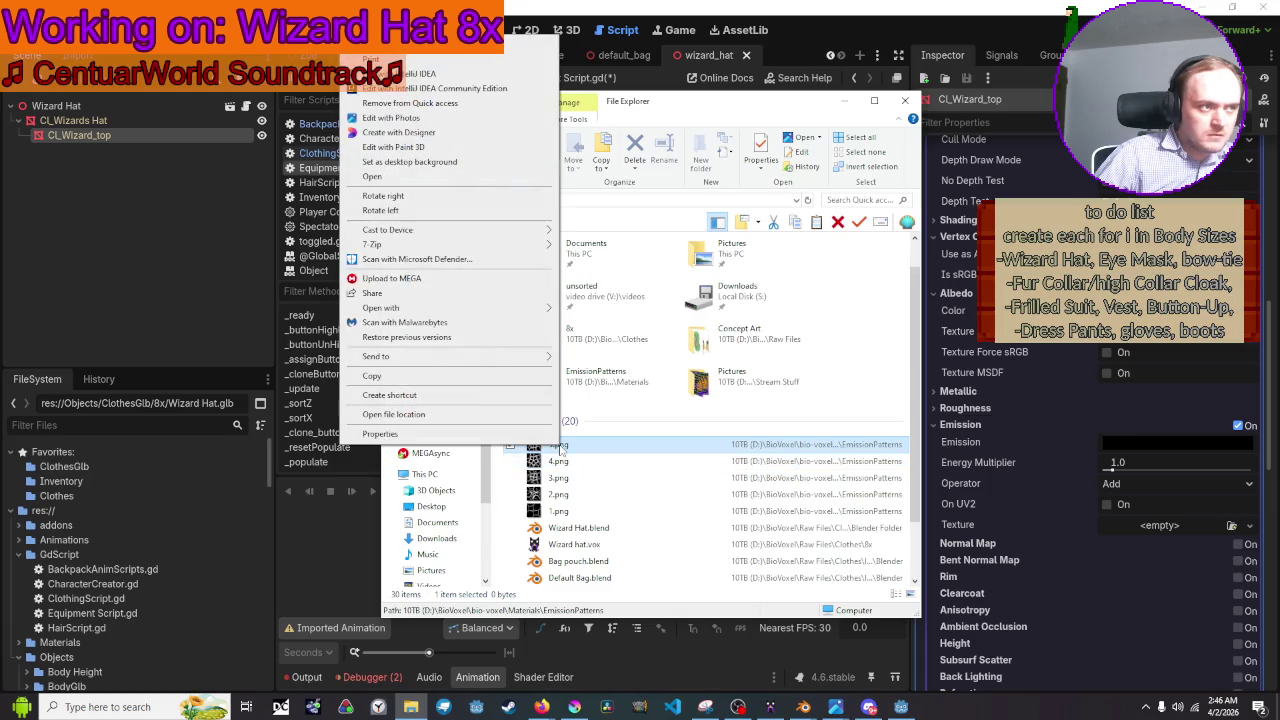
click(407, 416)
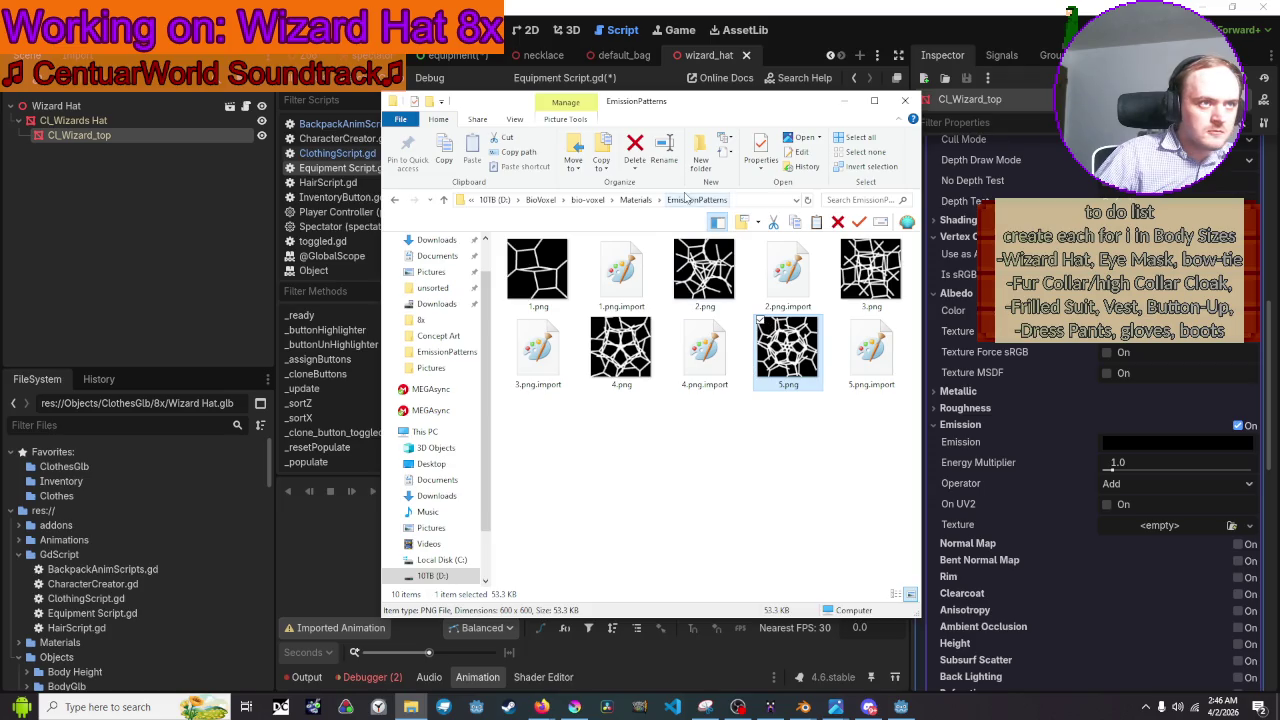
Back in Godot's FileSystem dock, collapse the Objects folder.
scroll(148, 530, down, 3)
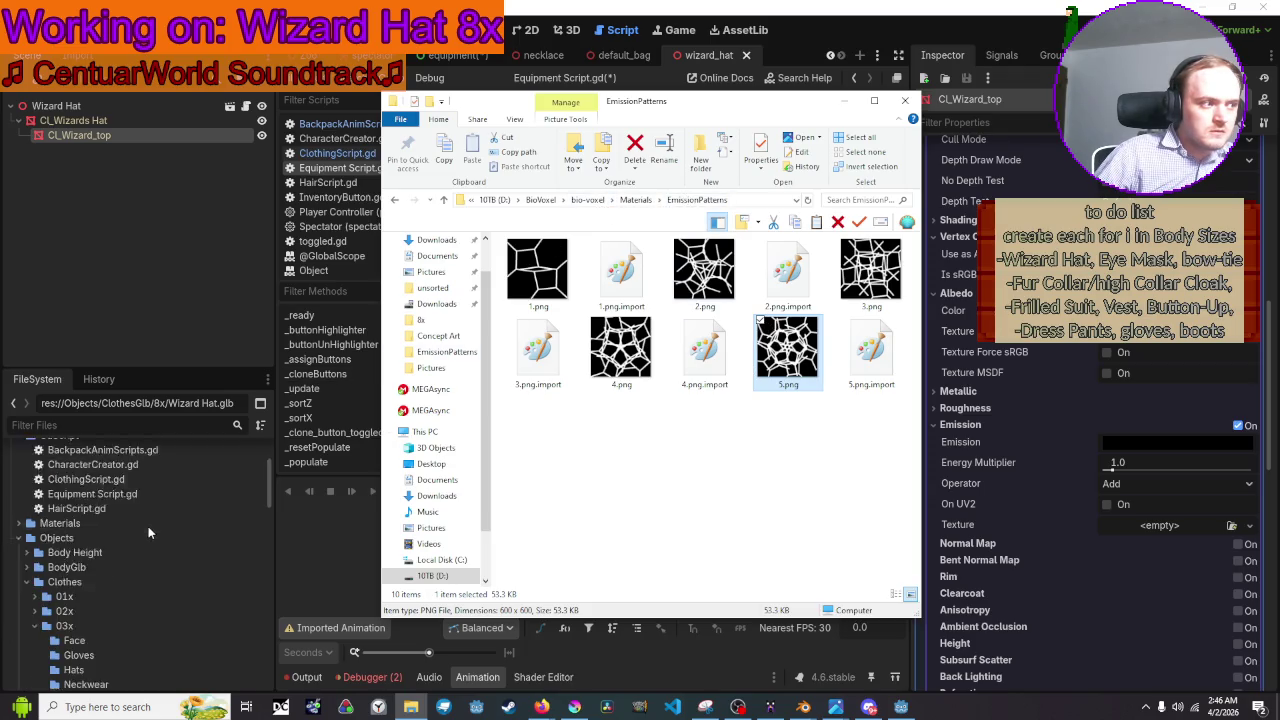
scroll(115, 499, down, 2)
click(22, 478)
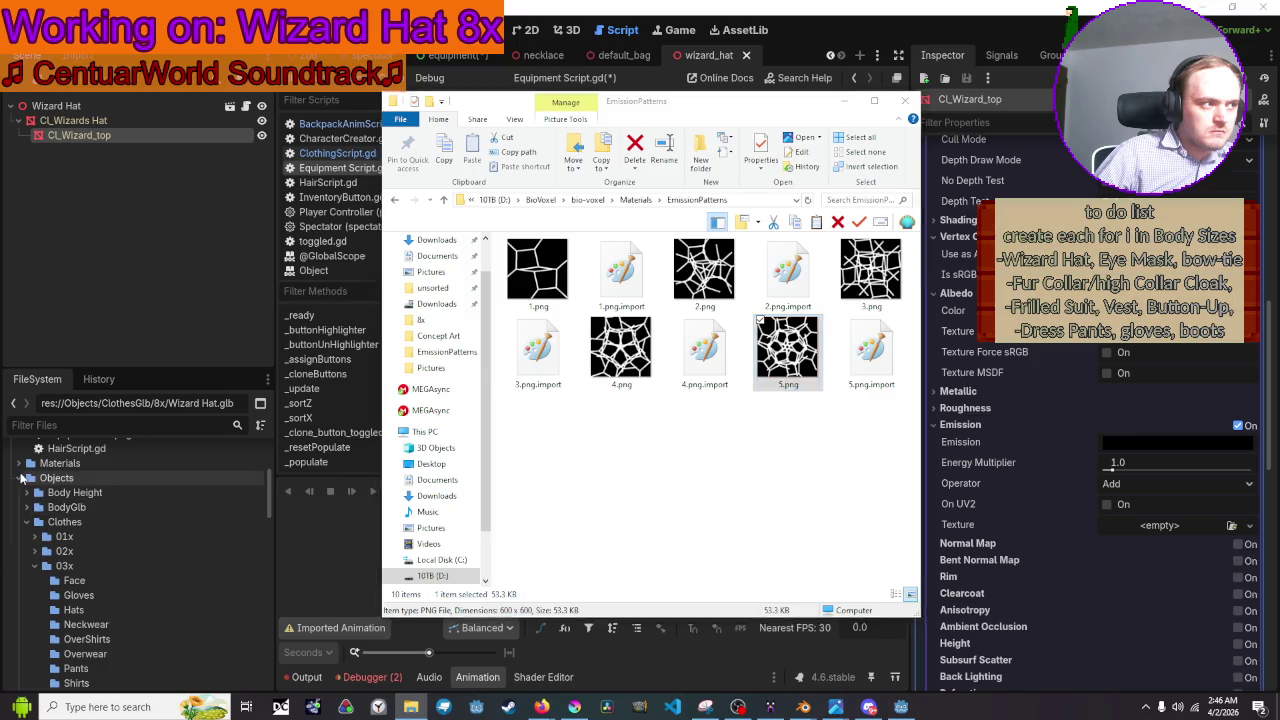
Expand Materials/EmissionPatterns in the FileSystem dock and preview 1.png.
click(19, 545)
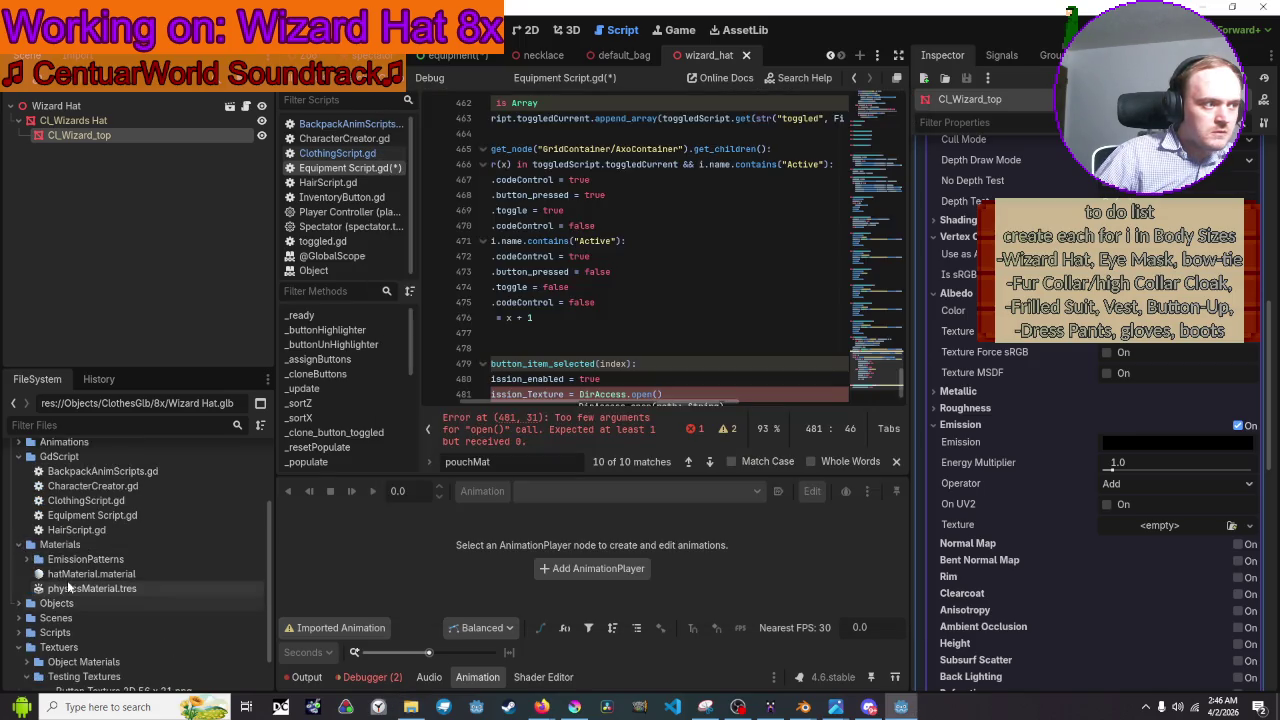
click(78, 559)
click(26, 559)
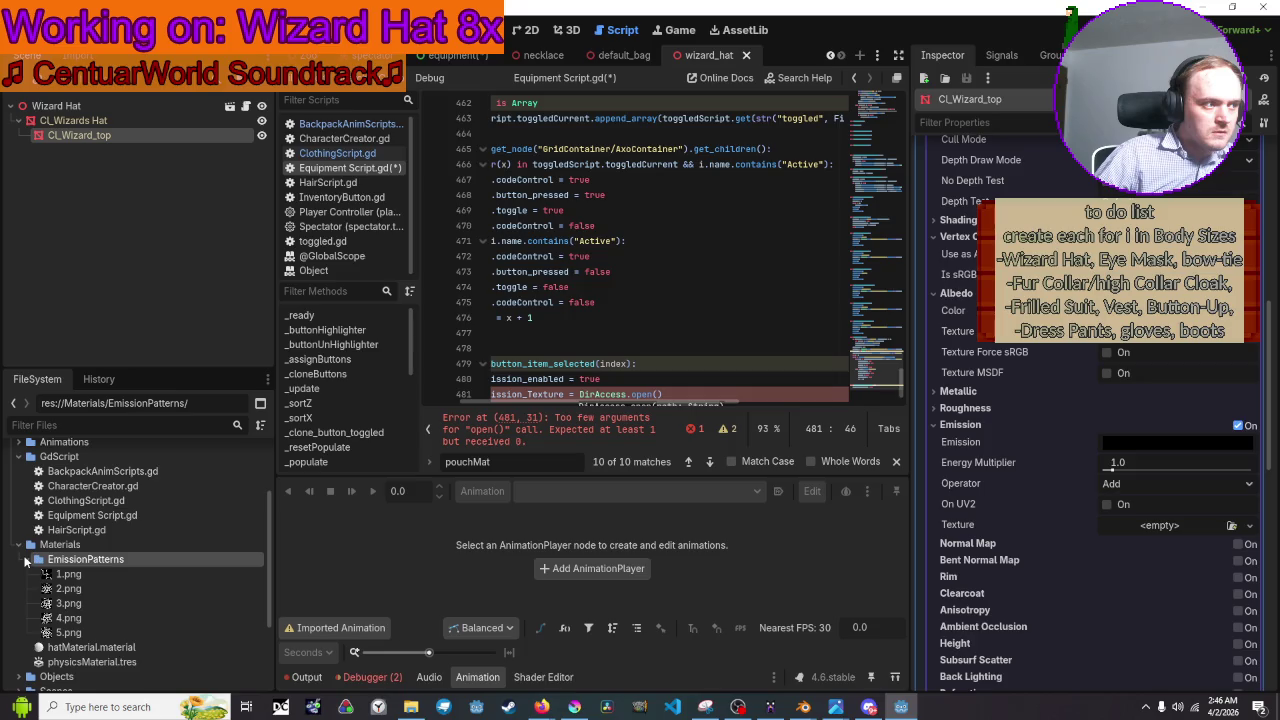
click(76, 576)
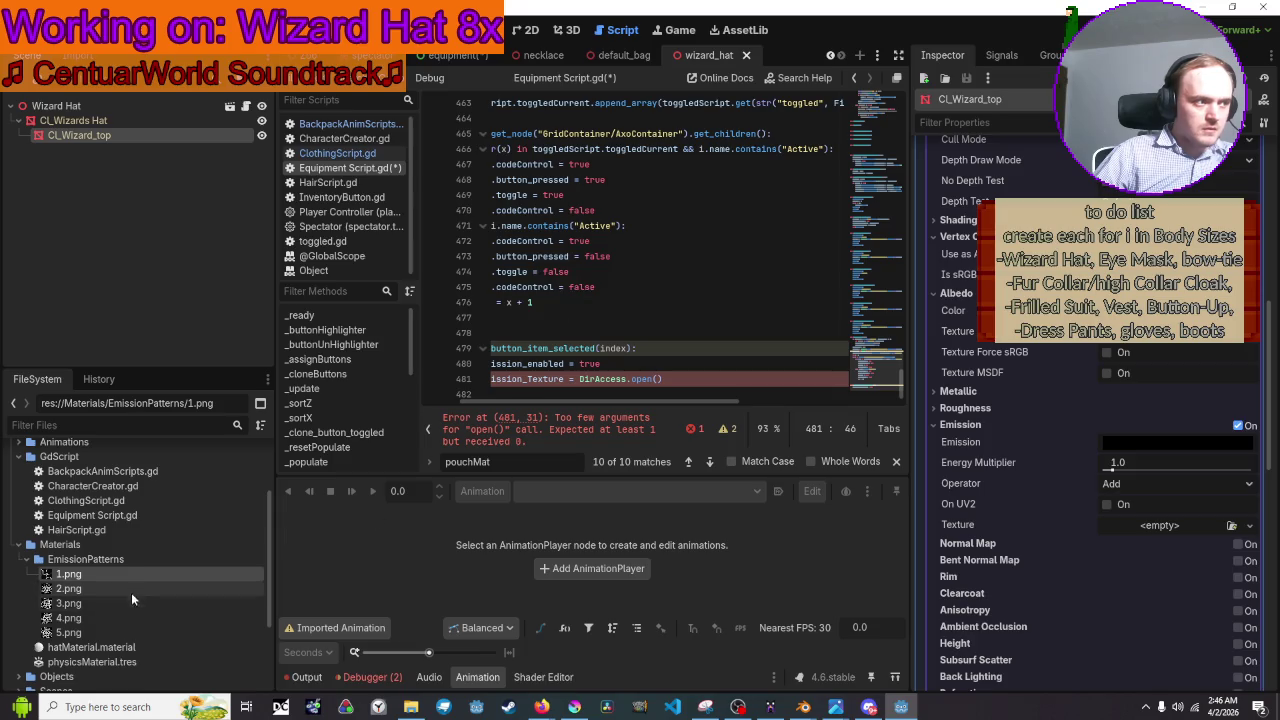
Insert the EmissionPatterns folder path into DirAccess.open() on line 481, closing it with a trailing dot.
mouse_move(122, 562)
mouse_down()
mouse_move(665, 373)
mouse_move(720, 374)
mouse_up()
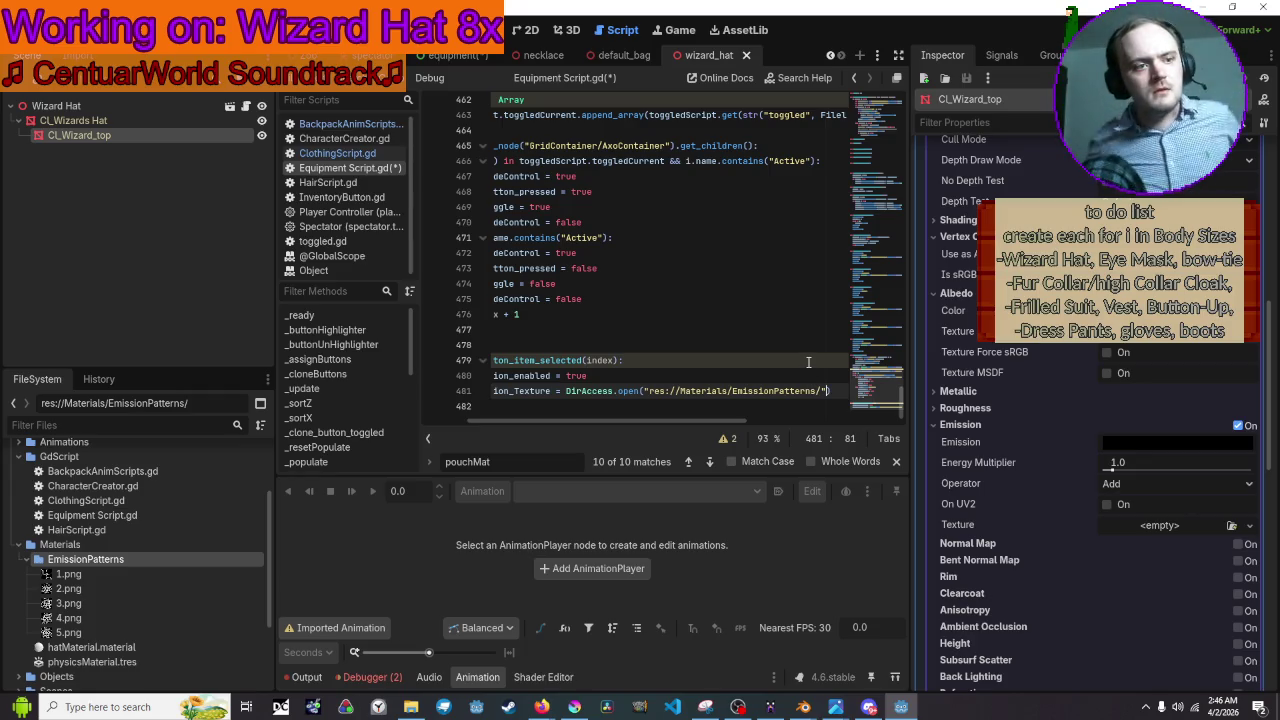
text())
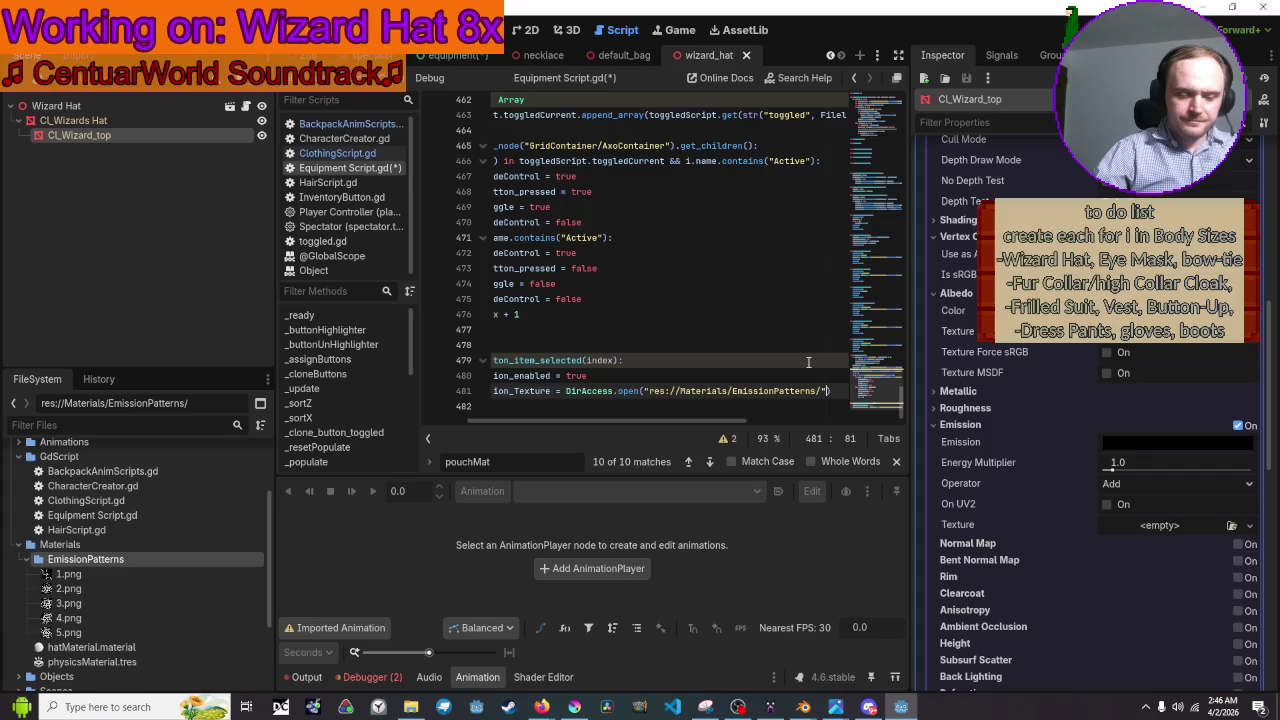
scroll(790, 380, up, 1)
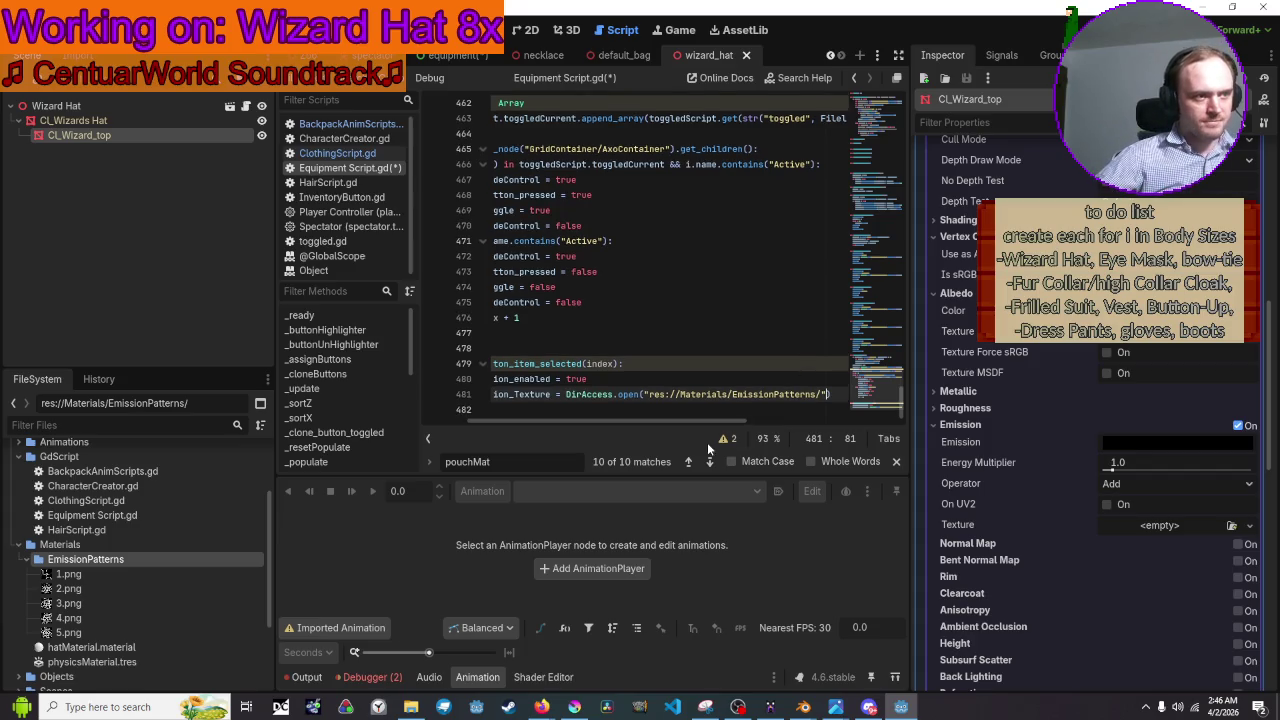
mouse_move(696, 423)
mouse_down()
mouse_move(623, 422)
mouse_move(755, 422)
mouse_up()
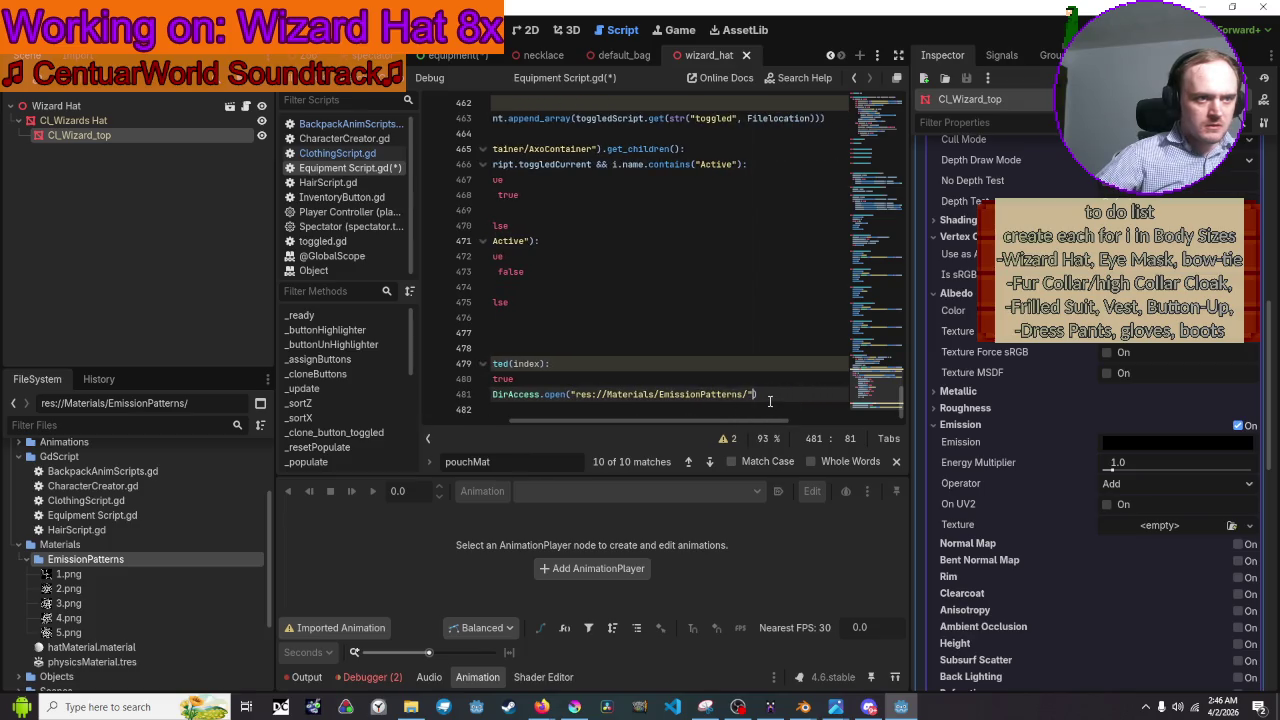
drag(757, 422, 751, 424)
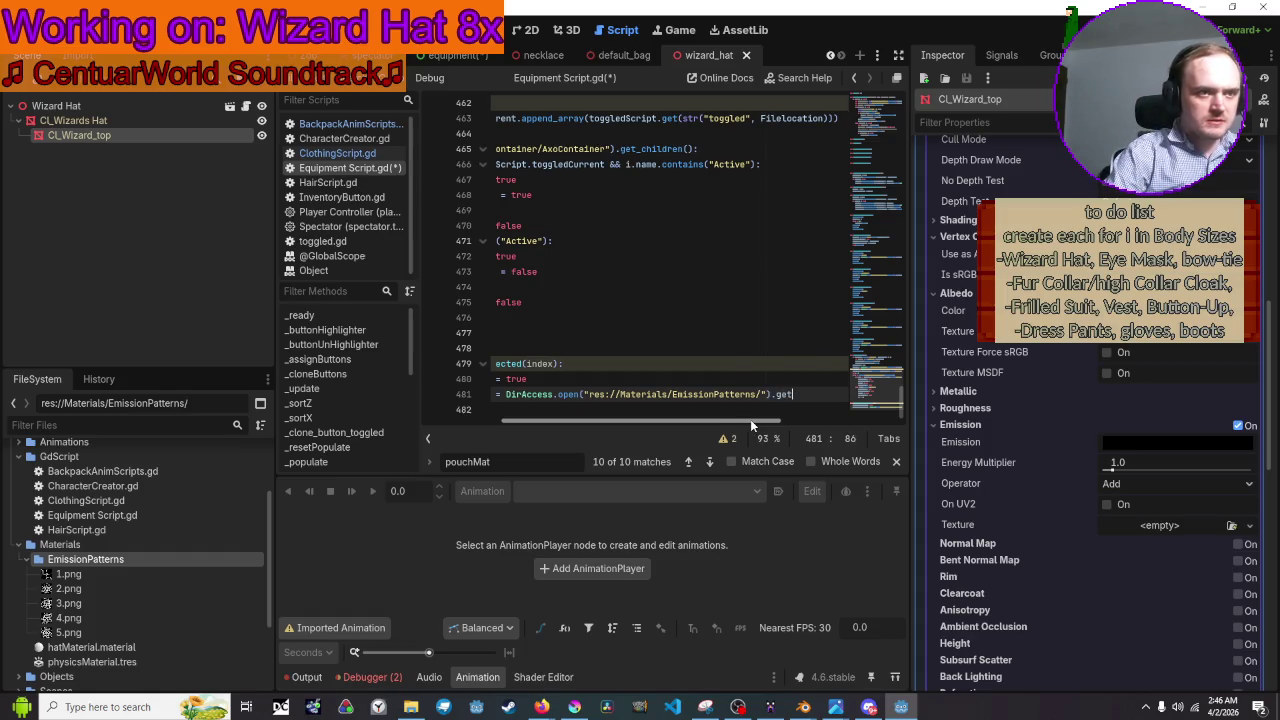
text(et_fil)
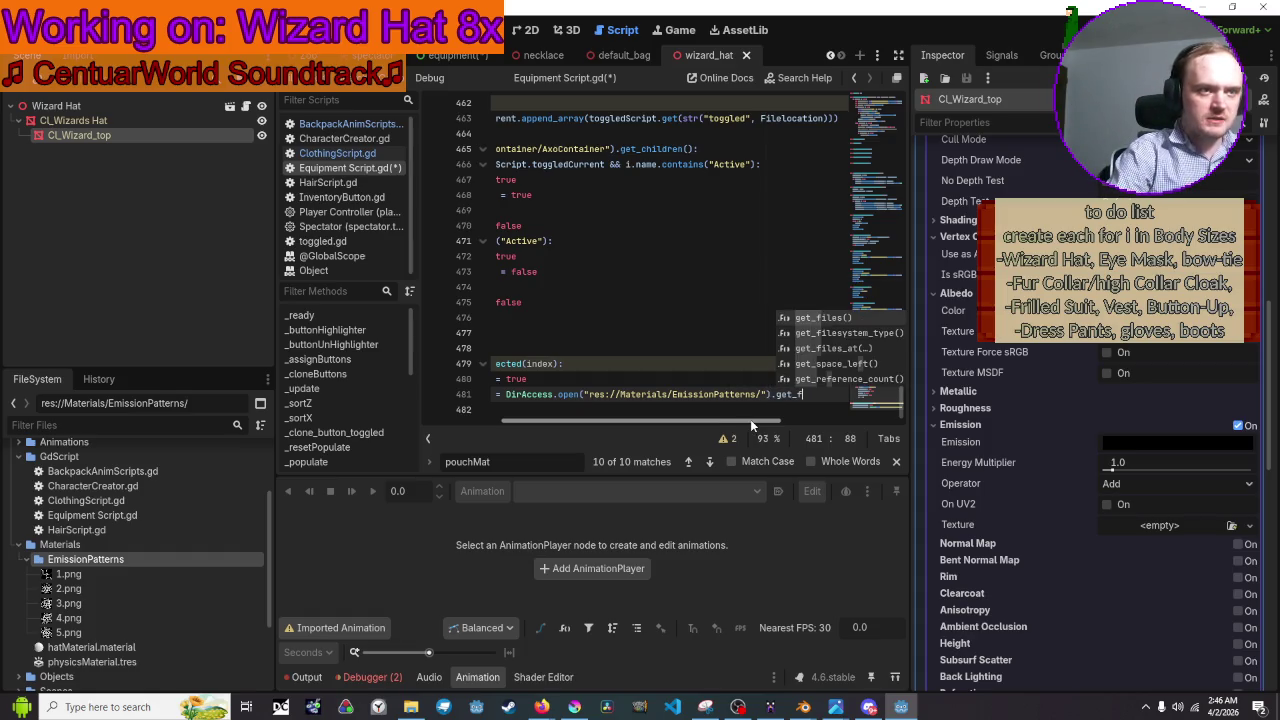
text(e)
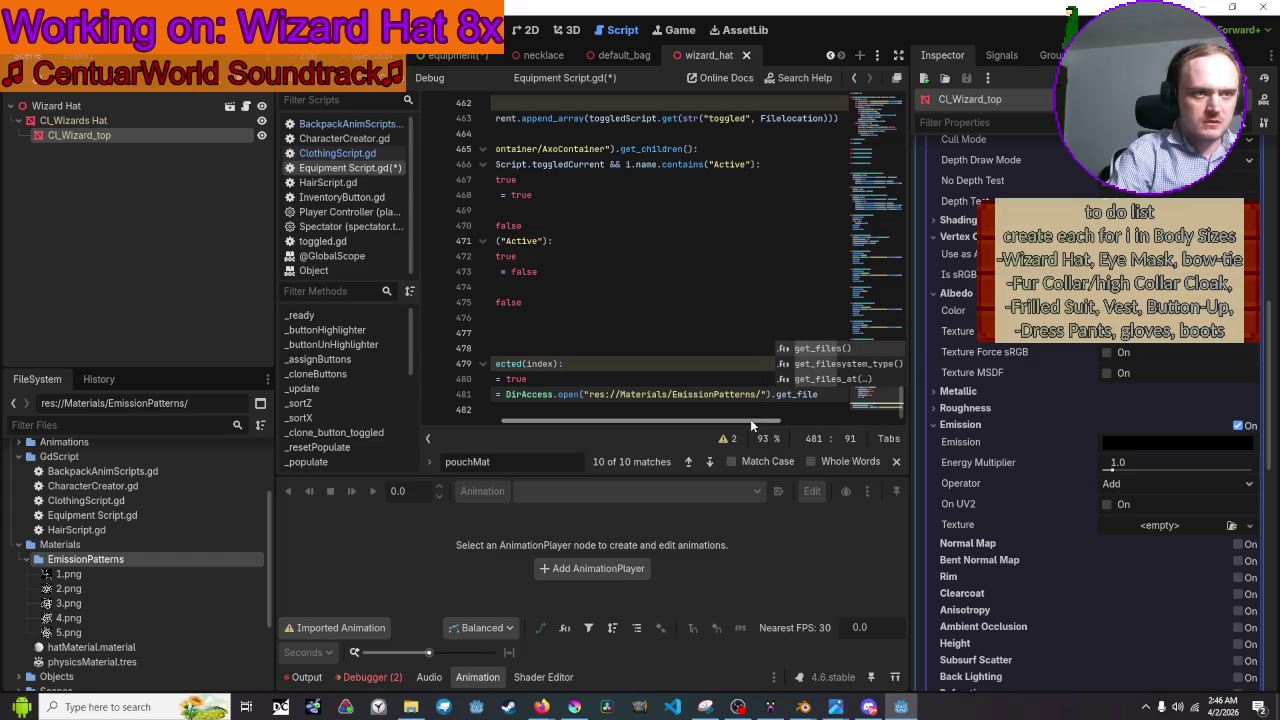
key(BackSpace)
key(BackSpace)
key(BackSpace)
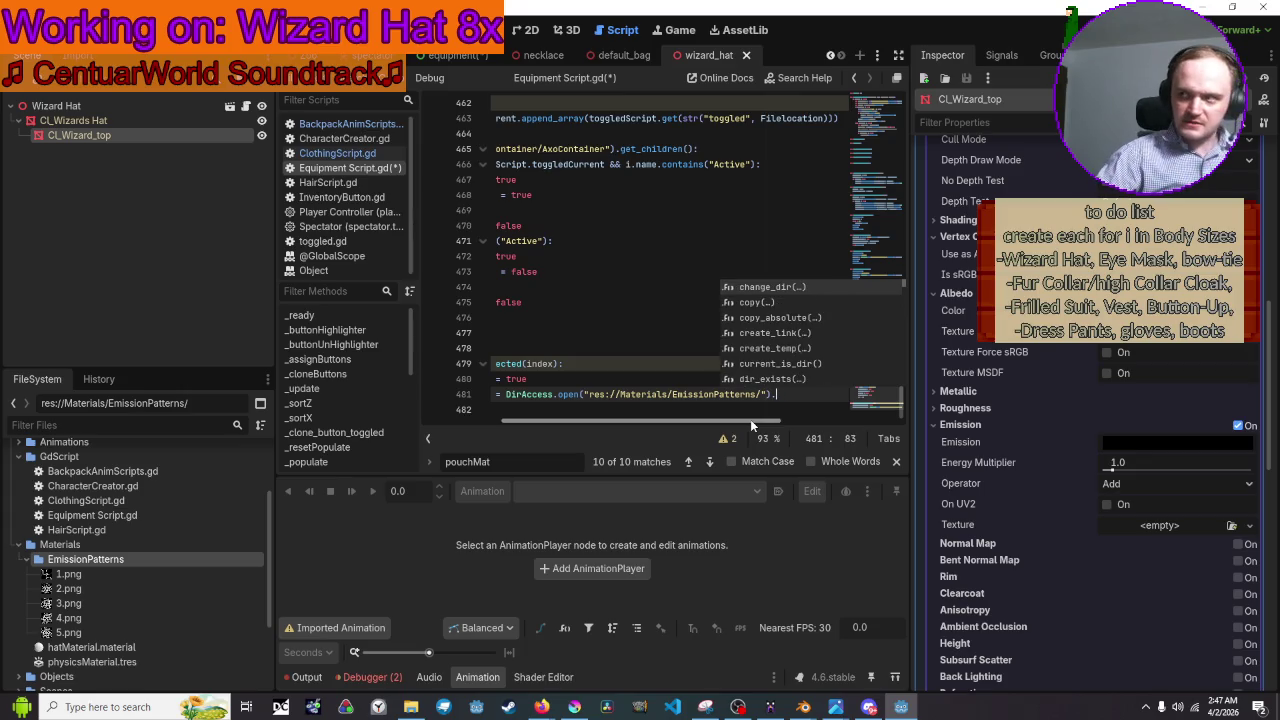
Cut the DirAccess.open("res://Materials/EmissionPatterns/") expression from line 481's emission texture assignment.
scroll(716, 377, up, 10)
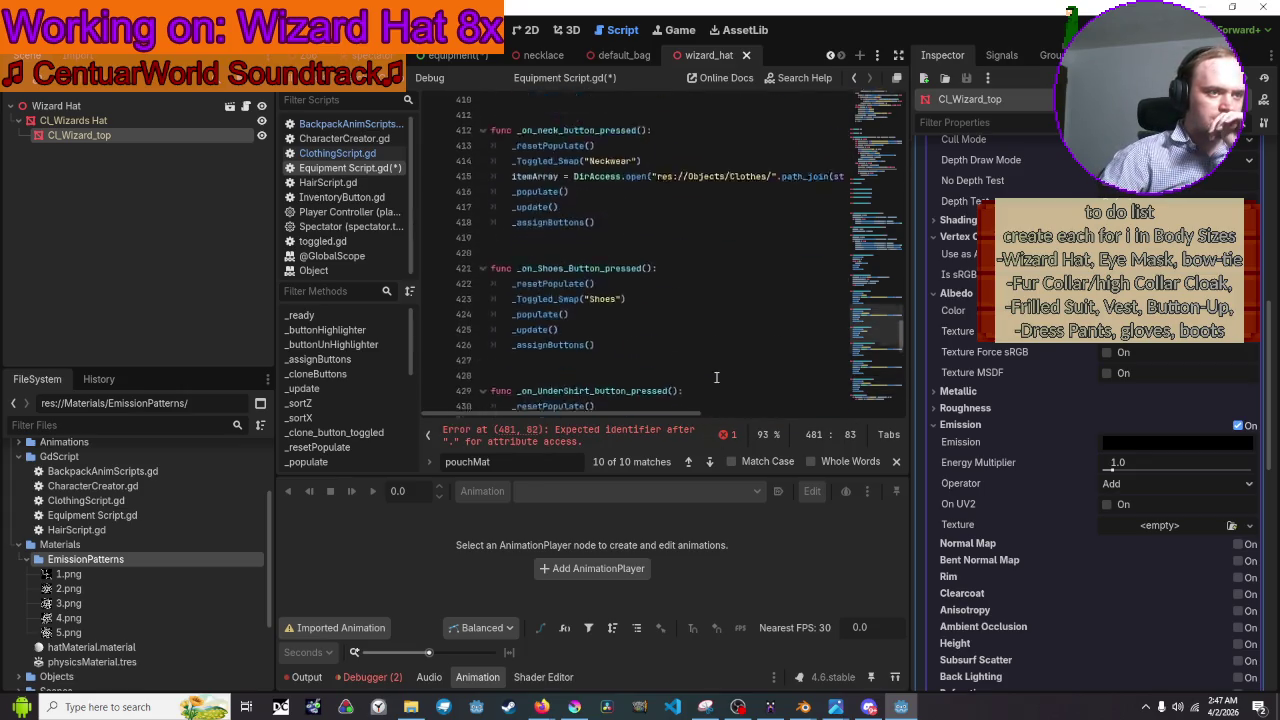
scroll(716, 377, up, 20)
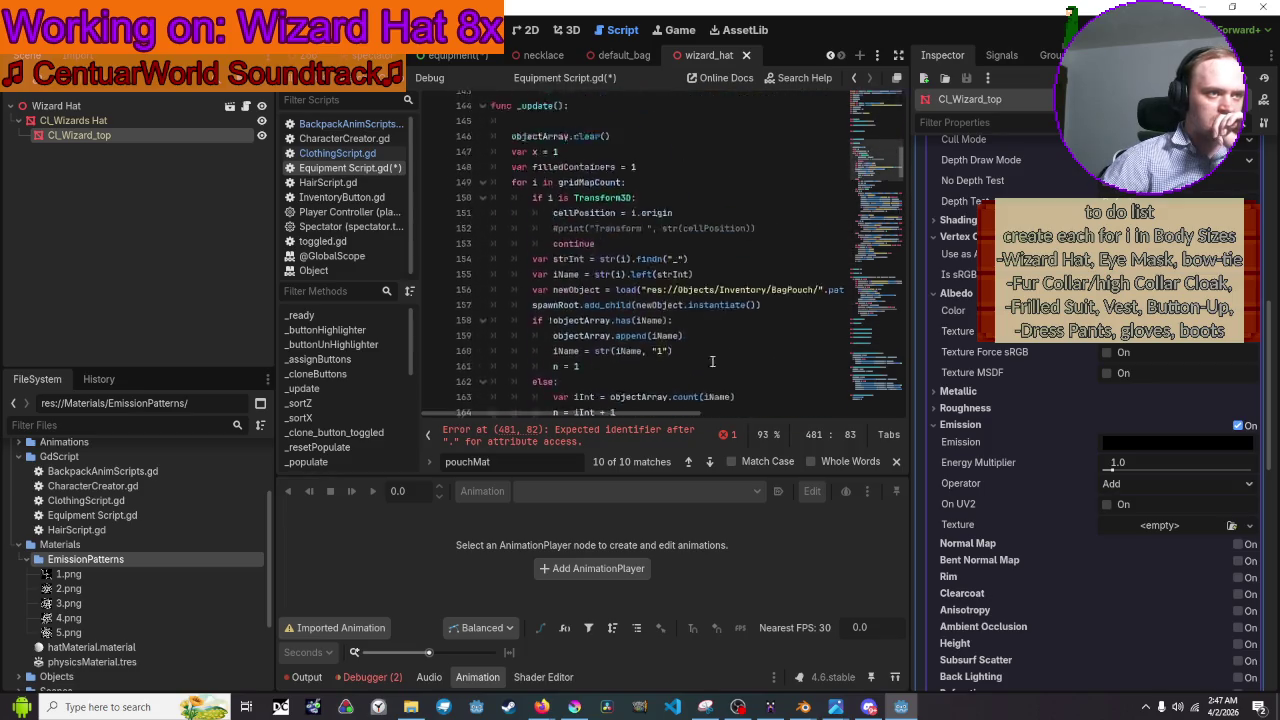
scroll(712, 361, up, 20)
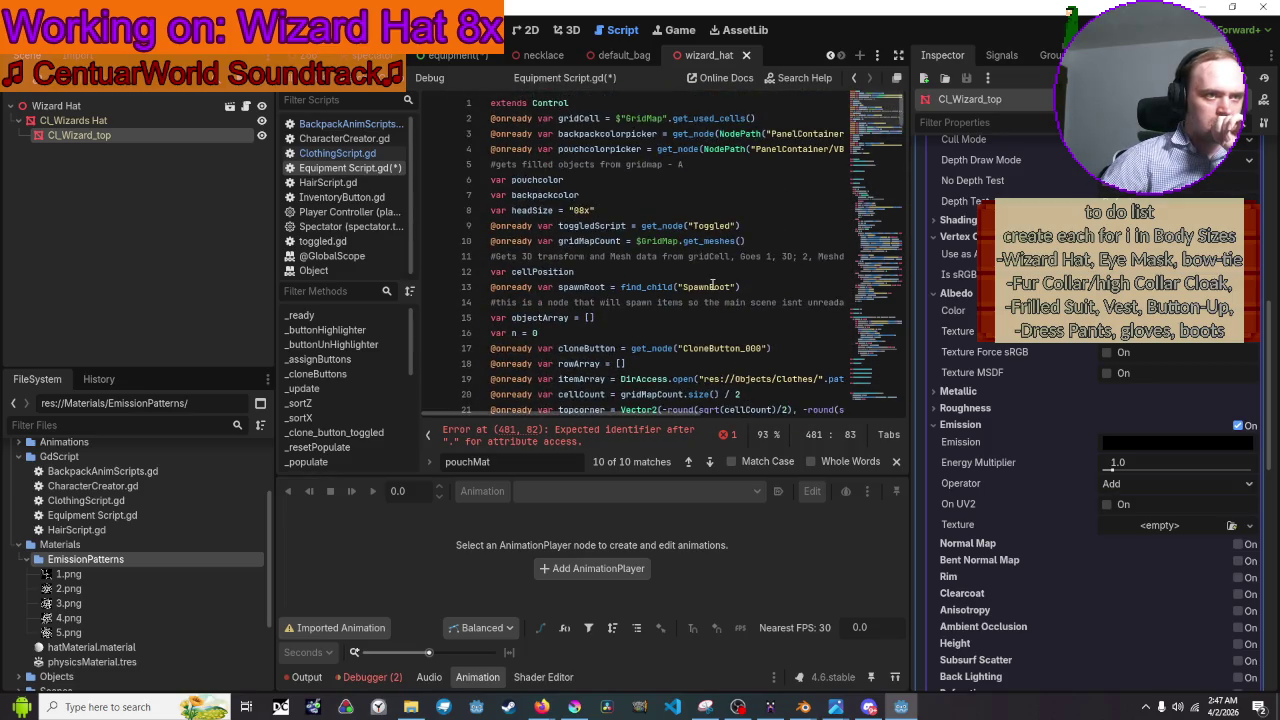
scroll(712, 286, down, 1)
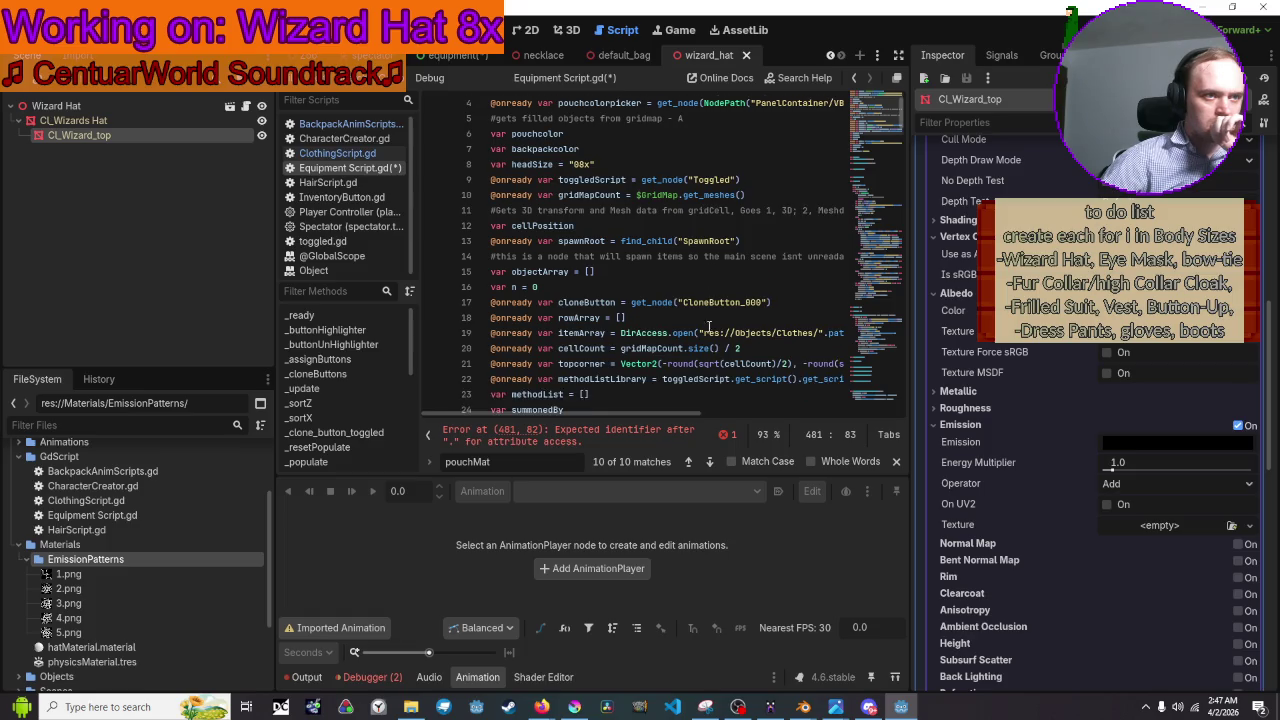
mouse_move(681, 410)
mouse_down()
mouse_move(839, 410)
mouse_move(667, 418)
mouse_move(696, 411)
mouse_move(680, 423)
mouse_up()
scroll(678, 350, down, 20)
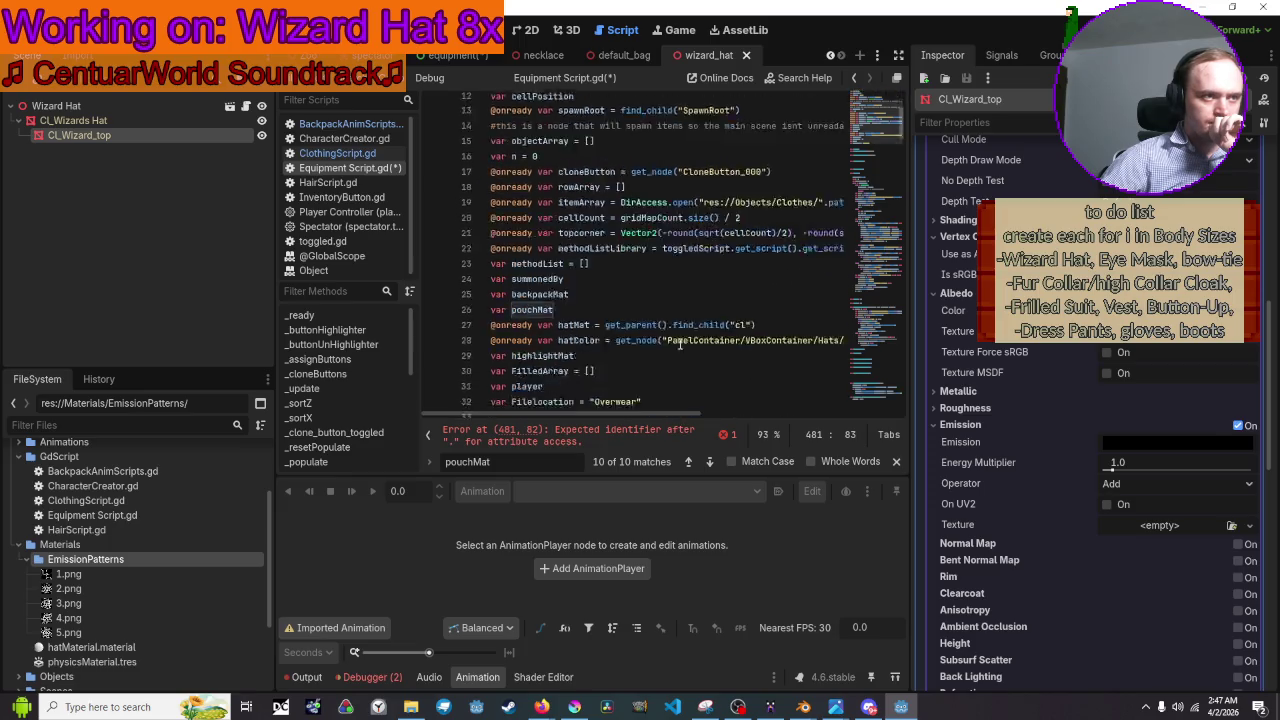
scroll(683, 352, down, 20)
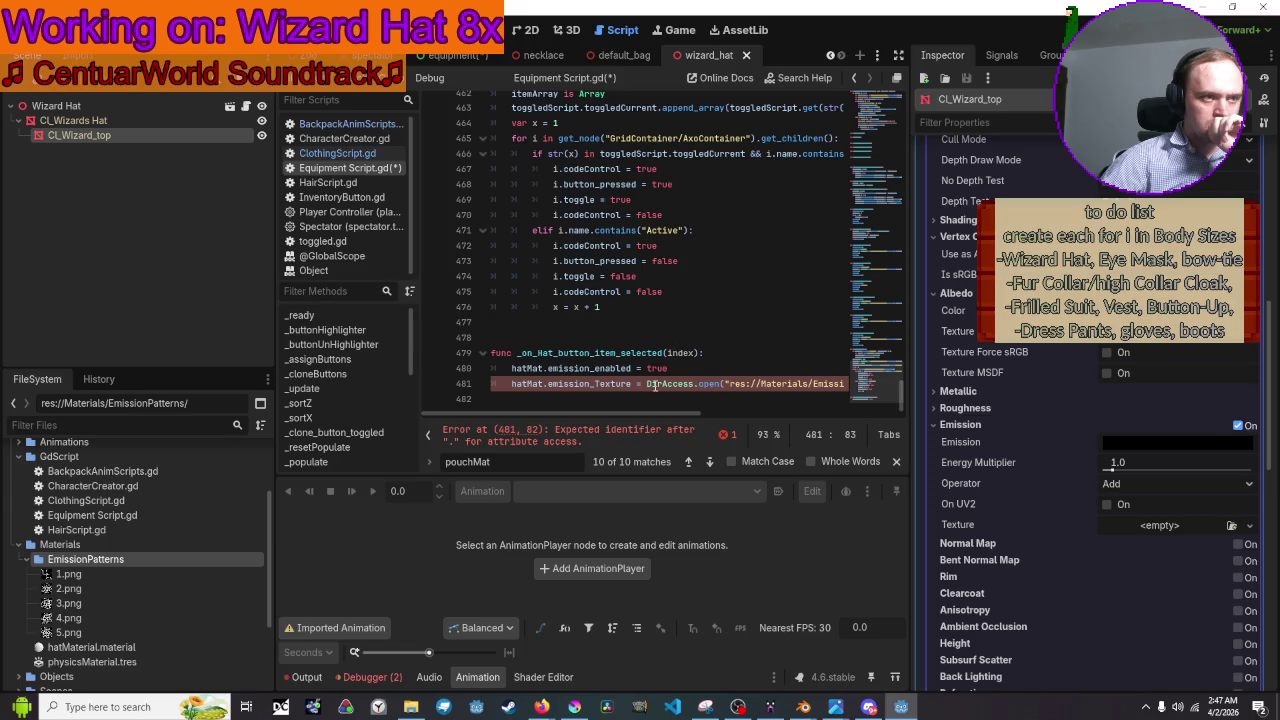
click(648, 384)
mouse_move(674, 389)
mouse_down()
mouse_move(936, 381)
mouse_move(909, 194)
mouse_move(913, 18)
mouse_up()
key(ctrl+x)
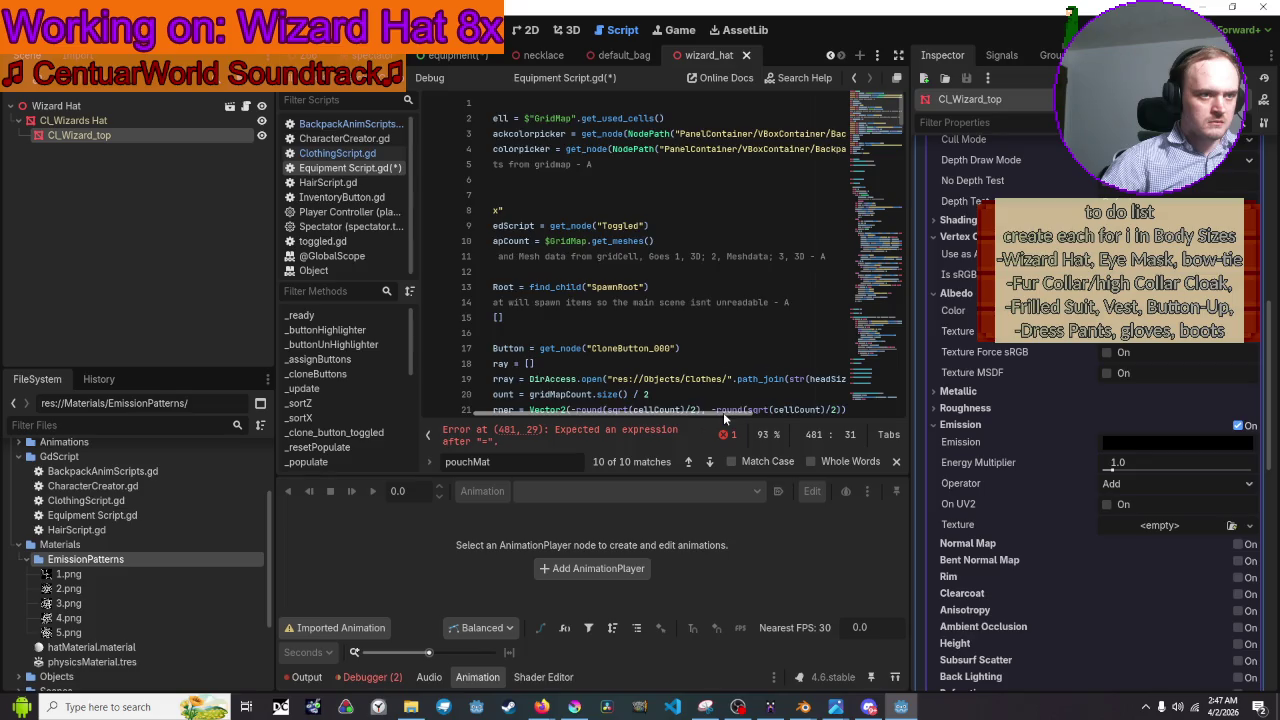
drag(723, 412, 470, 217)
click(674, 210)
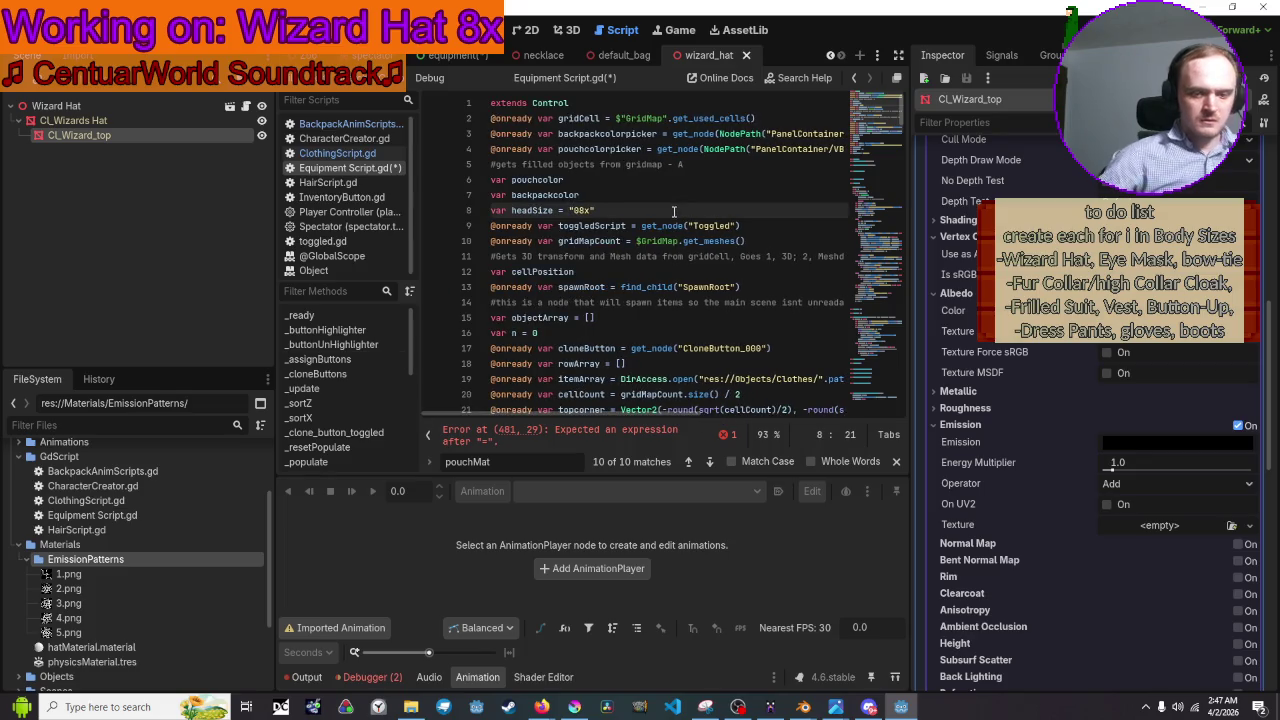
key(Return)
text(onread)
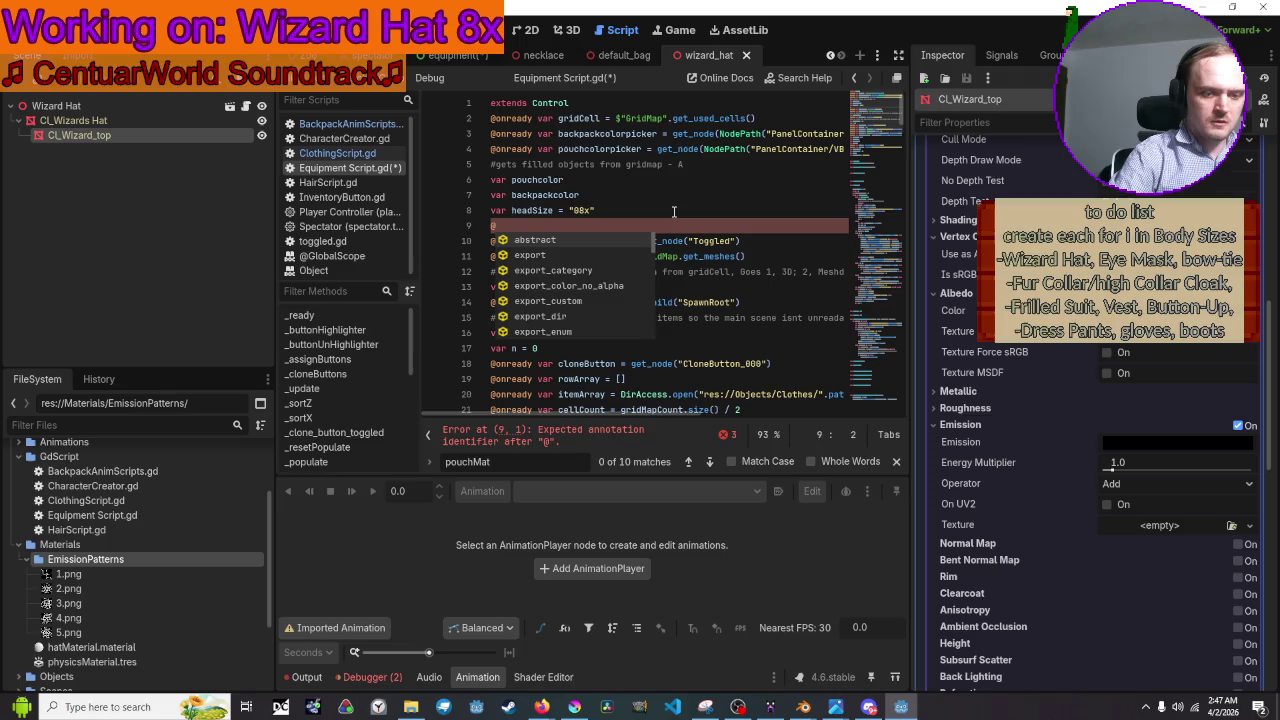
text(y )
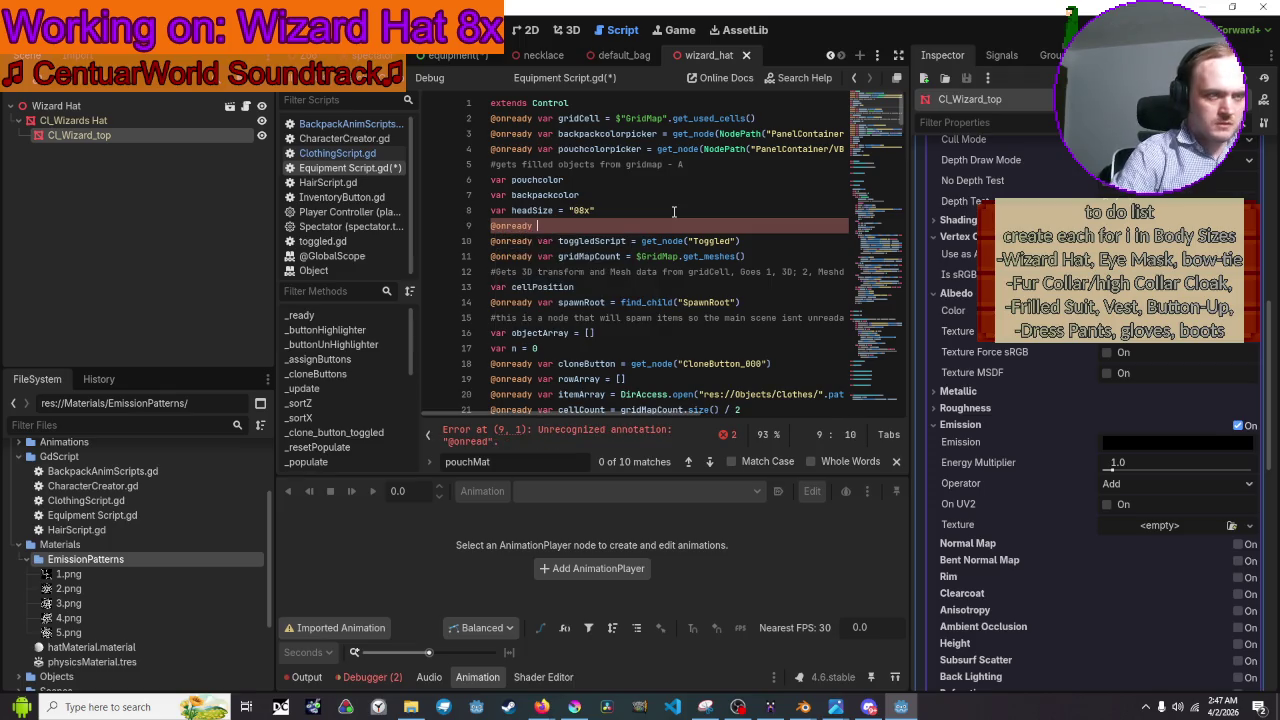
text(var E)
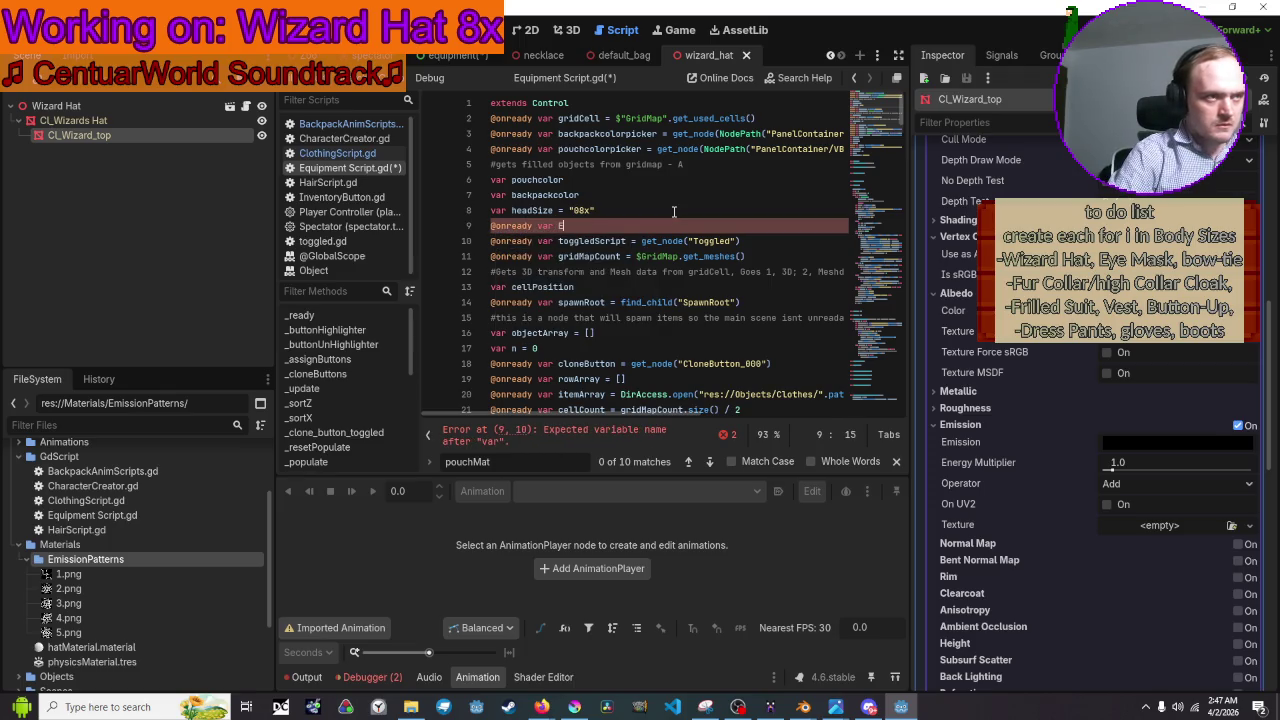
text(missio)
key(BackSpace)
key(BackSpace)
key(BackSpace)
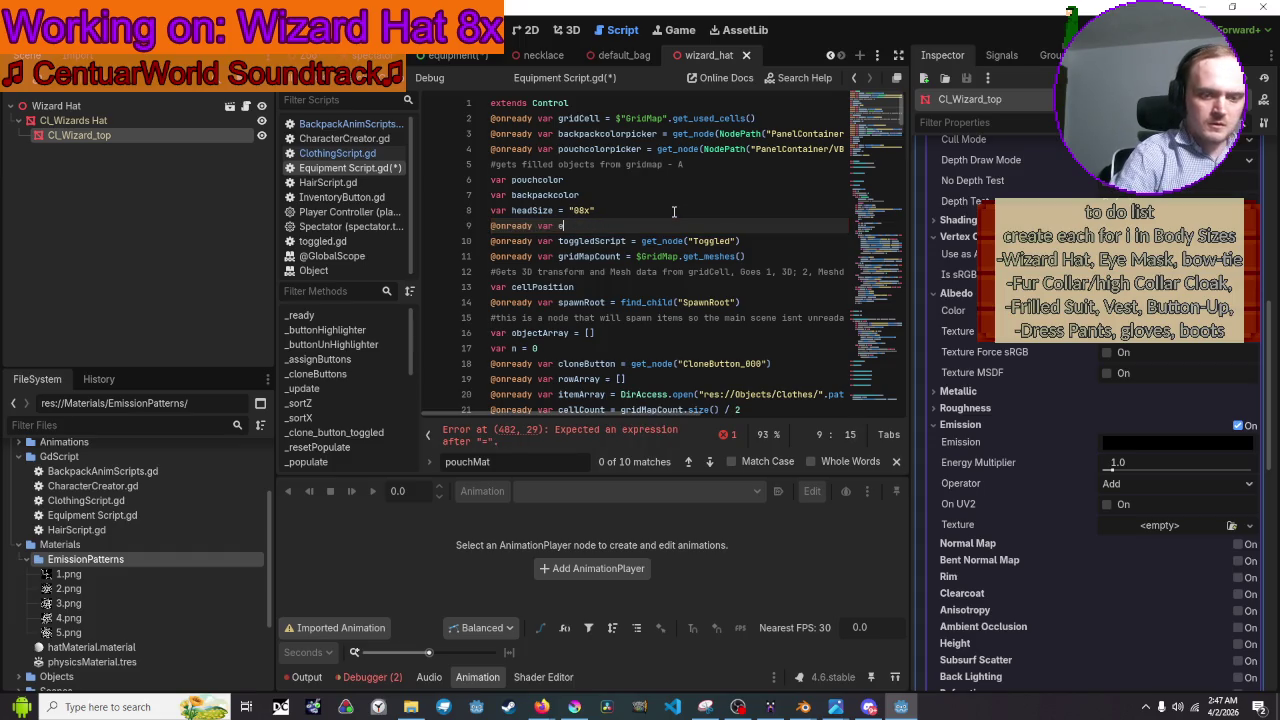
text(miss)
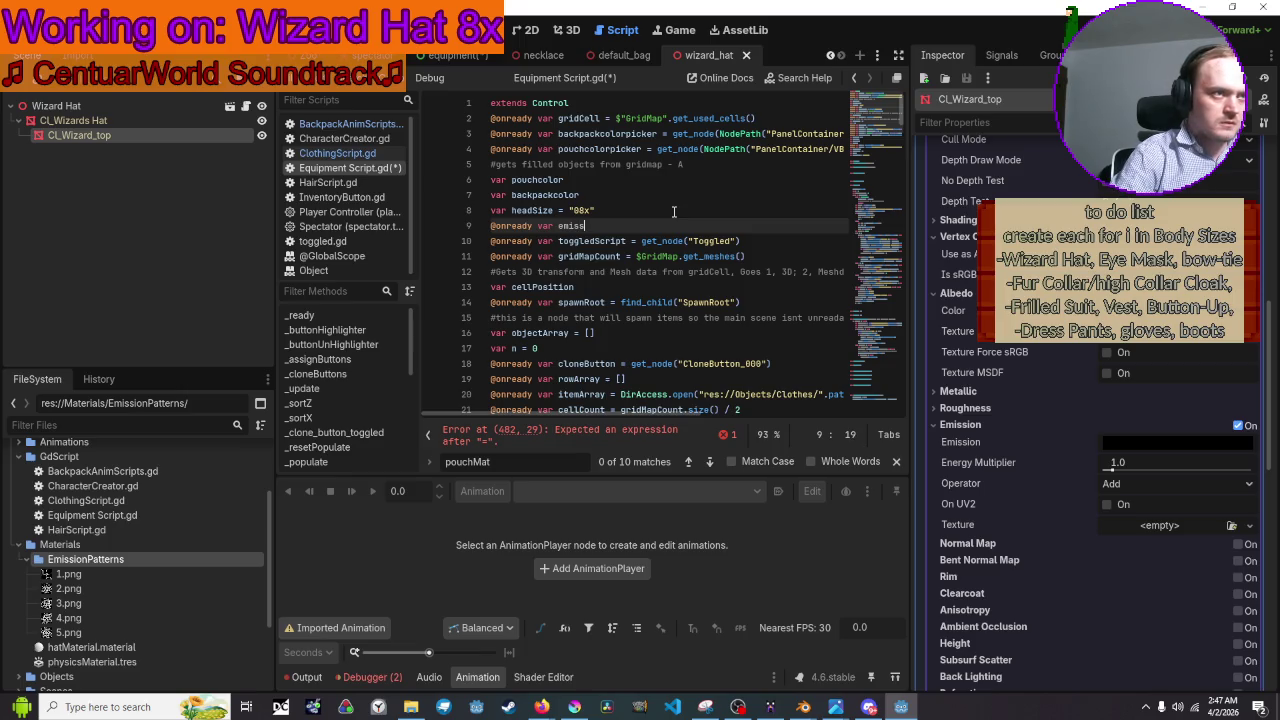
text(ionFiles =)
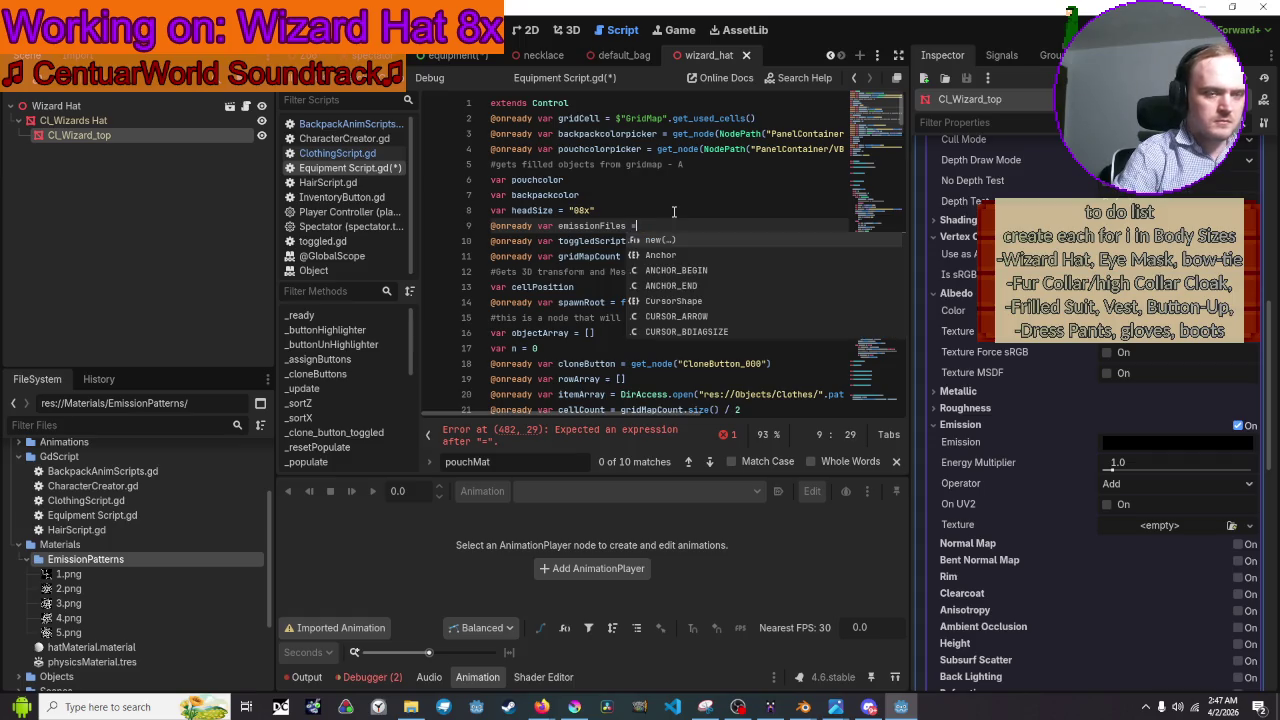
key(ctrl+v)
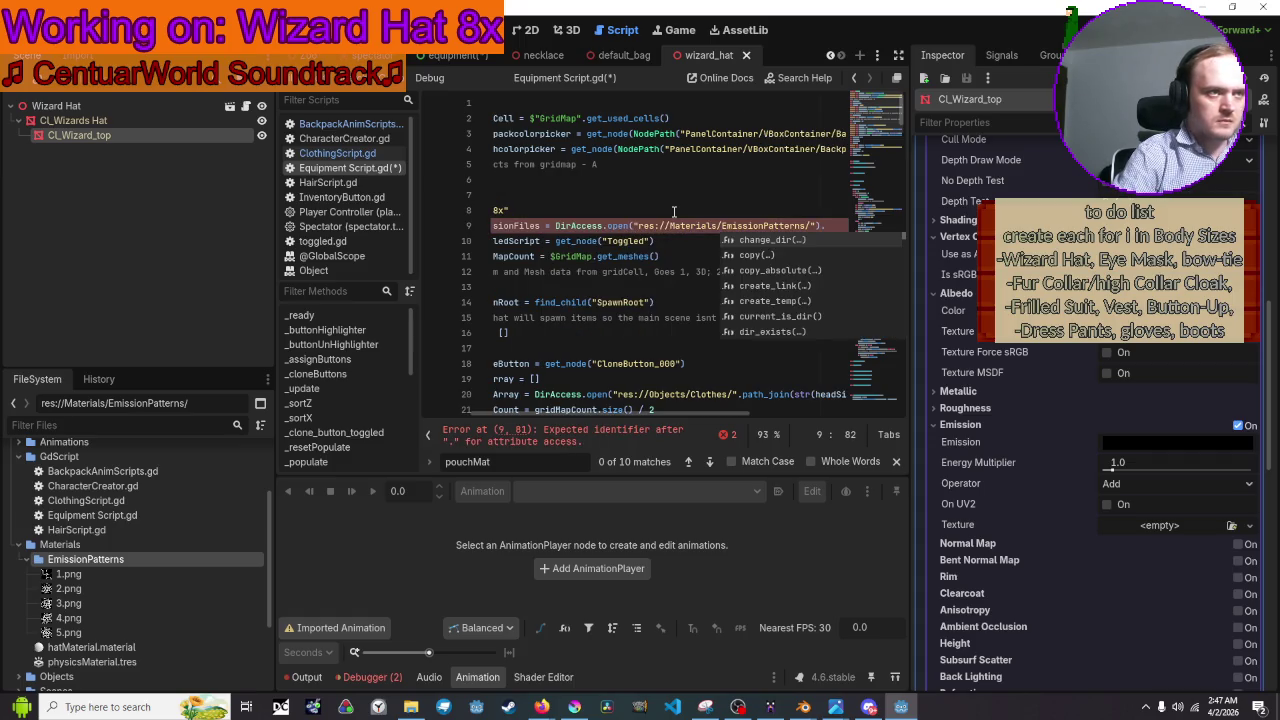
text(open)
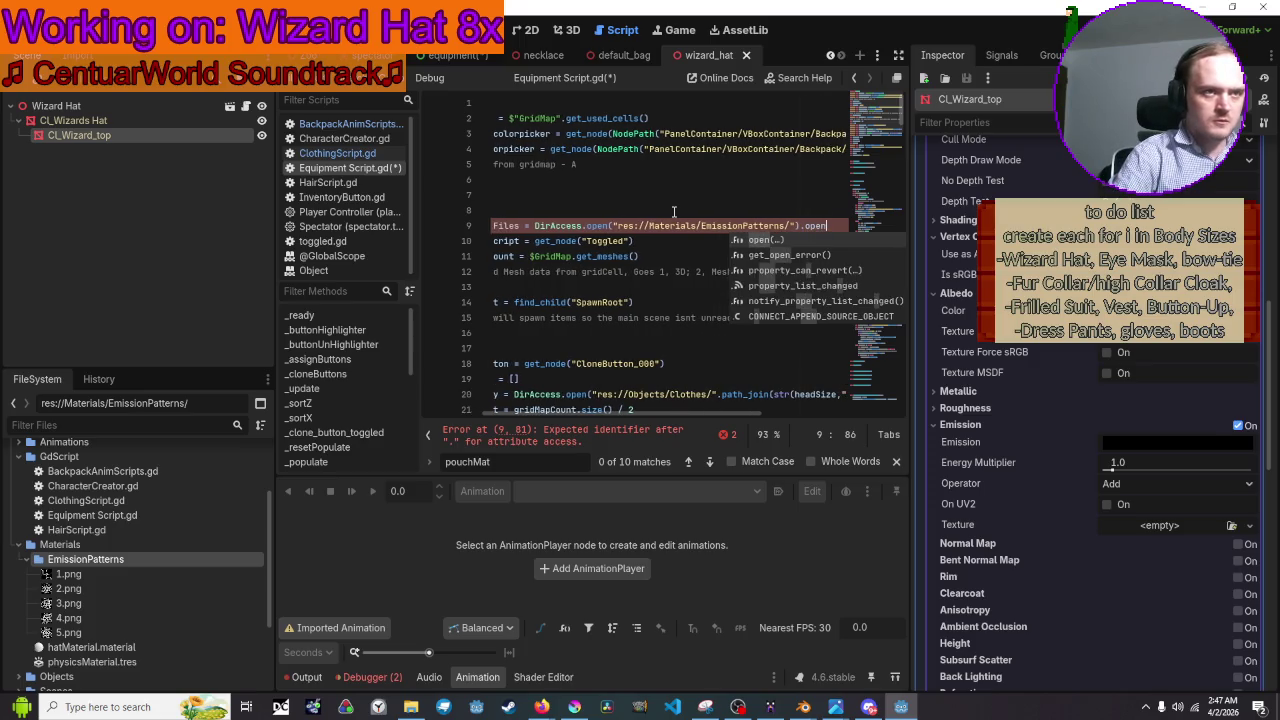
key(BackSpace)
key(BackSpace)
key(BackSpace)
key(BackSpace)
text(get)
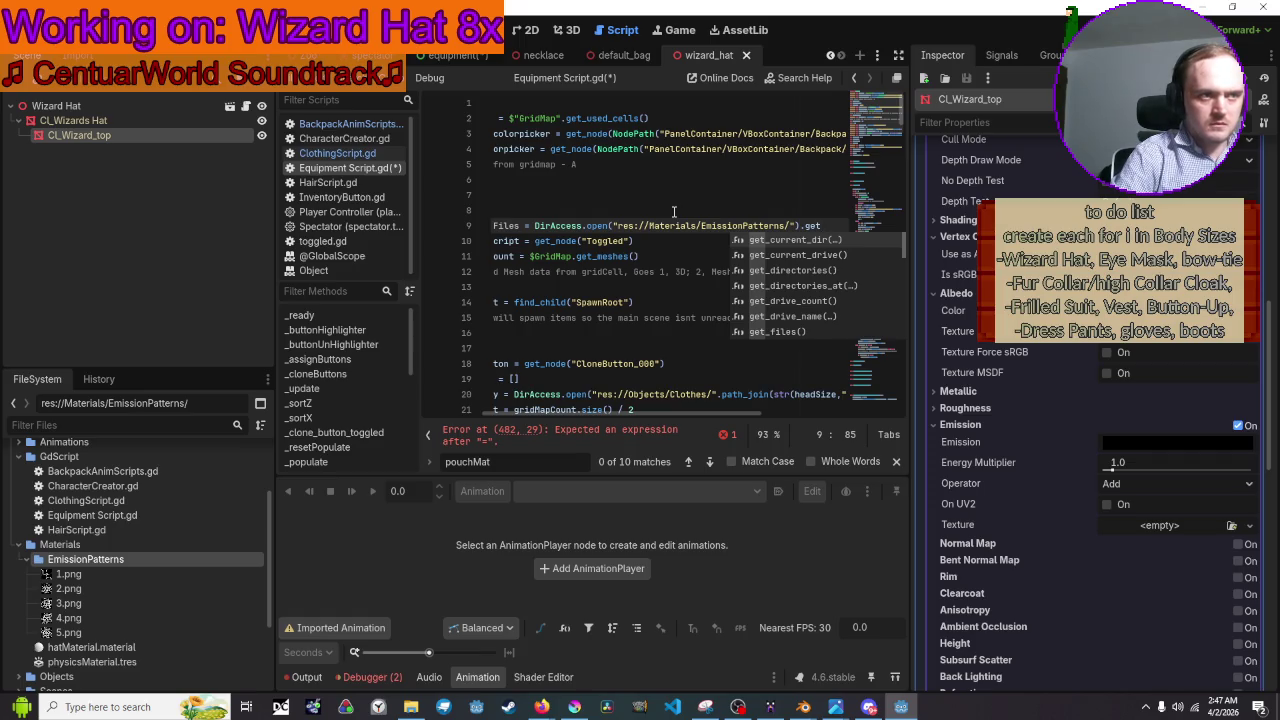
text(_)
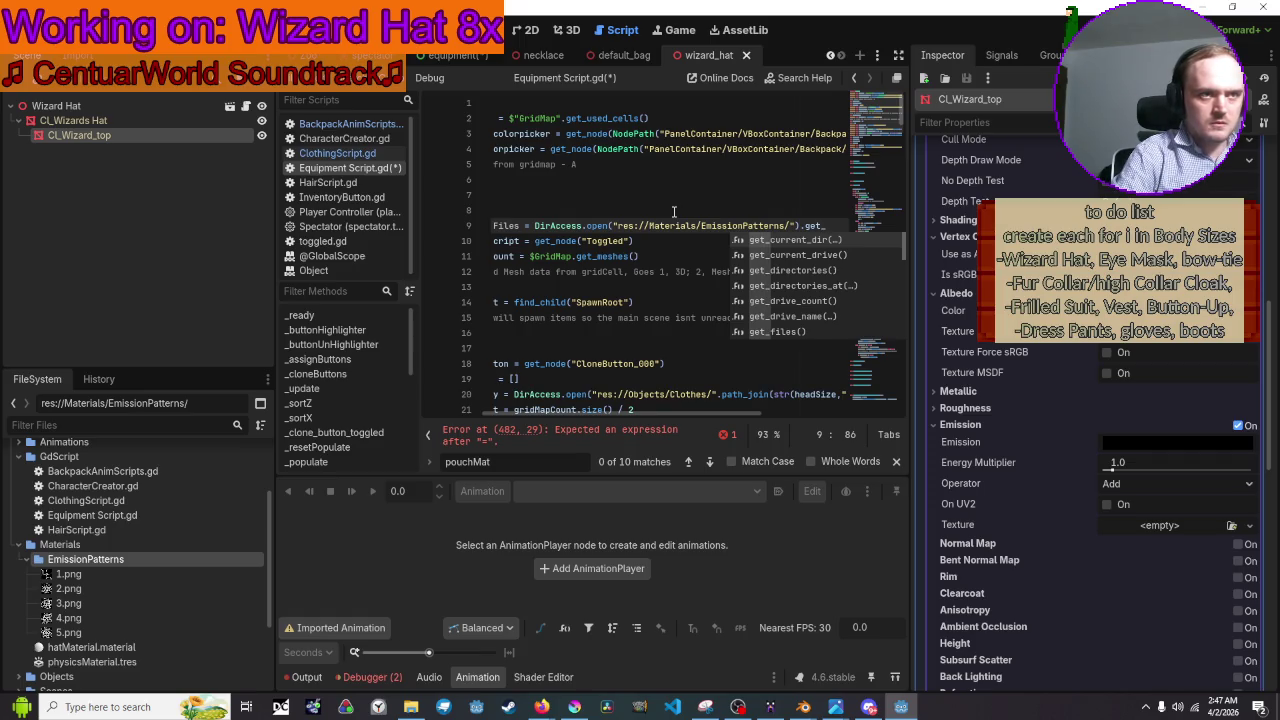
text(files)
key(Return)
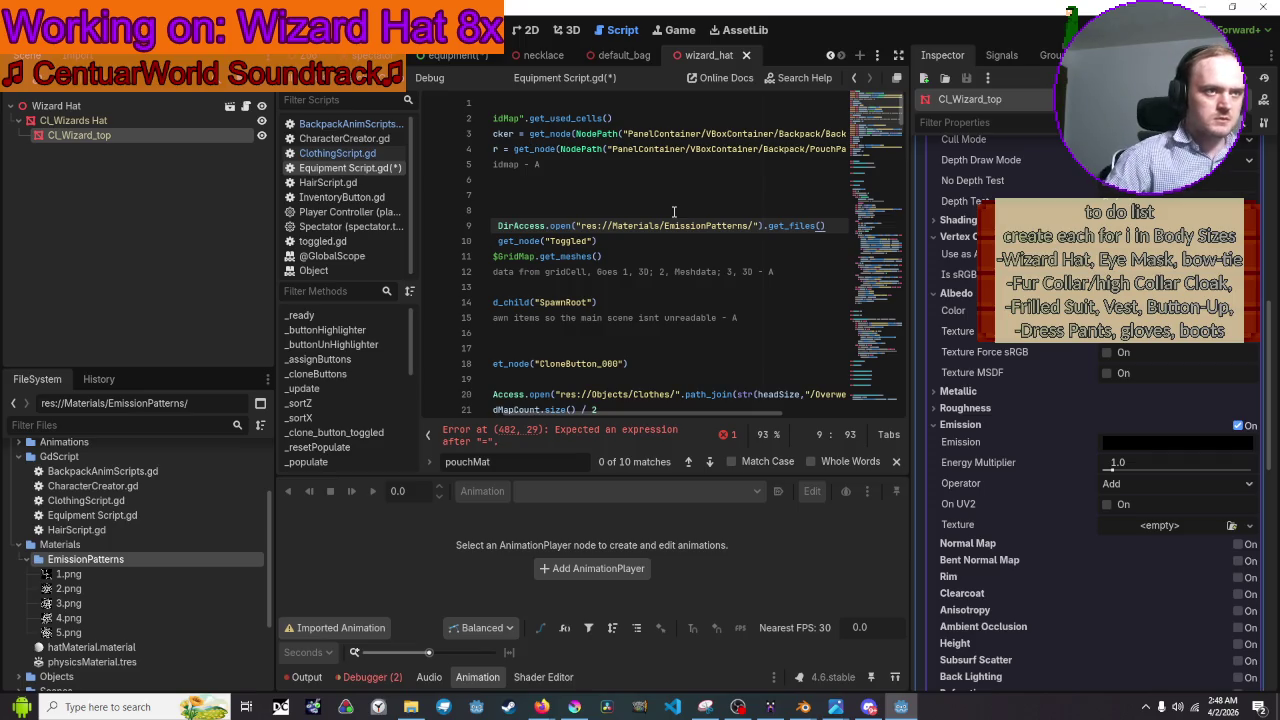
scroll(683, 290, down, 20)
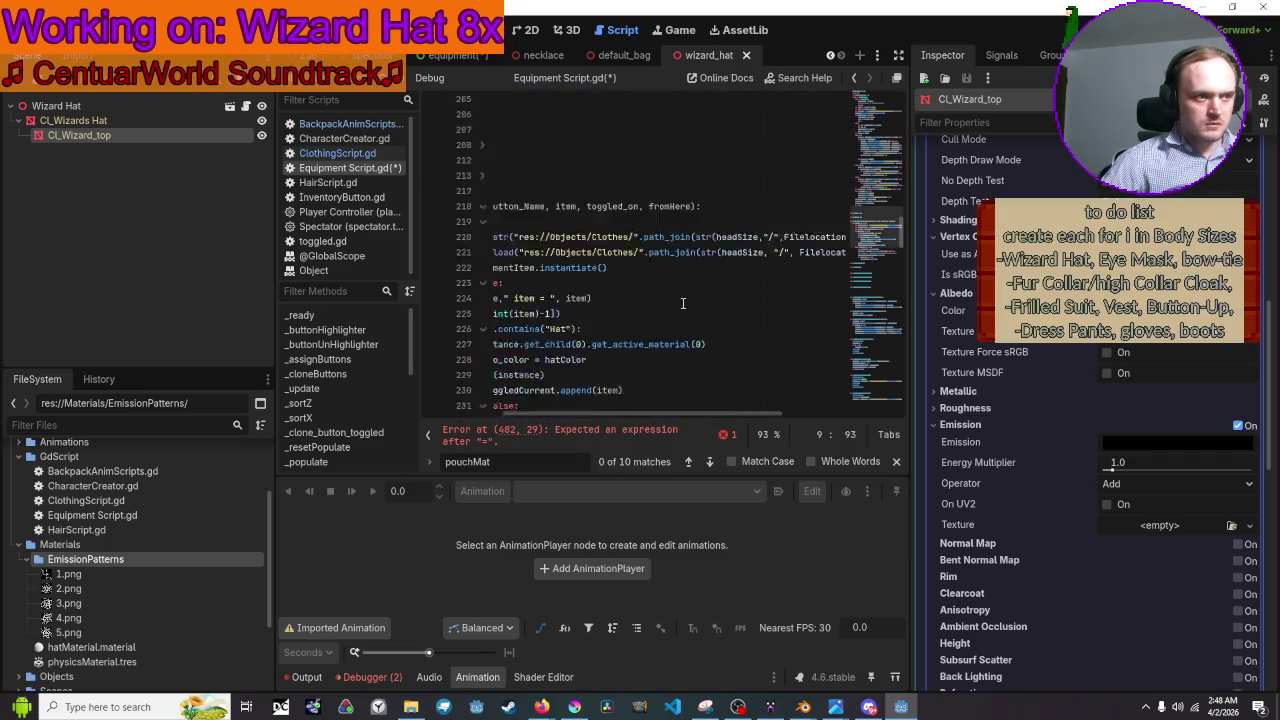
scroll(683, 300, down, 20)
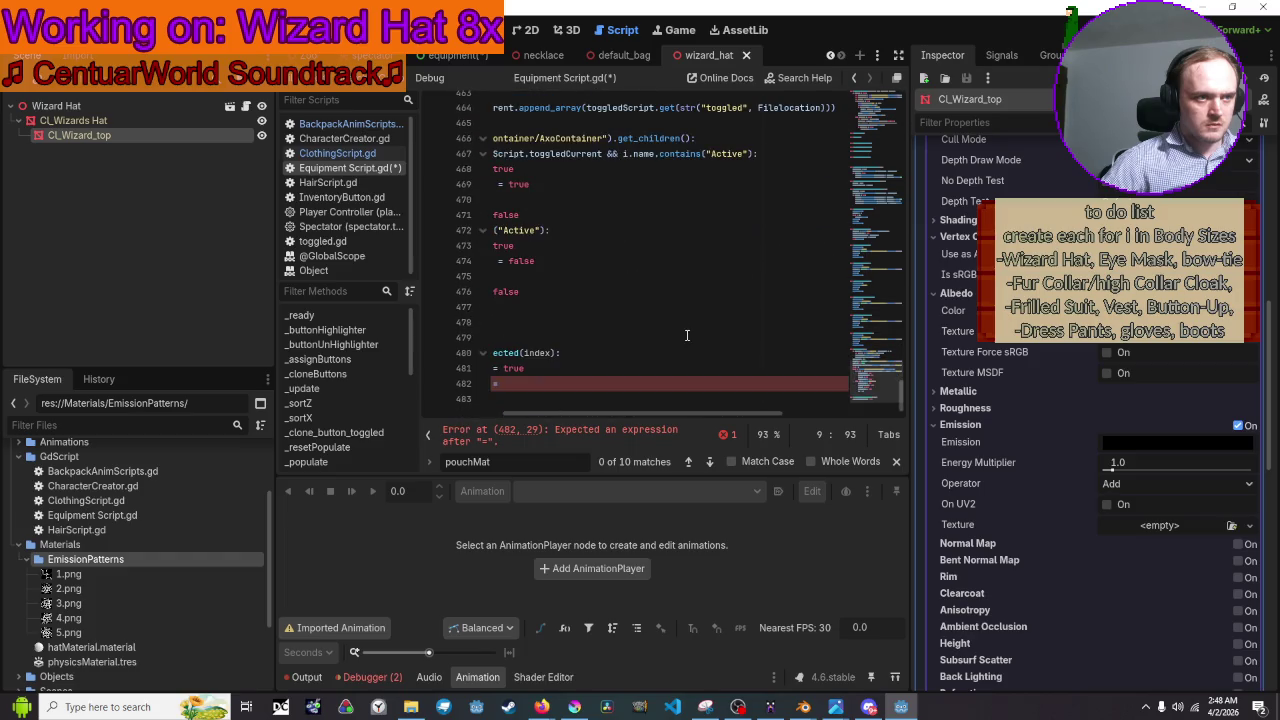
Assign emissionFiles[index] as the hat material's emission texture on line 482.
drag(660, 413, 570, 414)
click(708, 388)
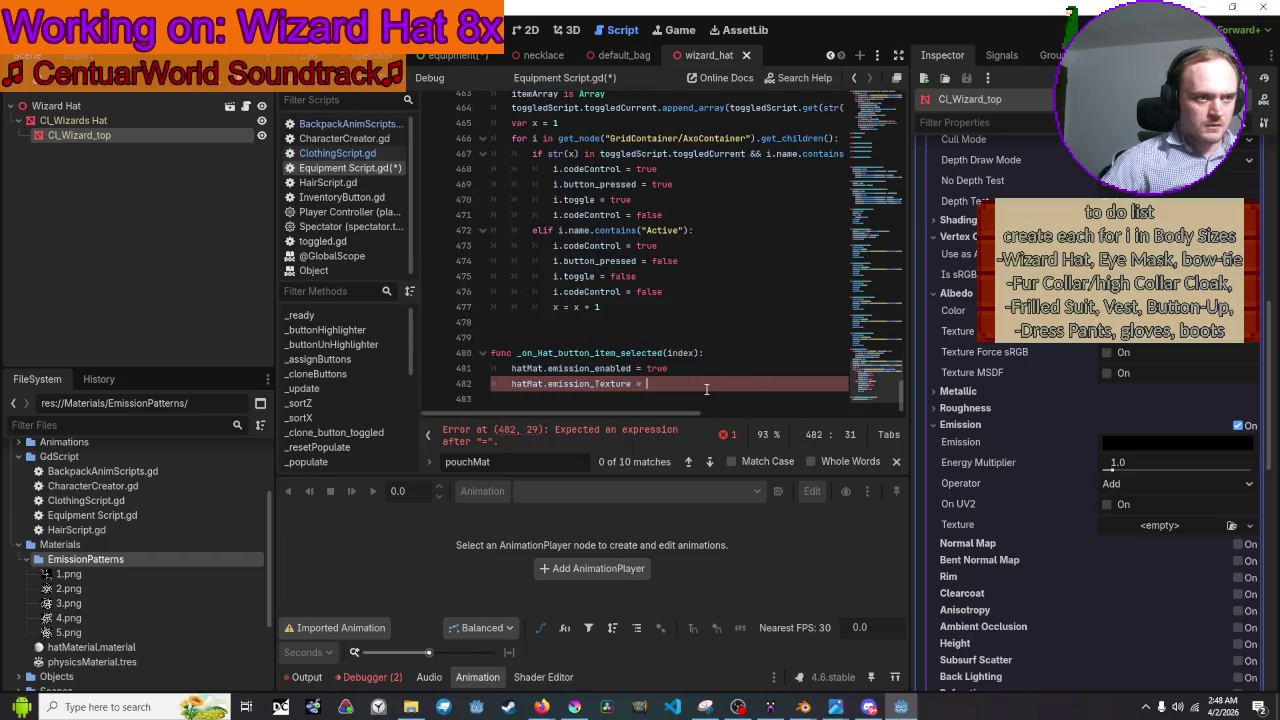
text(emi)
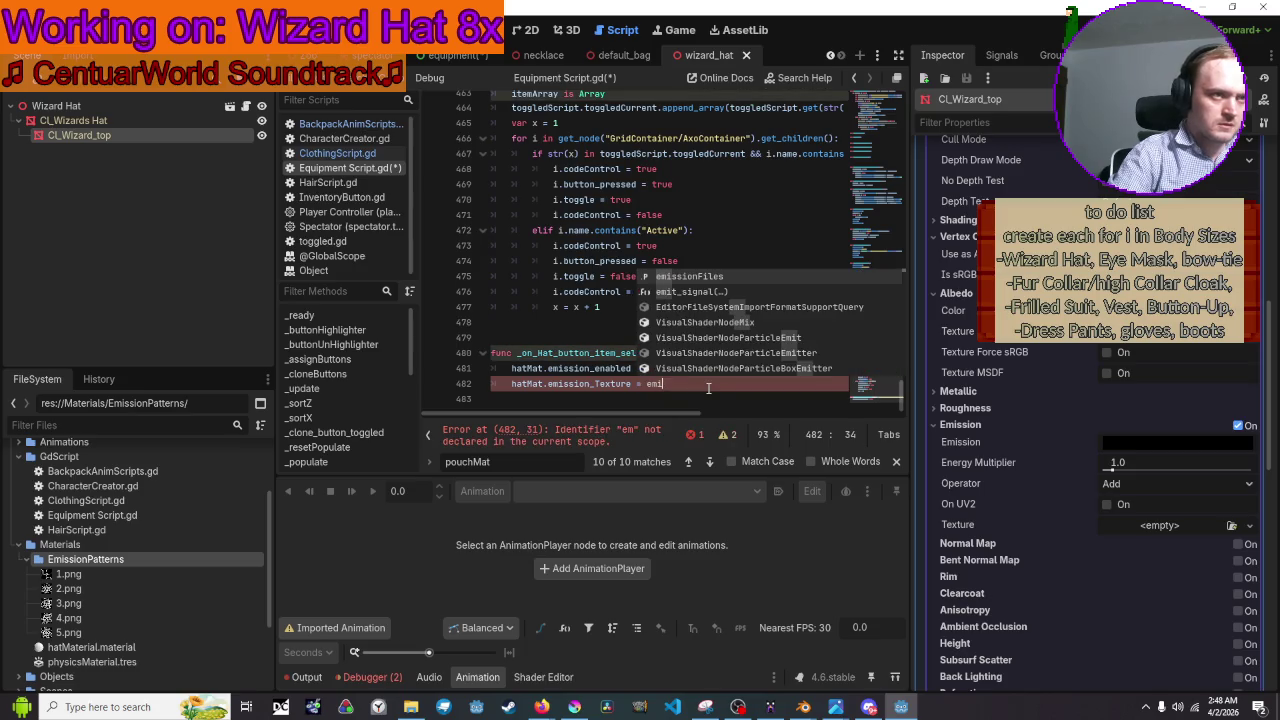
text(ssionFiles[i)
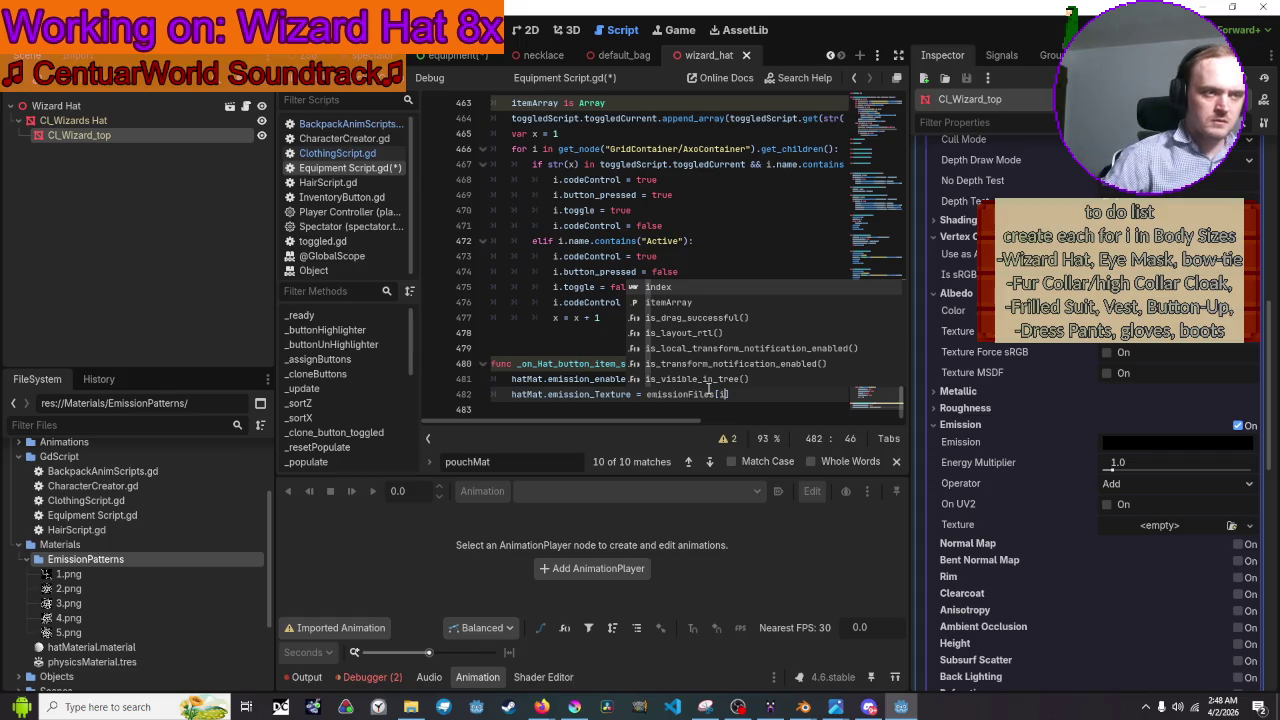
key(Return)
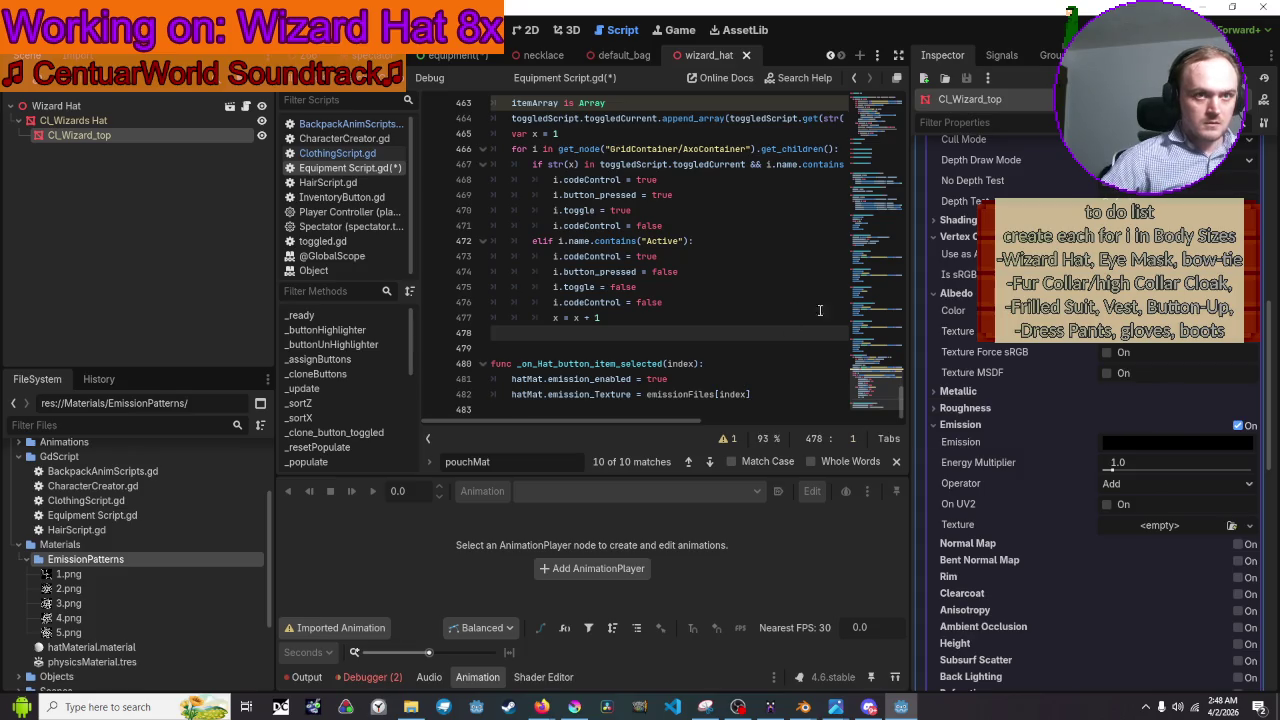
Save the script, run the game with F5, and open the in-game Equipment menu.
scroll(1245, 347, up, 5)
scroll(1246, 346, down, 15)
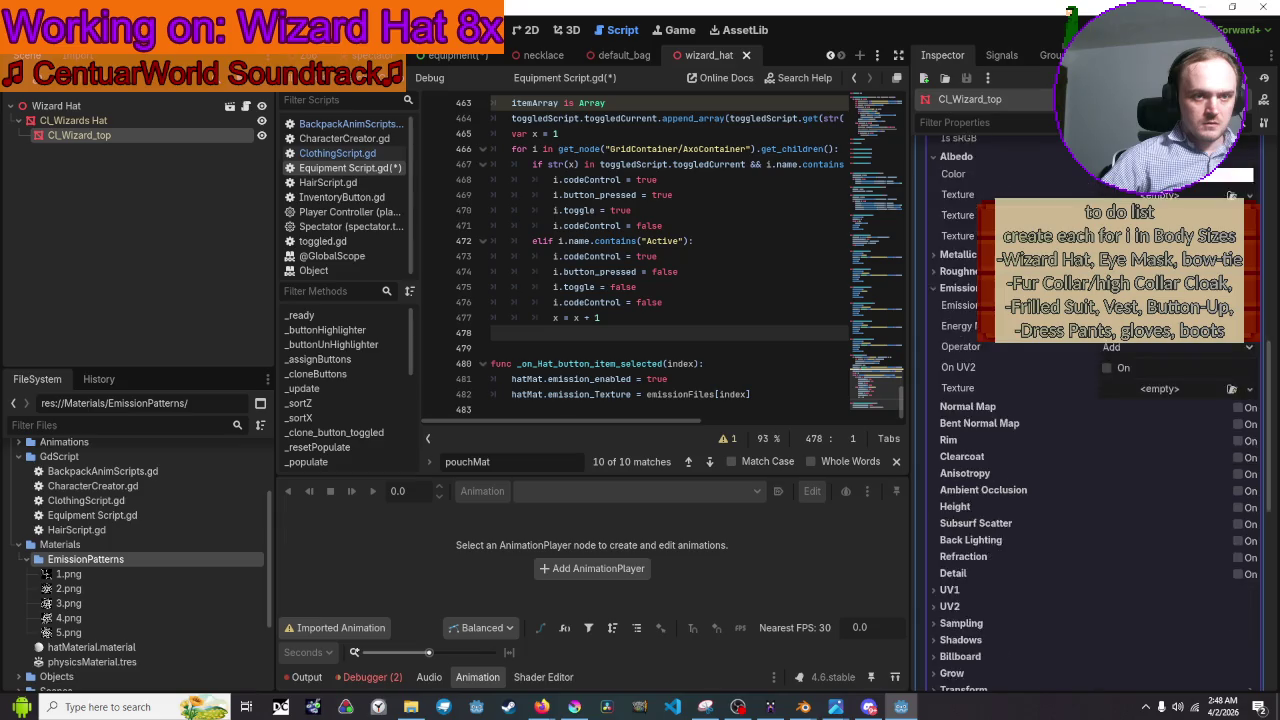
scroll(1246, 346, up, 10)
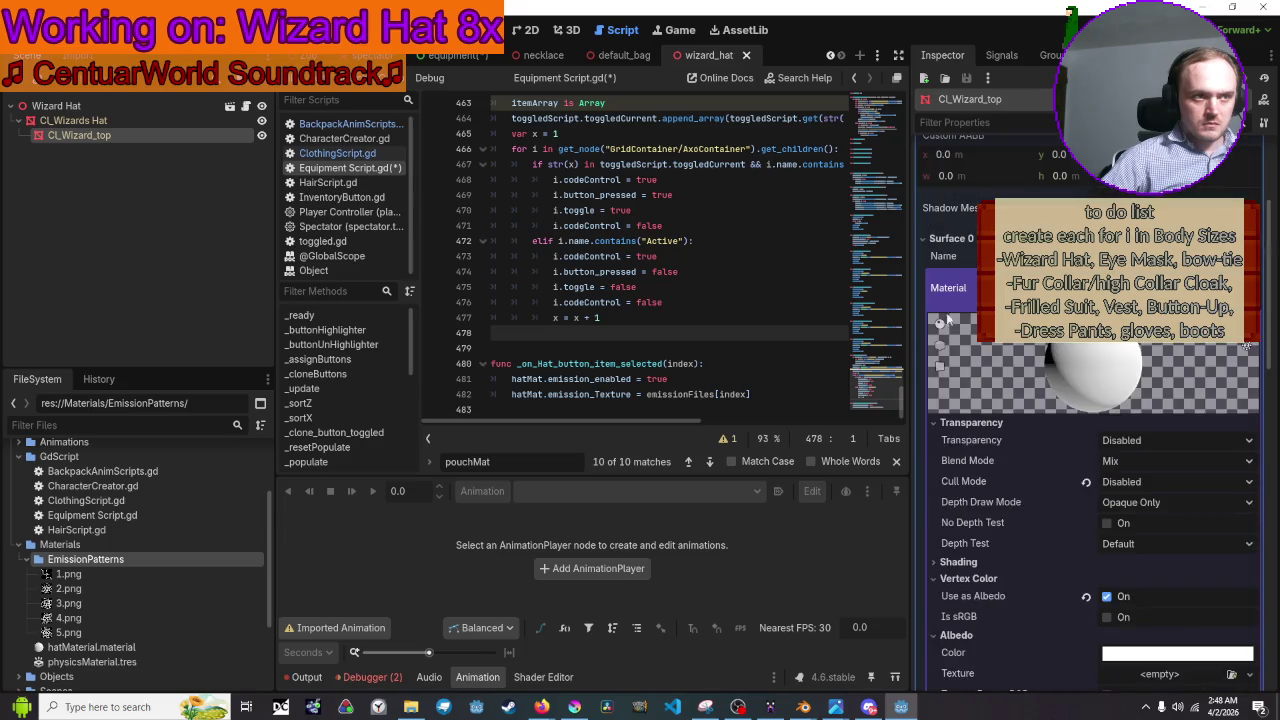
scroll(683, 340, up, 2)
scroll(683, 340, down, 2)
key(ctrl+s)
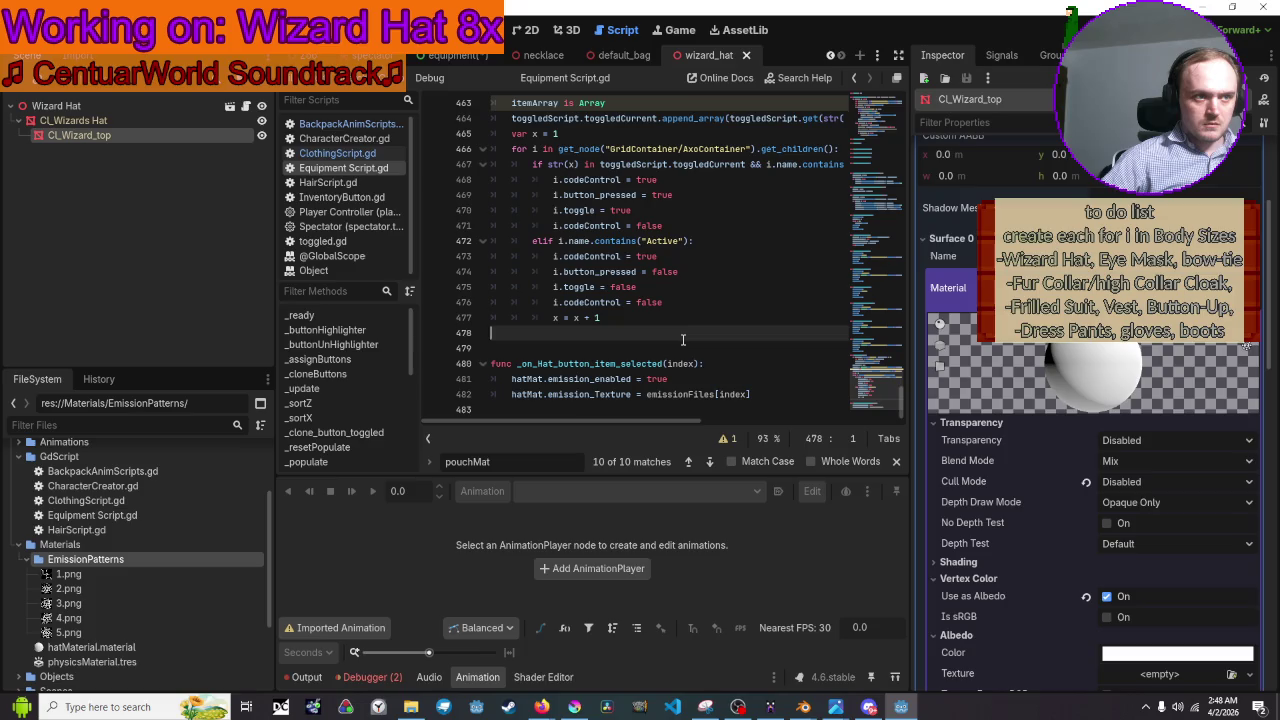
key(F5)
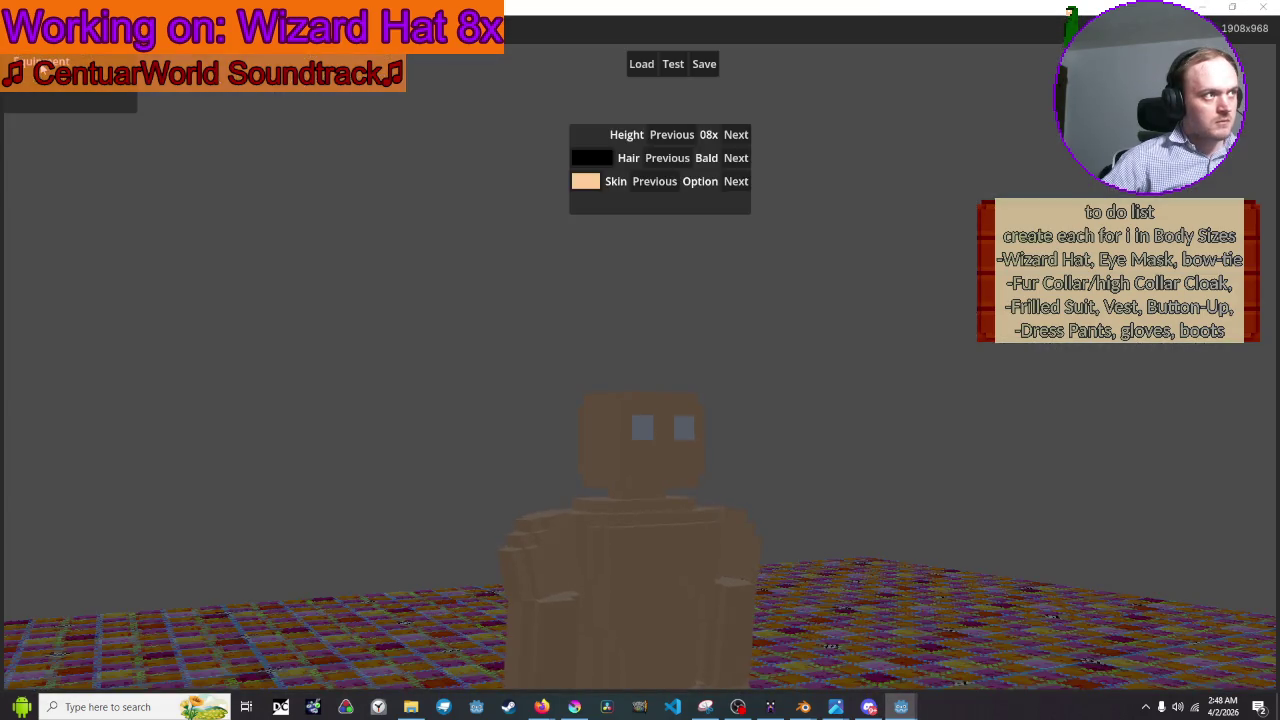
click(43, 66)
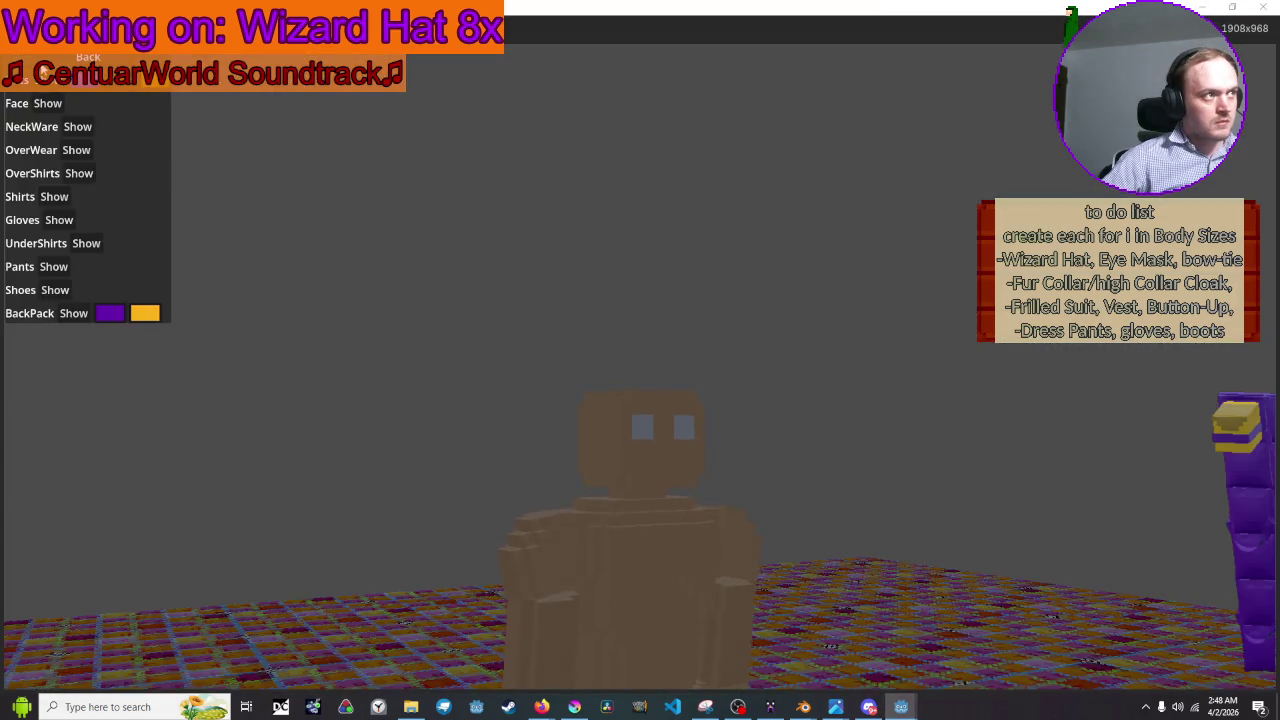
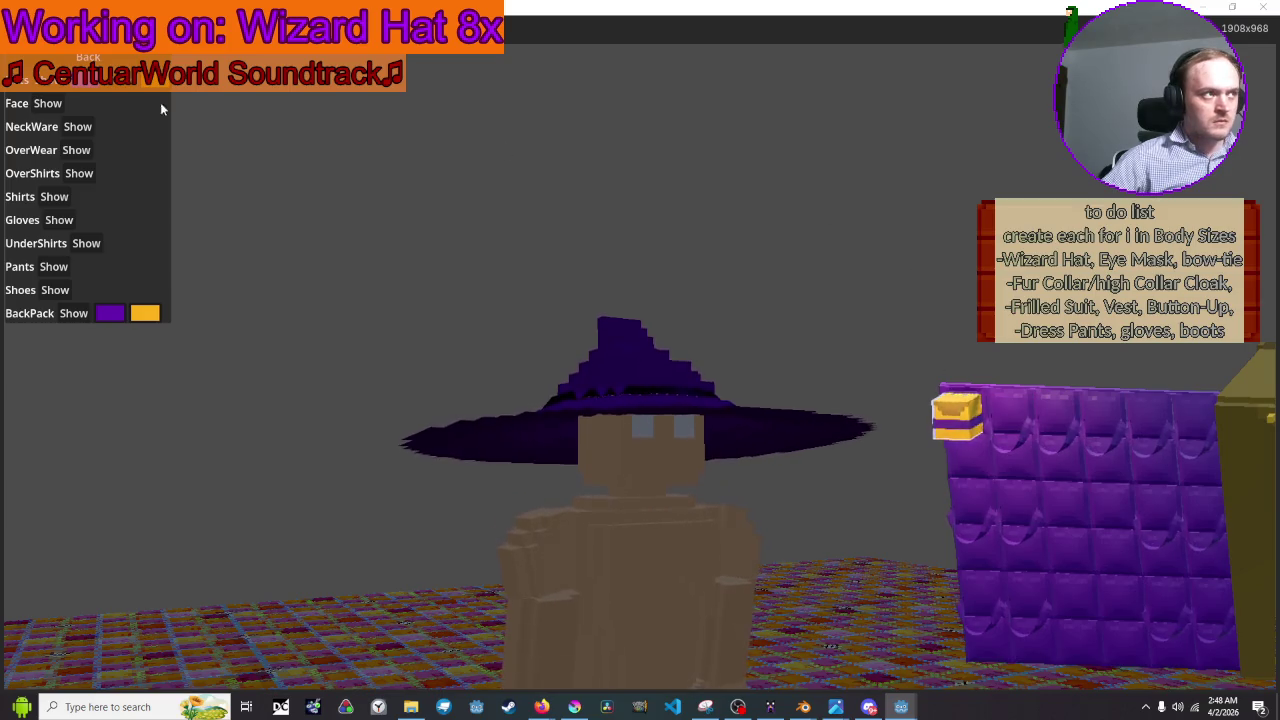
Pick emission pattern 2 for the wizard hat, view it from above, then close the game.
click(117, 100)
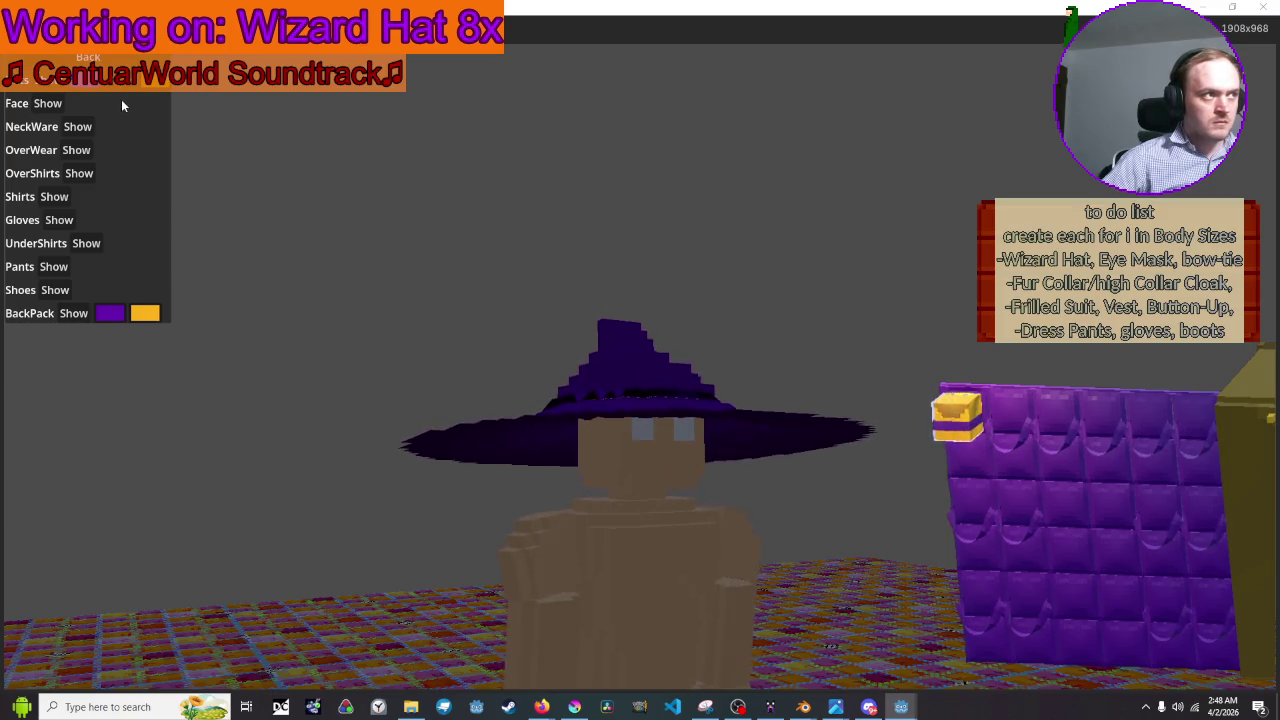
click(125, 120)
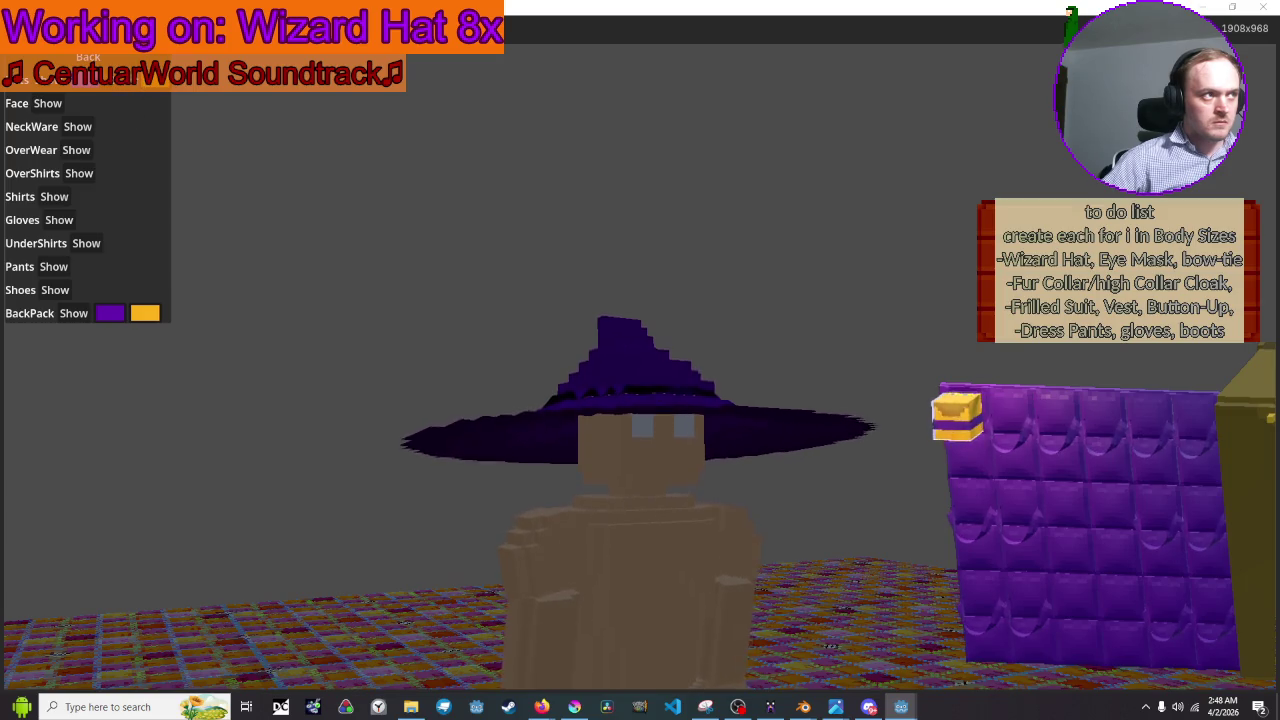
drag(640, 360, 641, 372)
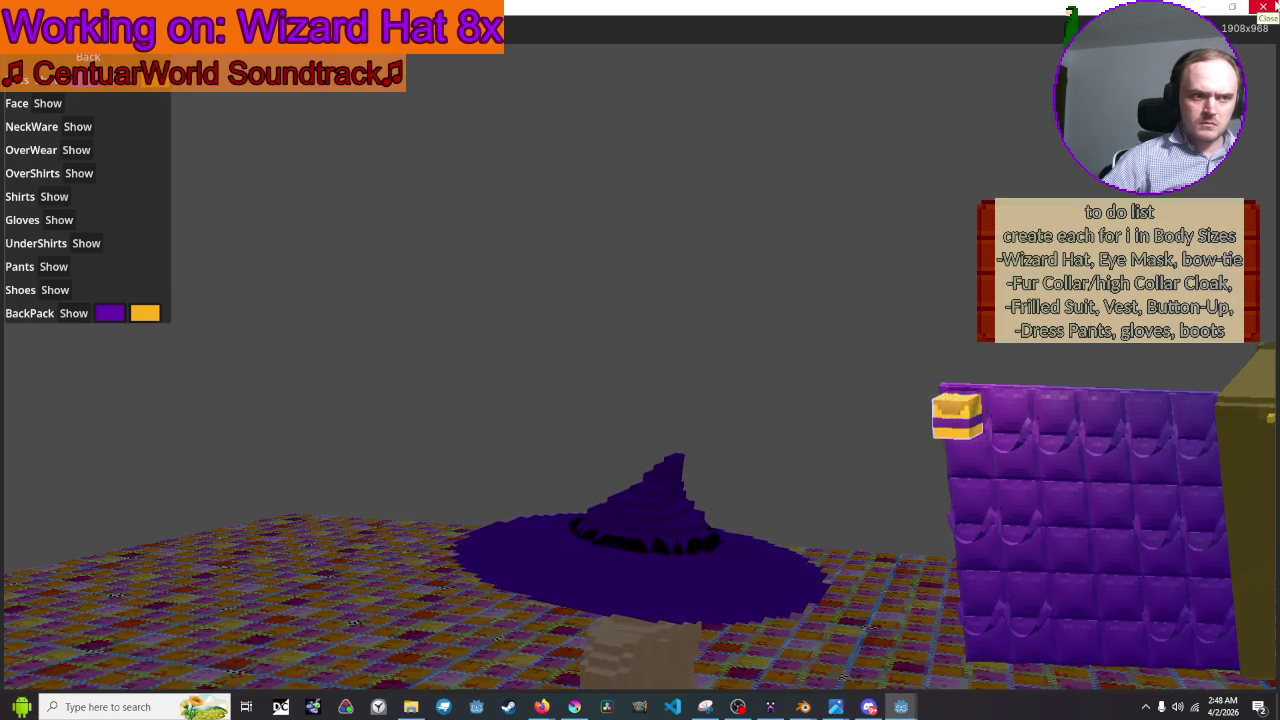
click(1262, 8)
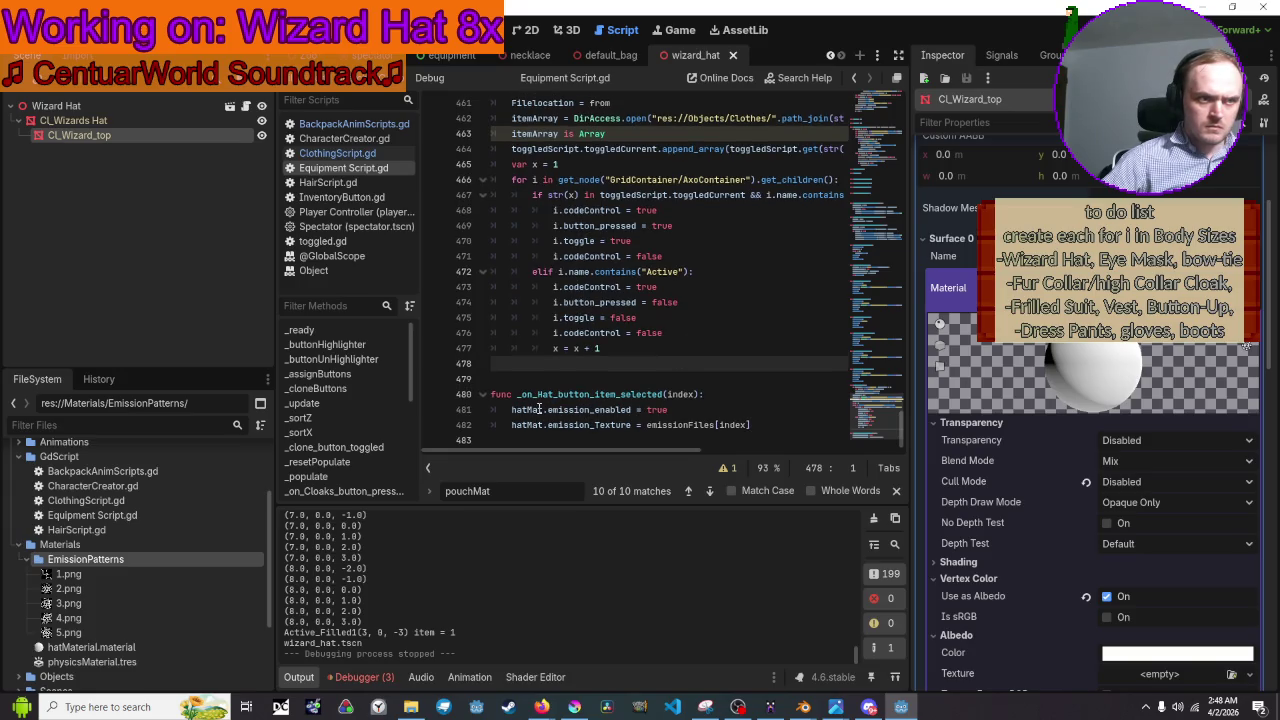
Add the line hatMat.emission_color = emissionColor after line 482.
mouse_move(538, 409)
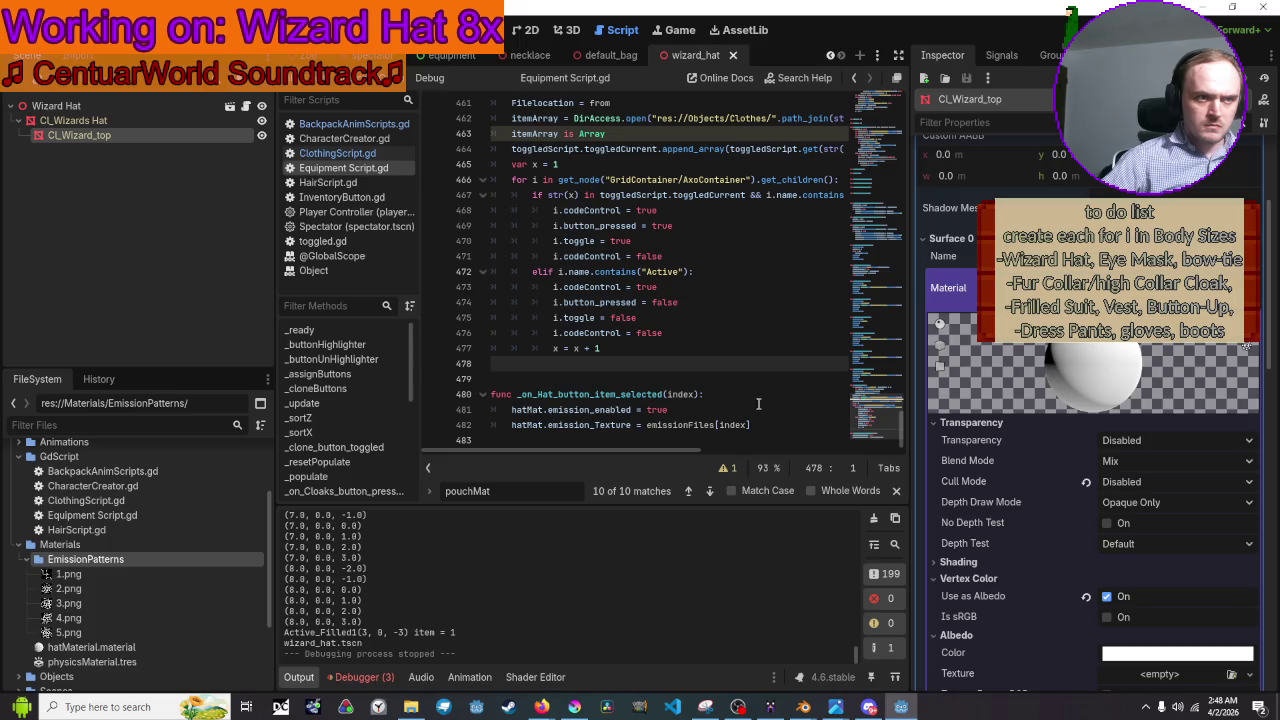
click(780, 424)
key(Return)
text(hatMat.emm)
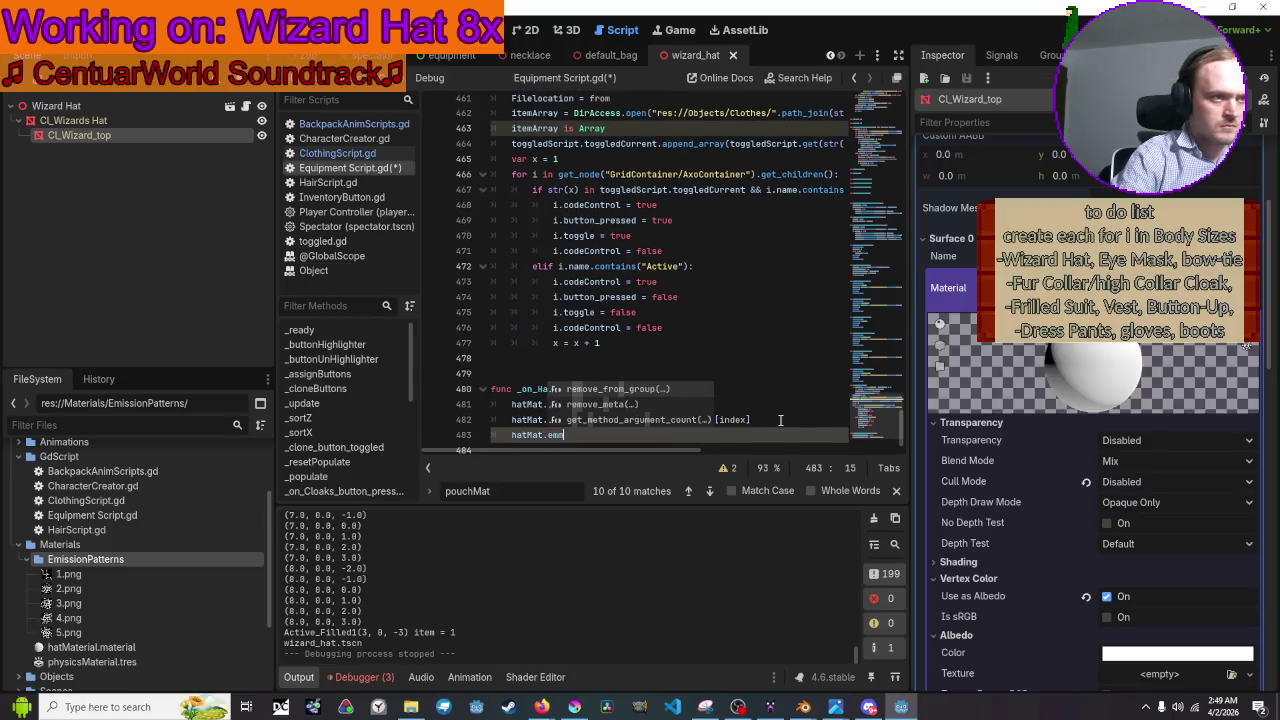
key(BackSpace)
text(i)
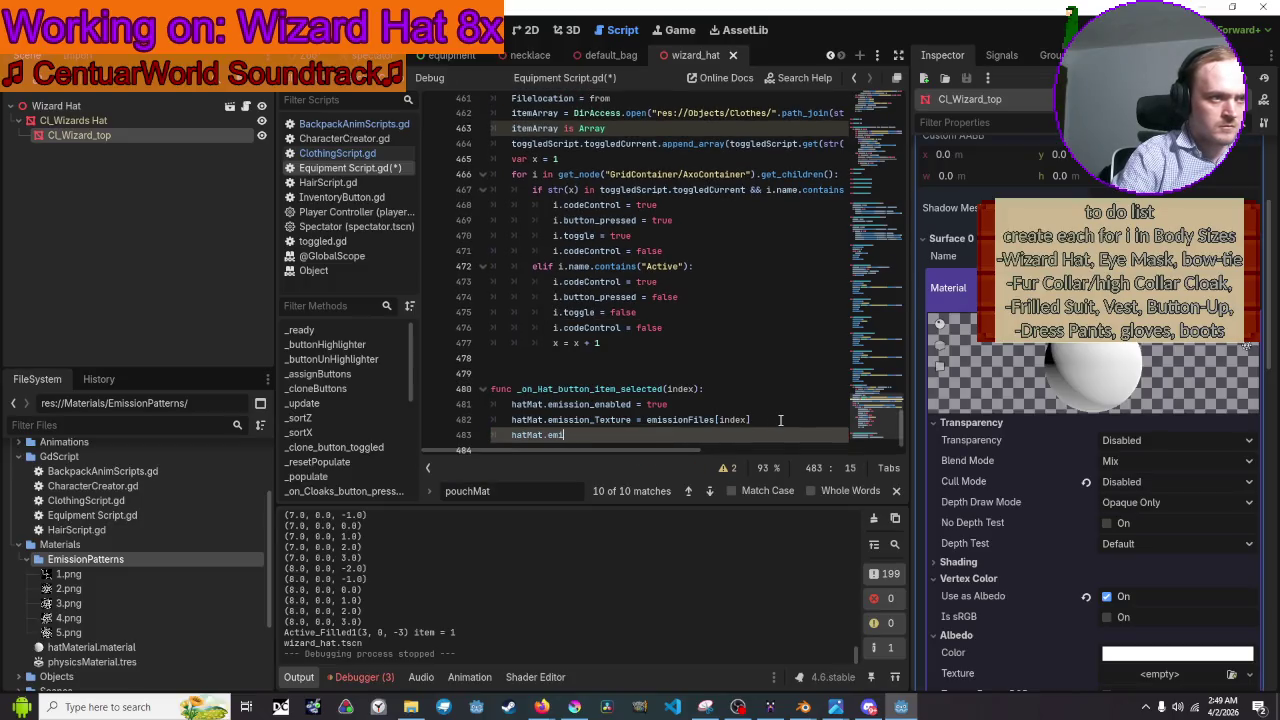
text(ssion_C)
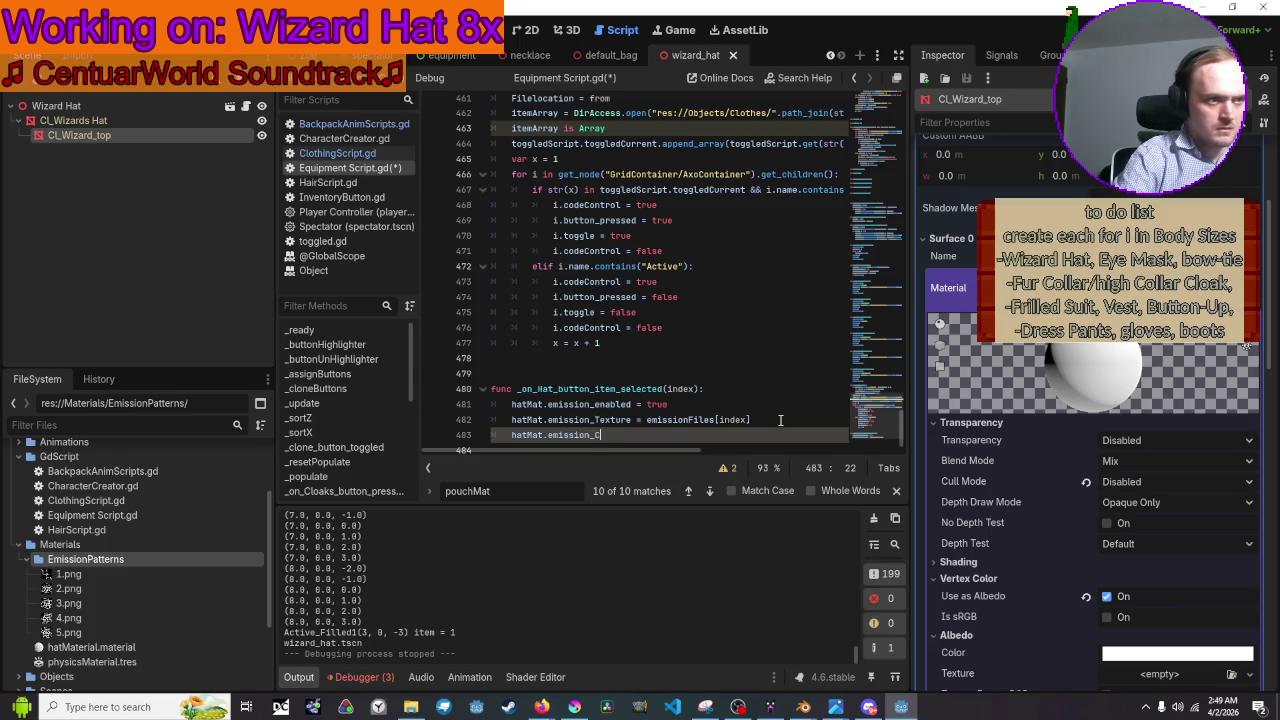
text(olor =)
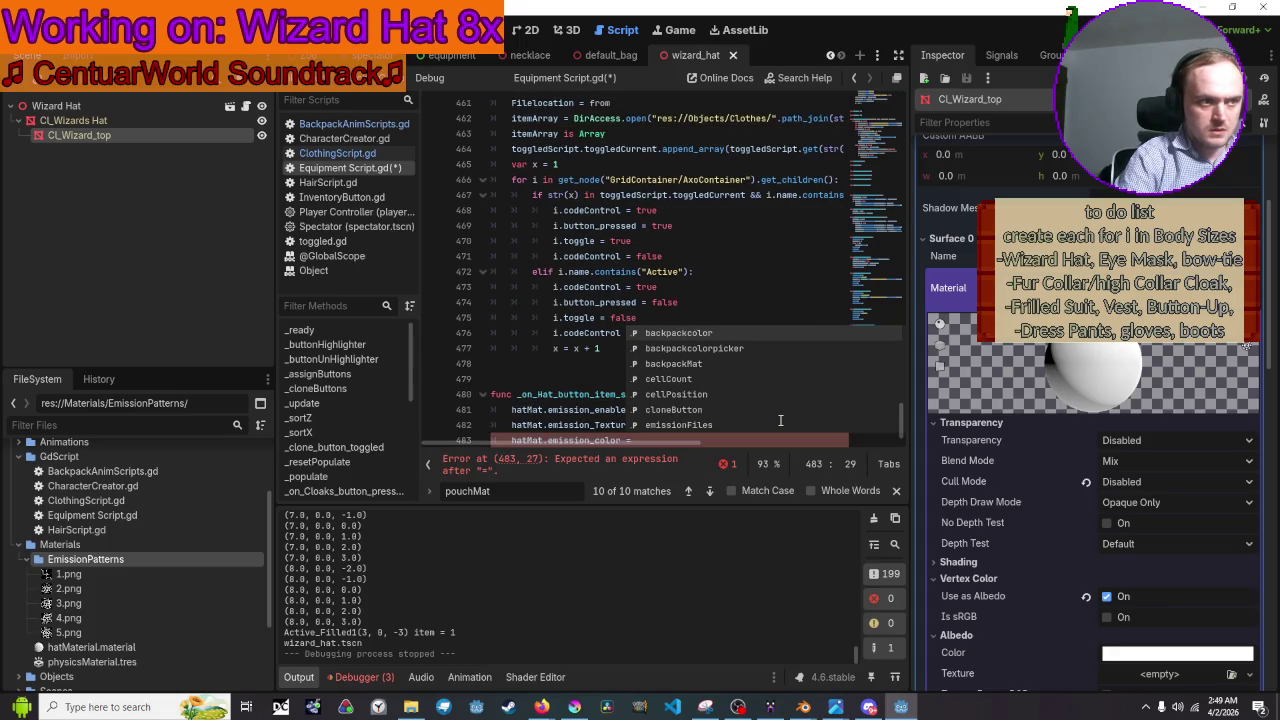
text(emission)
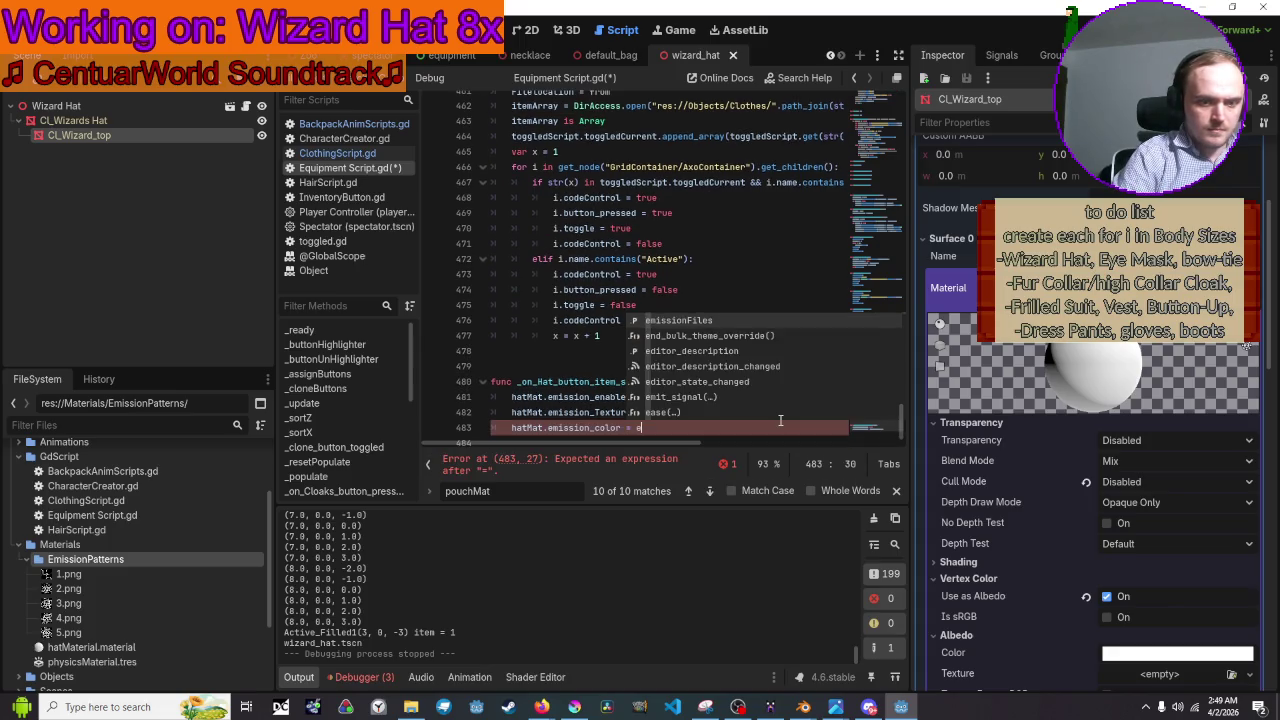
text(Color)
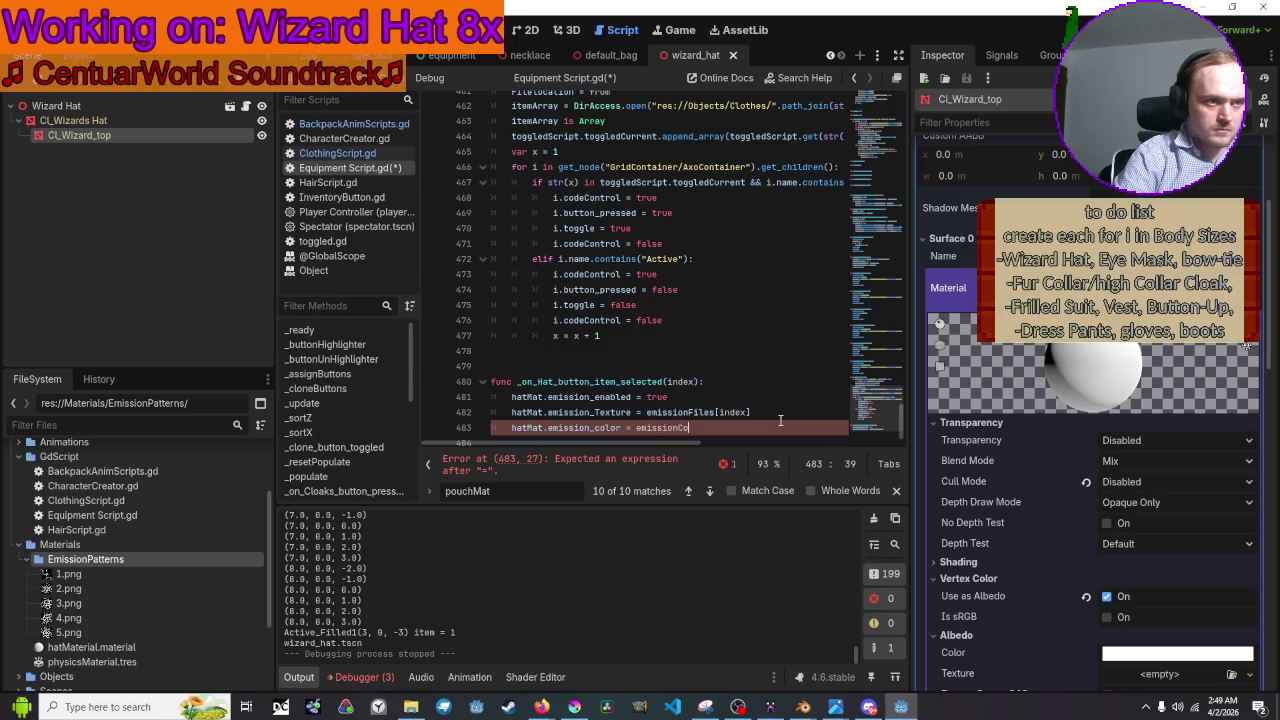
scroll(780, 420, up, 20)
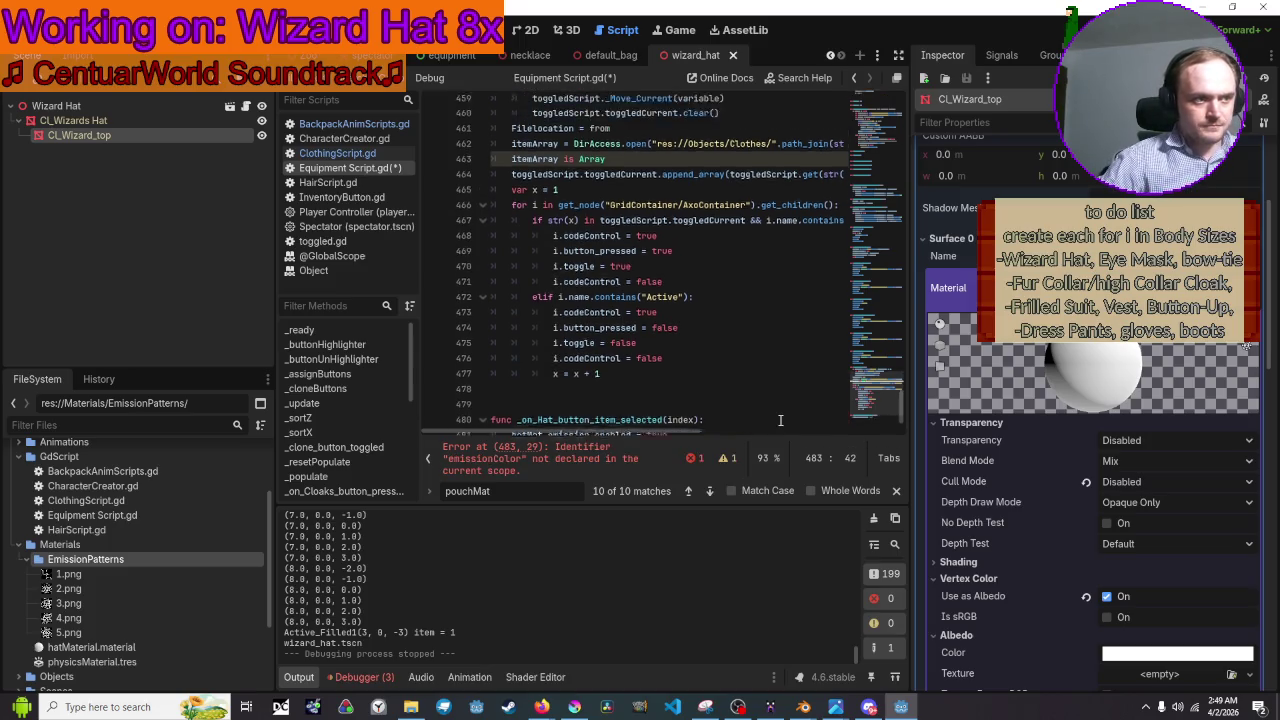
scroll(780, 343, up, 20)
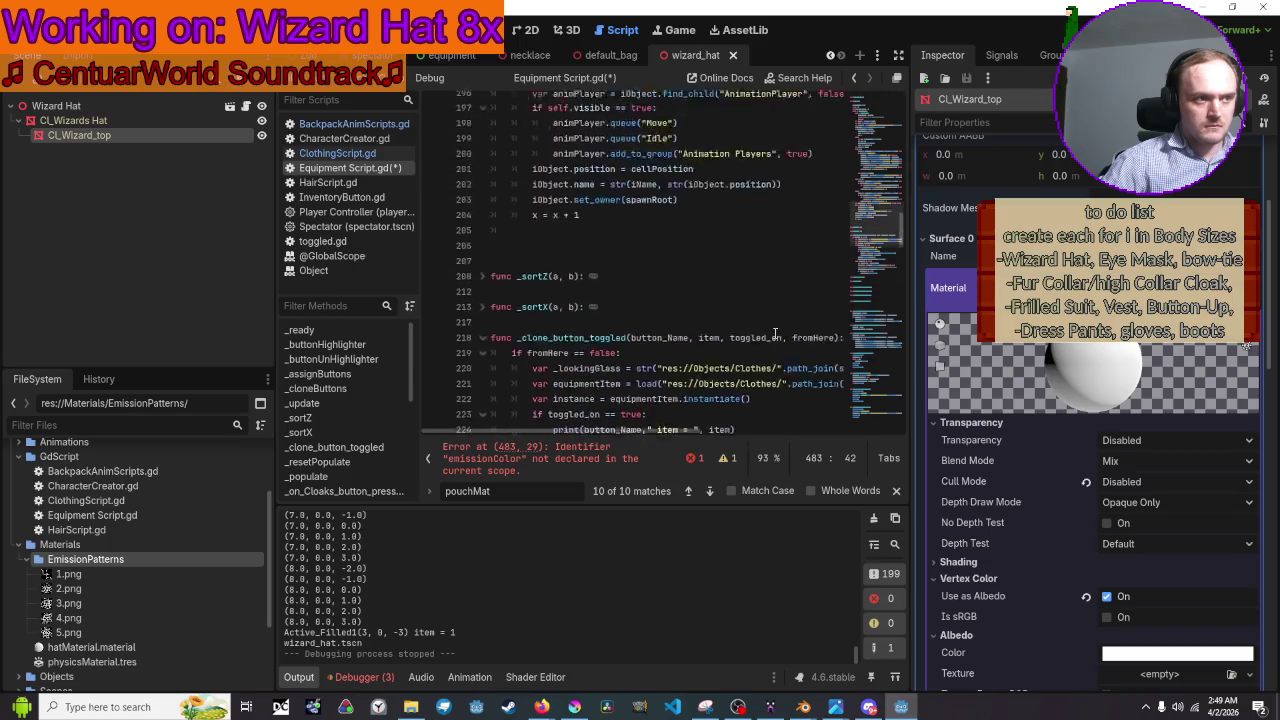
scroll(803, 340, down, 5)
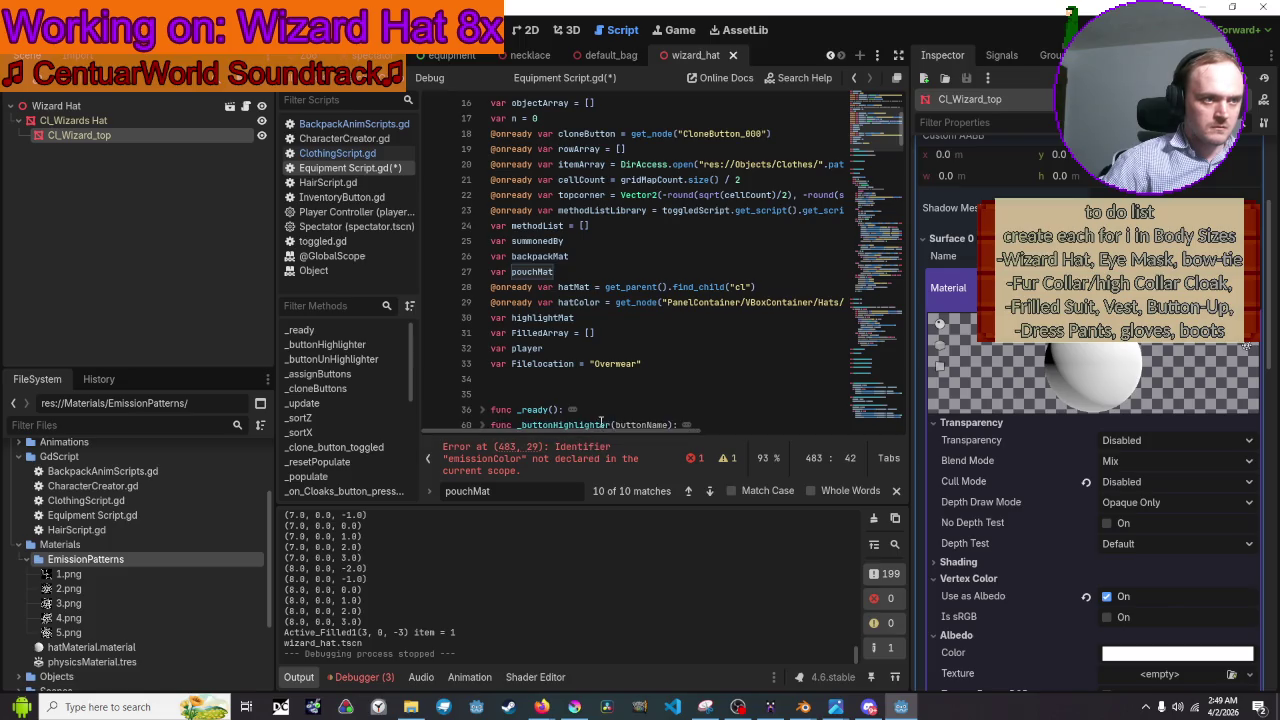
drag(611, 431, 790, 421)
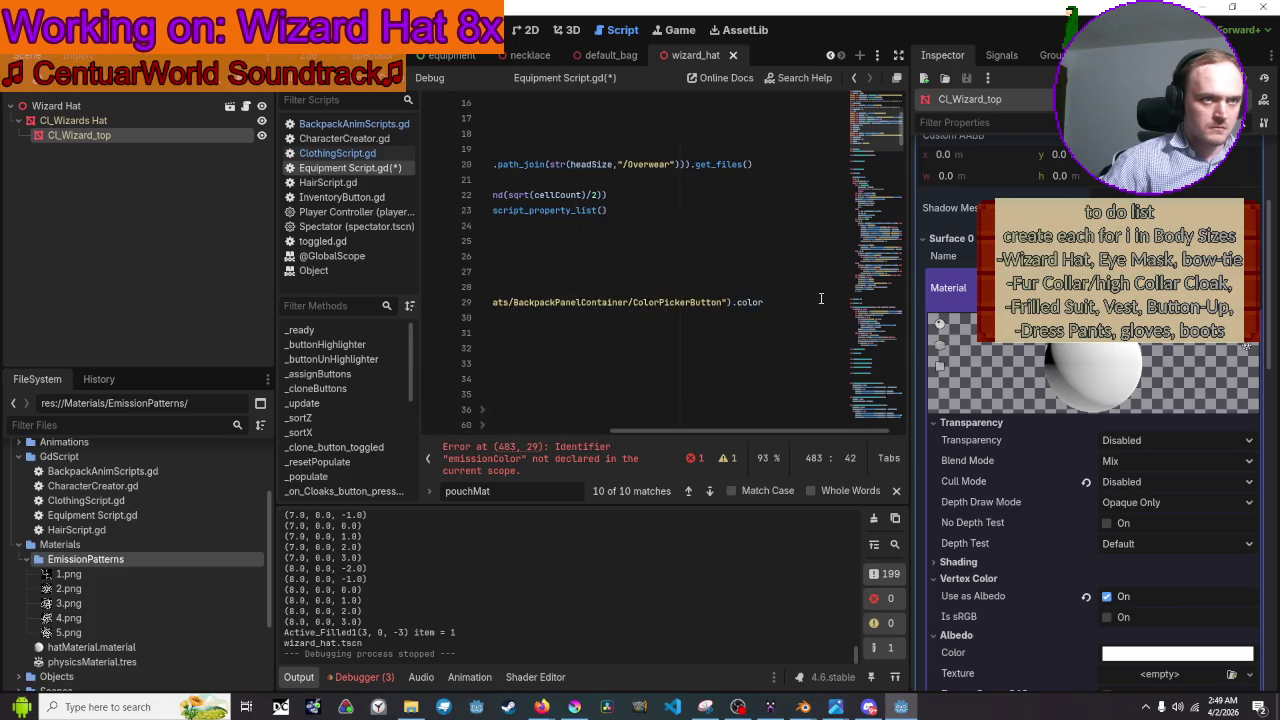
click(828, 303)
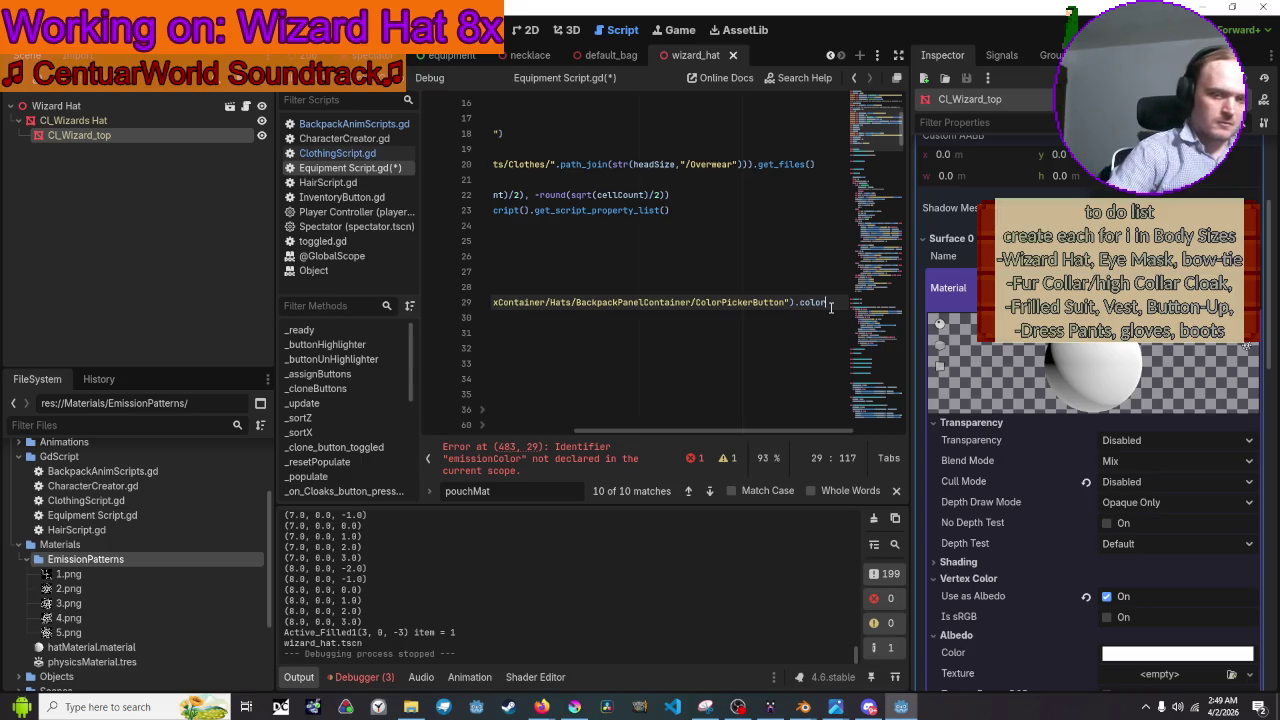
key(Return)
text(@)
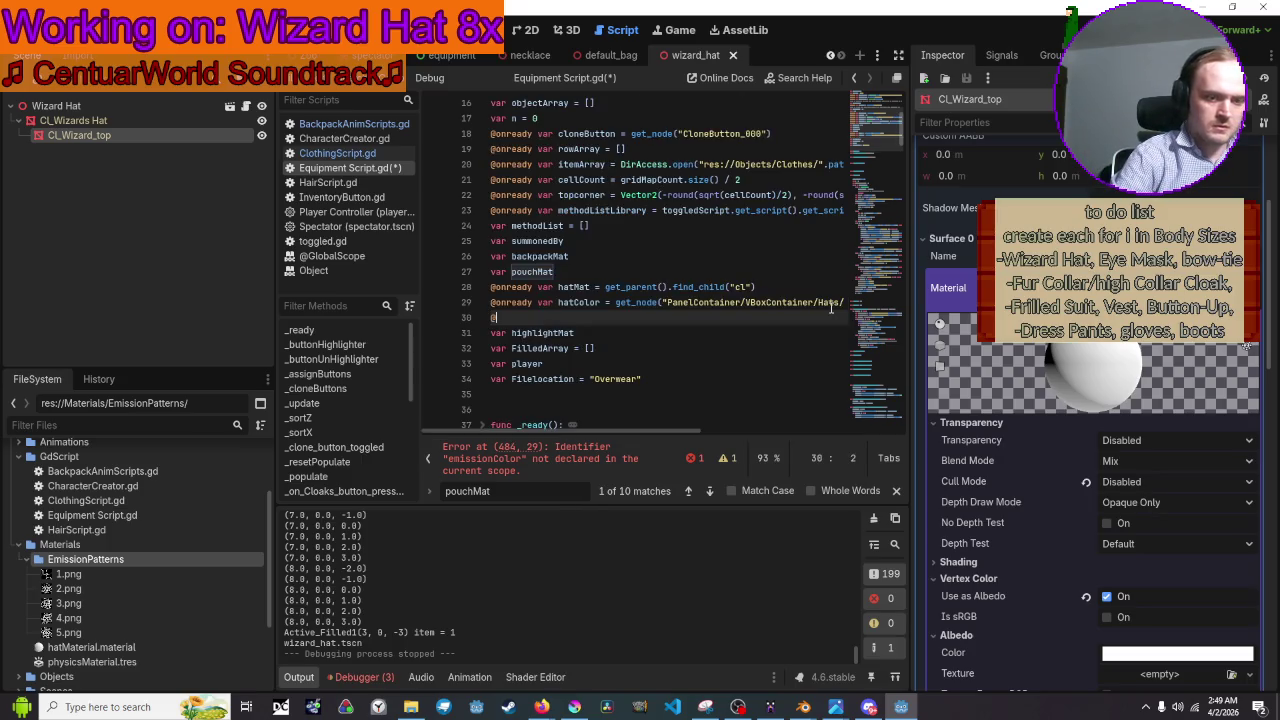
text(onready var)
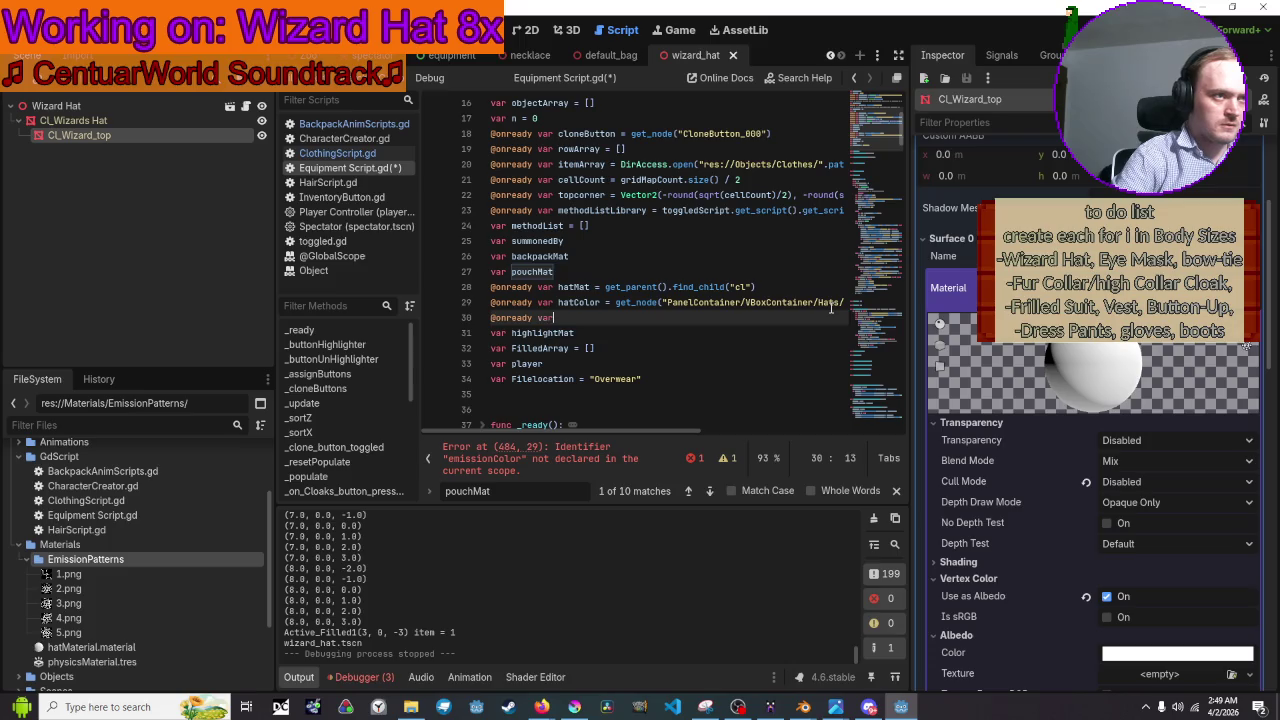
text(e)
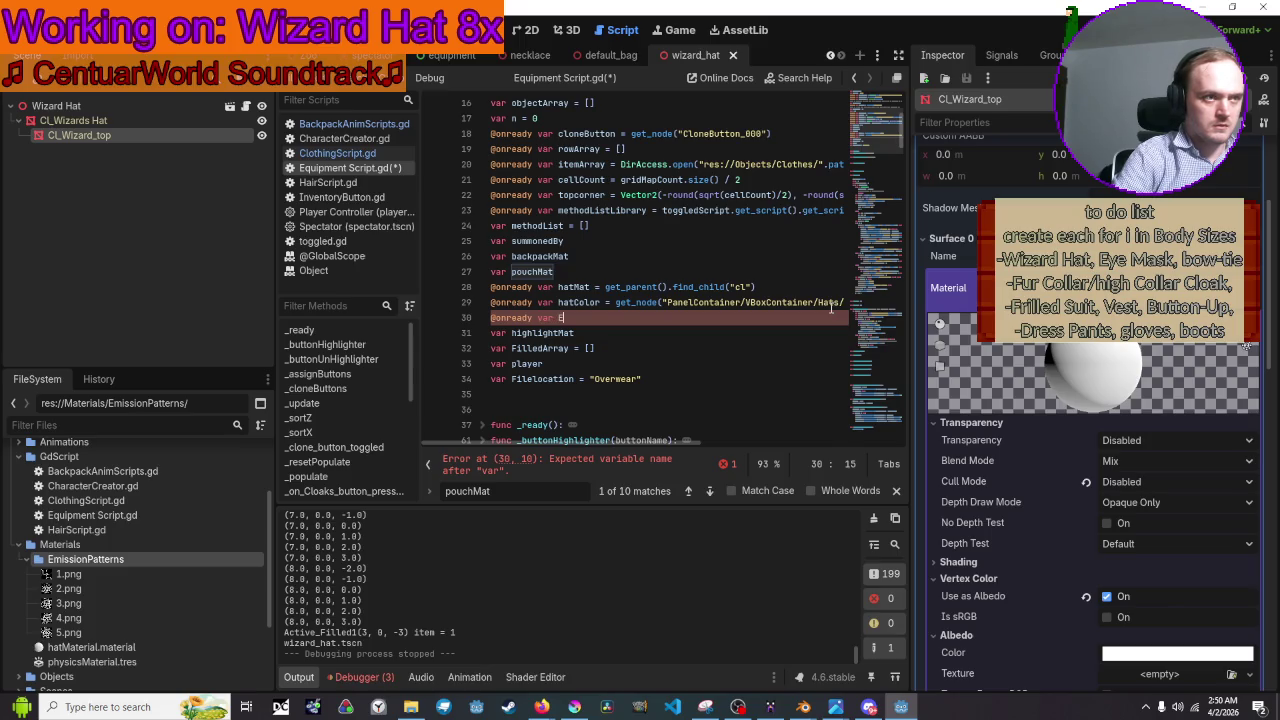
text(mmiss)
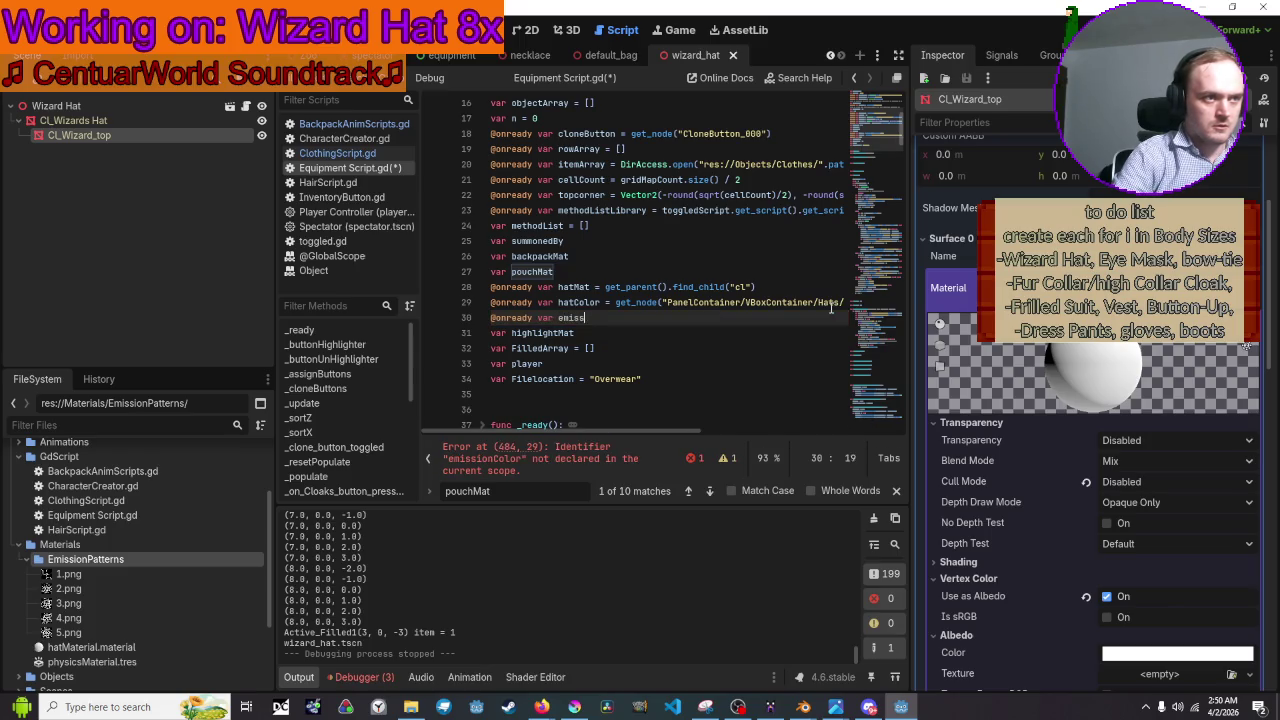
text(ionColor )
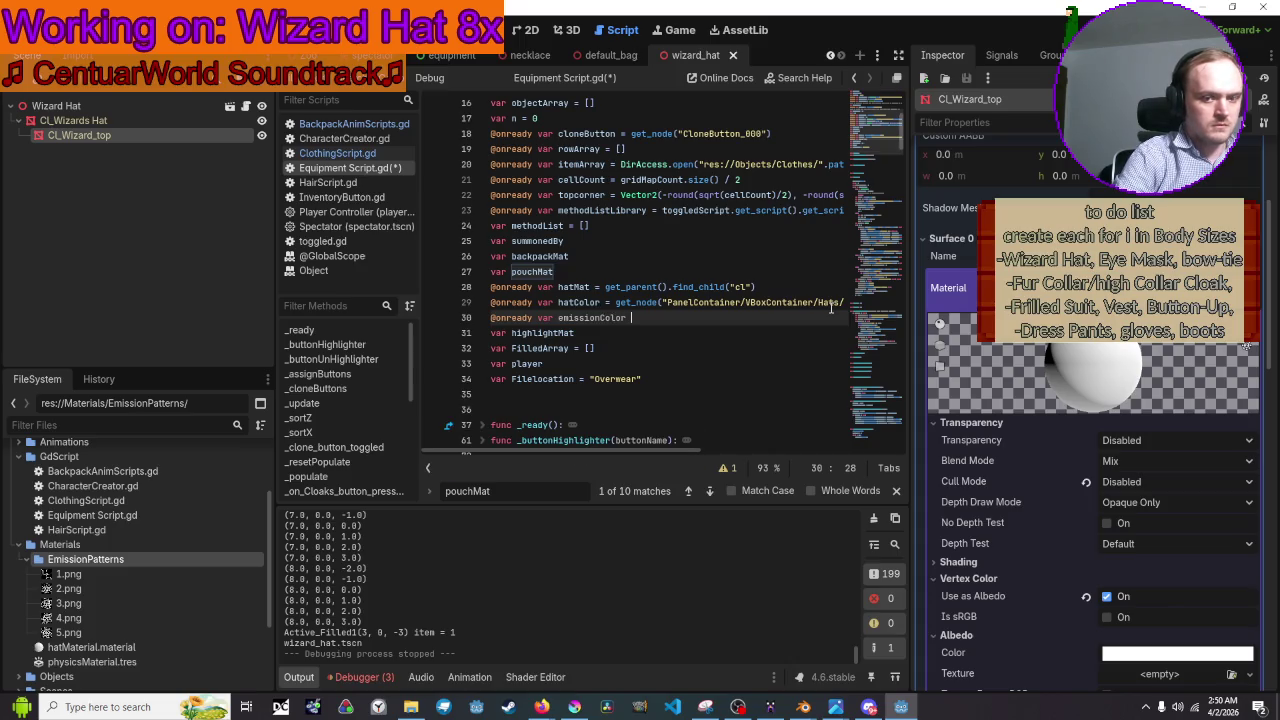
text(= get)
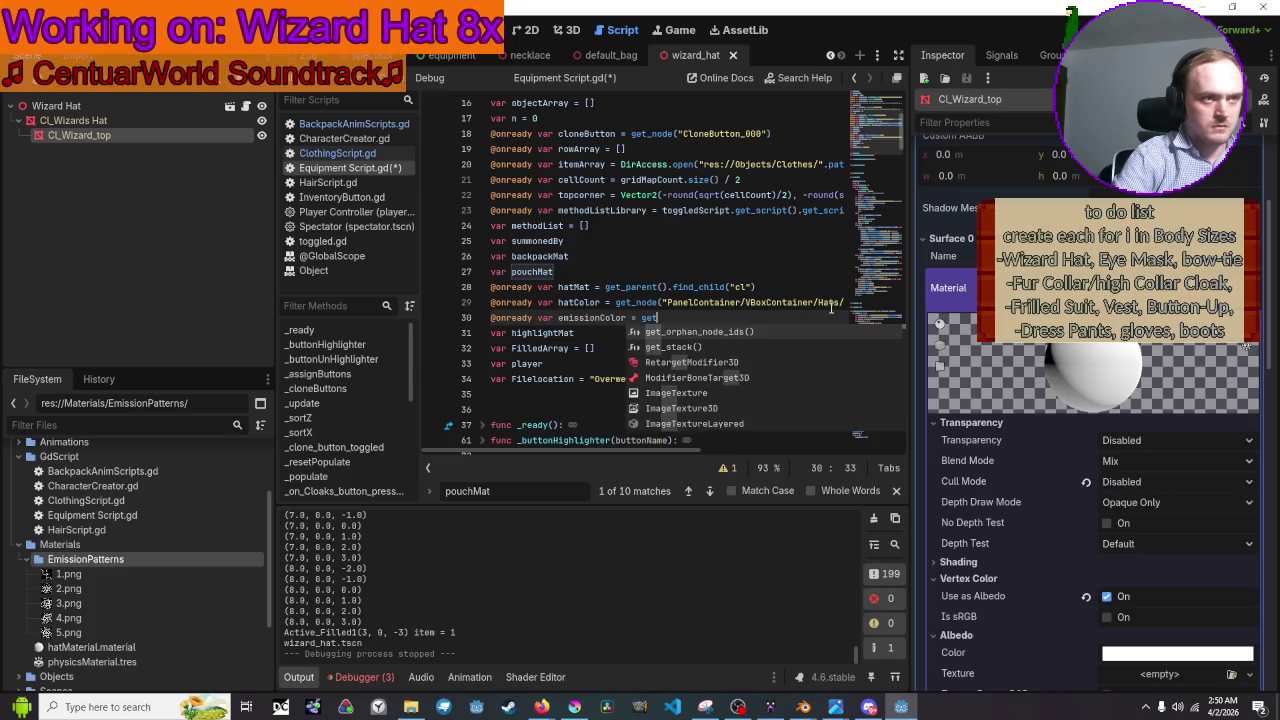
text(_node)
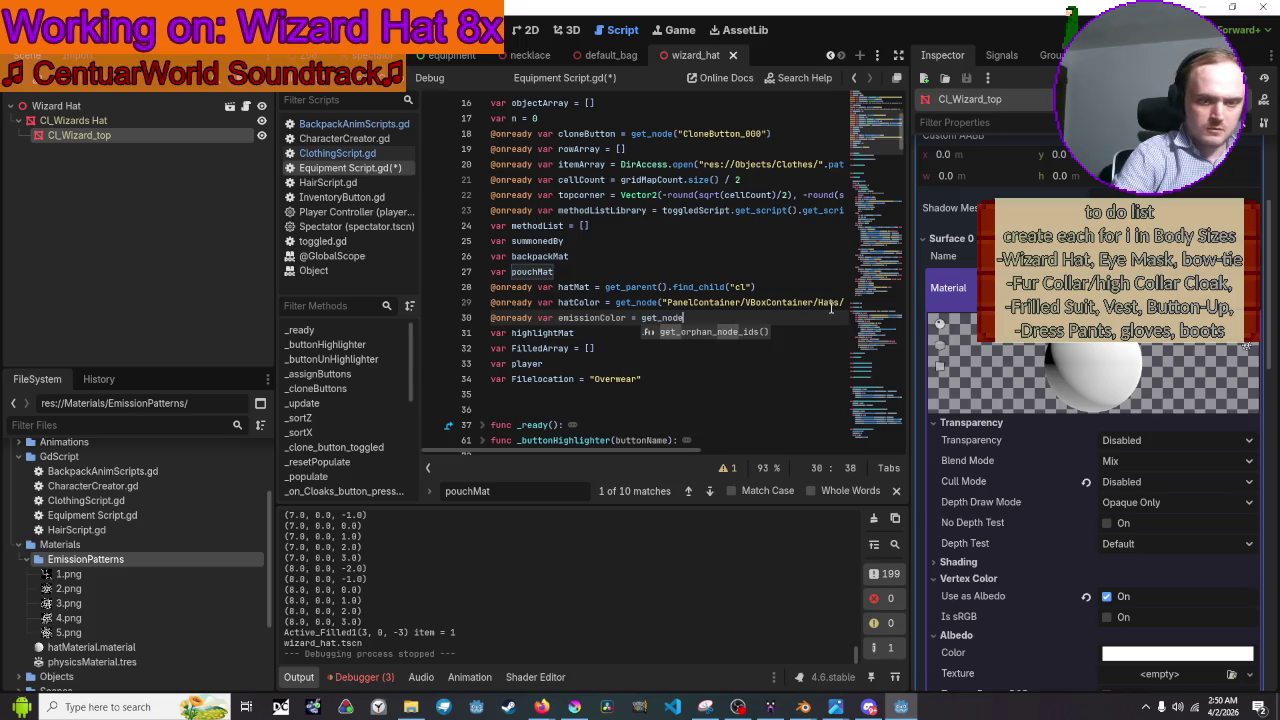
text(()
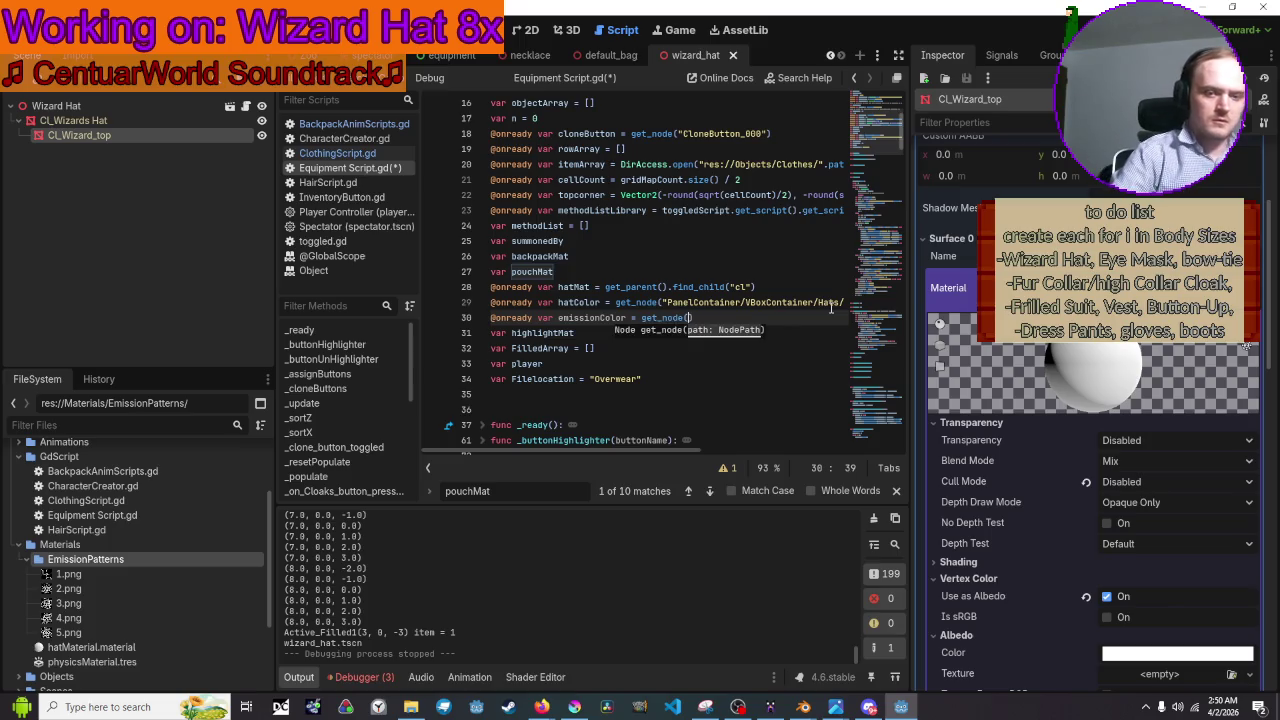
text(")
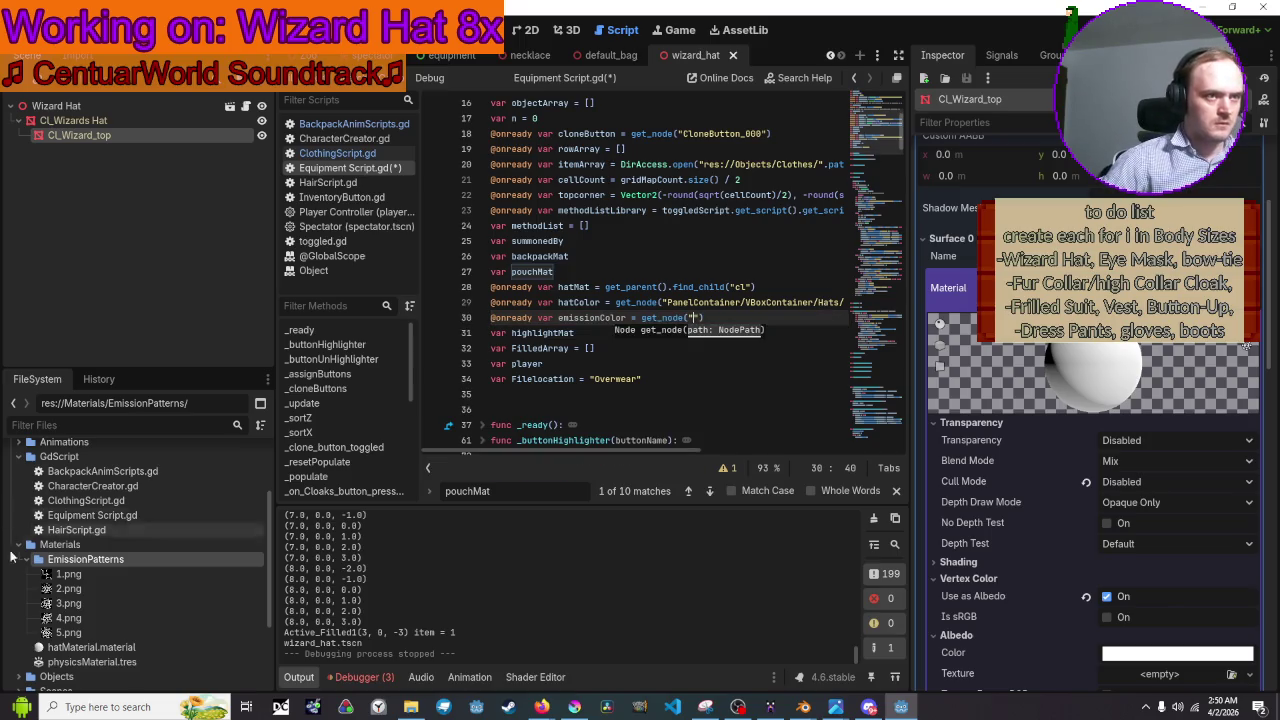
scroll(118, 595, down, 3)
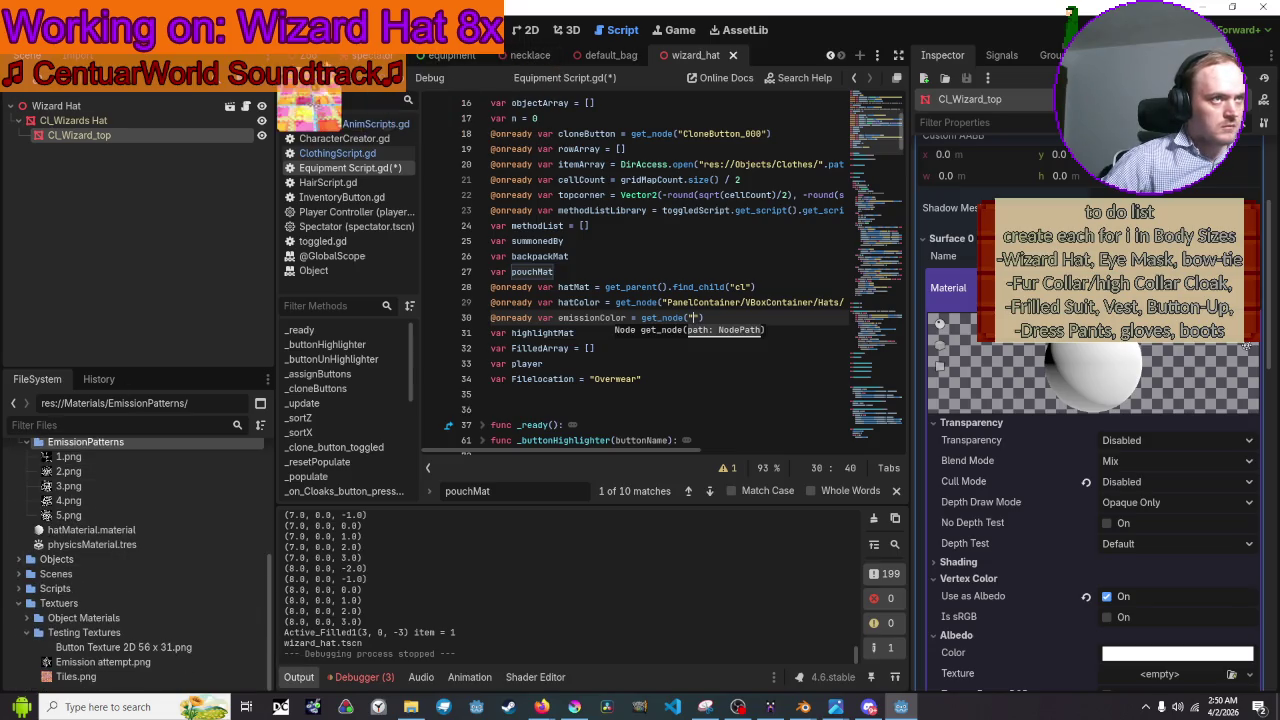
Drag the Emission Color ColorPickerButton node from the equipment scene into line 30's get_node call.
click(450, 55)
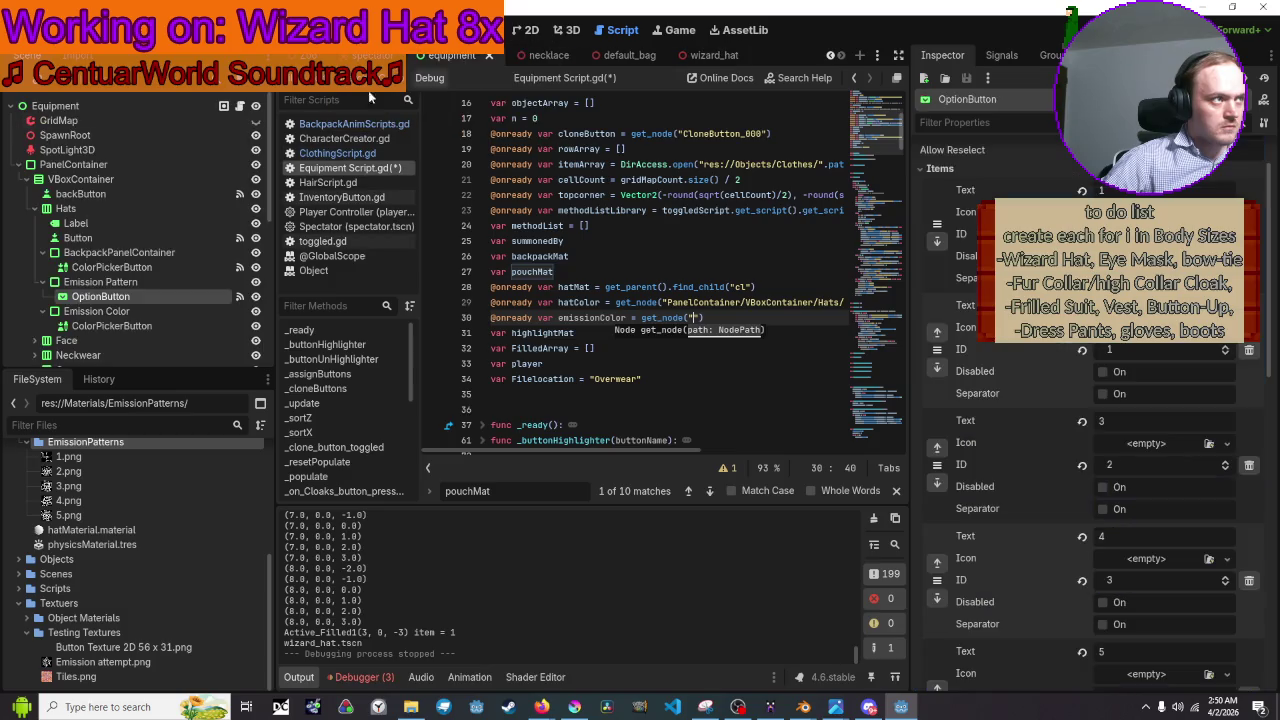
scroll(93, 166, down, 3)
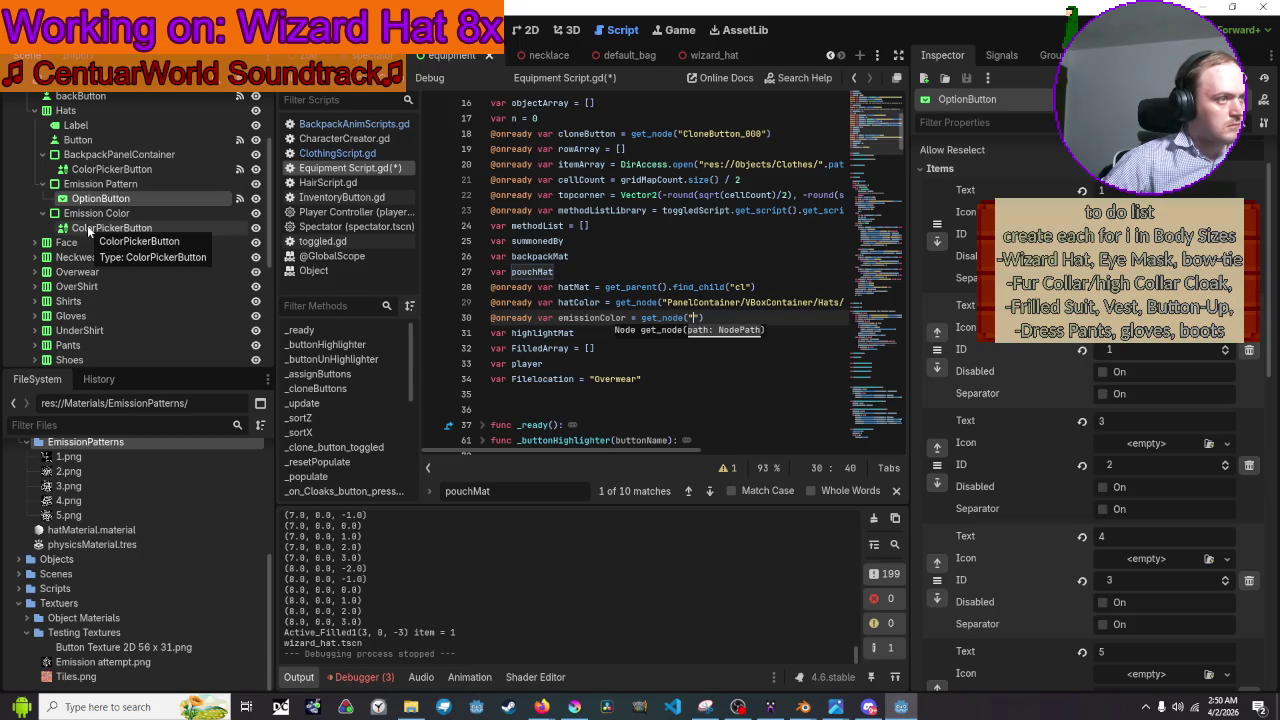
click(88, 230)
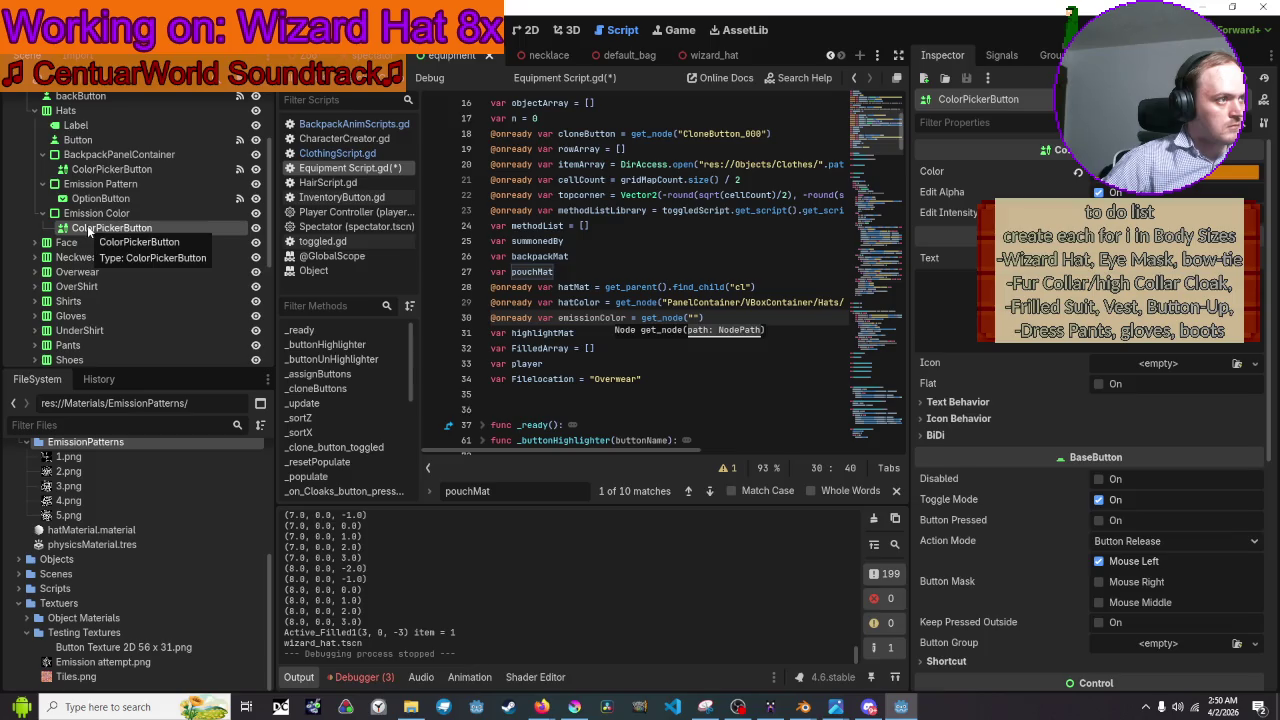
mouse_move(88, 230)
mouse_down()
mouse_move(840, 282)
mouse_move(702, 318)
mouse_up()
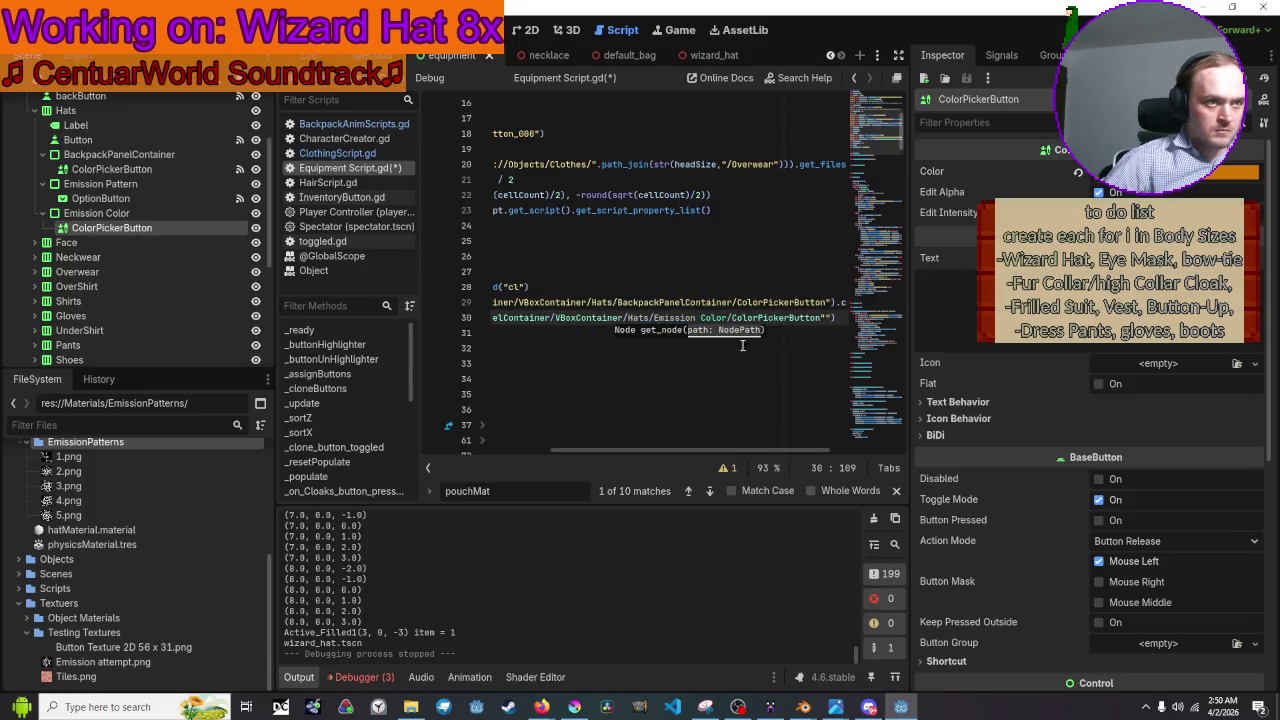
text(")
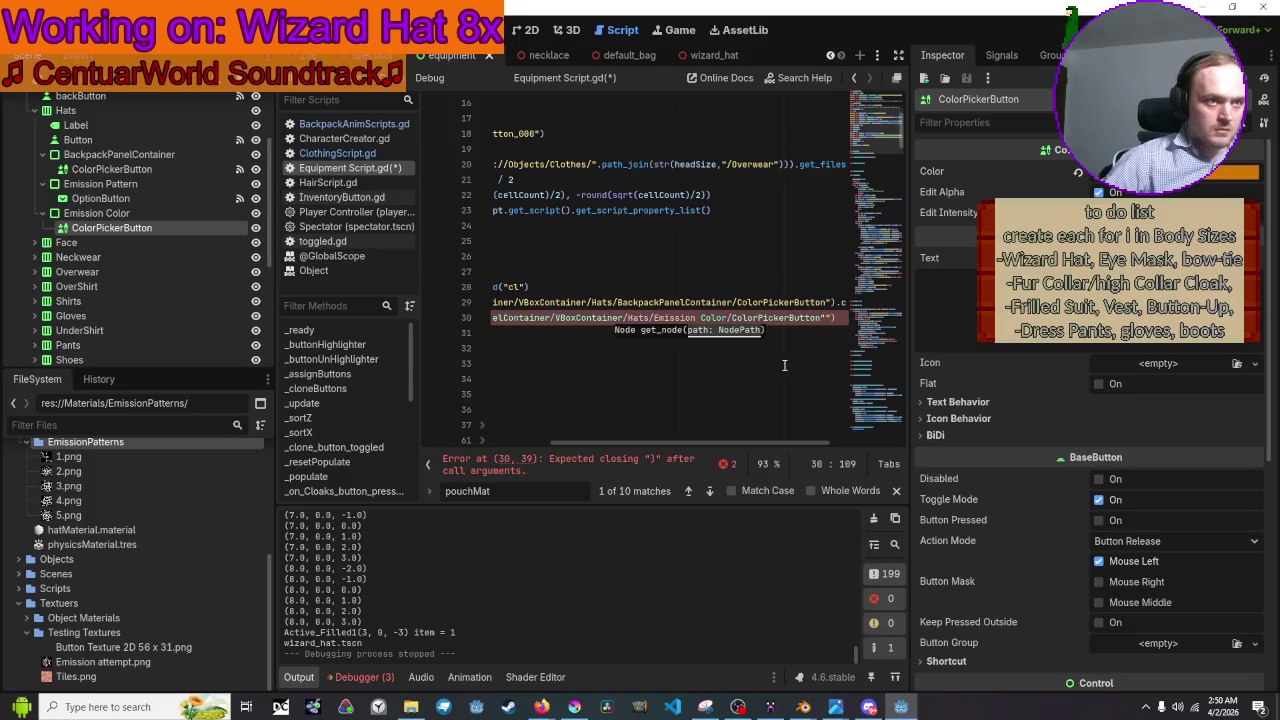
Remove the extra quote and stray $" so the path reads PanelContainer/VBoxContainer/Hats/Emission Color/ColorPickerButton.
key(BackSpace)
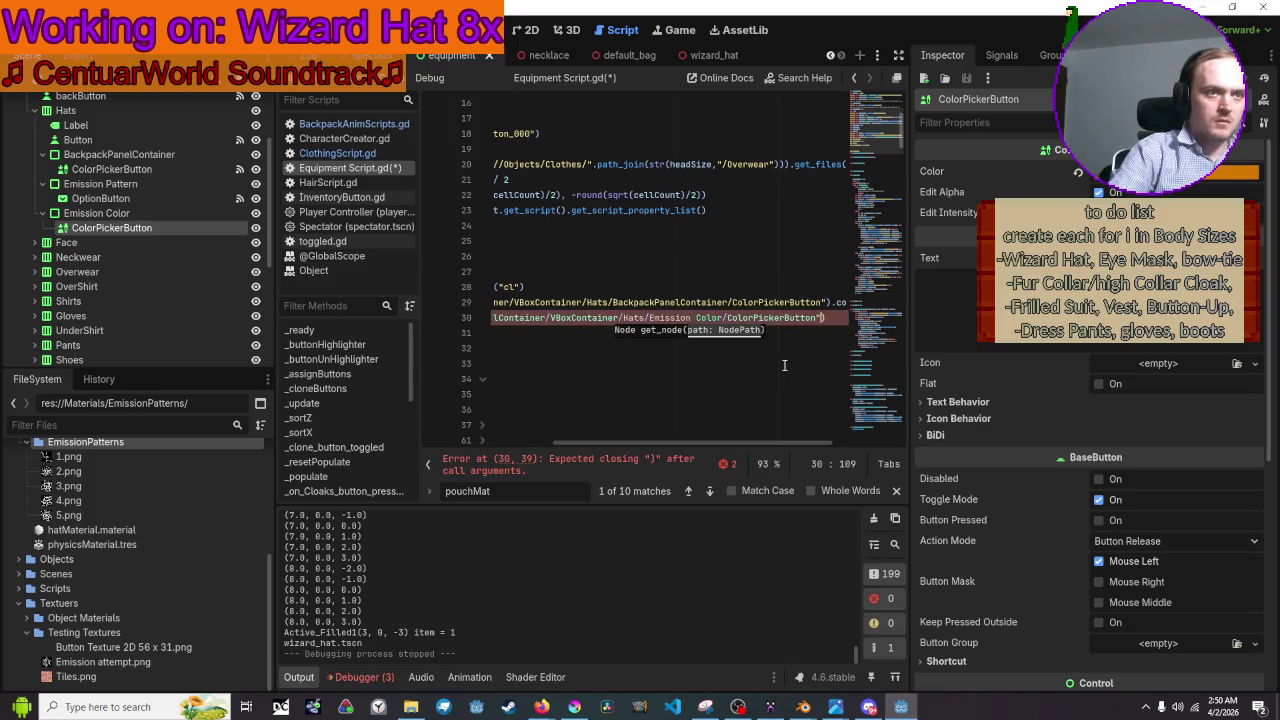
key(Left)
key(Left)
key(Left)
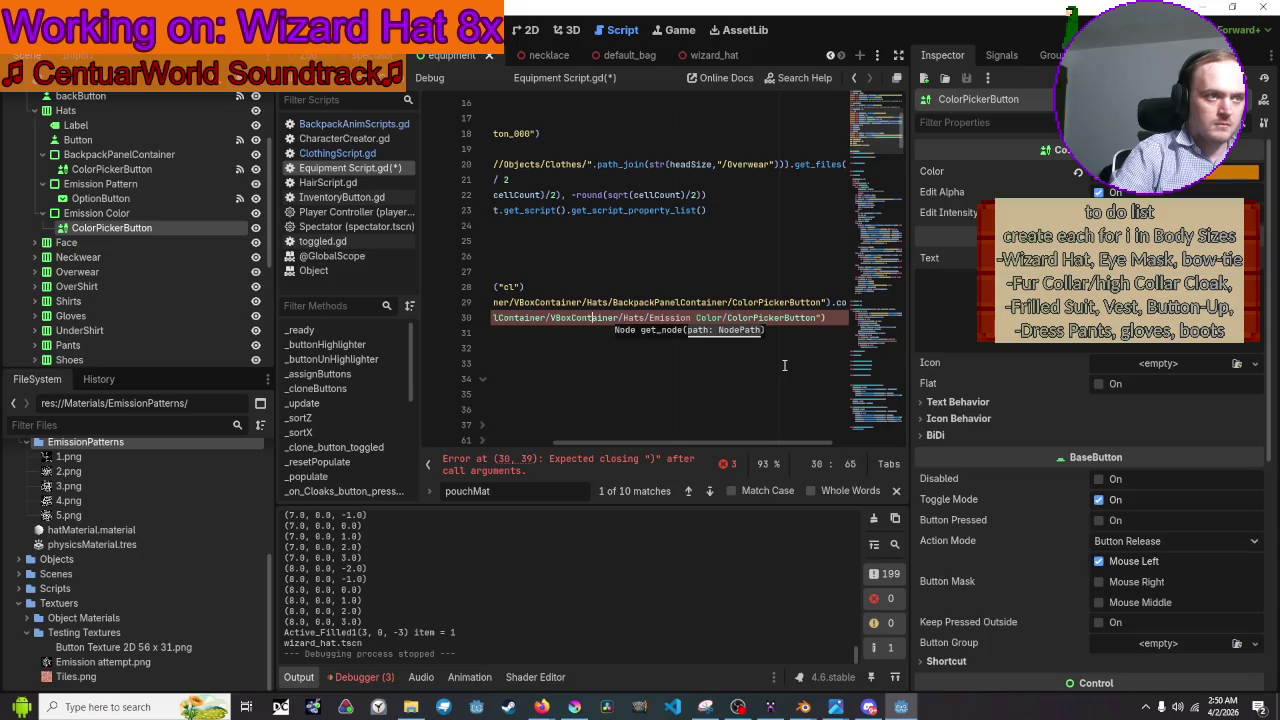
key(Left)
key(Left)
key(Left)
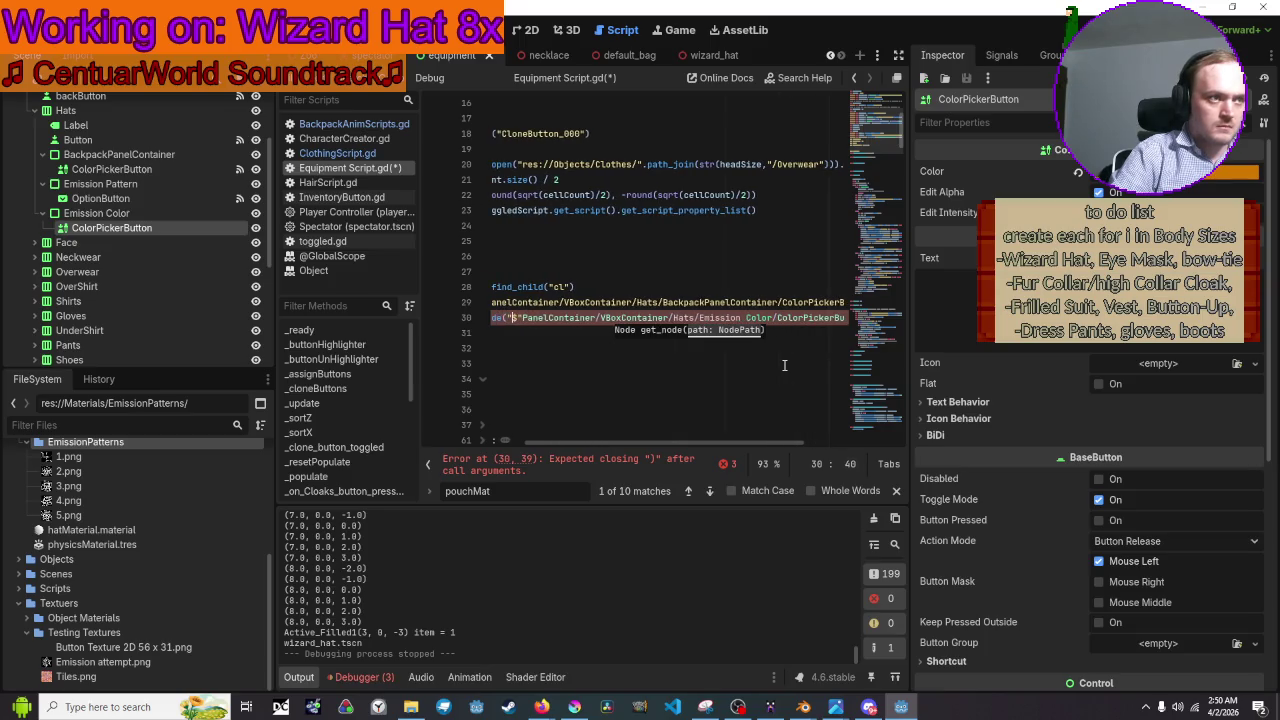
key(BackSpace)
key(BackSpace)
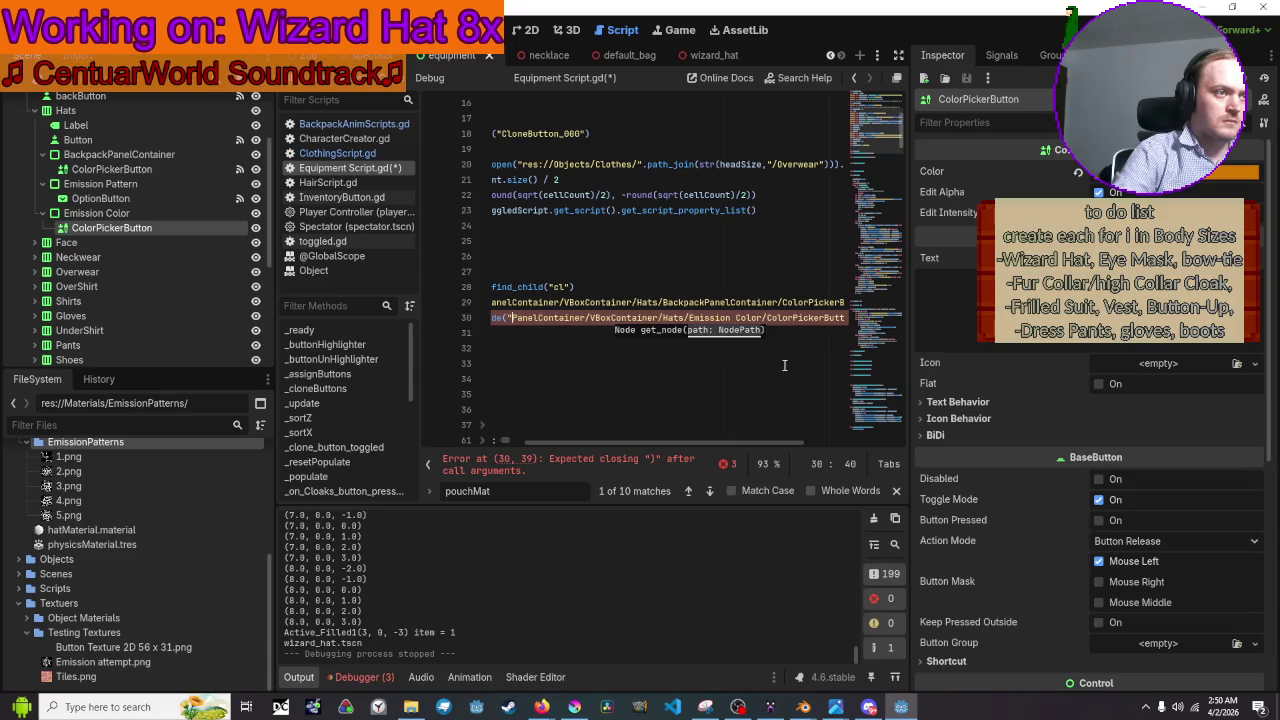
click(784, 365)
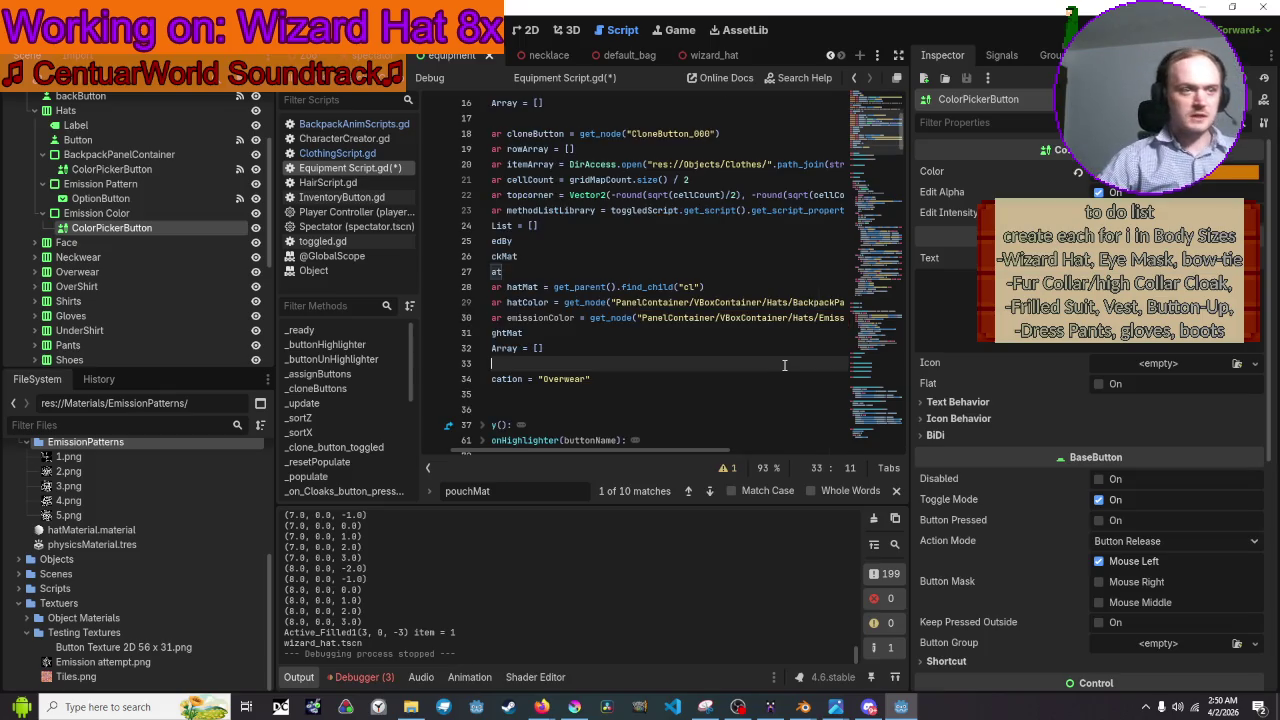
scroll(783, 340, down, 1)
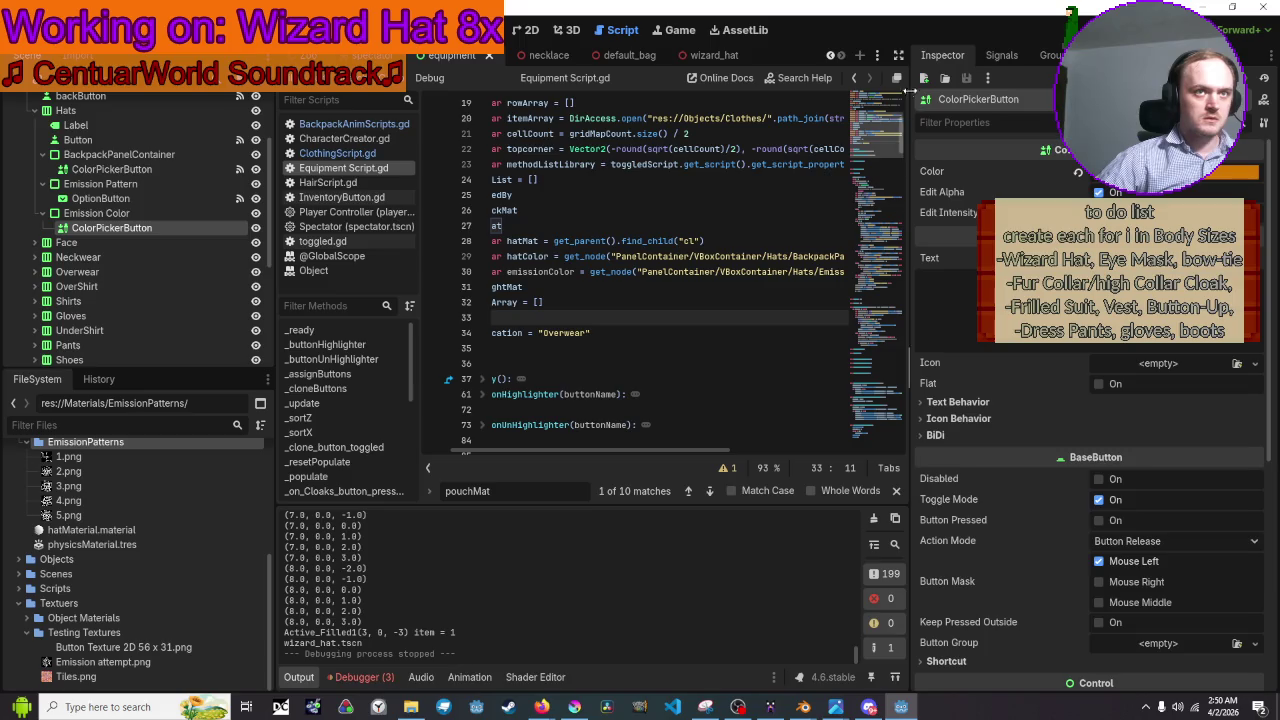
Run the game, open Equipment, tilt the camera and choose a wizard hat pattern.
key(F5)
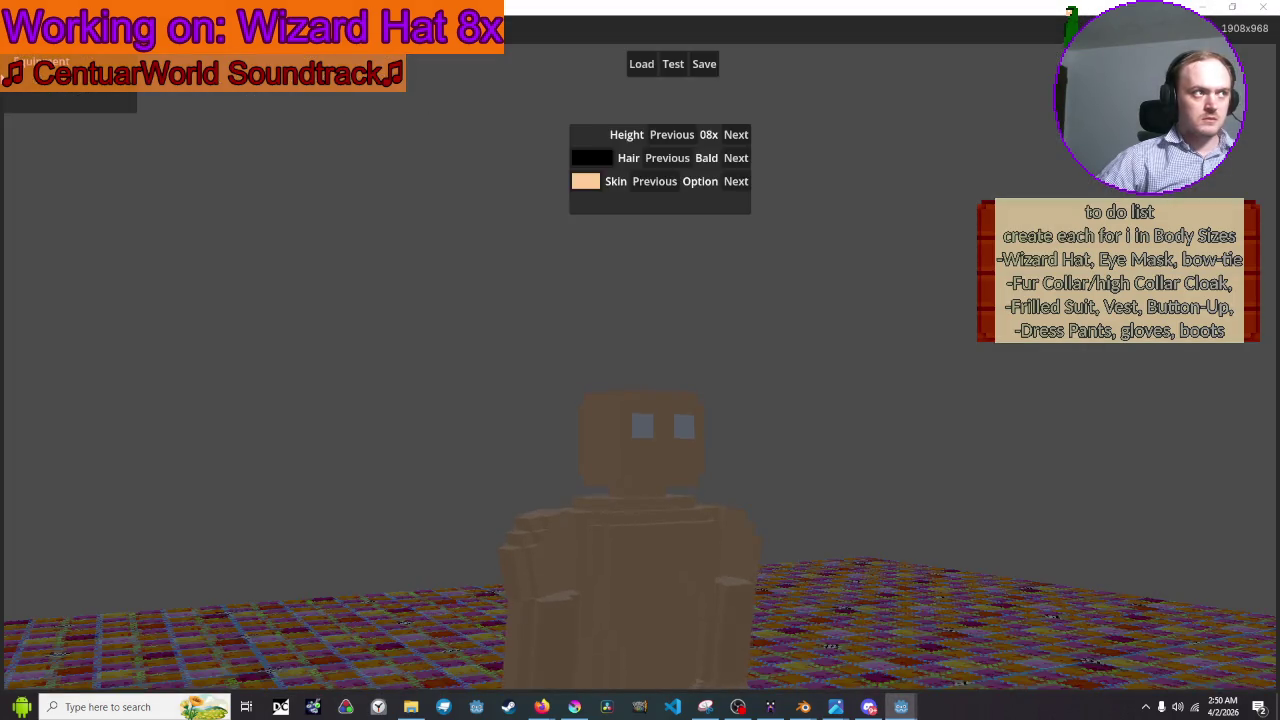
click(44, 70)
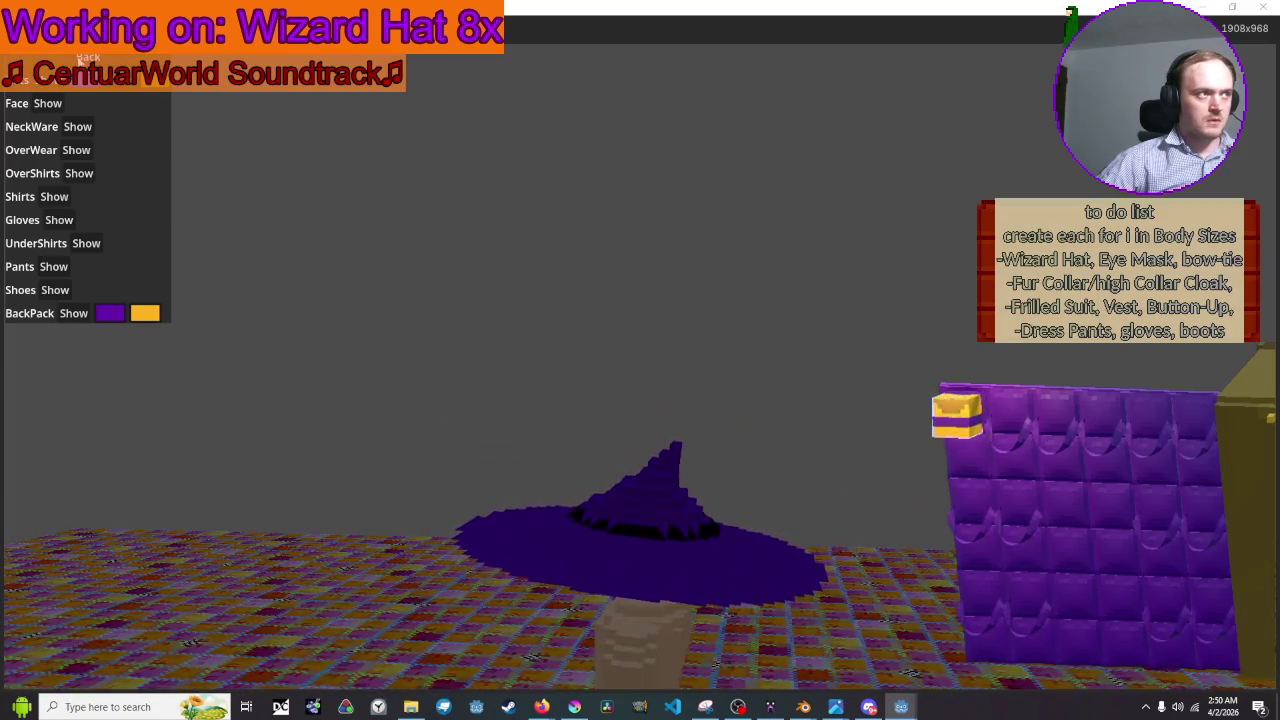
click(126, 120)
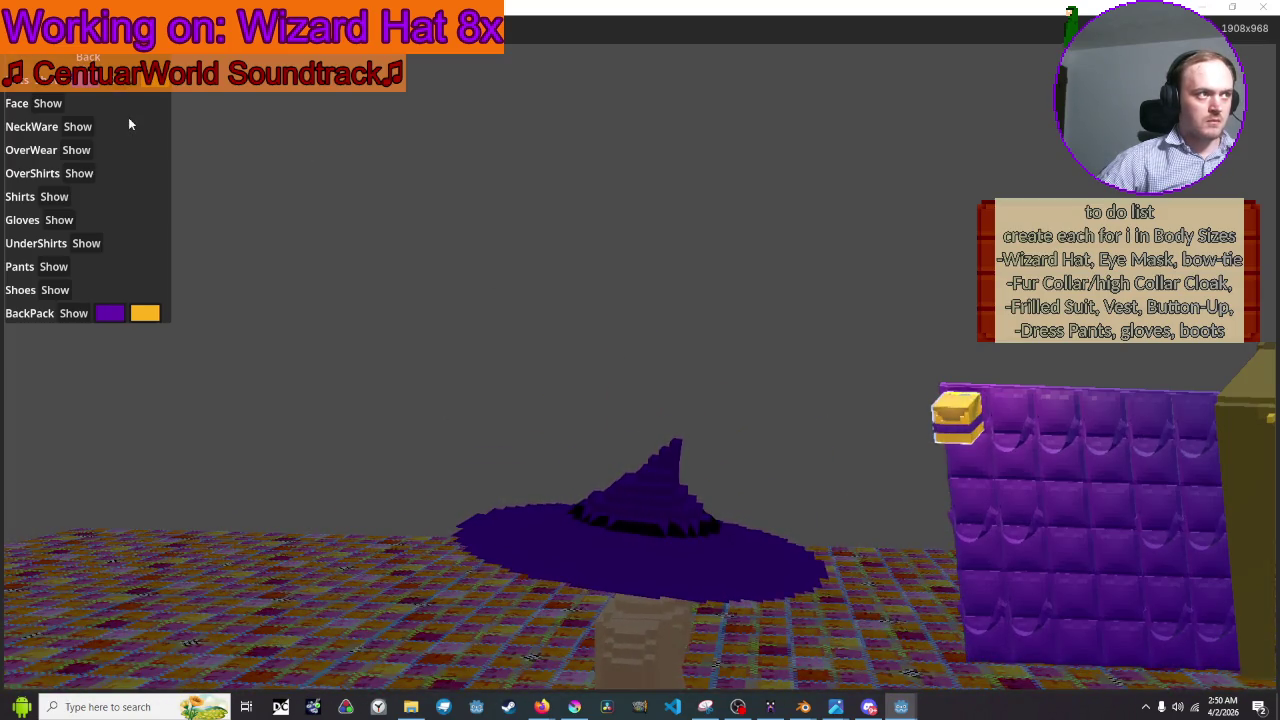
drag(700, 302, 700, 390)
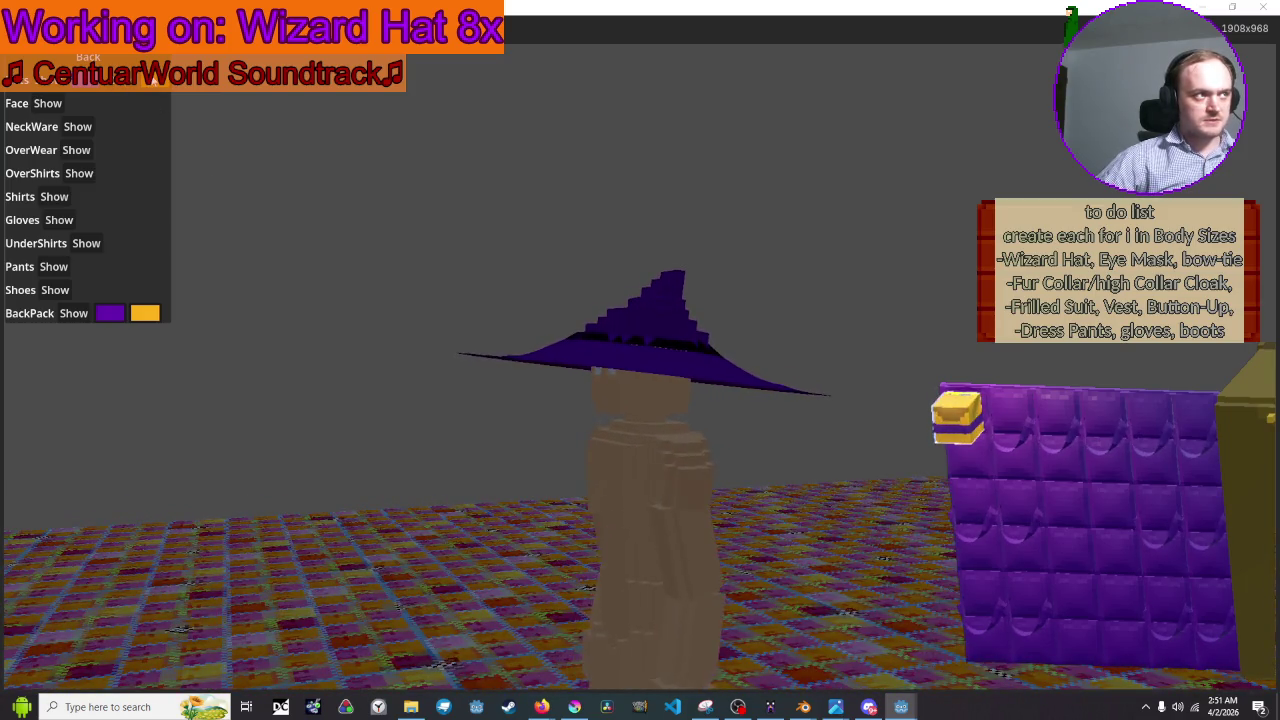
click(120, 103)
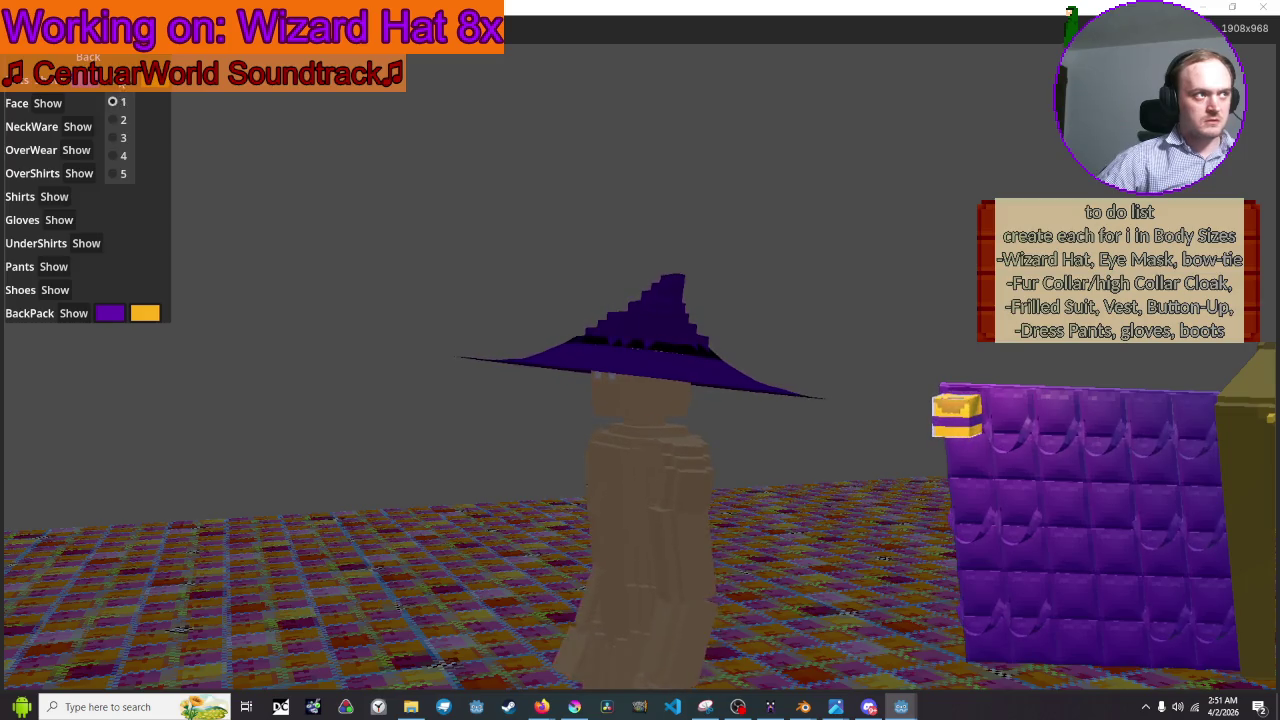
click(125, 120)
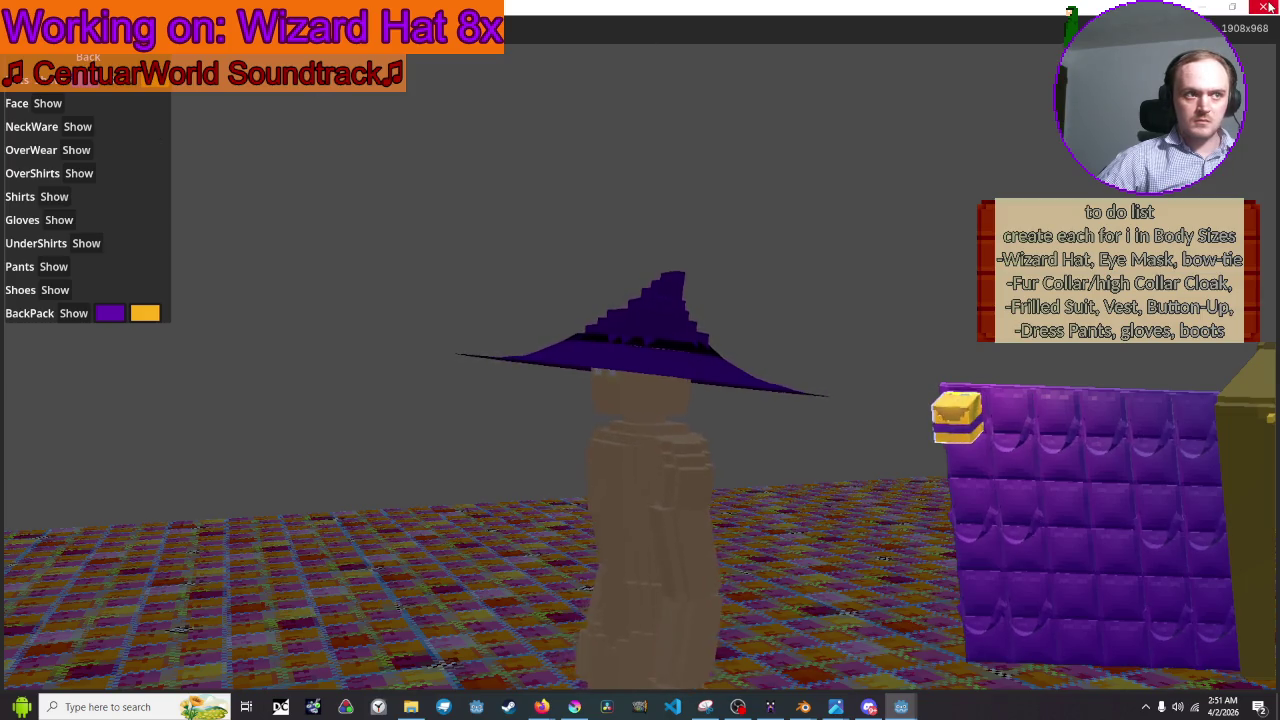
Recolour the hat from light lavender to darker purple, then close the game.
click(110, 313)
mouse_move(114, 109)
mouse_down()
mouse_move(25, 115)
mouse_move(94, 137)
mouse_up()
click(289, 118)
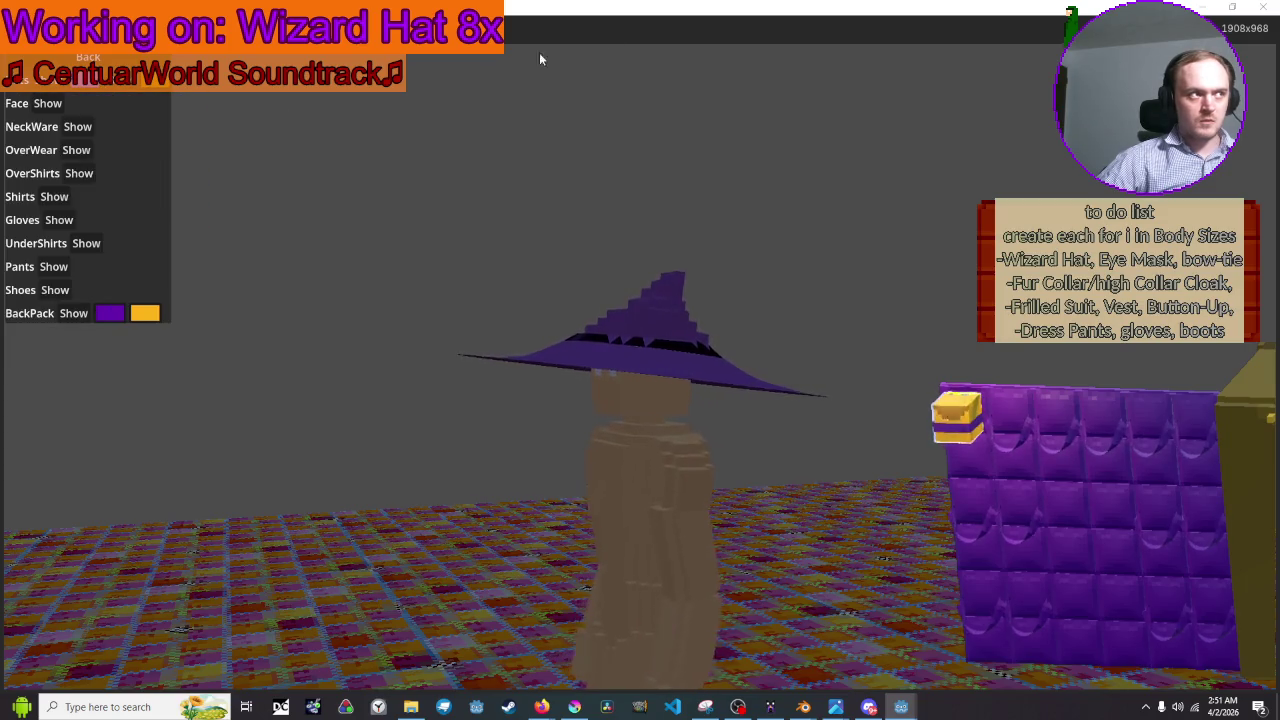
click(1263, 7)
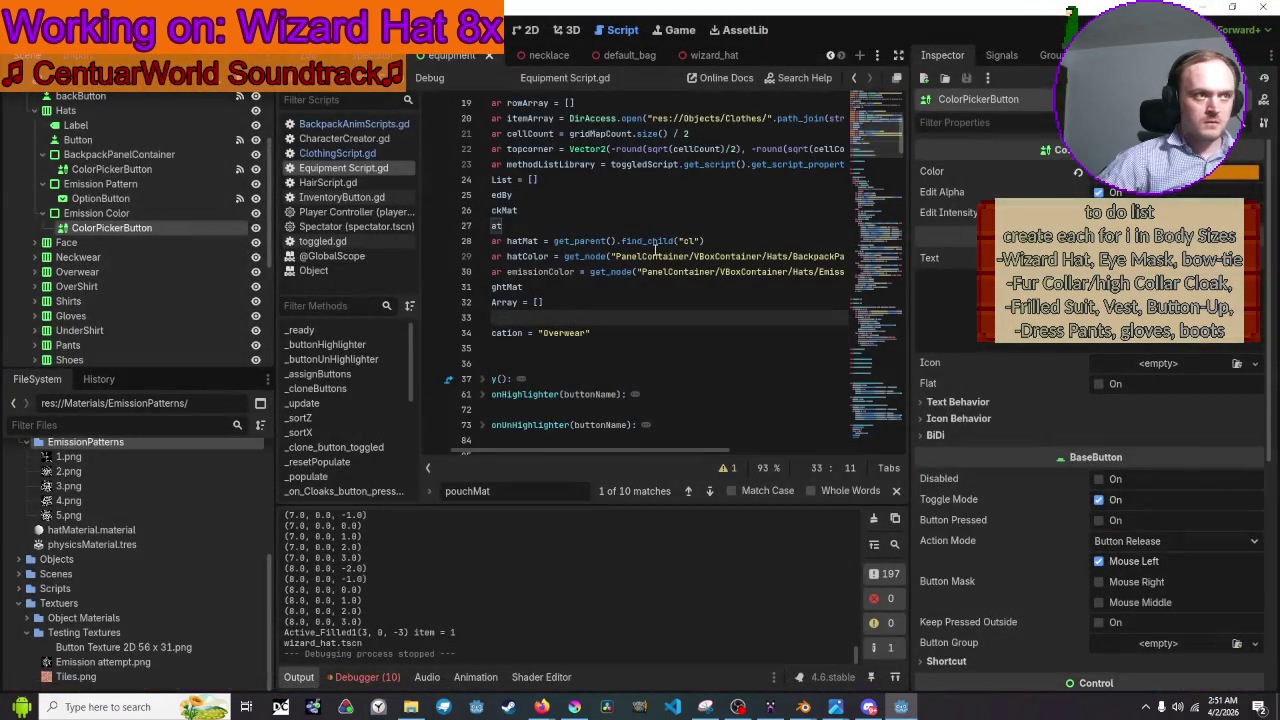
Scroll Equipment Script.gd down to _on_Hat_button_item_selected and relaunch the project.
drag(577, 448, 448, 458)
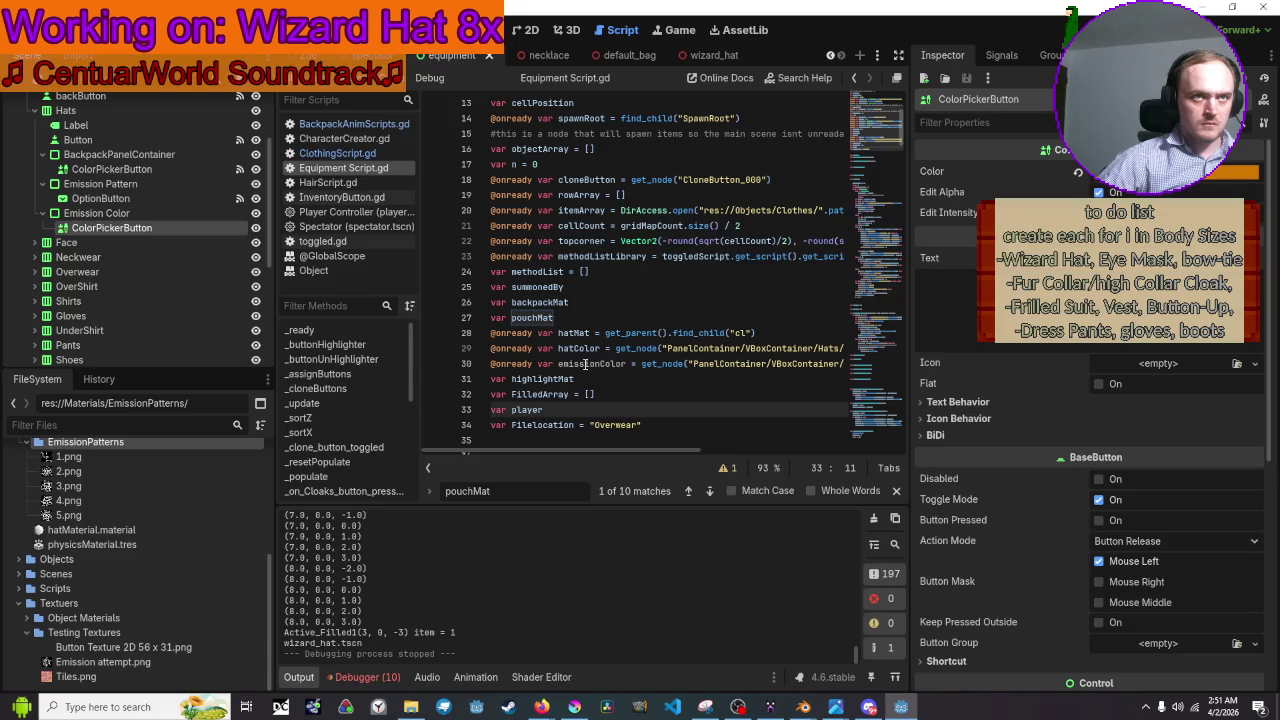
scroll(834, 256, down, 4)
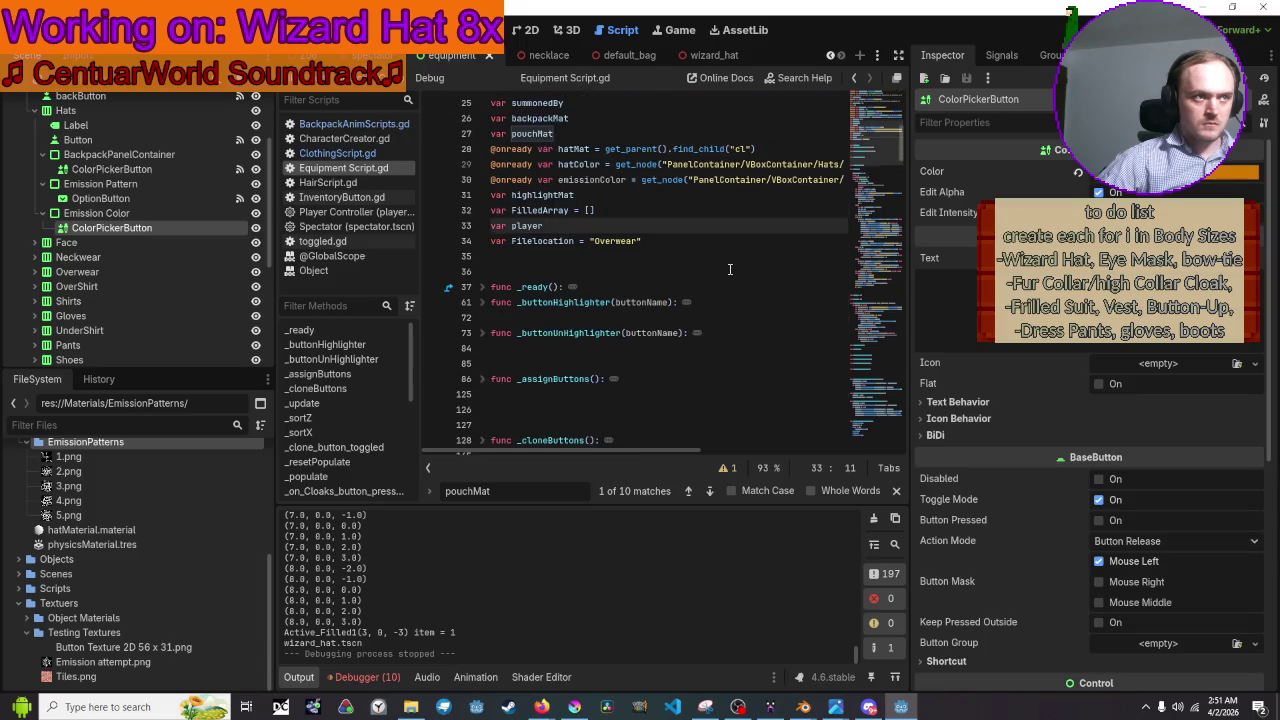
scroll(730, 269, down, 20)
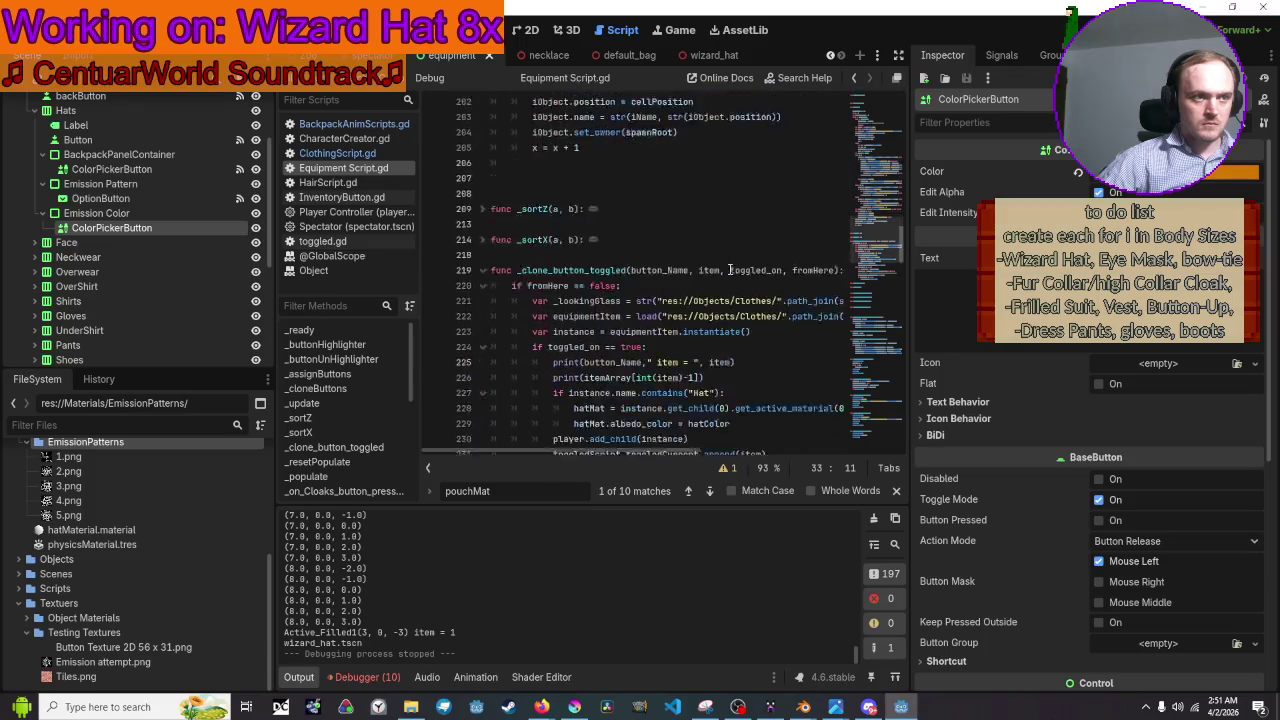
scroll(730, 270, down, 20)
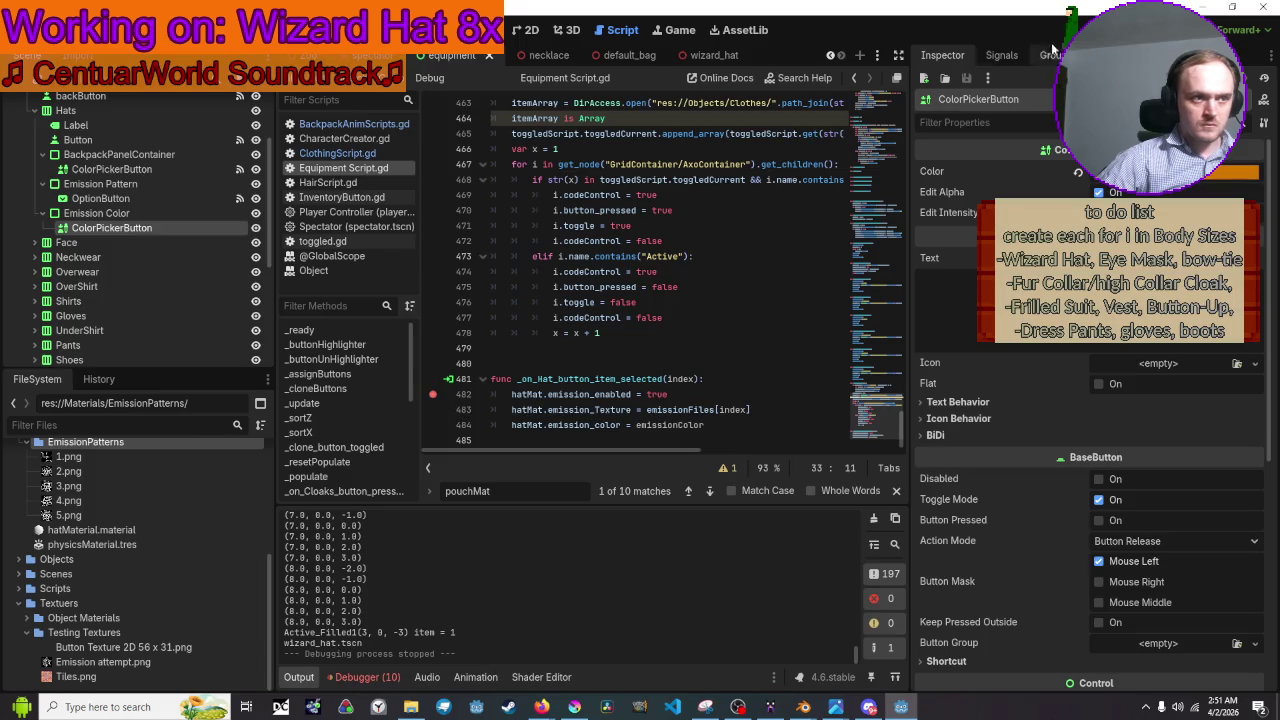
click(1040, 30)
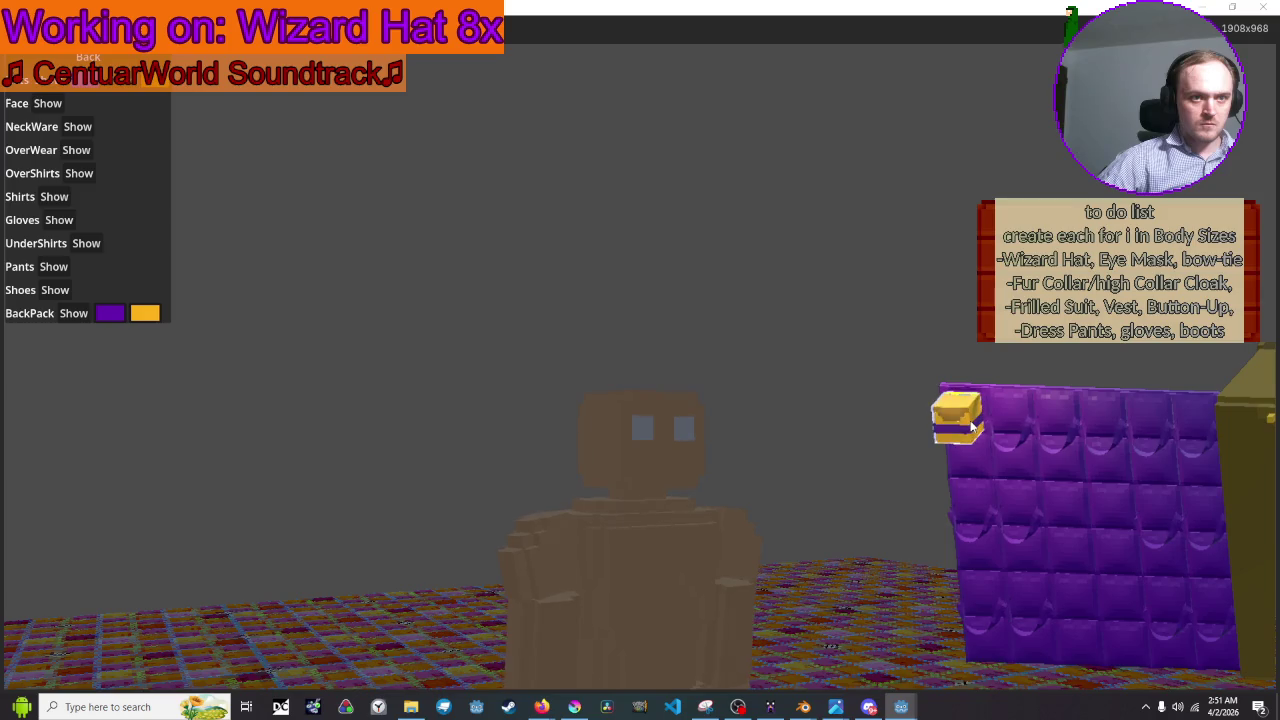
Select a hat pattern in-game, then add breakpoints at lines 483 and 484 and step to 484.
click(130, 86)
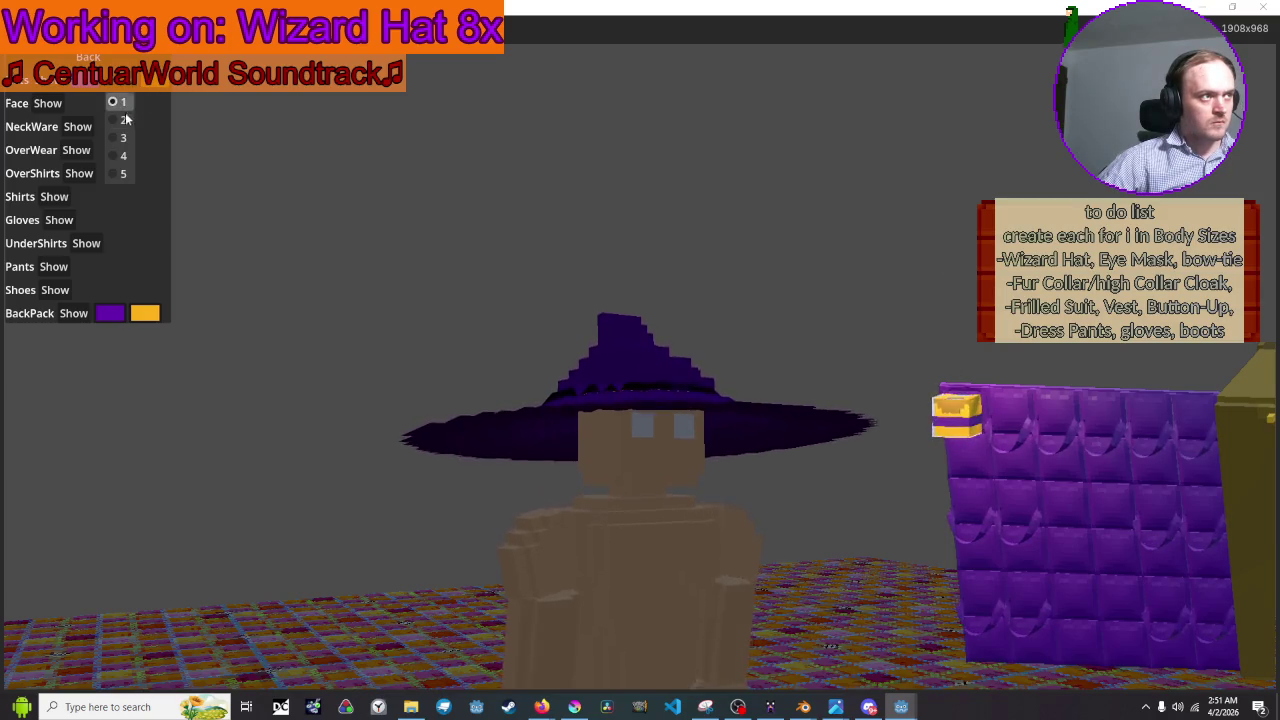
click(121, 108)
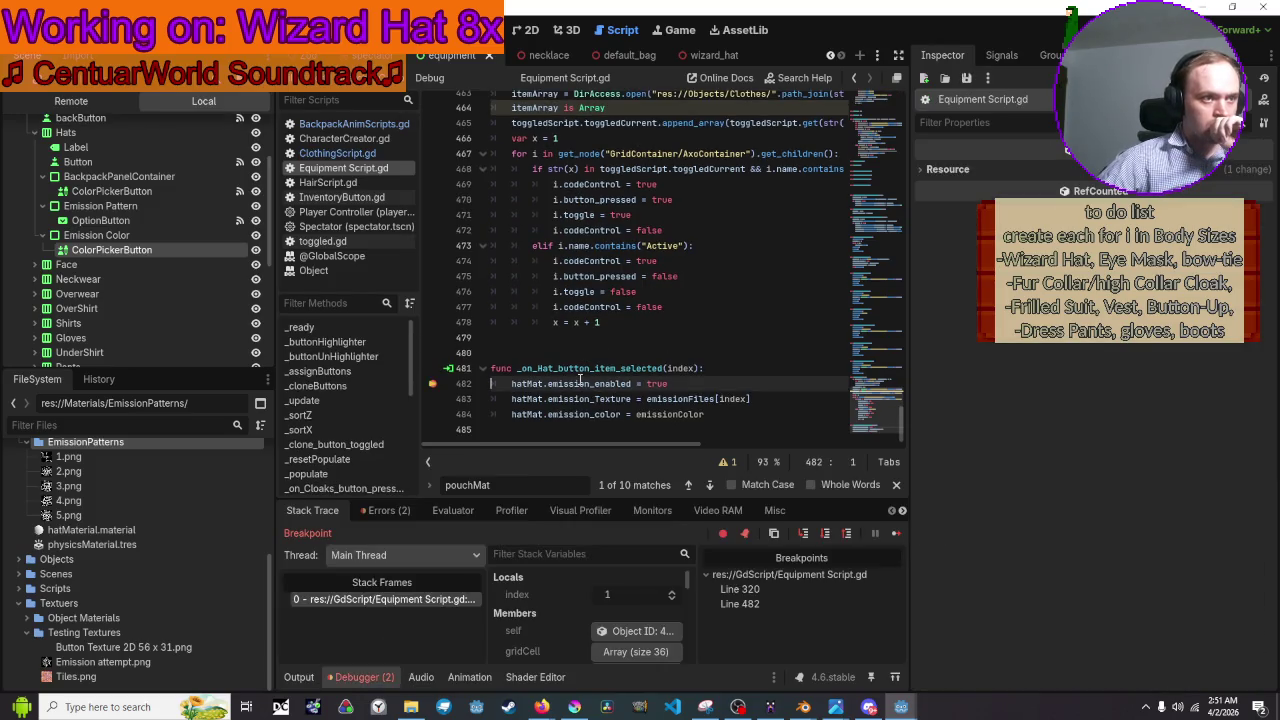
mouse_move(535, 384)
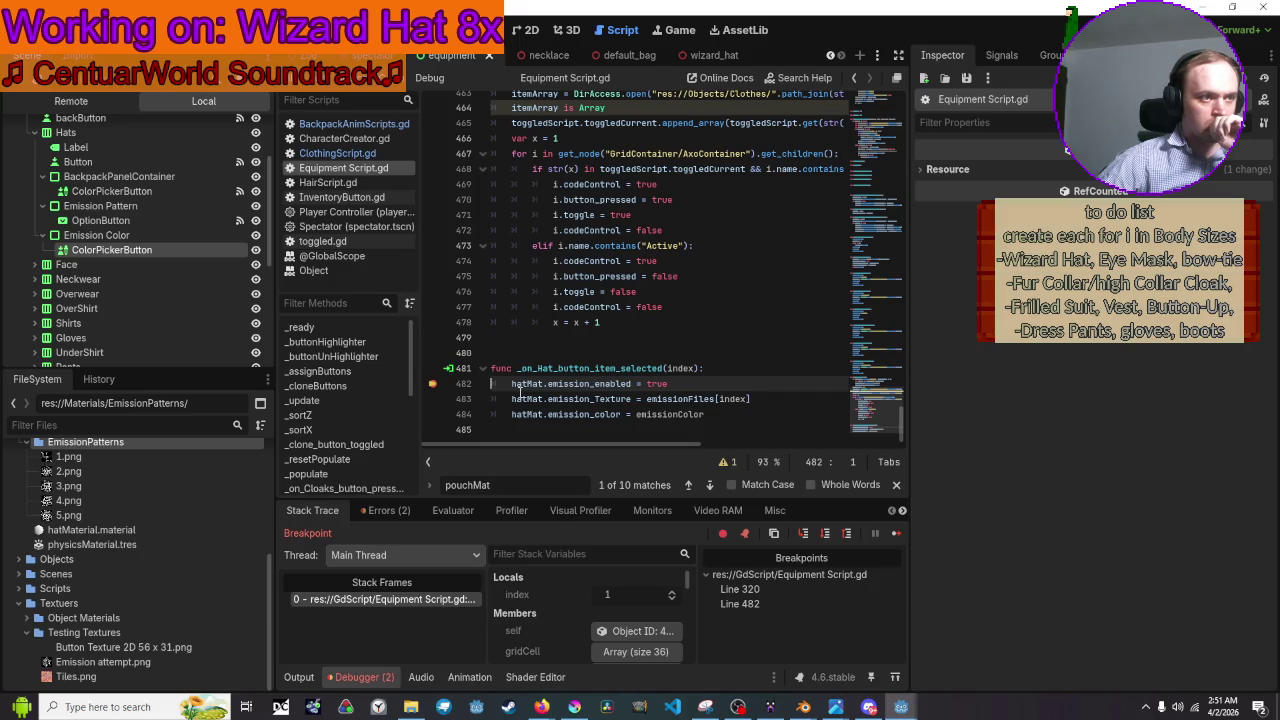
click(433, 399)
key(F10)
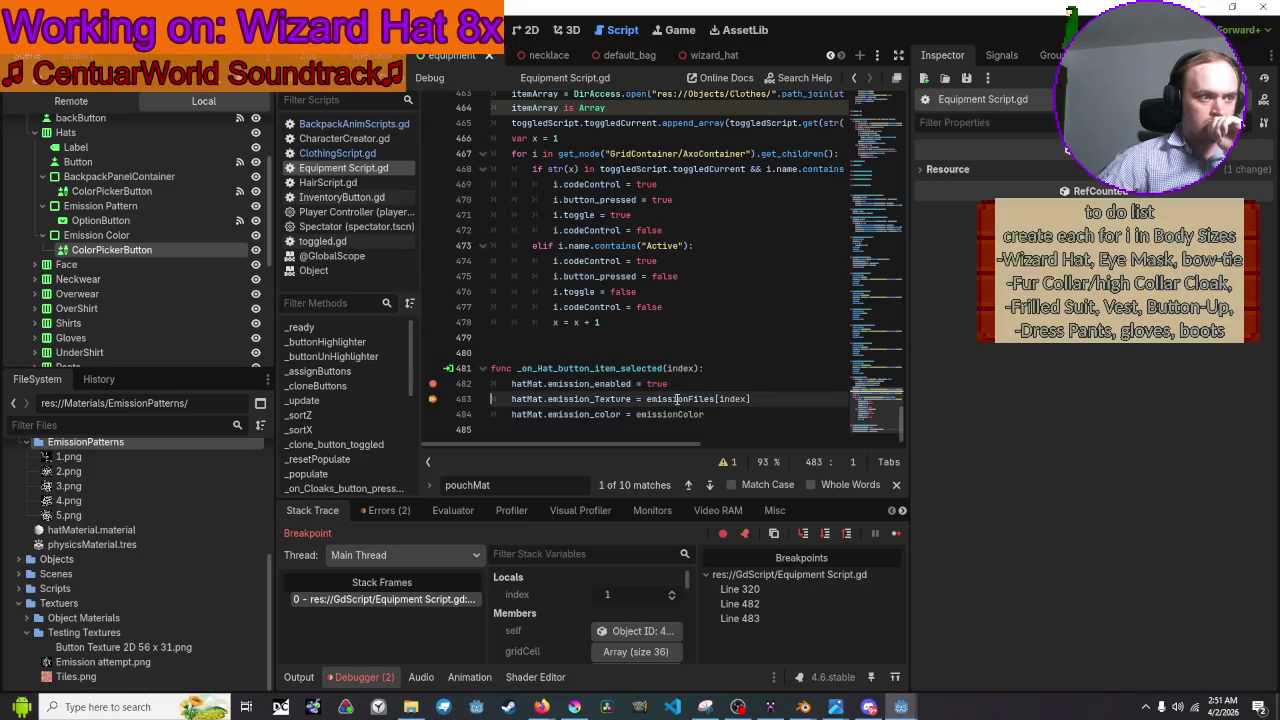
mouse_move(678, 399)
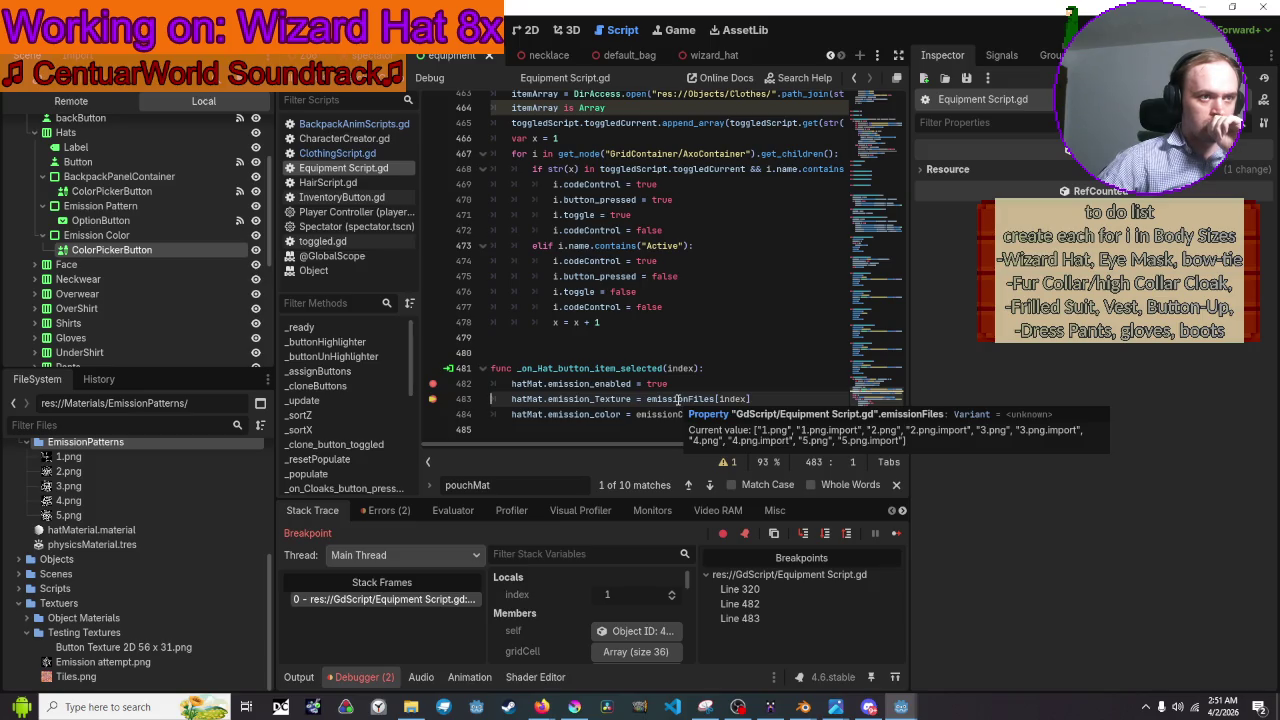
click(430, 414)
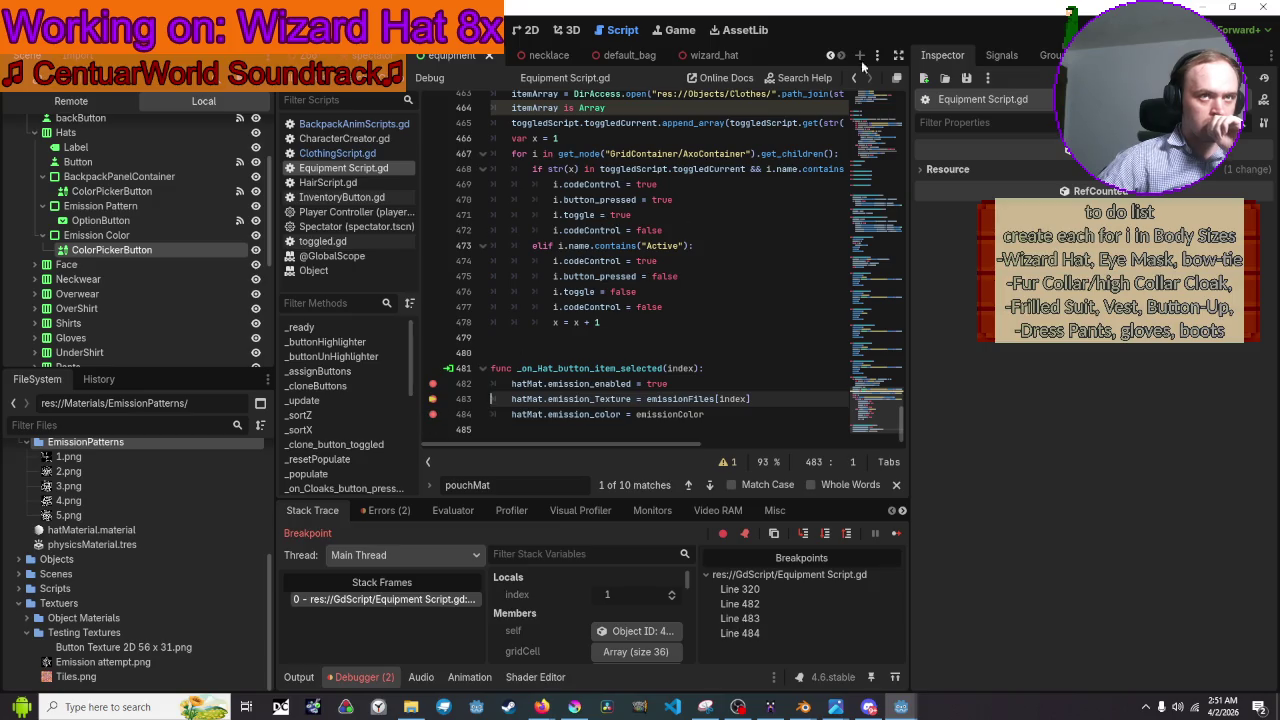
key(F12)
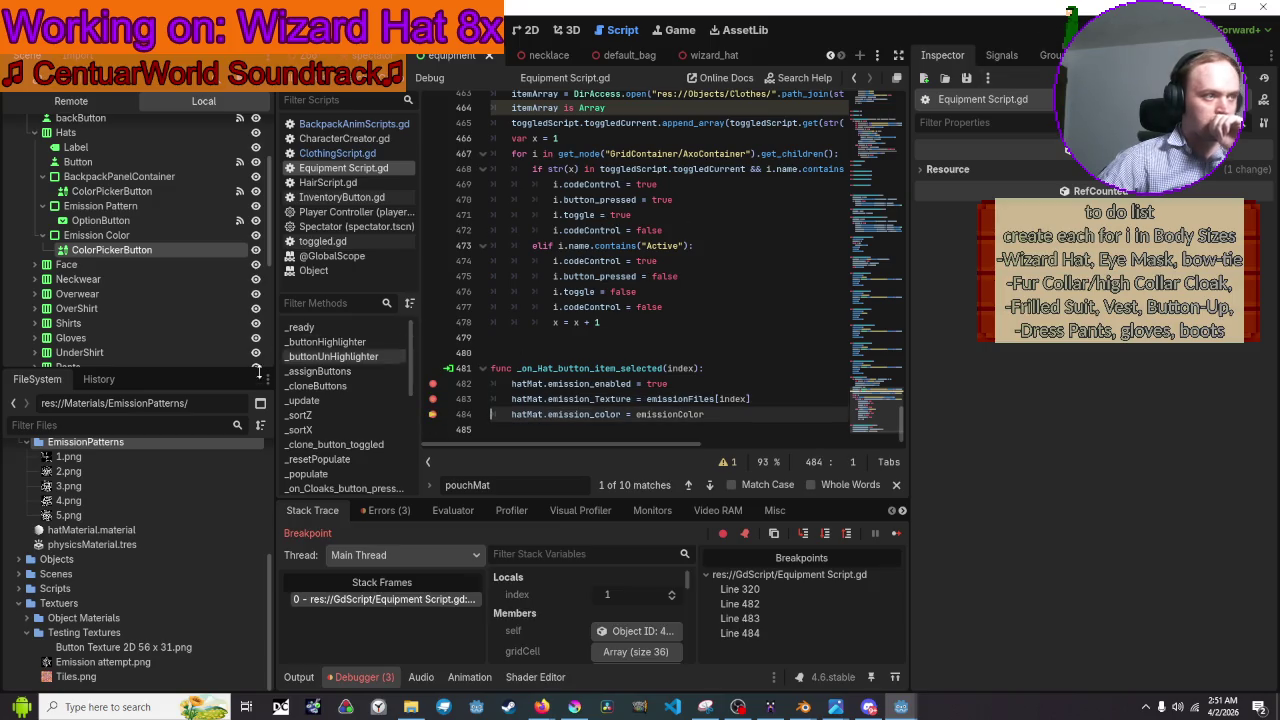
In the Remote tree, expand Player > 08x > 8X Armature > HeadAttach08x > Wizard Hat and select CL_Wizards Hat.
click(59, 101)
click(28, 172)
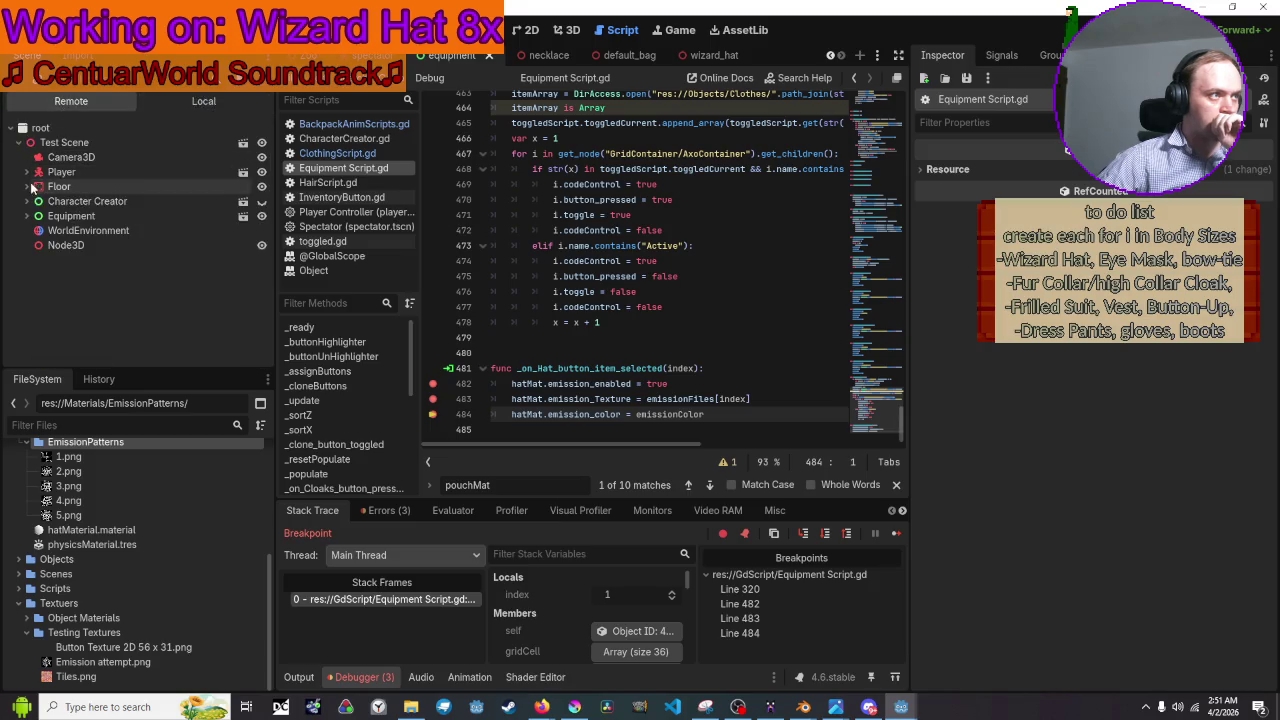
click(35, 216)
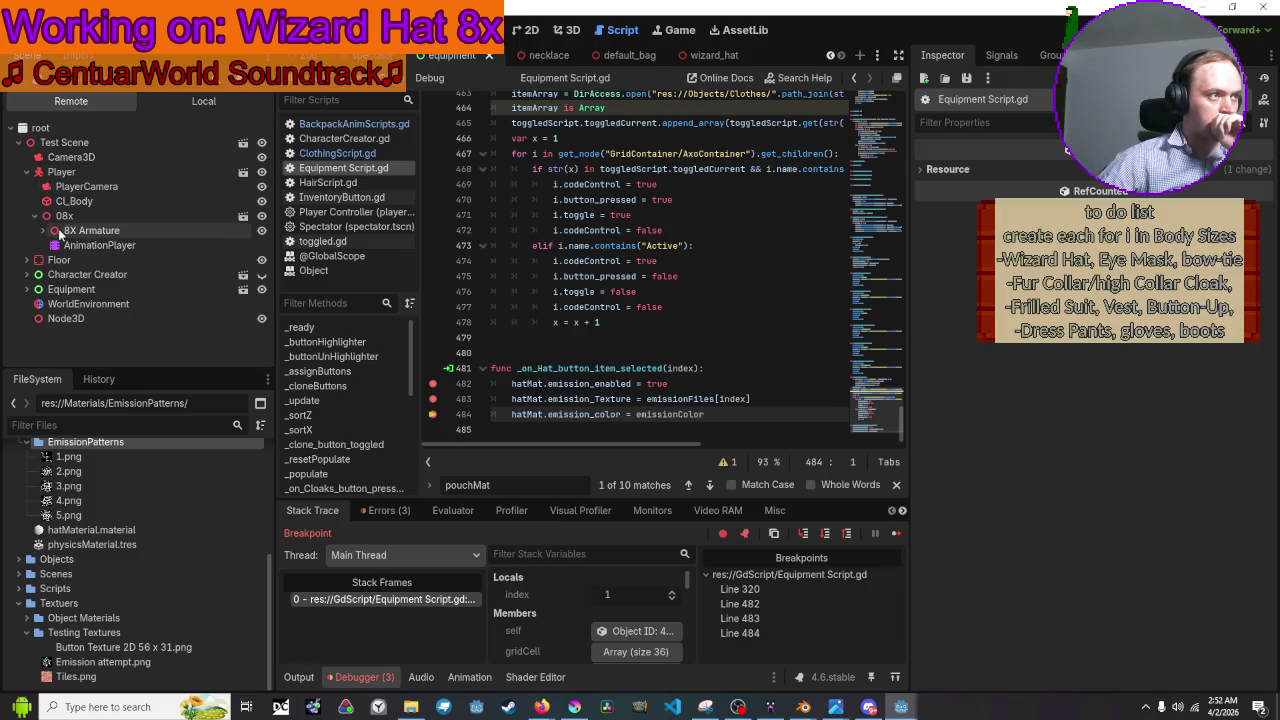
click(47, 231)
click(57, 245)
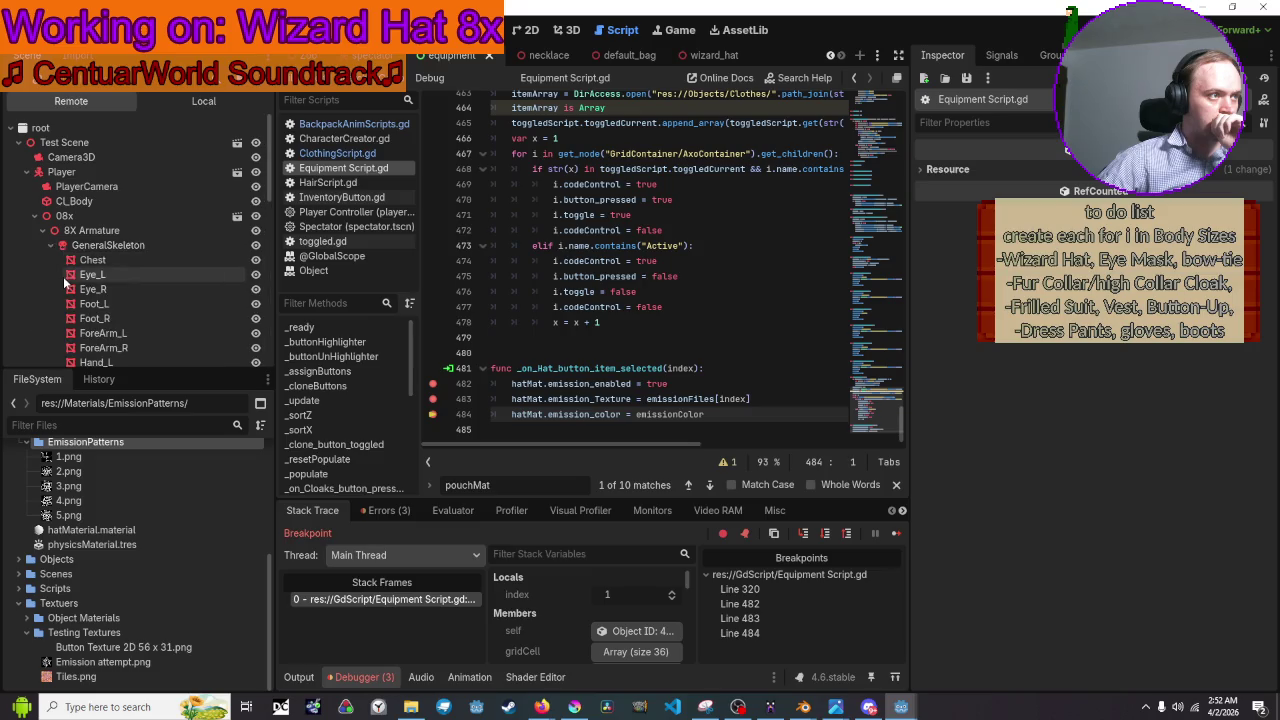
scroll(66, 282, down, 5)
scroll(66, 282, down, 5)
click(58, 179)
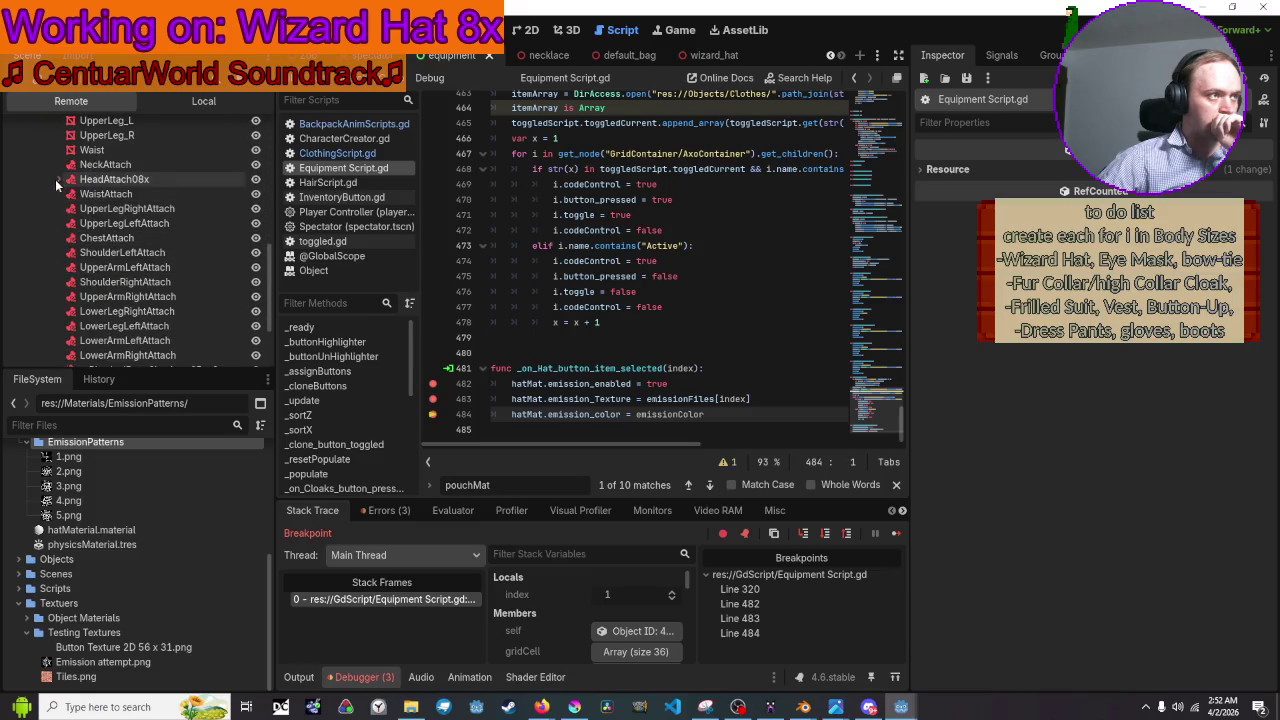
click(112, 208)
click(79, 208)
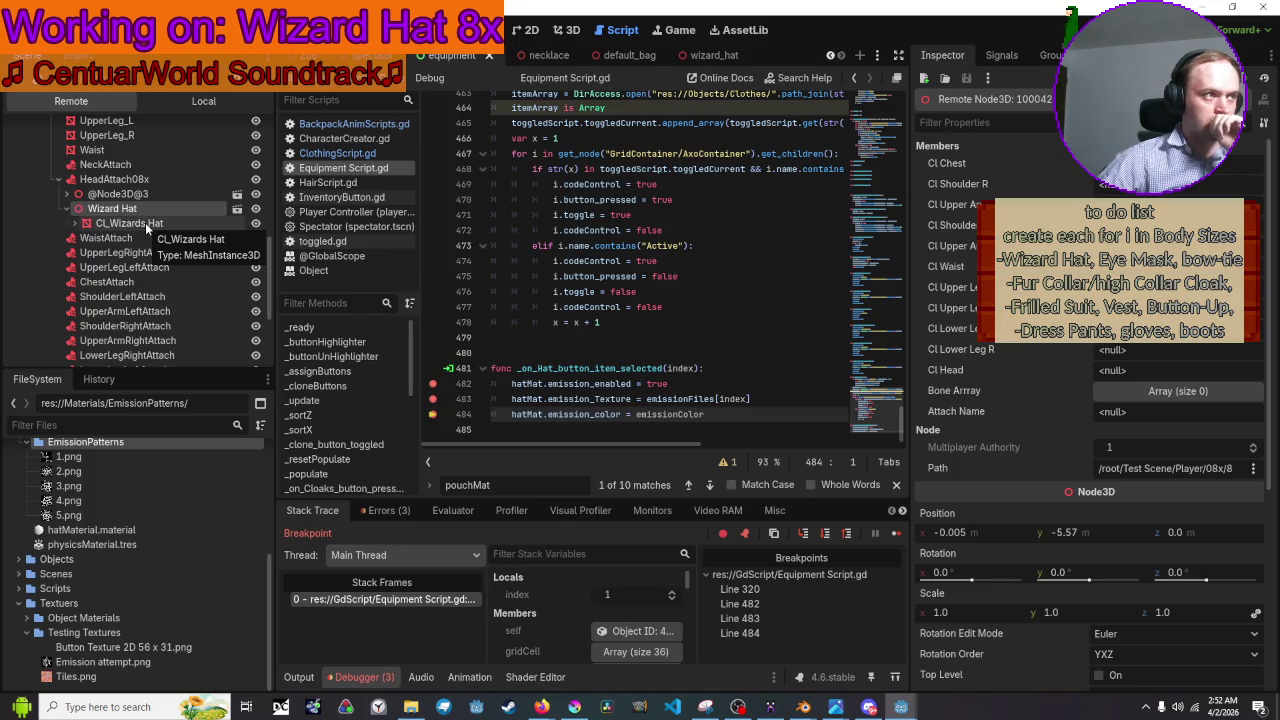
click(145, 222)
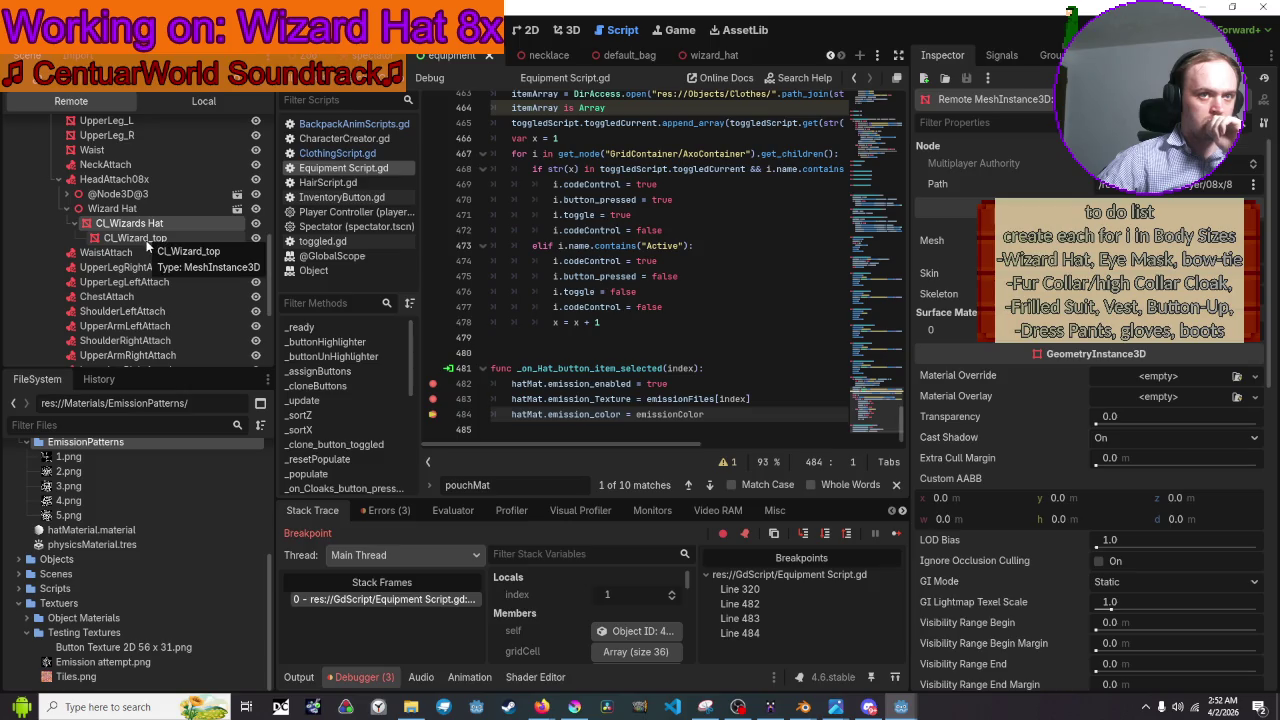
Inspect the hat mesh's material Emission: enabled, black colour, multiplier 1.0.
scroll(147, 245, down, 1)
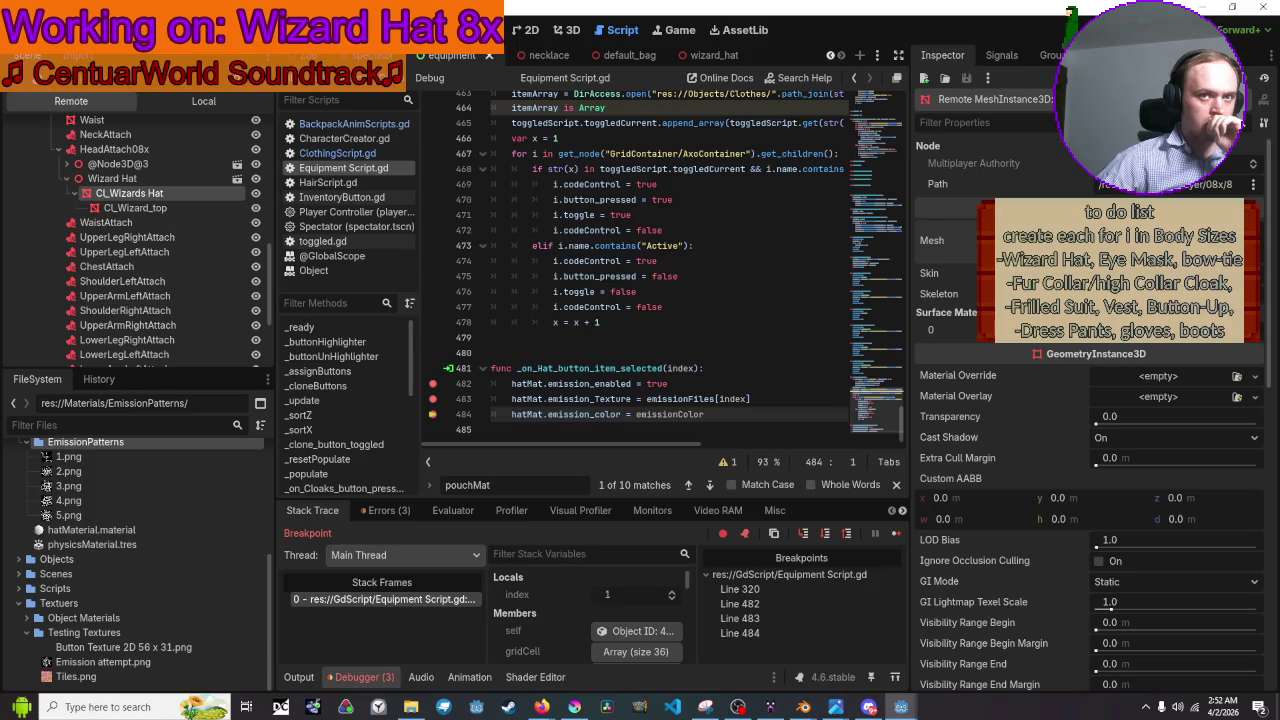
click(1125, 240)
scroll(1125, 349, down, 2)
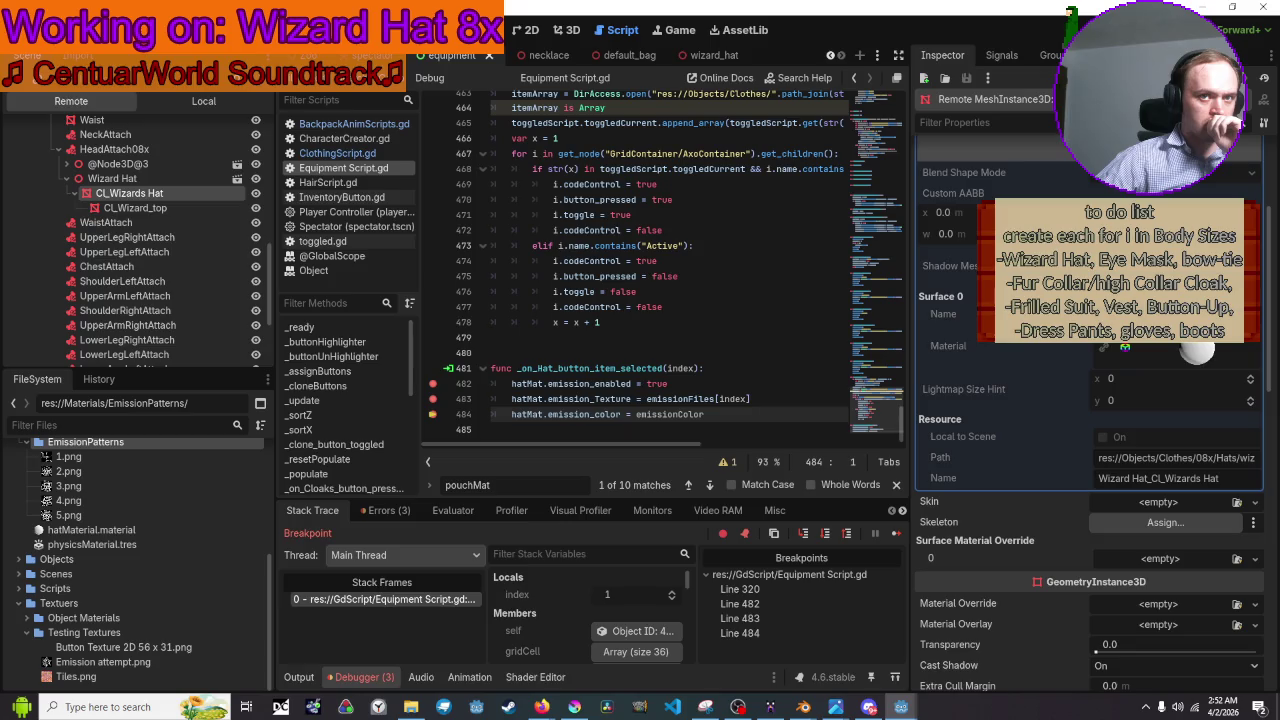
click(1159, 346)
scroll(1159, 343, down, 5)
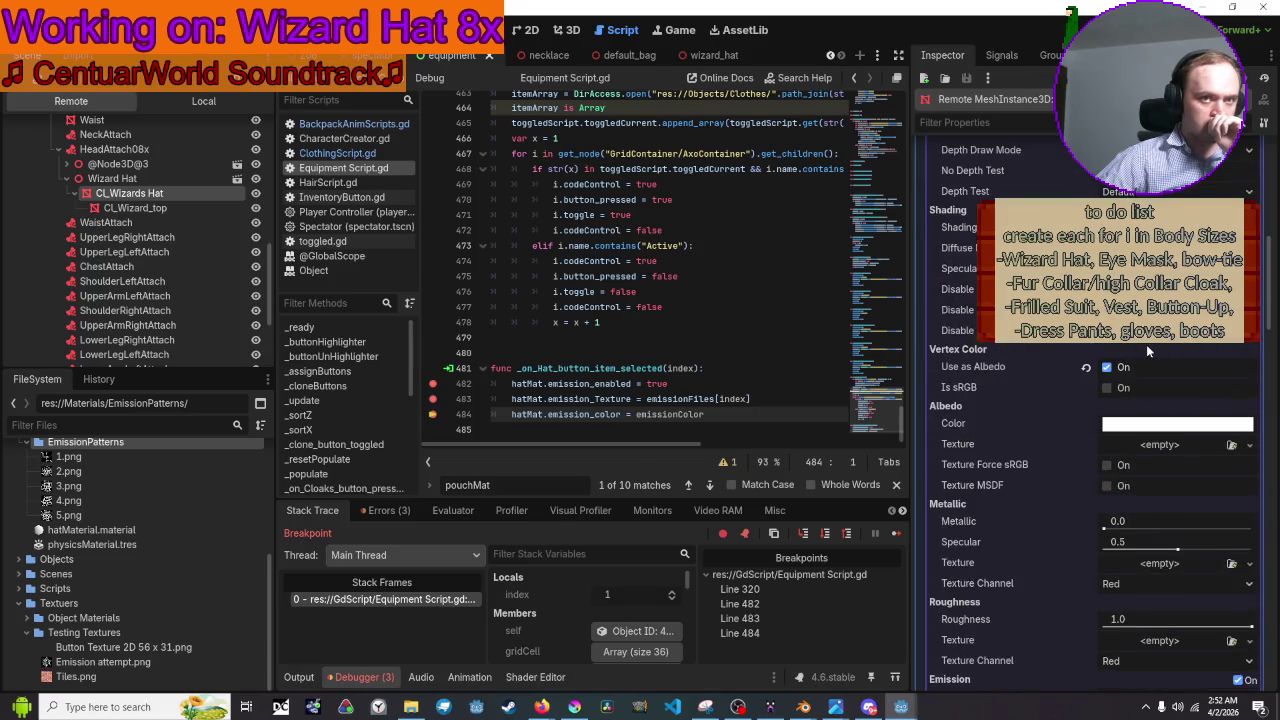
scroll(1098, 345, down, 5)
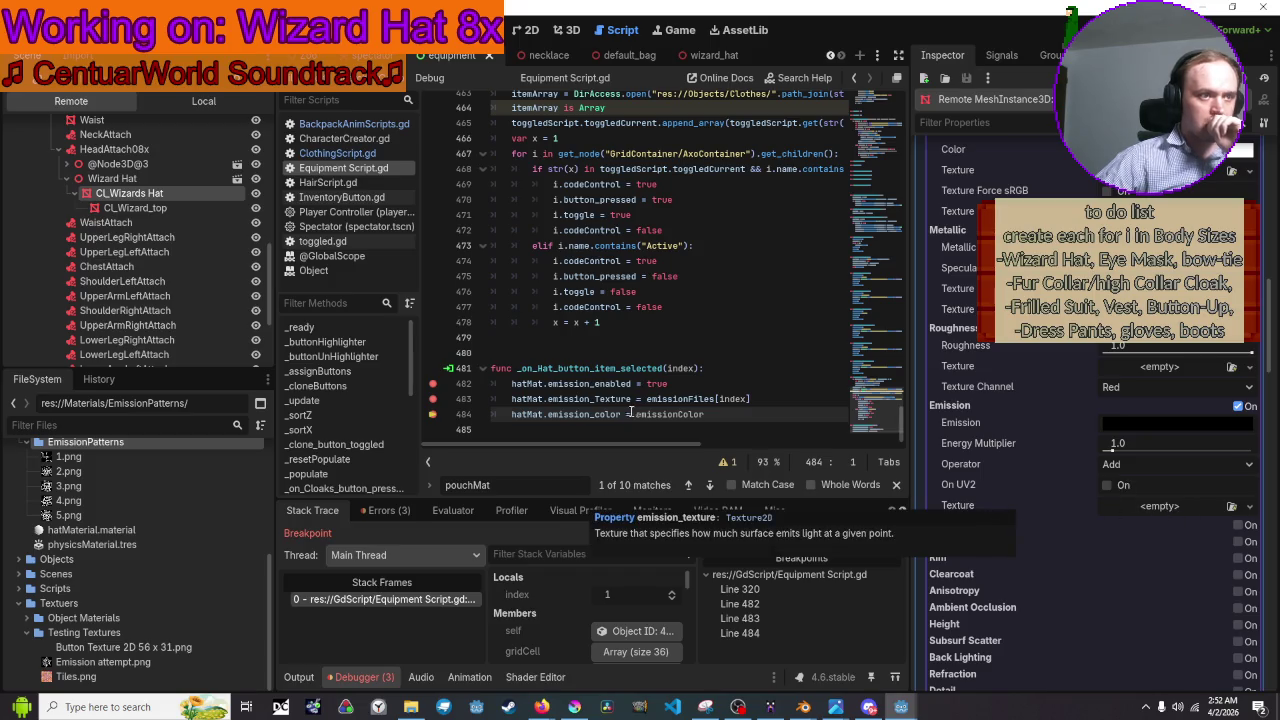
click(597, 399)
text(t)
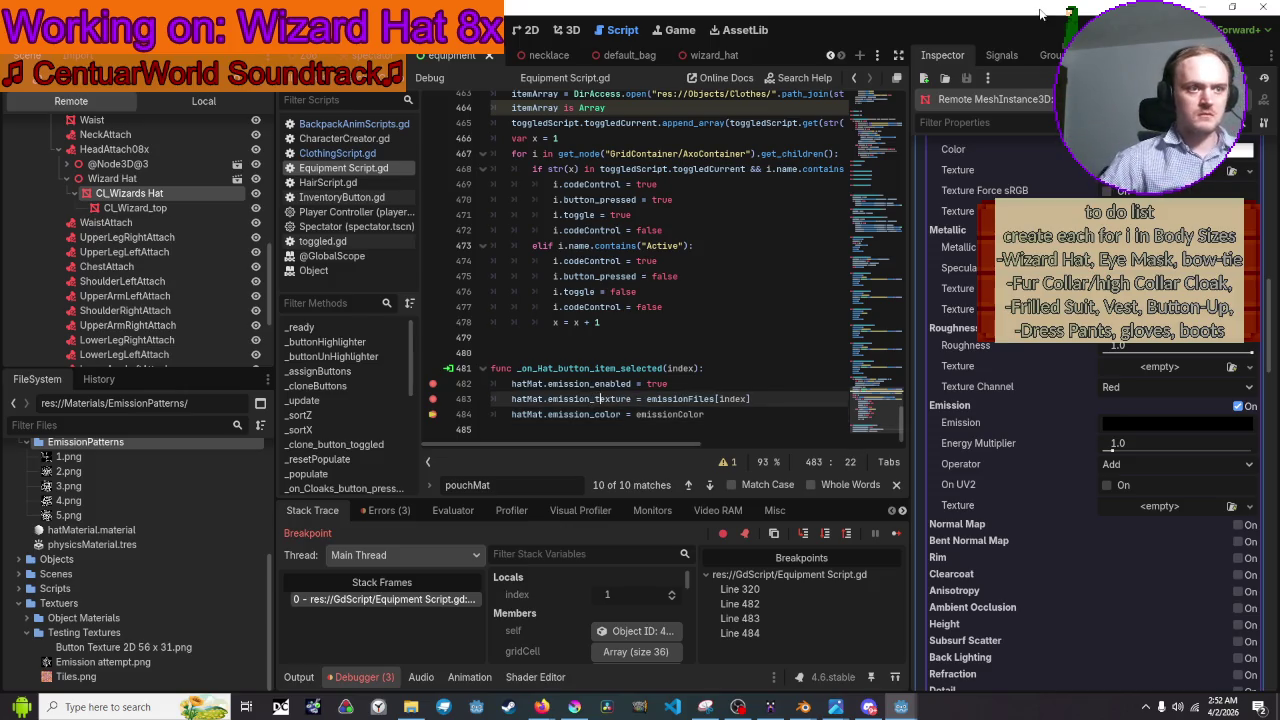
Rerun the game, open Equipment, and step to line 483, revealing the String-to-emission_texture error.
click(1062, 30)
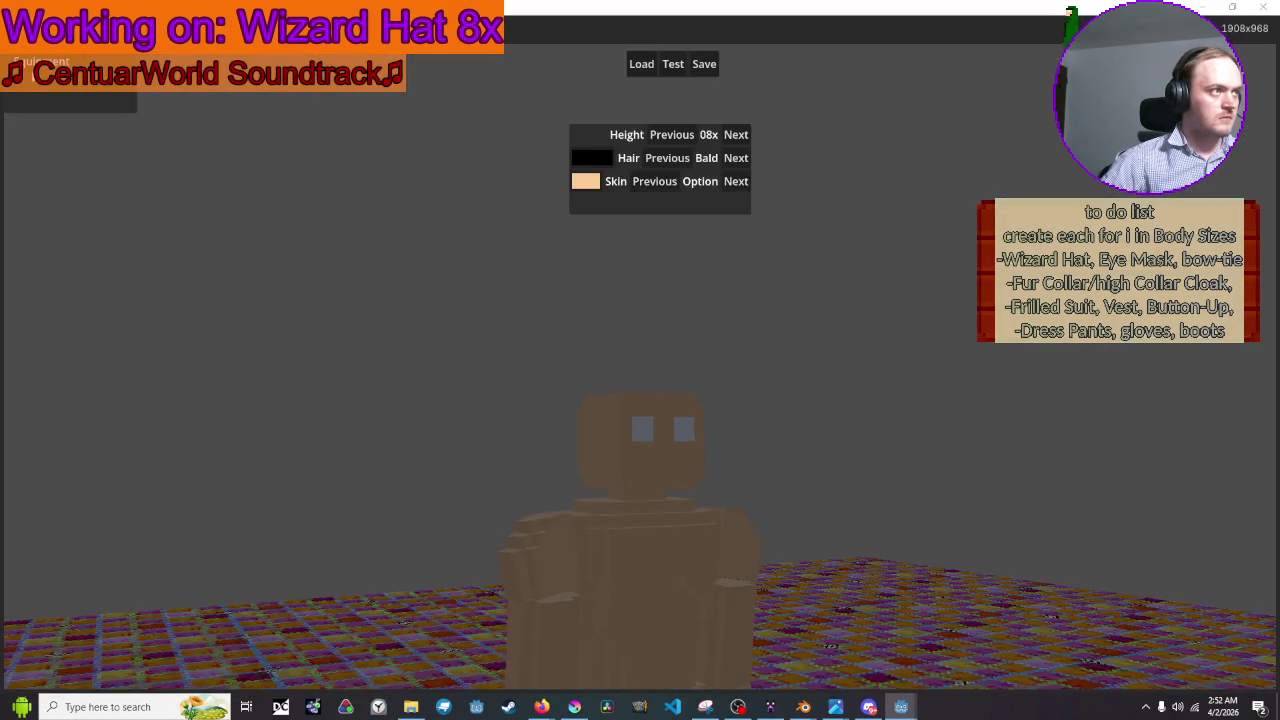
click(40, 62)
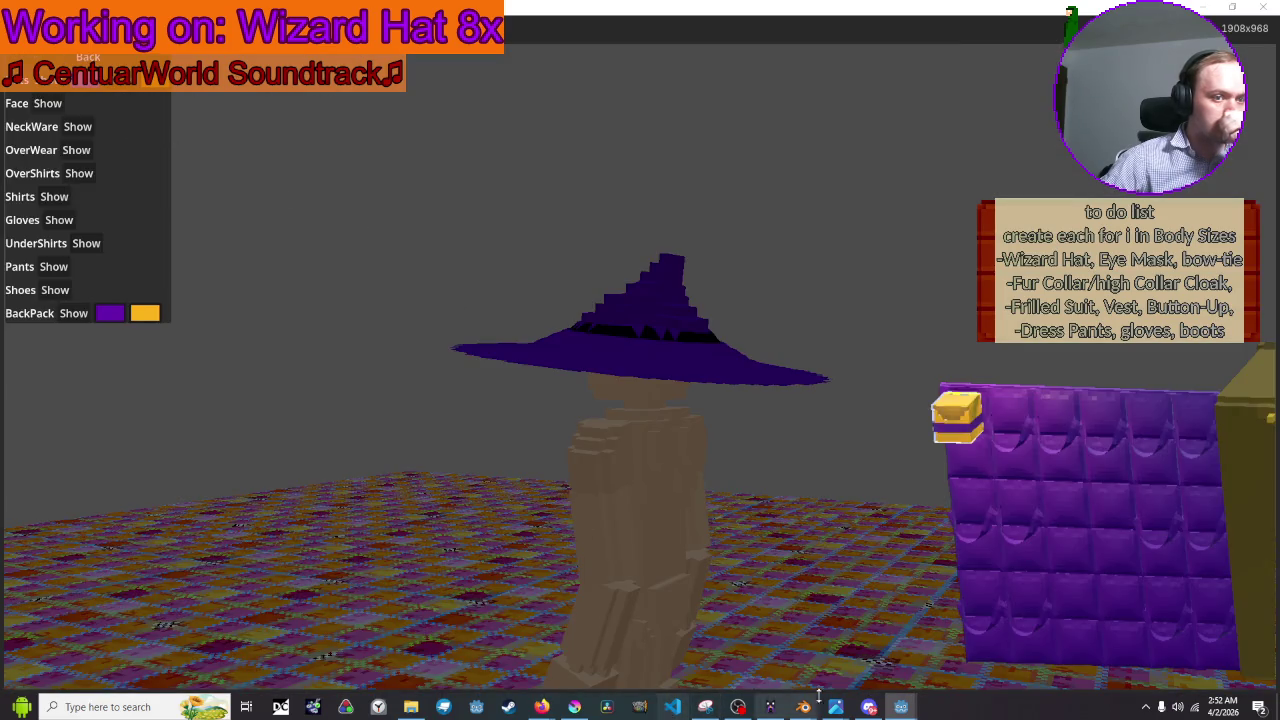
mouse_move(901, 707)
click(816, 612)
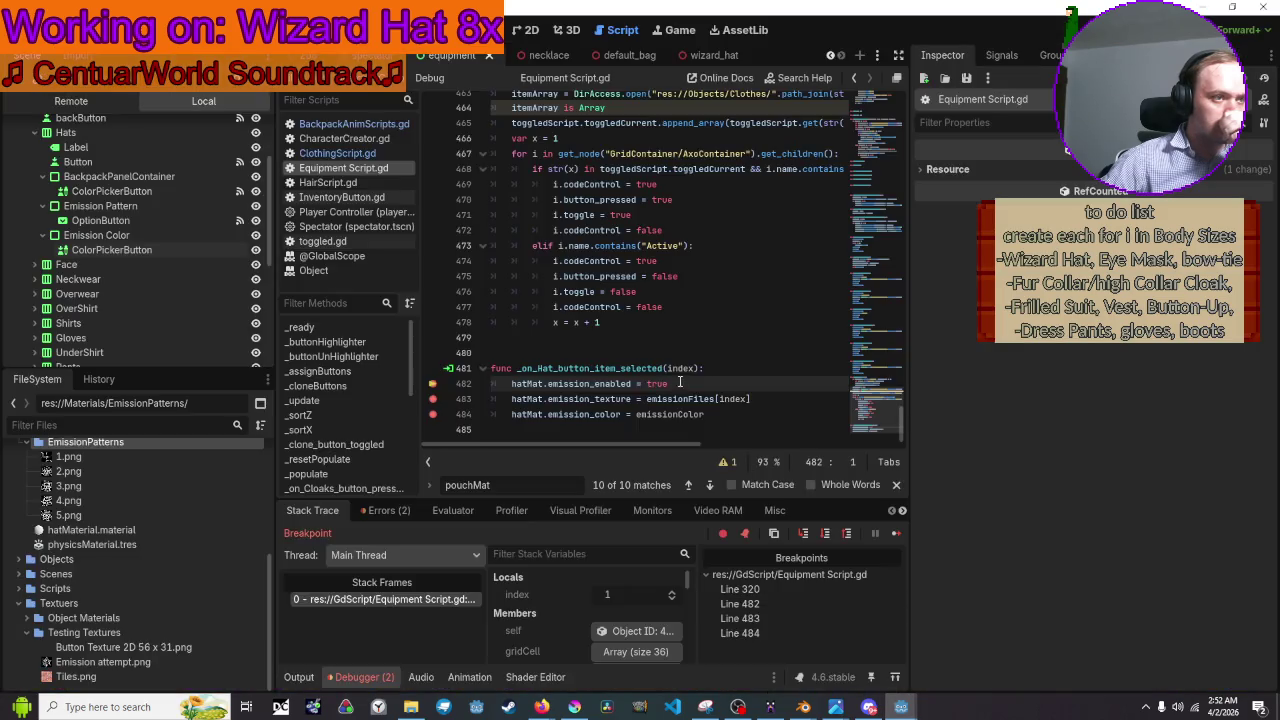
mouse_move(514, 382)
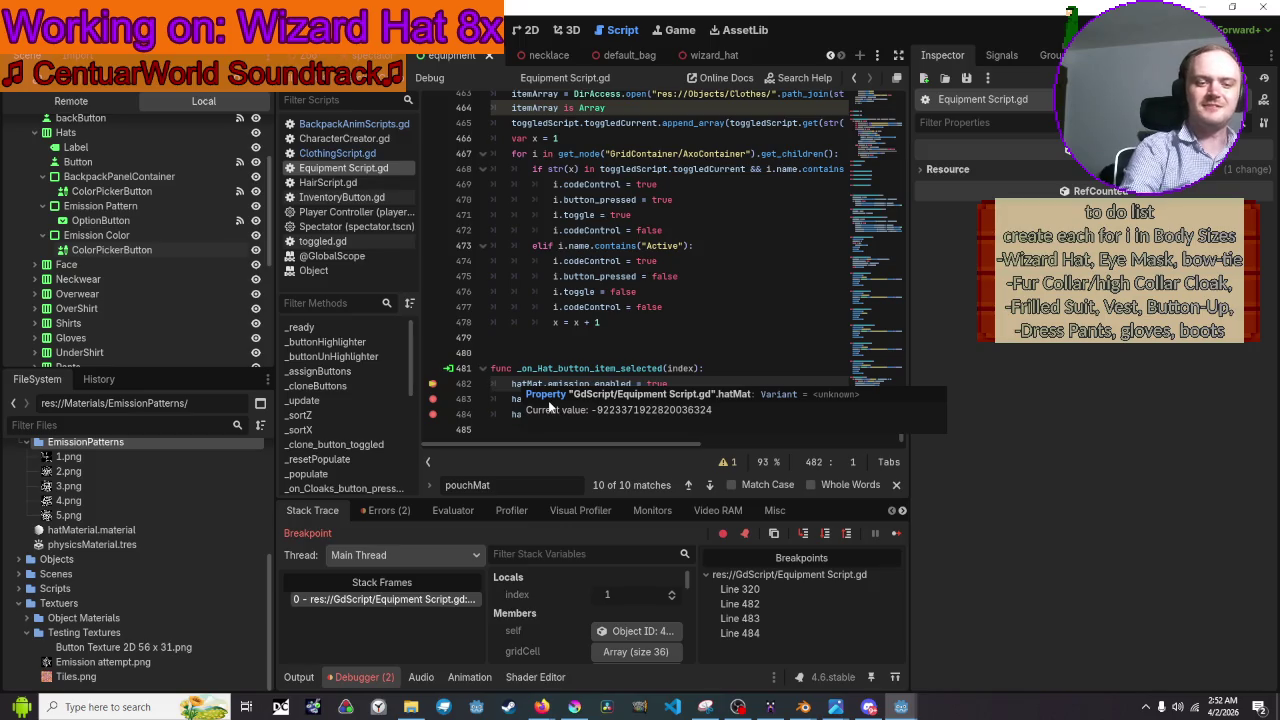
key(F10)
key(F10)
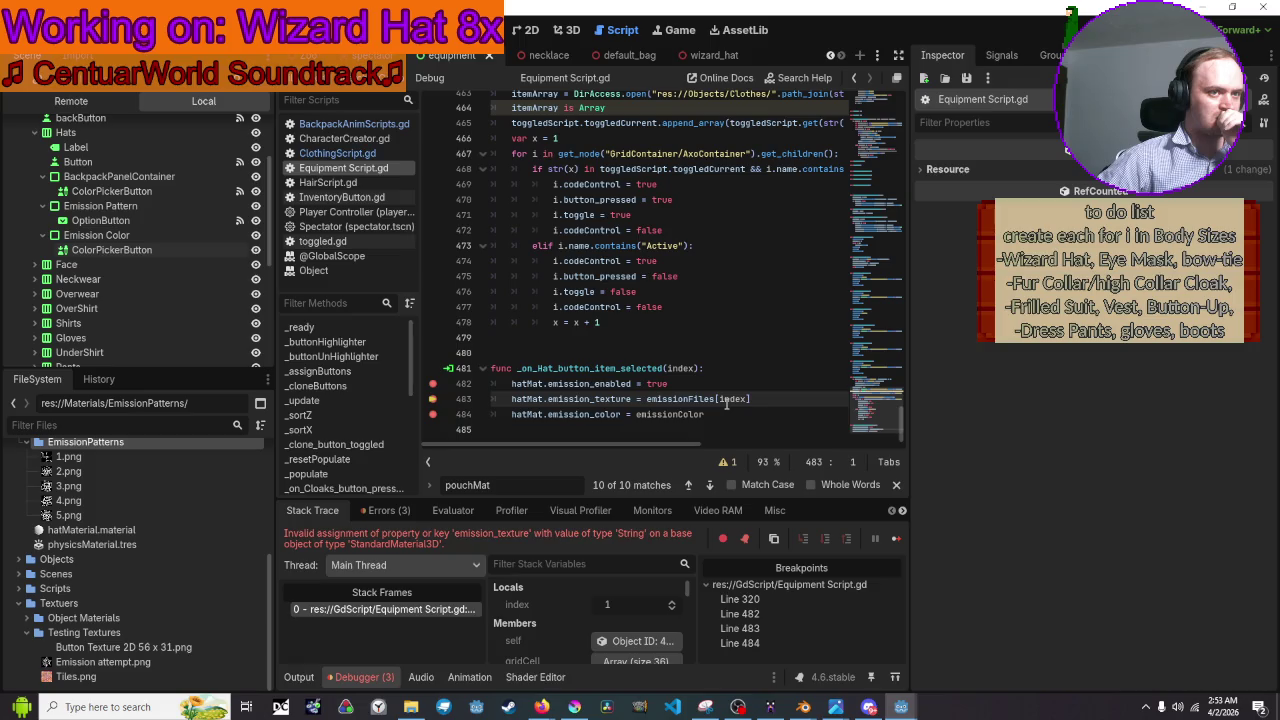
mouse_move(727, 403)
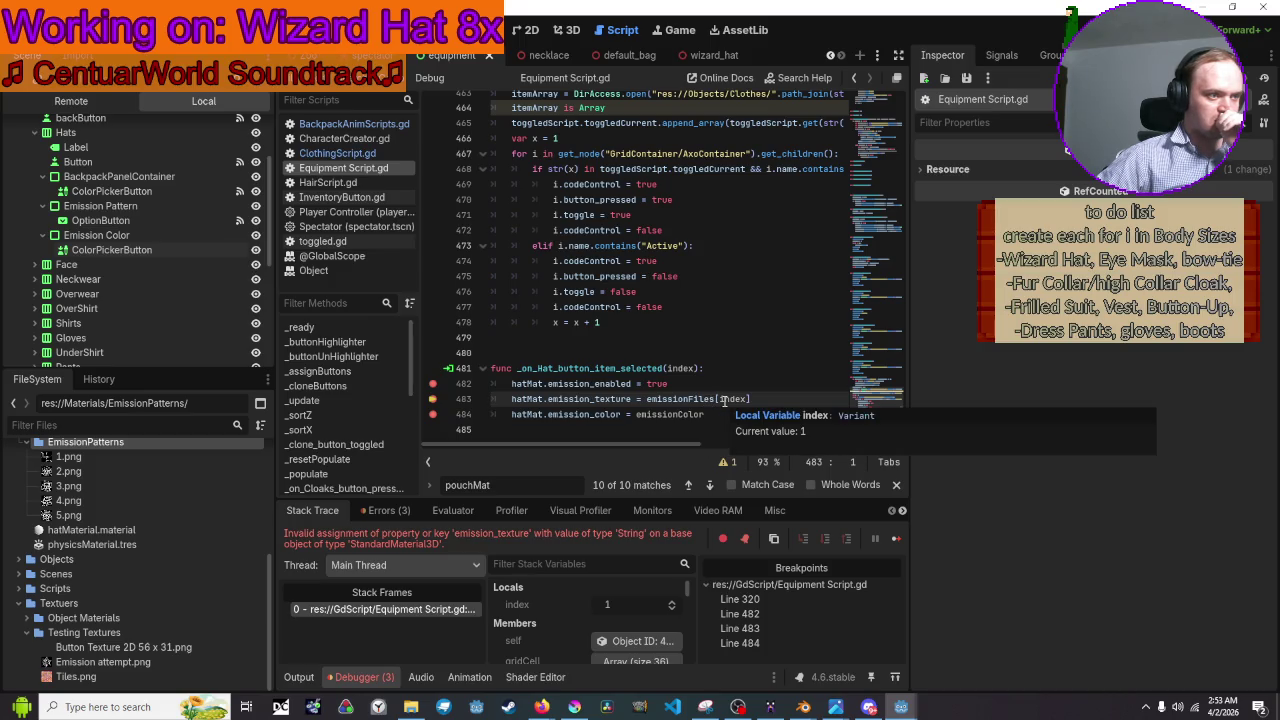
Change line 483 to use emissionFiles[int(index)] and save the script.
click(724, 400)
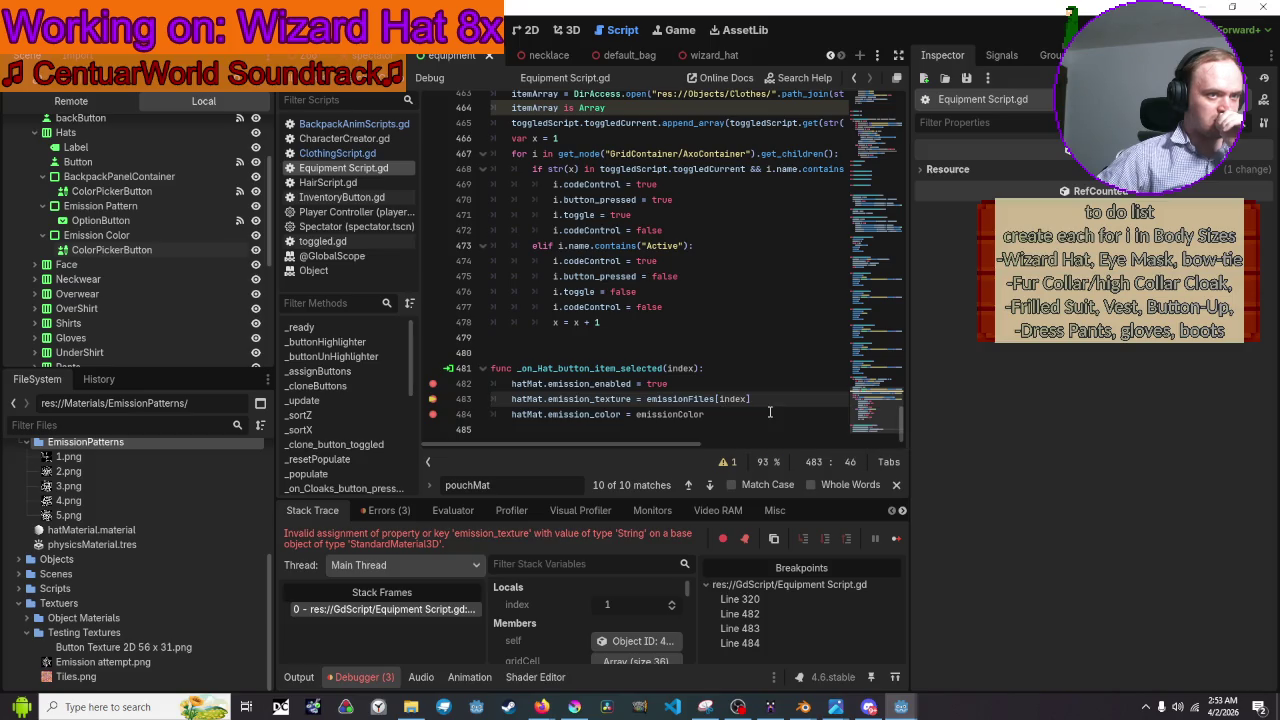
key(Left)
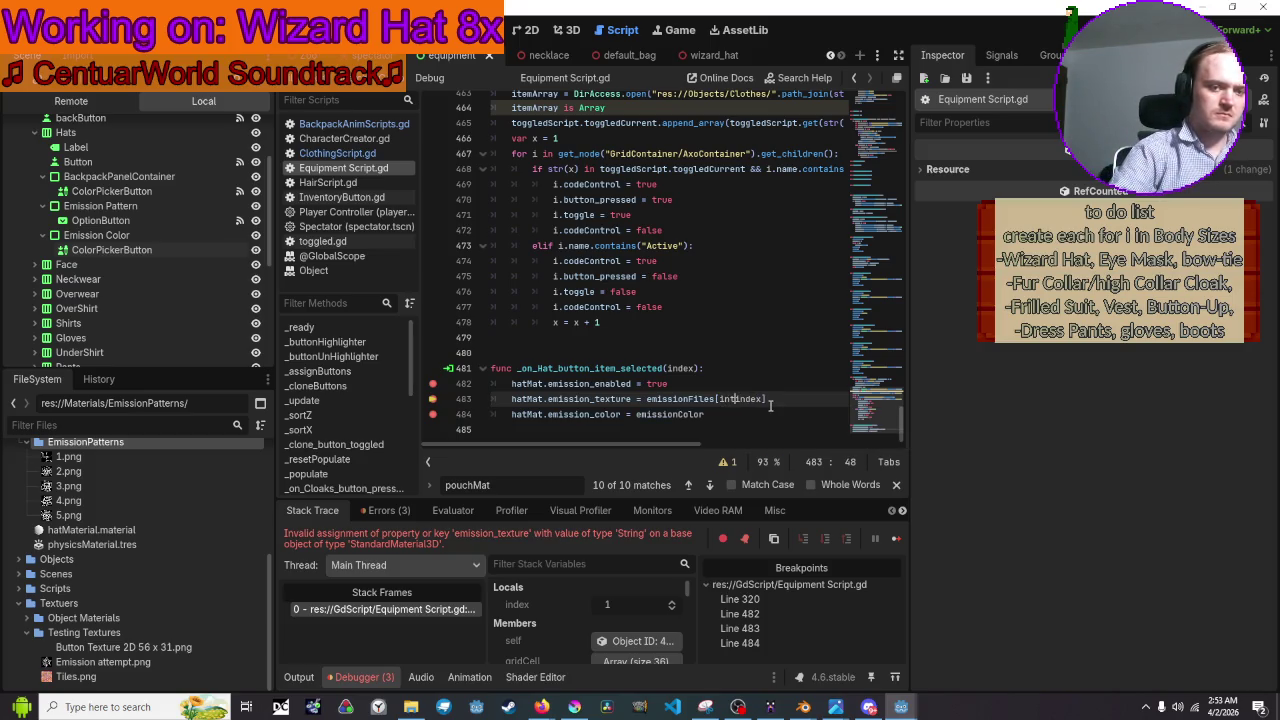
text((in)
key(Right)
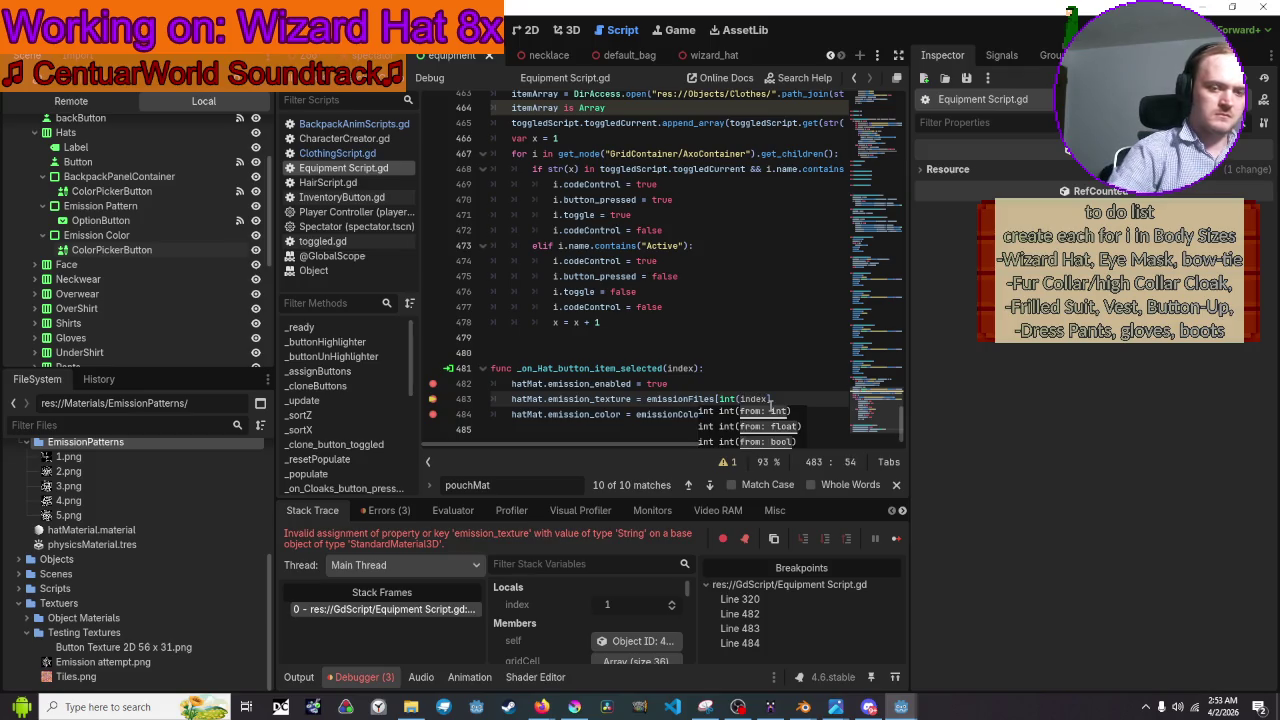
text())
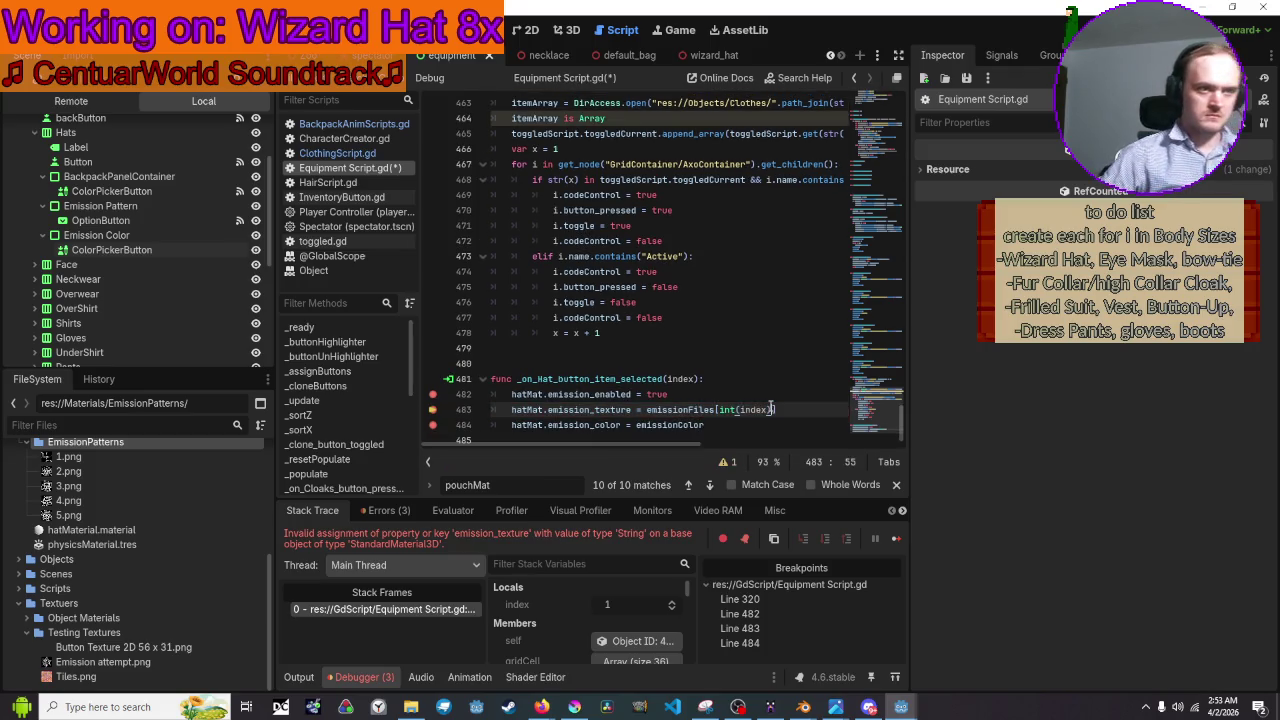
key(ctrl+s)
Rerun the game and step through line 483; the invalid String assignment error persists.
click(1052, 25)
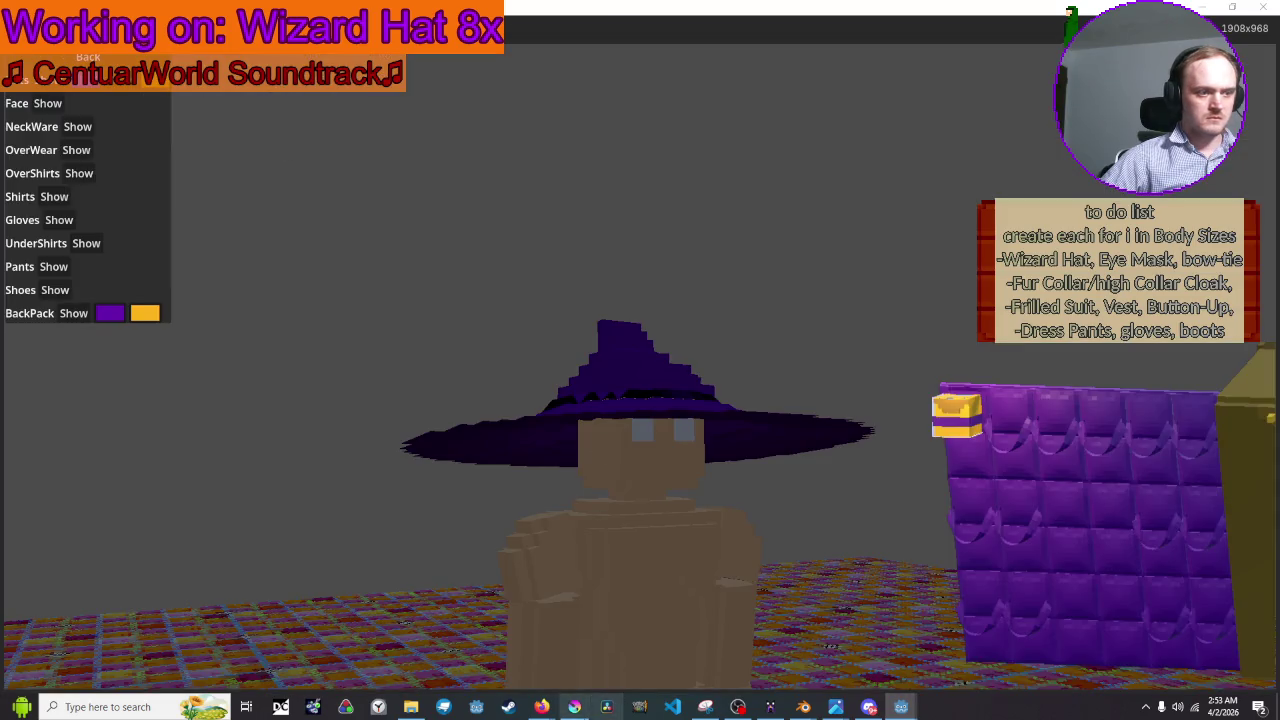
mouse_move(900, 706)
click(861, 646)
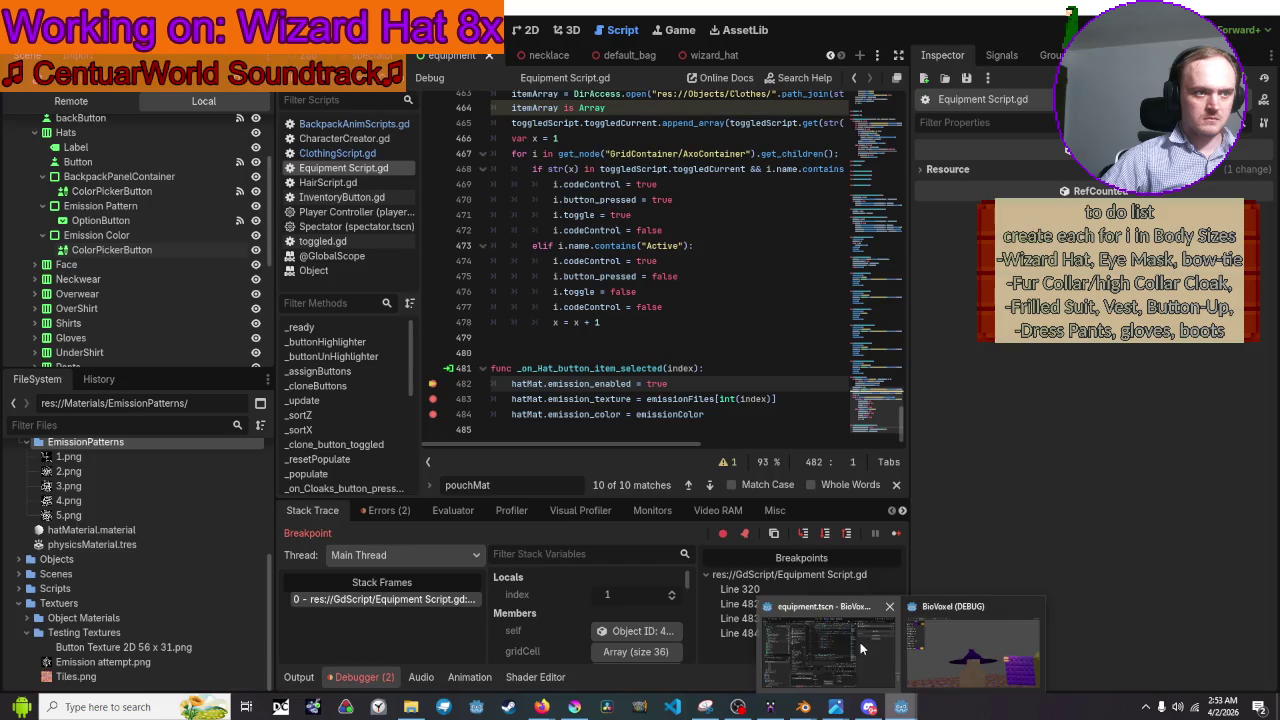
key(F10)
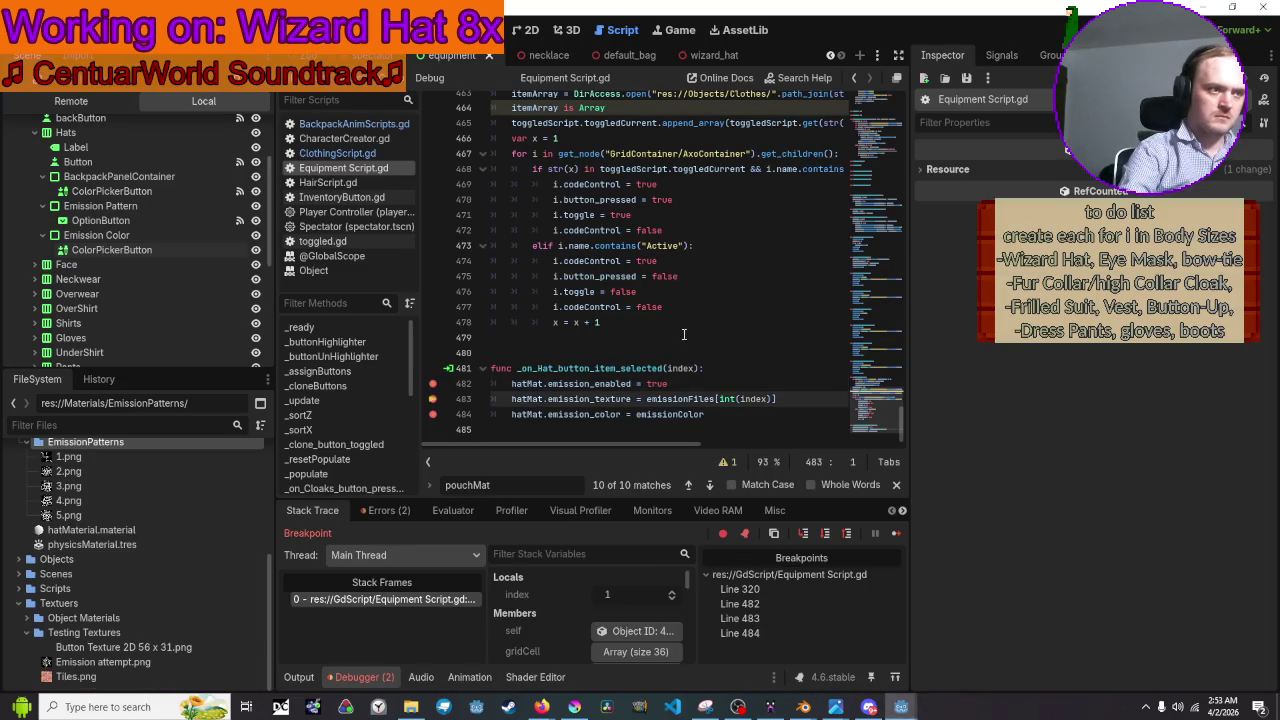
key(F10)
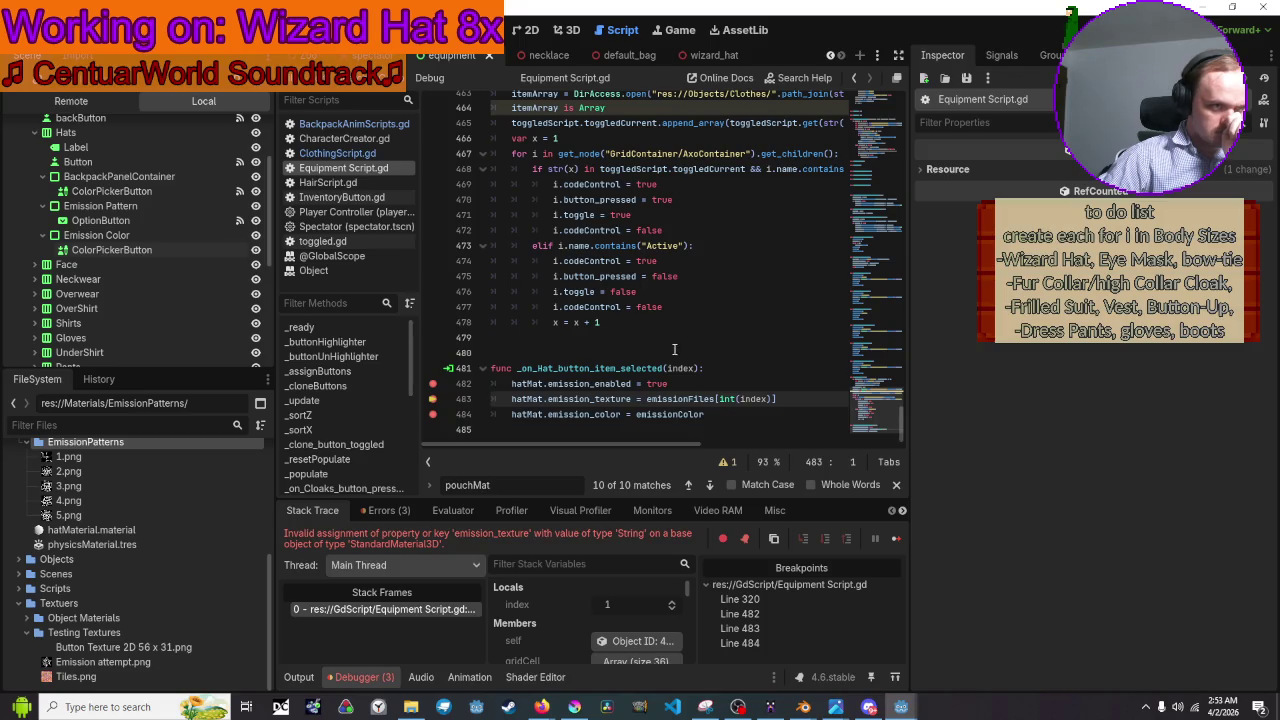
mouse_move(678, 368)
mouse_move(679, 410)
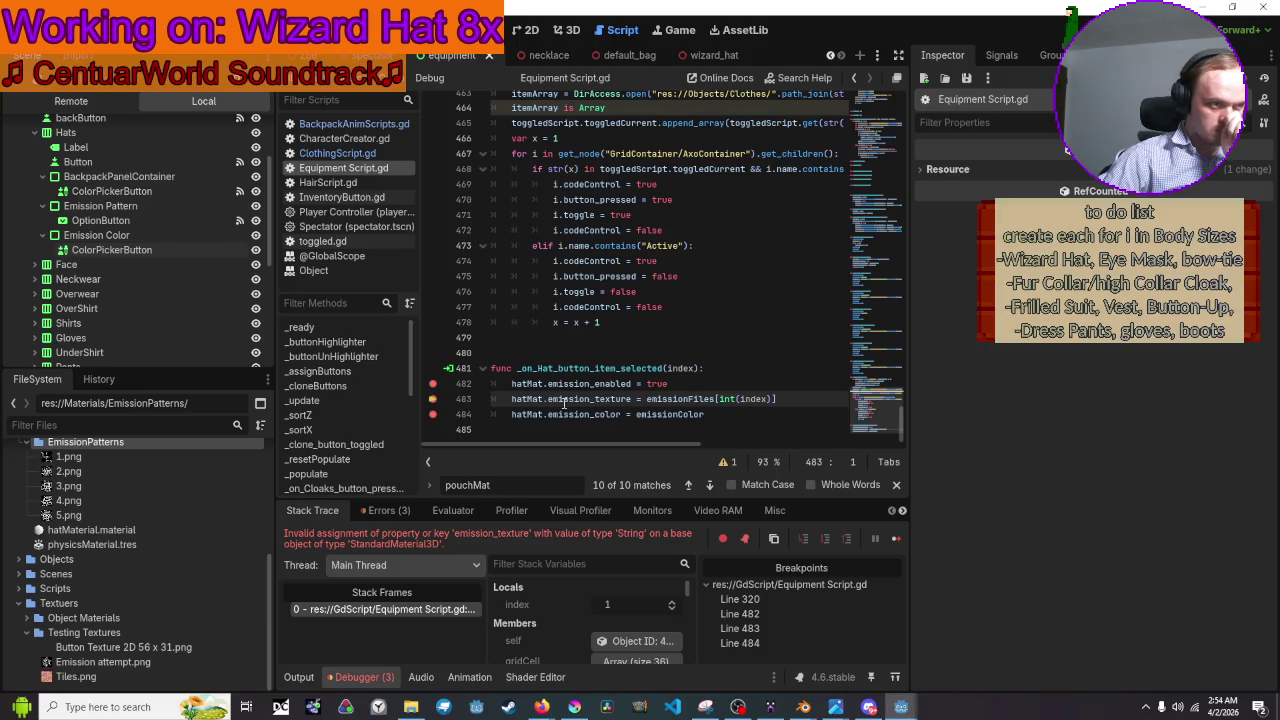
mouse_move(528, 398)
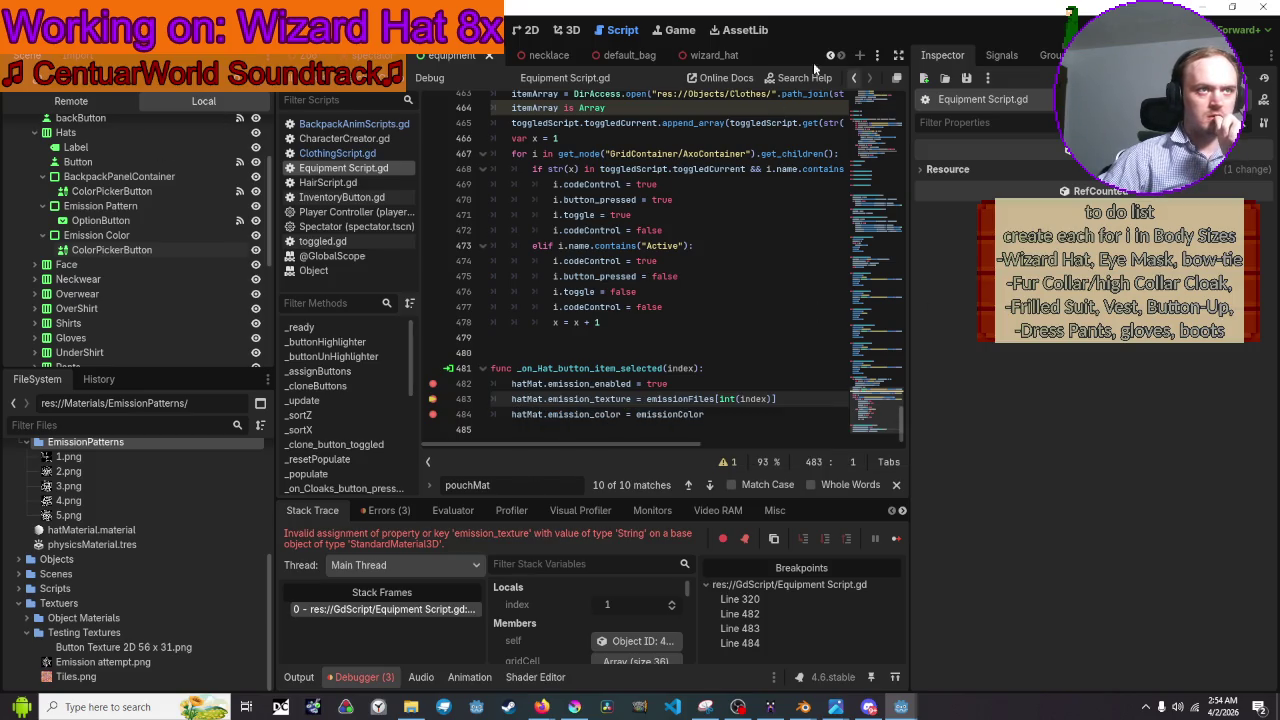
Check the hat material's Albedo and Emission settings in the wizard_hat scene's Inspector.
click(709, 54)
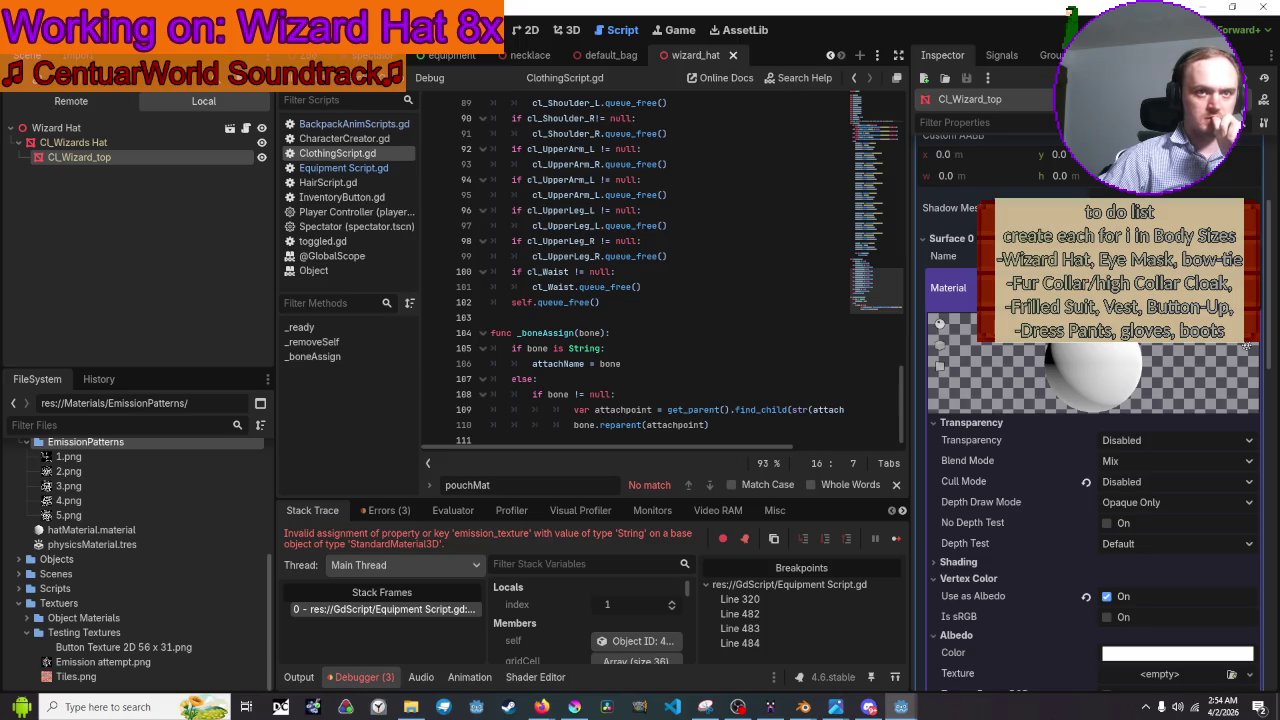
scroll(1090, 400, down, 5)
scroll(960, 290, down, 4)
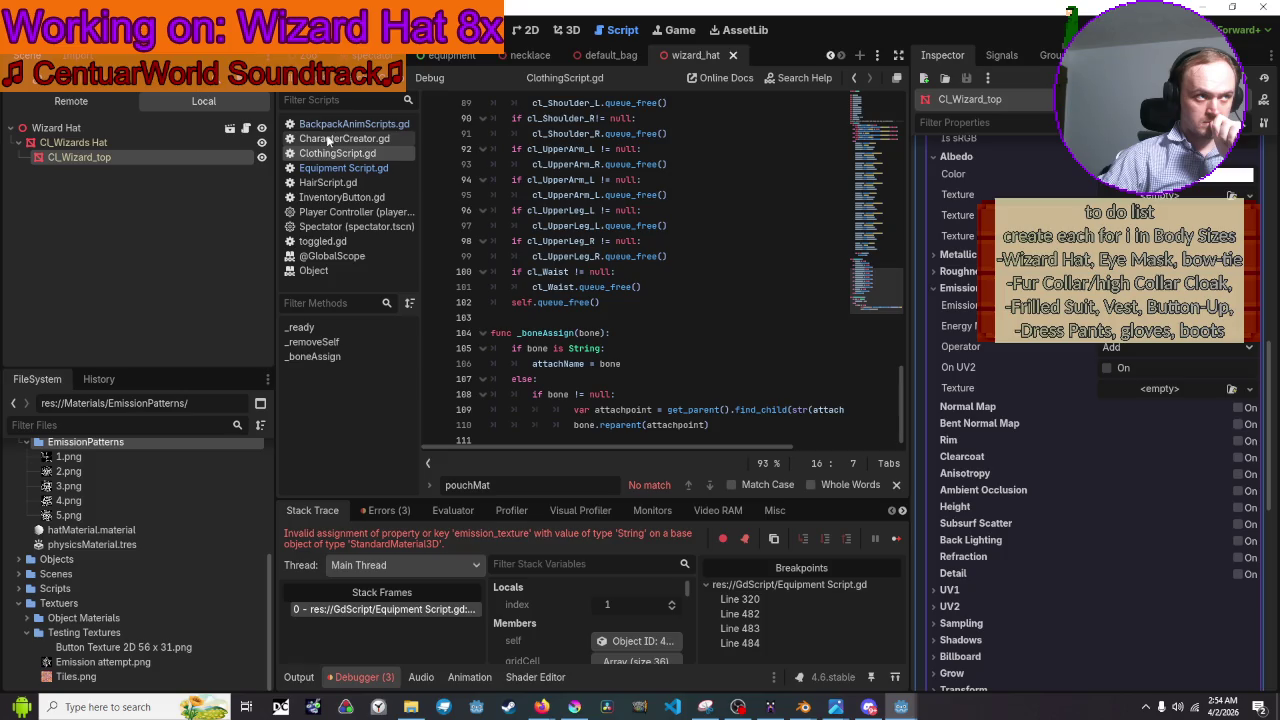
Return to Equipment Script.gd and put the caret on emission_texture in line 483.
click(343, 168)
scroll(561, 398, down, 1)
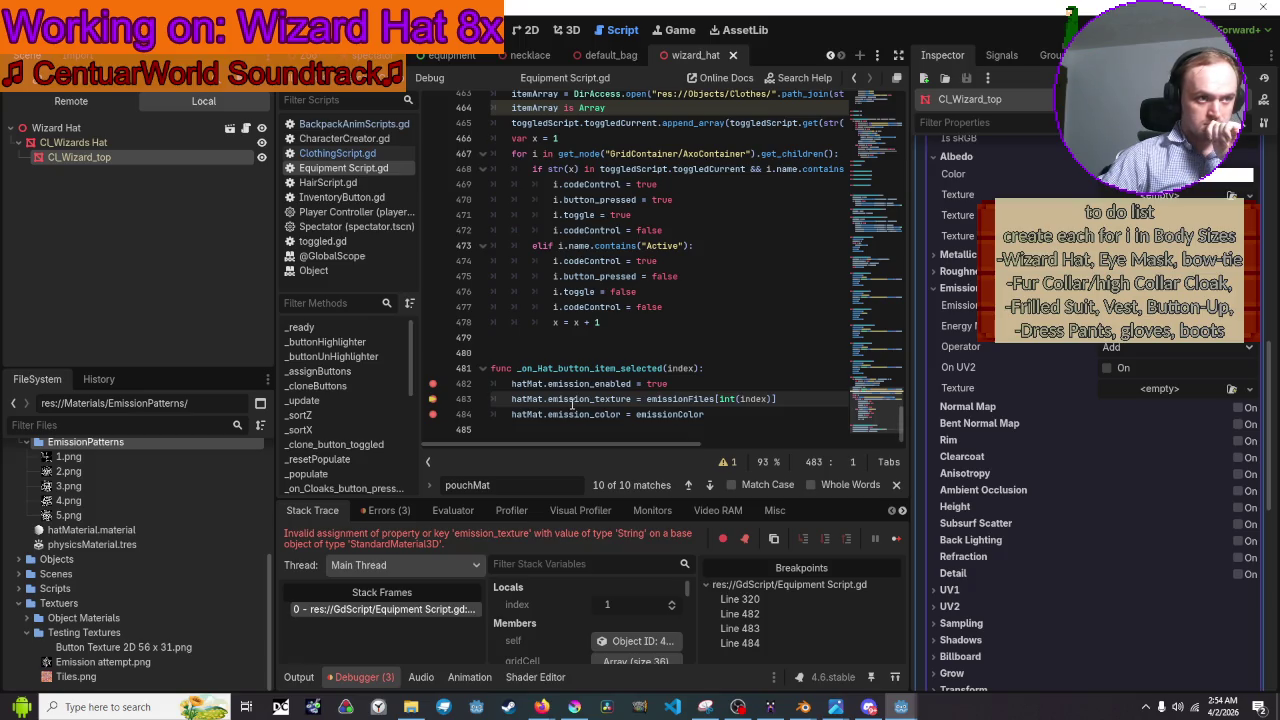
click(598, 398)
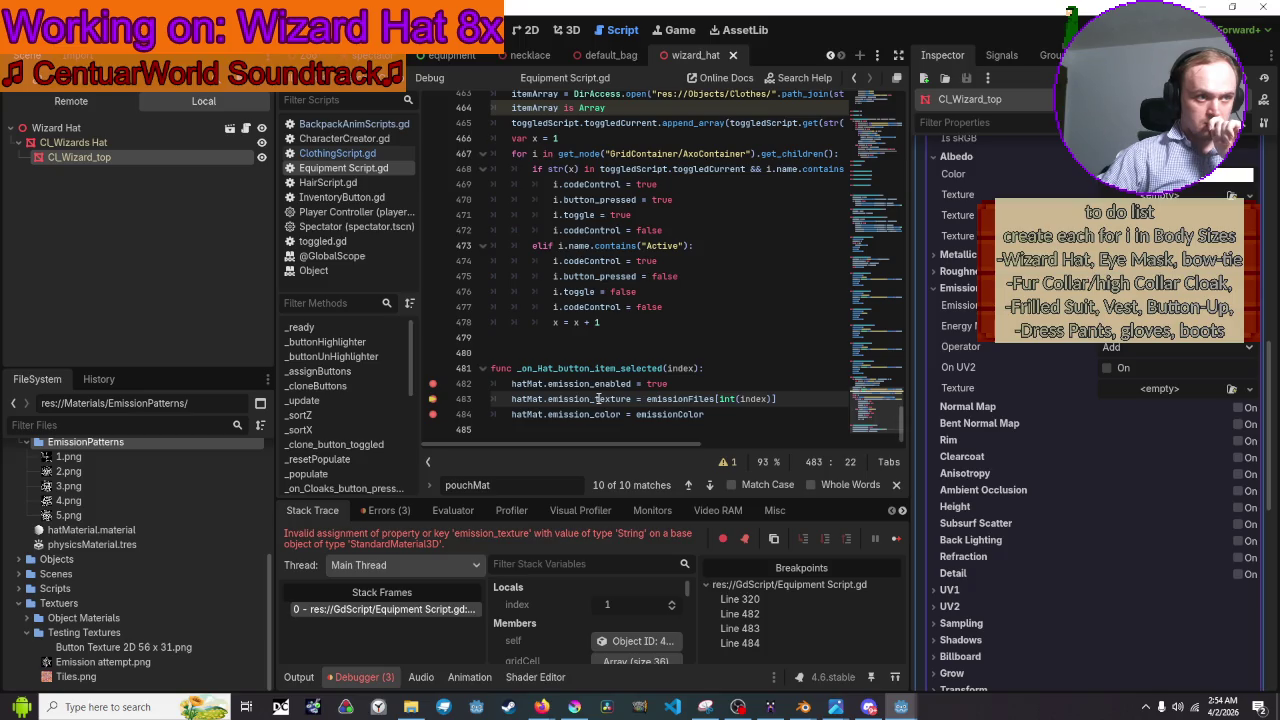
scroll(710, 213, up, 5)
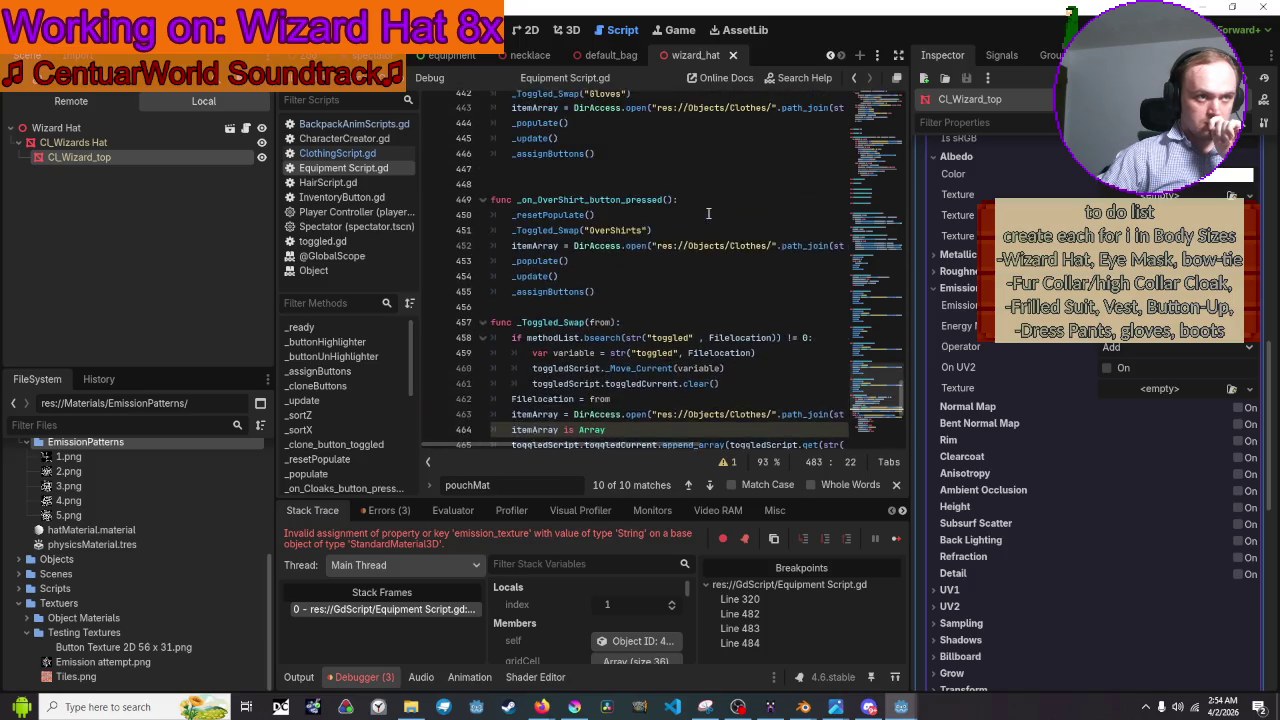
scroll(710, 213, down, 5)
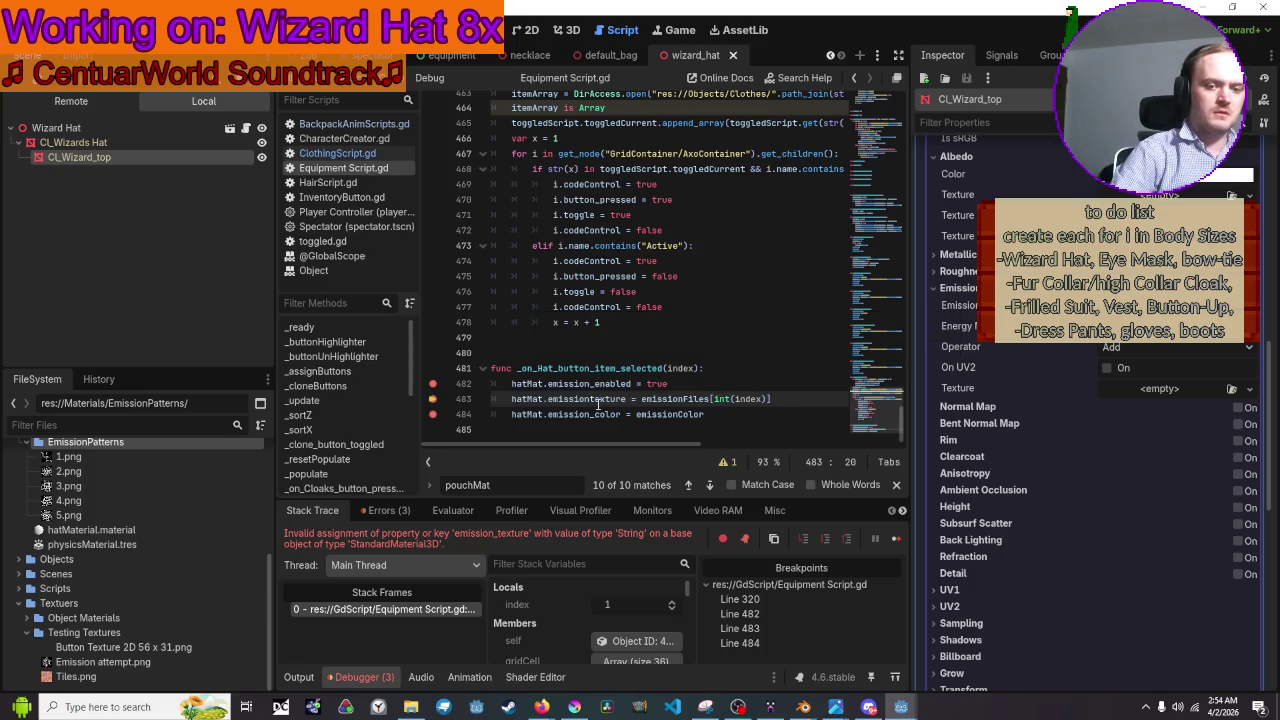
Change line 484 from emission_color to emission.color and save.
key(Down)
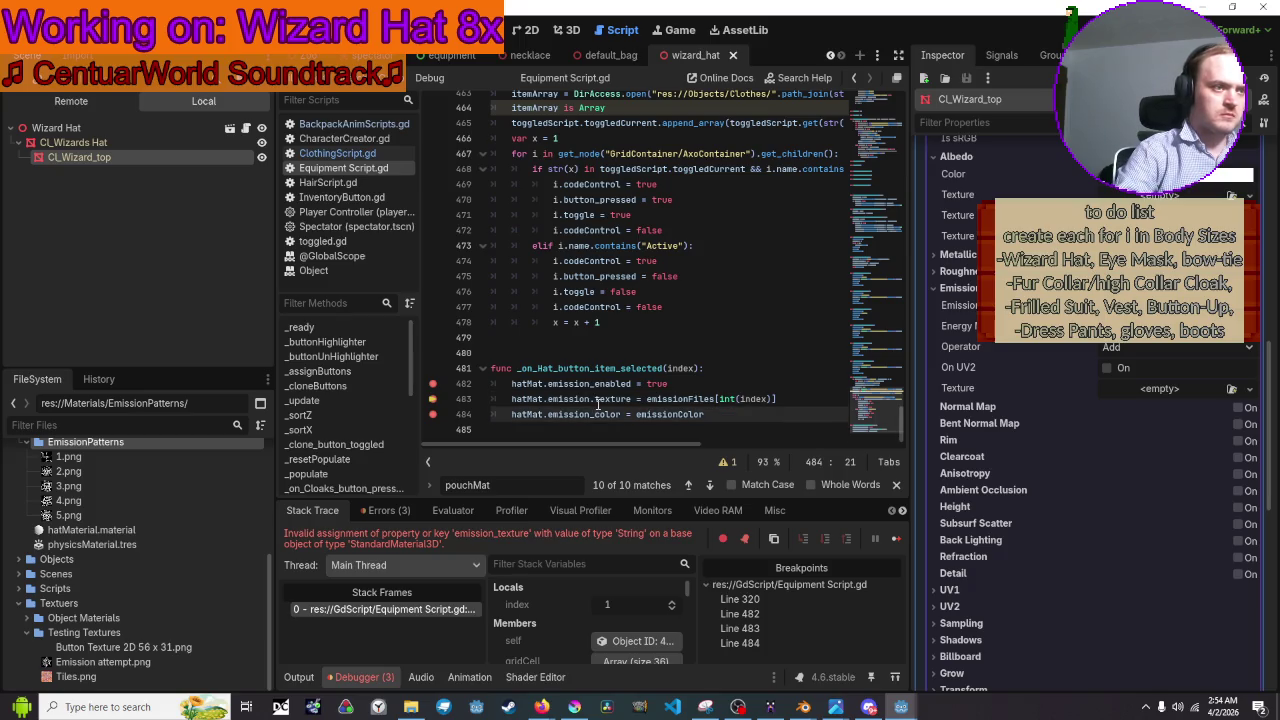
key(BackSpace)
text(.)
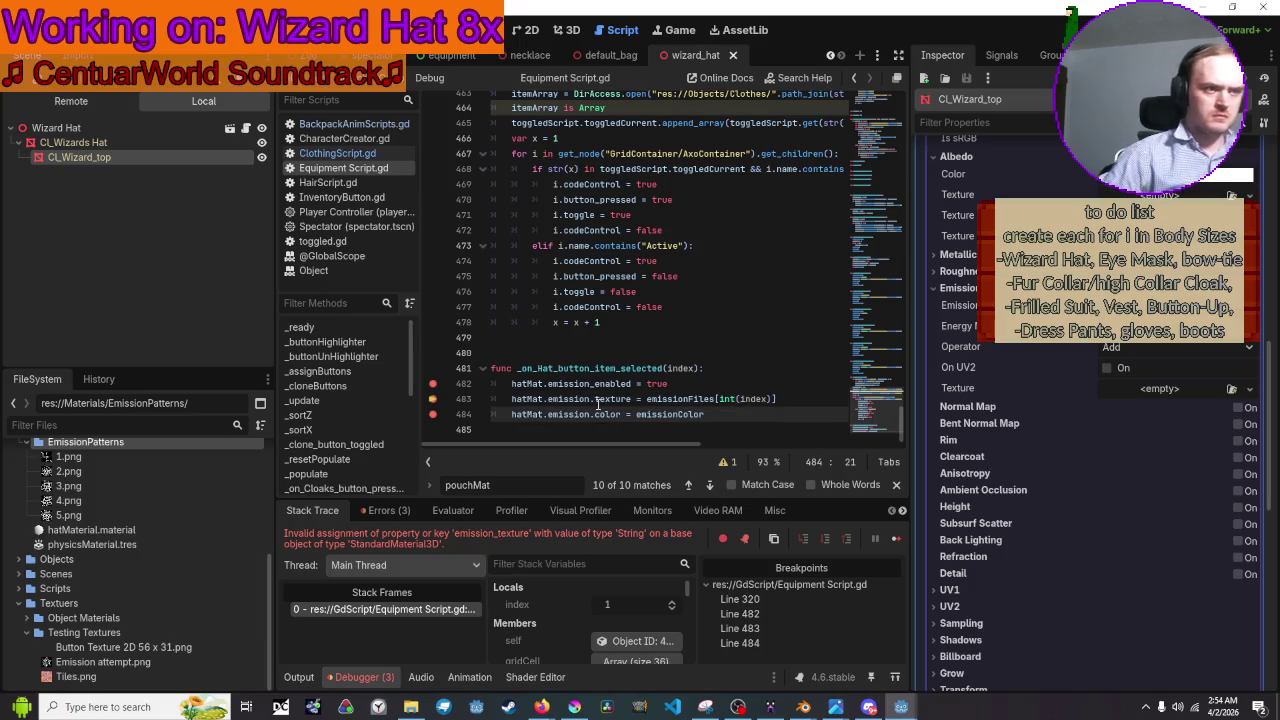
key(ctrl+s)
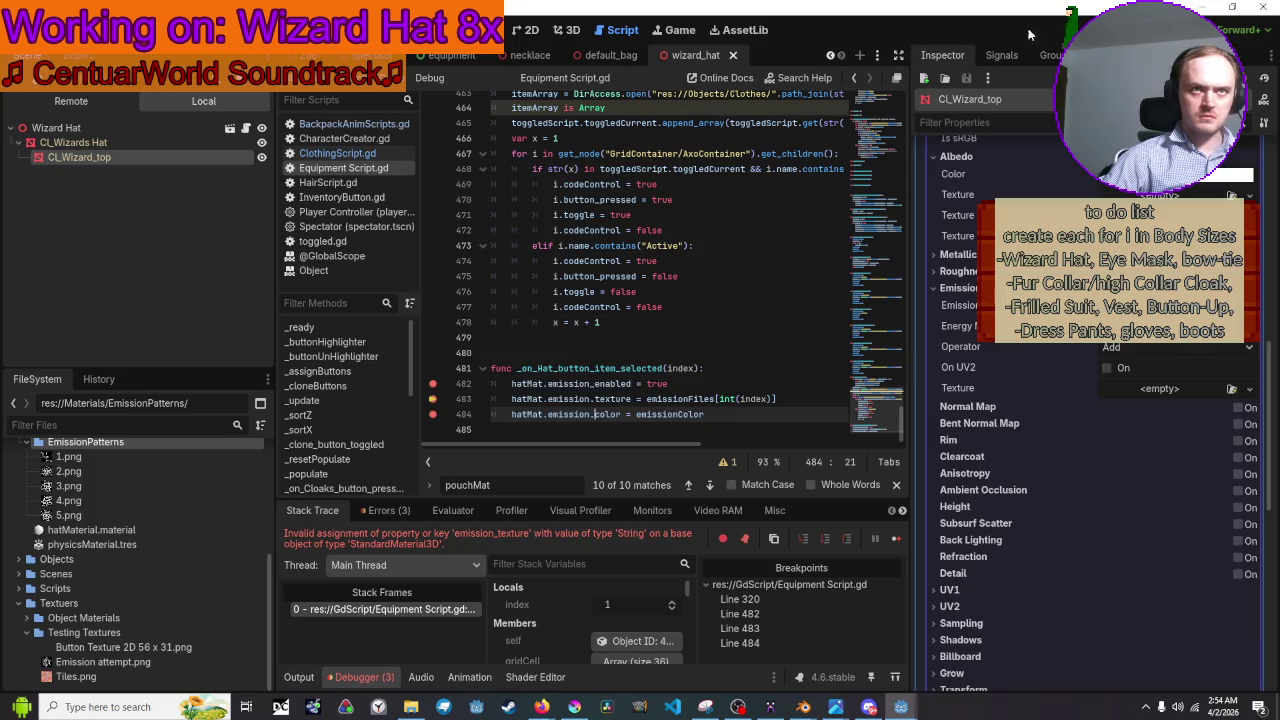
Run the game, show the wizard hat, pick emission pattern 1, then return to the editor.
click(1064, 24)
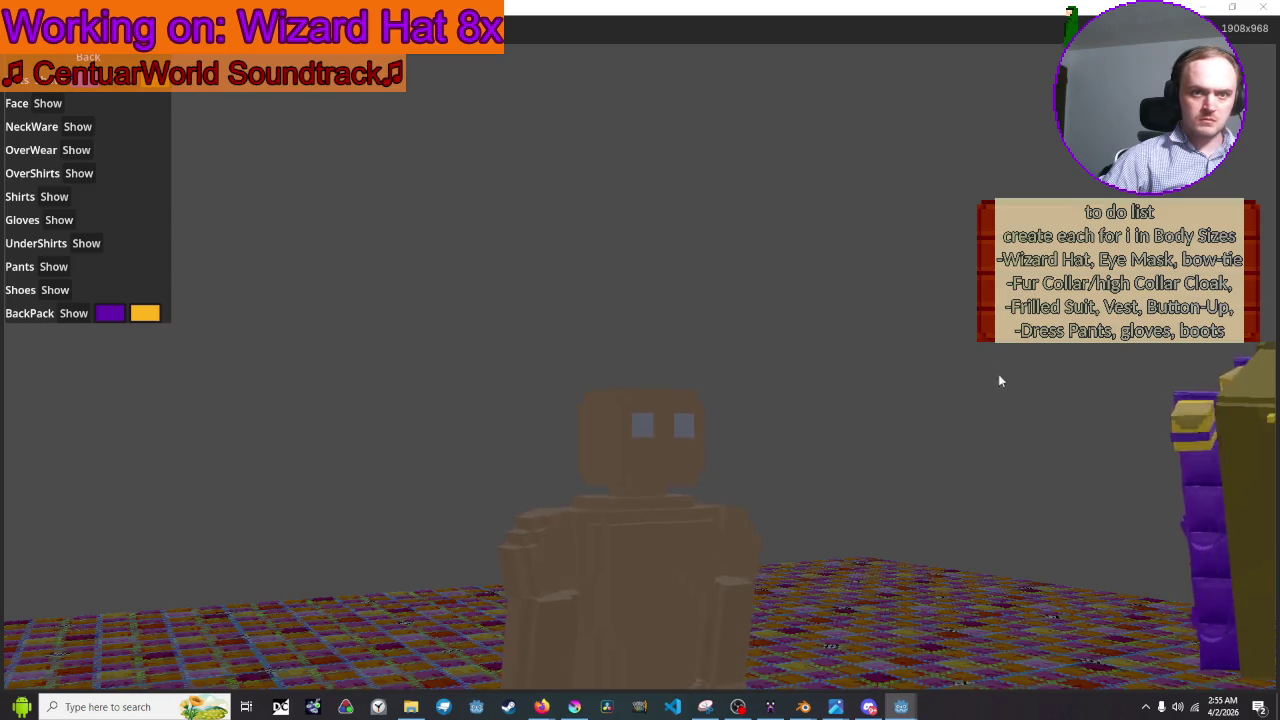
click(953, 418)
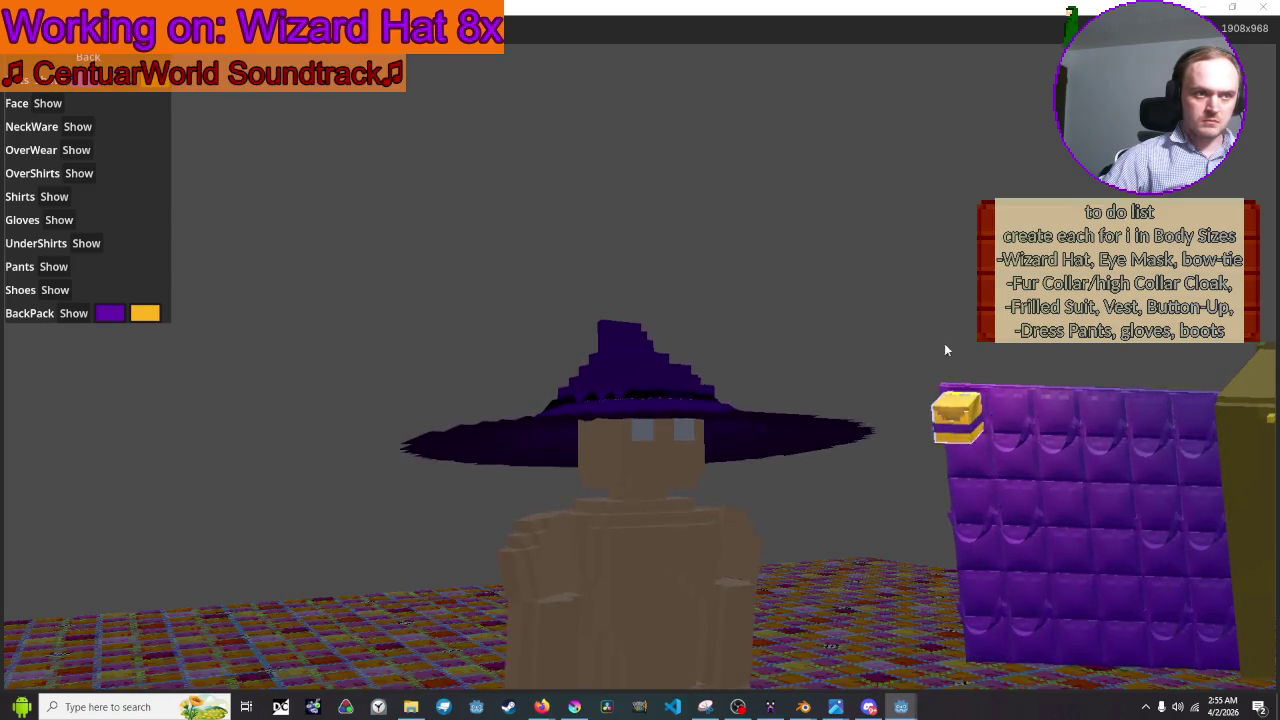
click(118, 103)
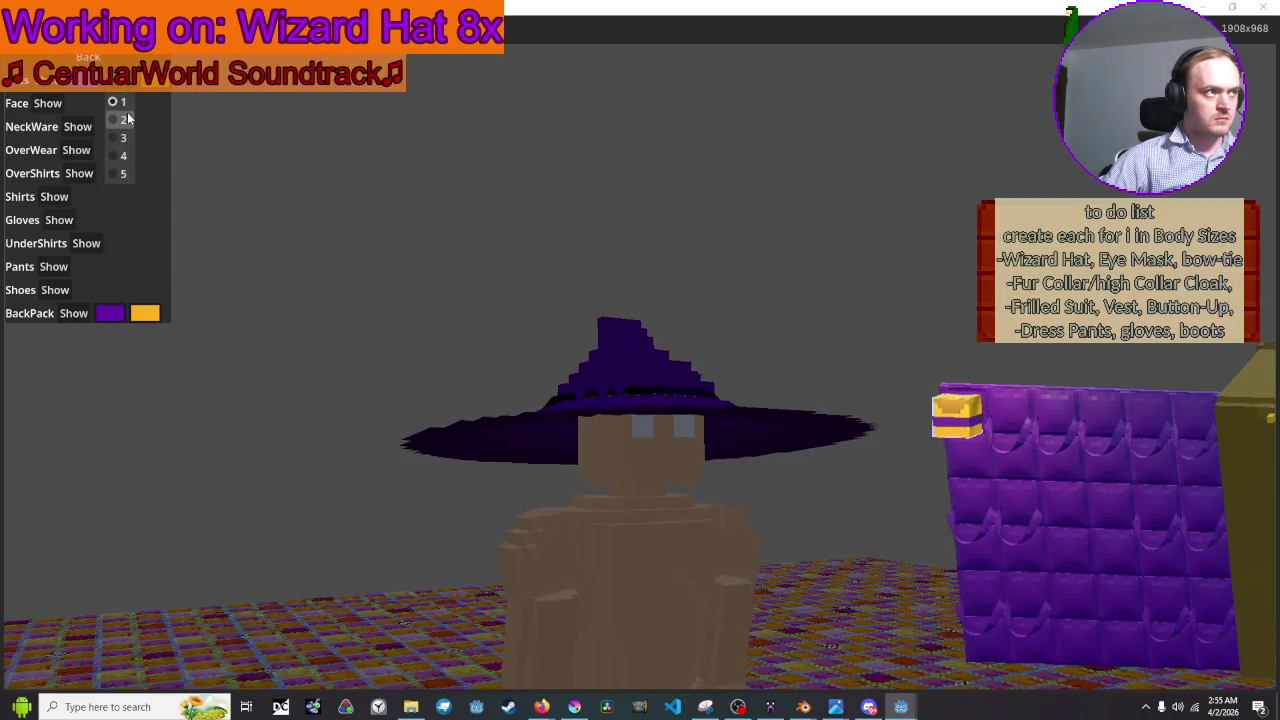
click(125, 119)
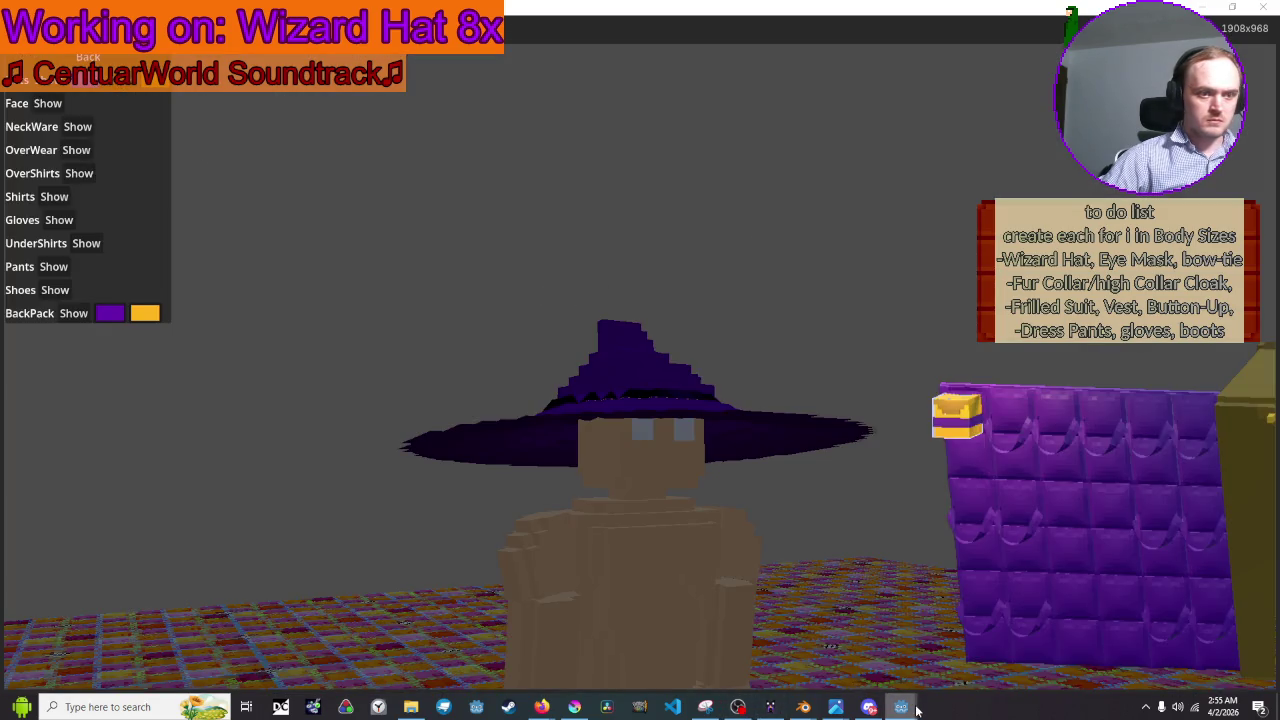
mouse_move(903, 707)
click(850, 642)
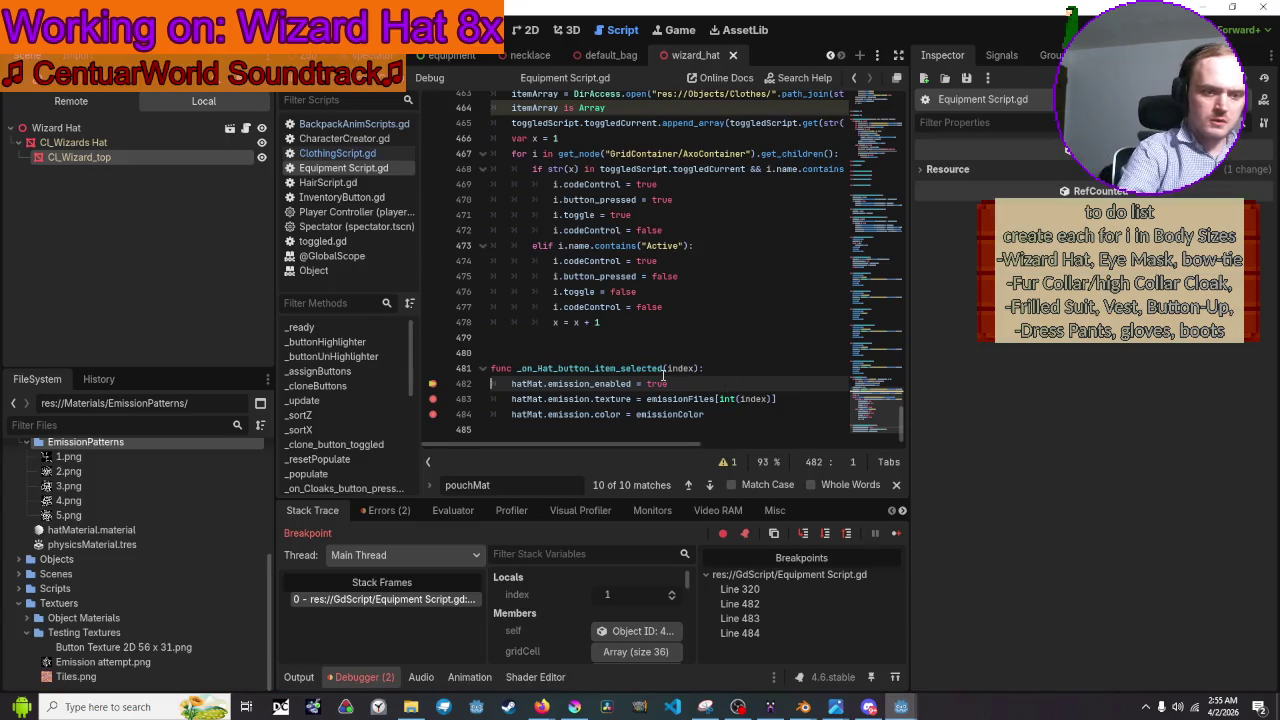
Step to line 483, inspect CL_Wizard_top's live material, and restore emission_texture on line 483.
key(F10)
key(F10)
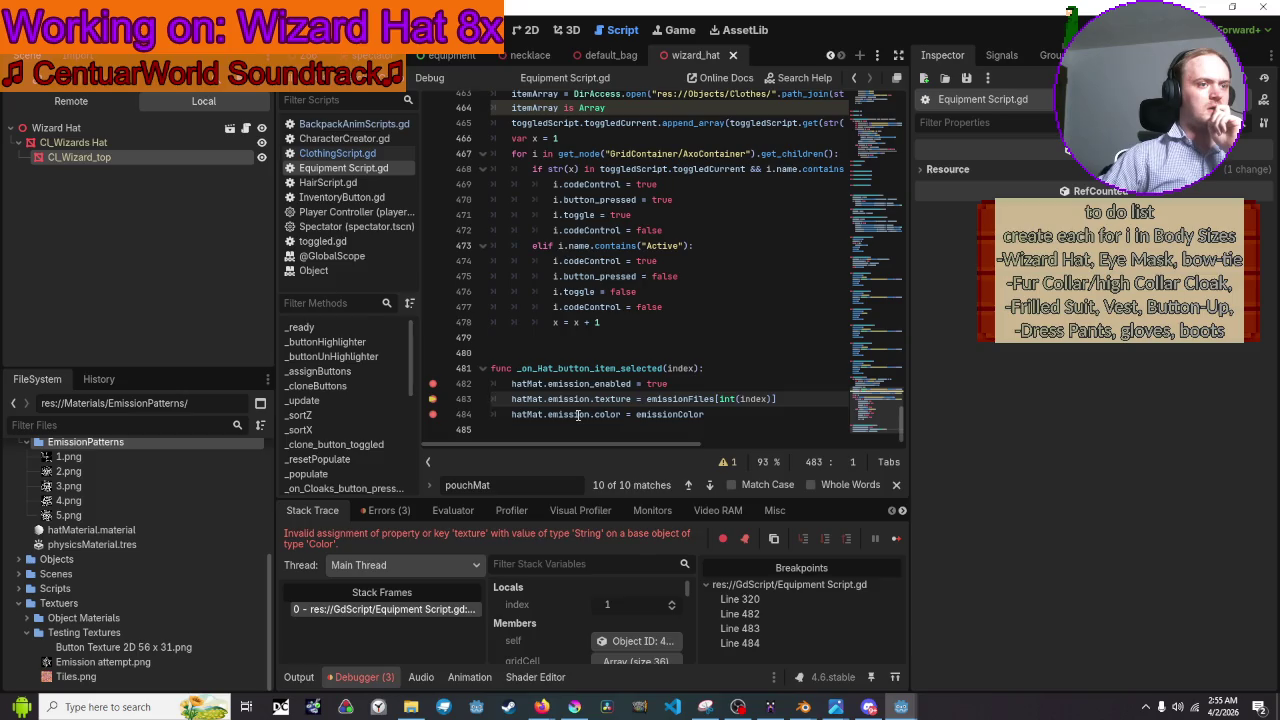
click(122, 156)
text(_)
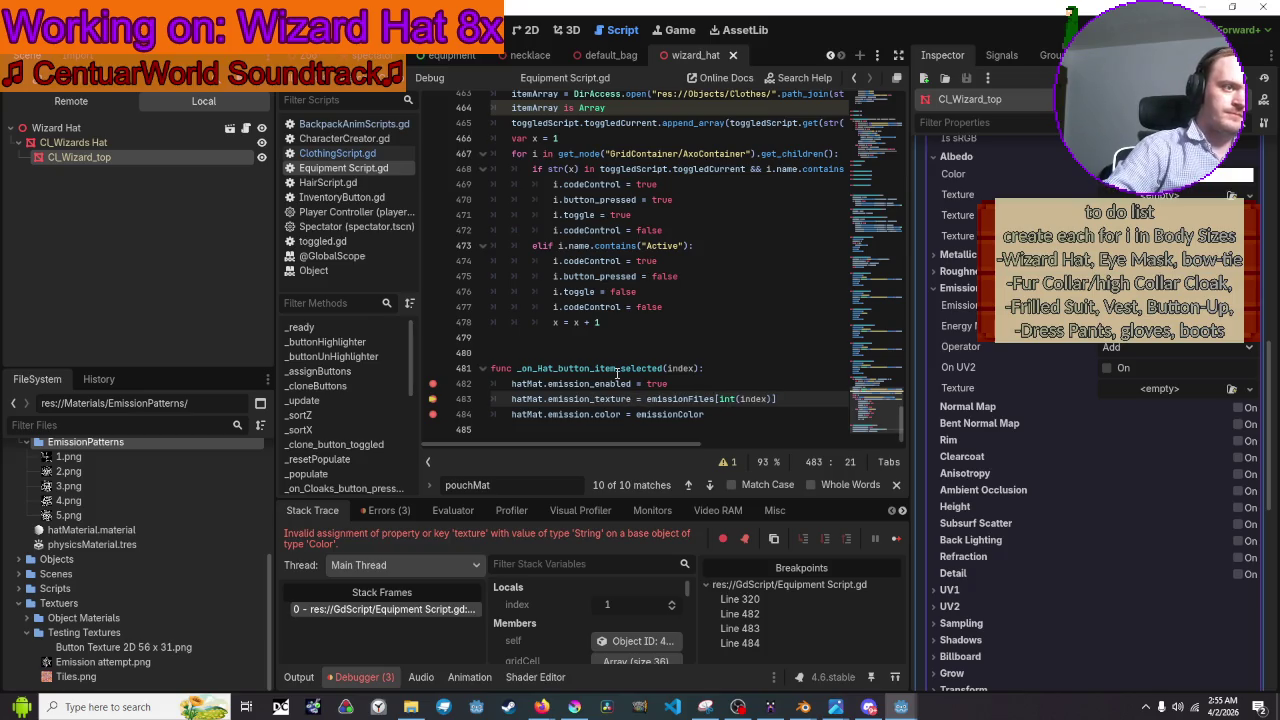
key(ctrl+z)
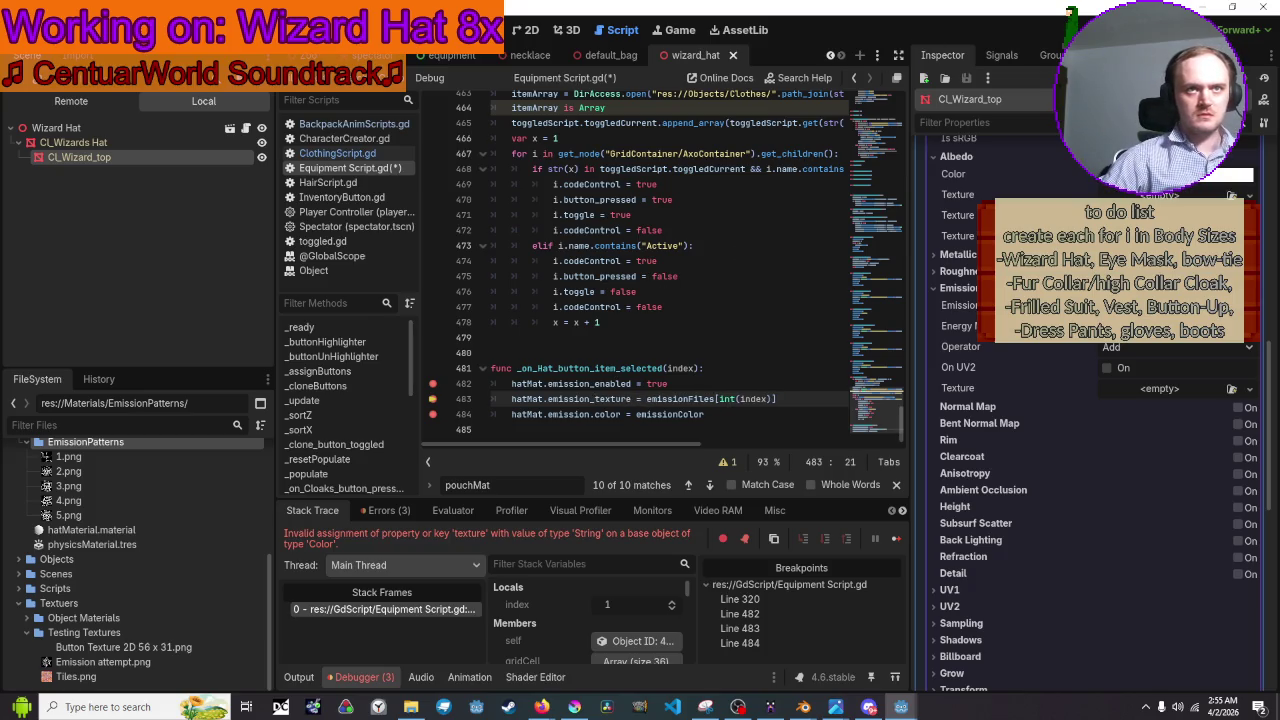
Rerun the game and open the hat's emission pattern list beside Face to trigger the breakpoint.
key(F5)
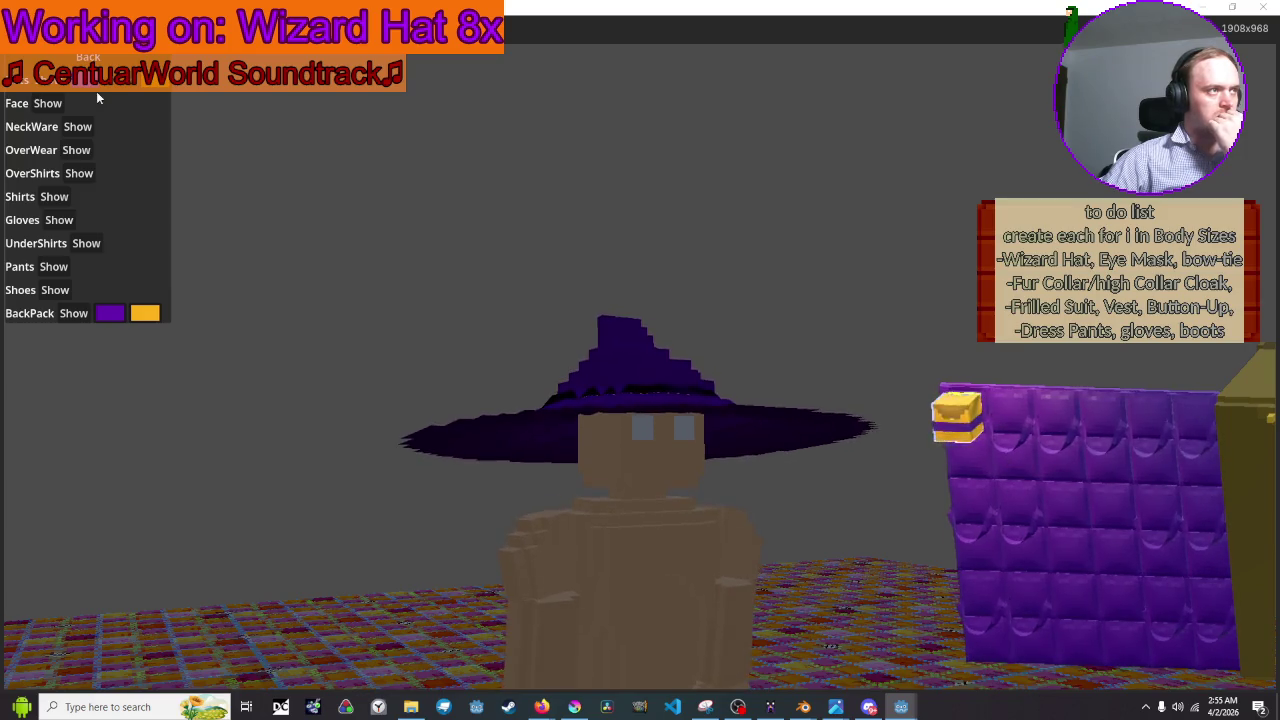
click(129, 101)
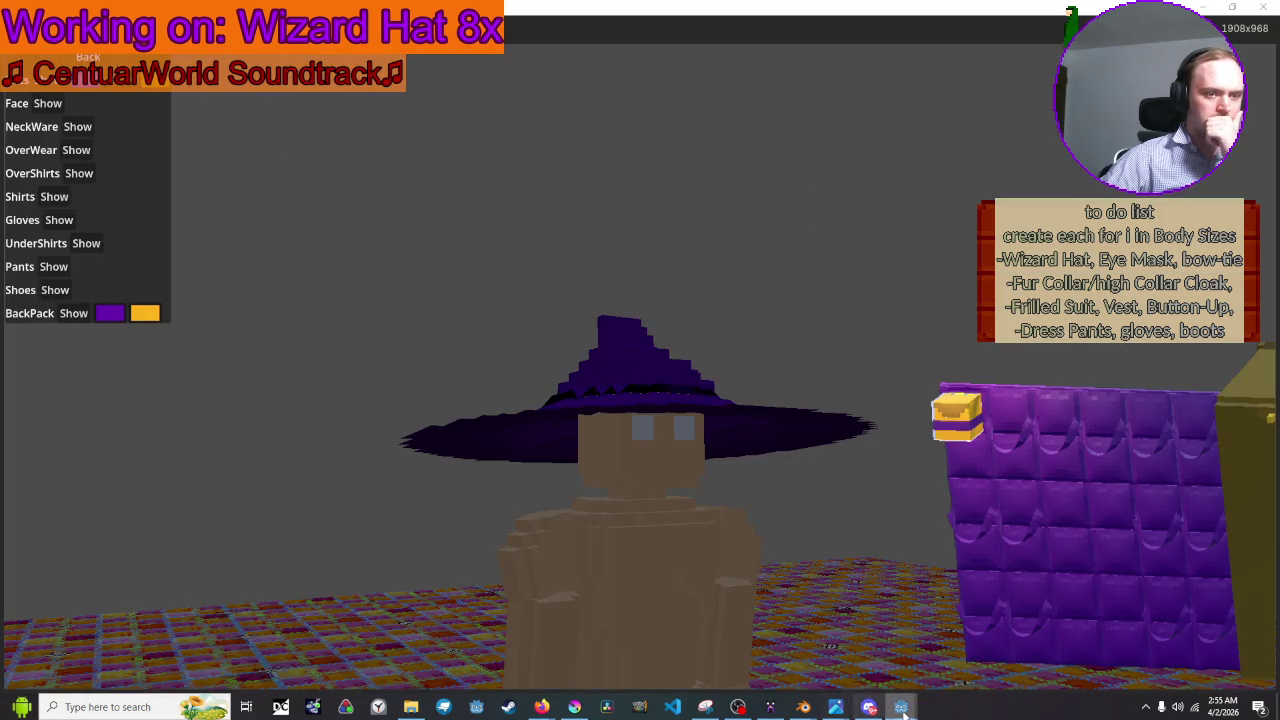
mouse_move(902, 710)
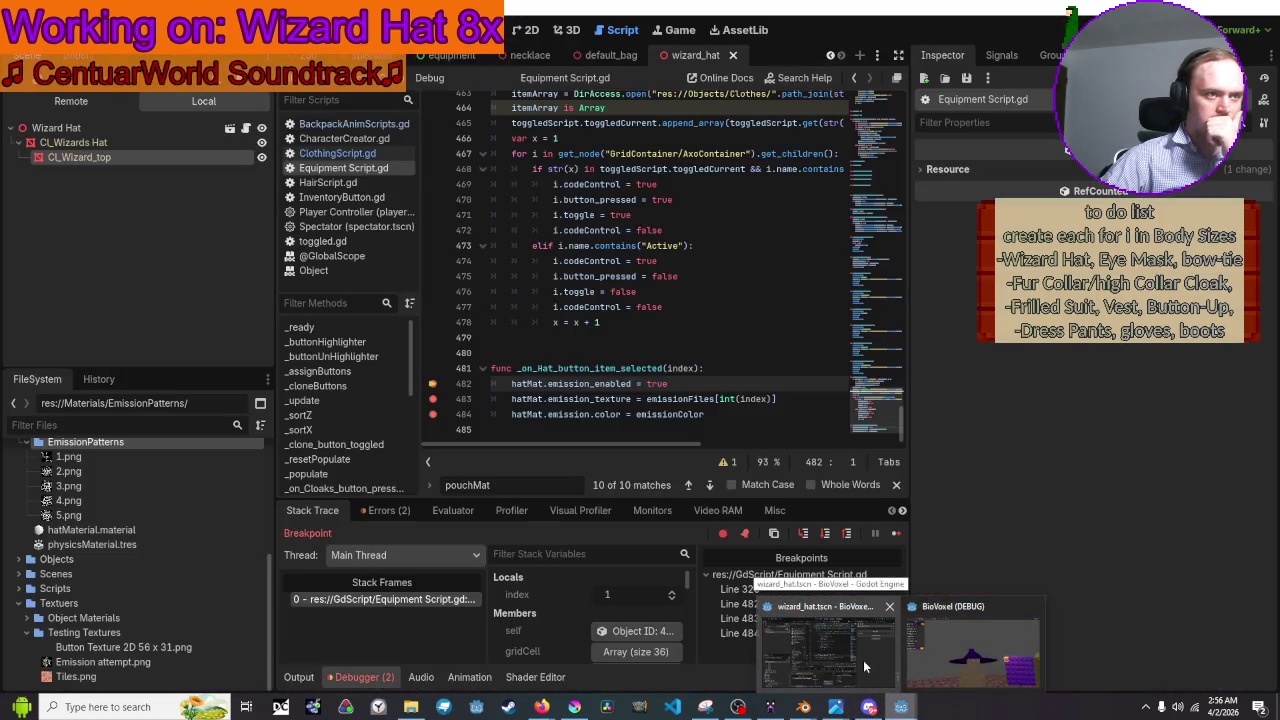
Step to line 483, read the index and emissionFiles debugger values, and place the caret before emissionFiles.
click(863, 660)
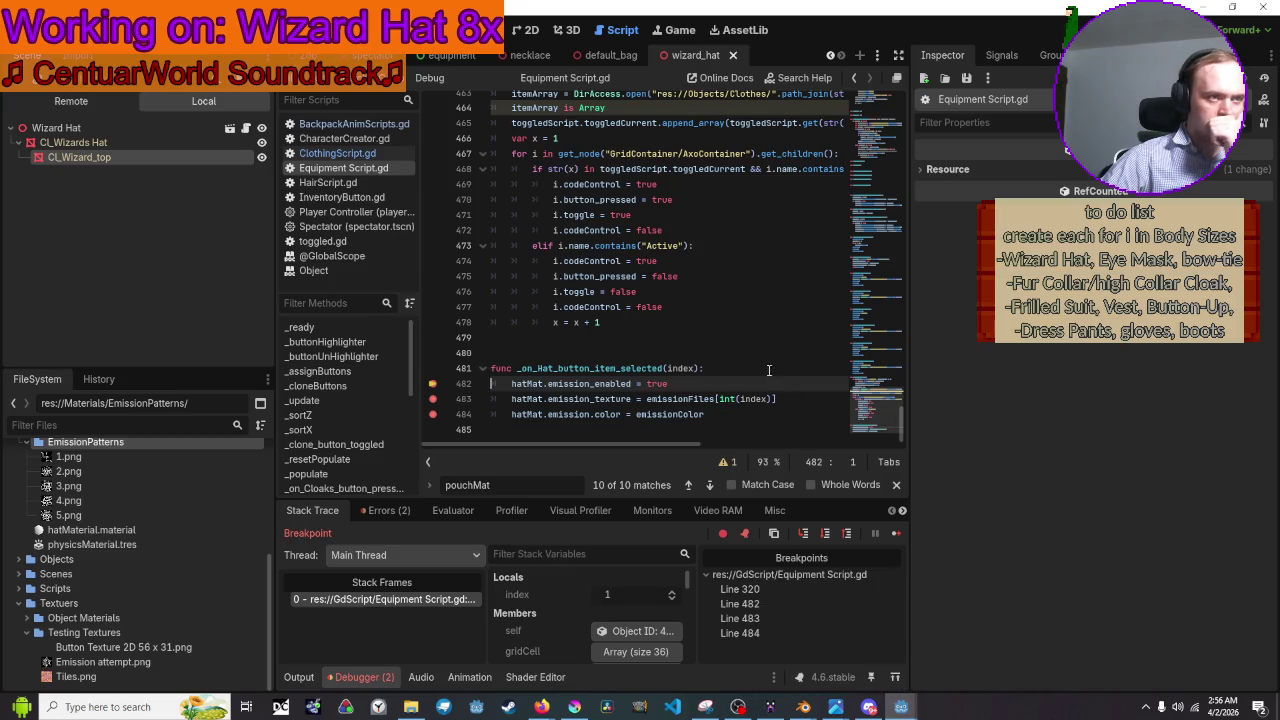
key(F10)
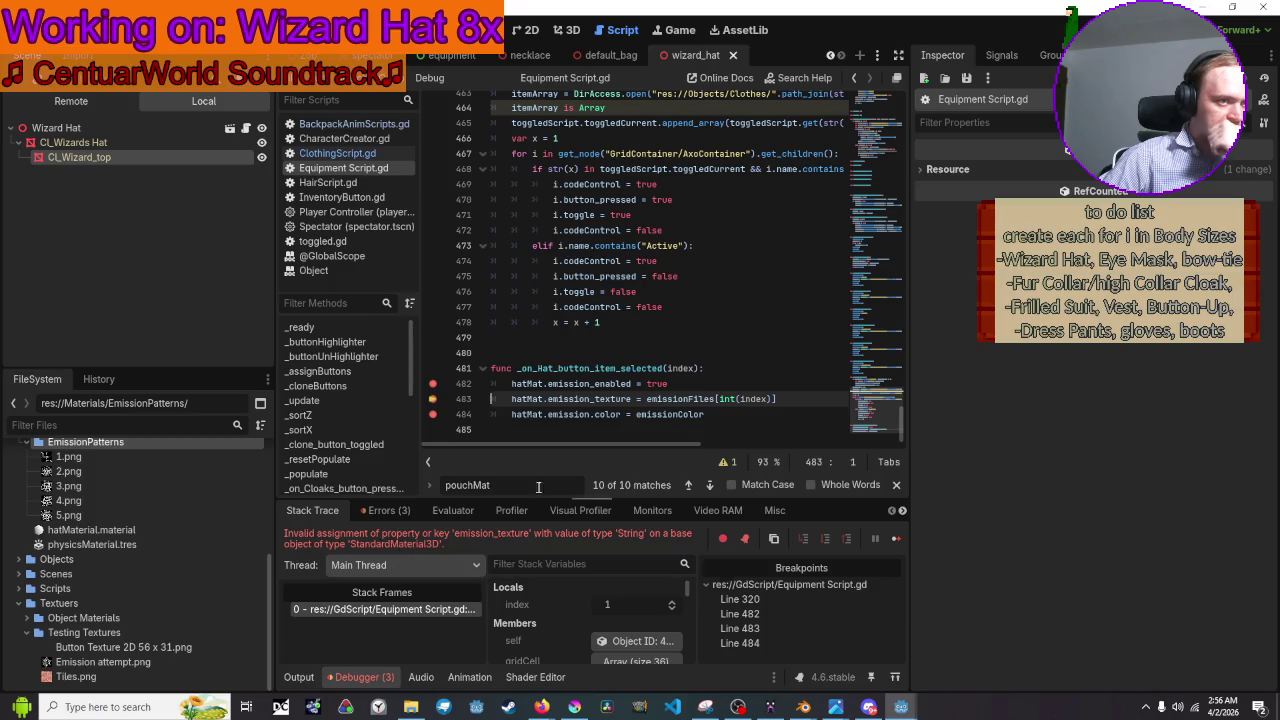
mouse_move(762, 398)
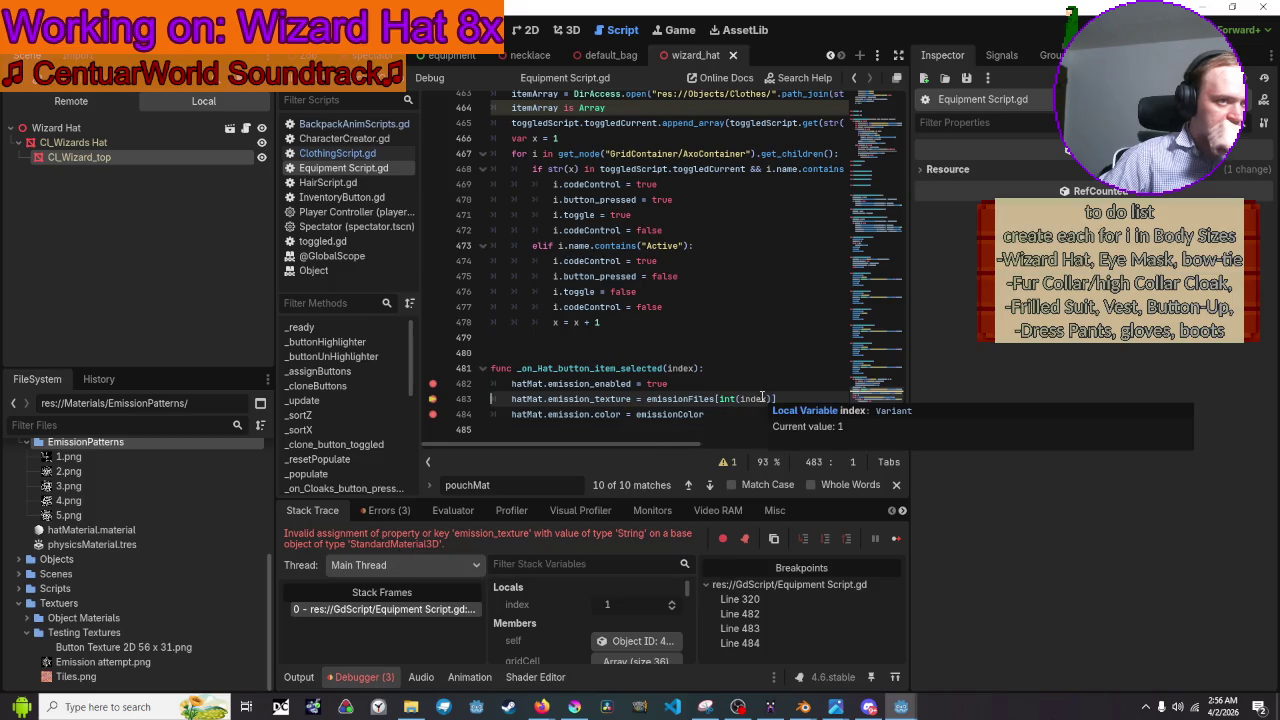
mouse_move(702, 399)
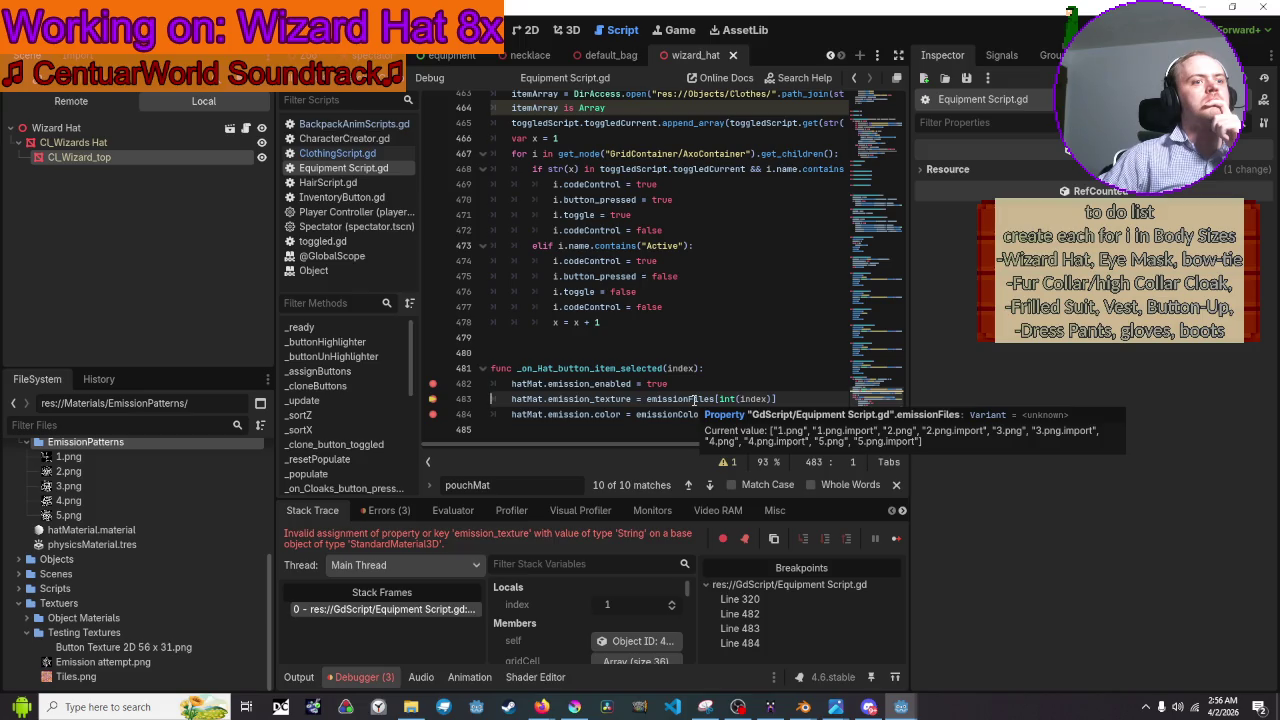
click(806, 400)
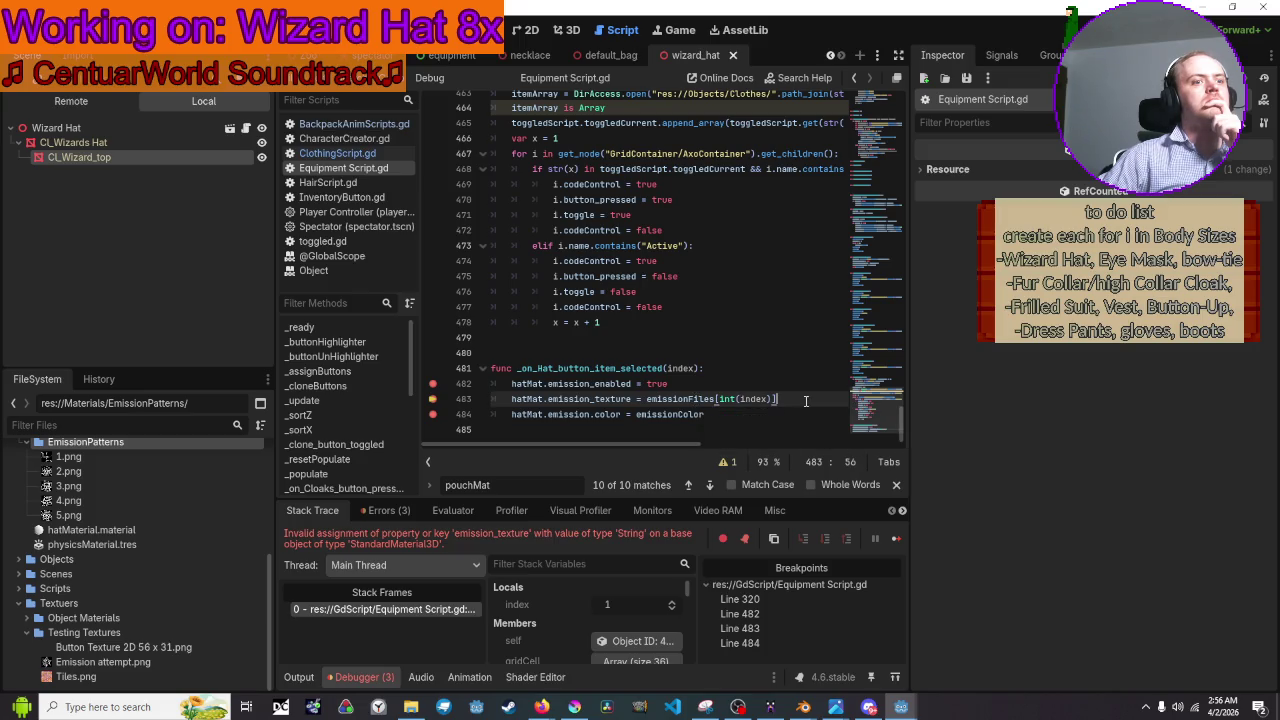
click(649, 400)
mouse_move(650, 401)
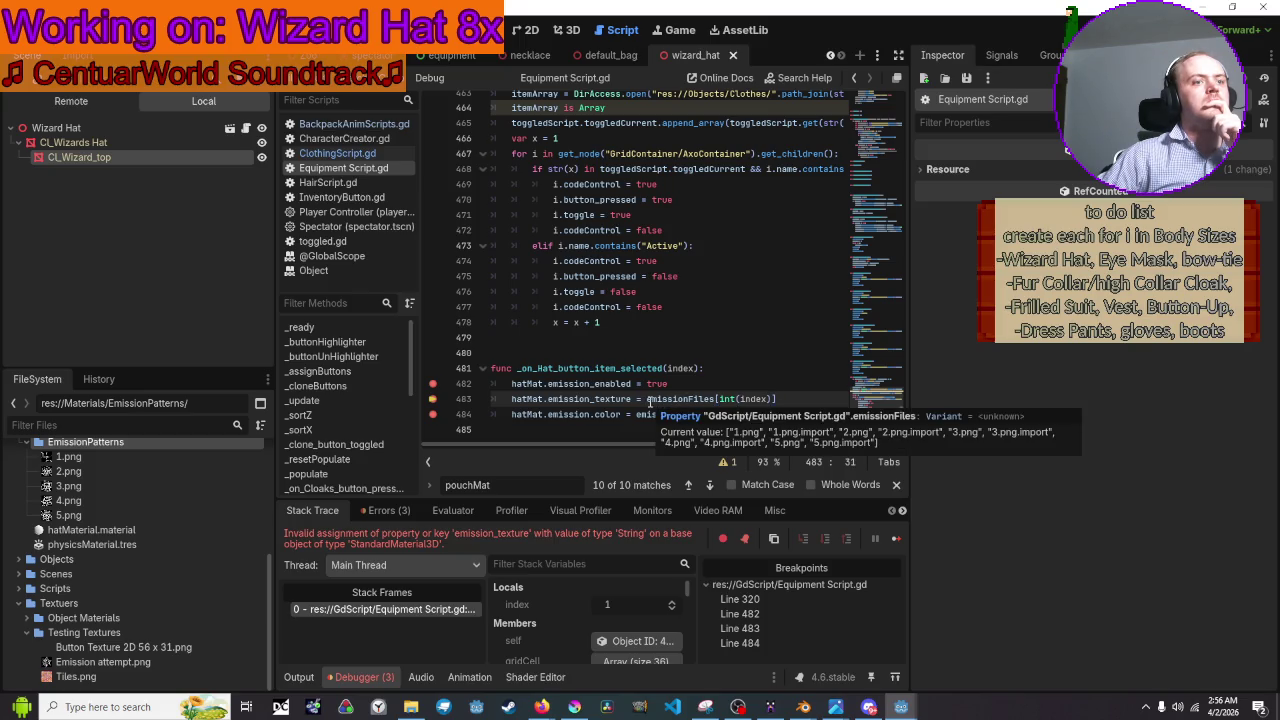
Remove the typed get_ prefix from line 483 and switch to the equipment scene.
text(get)
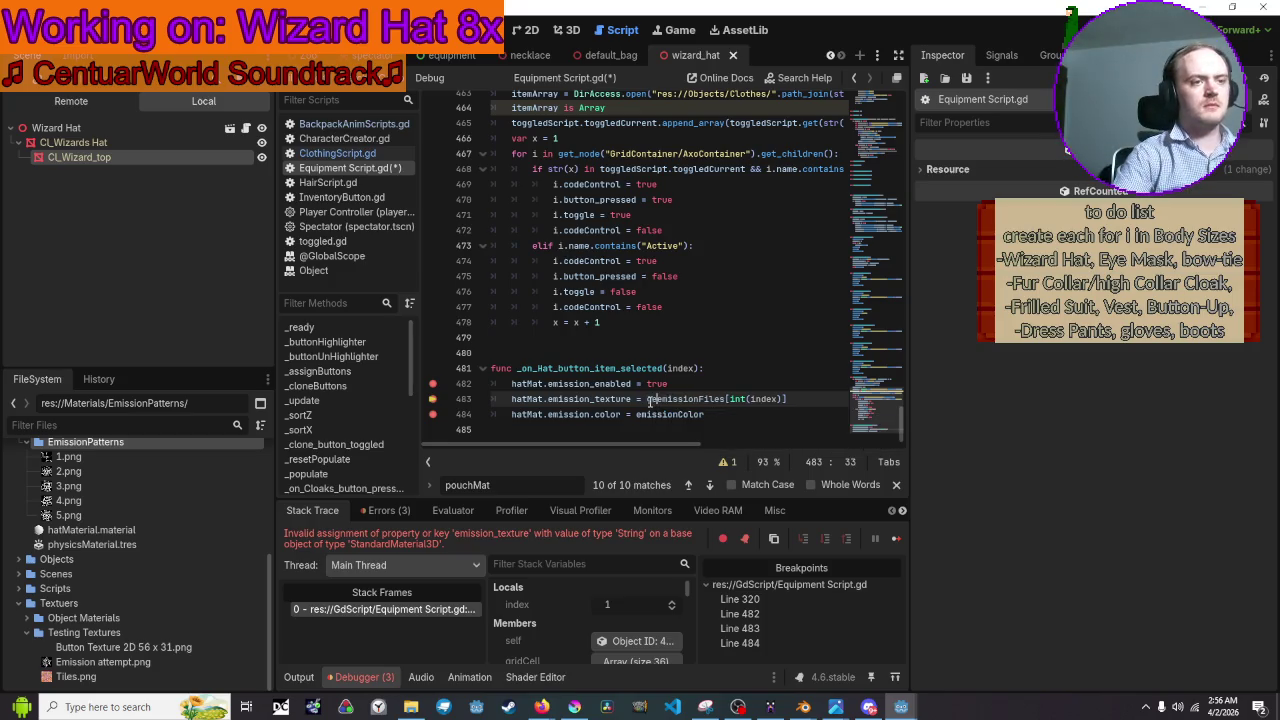
text(_f)
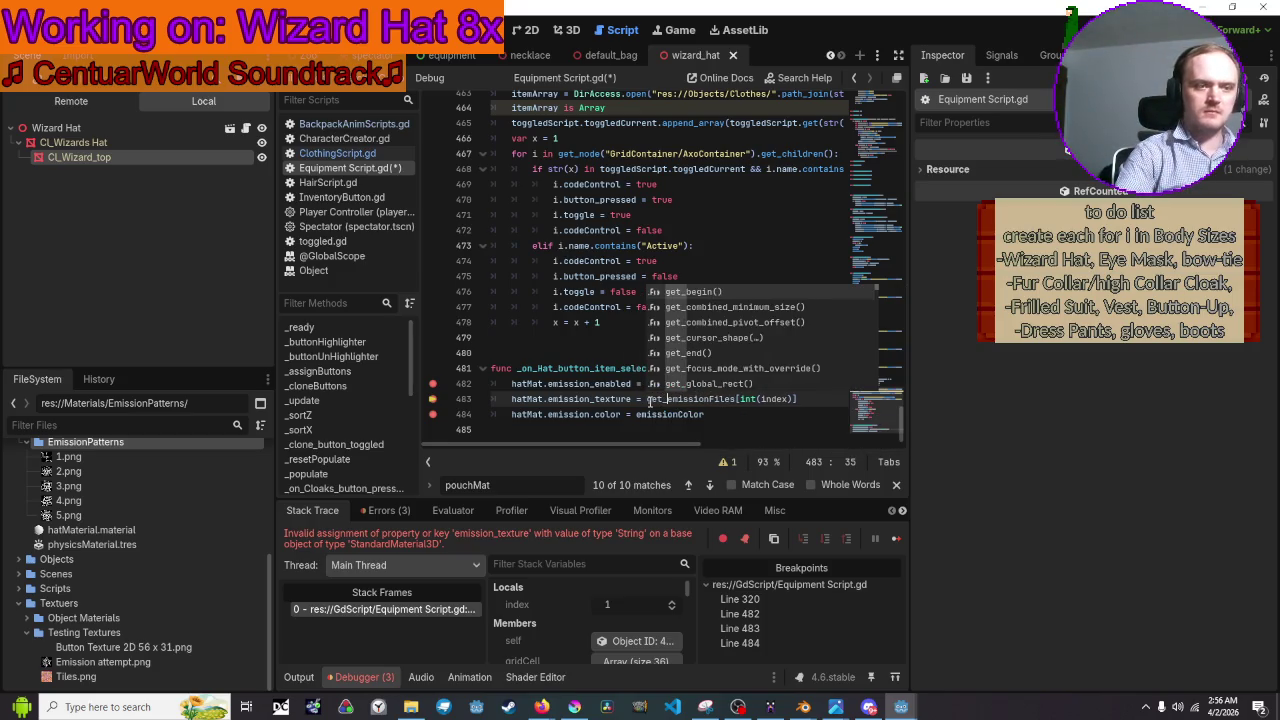
key(BackSpace)
key(BackSpace)
key(BackSpace)
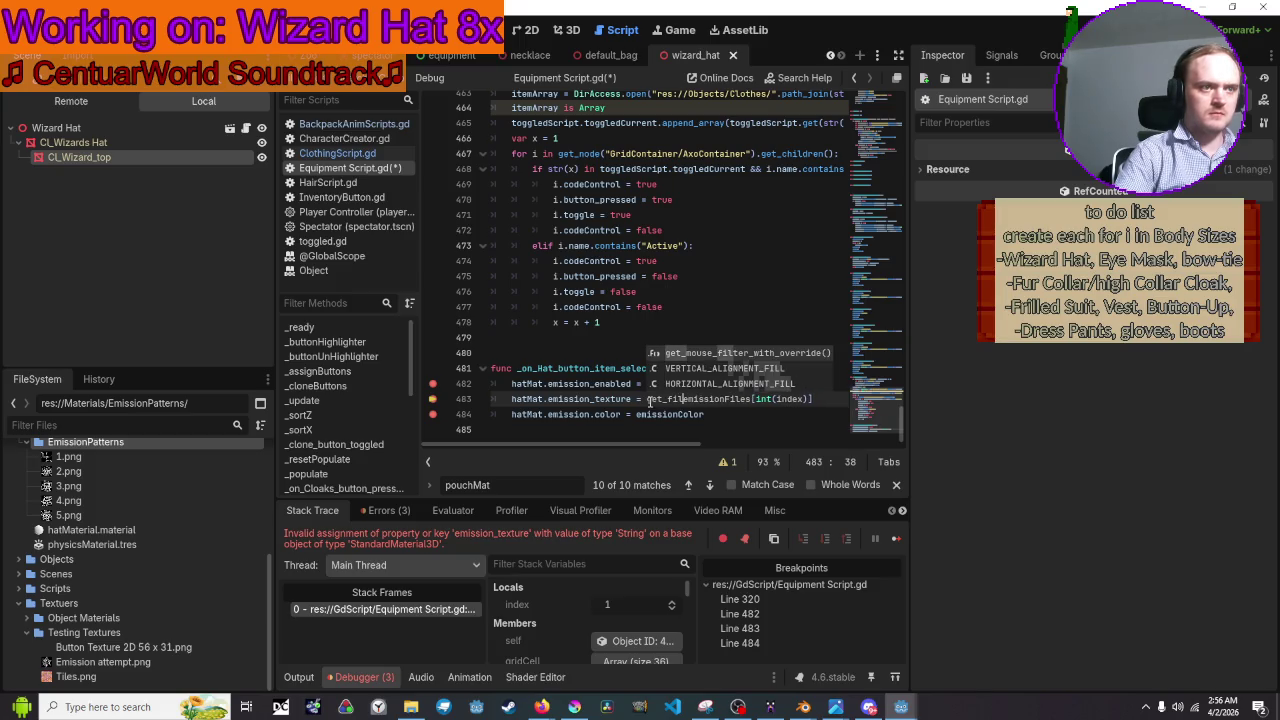
key(BackSpace)
key(BackSpace)
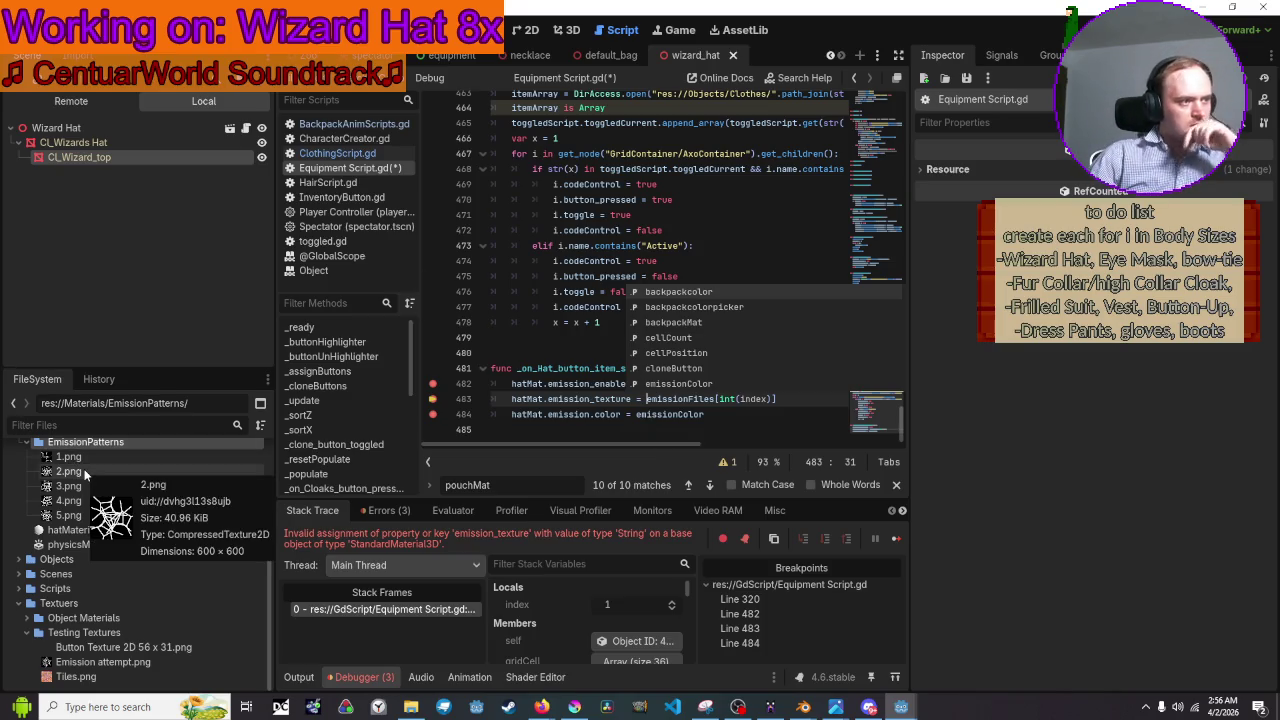
mouse_move(90, 460)
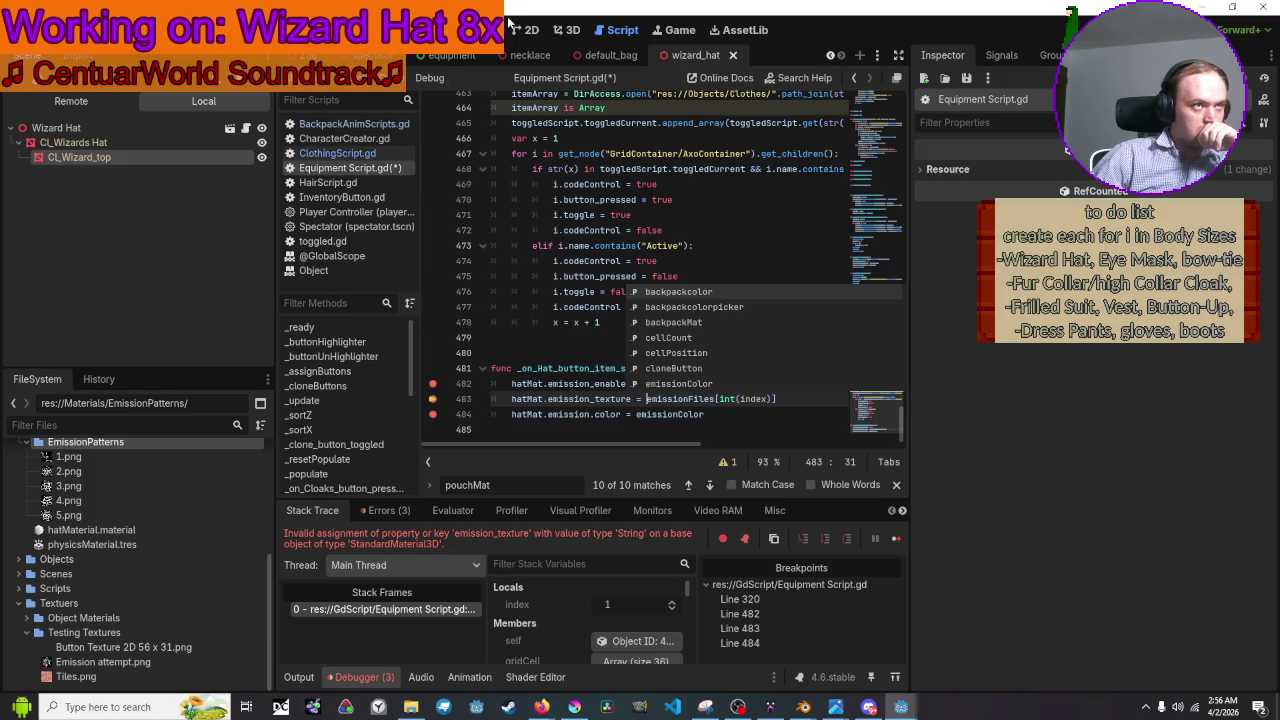
click(420, 57)
Scroll the FileSystem dock to show Materials > EmissionPatterns with 1.png through 5.png.
scroll(176, 165, down, 3)
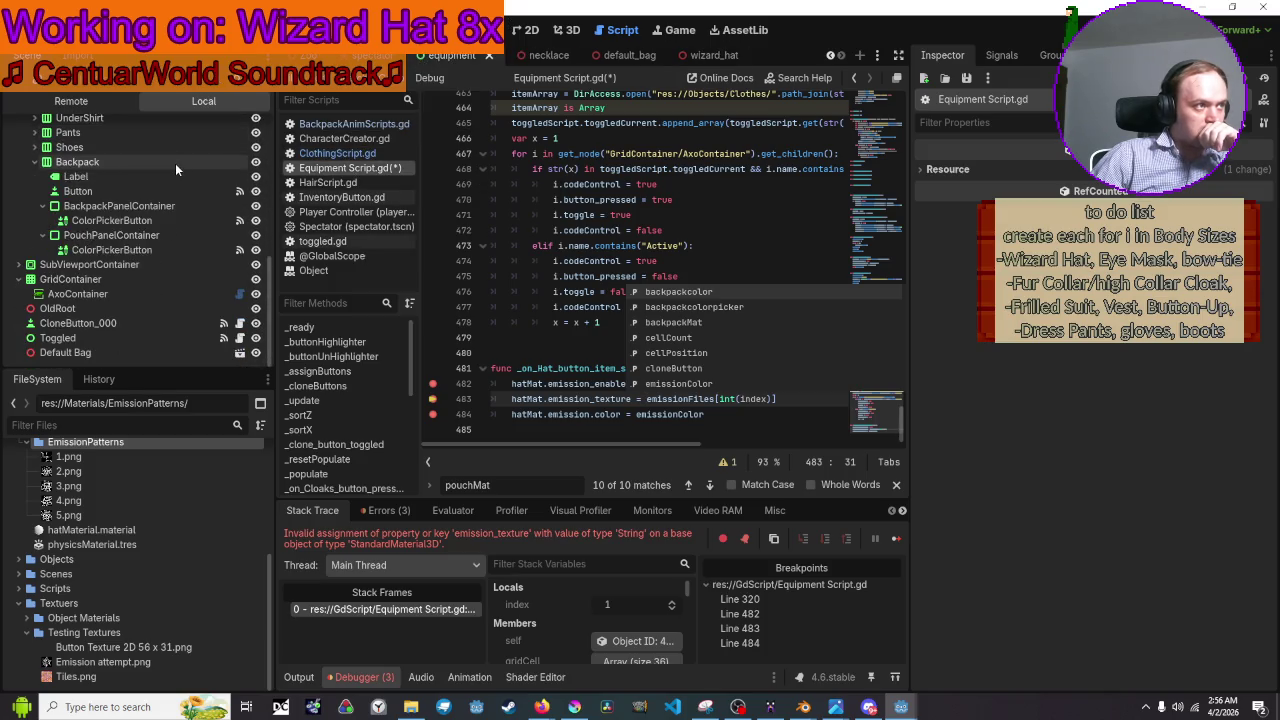
click(98, 337)
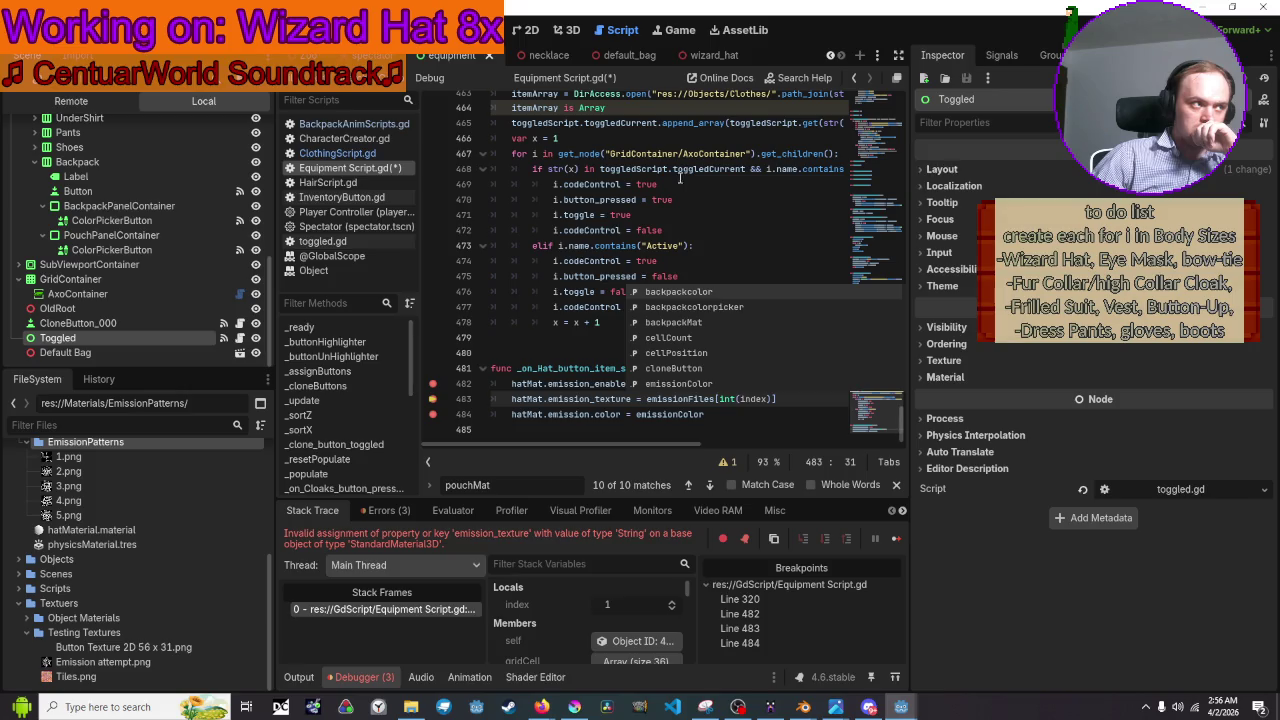
scroll(72, 205, up, 5)
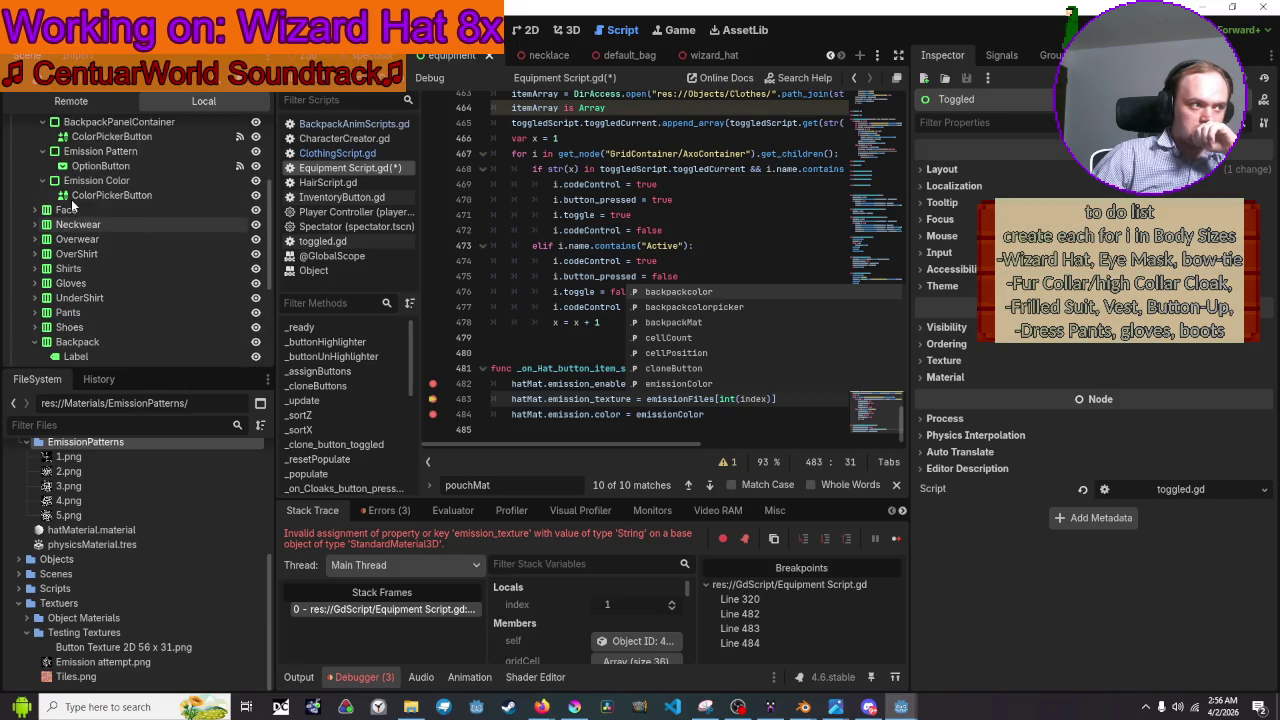
scroll(72, 205, down, 2)
scroll(116, 464, up, 1)
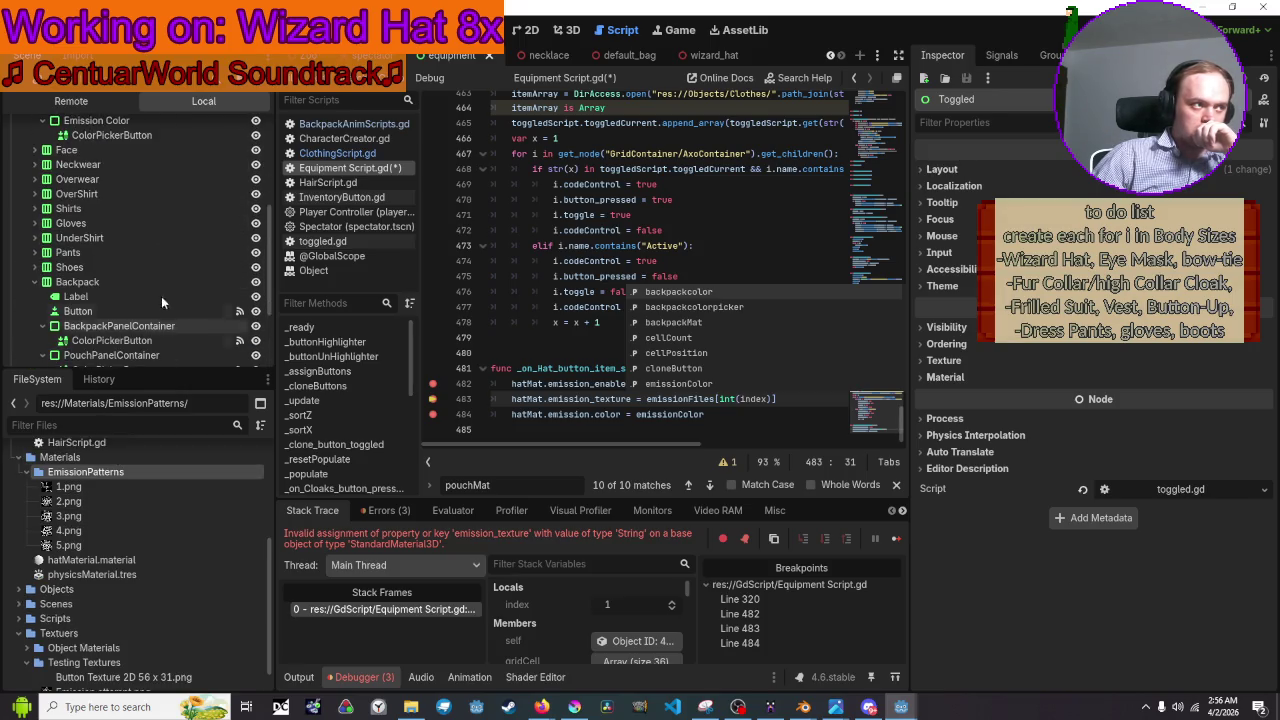
scroll(161, 296, down, 4)
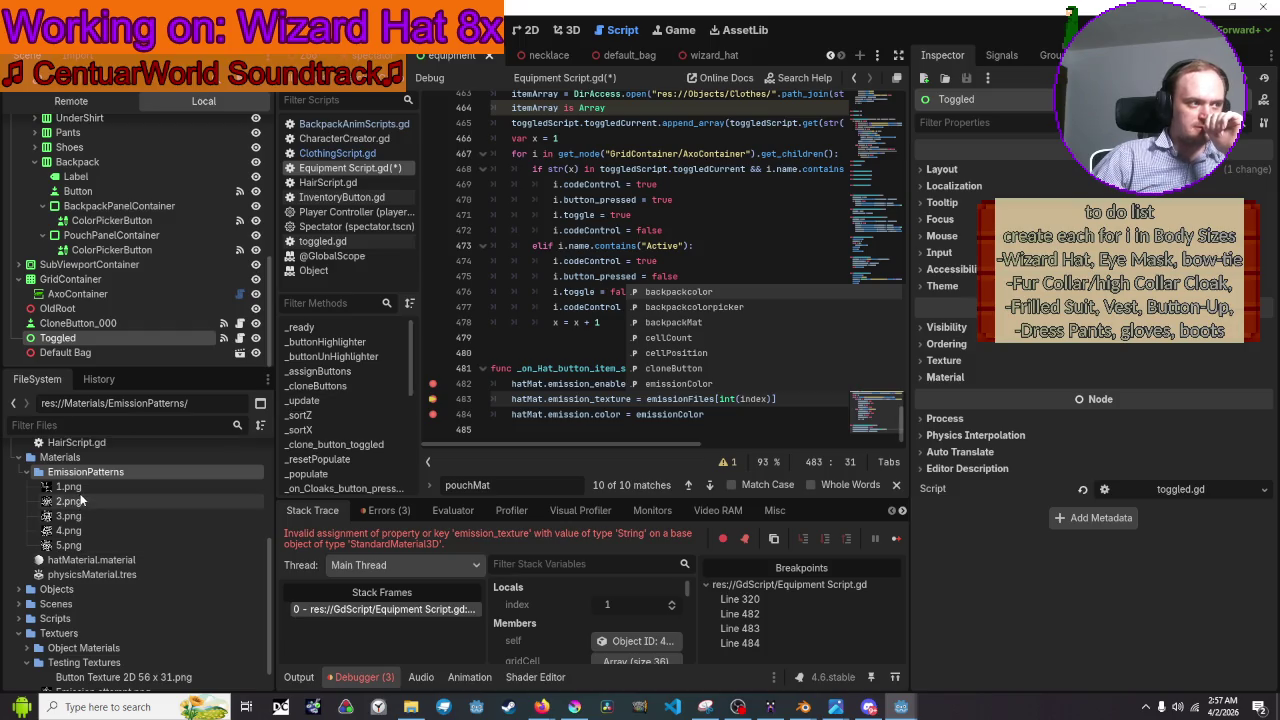
Drop the 1.png pattern path onto line 484 and wrap it in a get_node() call.
mouse_move(93, 487)
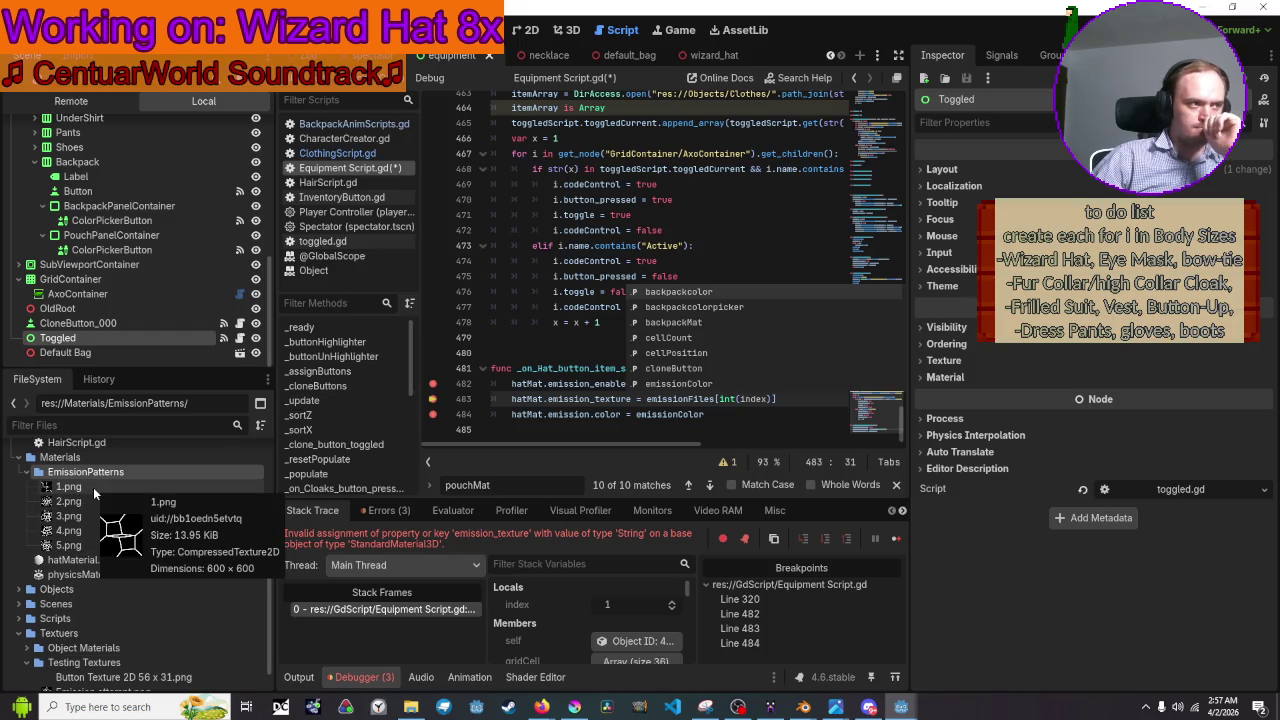
mouse_move(96, 486)
mouse_down()
mouse_move(765, 420)
mouse_move(742, 414)
mouse_up()
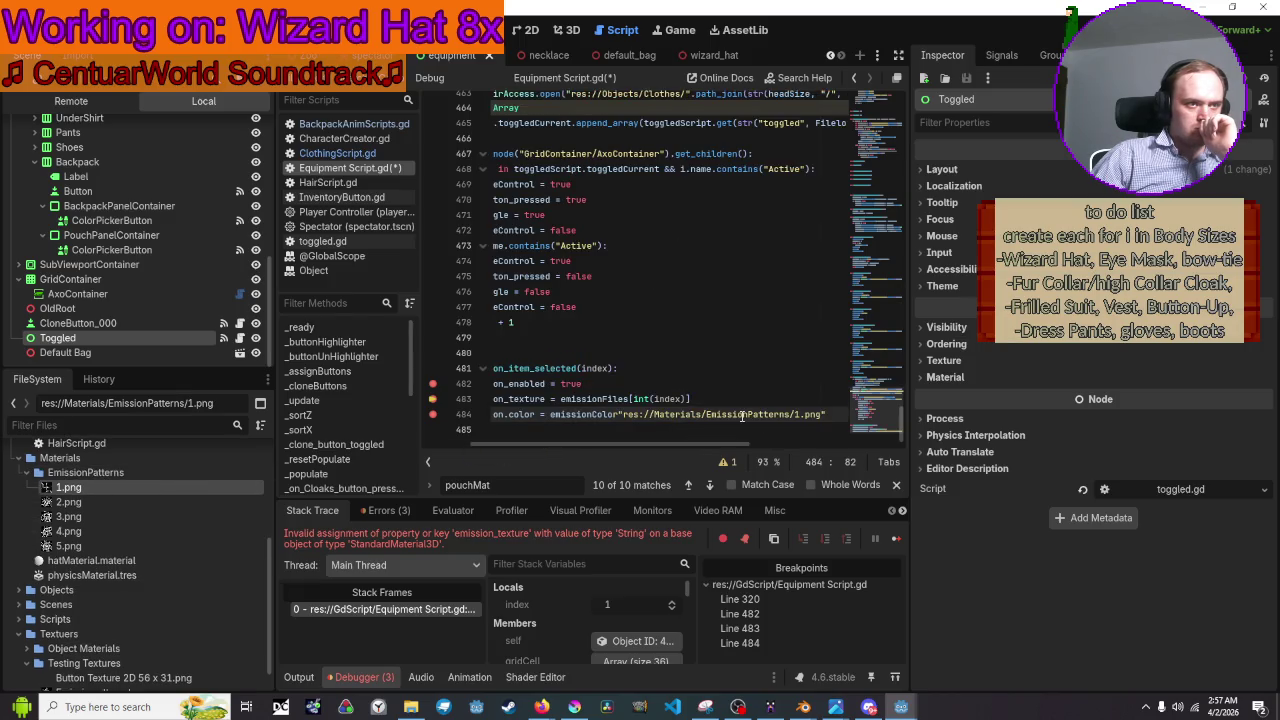
click(625, 418)
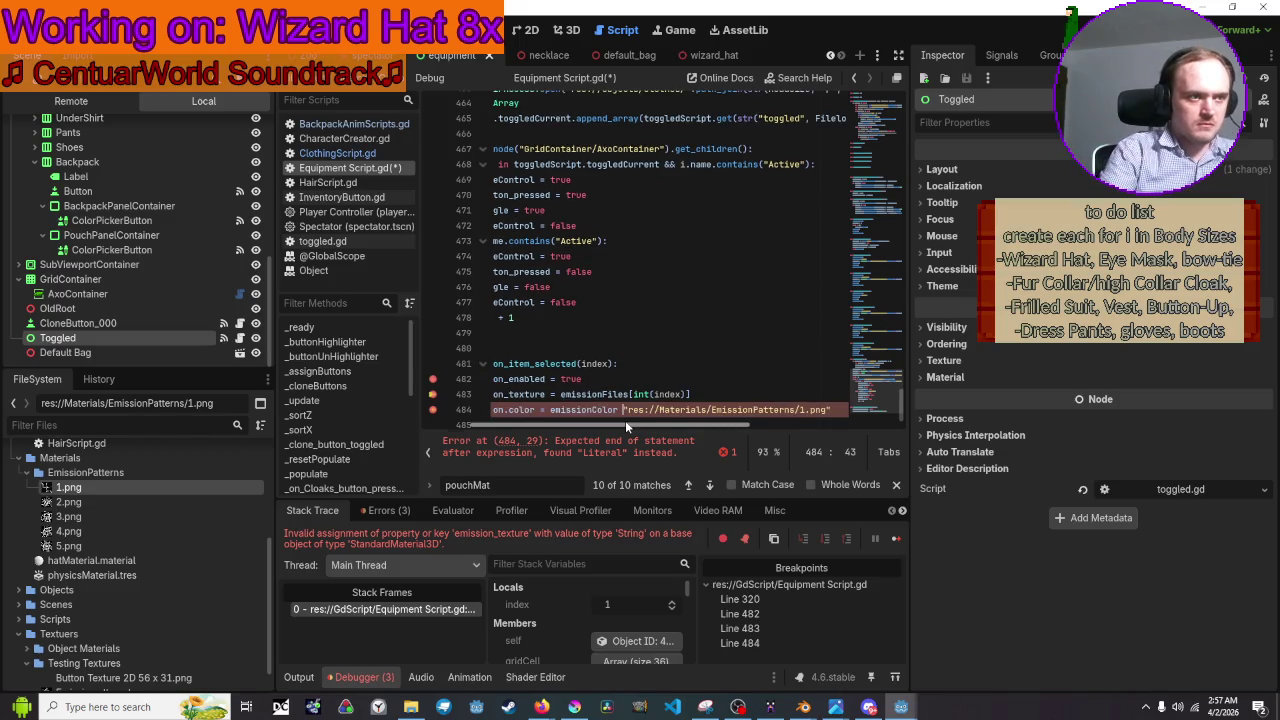
text(get_node)
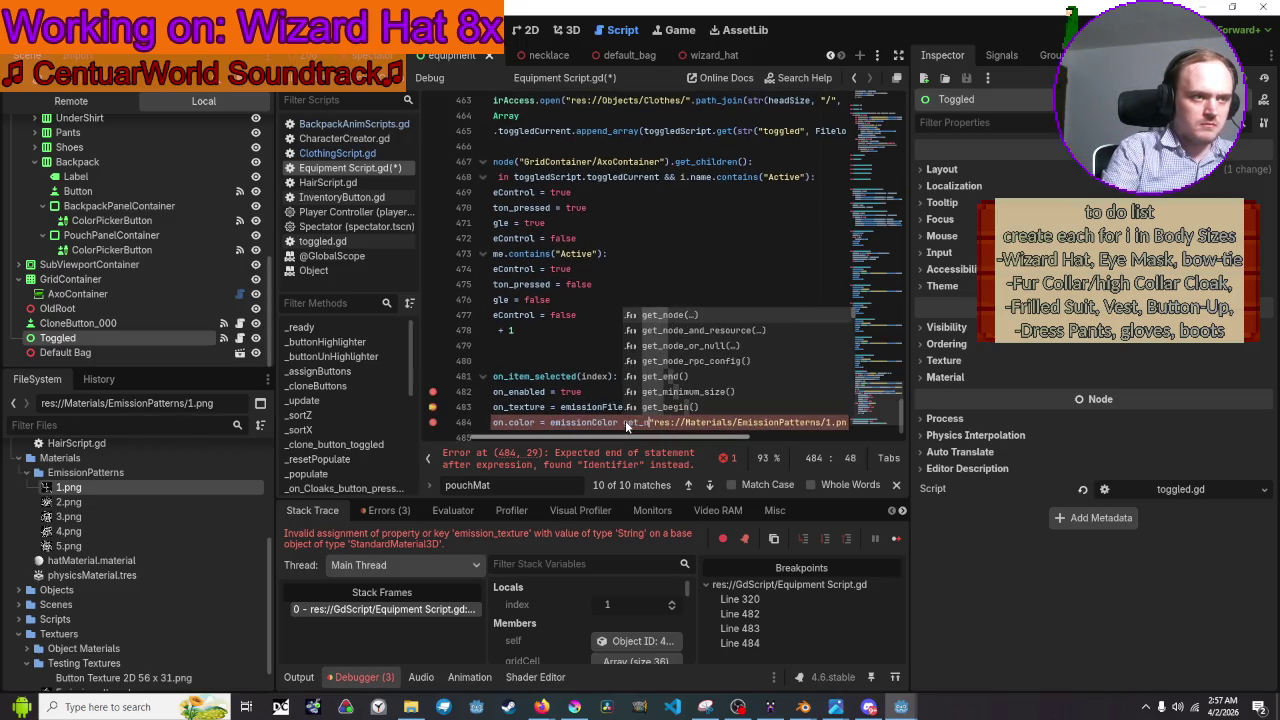
text(())
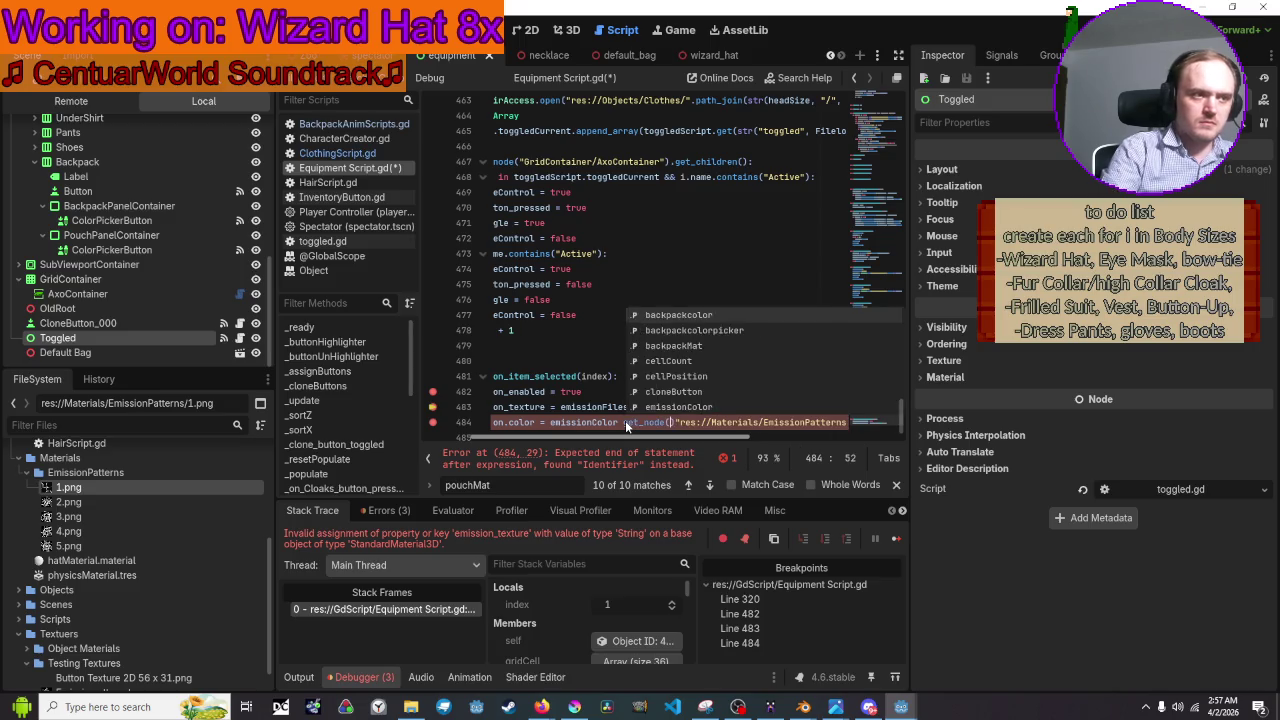
key(Delete)
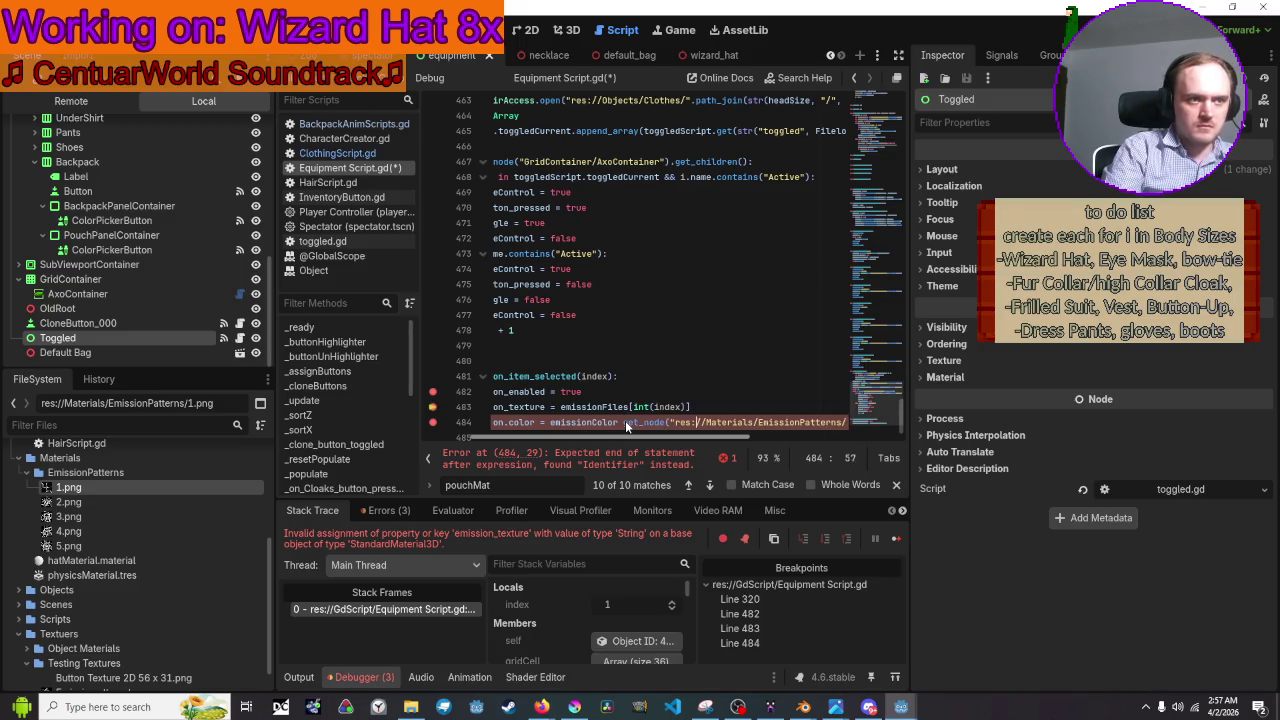
key(End)
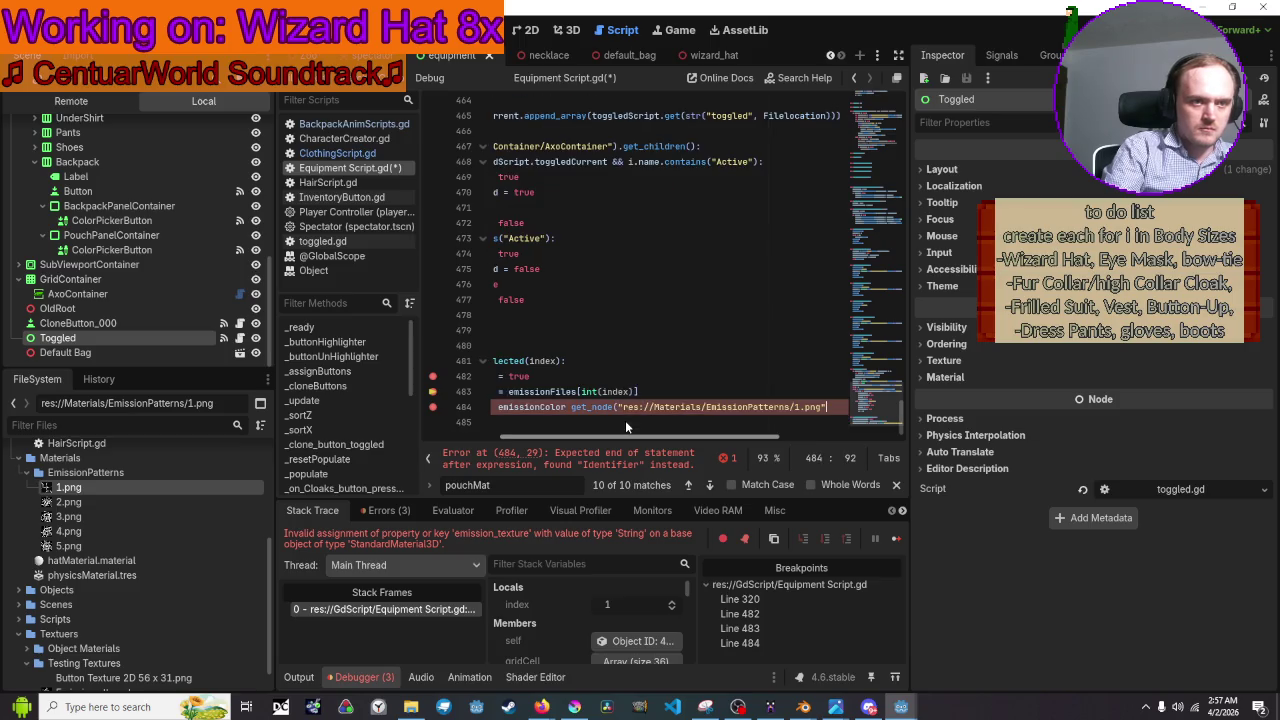
text())
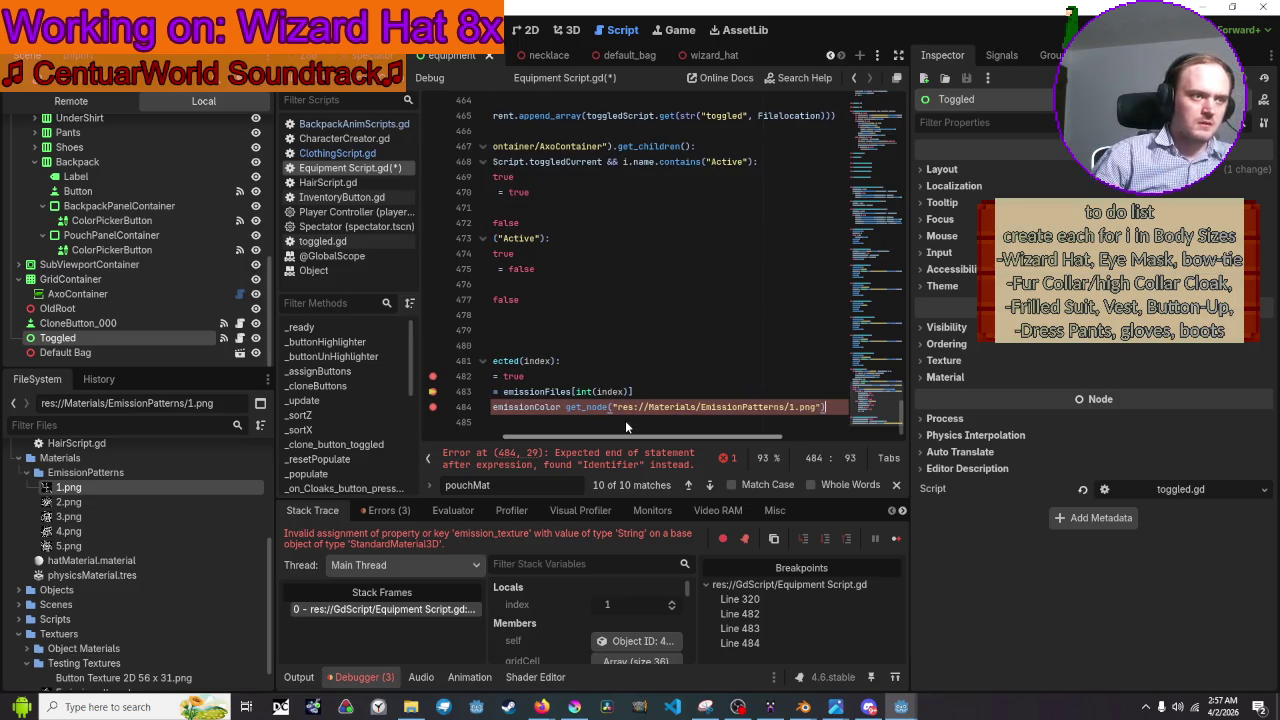
Change the call to get_node_and_resource via autocomplete and read its documentation.
click(608, 407)
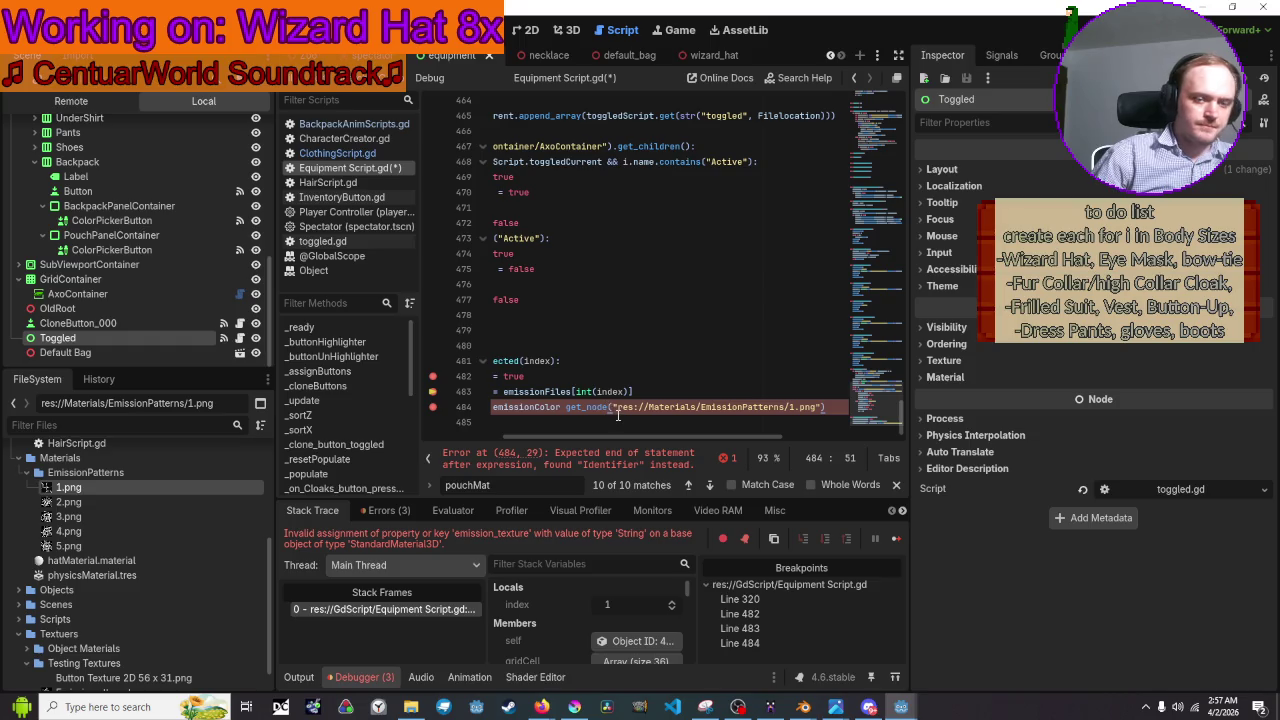
key(BackSpace)
key(BackSpace)
key(BackSpace)
text(te)
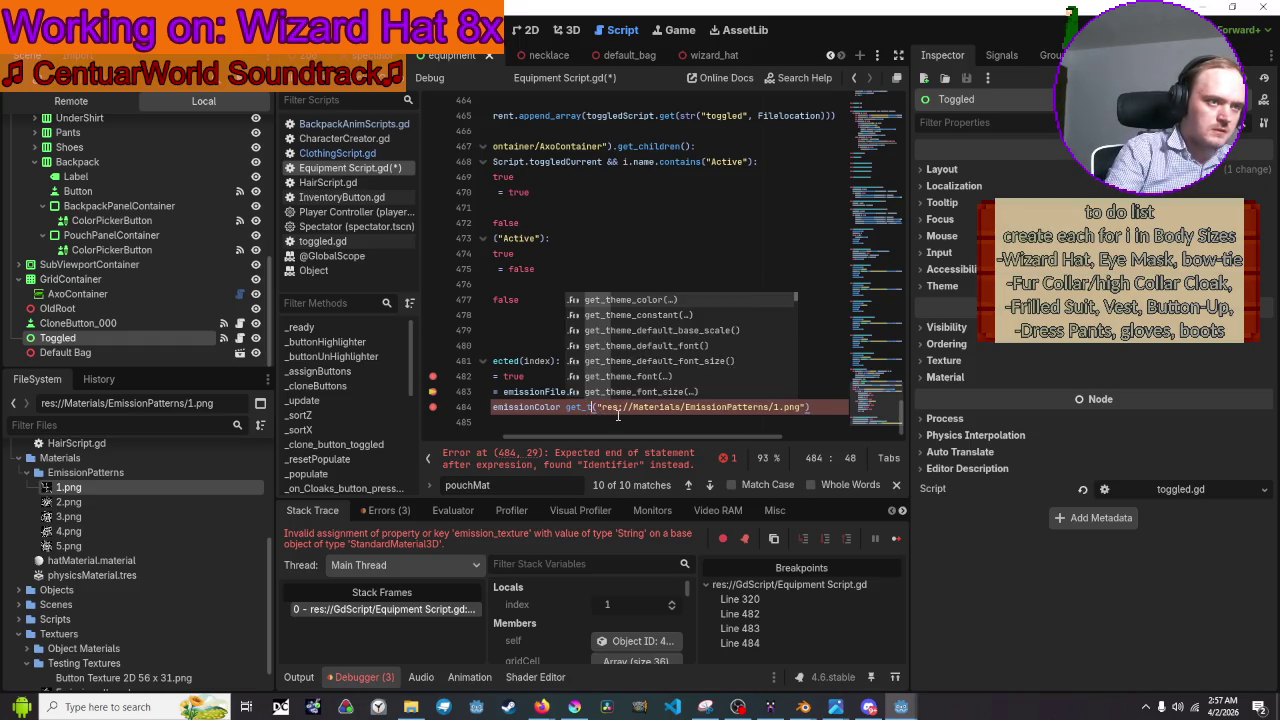
text(x)
key(BackSpace)
key(BackSpace)
key(BackSpace)
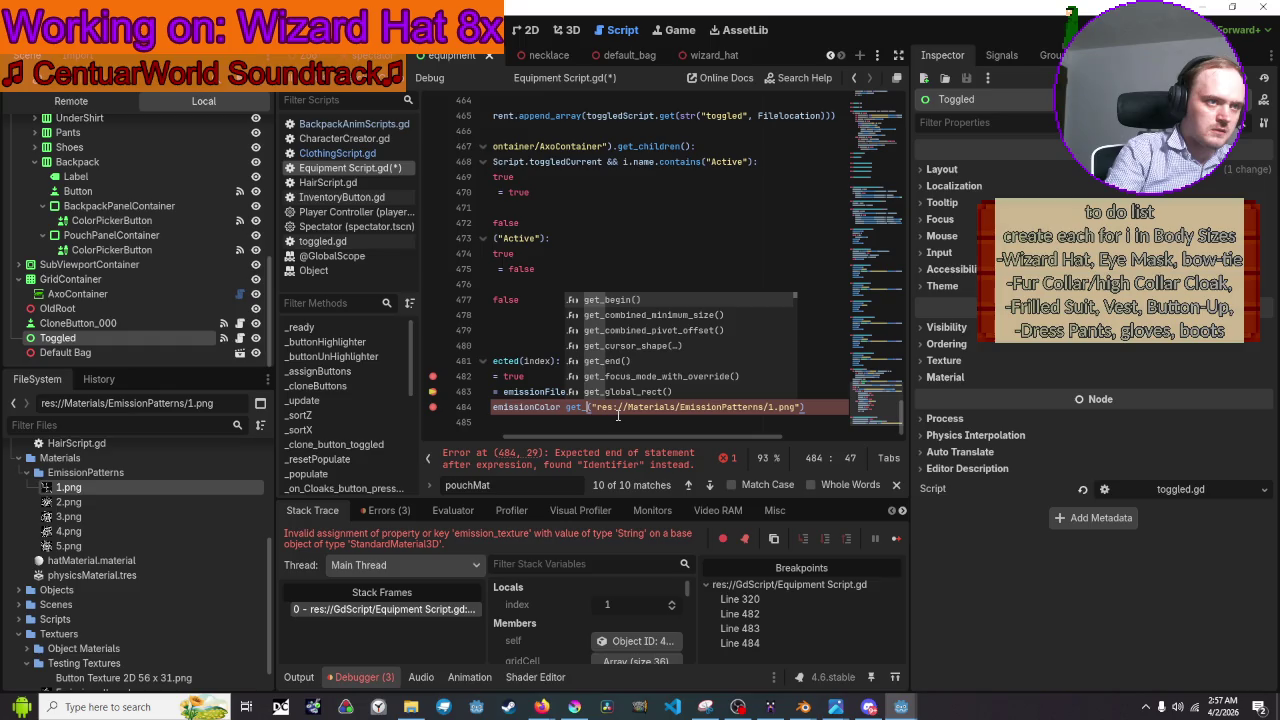
text(mater)
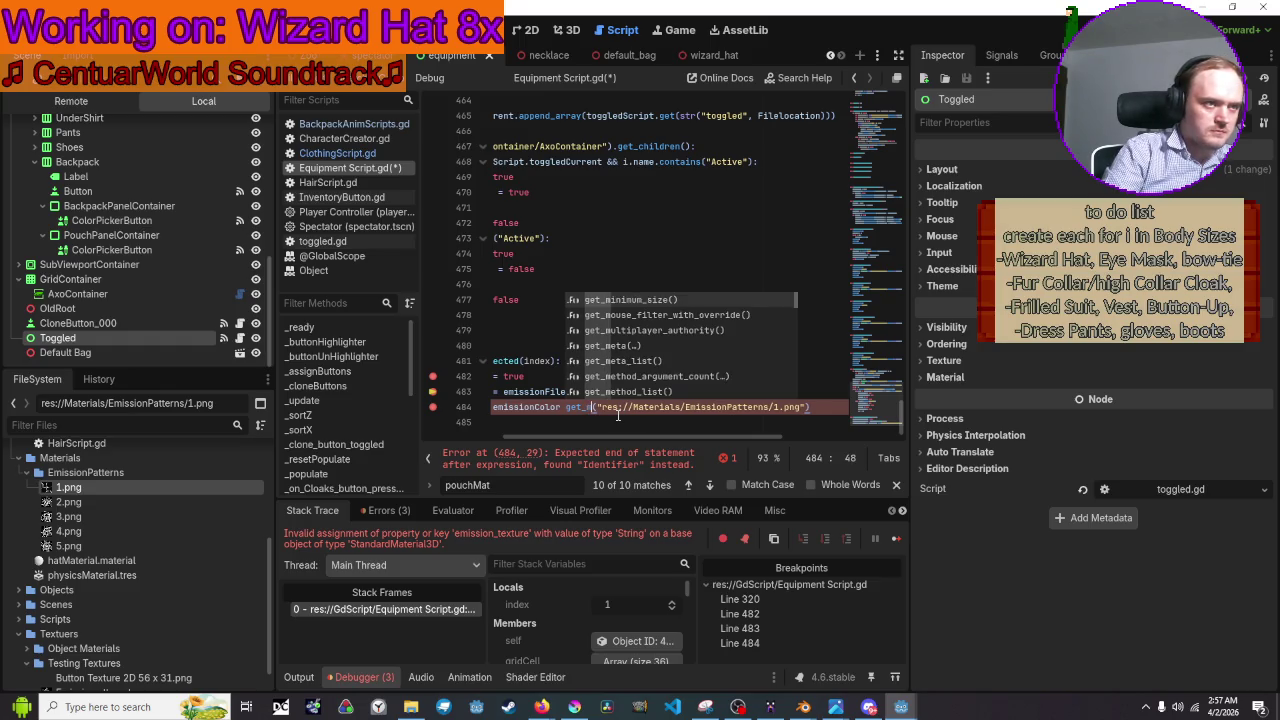
key(BackSpace)
key(BackSpace)
key(BackSpace)
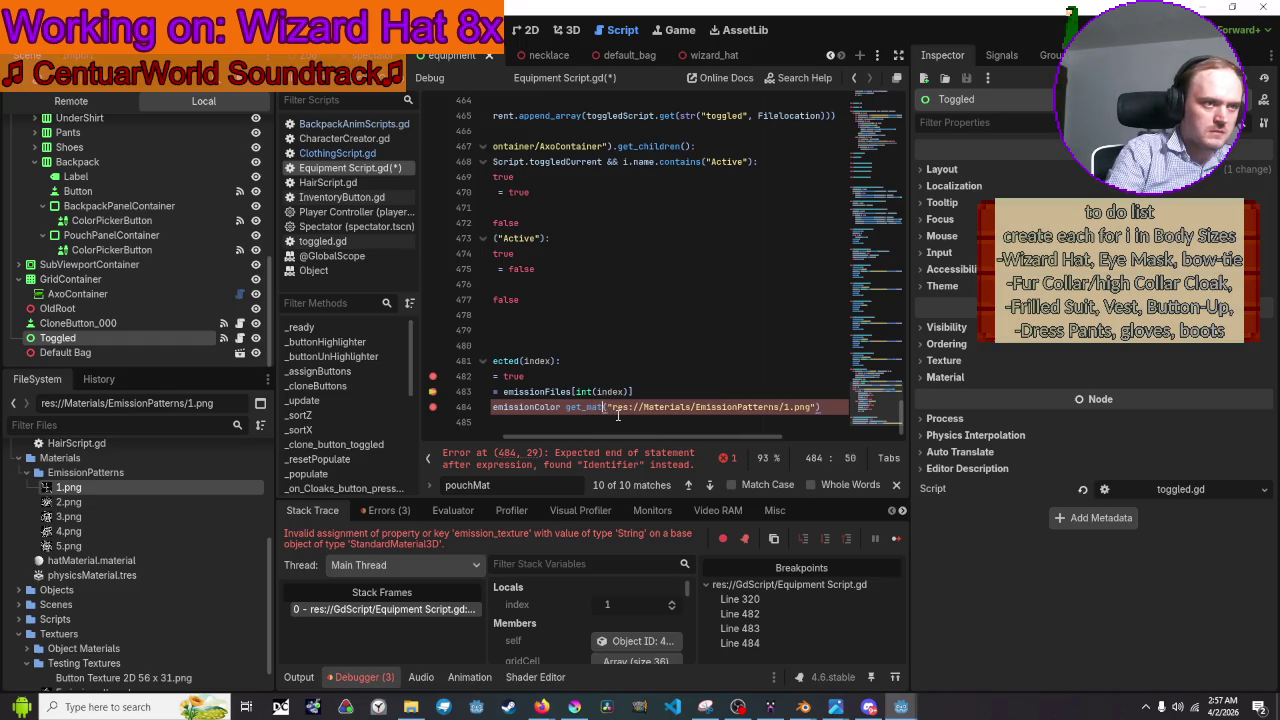
text(node)
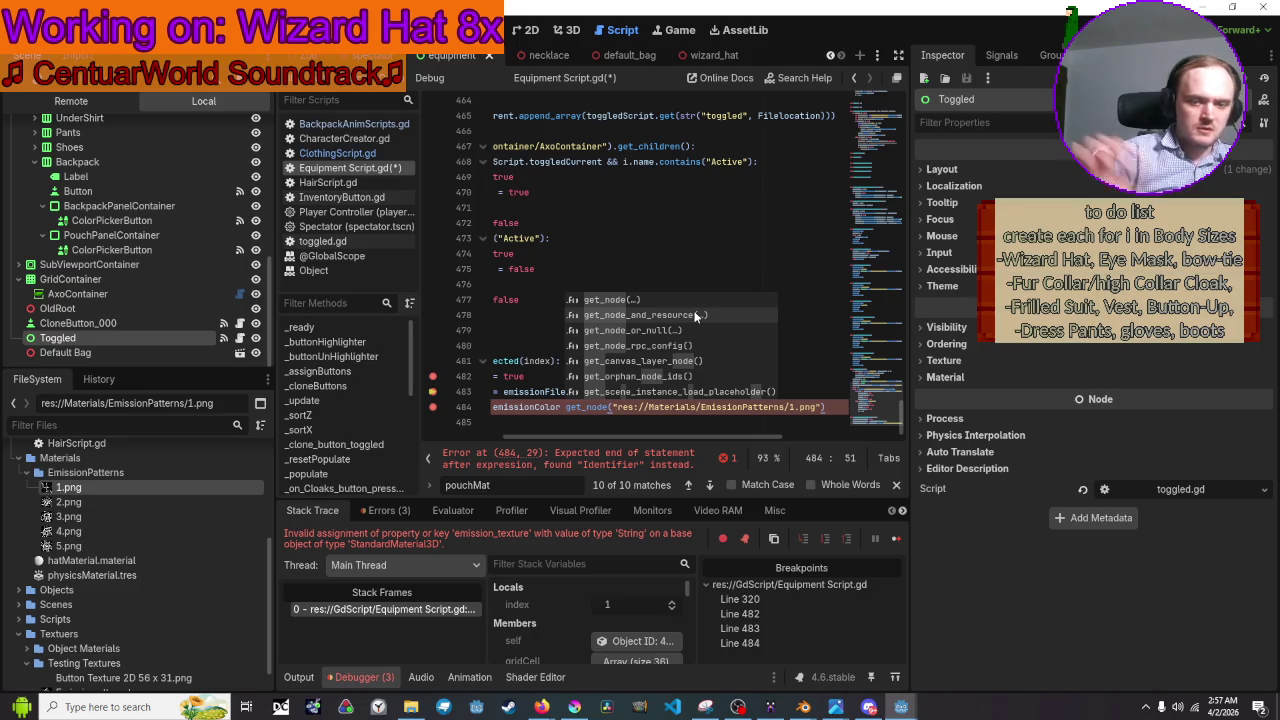
key(BackSpace)
key(BackSpace)
key(BackSpace)
text(res)
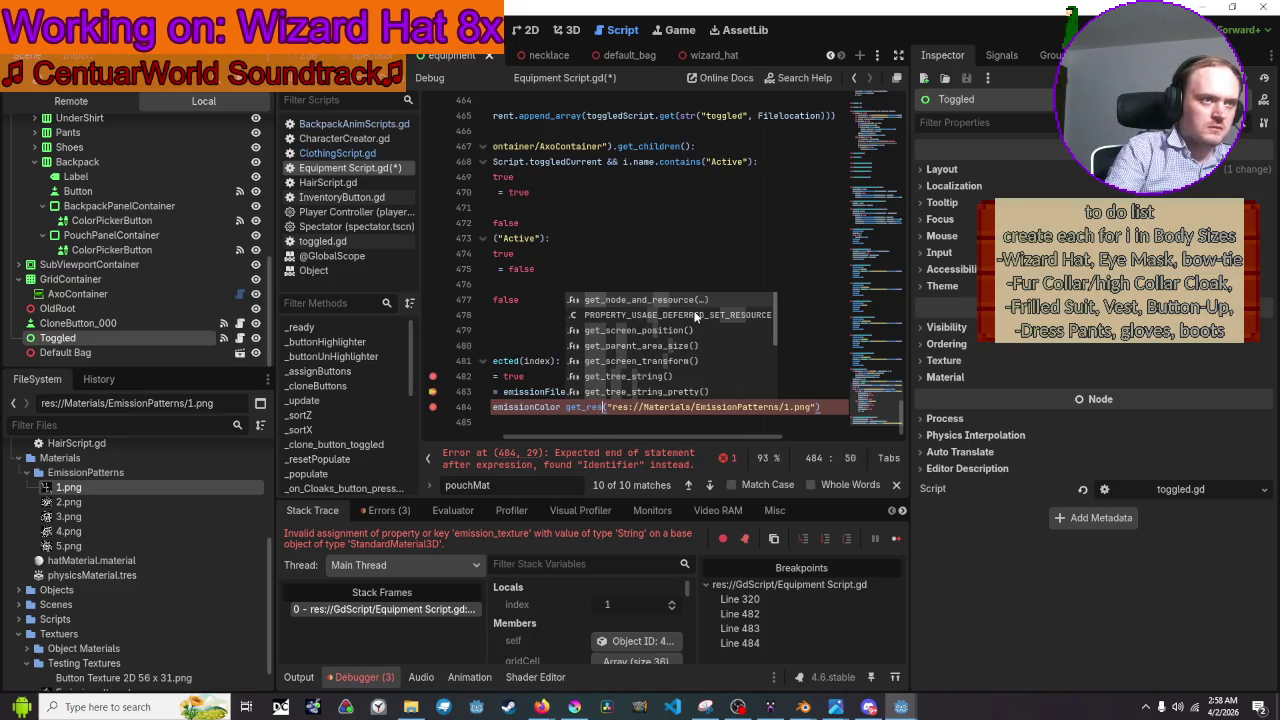
text(our)
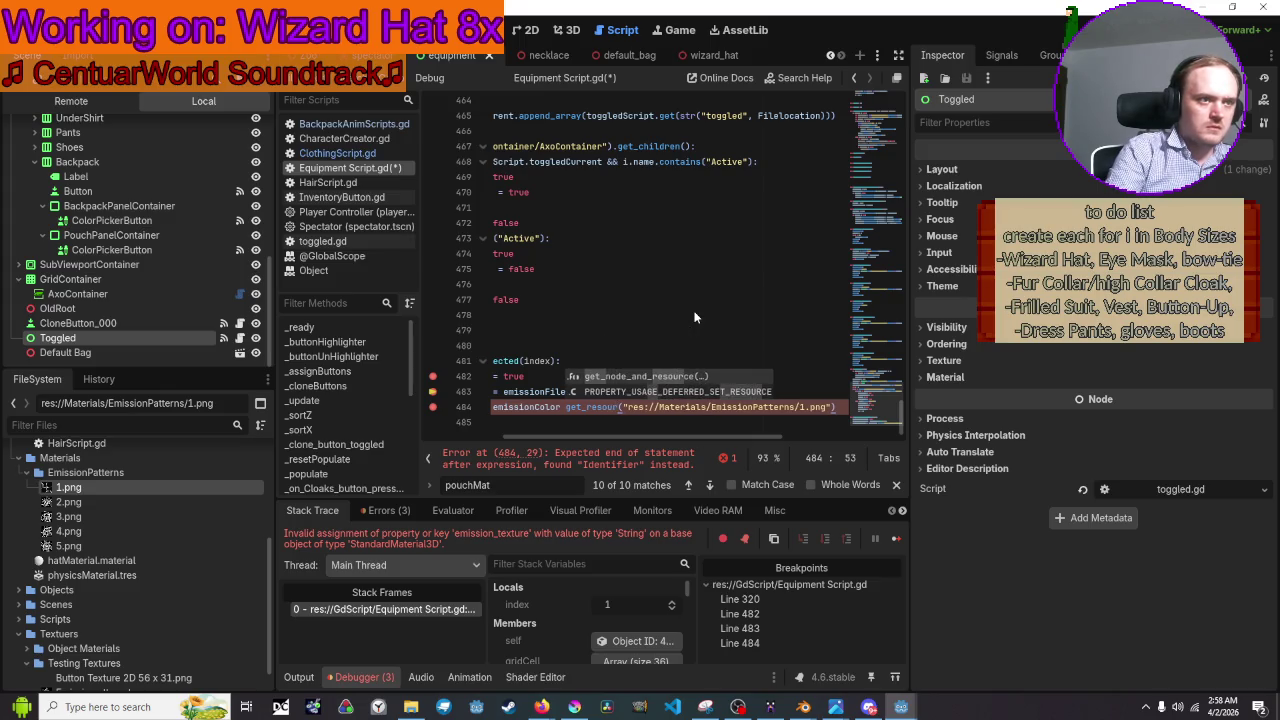
key(Return)
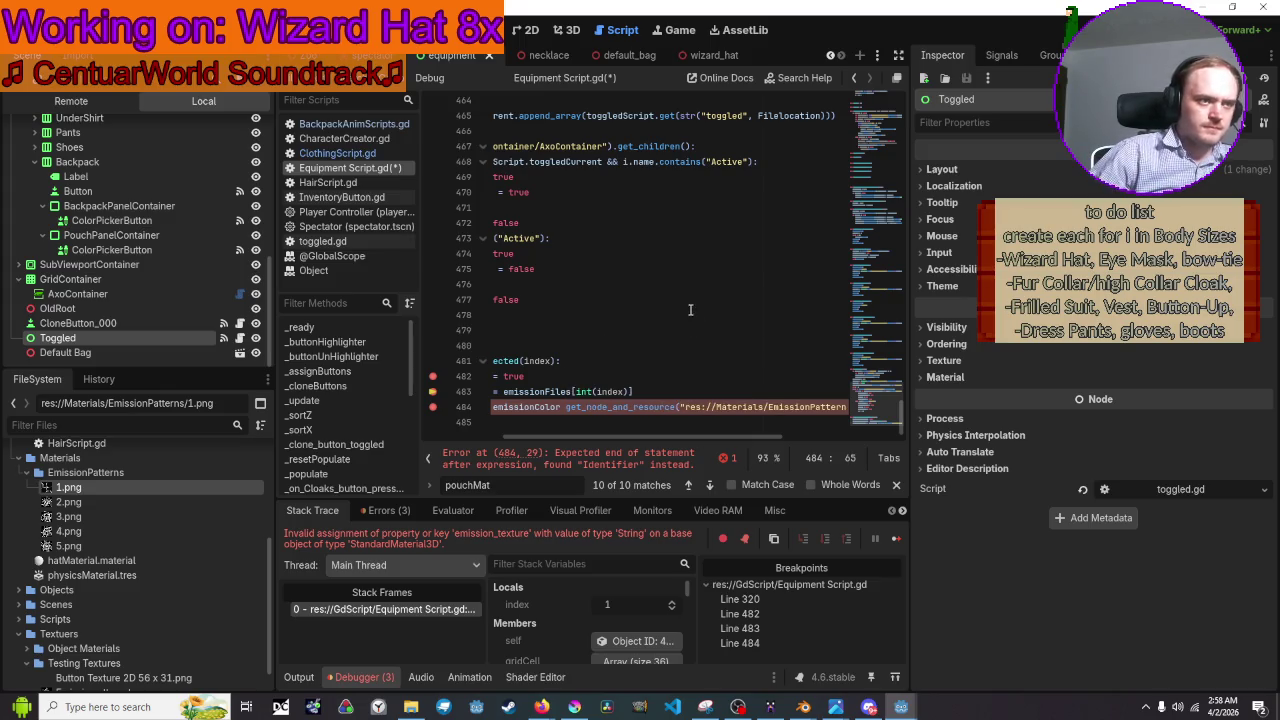
mouse_move(584, 408)
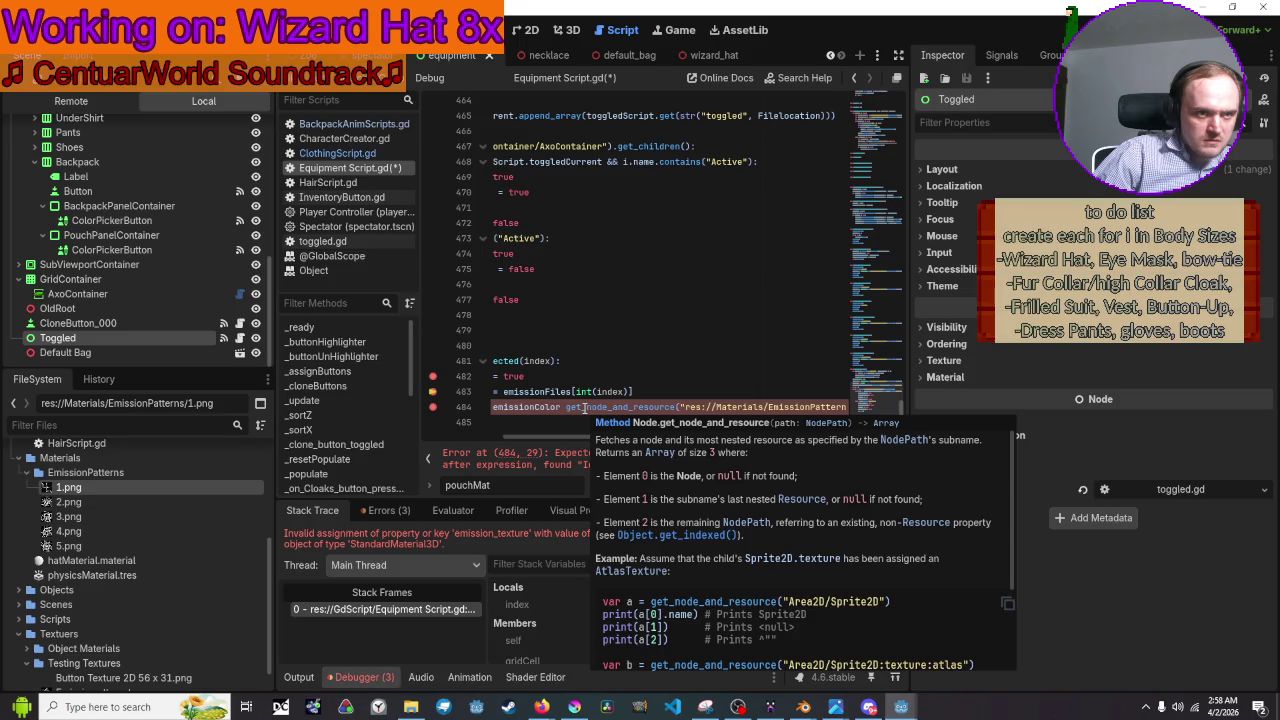
scroll(699, 508, down, 3)
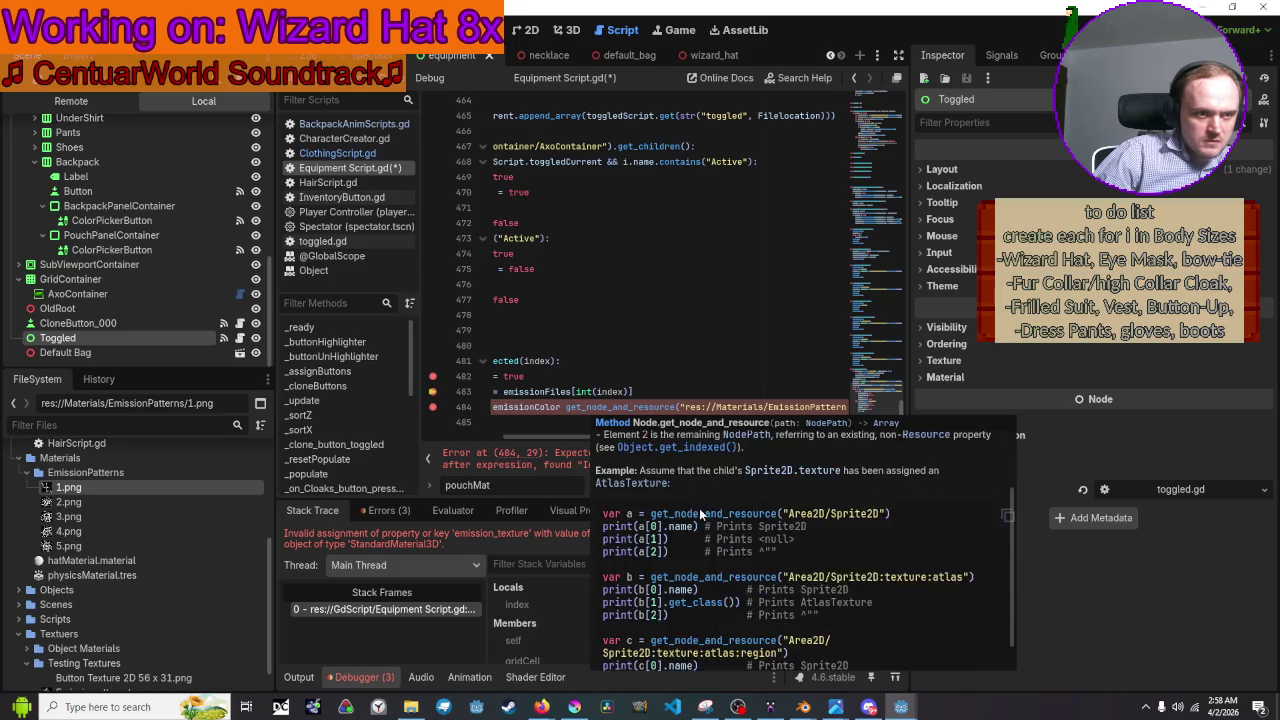
scroll(699, 508, up, 10)
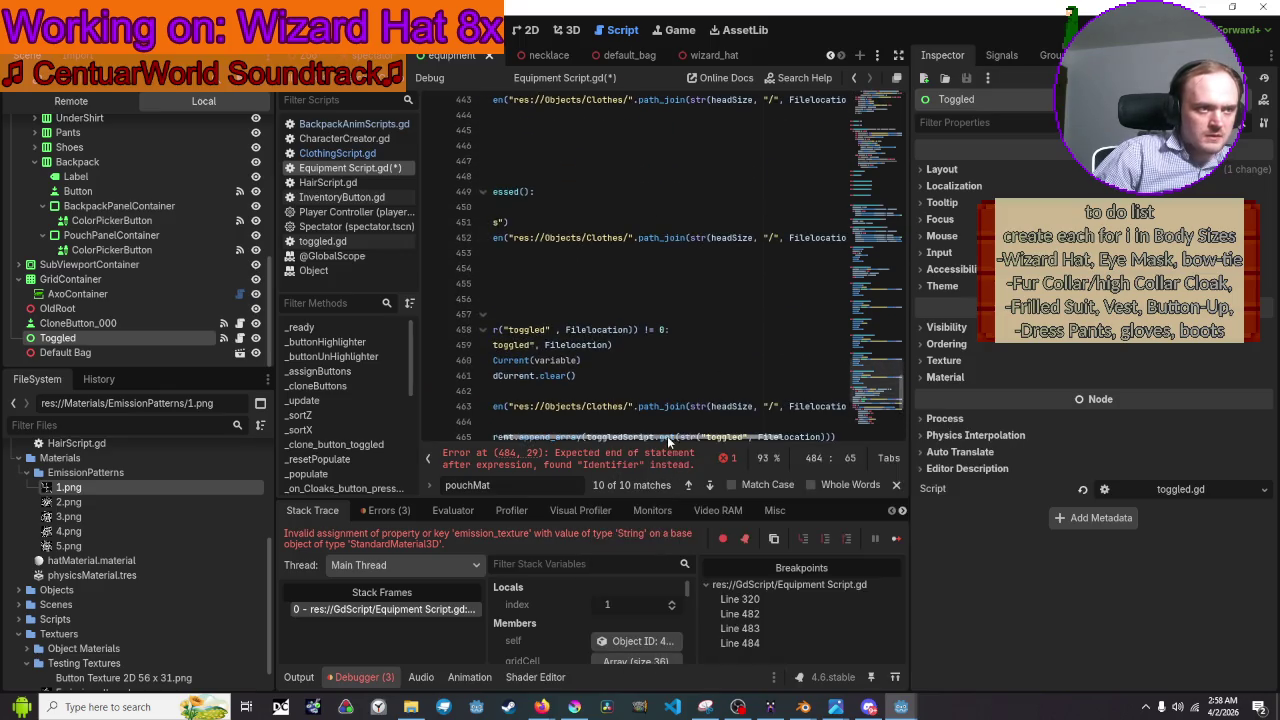
scroll(599, 432, left, 2)
scroll(599, 432, up, 6)
scroll(712, 271, up, 13)
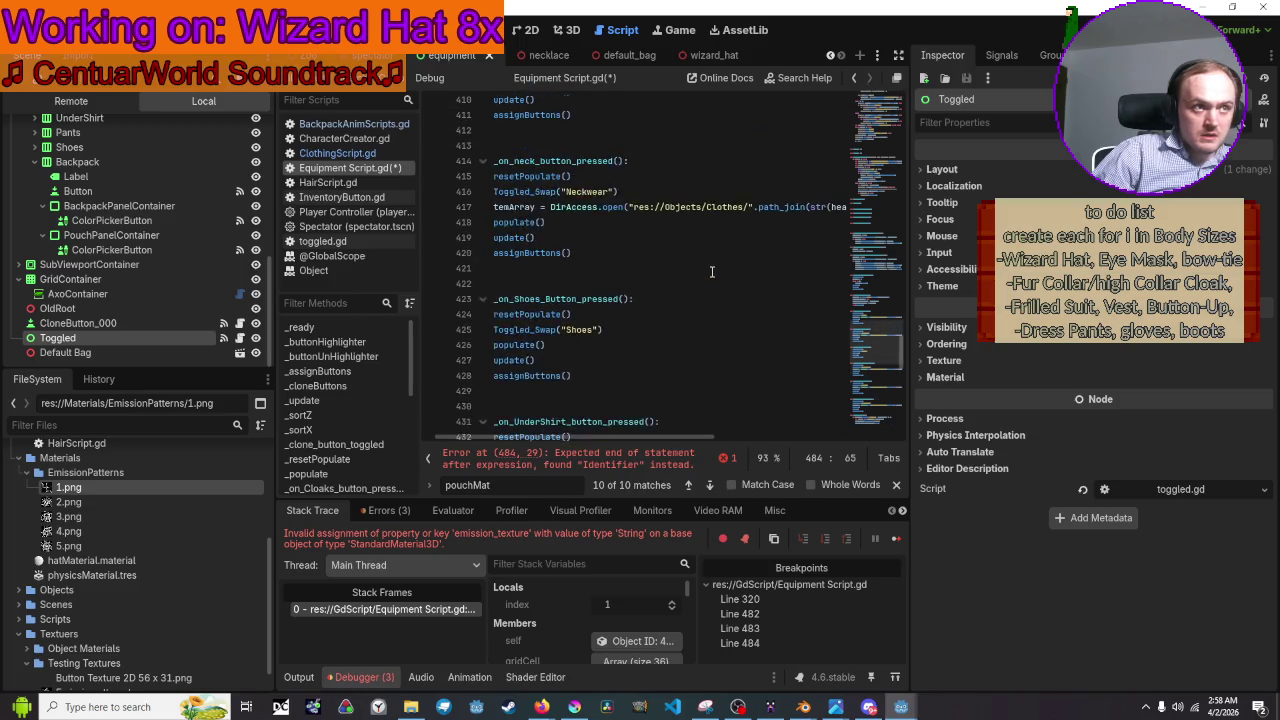
scroll(712, 271, up, 3)
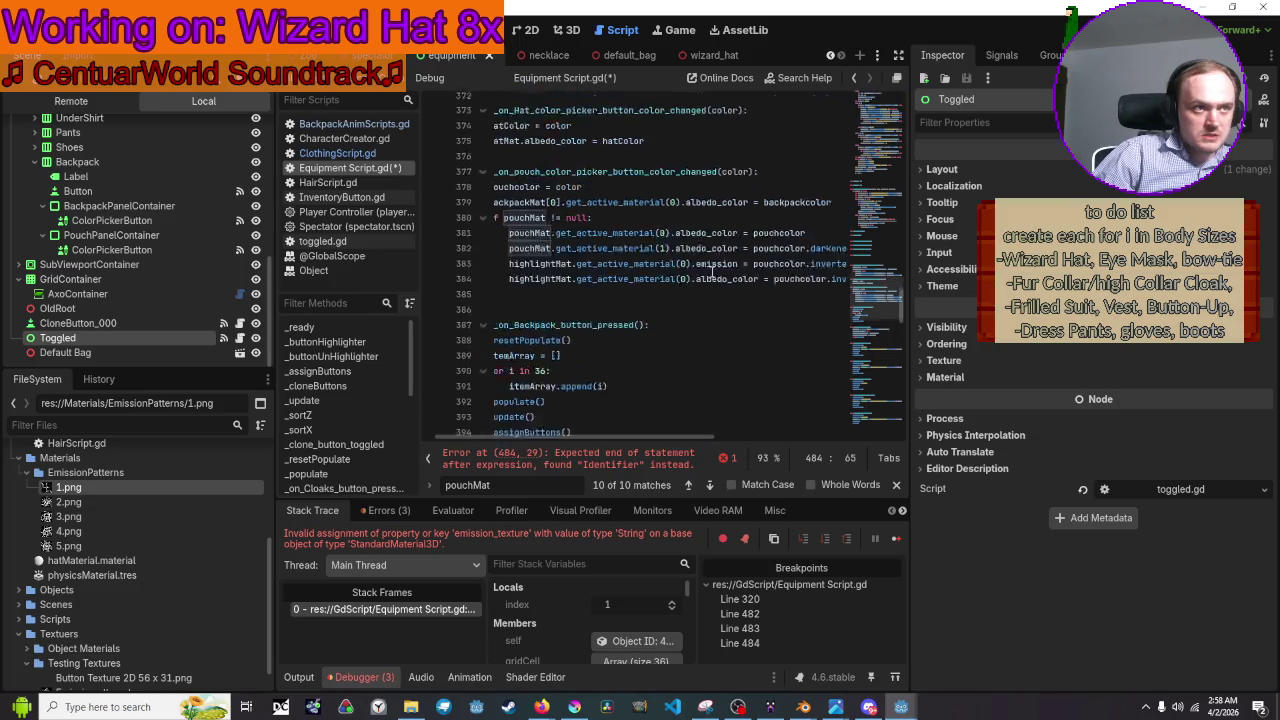
scroll(712, 271, down, 4)
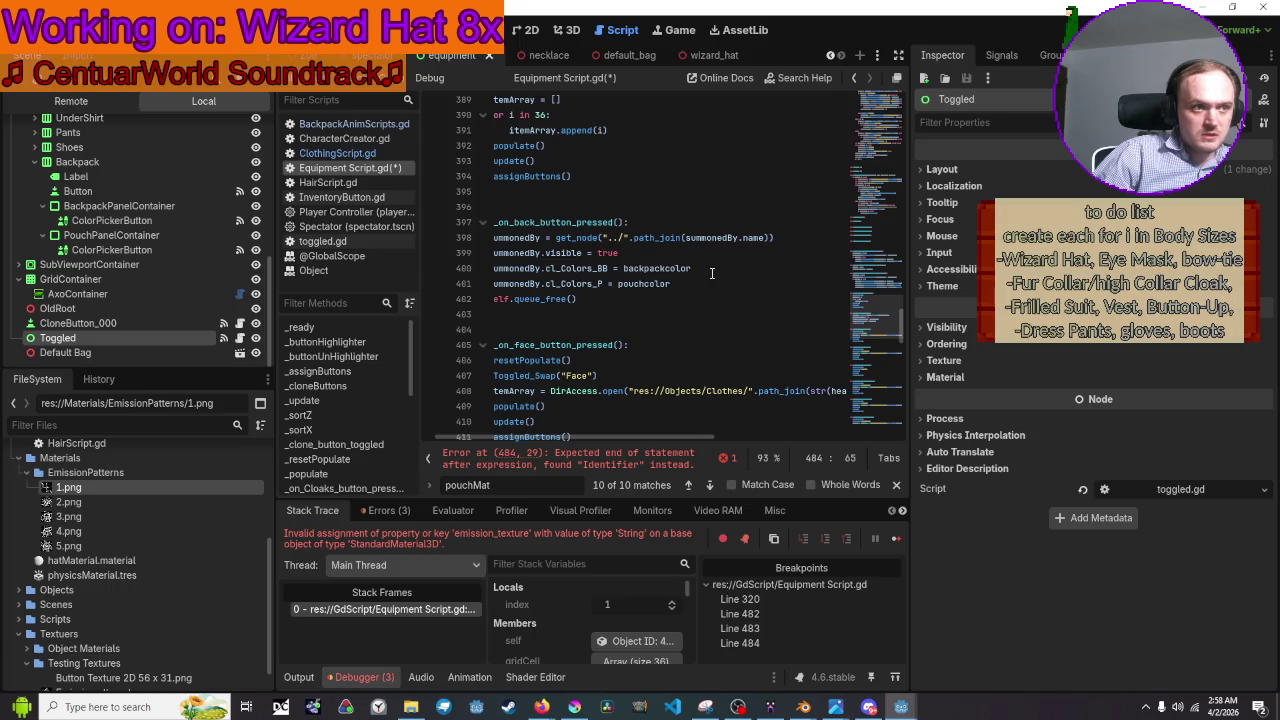
scroll(712, 272, up, 20)
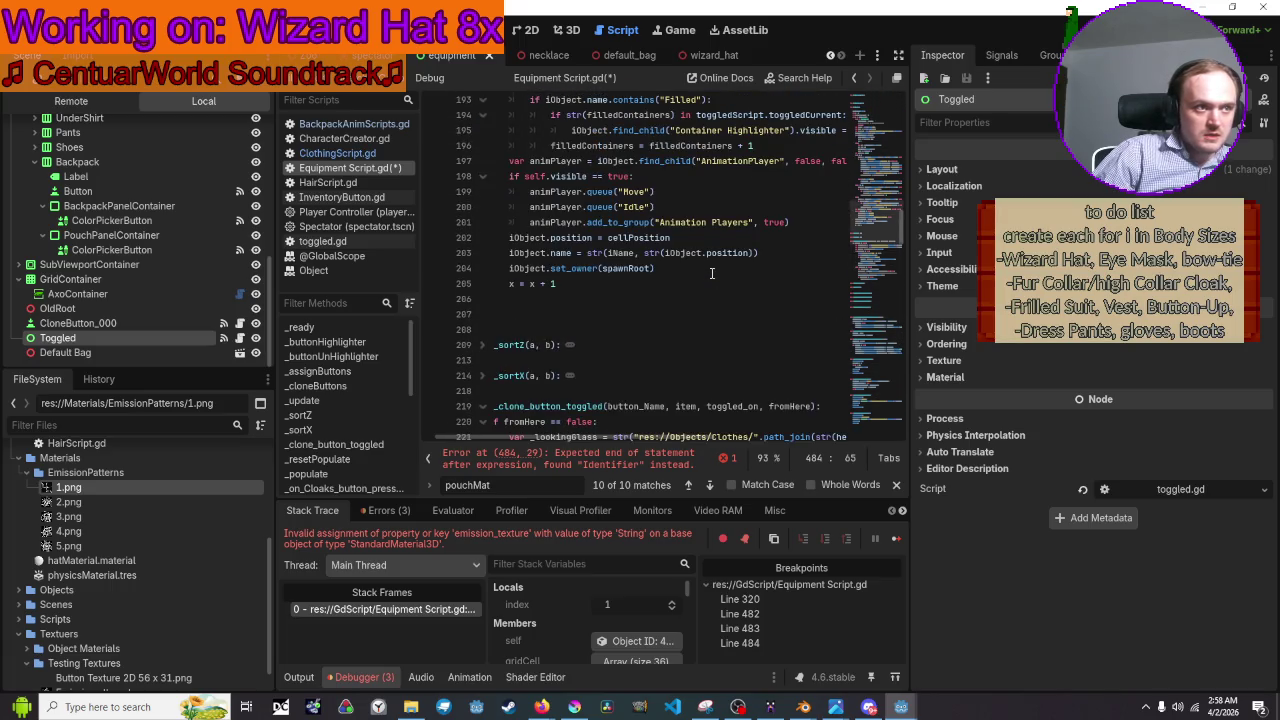
scroll(712, 272, up, 4)
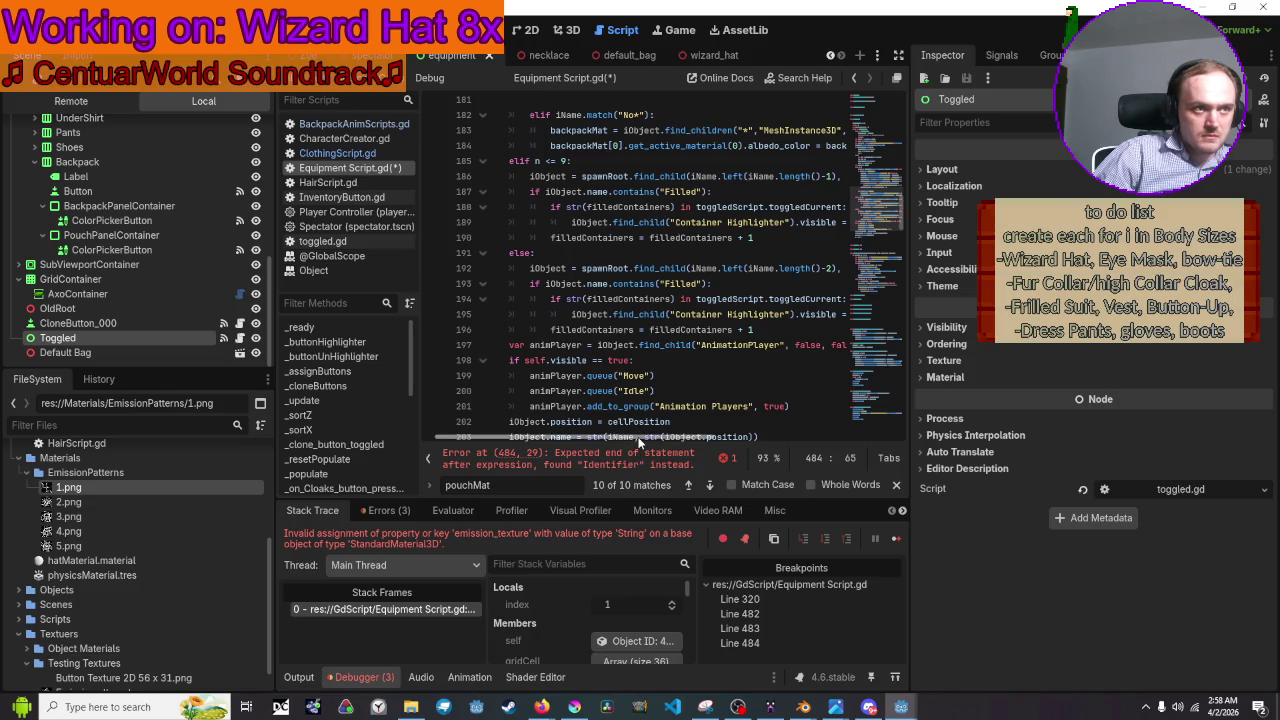
mouse_move(638, 440)
mouse_down()
mouse_move(674, 437)
mouse_move(646, 437)
mouse_up()
scroll(708, 302, up, 4)
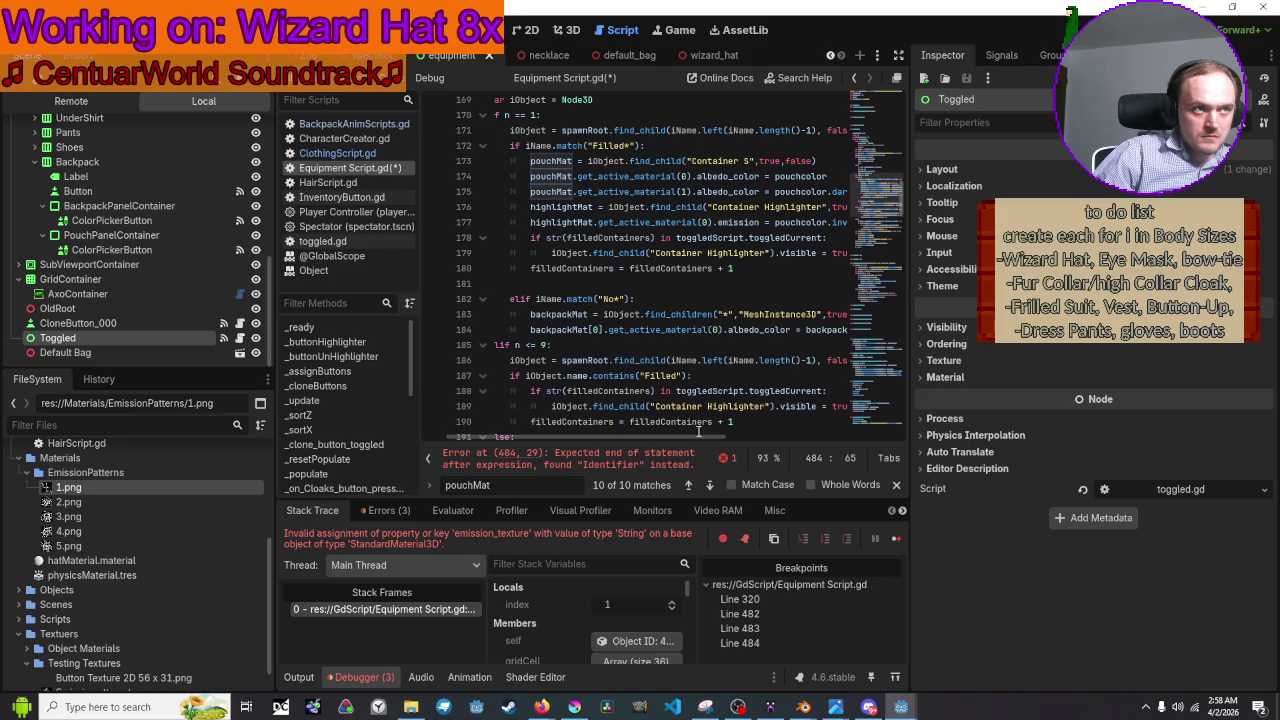
scroll(697, 397, up, 1)
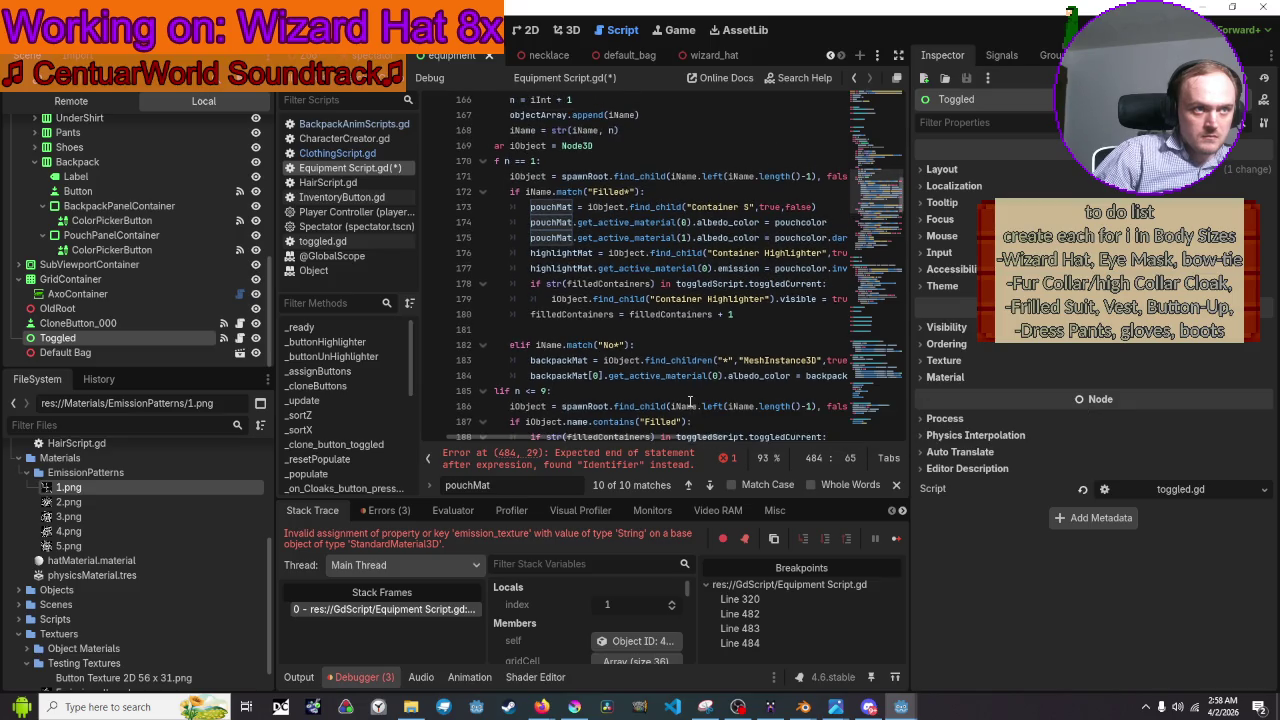
scroll(687, 370, up, 10)
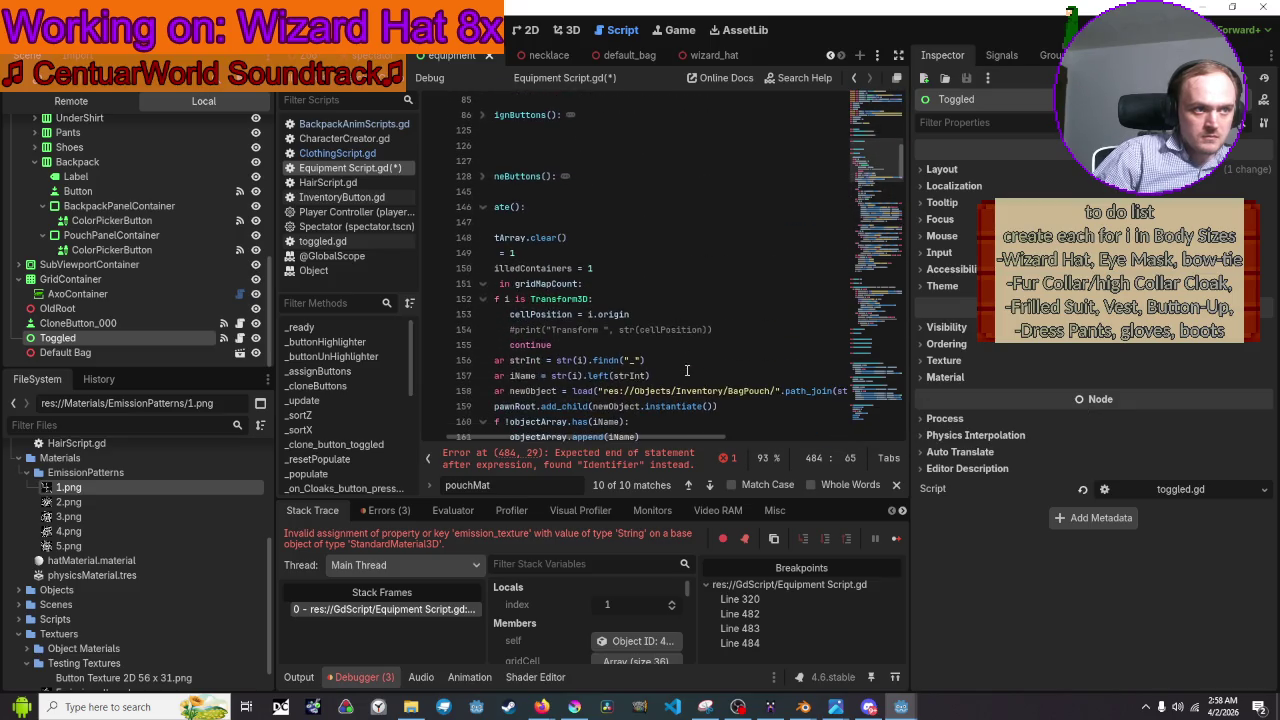
scroll(687, 370, down, 3)
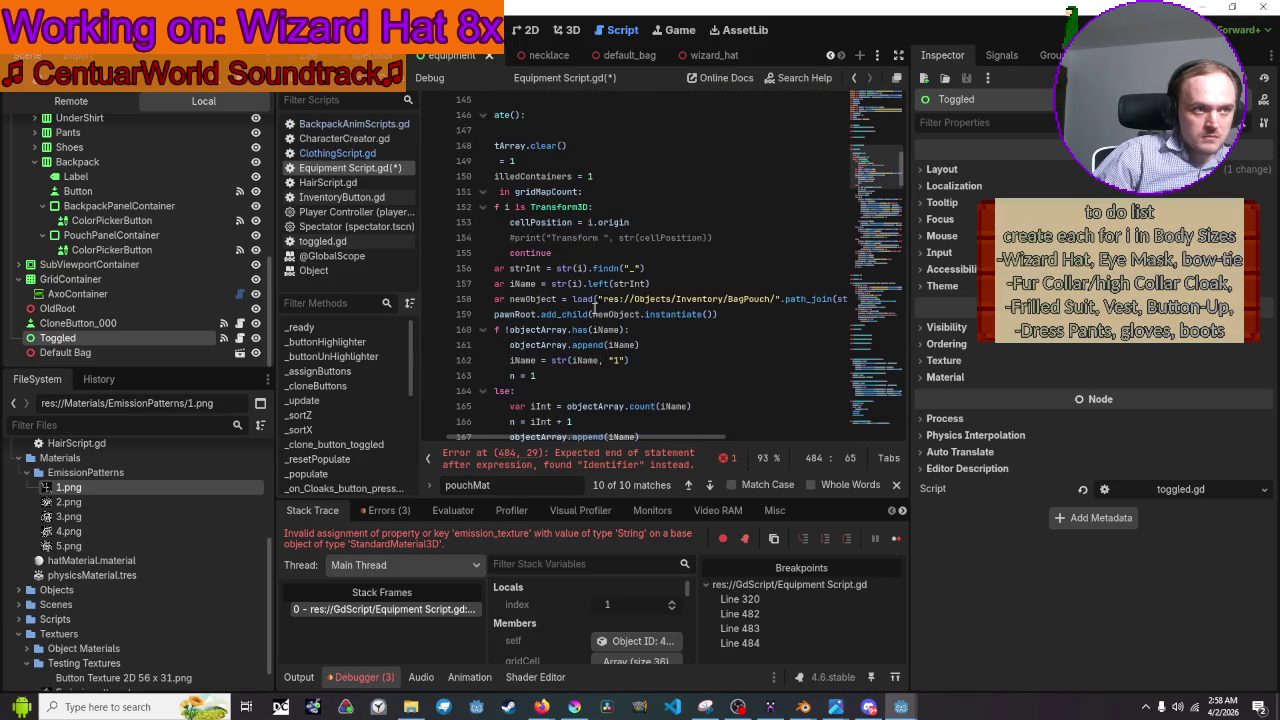
mouse_move(587, 302)
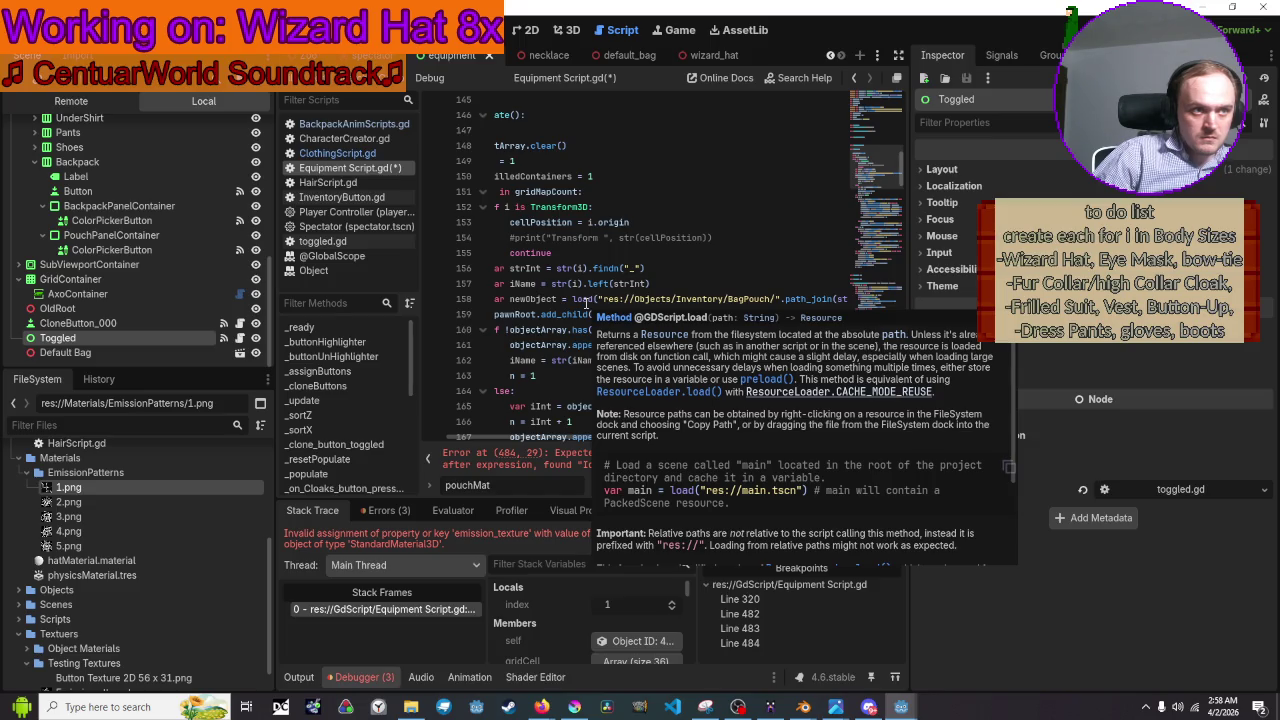
scroll(805, 410, down, 4)
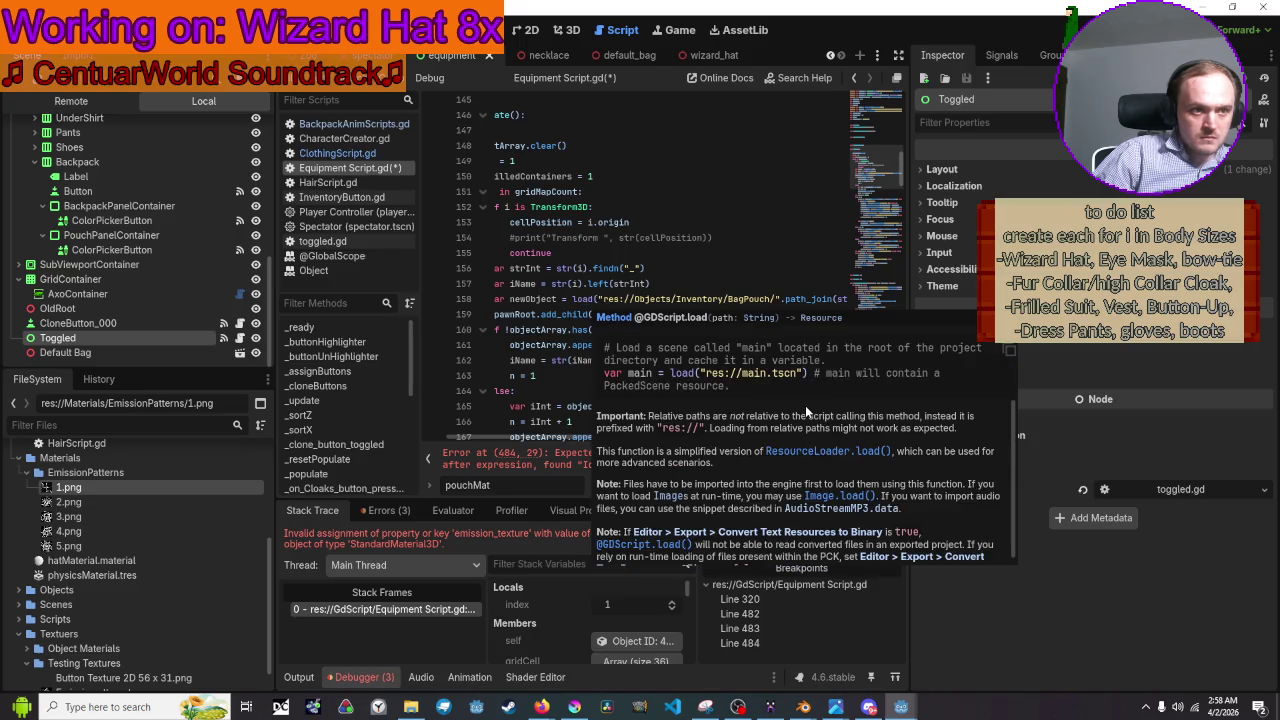
scroll(805, 405, down, 1)
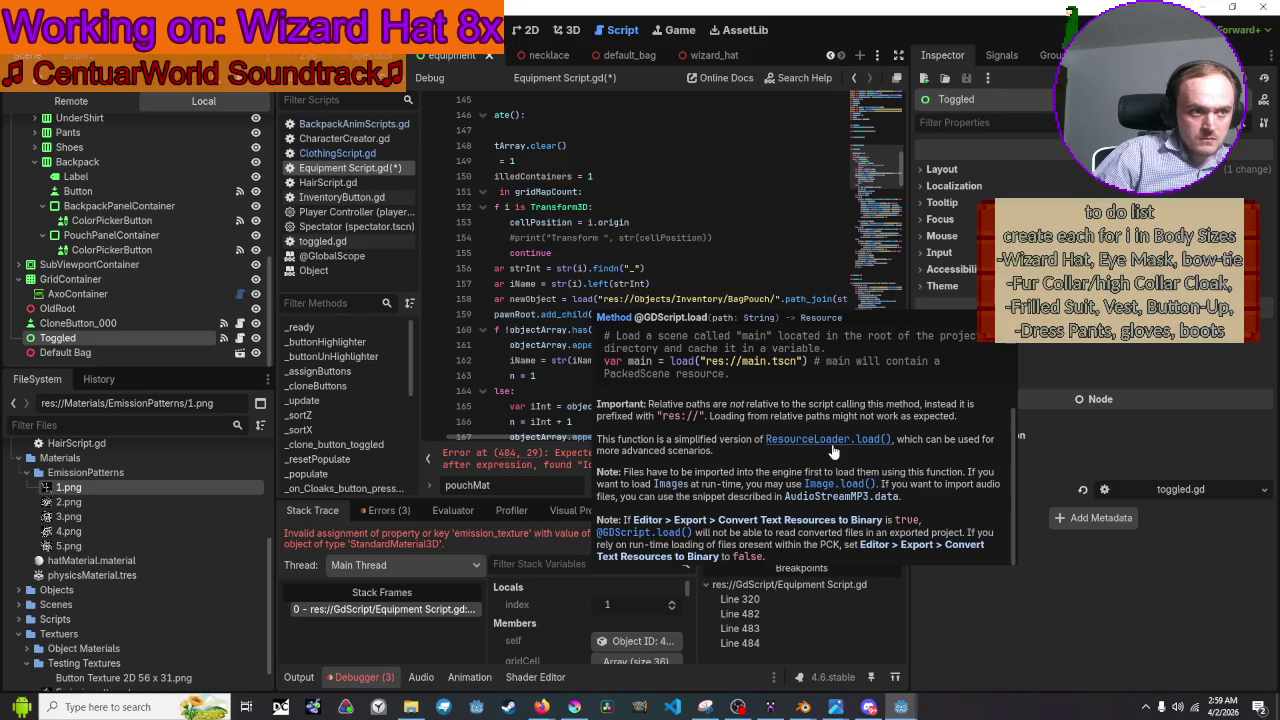
click(828, 439)
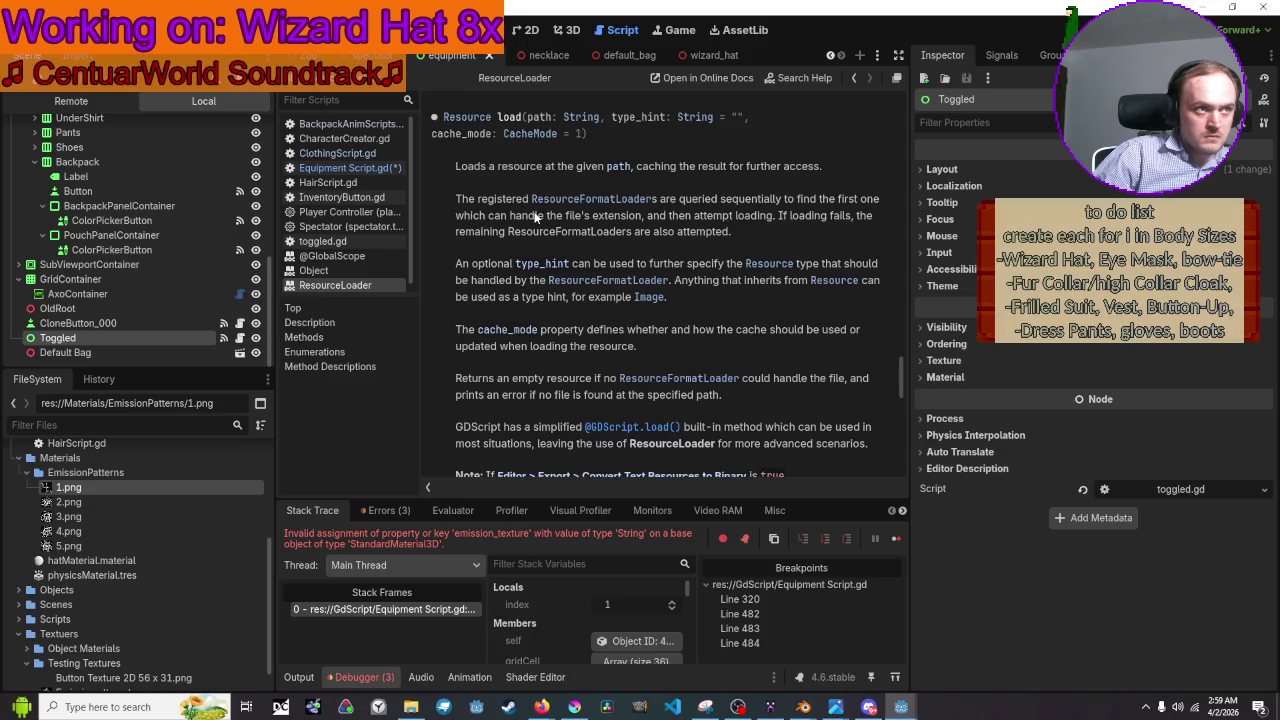
scroll(535, 215, down, 5)
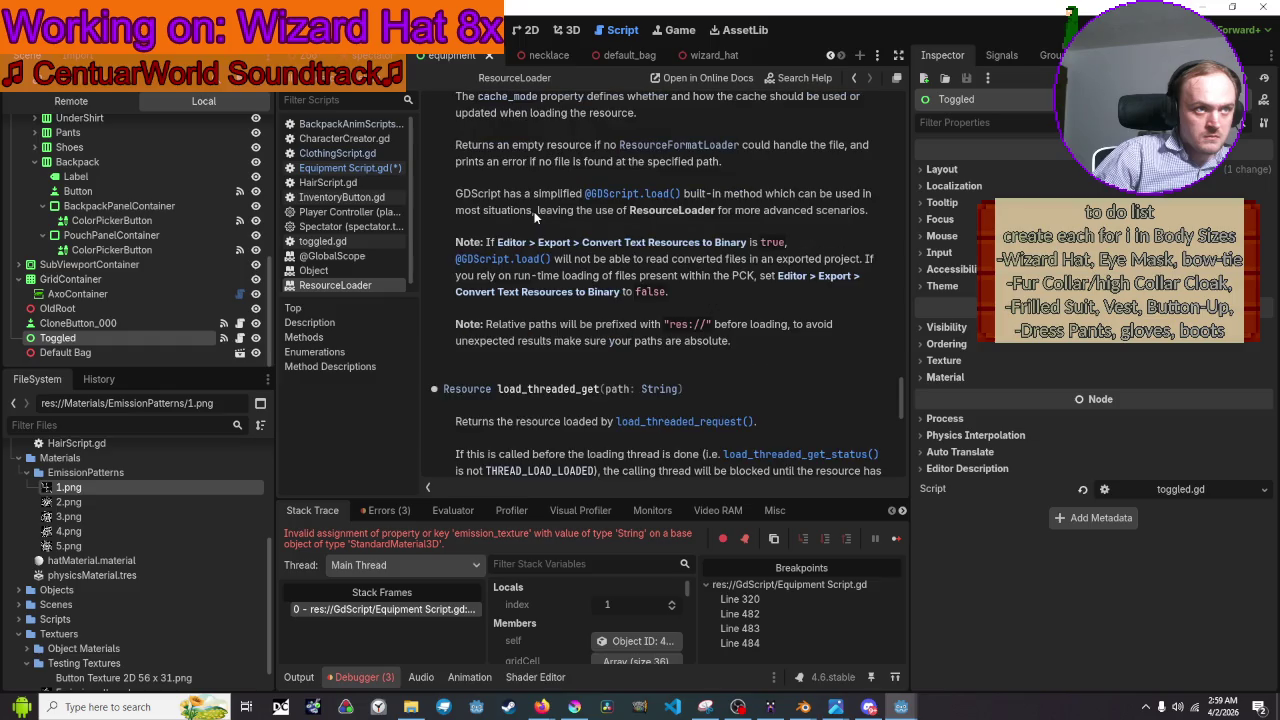
scroll(535, 215, down, 5)
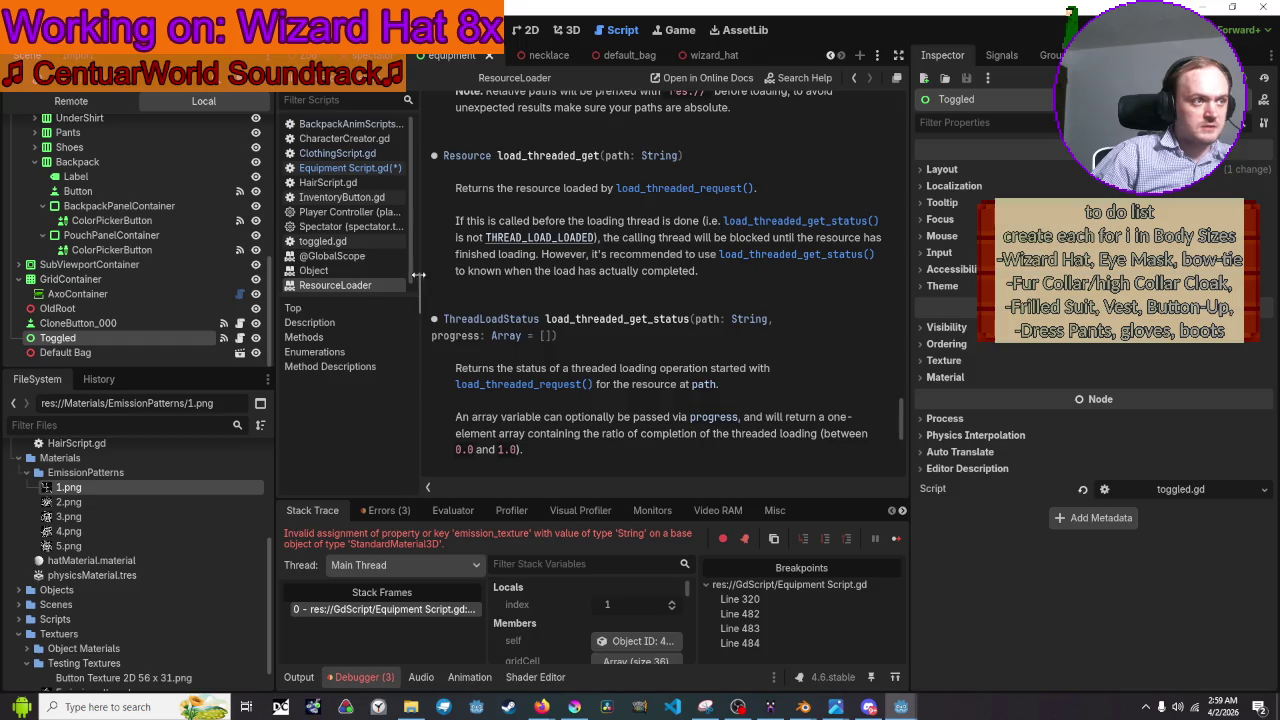
right_click(378, 287)
click(399, 297)
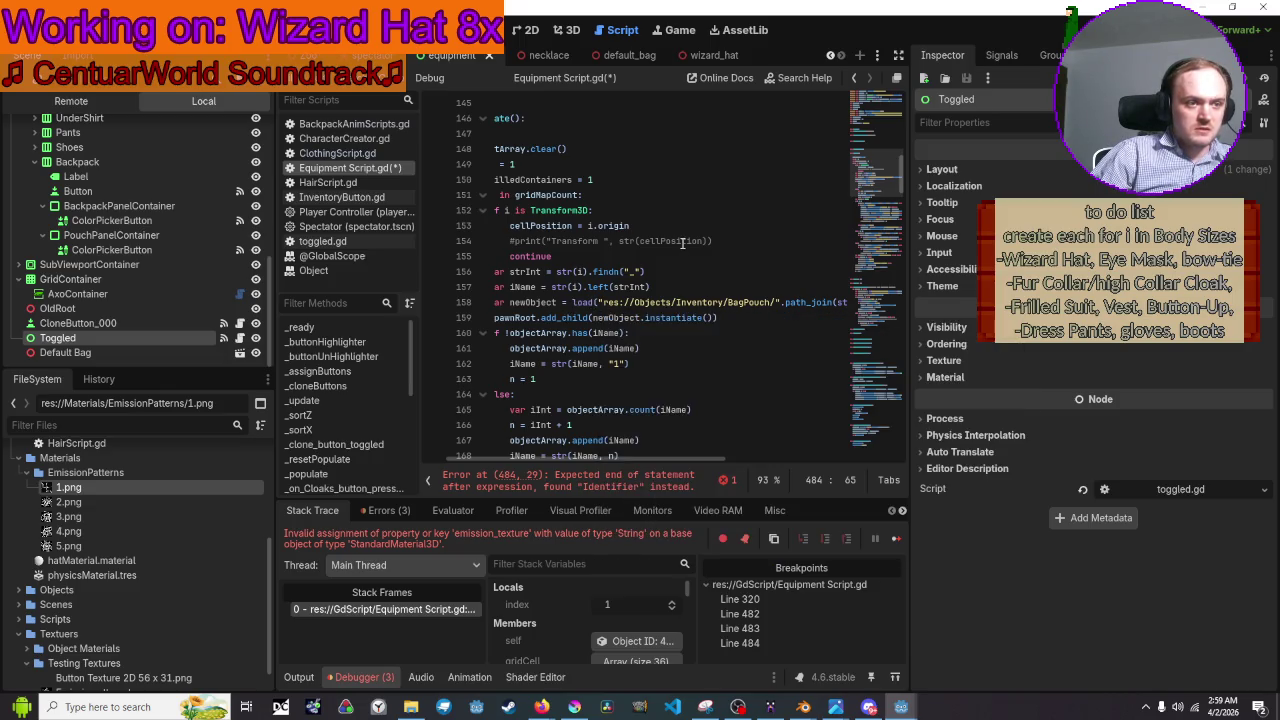
Delete get_node_and_resource and the resource path so line 484 ends with emissionColor.
scroll(692, 231, down, 15)
scroll(692, 231, down, 20)
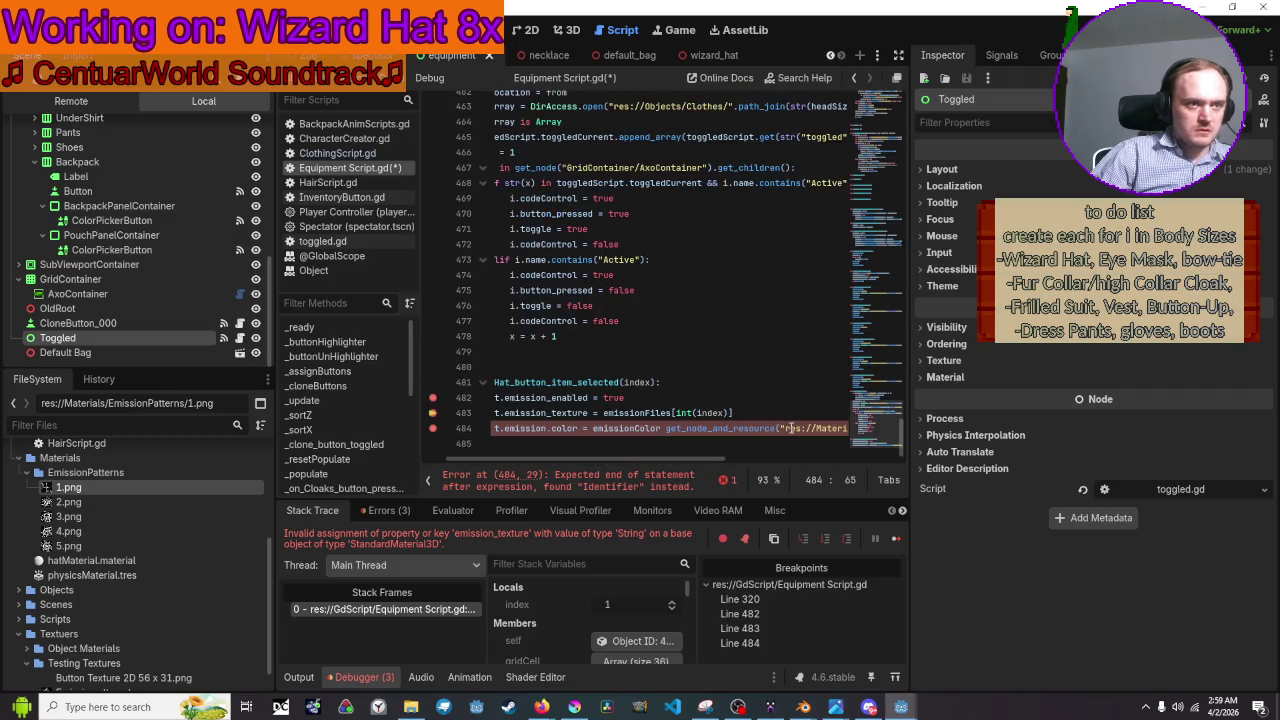
drag(775, 428, 668, 431)
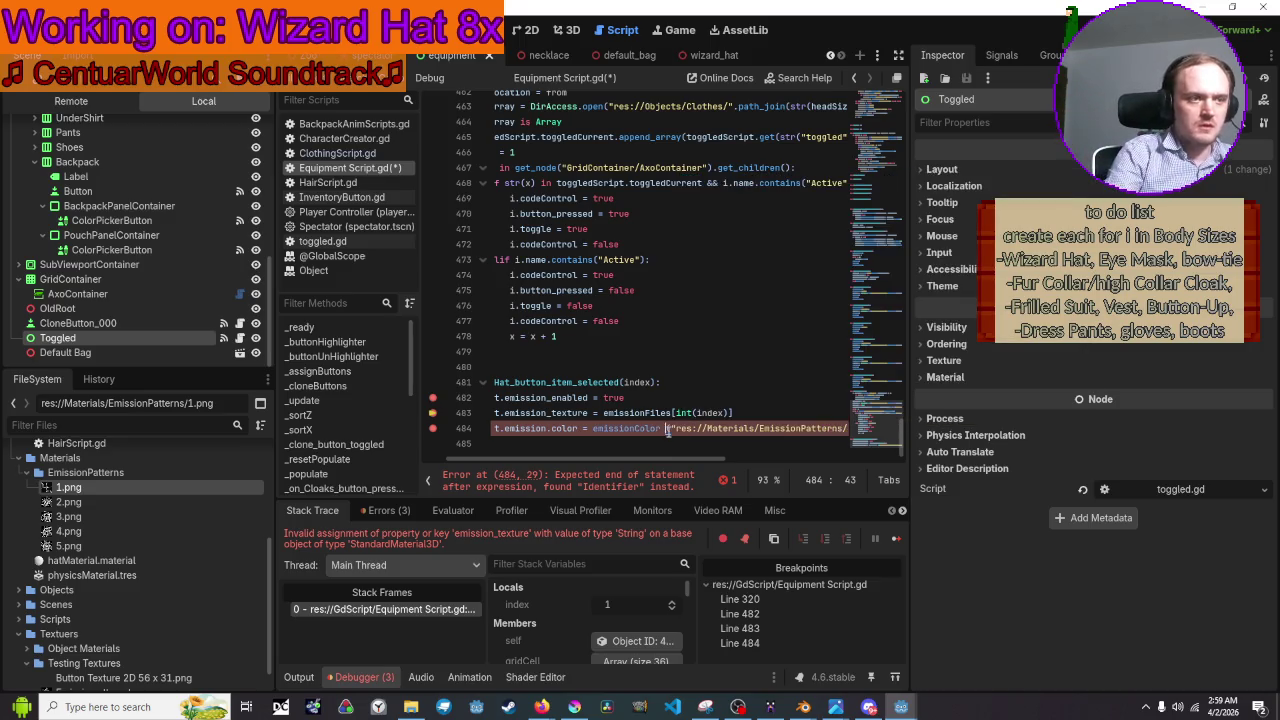
key(BackSpace)
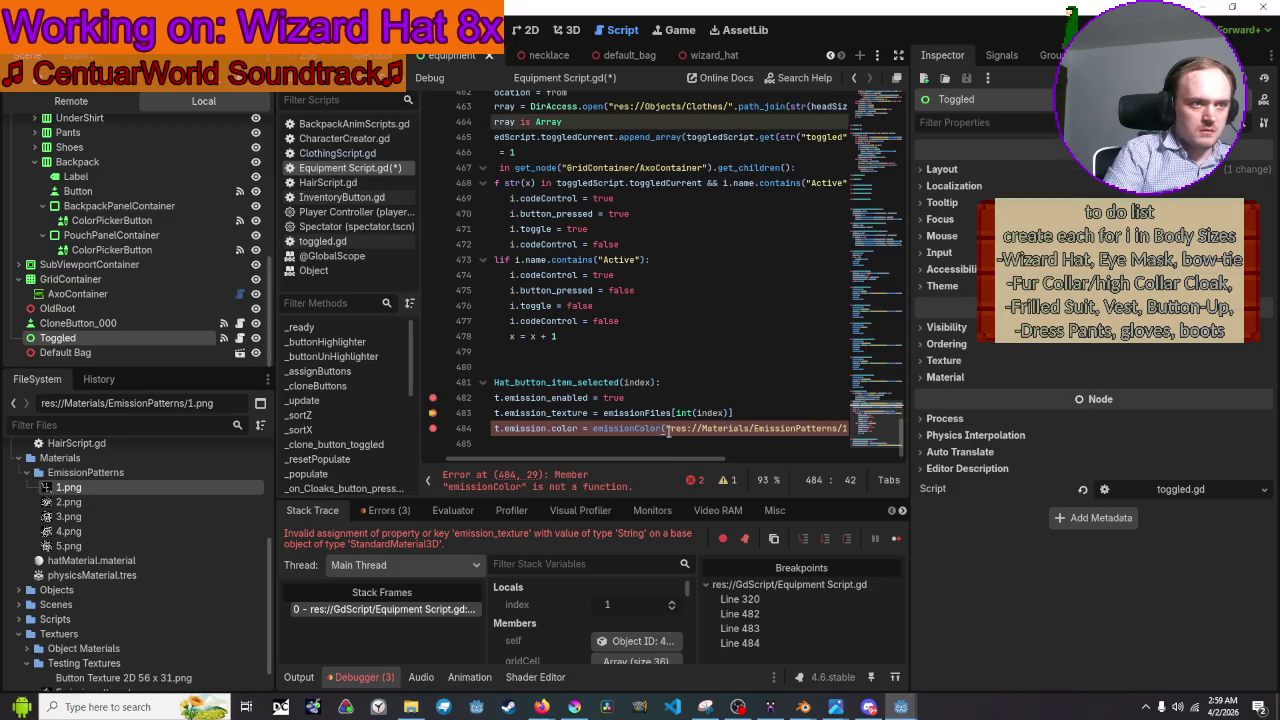
text(get_mater)
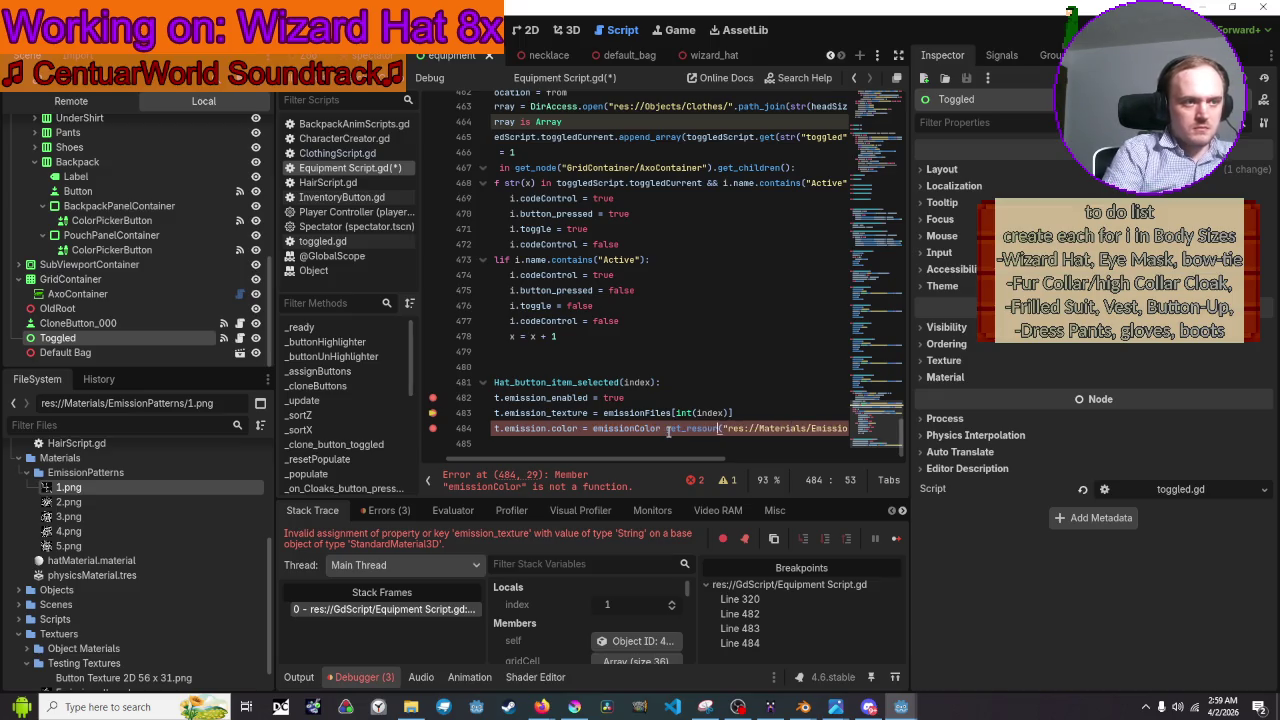
key(BackSpace)
key(BackSpace)
key(BackSpace)
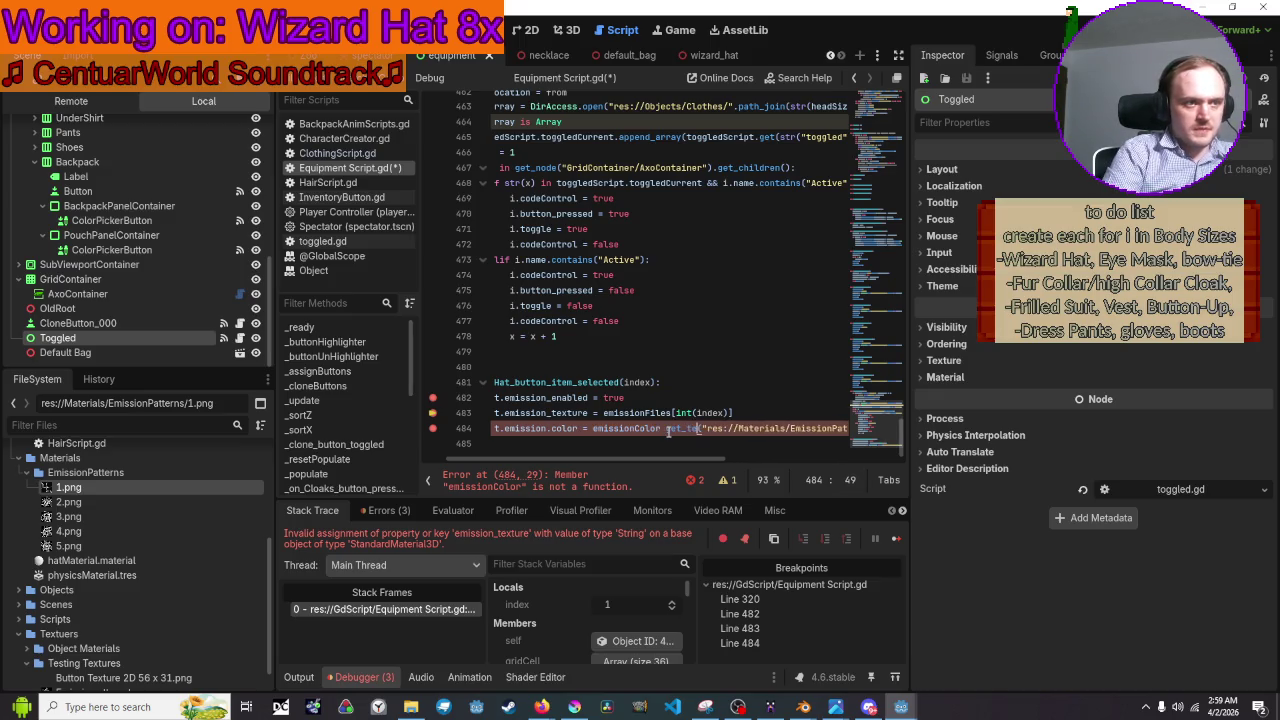
key(ctrl+z)
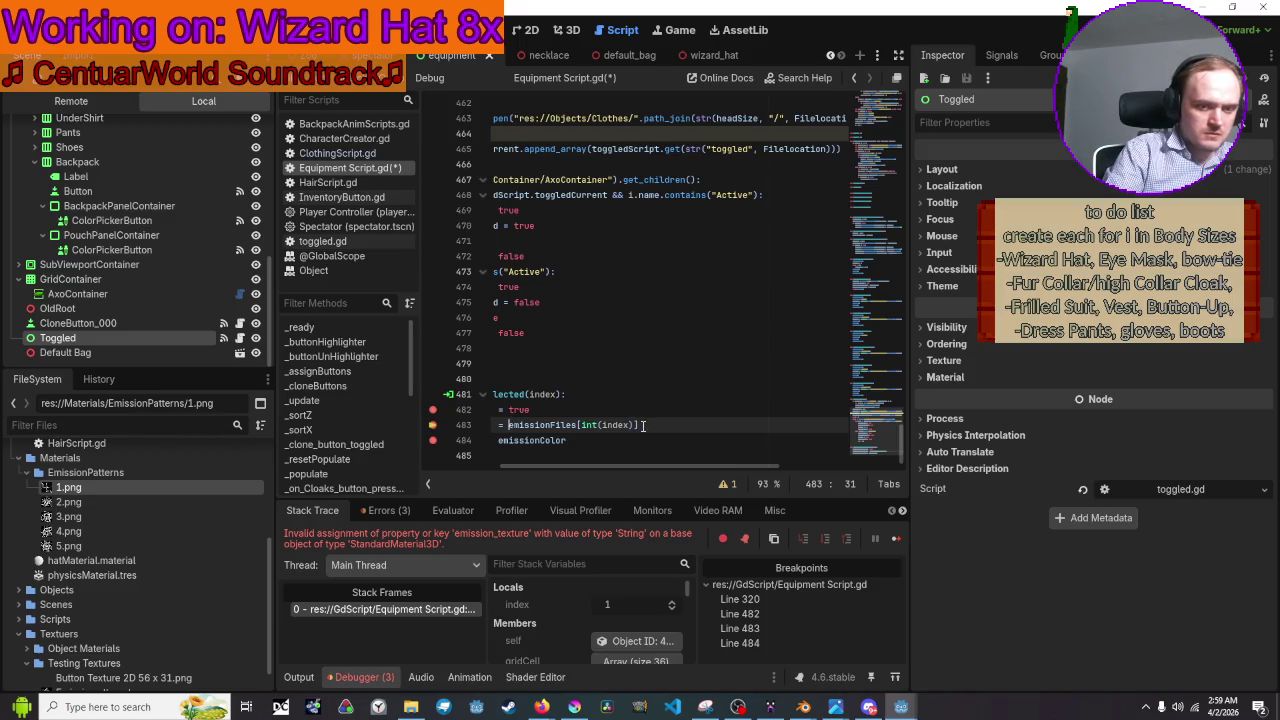
Start line 483 with load() containing the EmissionPatterns folder path and a path_join call.
text(load)
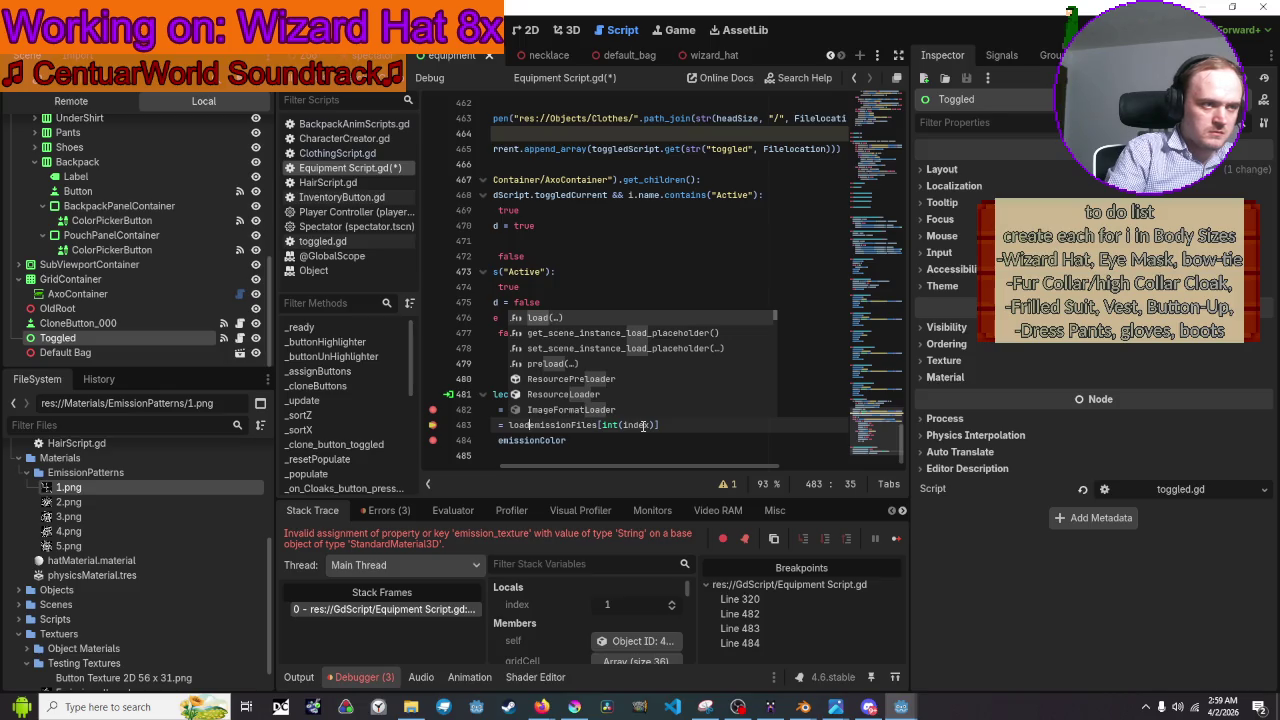
key(Tab)
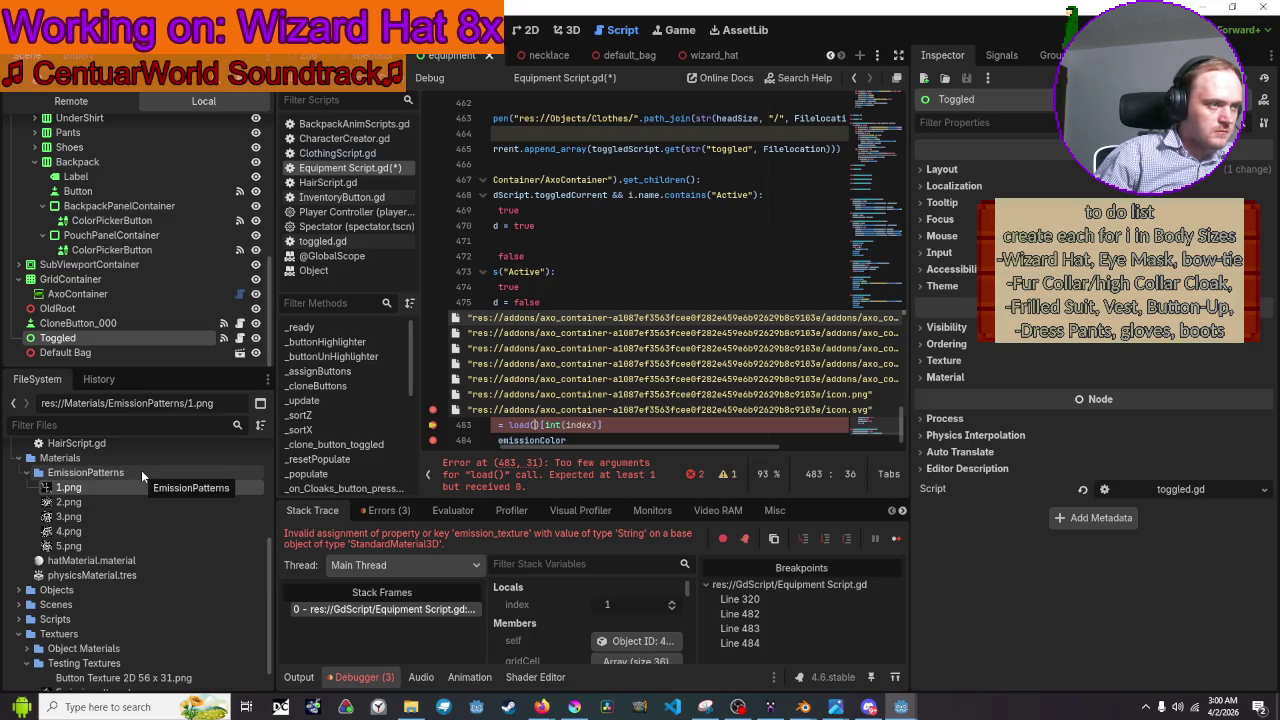
mouse_move(142, 475)
mouse_down()
mouse_move(687, 419)
mouse_move(746, 451)
mouse_up()
text(.)
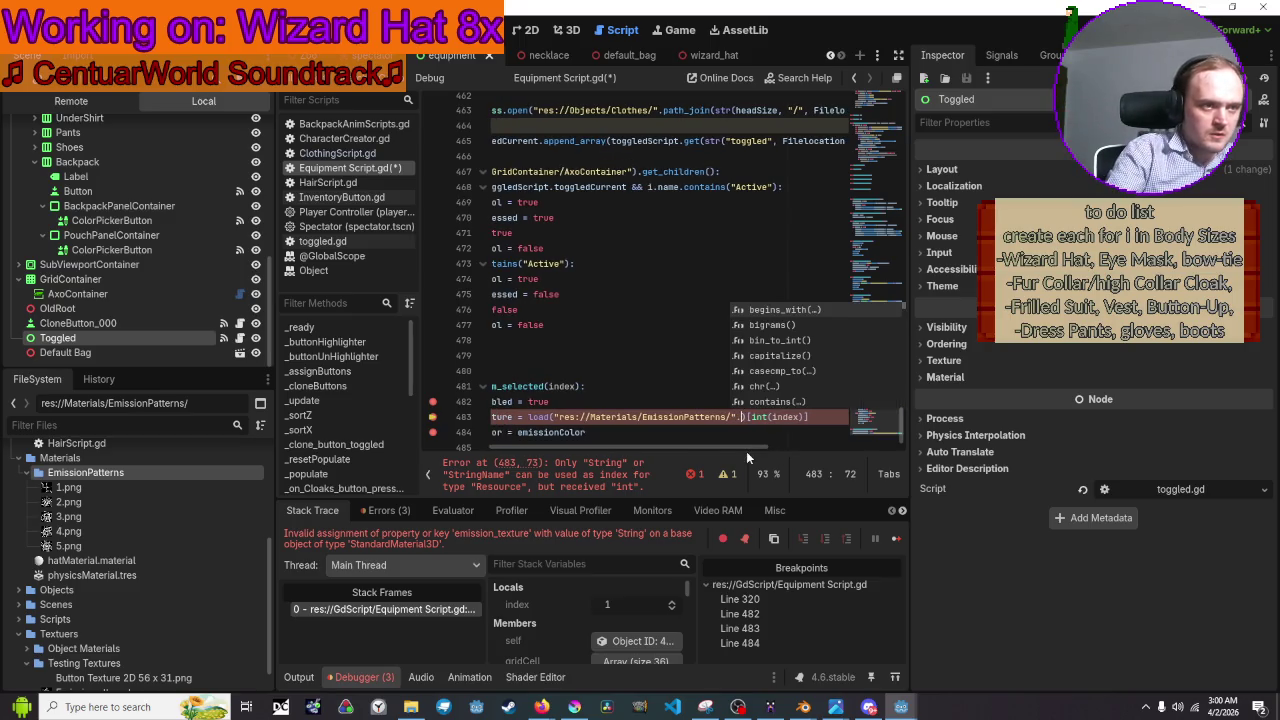
text(join()
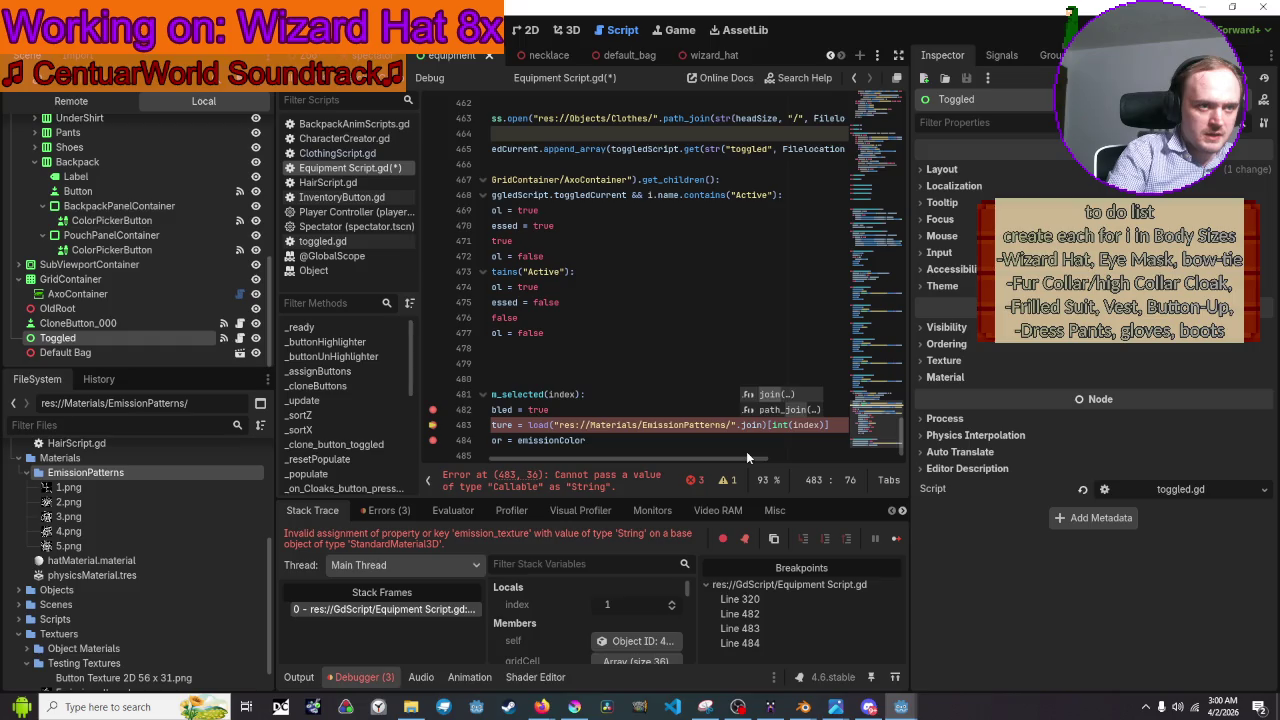
key(BackSpace)
key(BackSpace)
key(BackSpace)
text(pa)
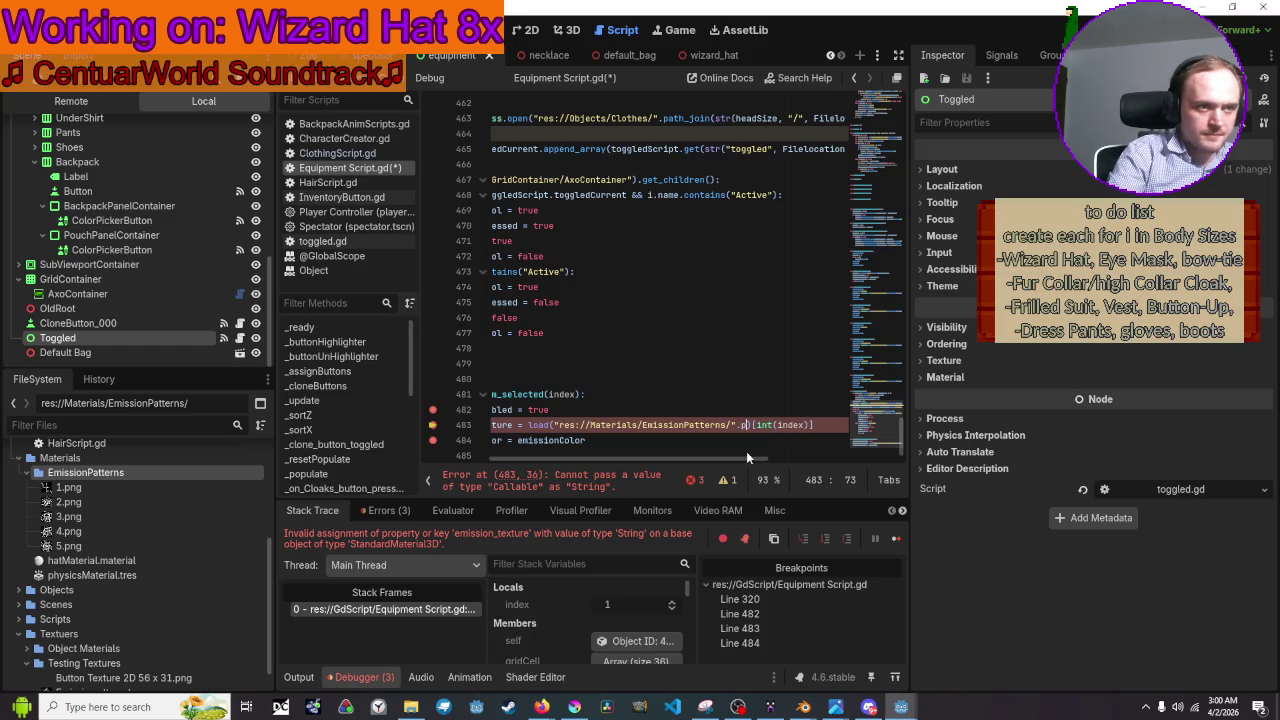
text(th_join()
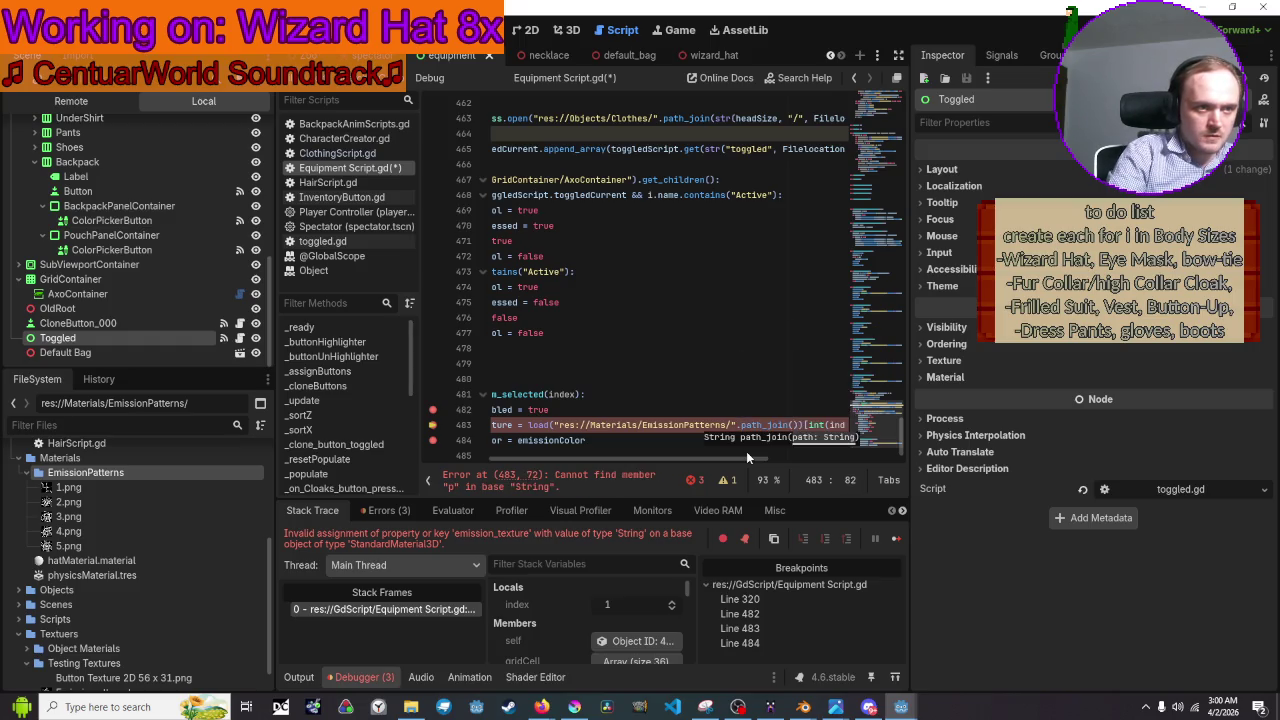
text("1)
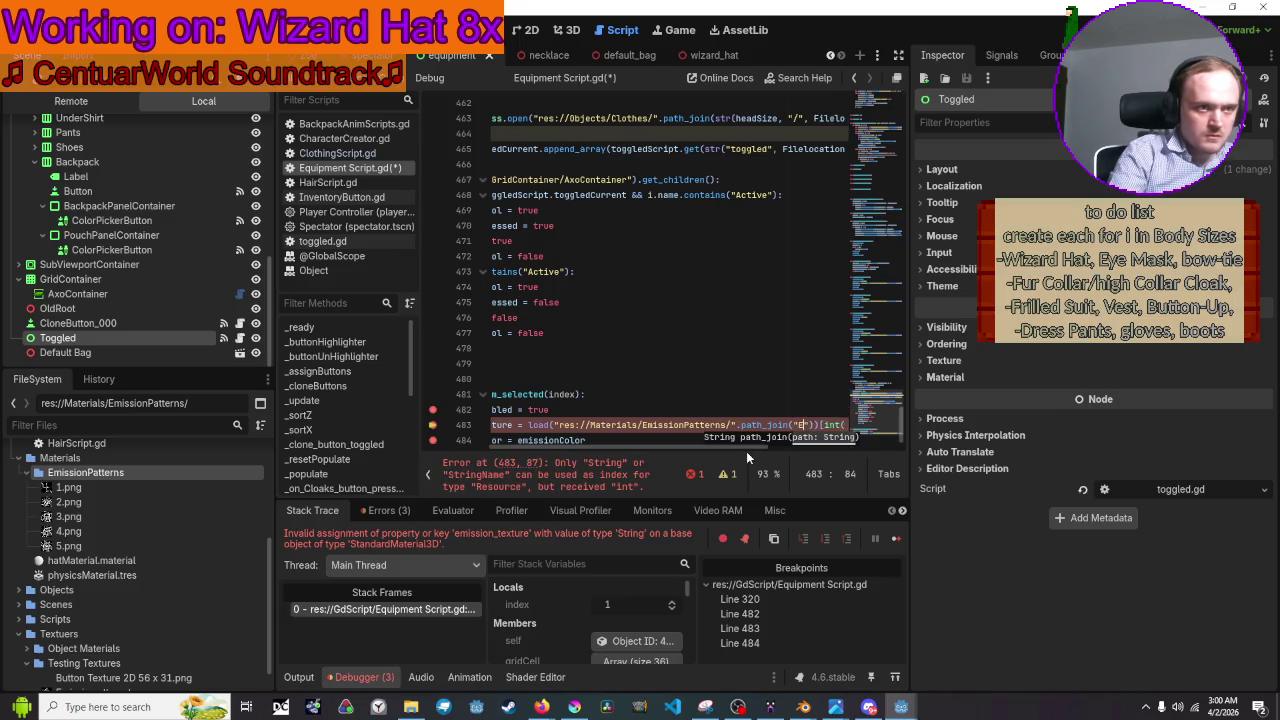
Pass emissionFiles[index] into path_join, close the parentheses, and launch the game to test.
key(BackSpace)
text(em)
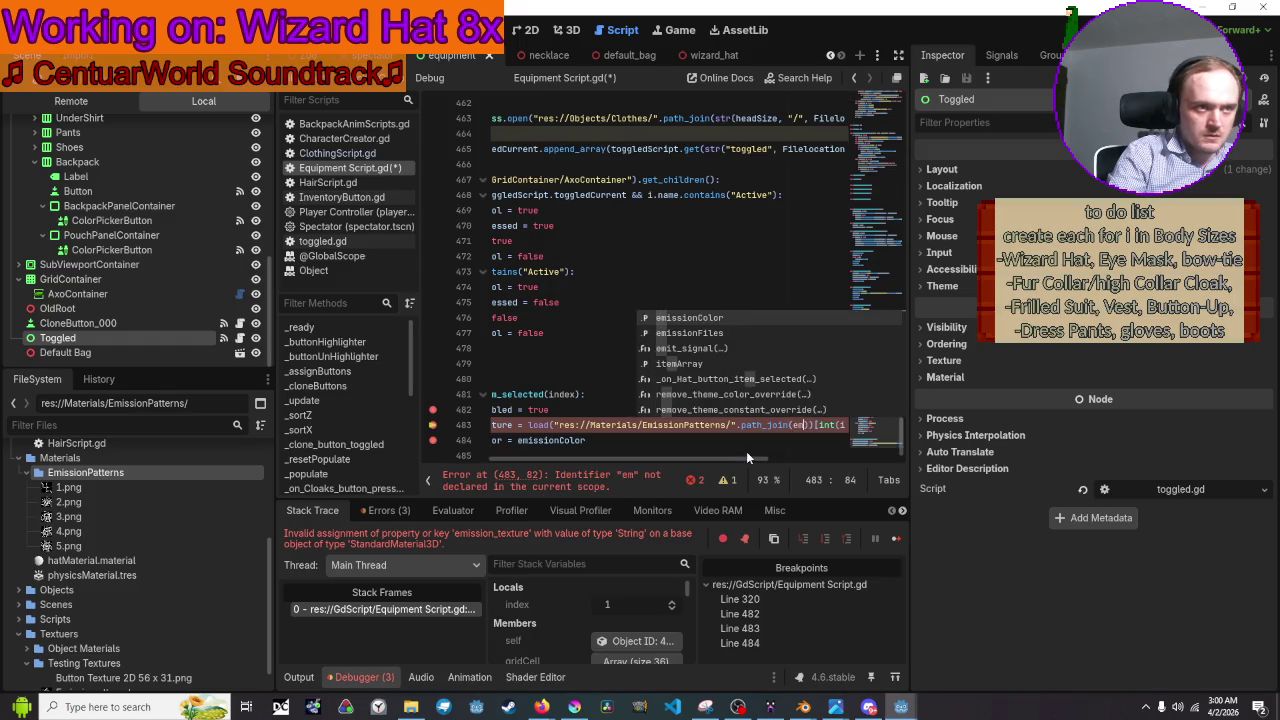
text(issionF)
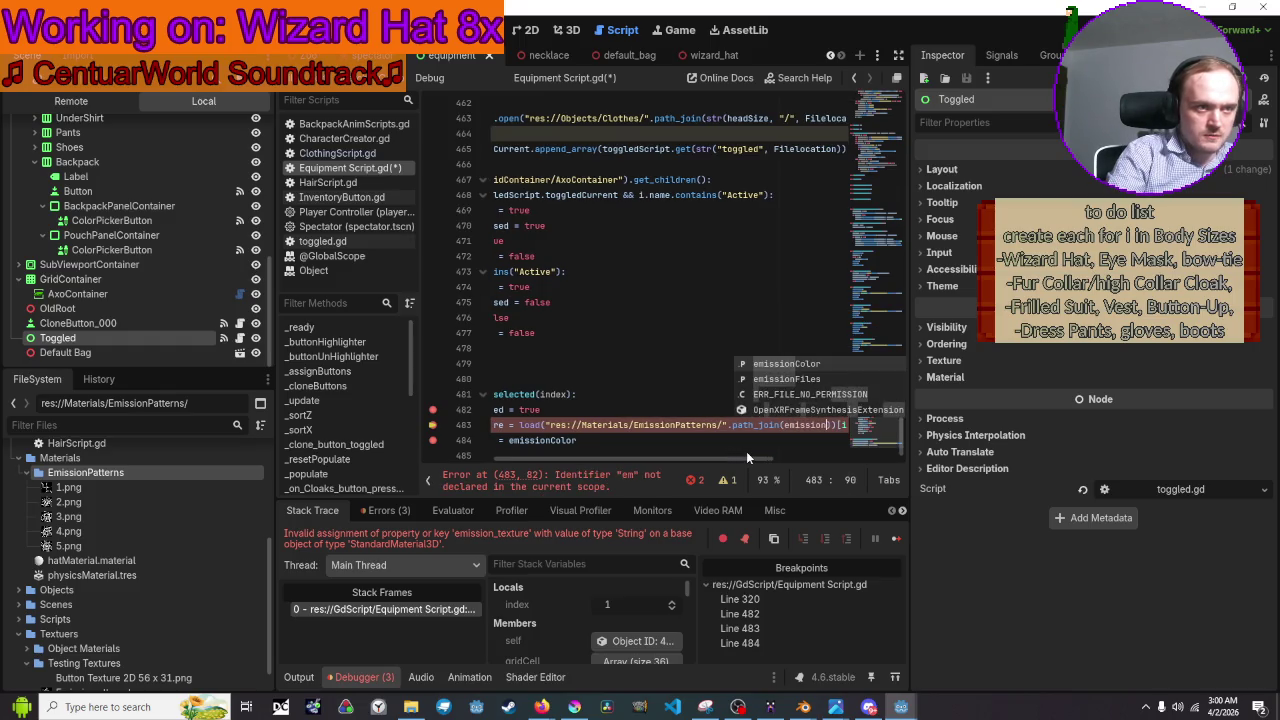
text(iles.)
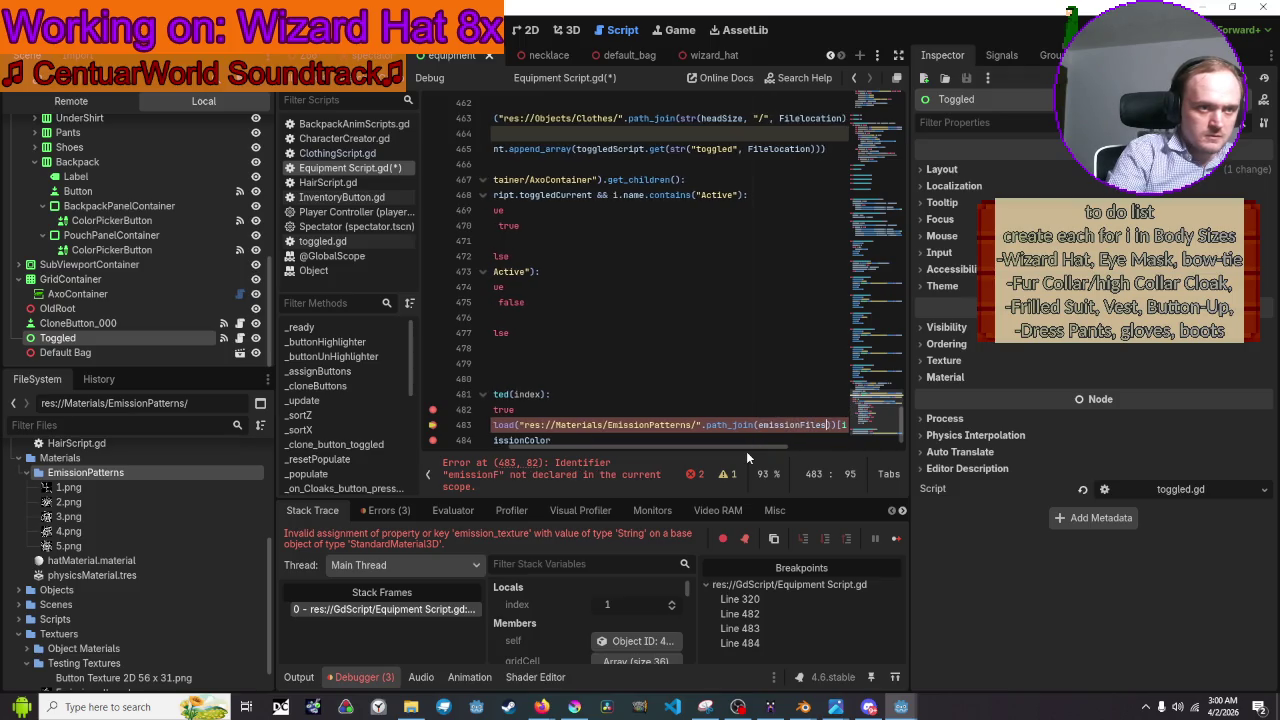
key(BackSpace)
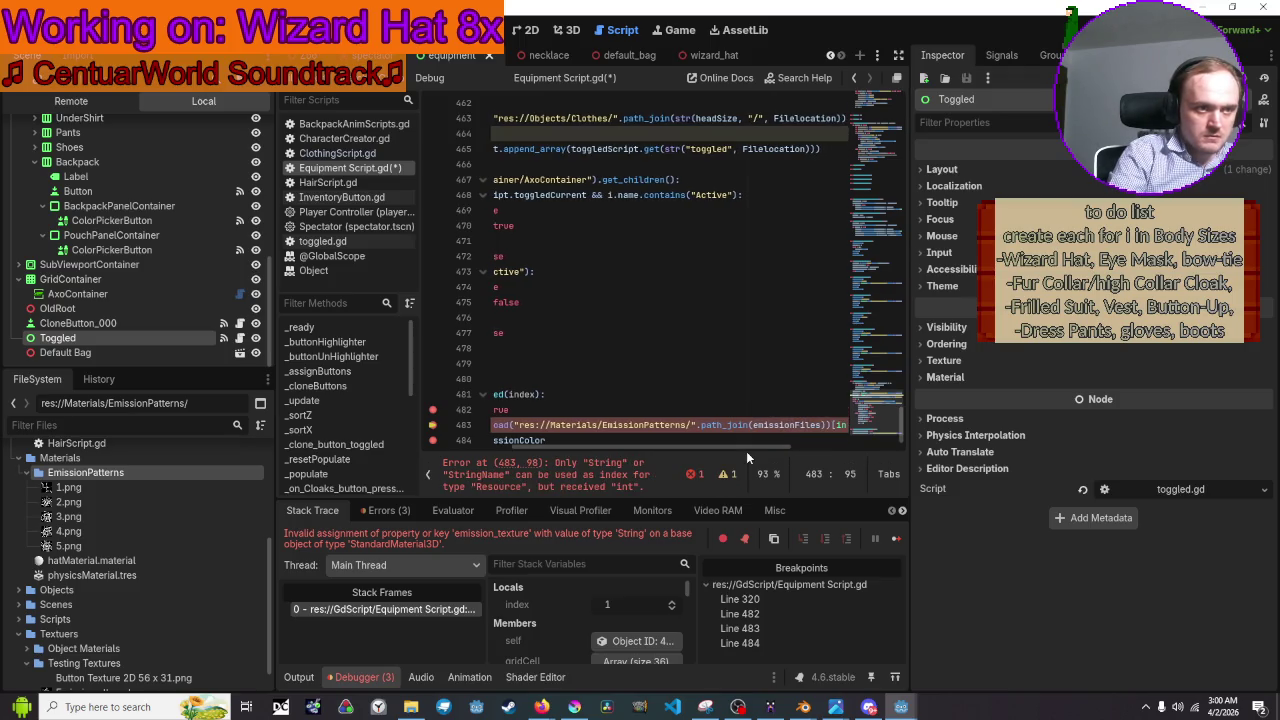
text([)
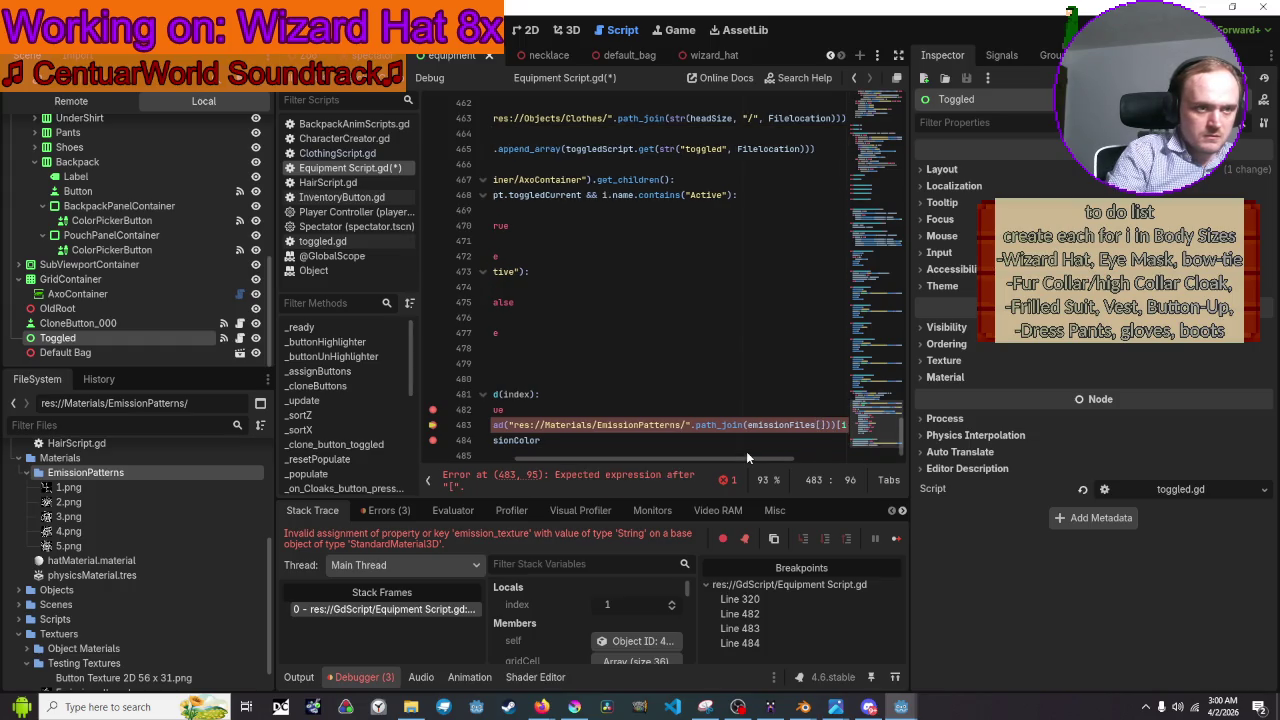
text(index)
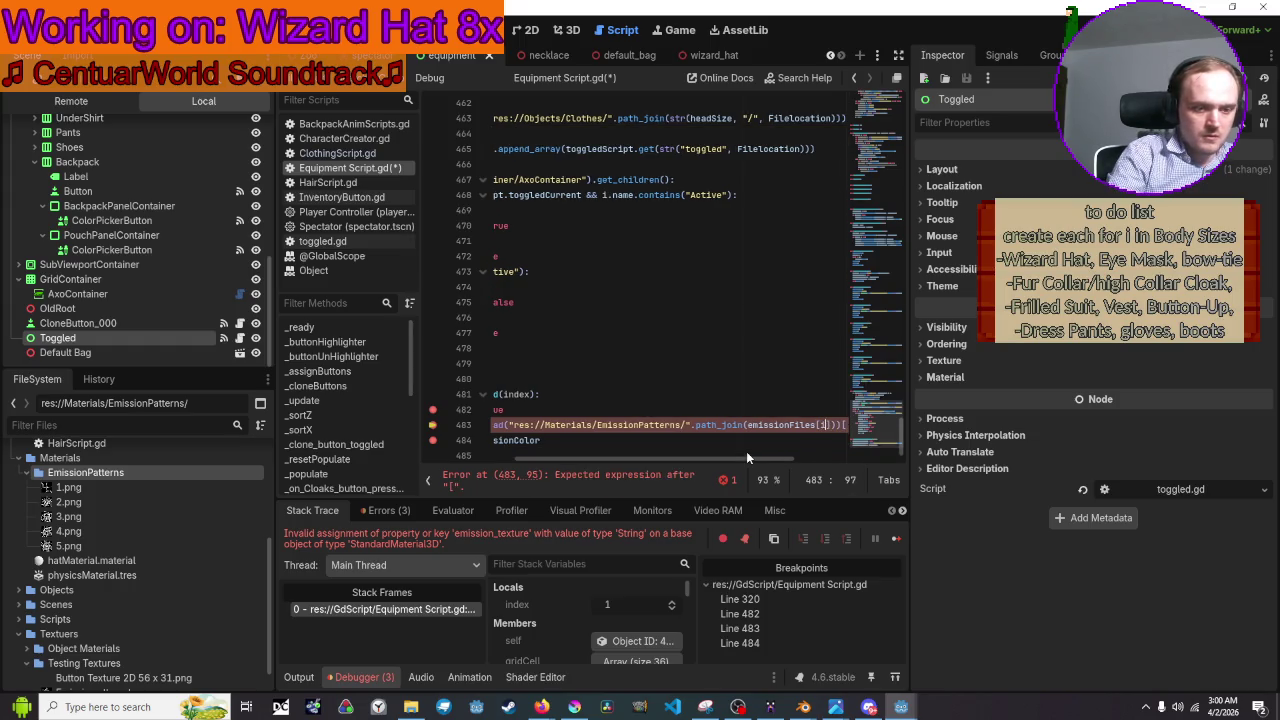
text(nt(index)])
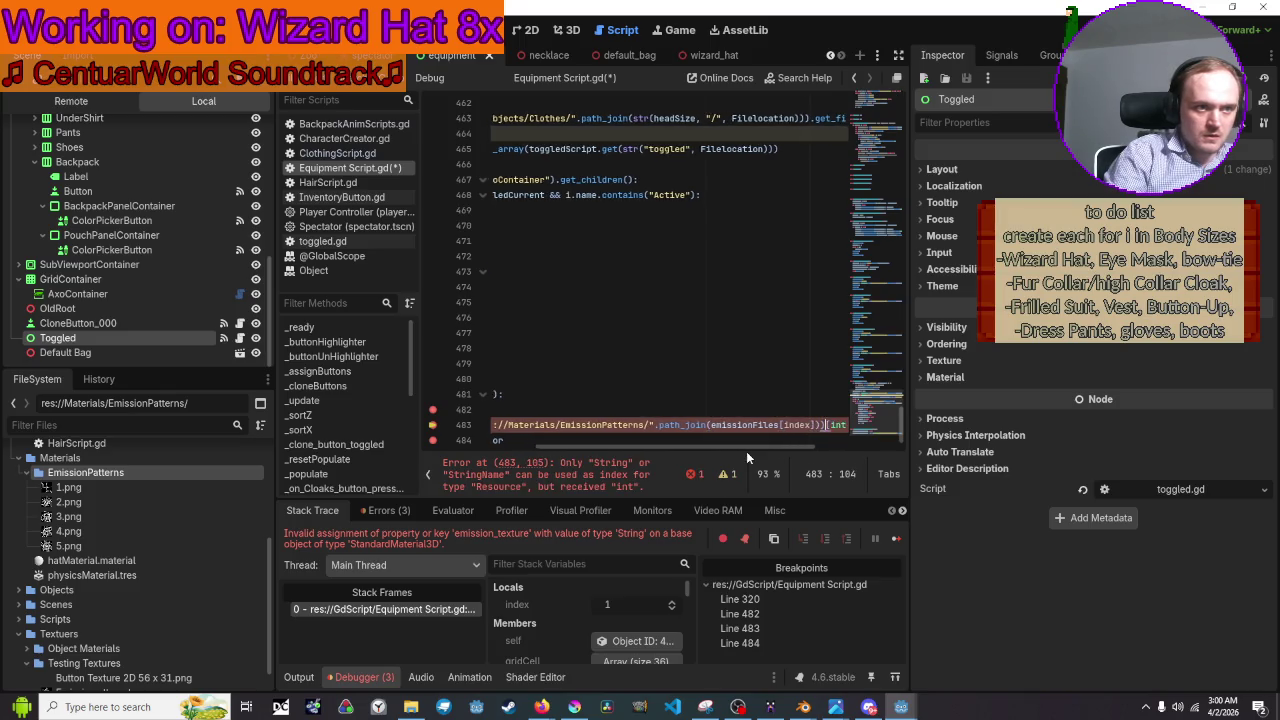
key(BackSpace)
key(BackSpace)
key(BackSpace)
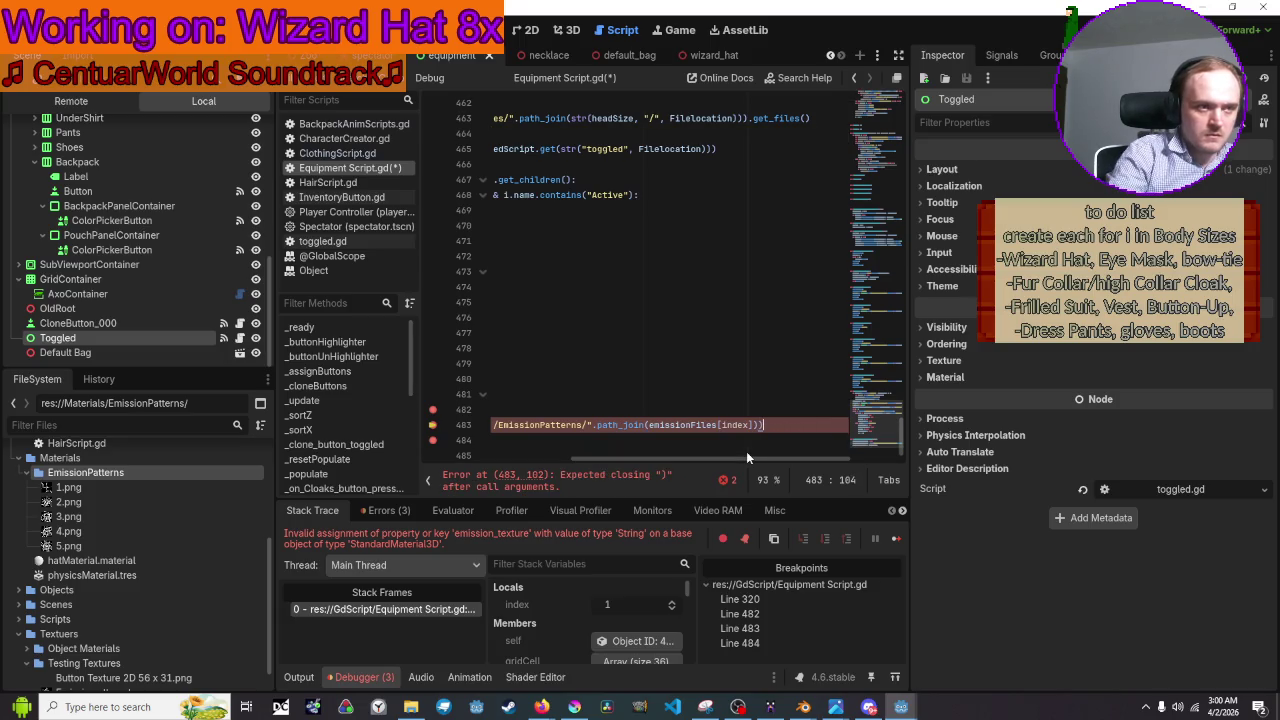
text())
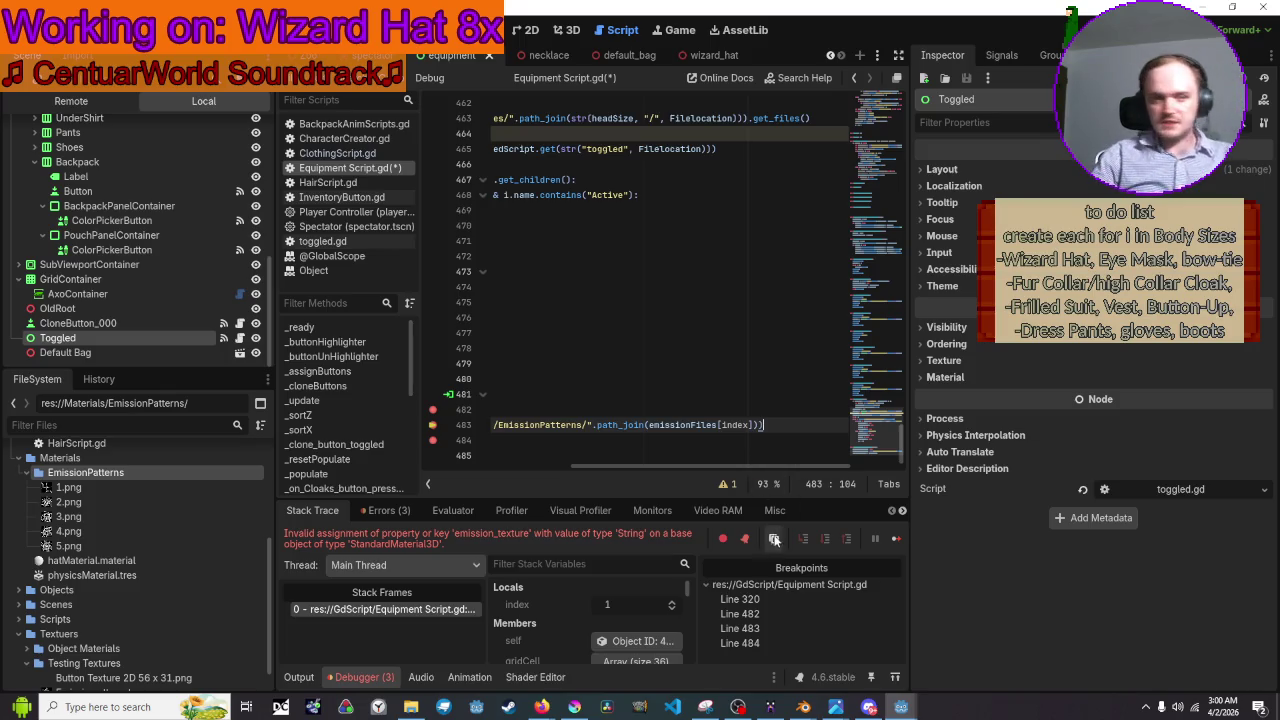
drag(773, 465, 601, 467)
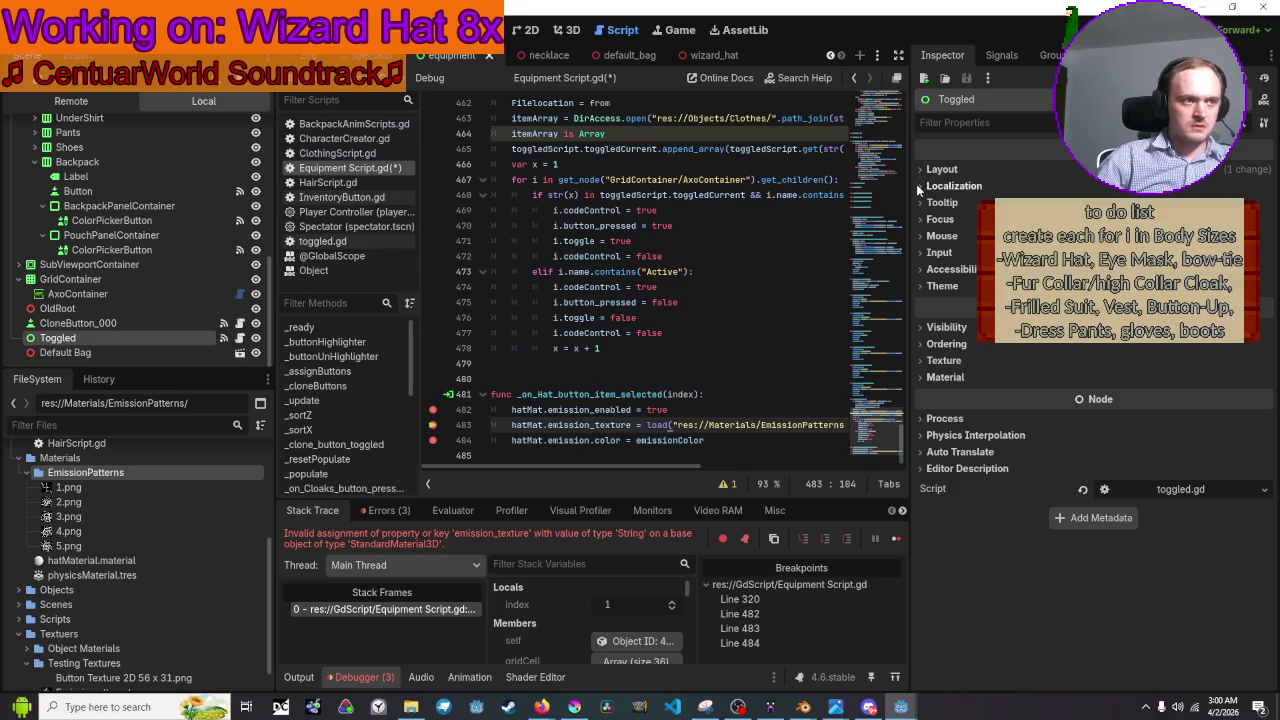
click(1057, 18)
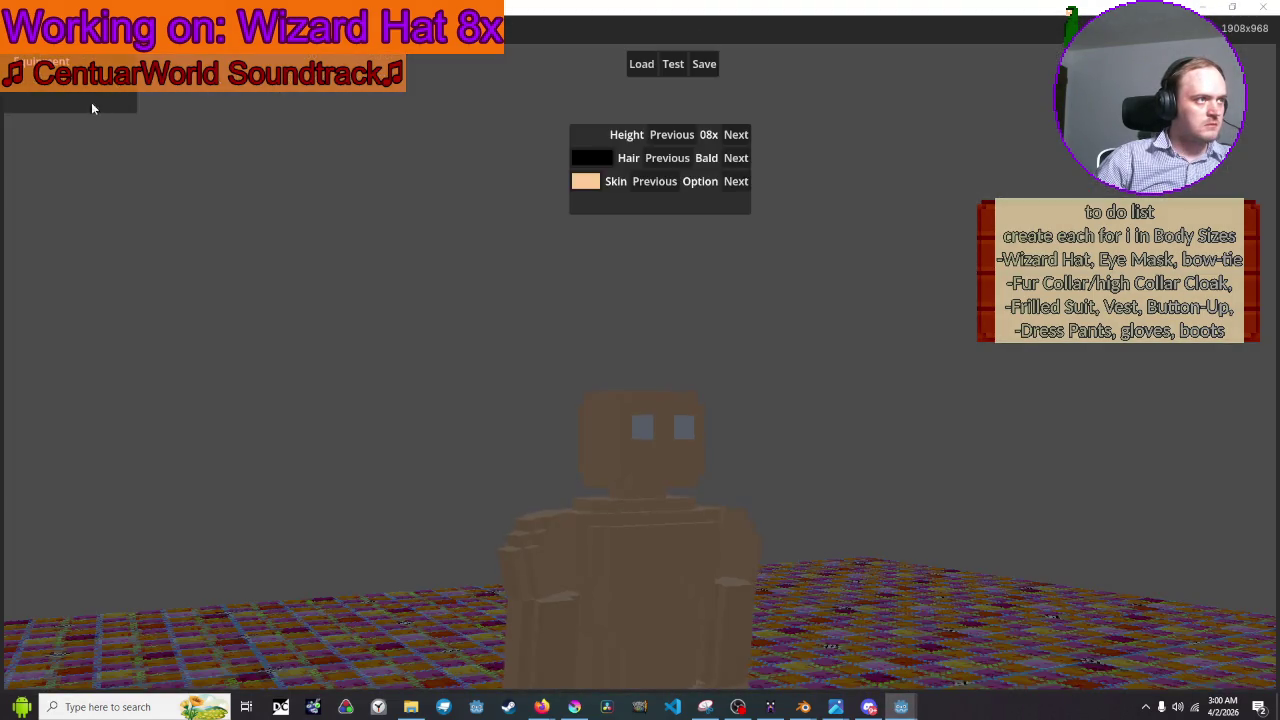
Equip the wizard hat in the game, then continue past the breakpoints until line 484 errors.
click(43, 70)
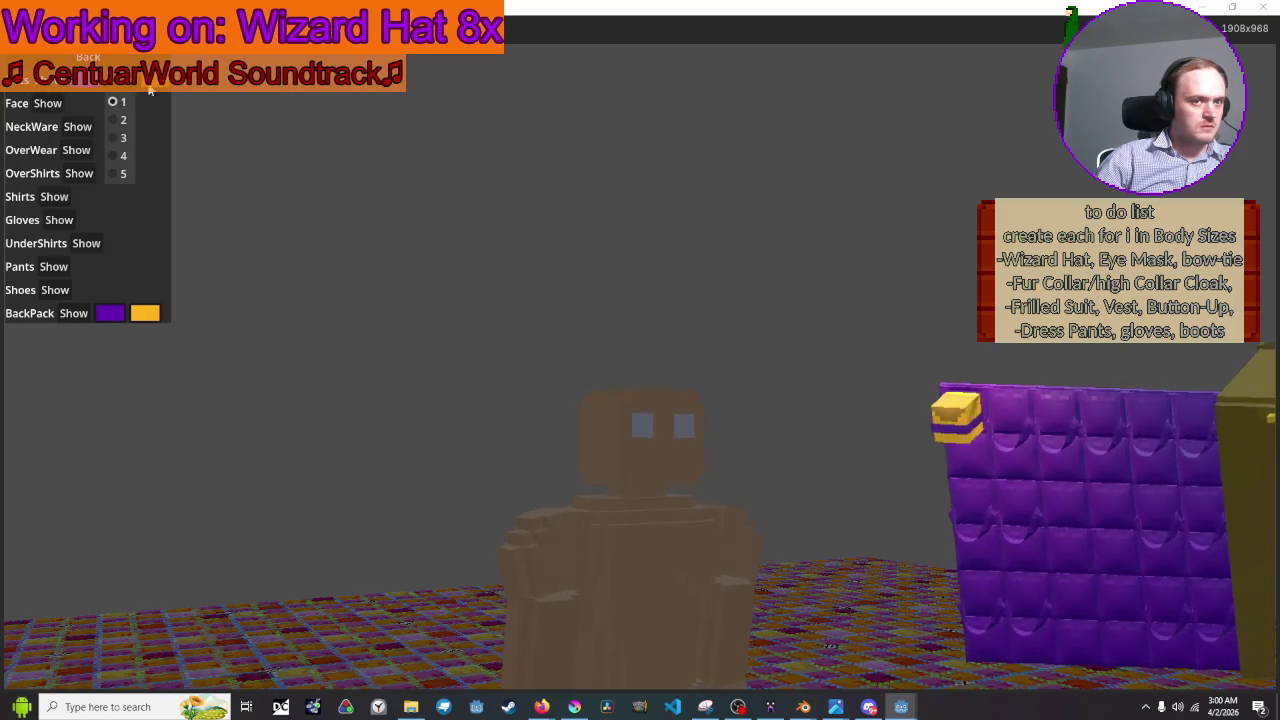
click(958, 420)
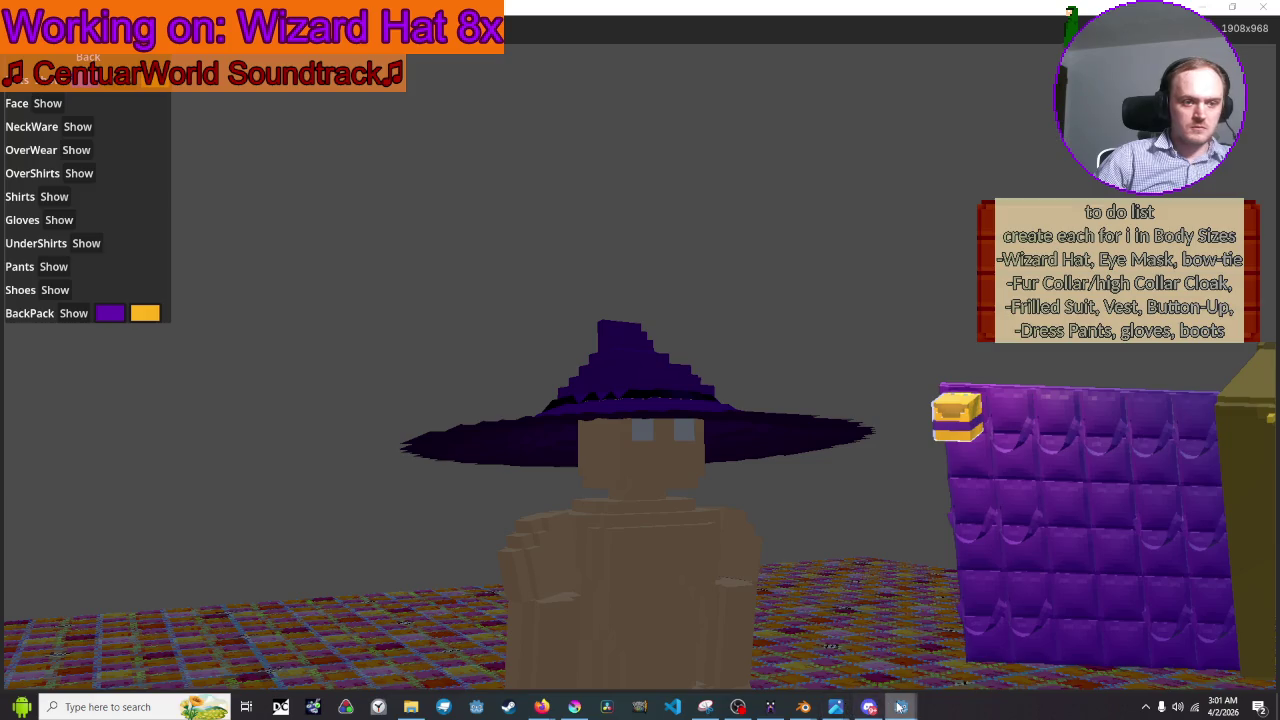
mouse_move(901, 707)
click(889, 646)
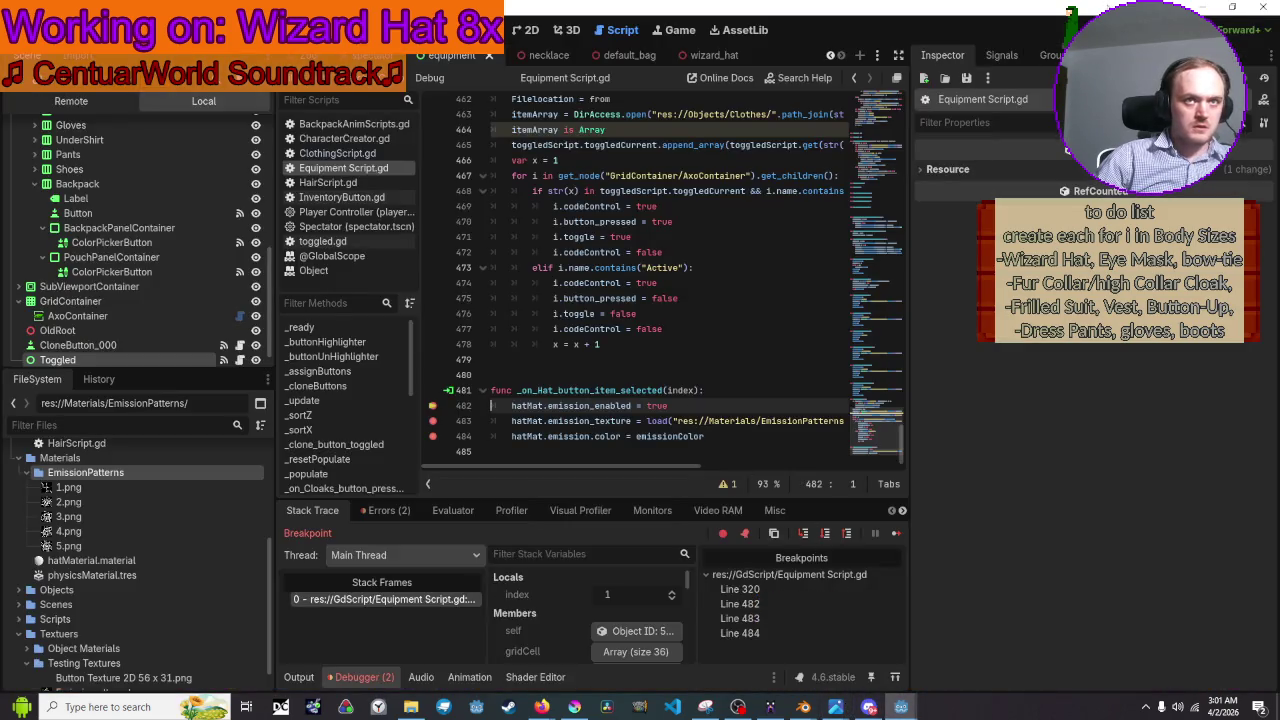
click(1085, 29)
click(1085, 29)
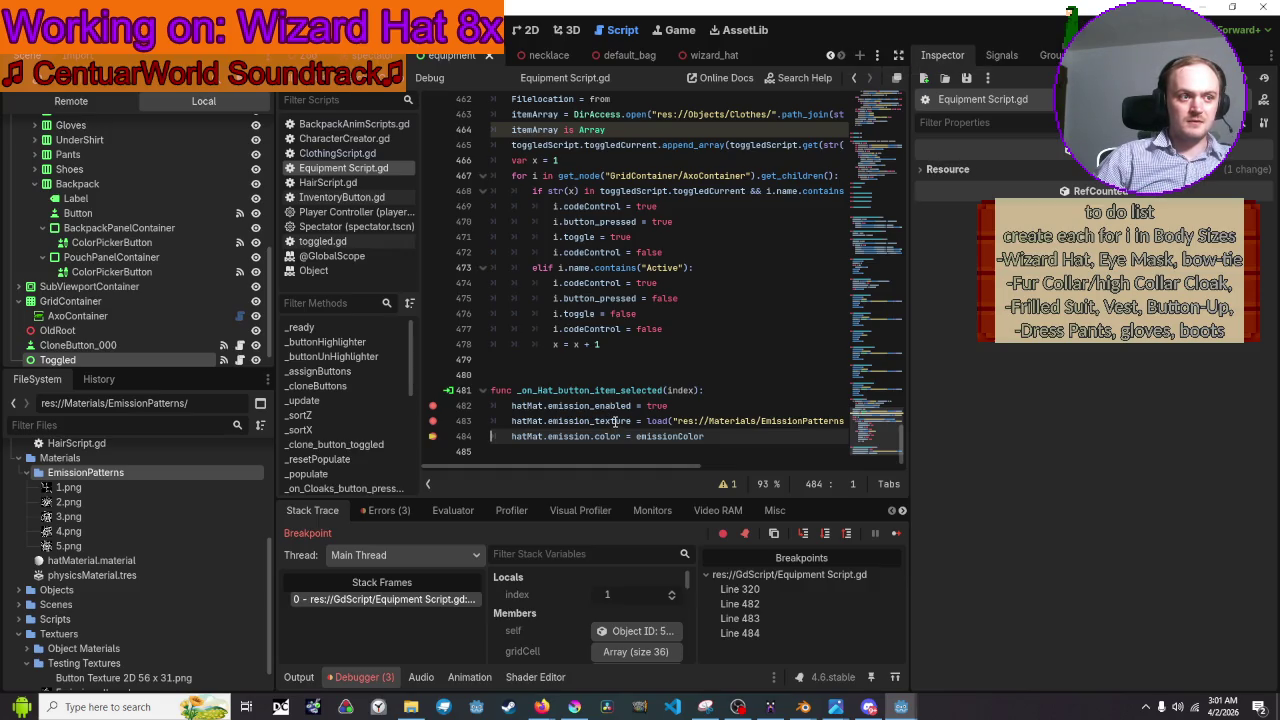
mouse_move(540, 421)
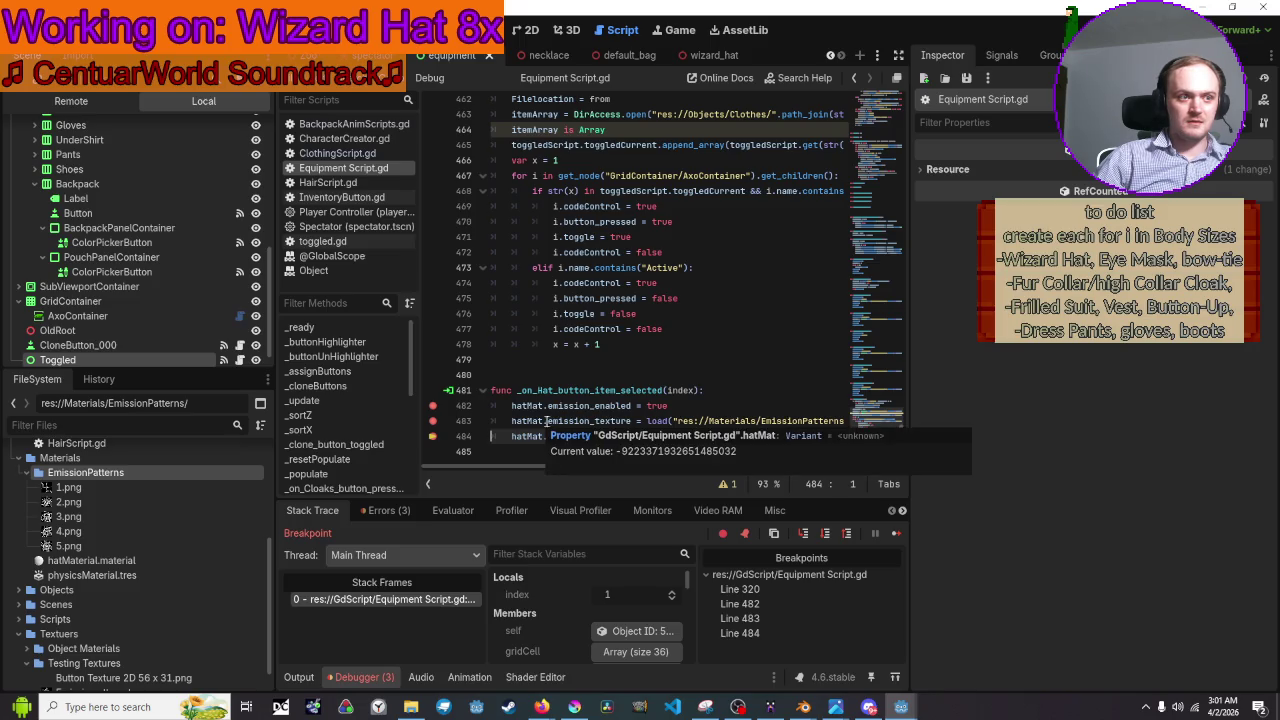
mouse_move(652, 420)
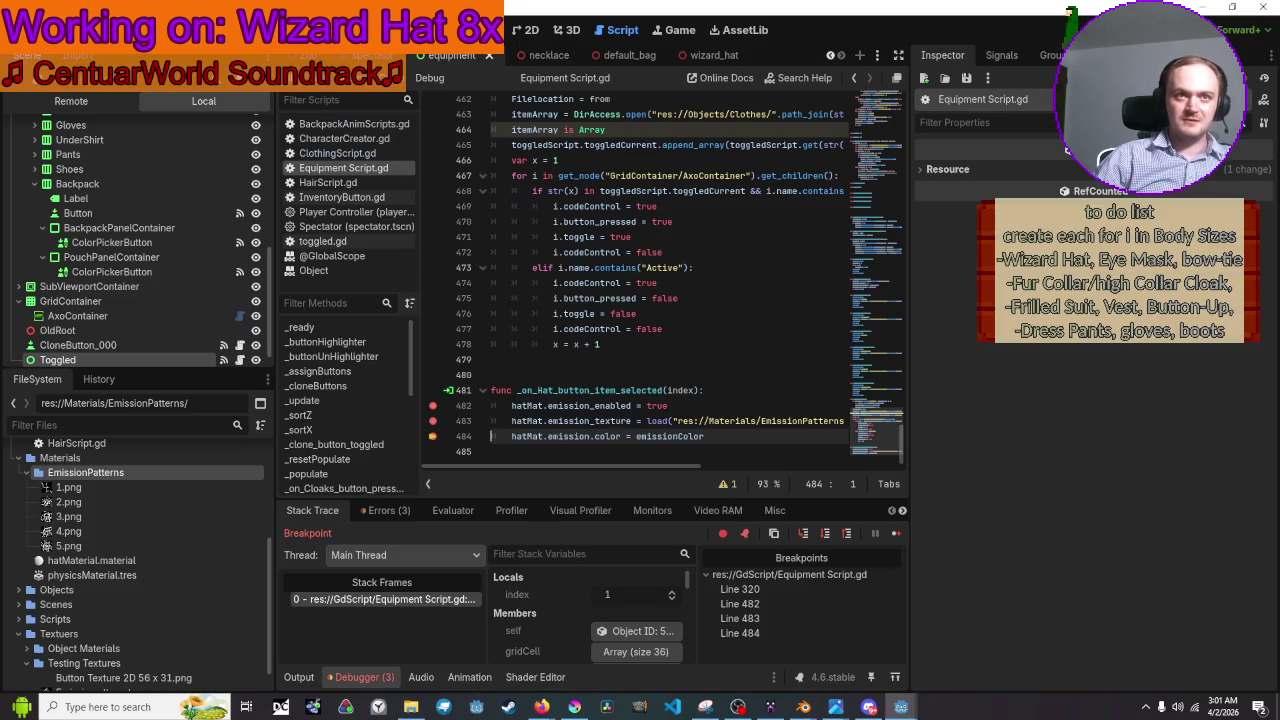
click(830, 55)
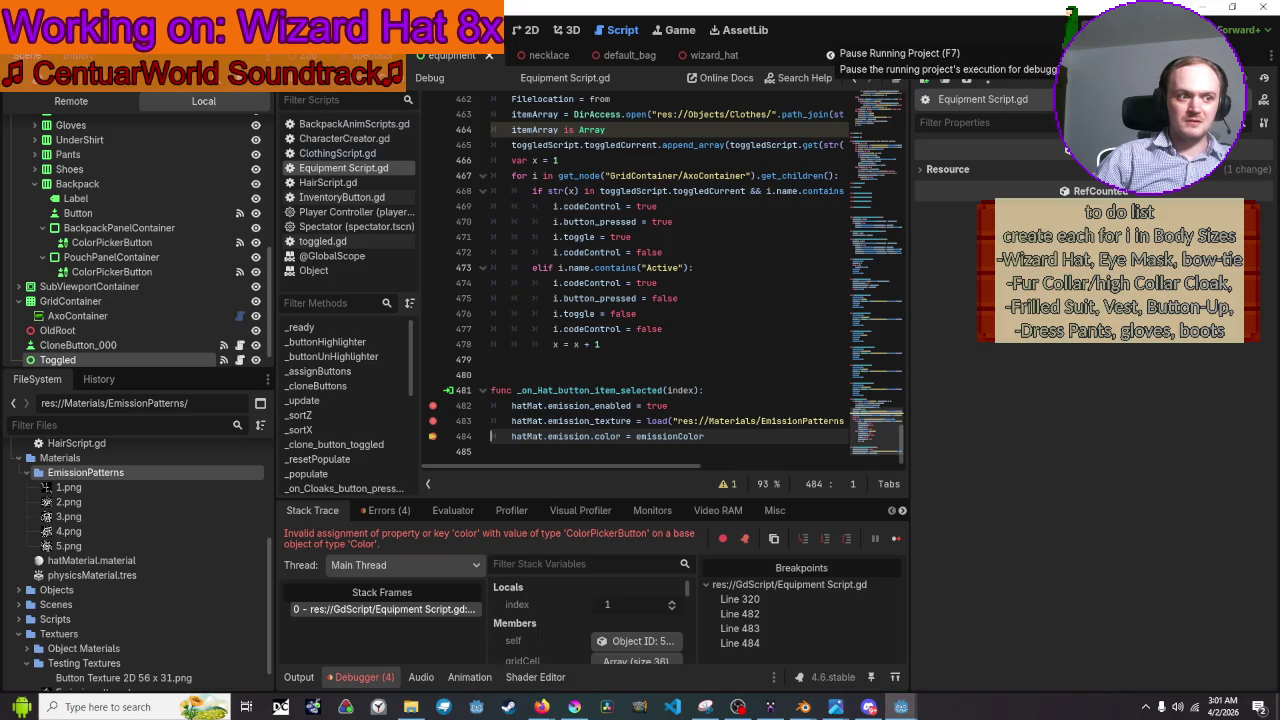
Append .color to the emissionColor get_node call on line 30 and rerun the game with F5.
scroll(658, 390, up, 9)
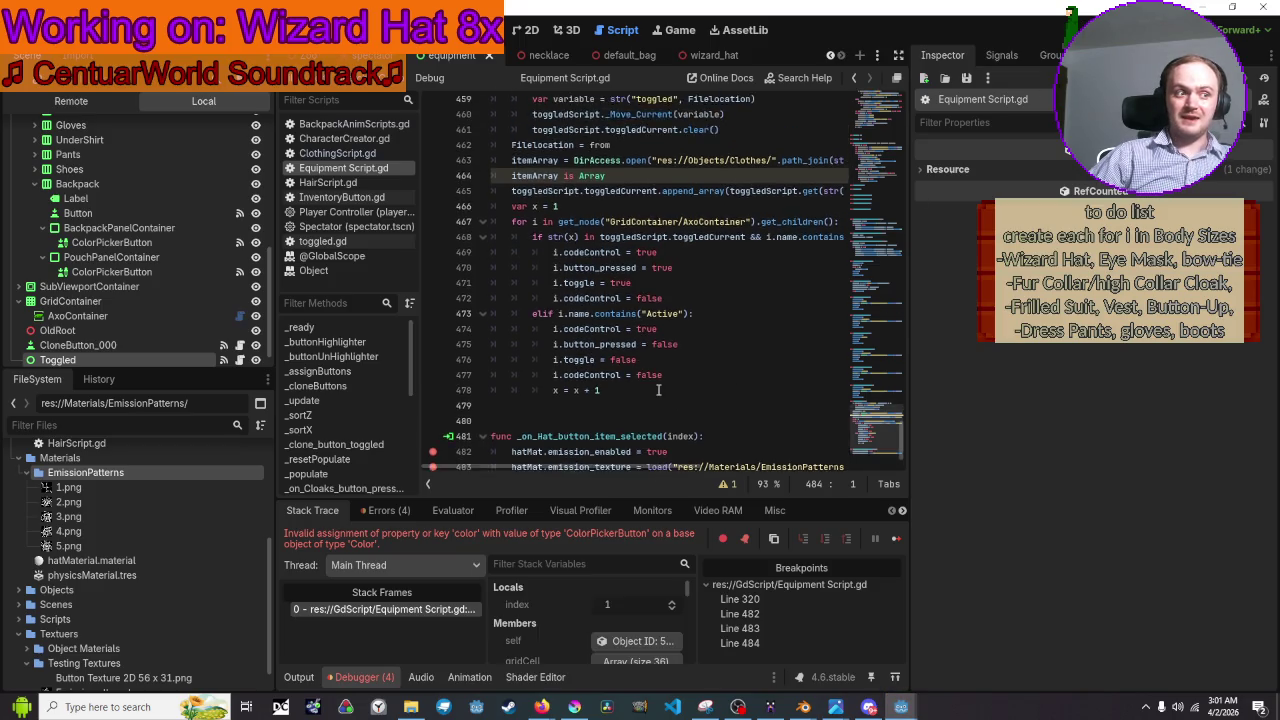
scroll(658, 390, up, 15)
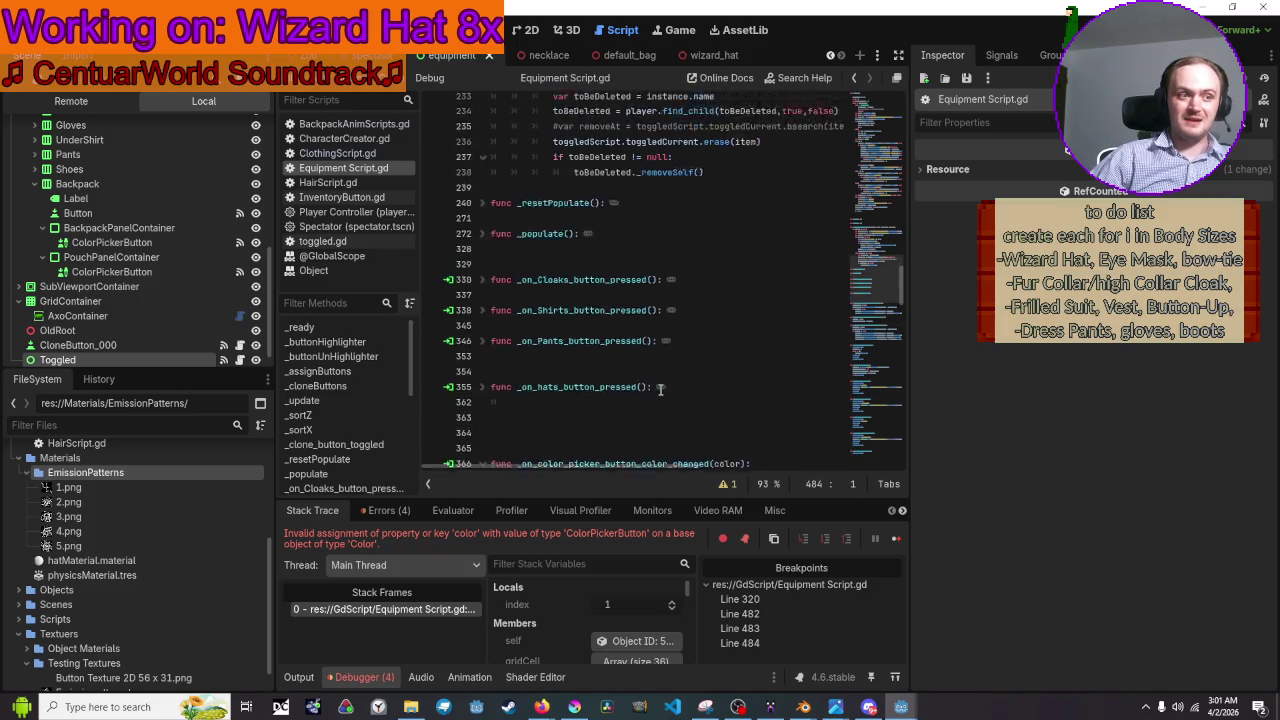
scroll(660, 390, up, 15)
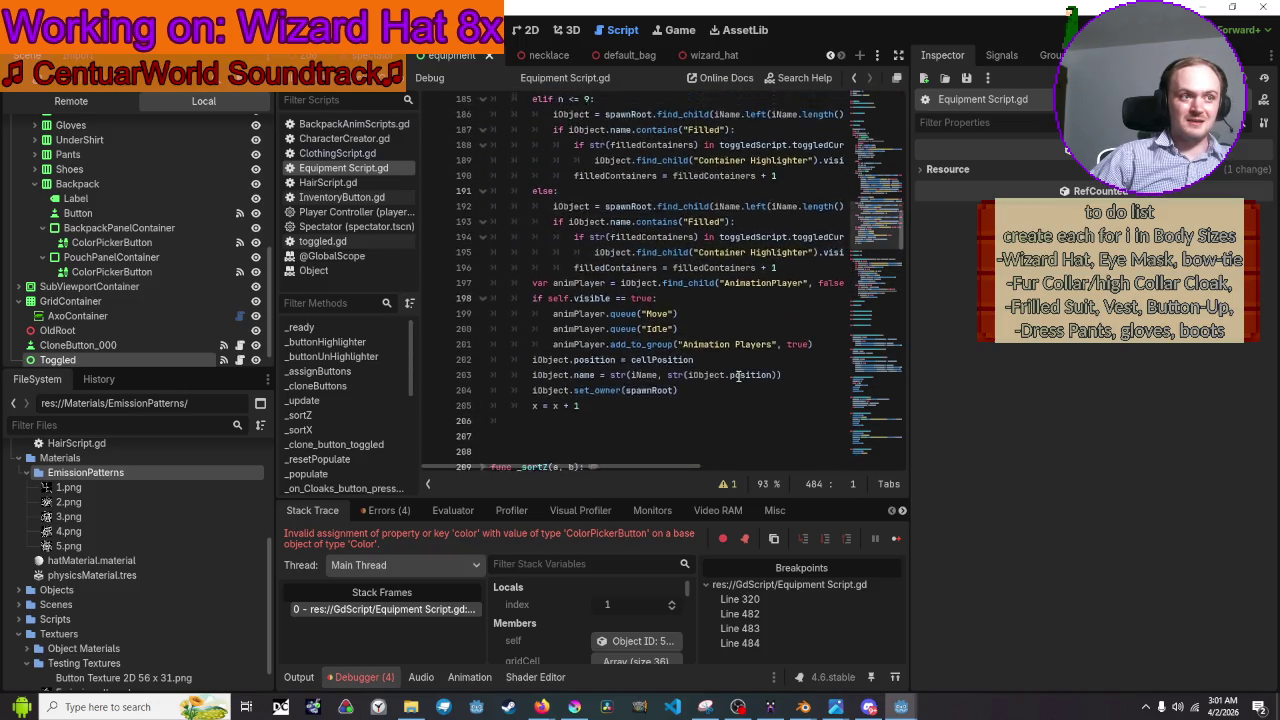
scroll(738, 376, up, 15)
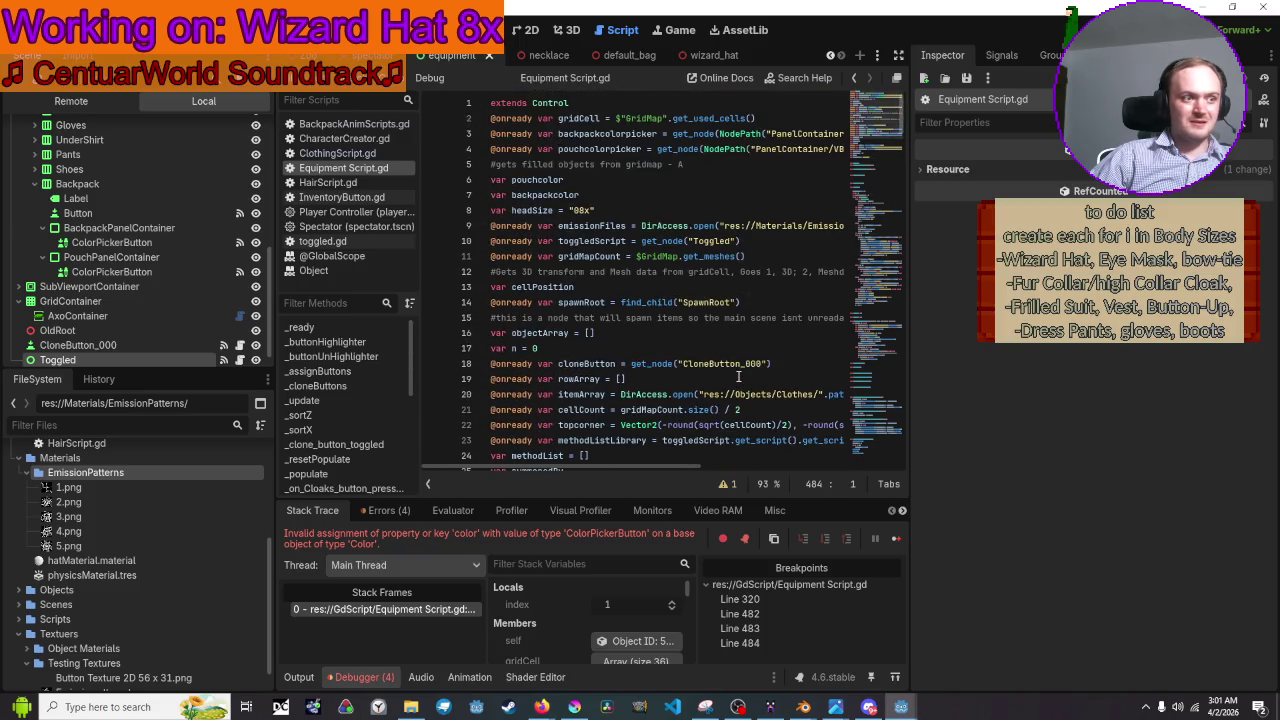
scroll(738, 376, down, 2)
scroll(738, 376, up, 1)
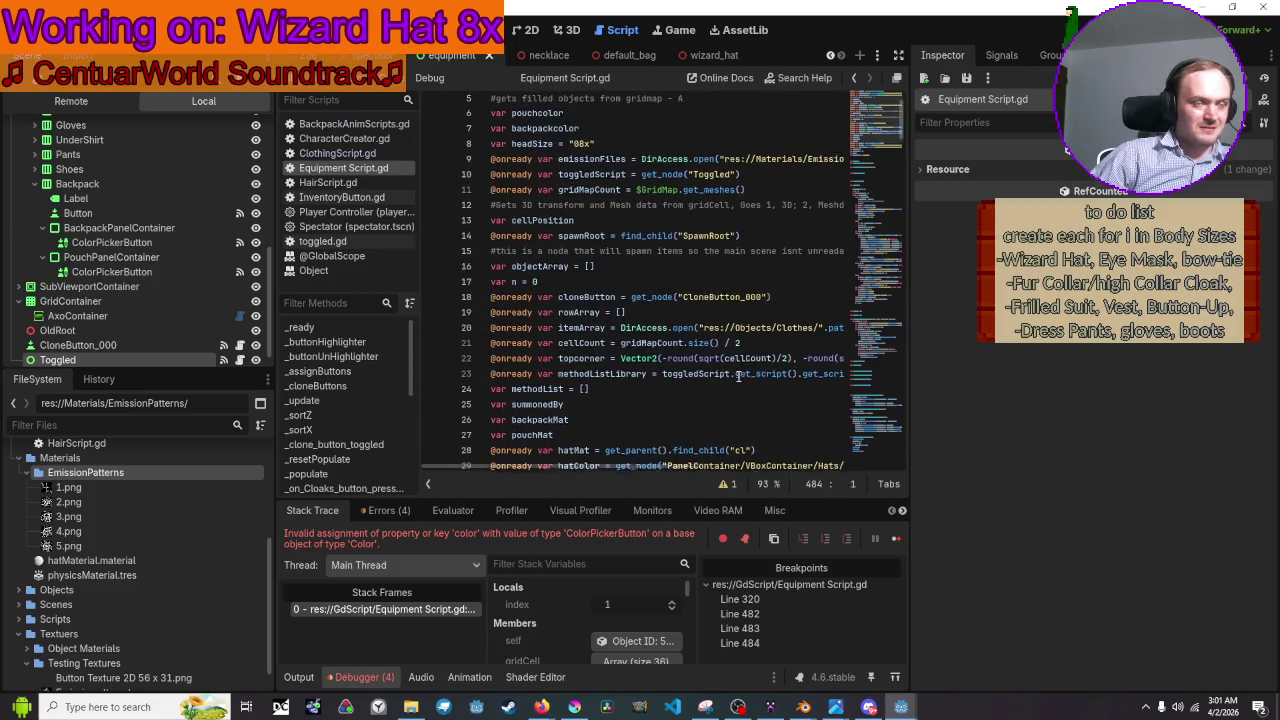
scroll(738, 376, down, 3)
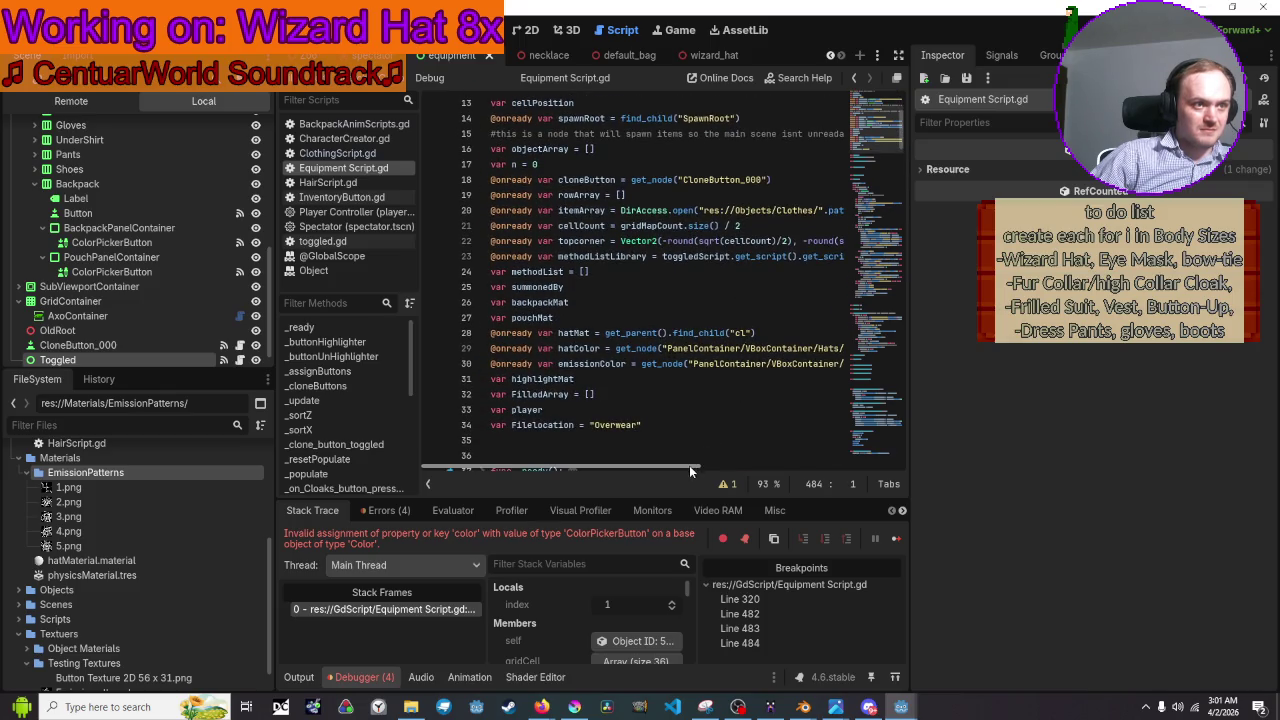
drag(689, 465, 855, 443)
click(795, 363)
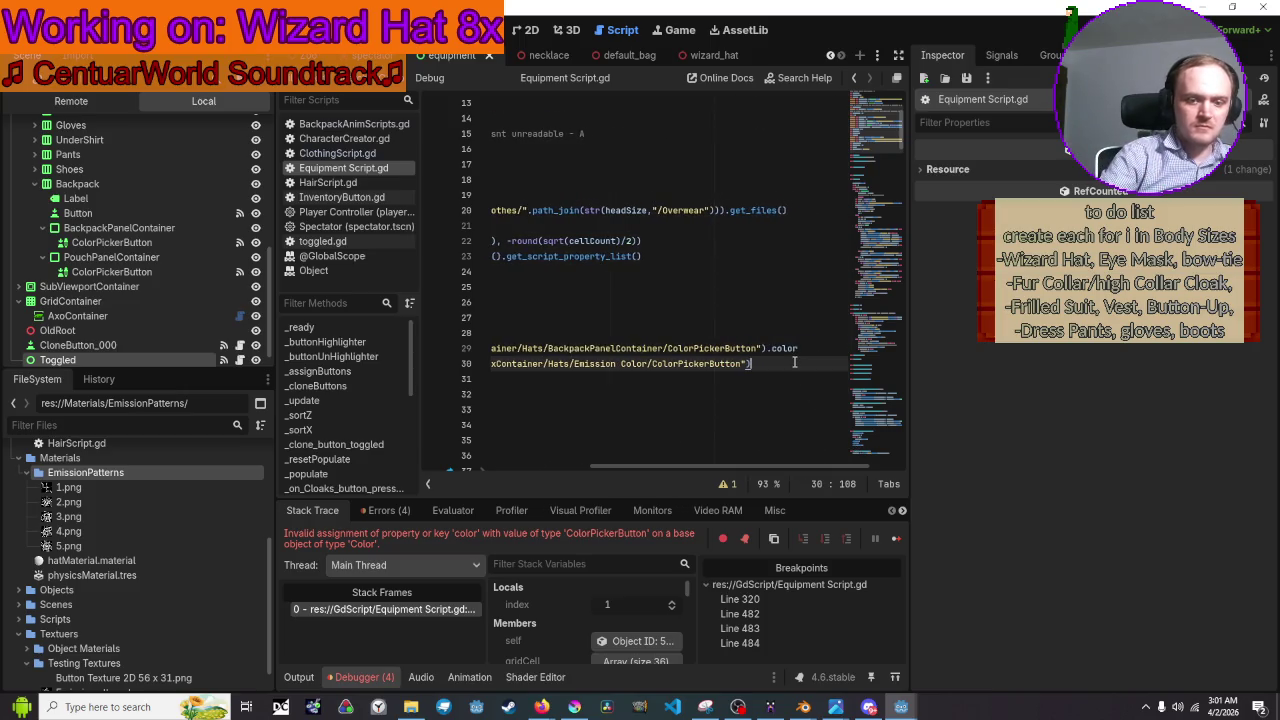
text(.color)
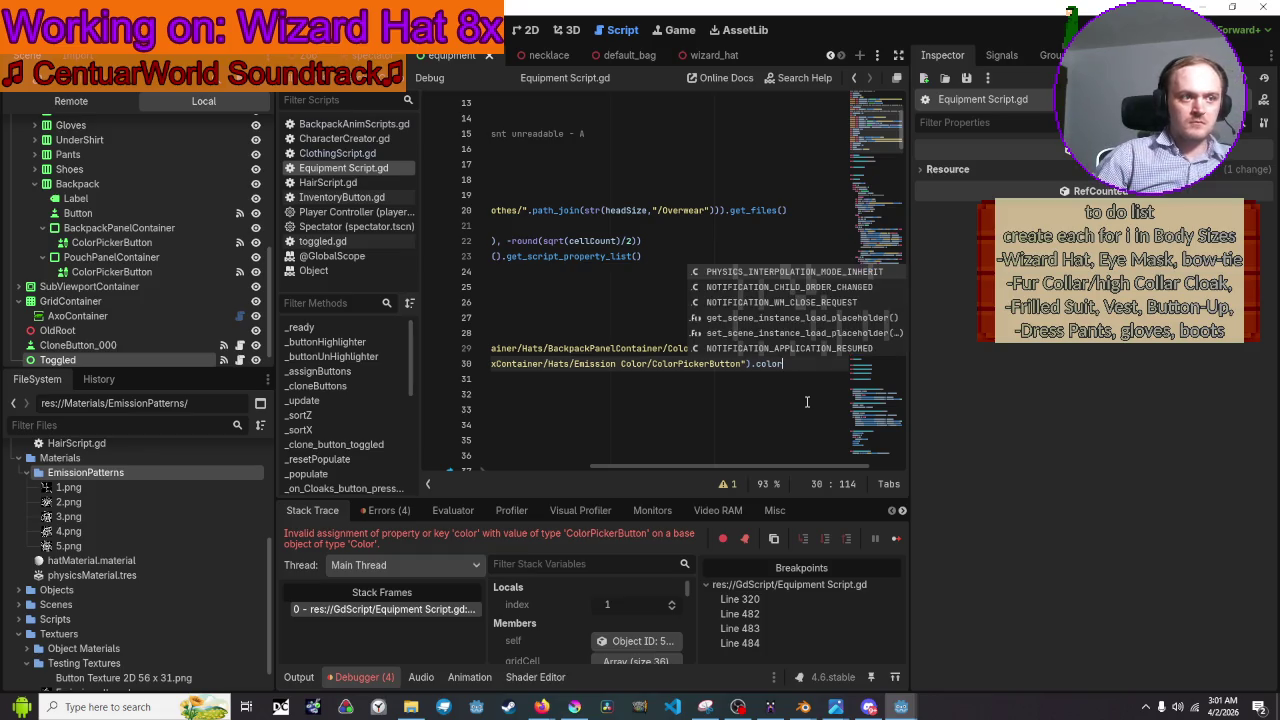
click(807, 406)
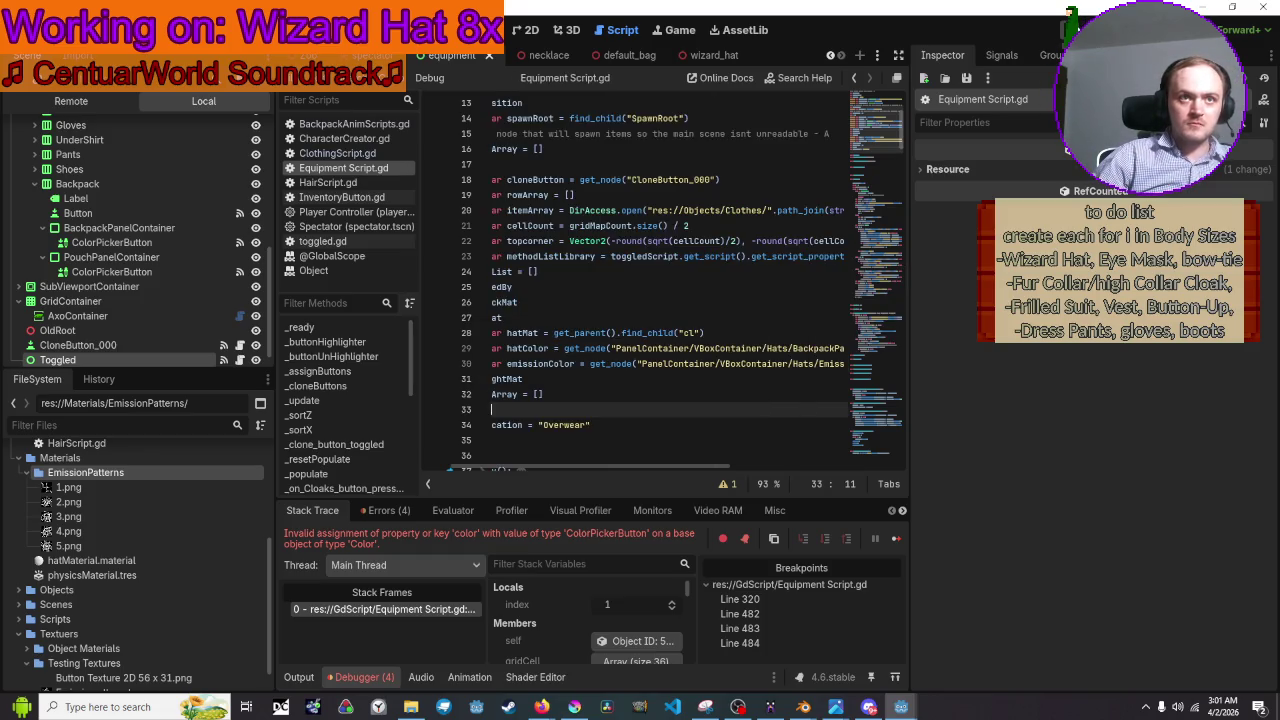
key(F5)
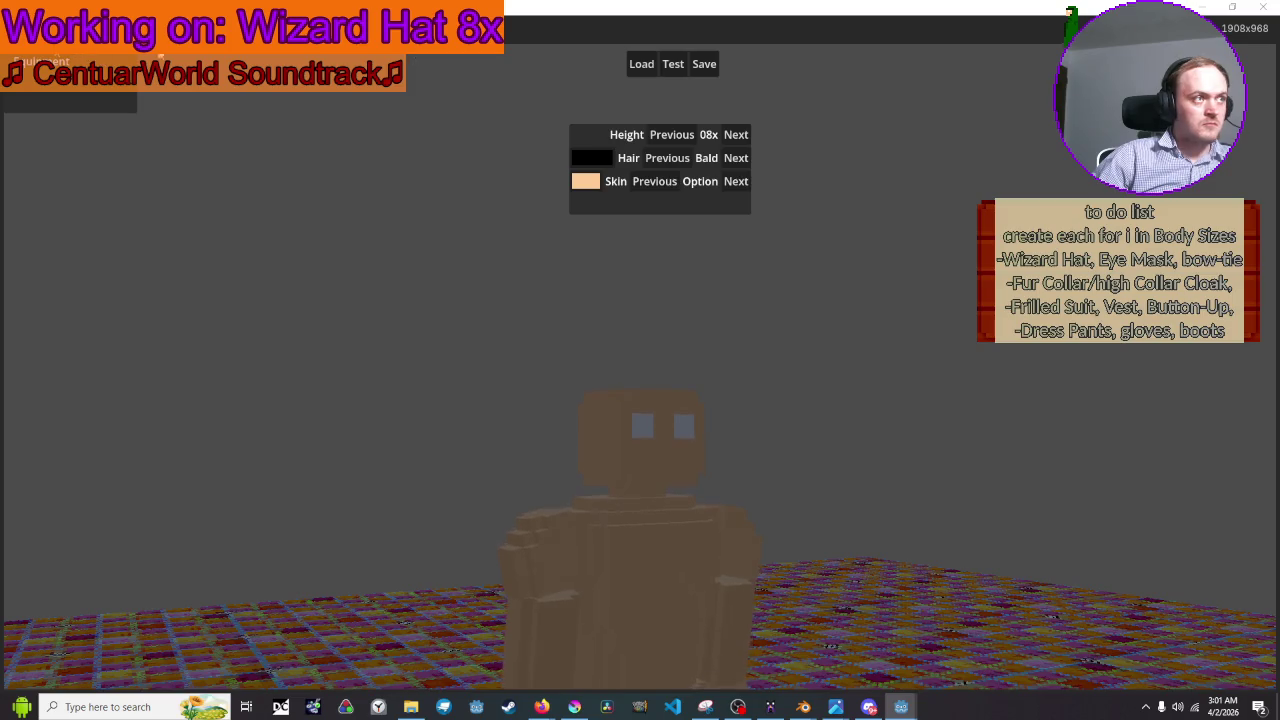
Equip the wizard hat again, step the hat code to line 484 and inspect emissionColor's value.
click(95, 92)
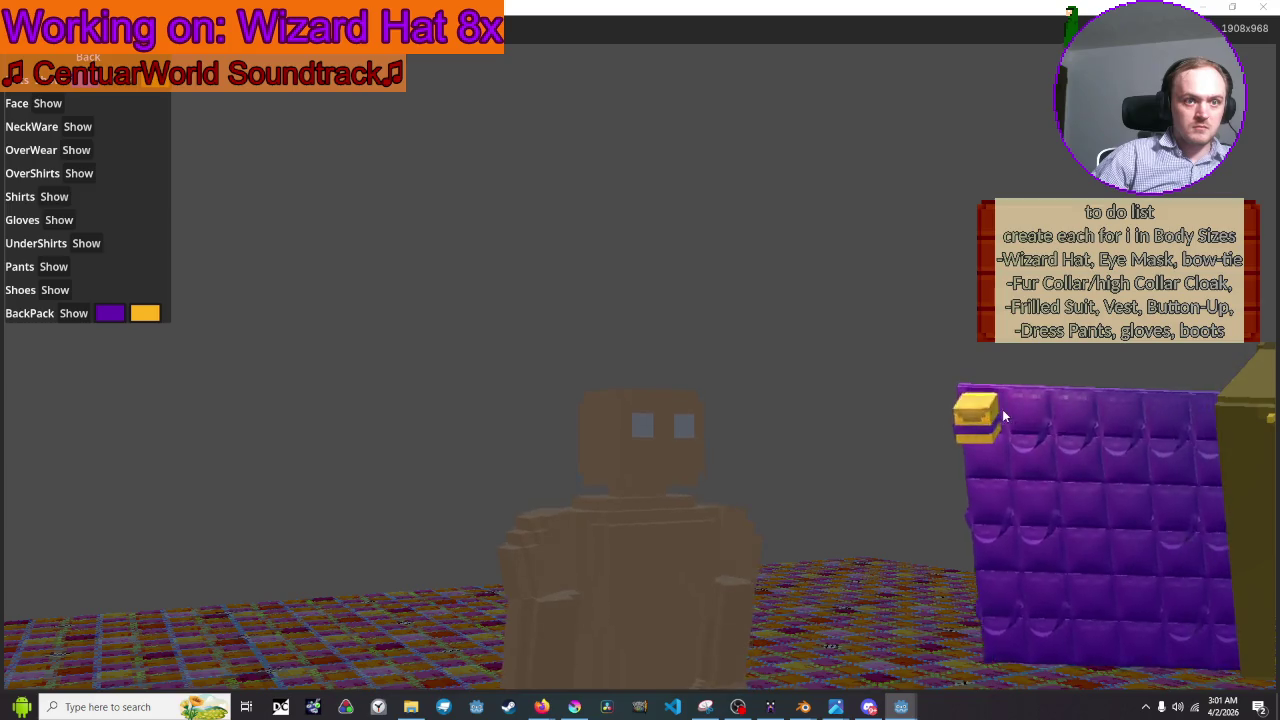
mouse_move(132, 106)
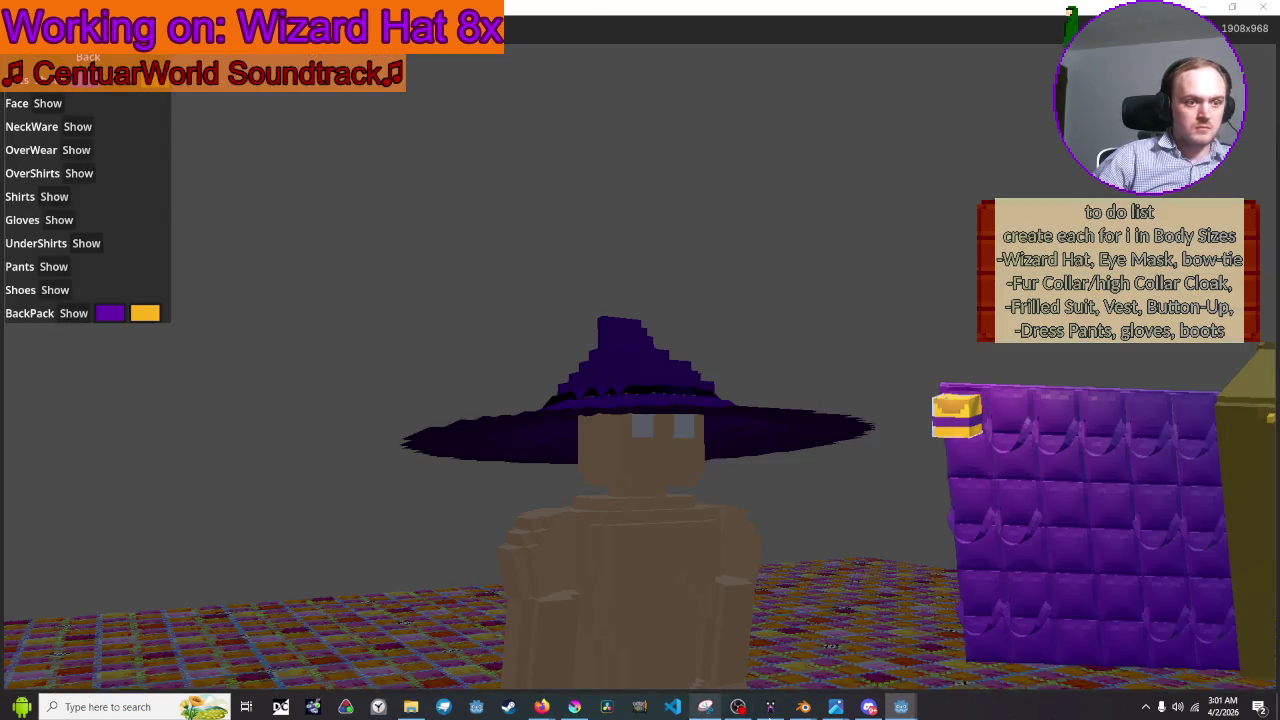
mouse_move(901, 707)
click(805, 632)
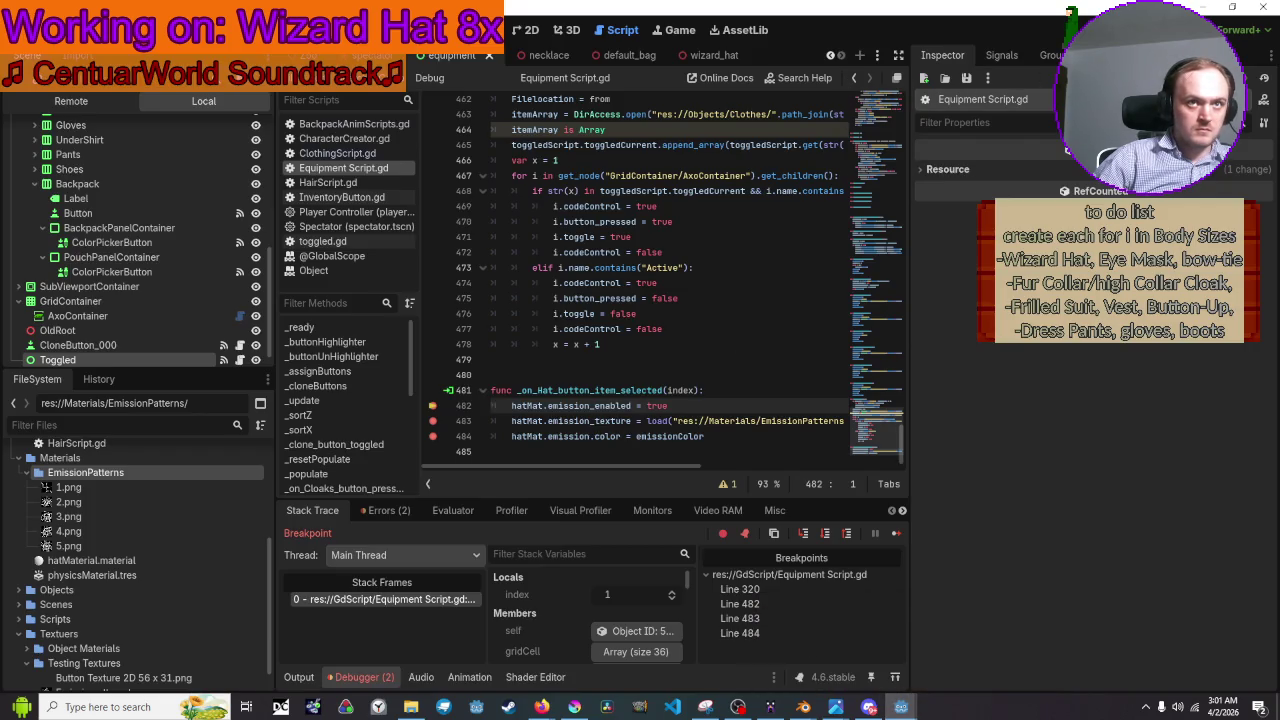
key(F12)
key(F12)
key(F12)
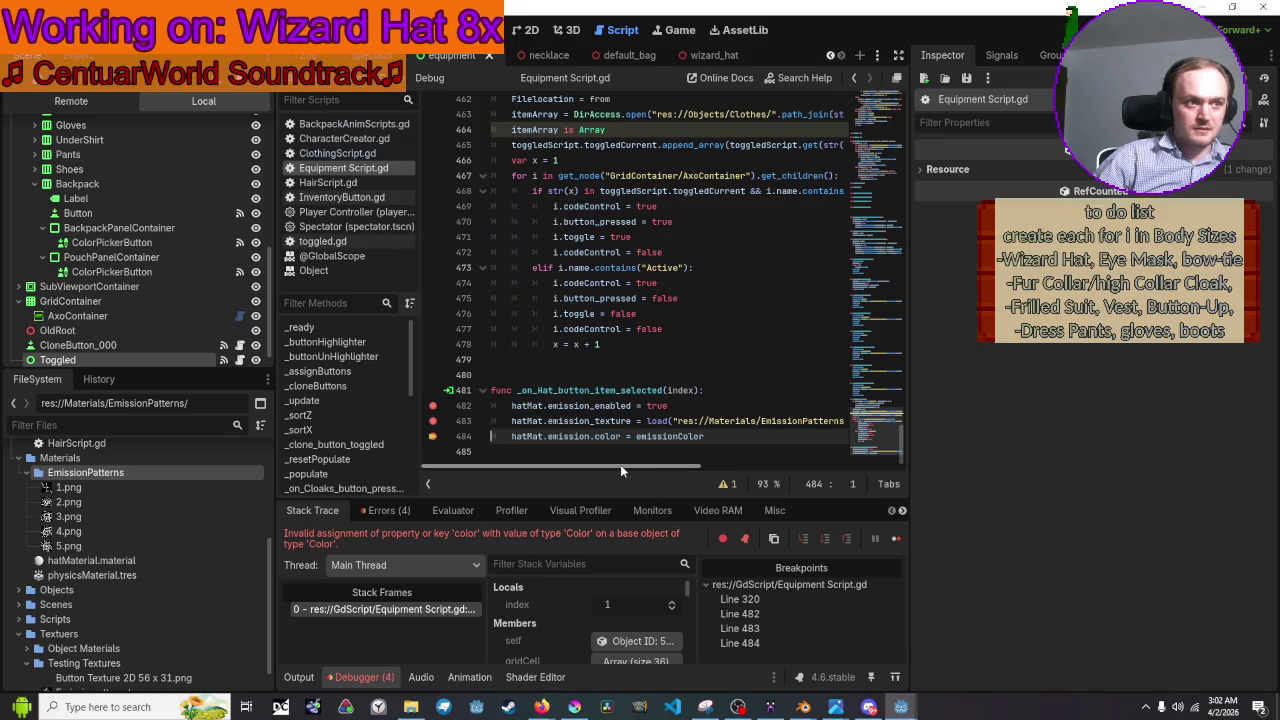
mouse_move(679, 437)
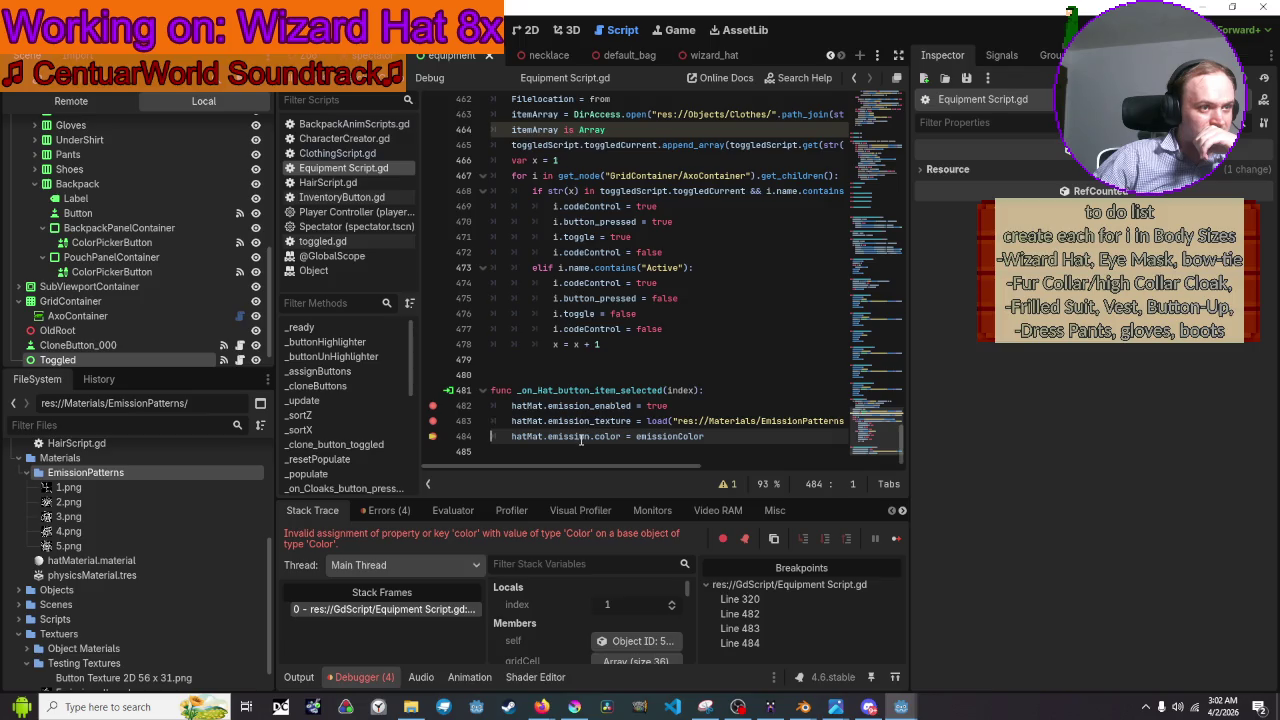
Change line 484 to hatMat.emission_color and remove the breakpoints on lines 482 and 483.
click(597, 437)
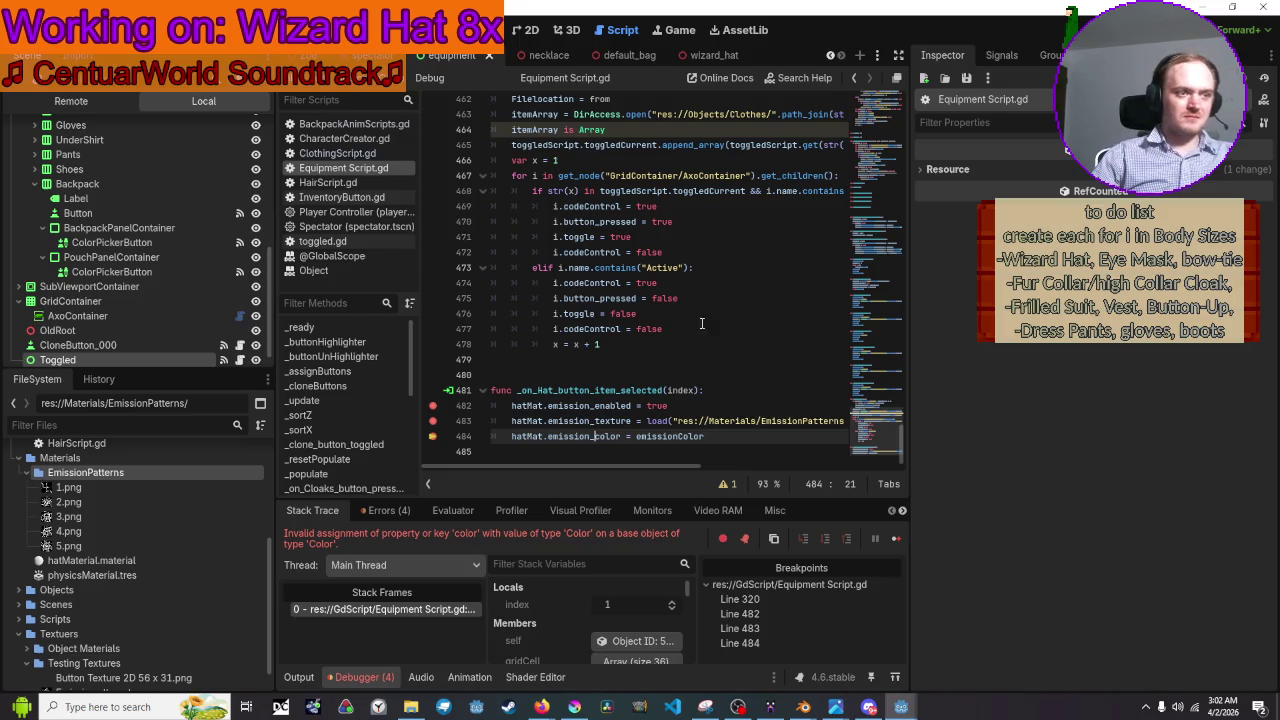
text(_)
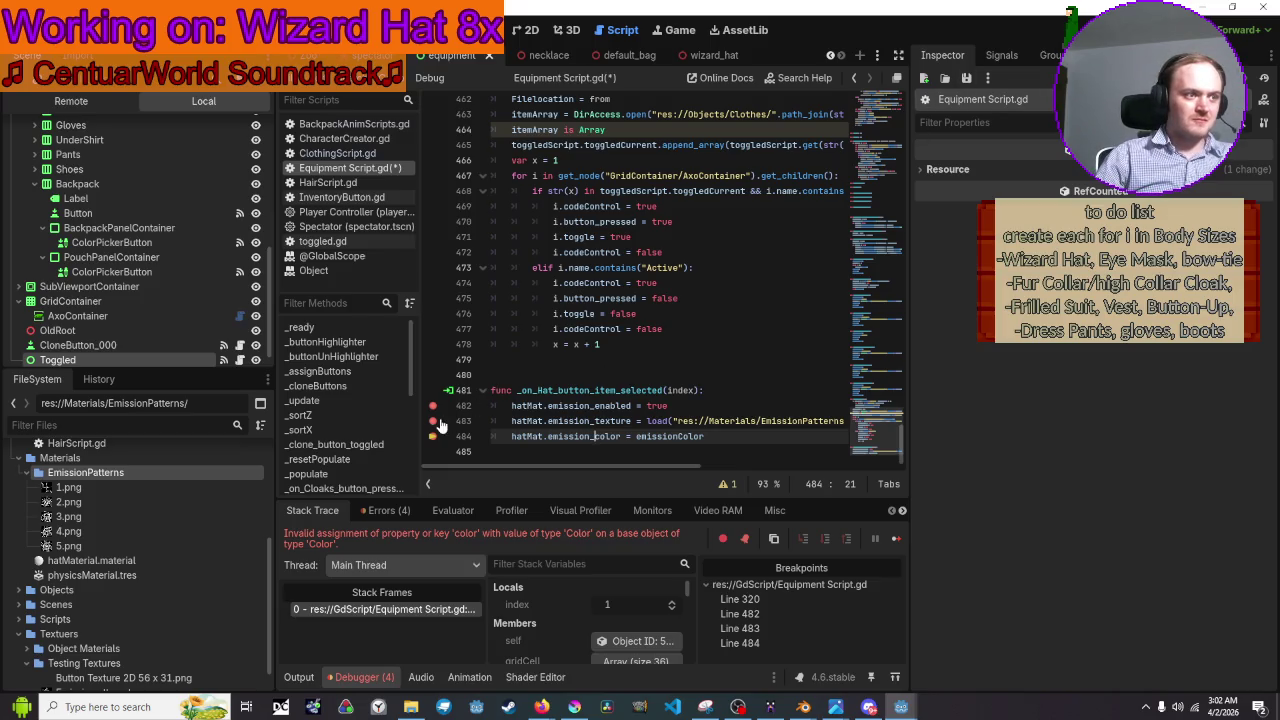
click(432, 421)
click(432, 406)
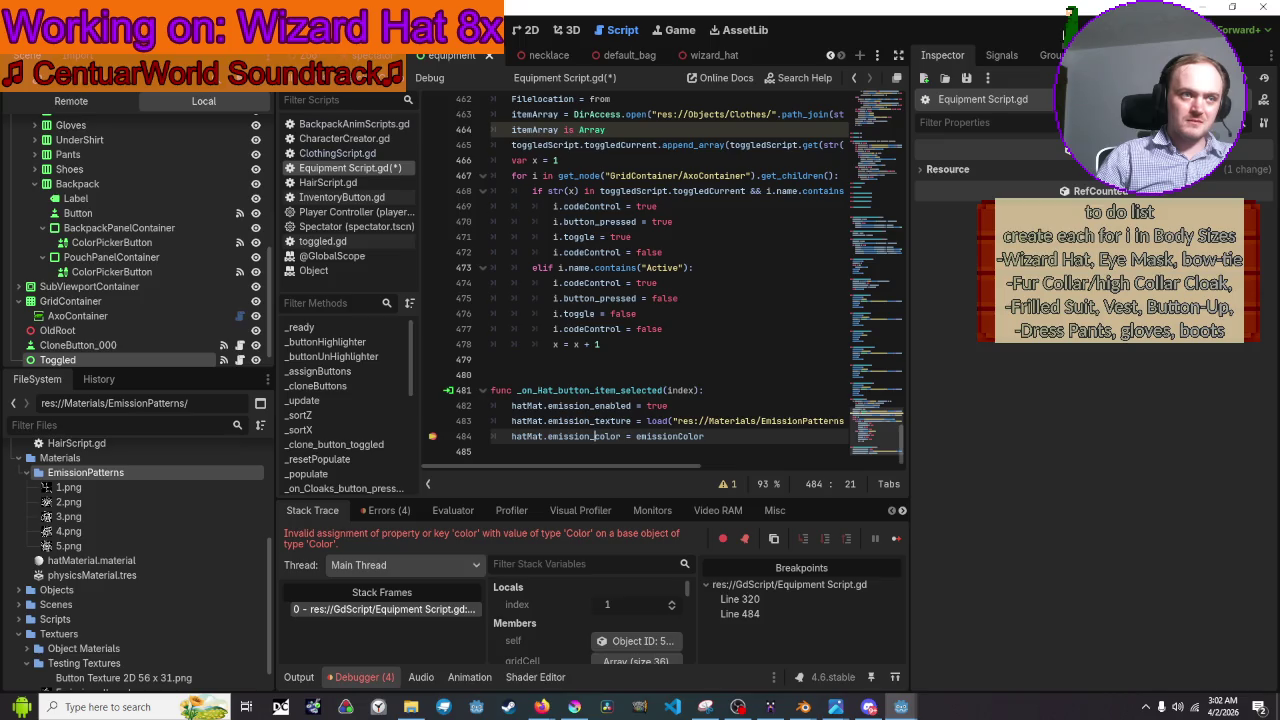
Rerun the game, equip the wizard hat and continue past the line 484 breakpoint.
key(F5)
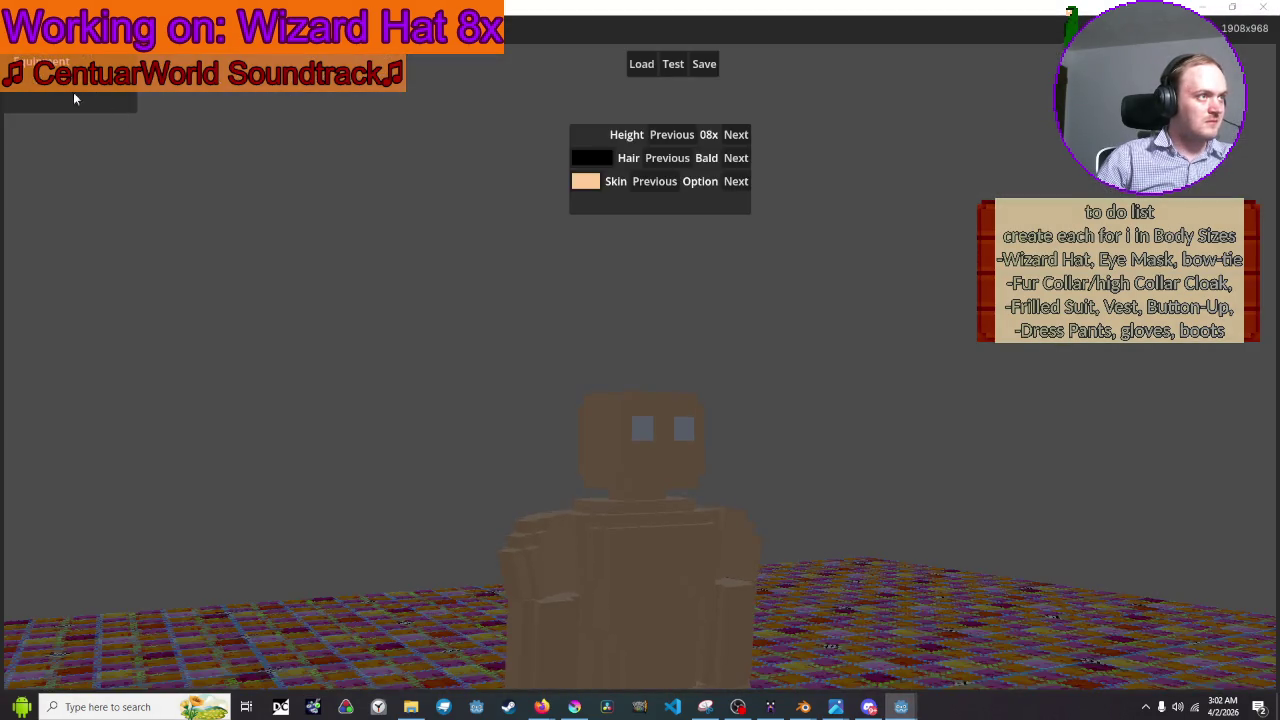
click(73, 94)
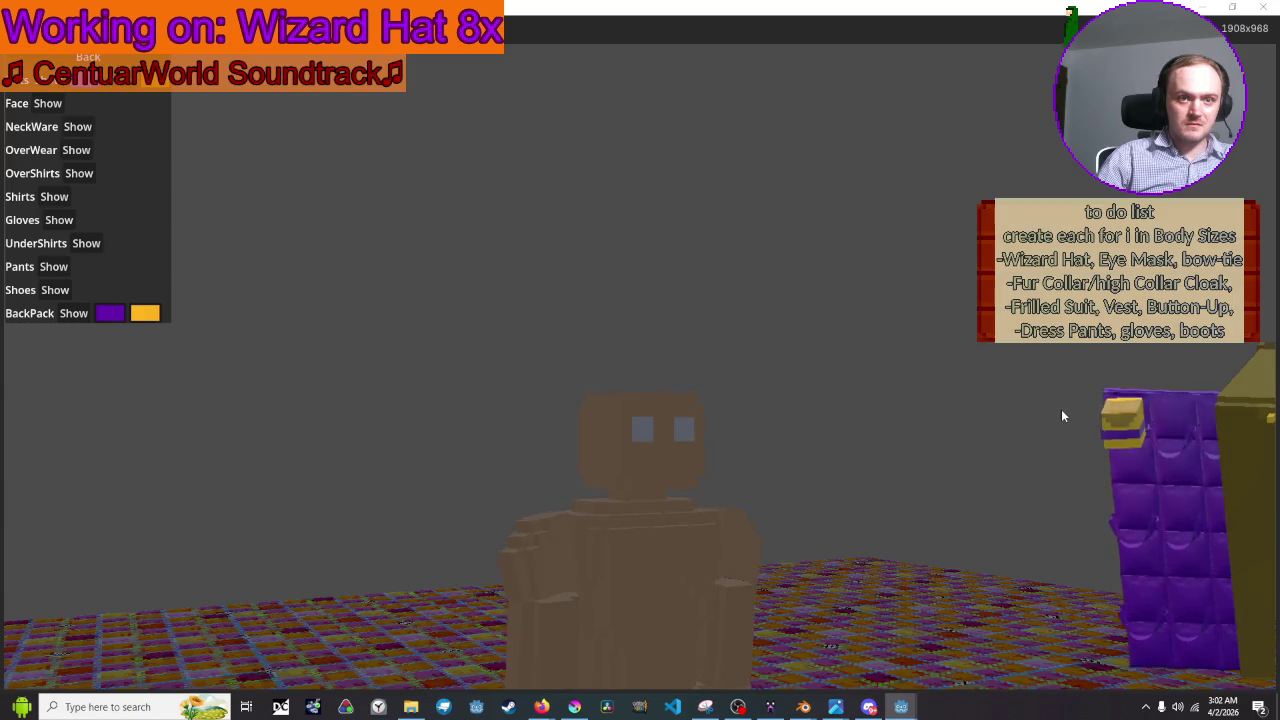
click(960, 412)
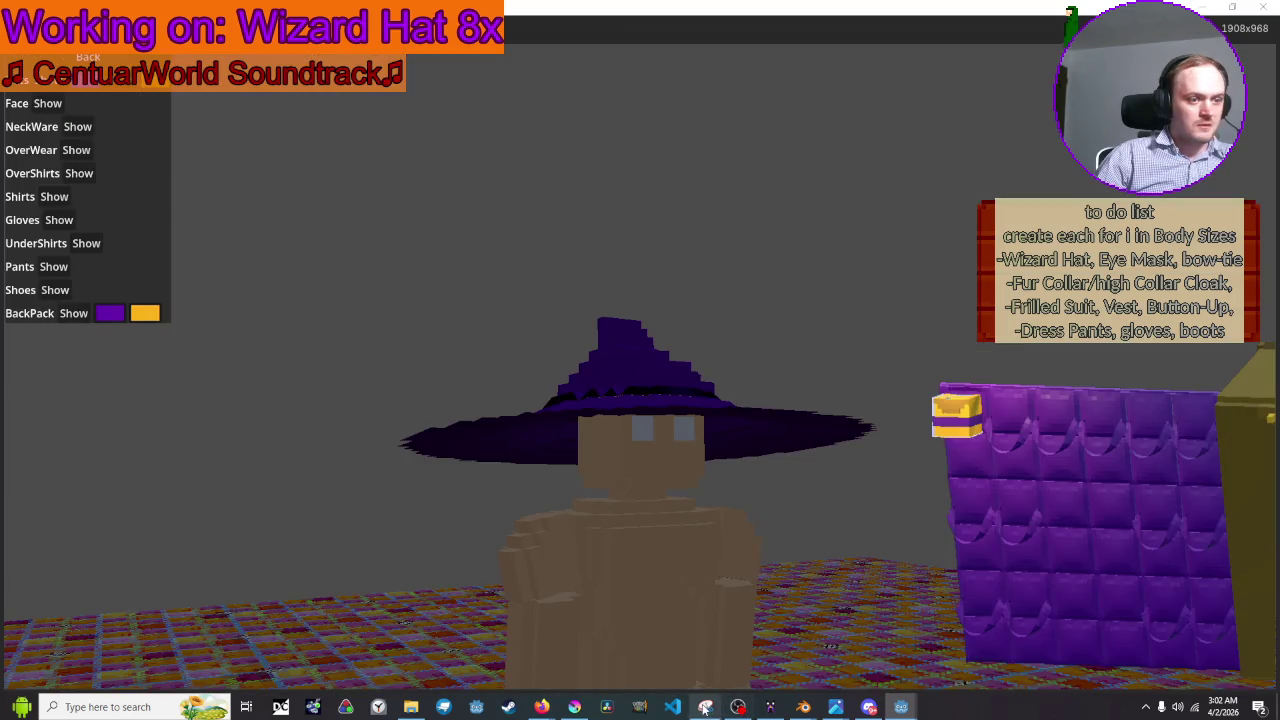
mouse_move(901, 707)
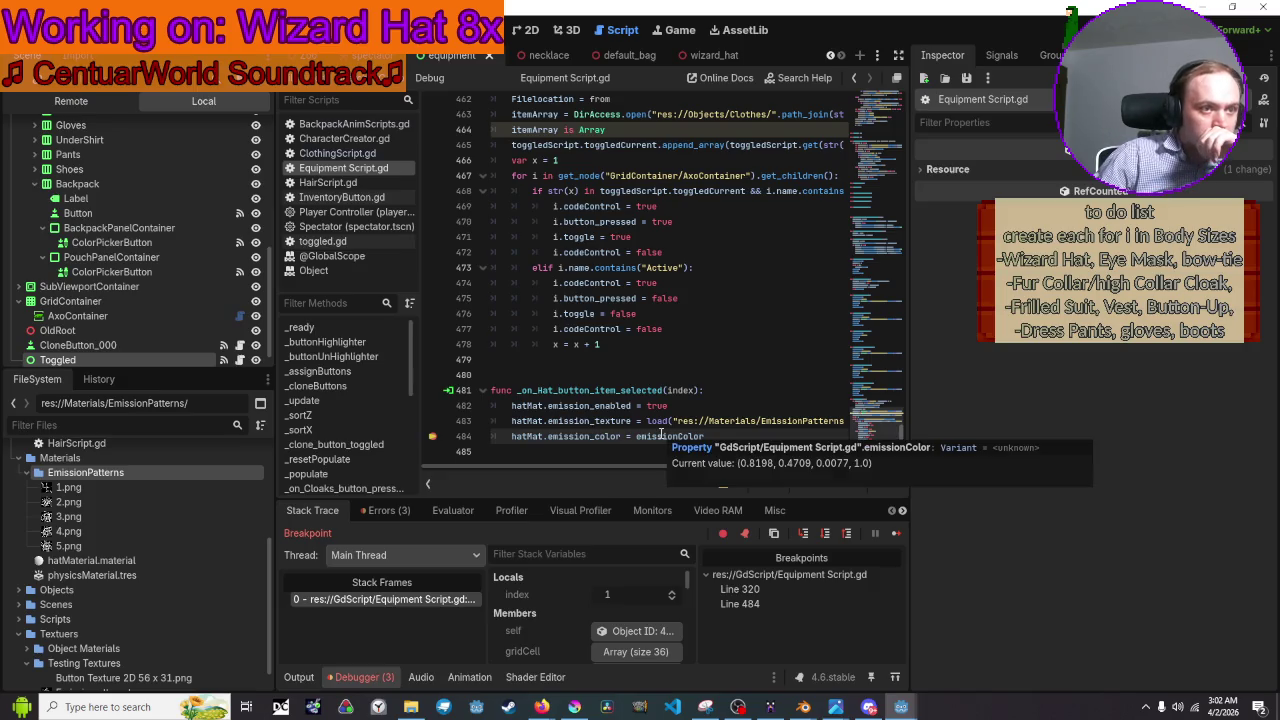
click(1110, 30)
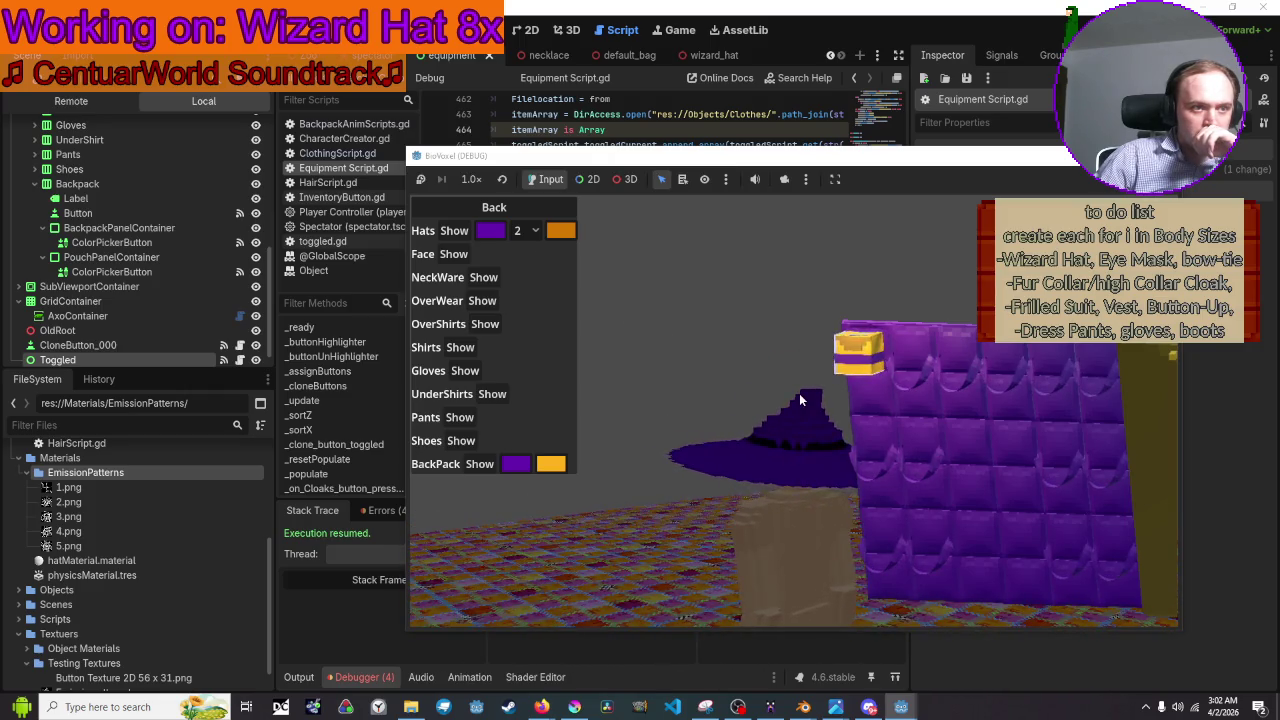
In the Remote scene tree, inspect CL_Wizards Hat's surface material down to its Emission settings.
click(71, 101)
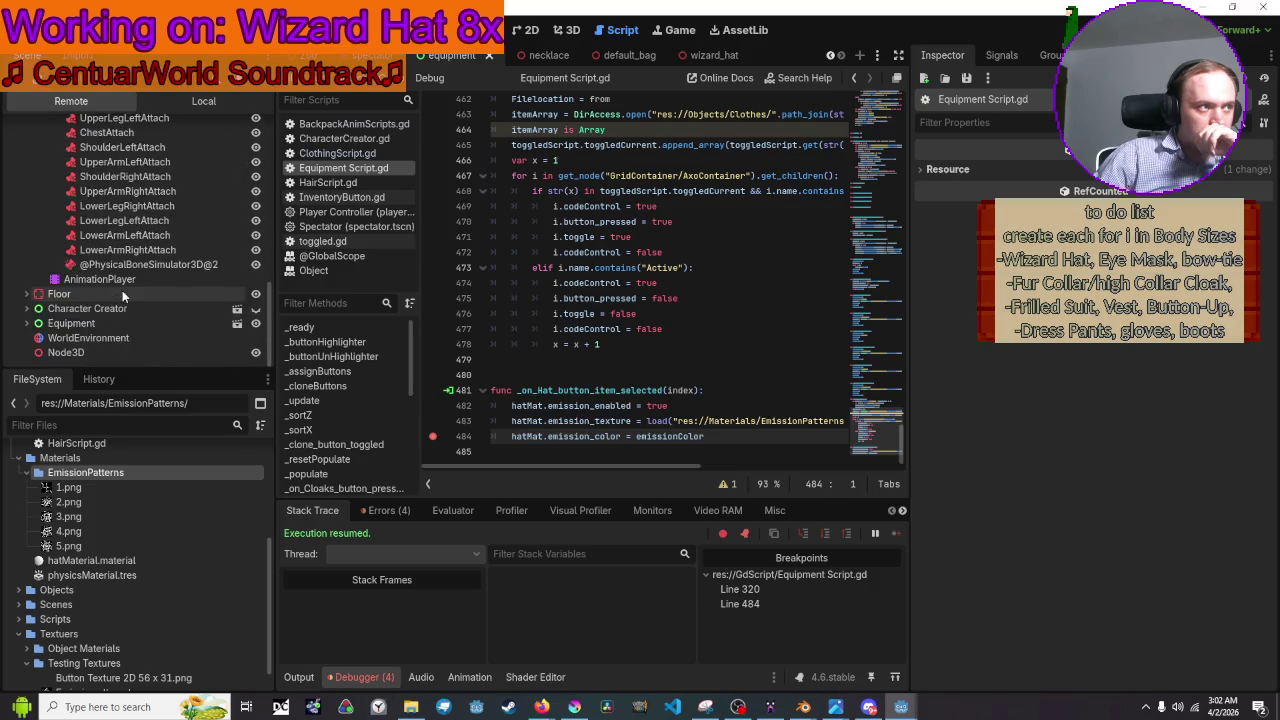
scroll(122, 290, up, 2)
click(112, 224)
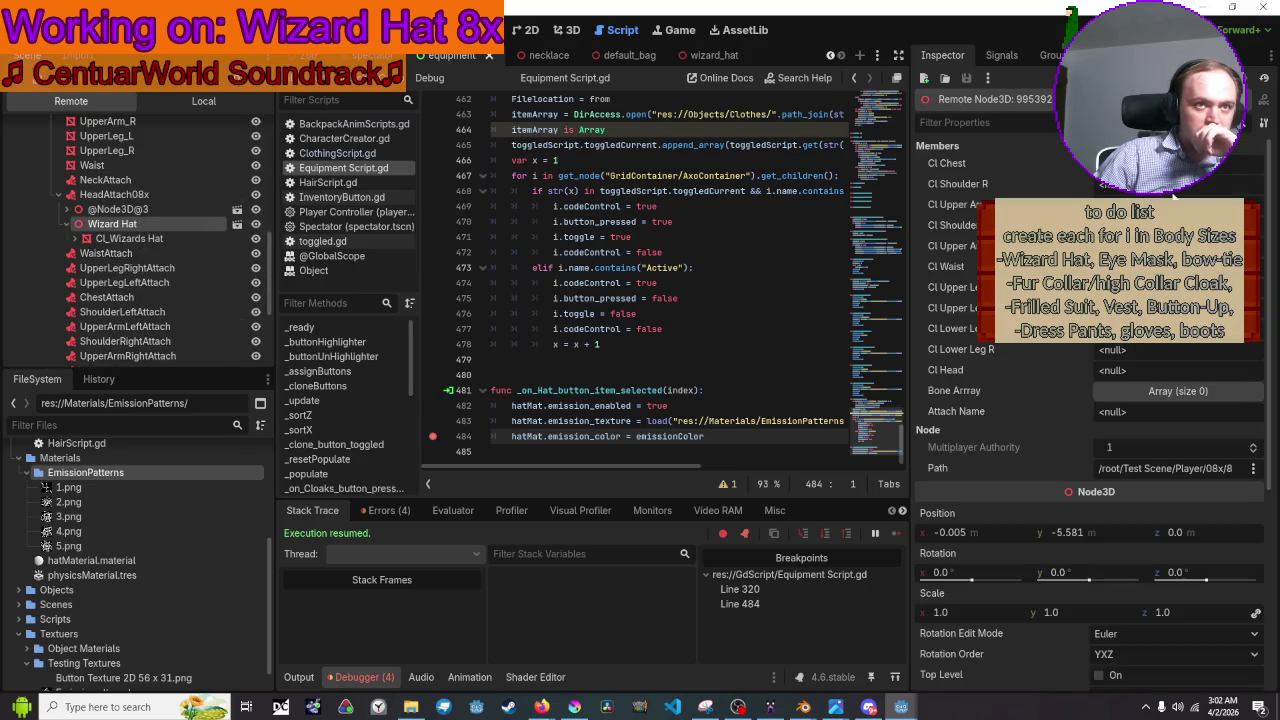
click(170, 239)
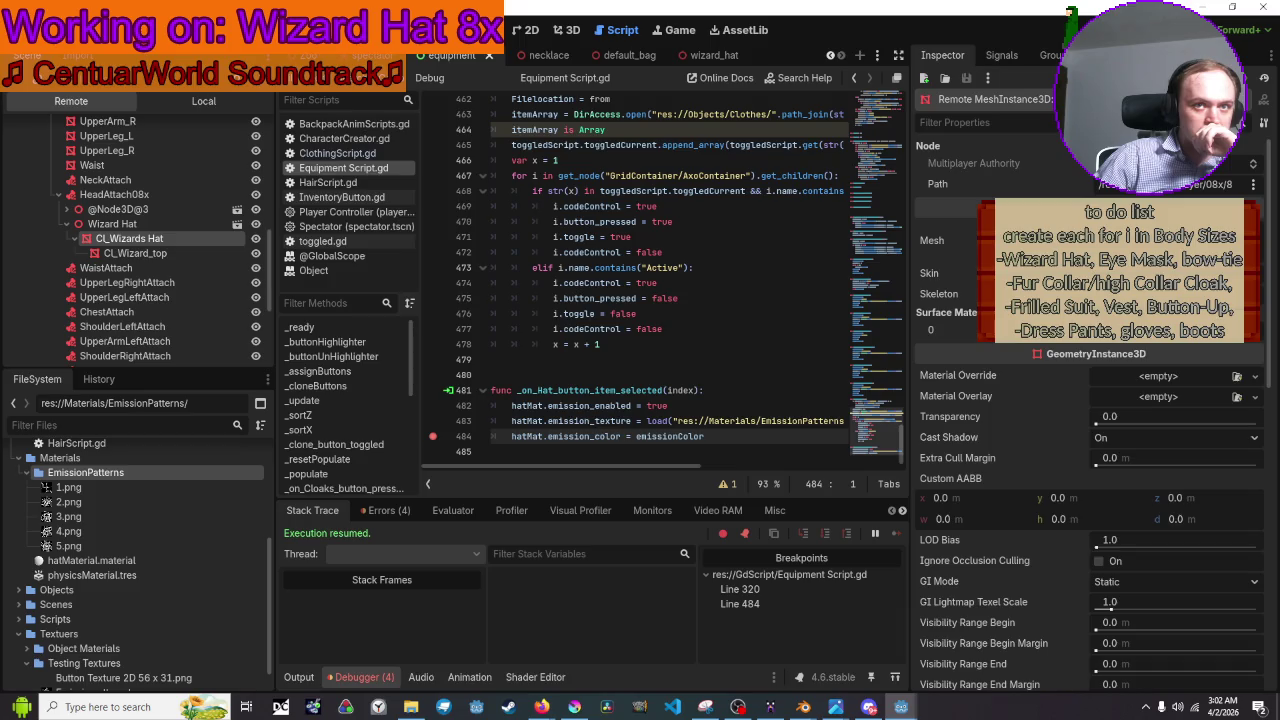
click(1160, 330)
scroll(1163, 385, down, 5)
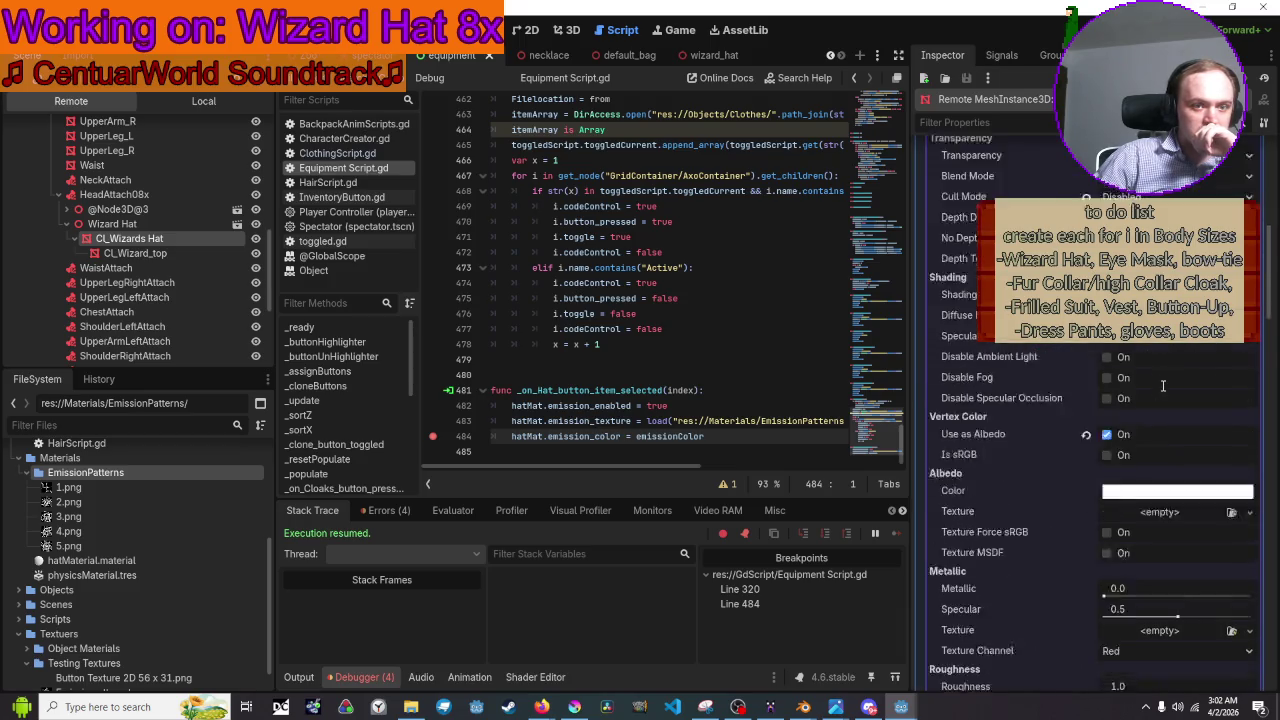
scroll(1163, 385, down, 2)
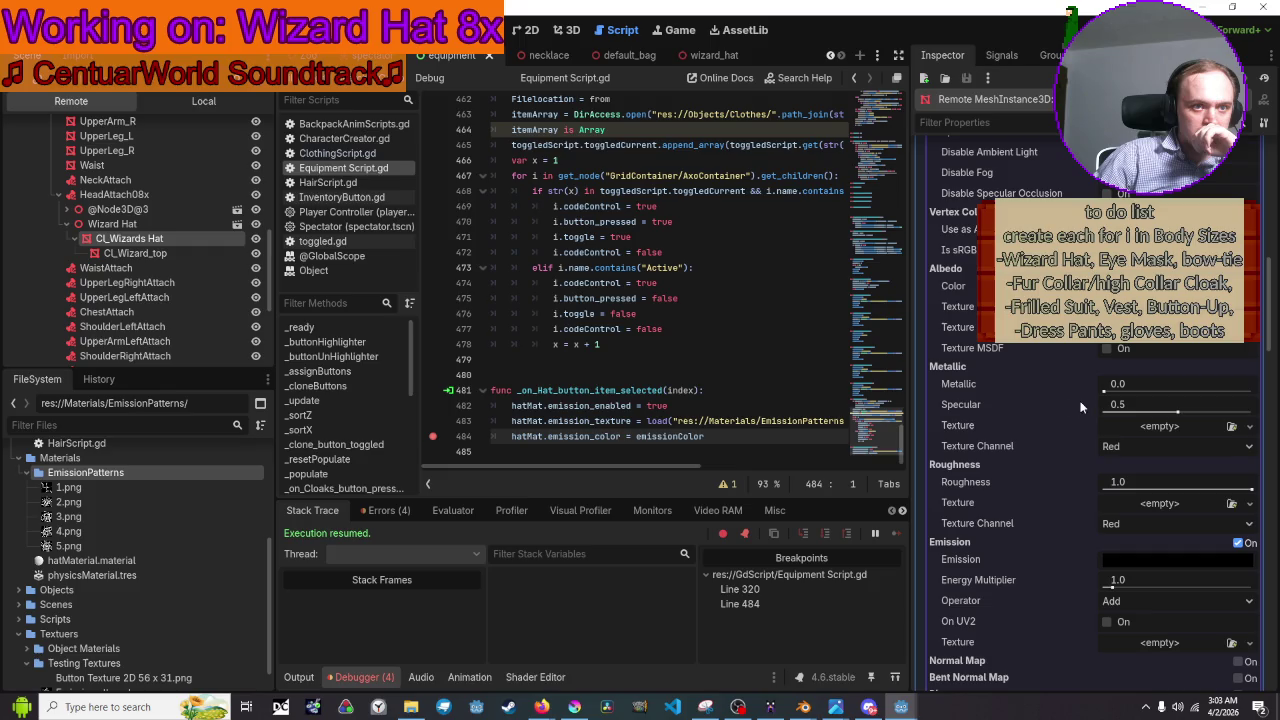
scroll(1049, 429, down, 1)
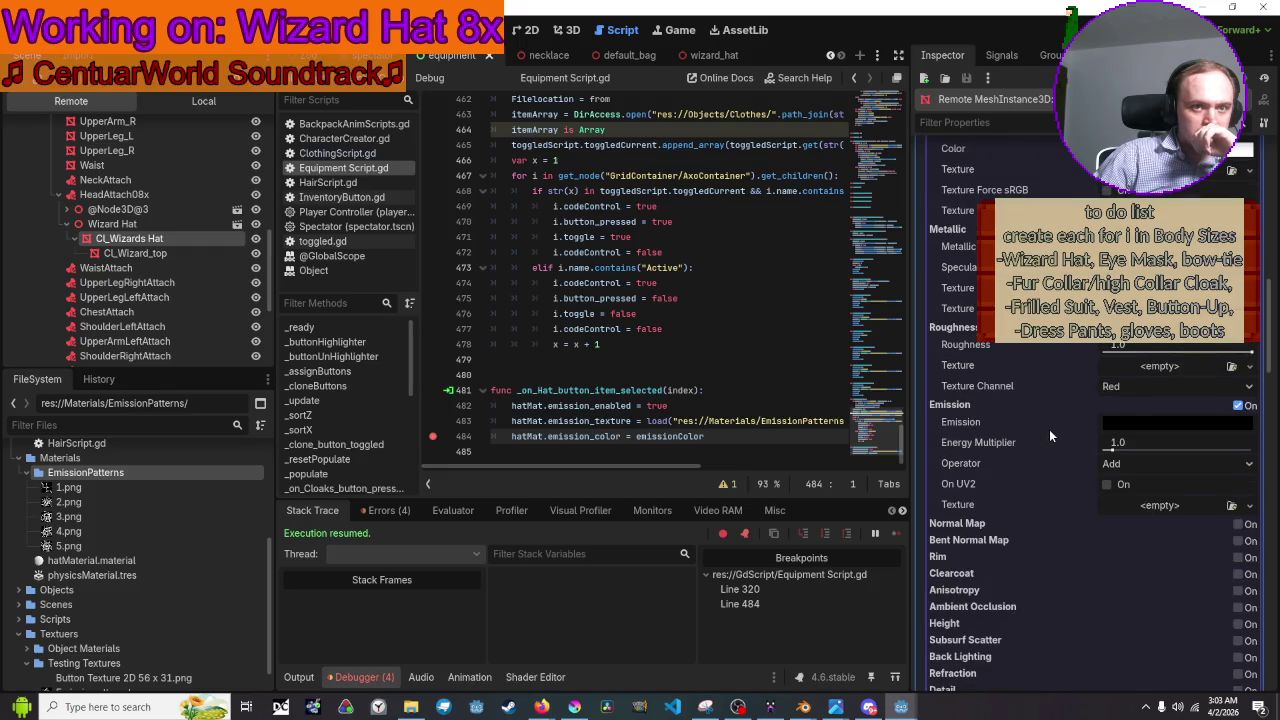
mouse_move(1136, 426)
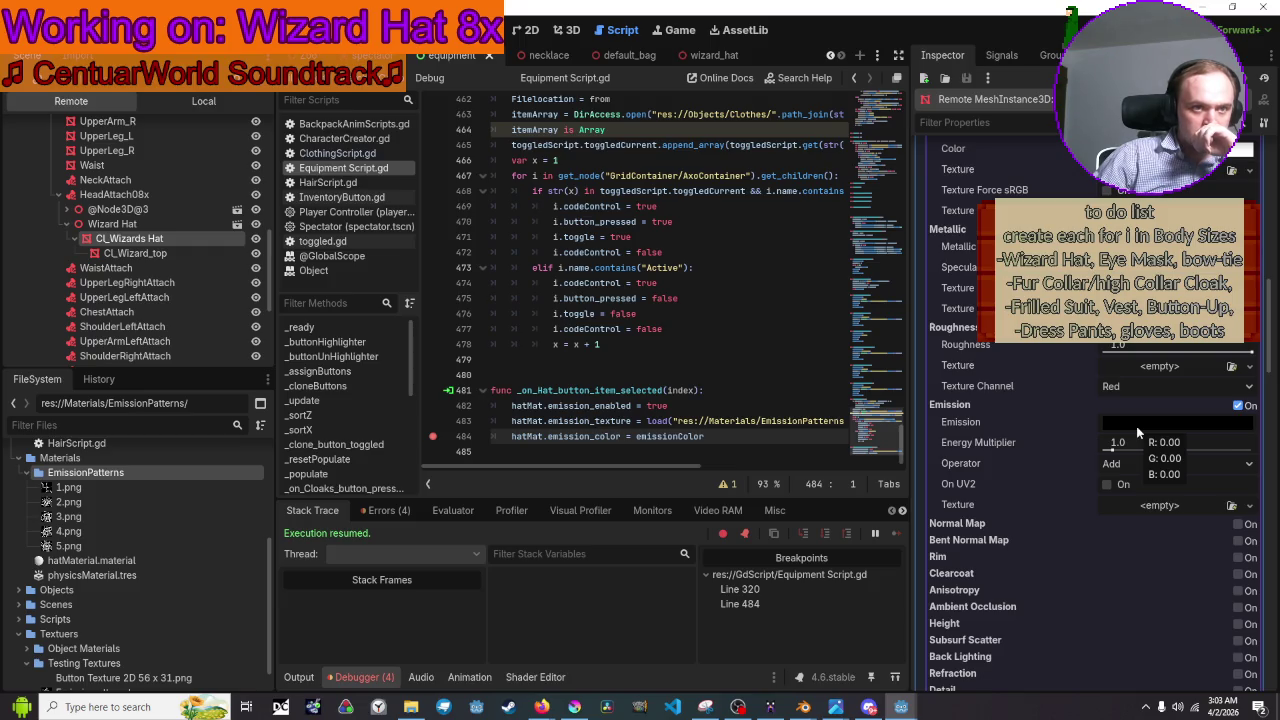
scroll(1136, 426, up, 15)
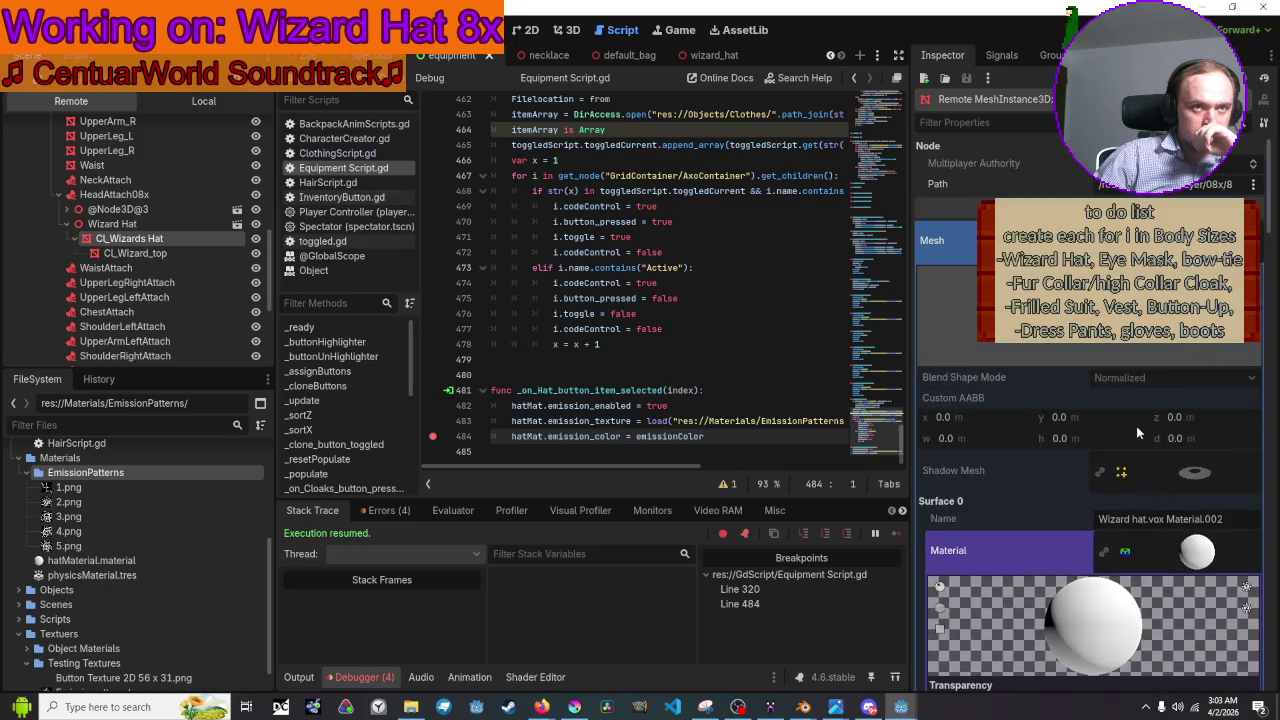
scroll(1136, 426, down, 5)
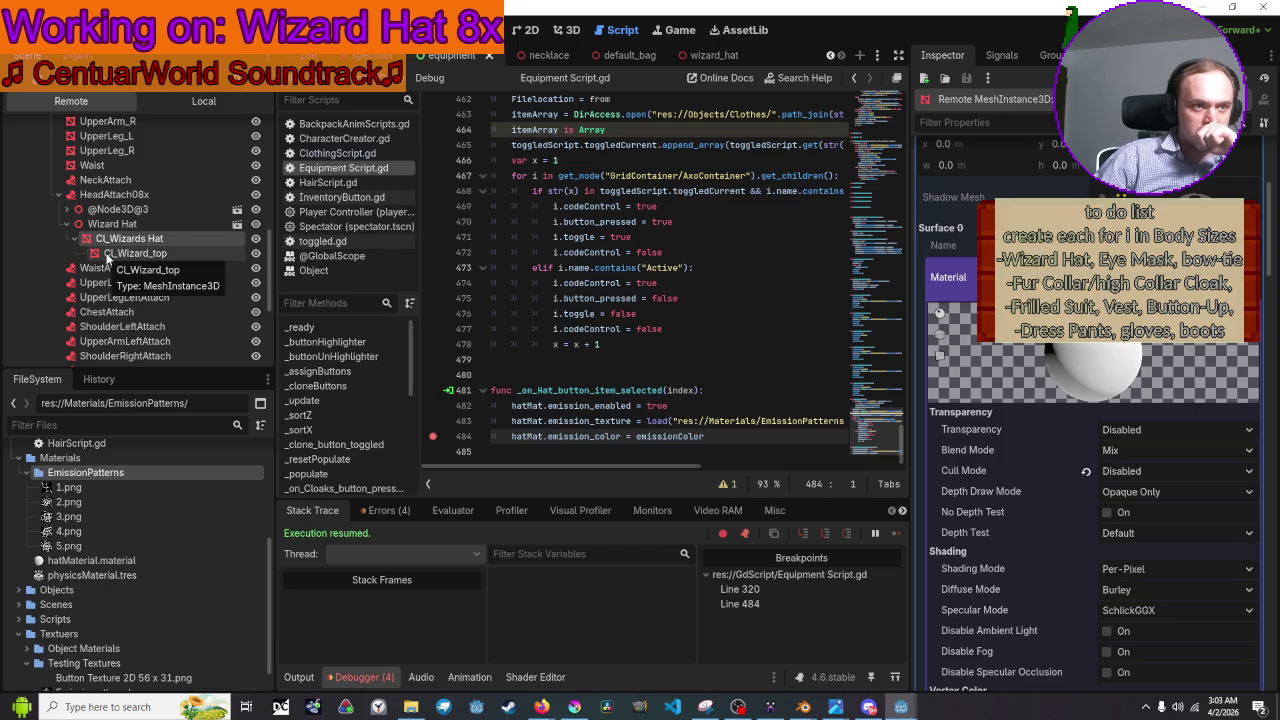
Highlight every hatMat use in the hat script and review that code.
mouse_move(660, 468)
mouse_down()
mouse_move(755, 467)
mouse_move(634, 470)
mouse_up()
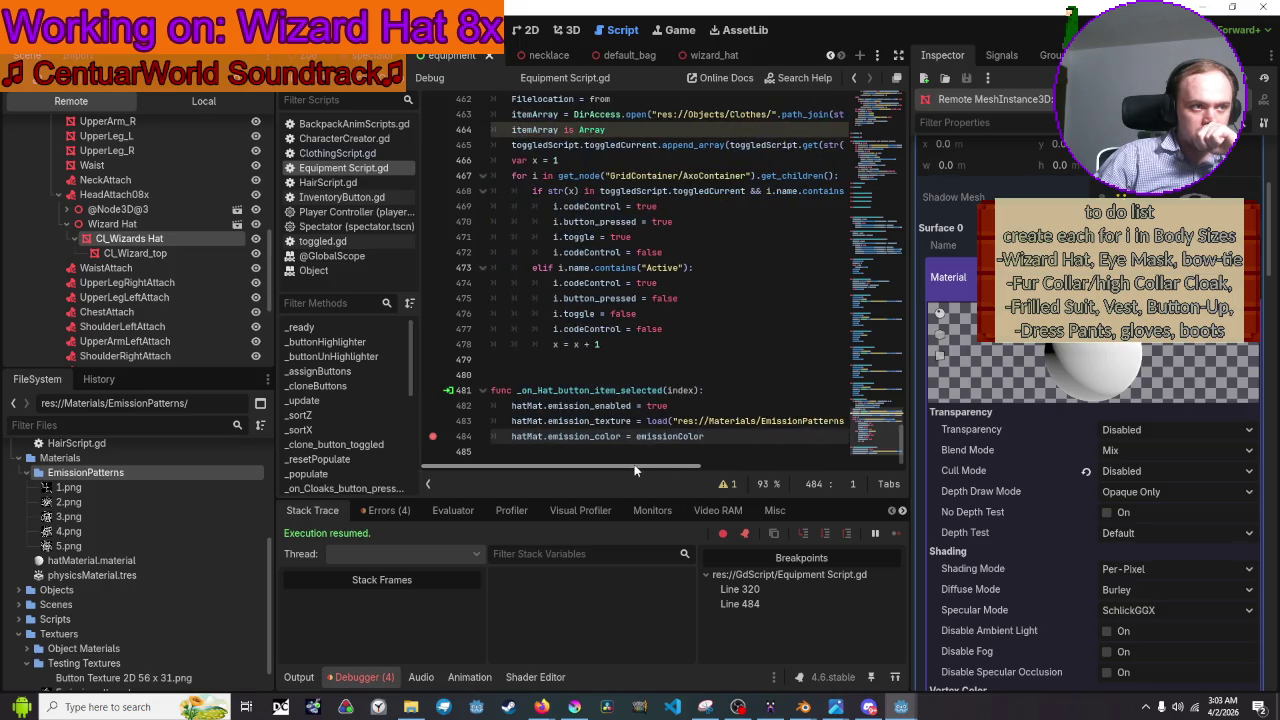
double_click(519, 406)
scroll(708, 281, up, 10)
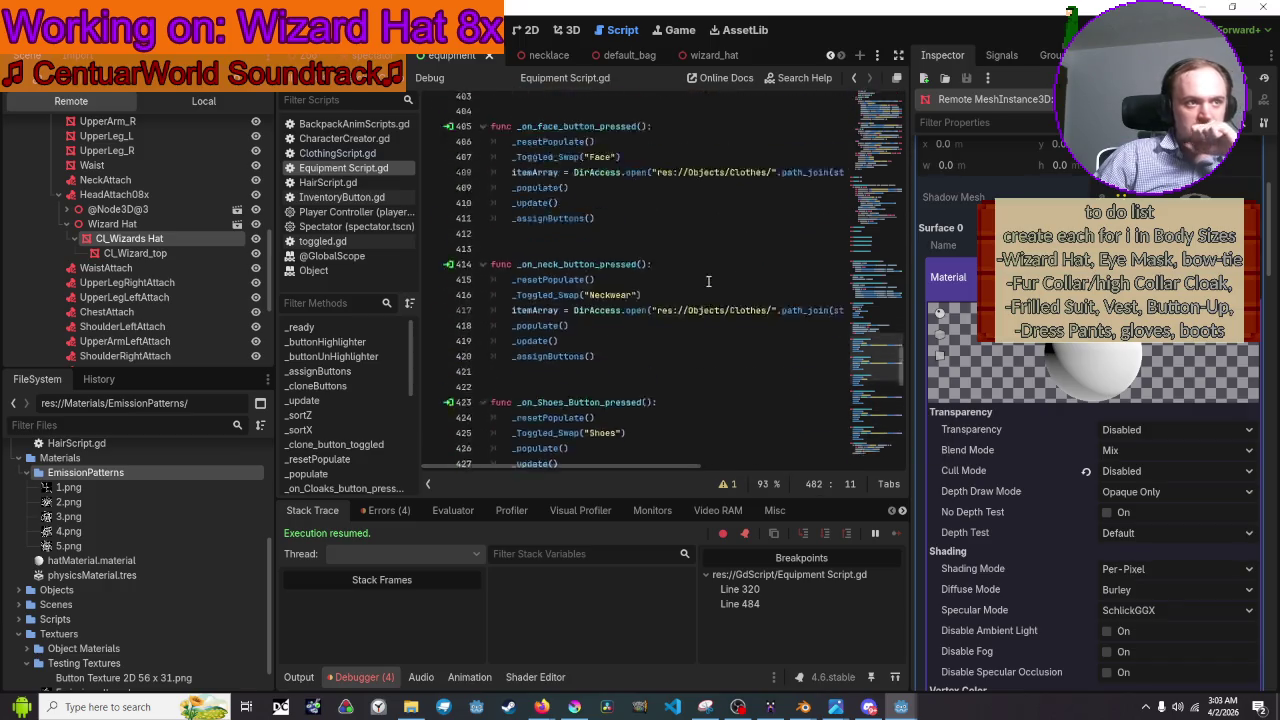
scroll(708, 281, up, 20)
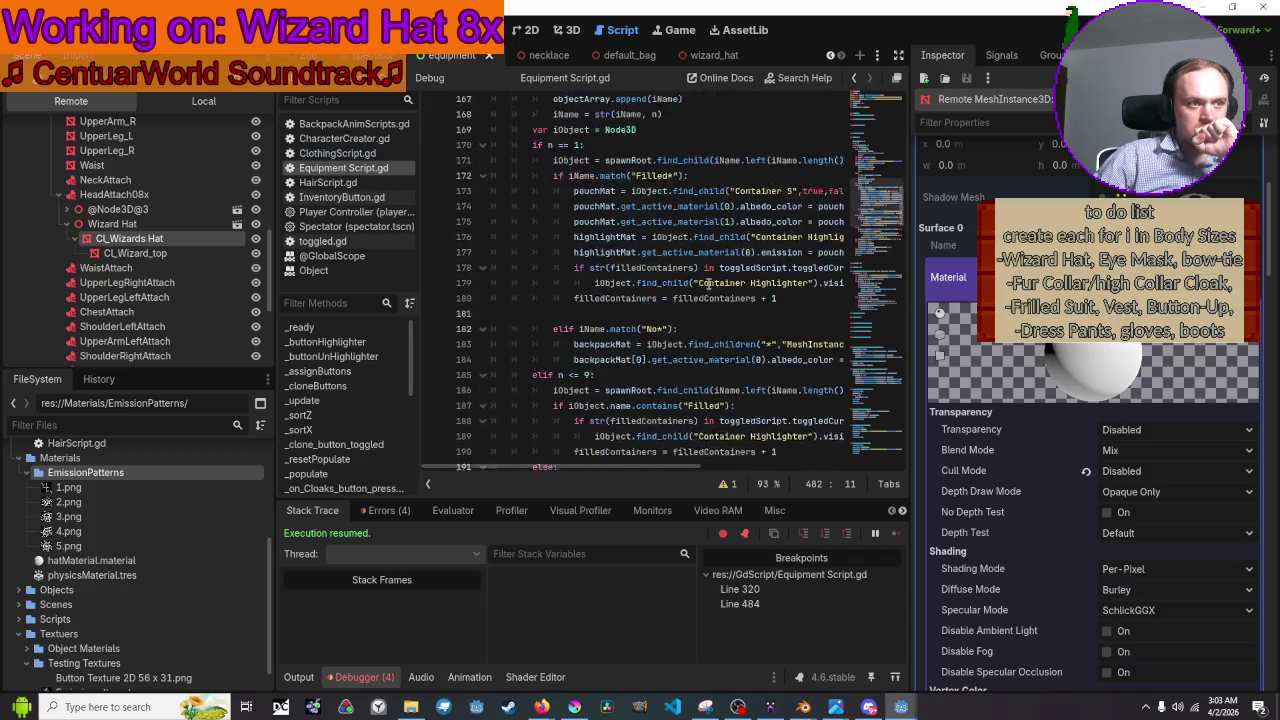
scroll(708, 283, up, 15)
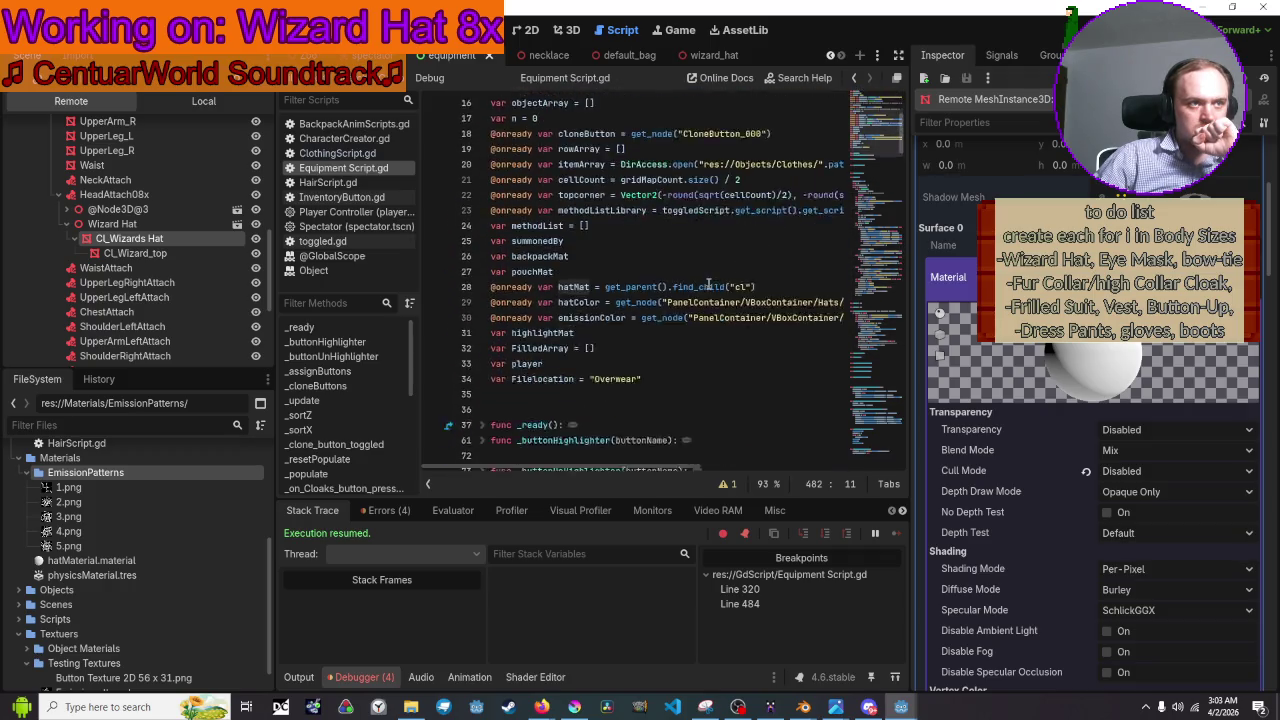
scroll(708, 284, down, 15)
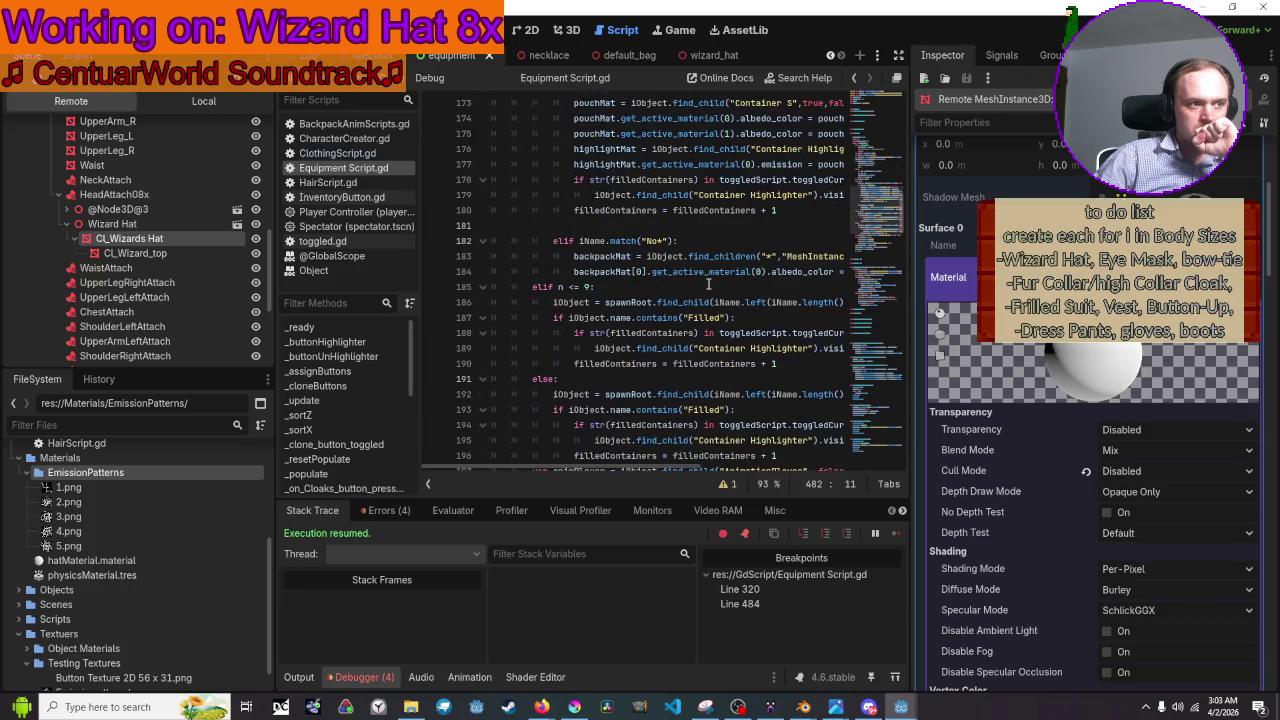
scroll(708, 284, down, 5)
scroll(708, 284, down, 3)
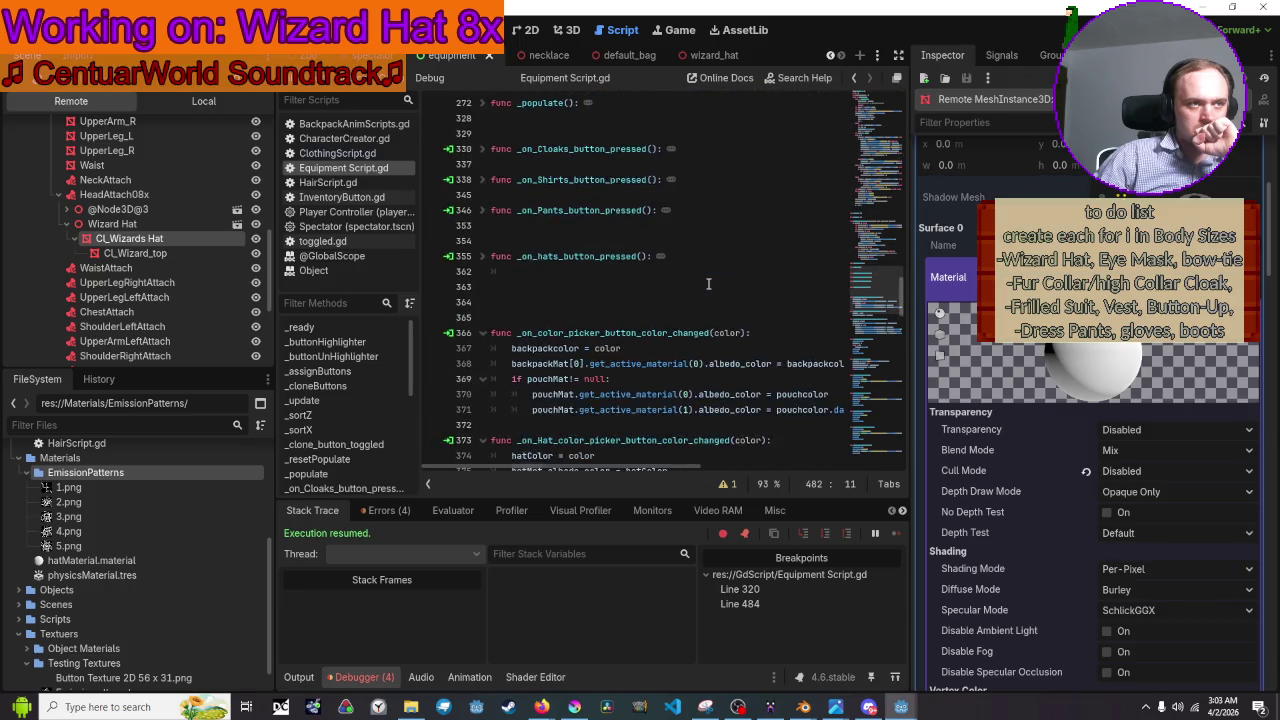
scroll(708, 284, up, 6)
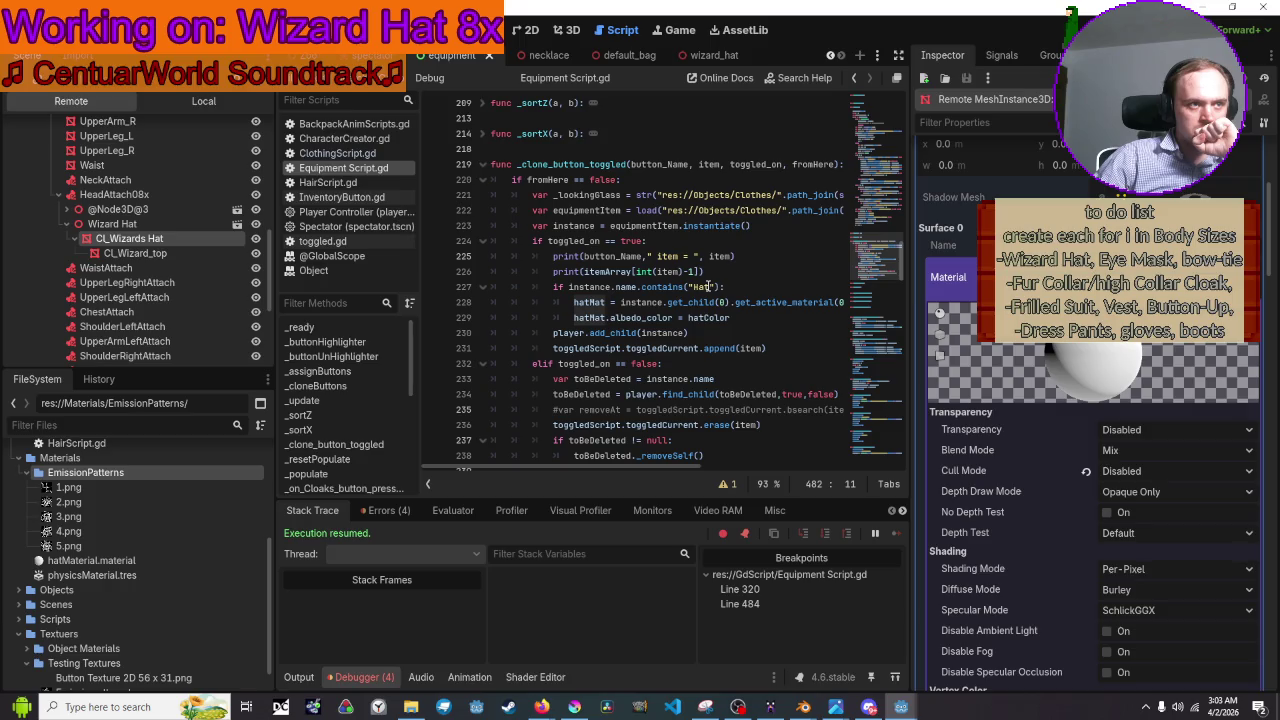
drag(656, 468, 678, 467)
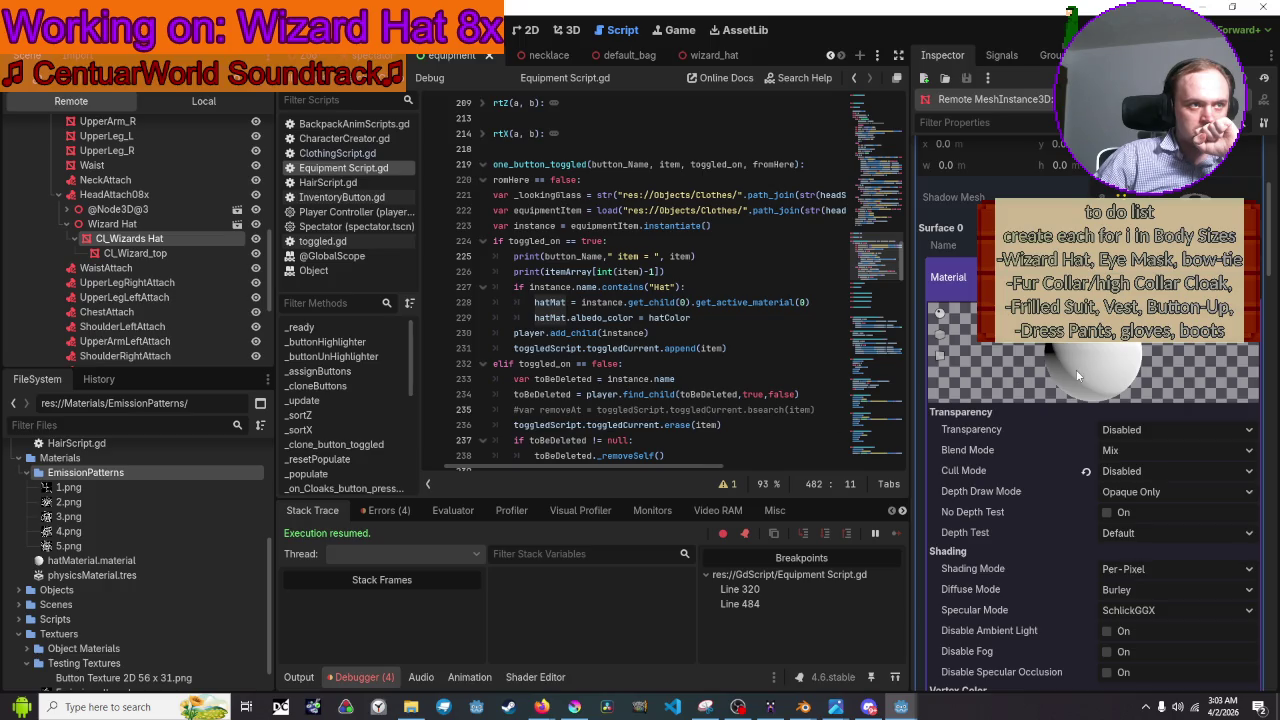
scroll(1076, 375, down, 3)
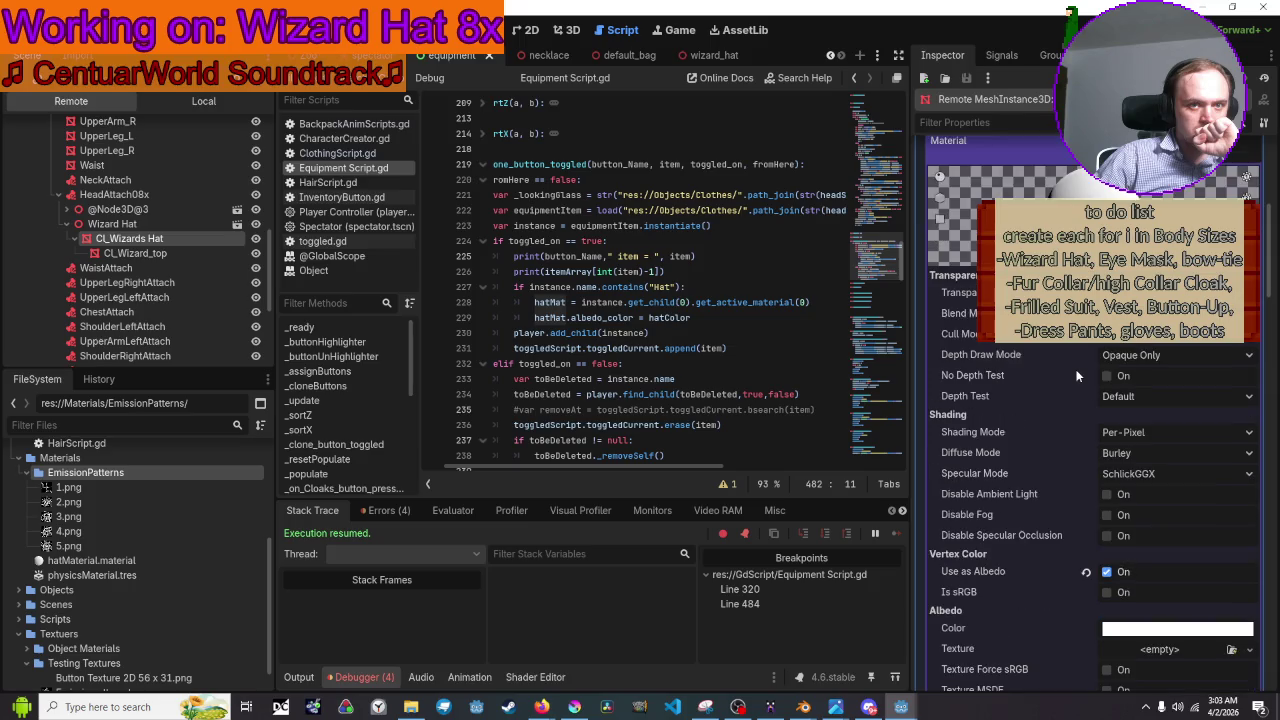
scroll(1077, 376, down, 7)
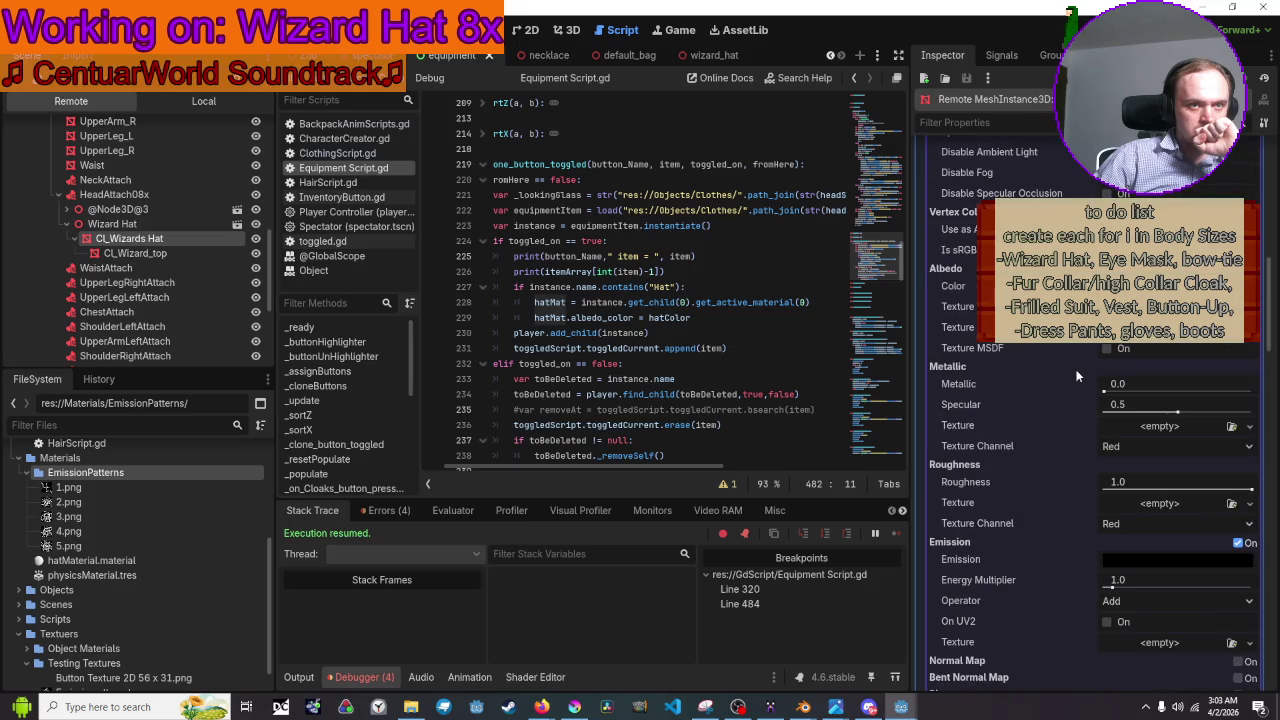
scroll(1077, 376, down, 2)
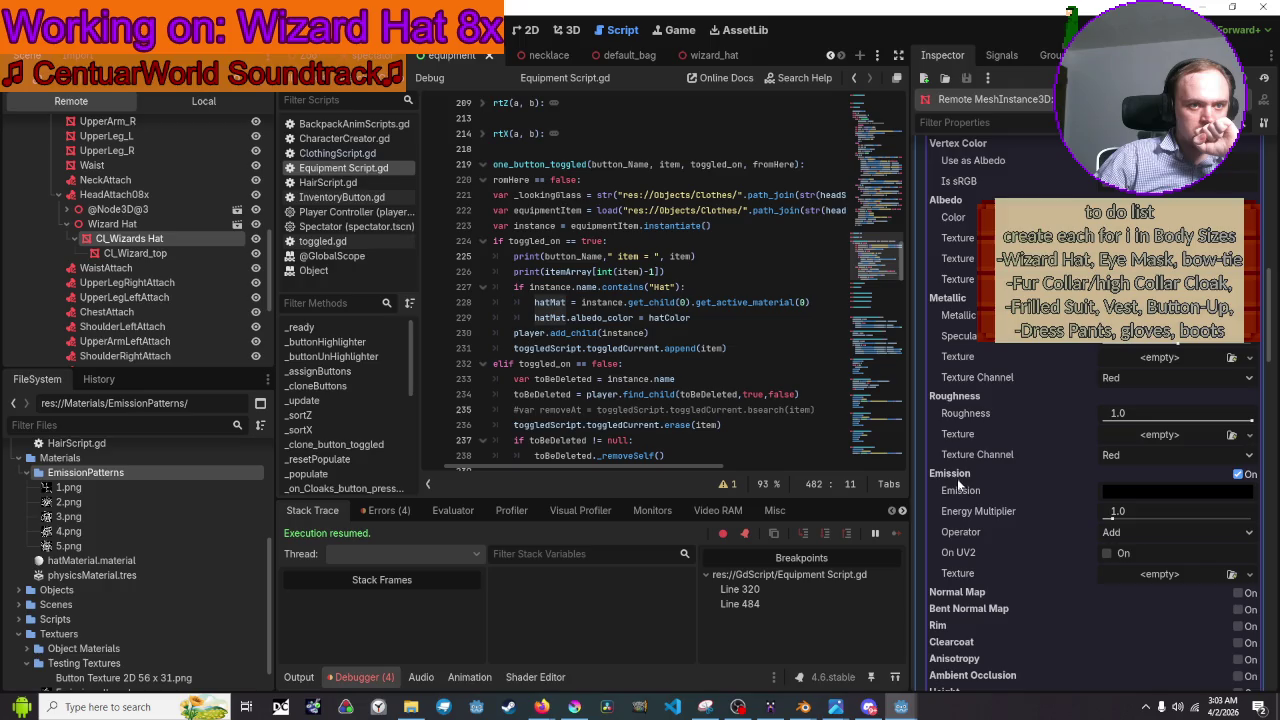
mouse_move(957, 454)
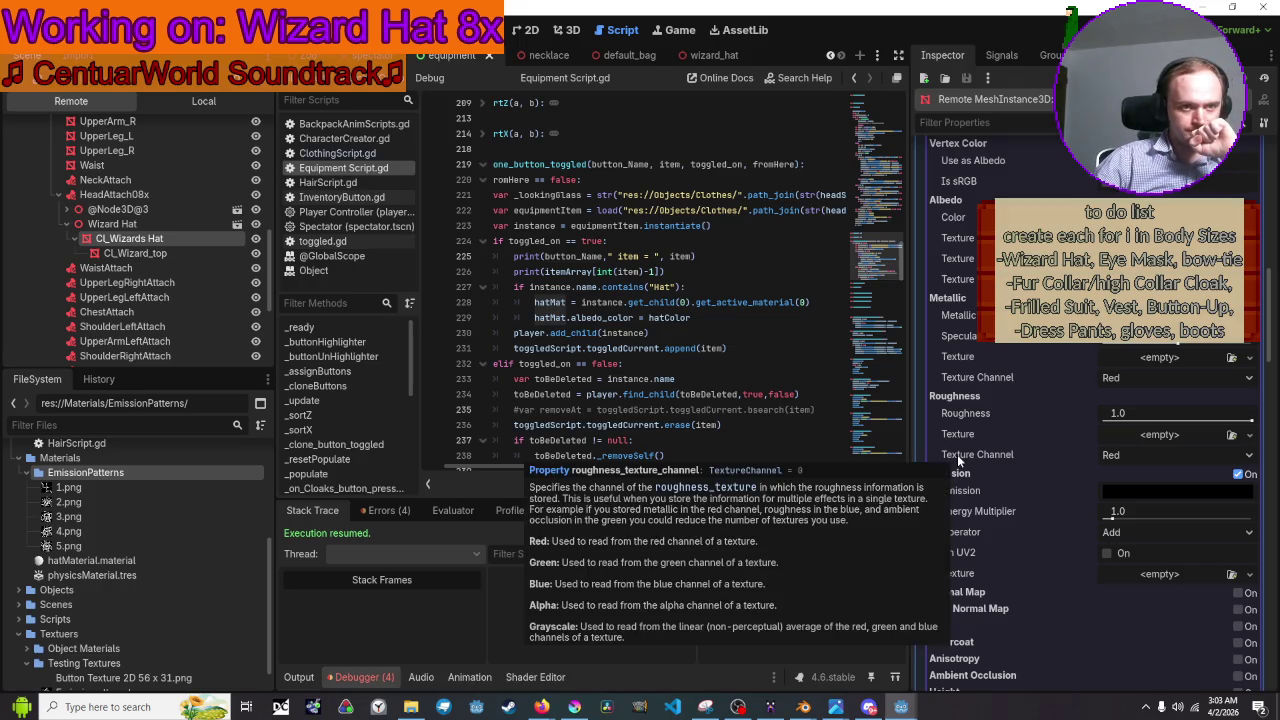
mouse_move(965, 497)
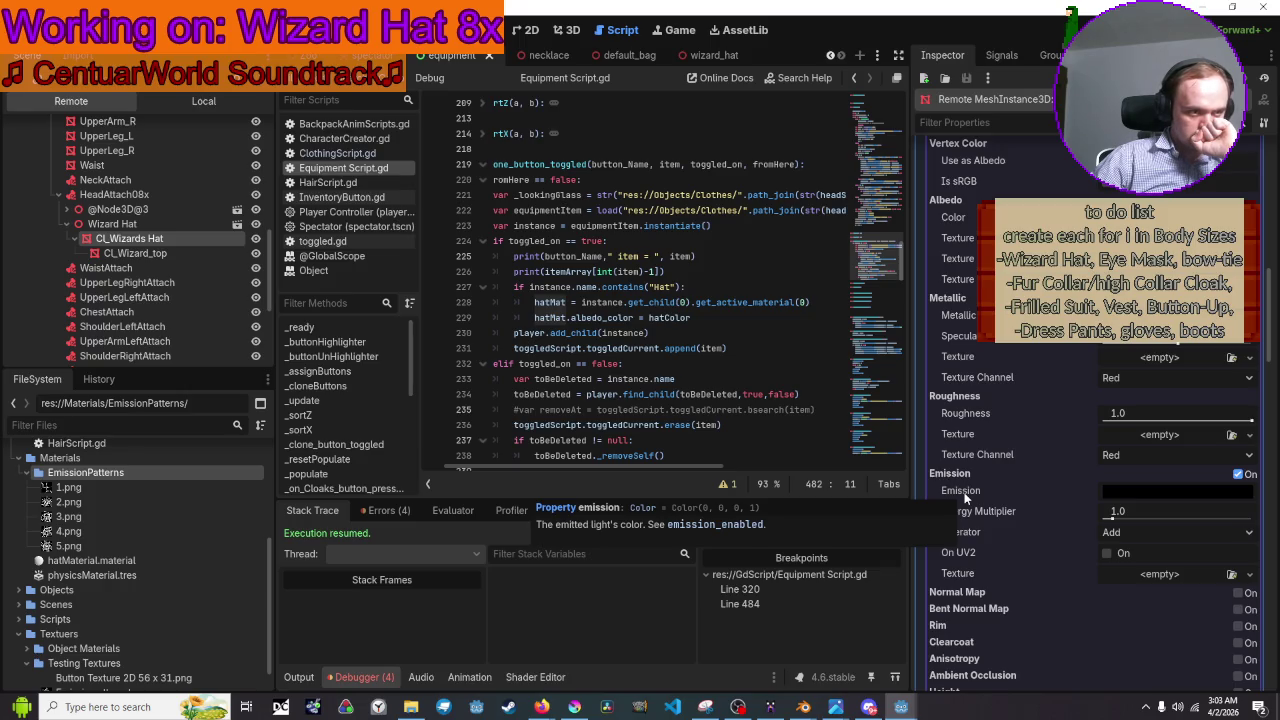
Open the BaseMaterial3D help from the Emission tooltip and select the emission_texture property.
click(715, 525)
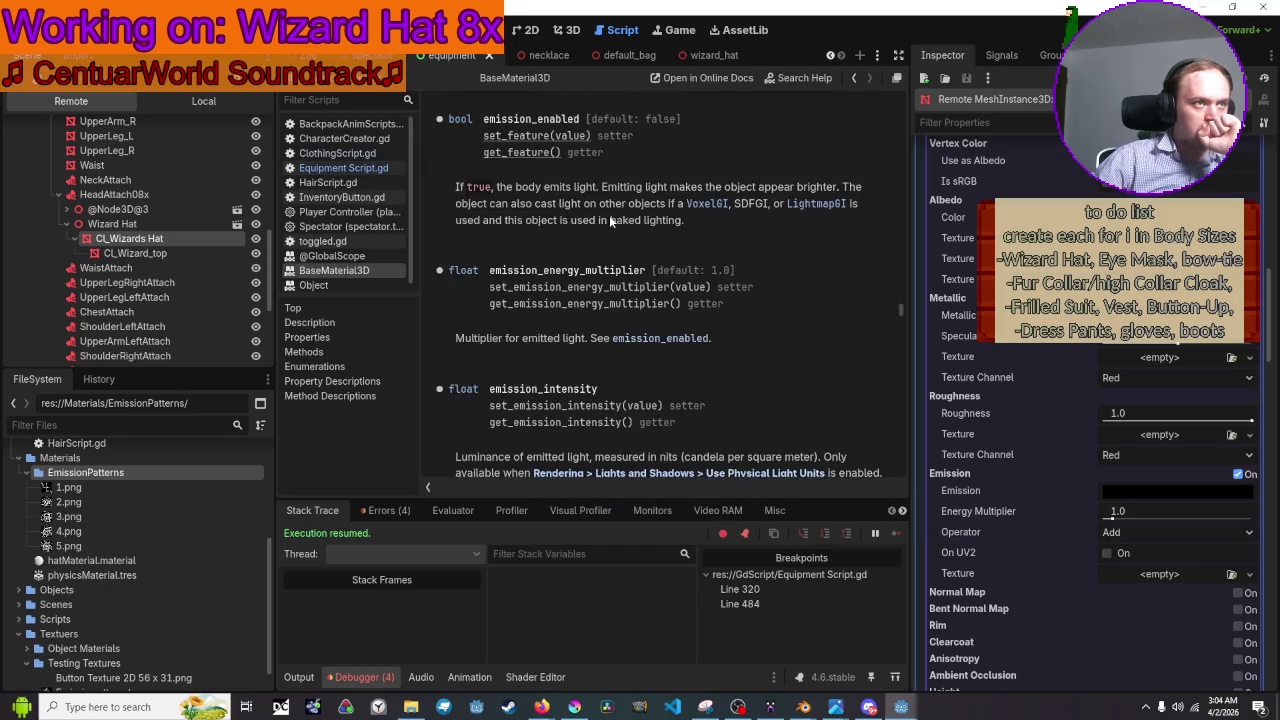
scroll(674, 272, down, 5)
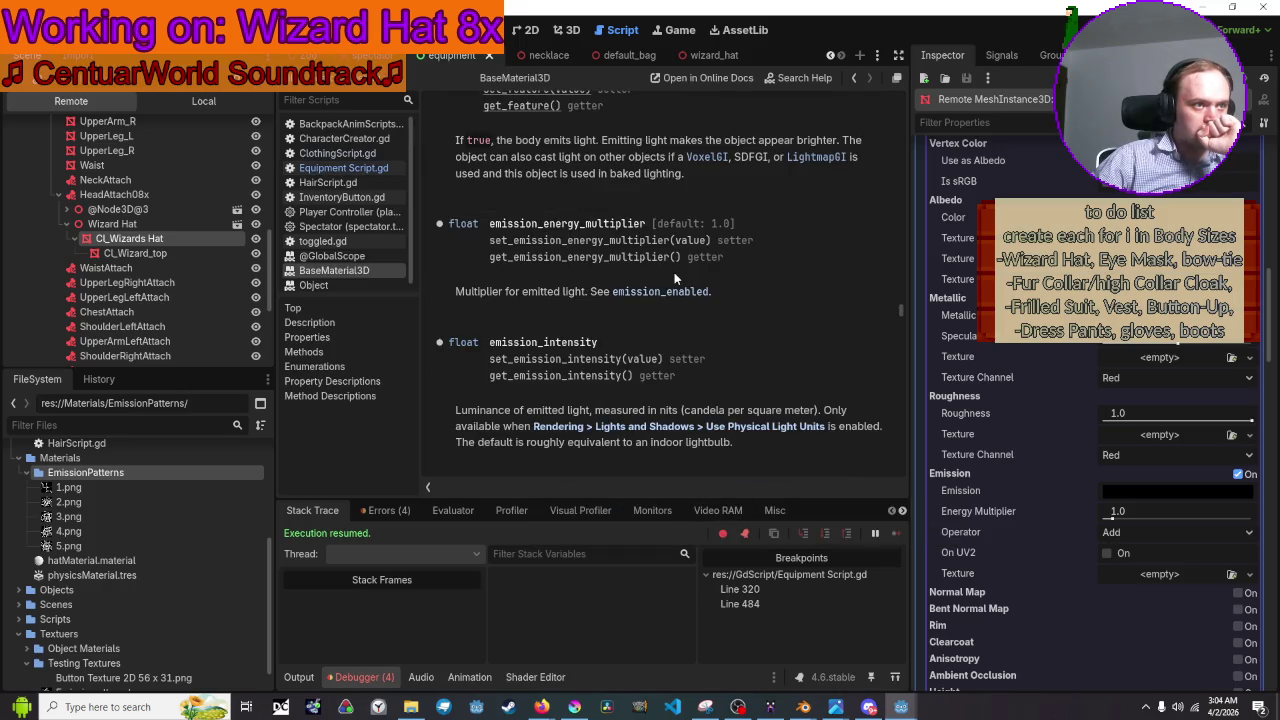
scroll(677, 280, down, 5)
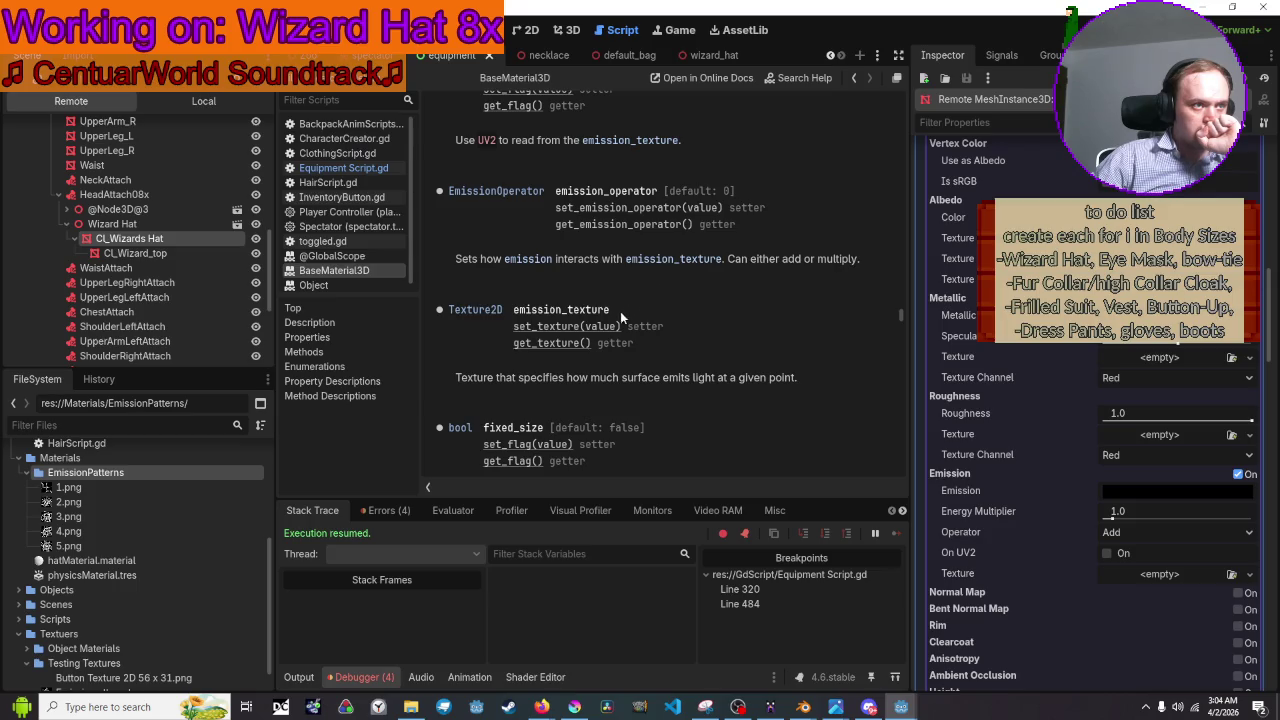
drag(610, 309, 514, 311)
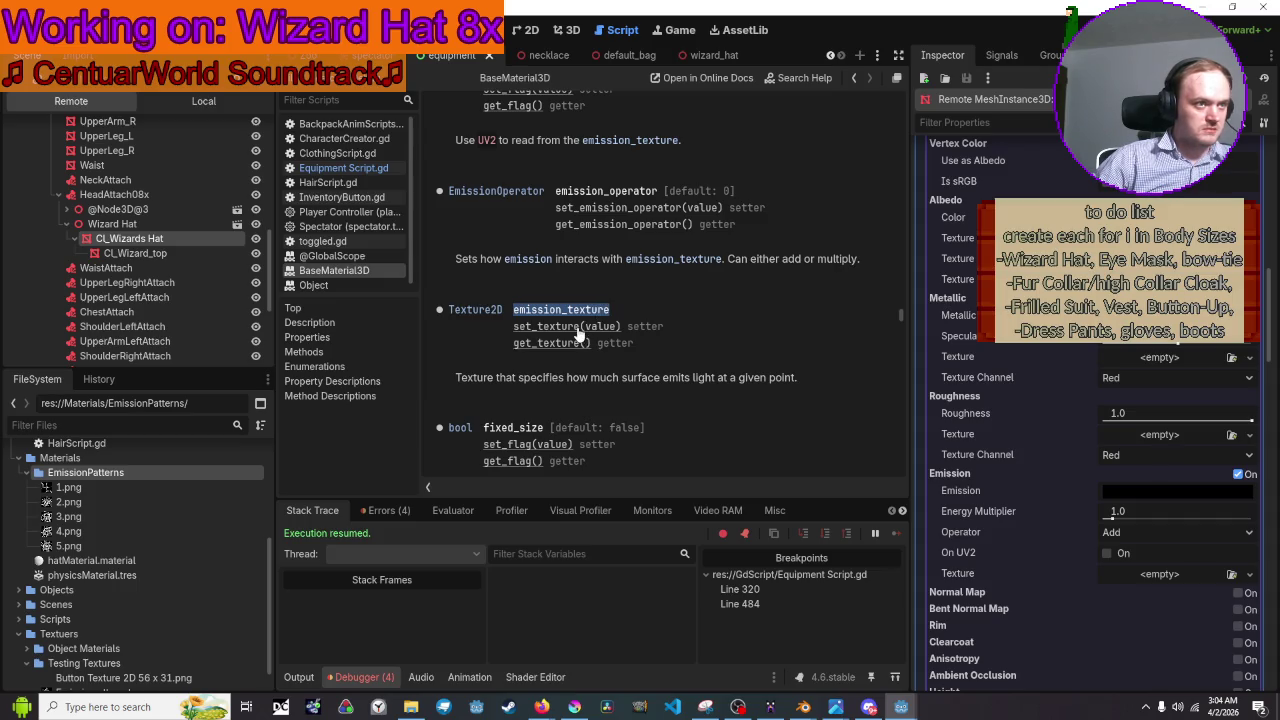
On line 483, replace the old load() text with the pasted EmissionPatterns path_join expression.
click(340, 168)
key(Right)
key(Right)
key(Right)
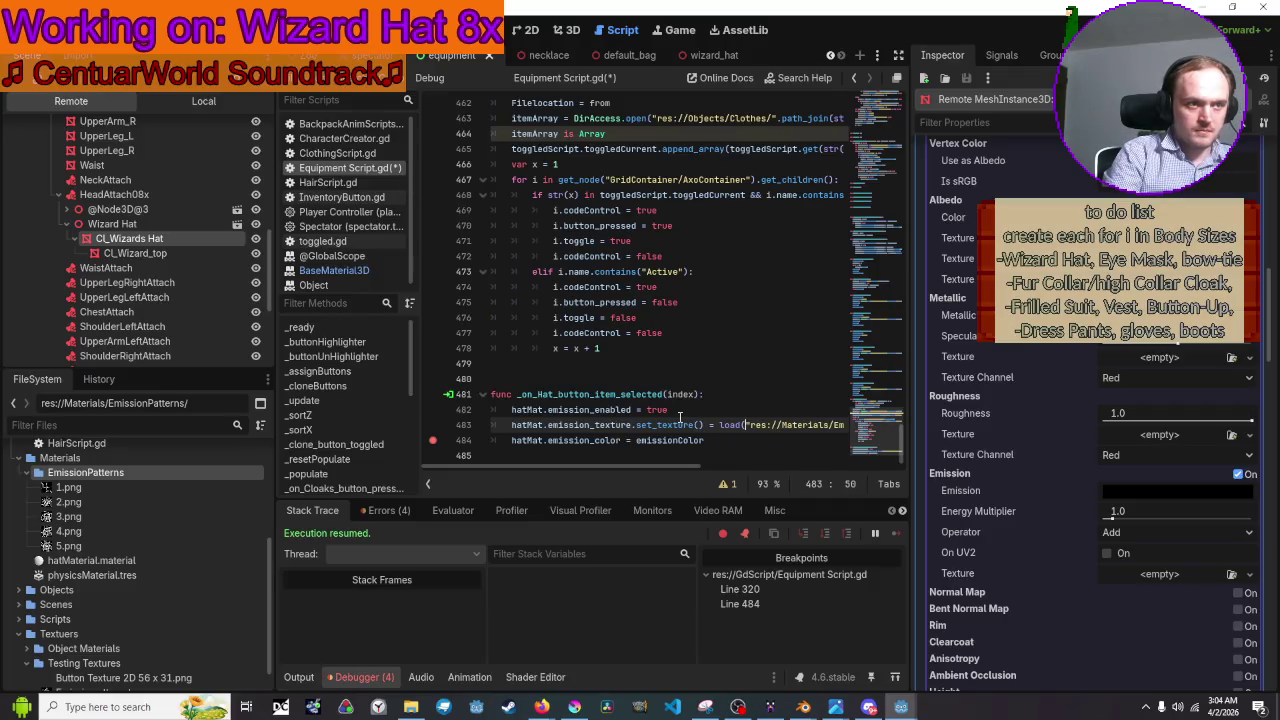
key(shift+Right)
key(shift+Right)
key(shift+Right)
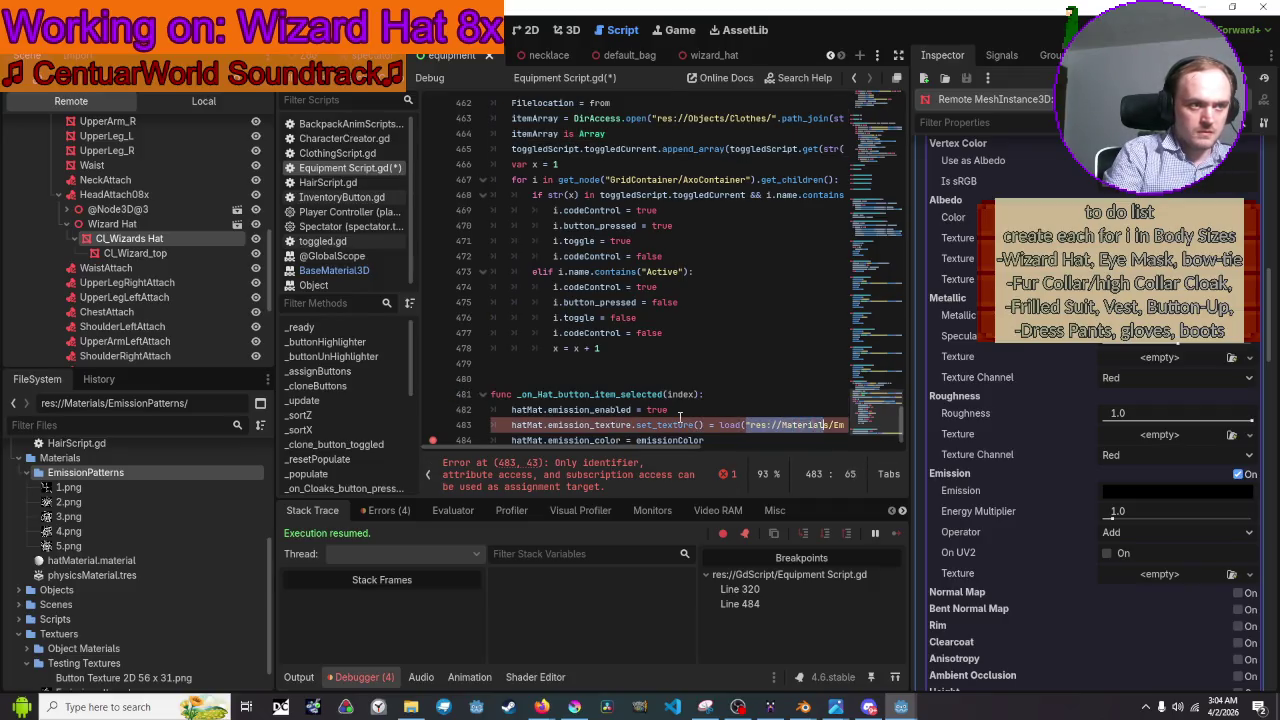
key(shift+Left)
key(shift+Left)
key(shift+Left)
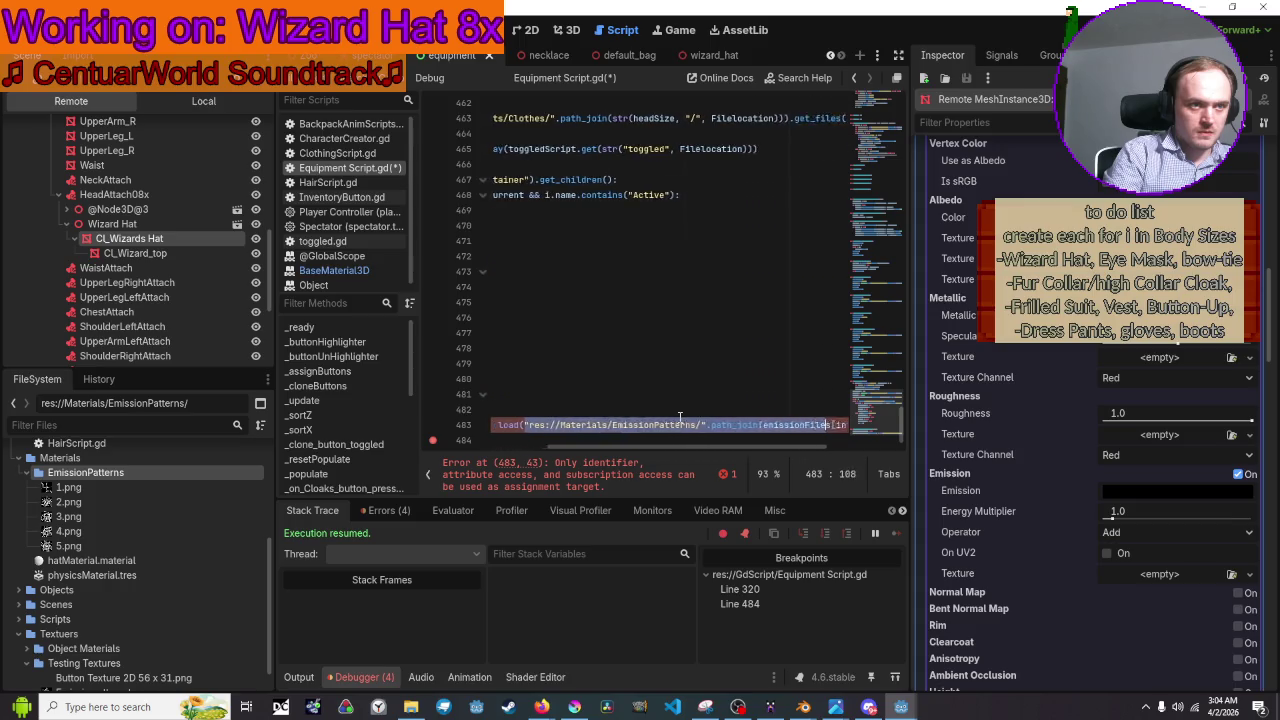
key(shift+Down)
key(shift+Left)
key(shift+Left)
key(shift+Left)
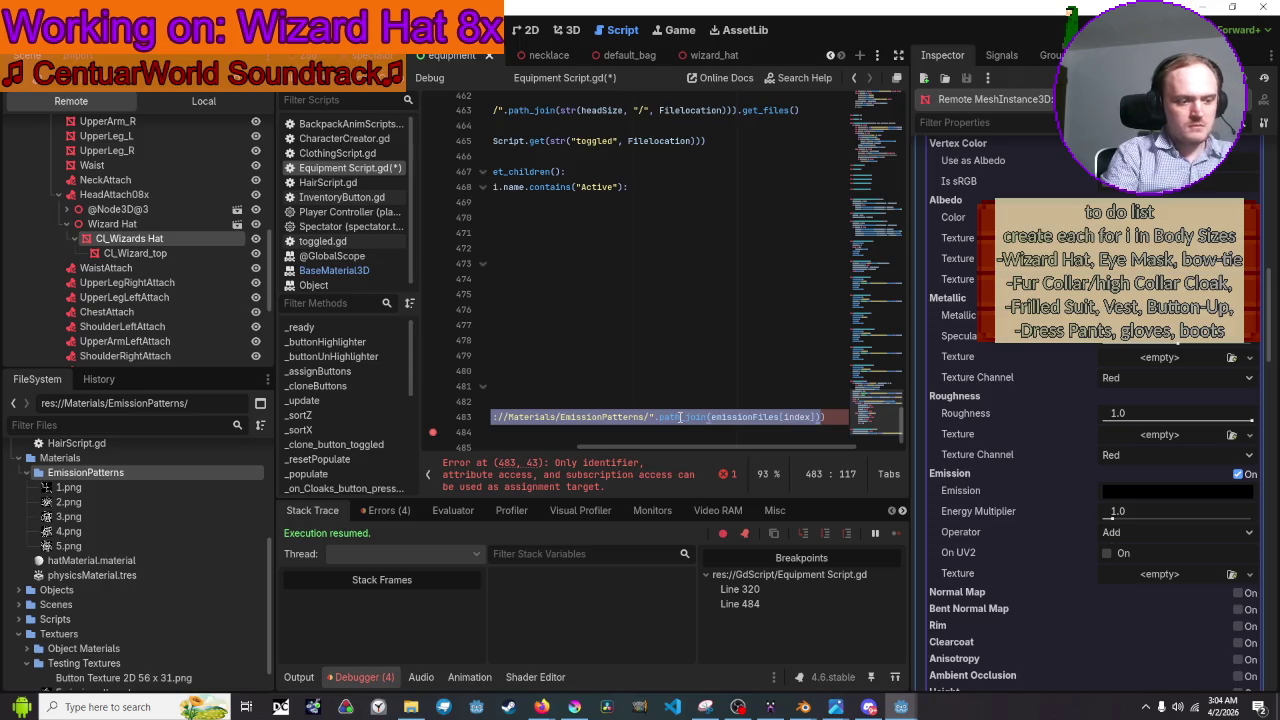
key(BackSpace)
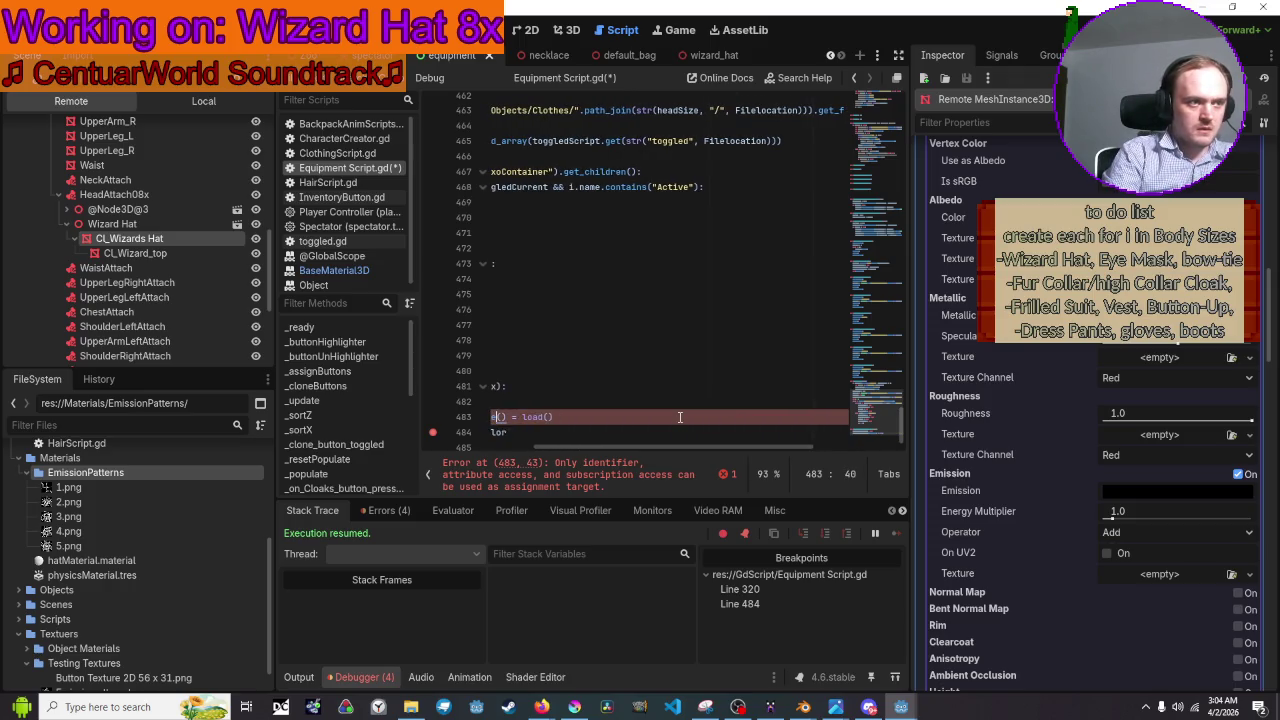
key(End)
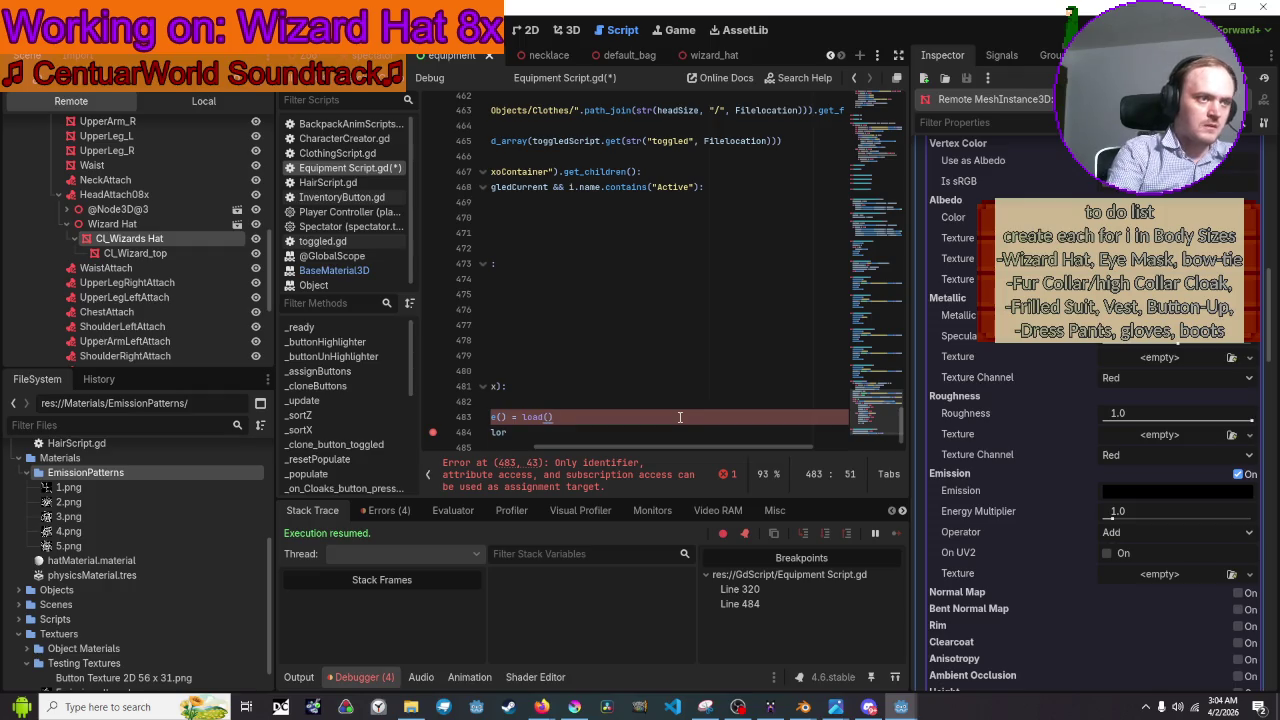
key(BackSpace)
key(BackSpace)
key(BackSpace)
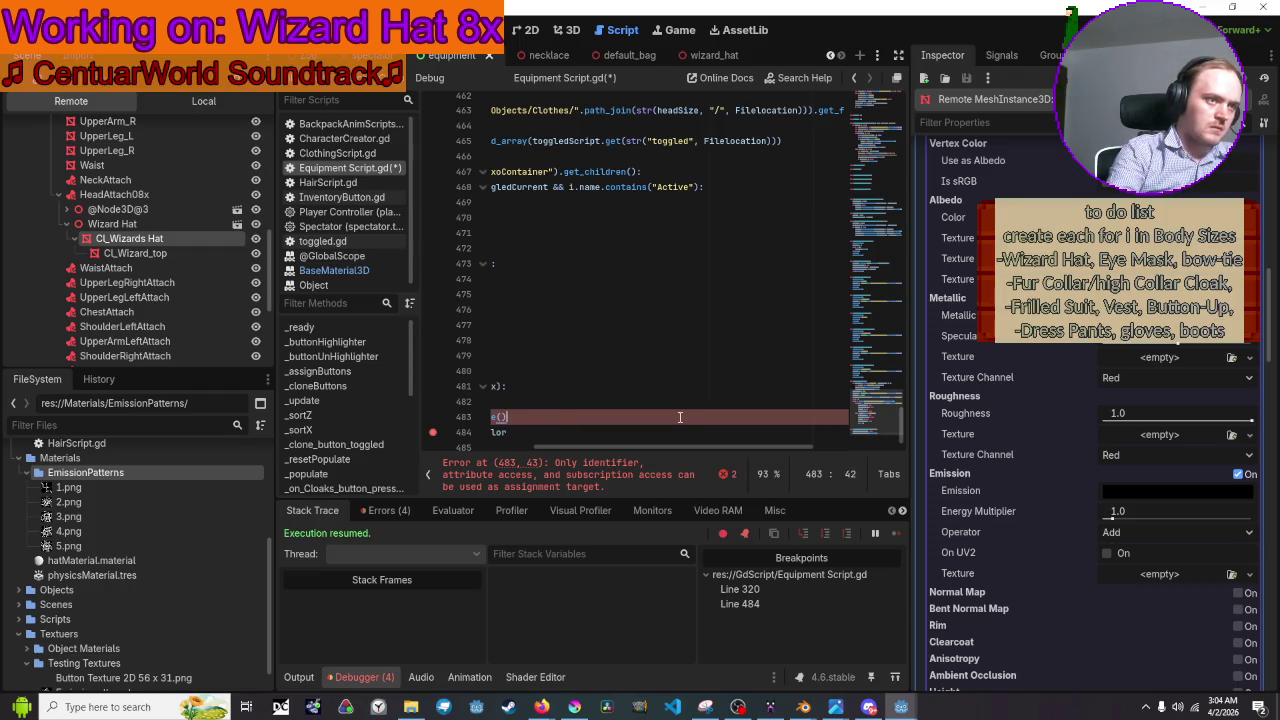
key(Left)
text("res://Materials/EmissionPatterns/".path_join(emissionFiles[index]))
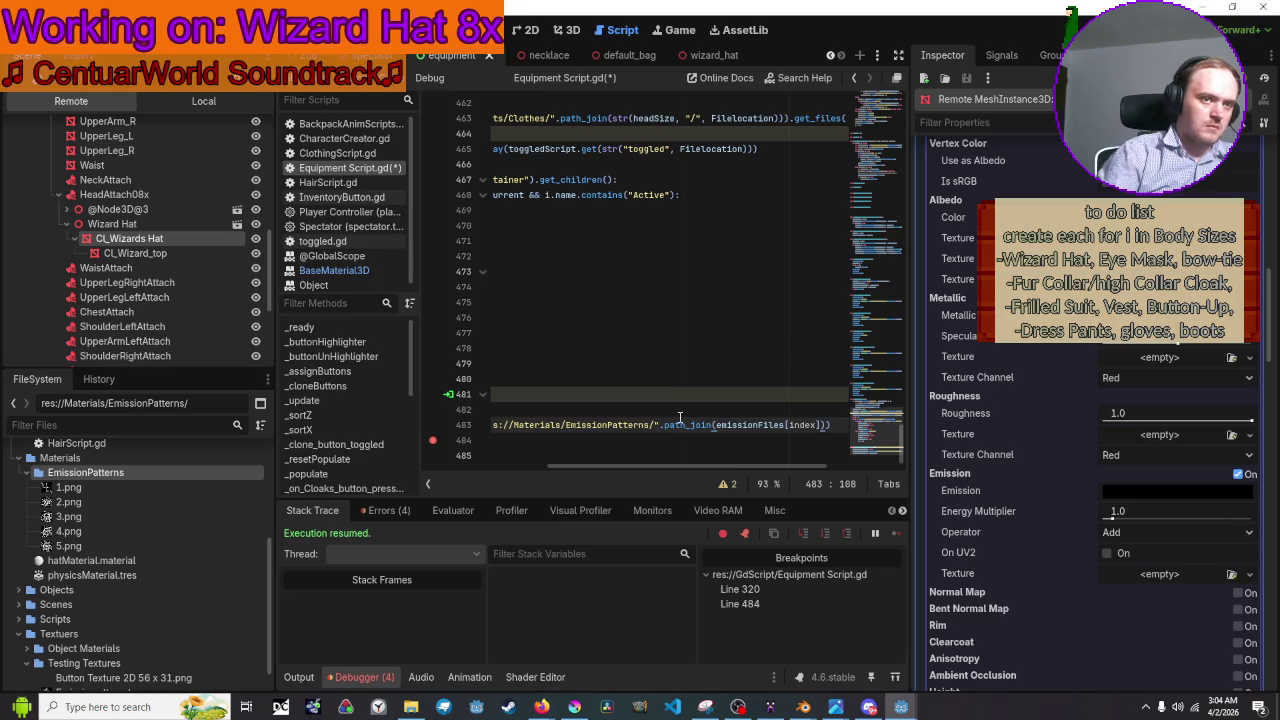
Wrap the path in load(), close the set_texture call and save the script.
mouse_move(647, 466)
mouse_down()
mouse_move(495, 464)
mouse_move(690, 465)
mouse_move(520, 476)
mouse_up()
click(653, 425)
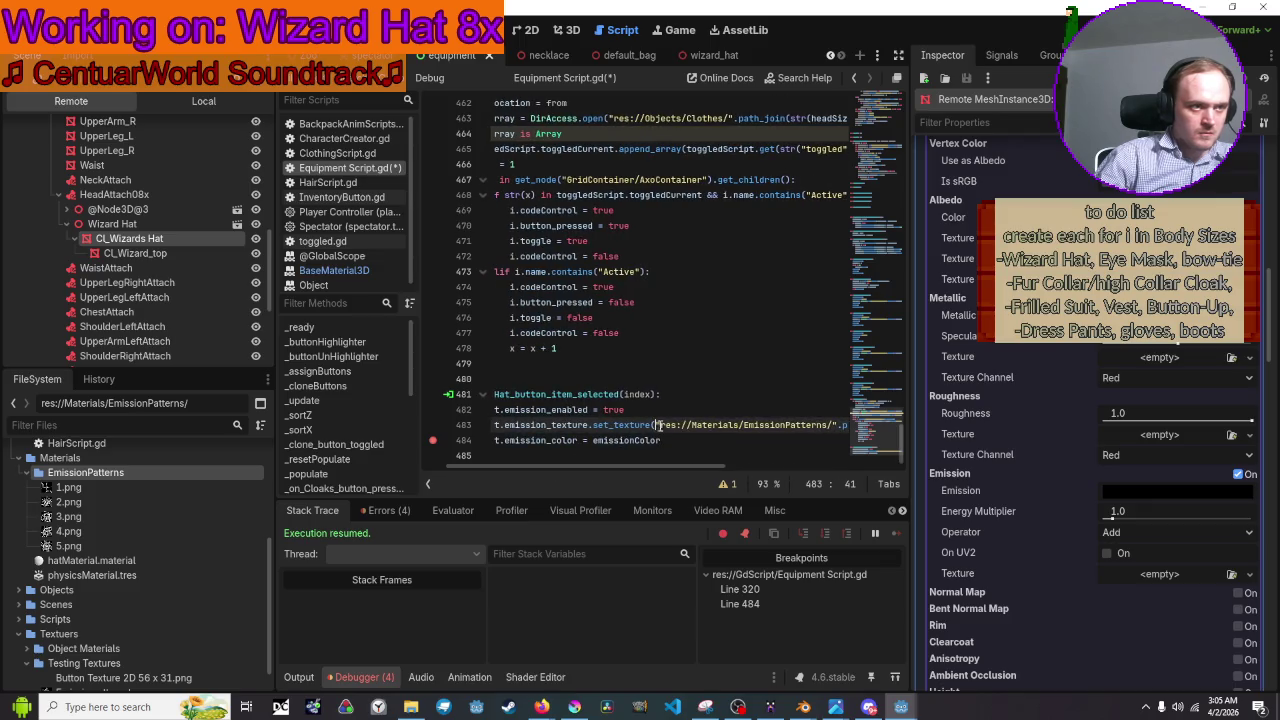
key(ctrl+space)
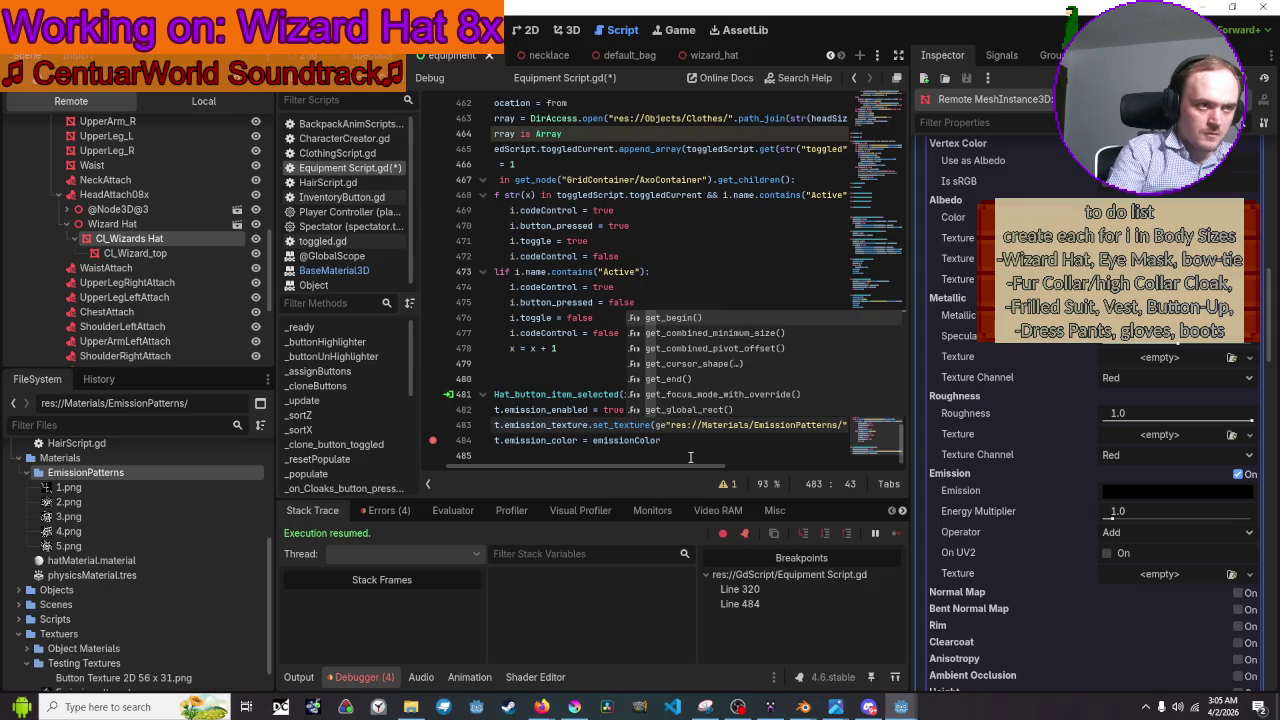
key(Escape)
text(load)
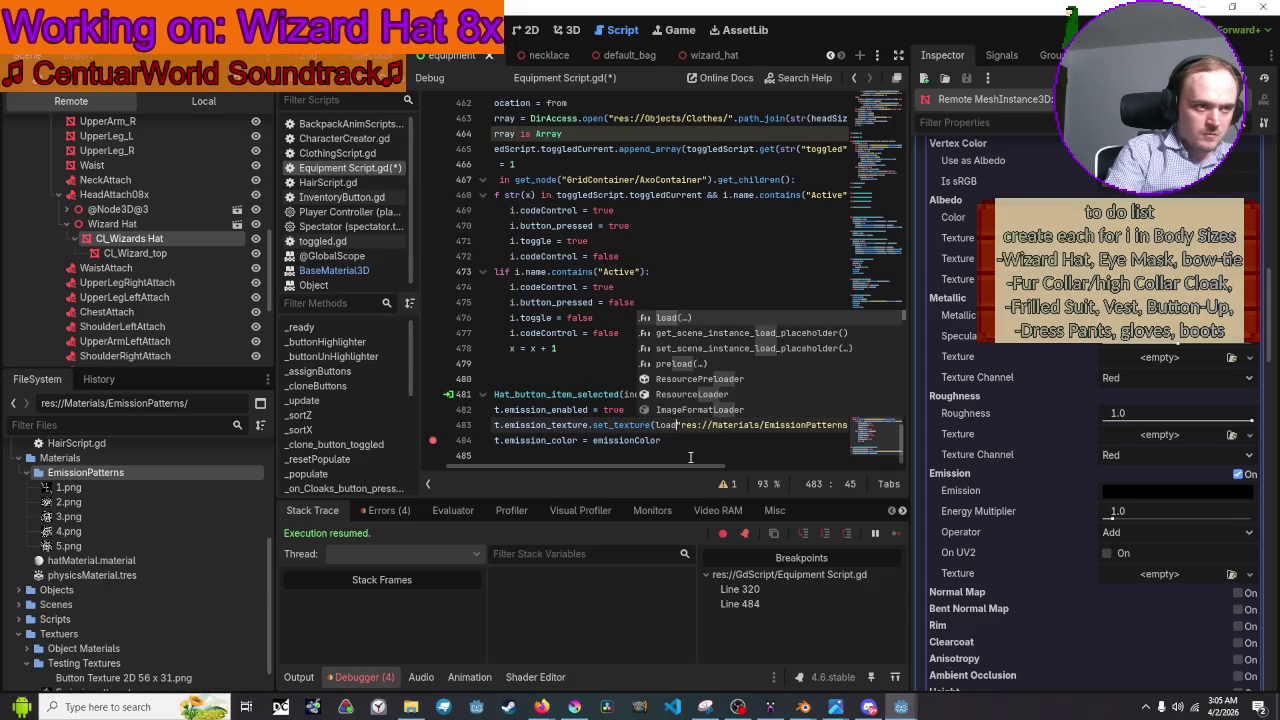
text(()
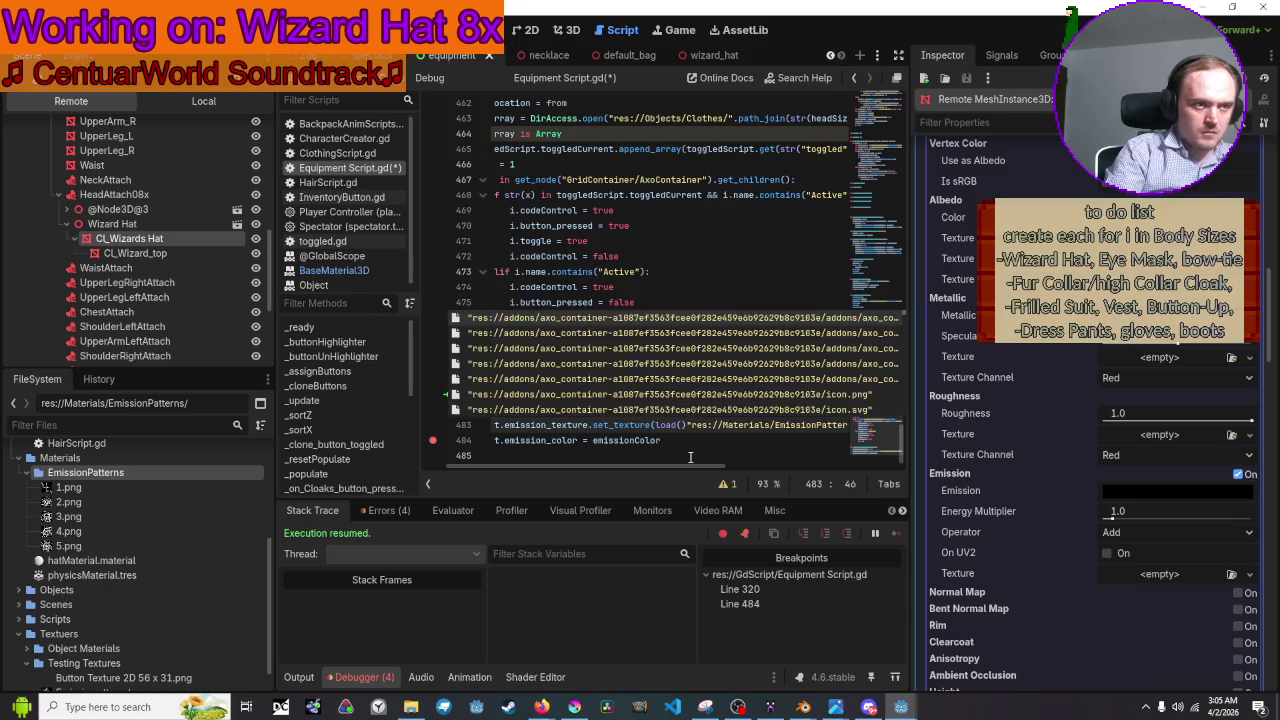
key(Escape)
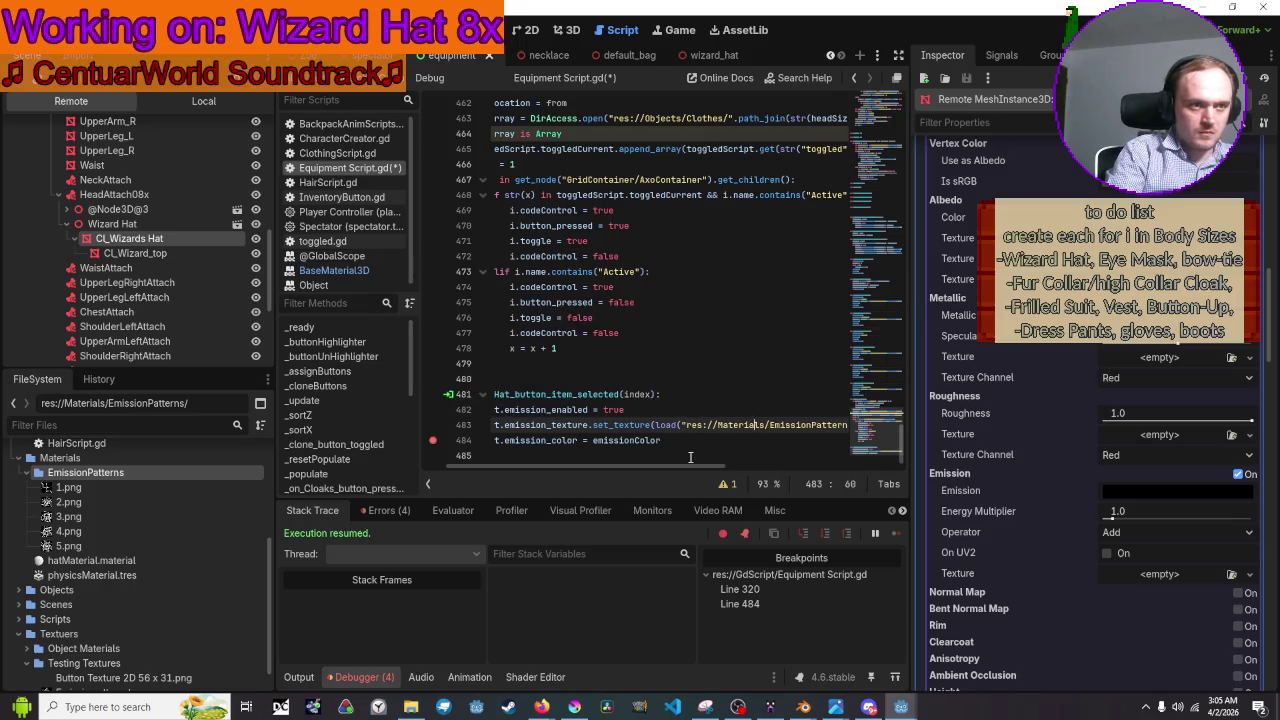
key(Right)
key(Right)
key(Right)
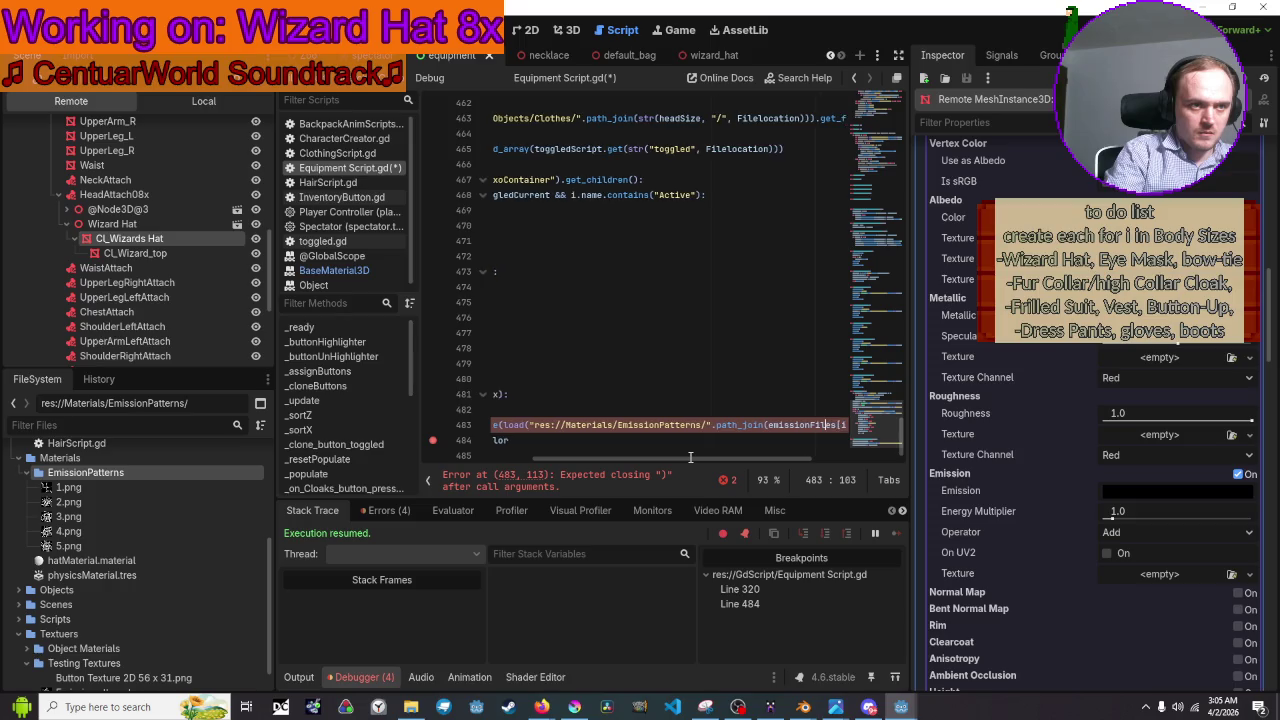
key(Right)
key(Right)
key(Right)
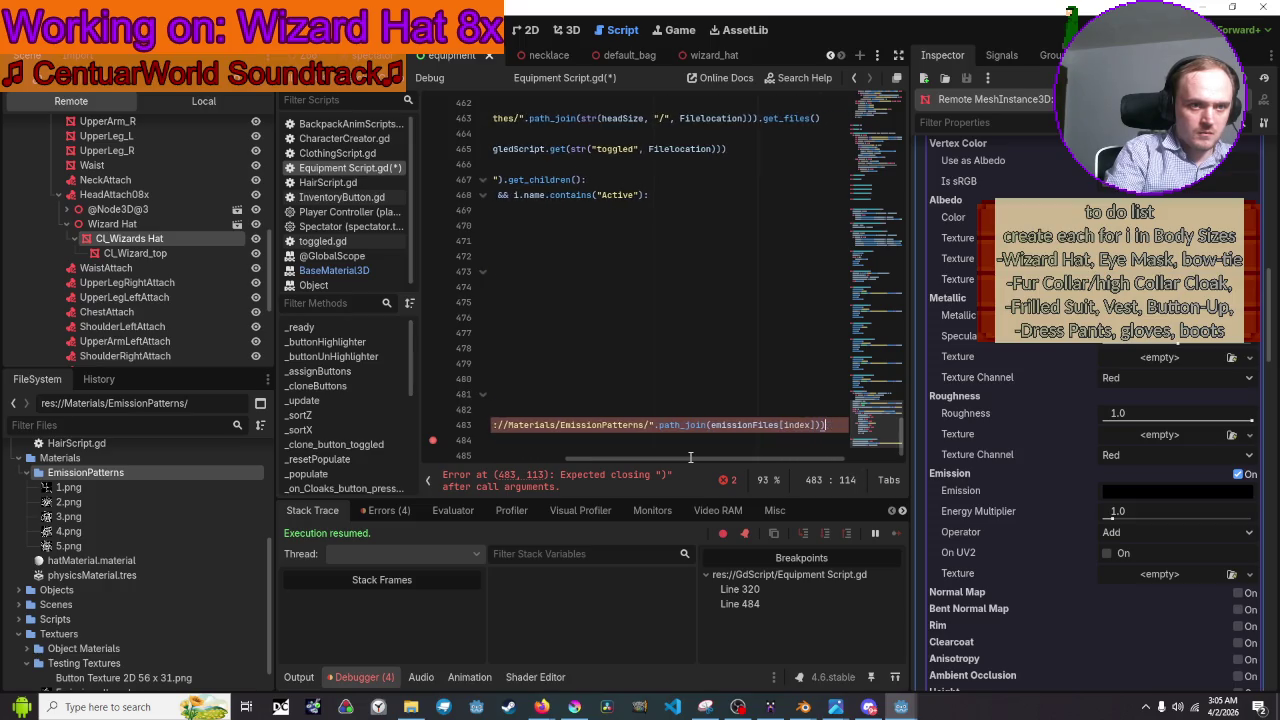
text())
key(Return)
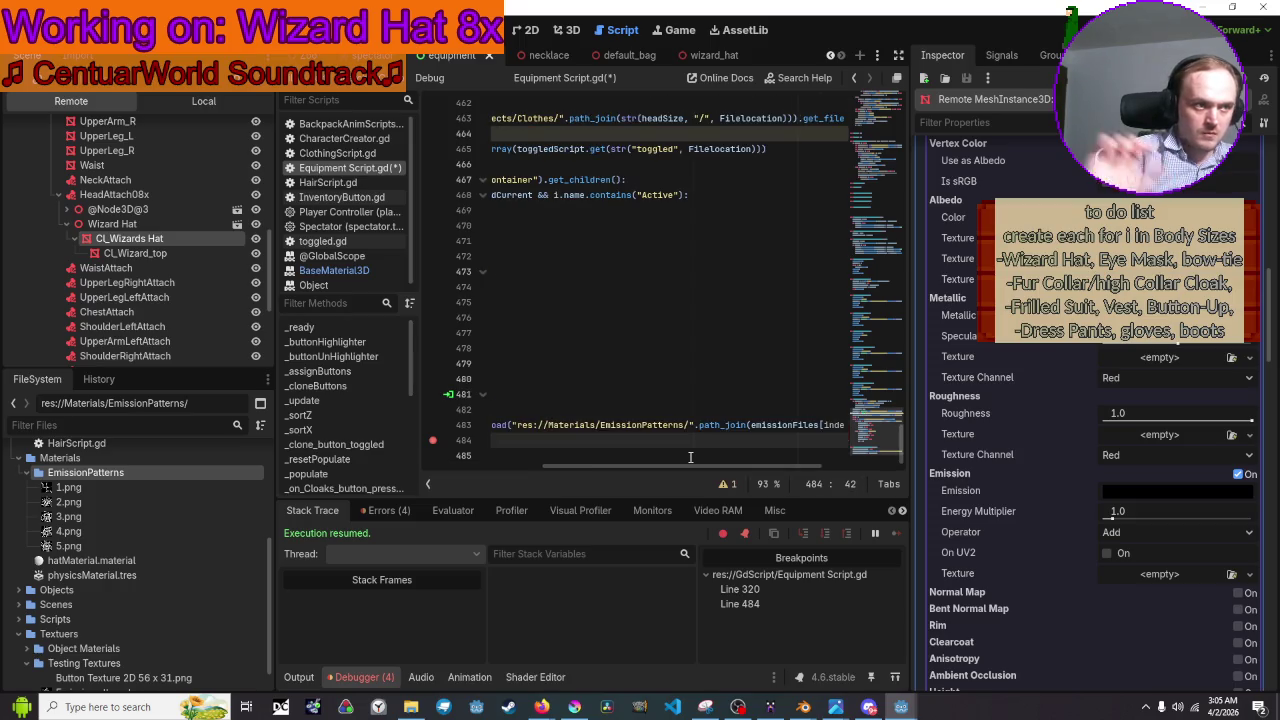
drag(690, 467, 596, 483)
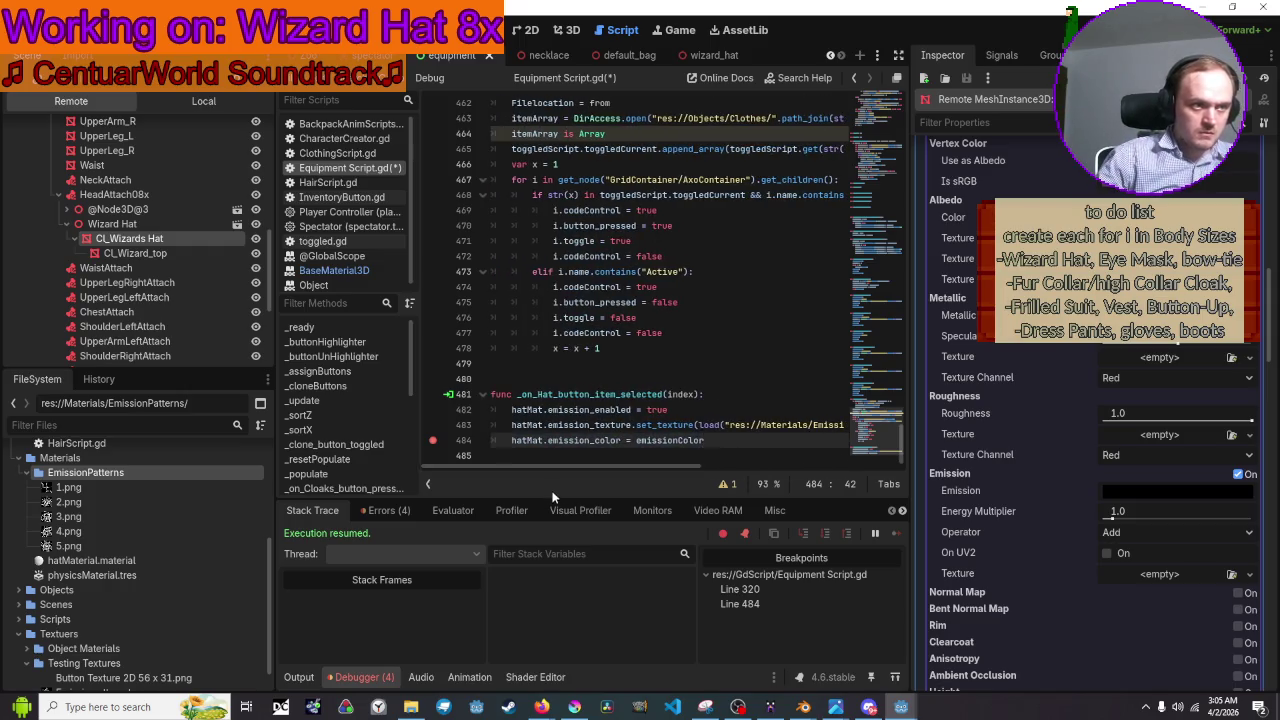
key(ctrl+s)
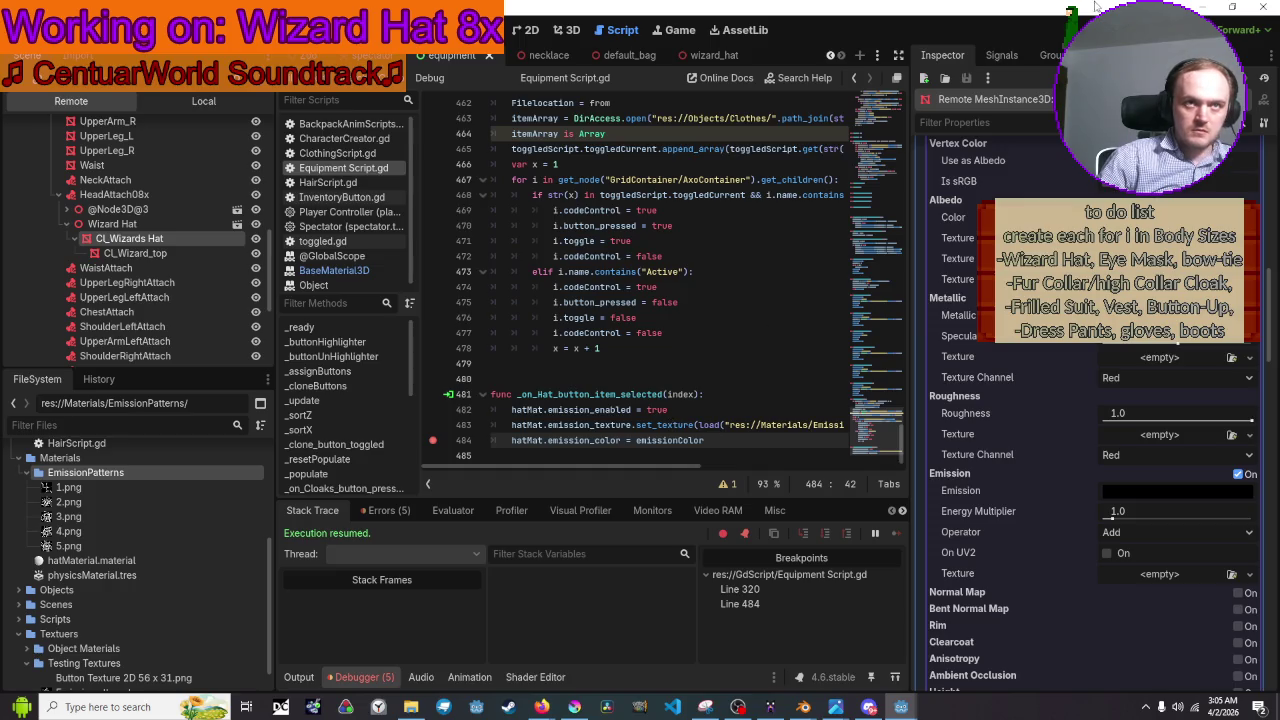
Run the game, open Equipment and pick a pattern number from the Hats dropdown.
key(F5)
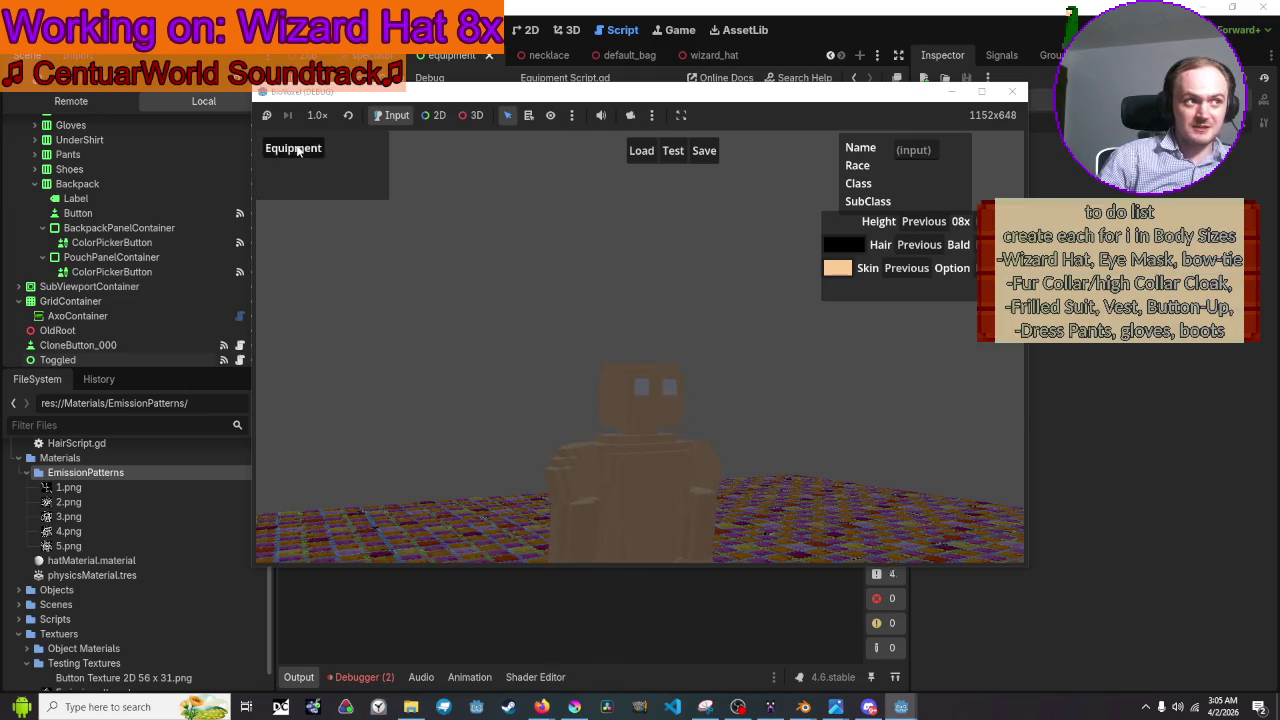
click(325, 152)
click(378, 167)
click(375, 206)
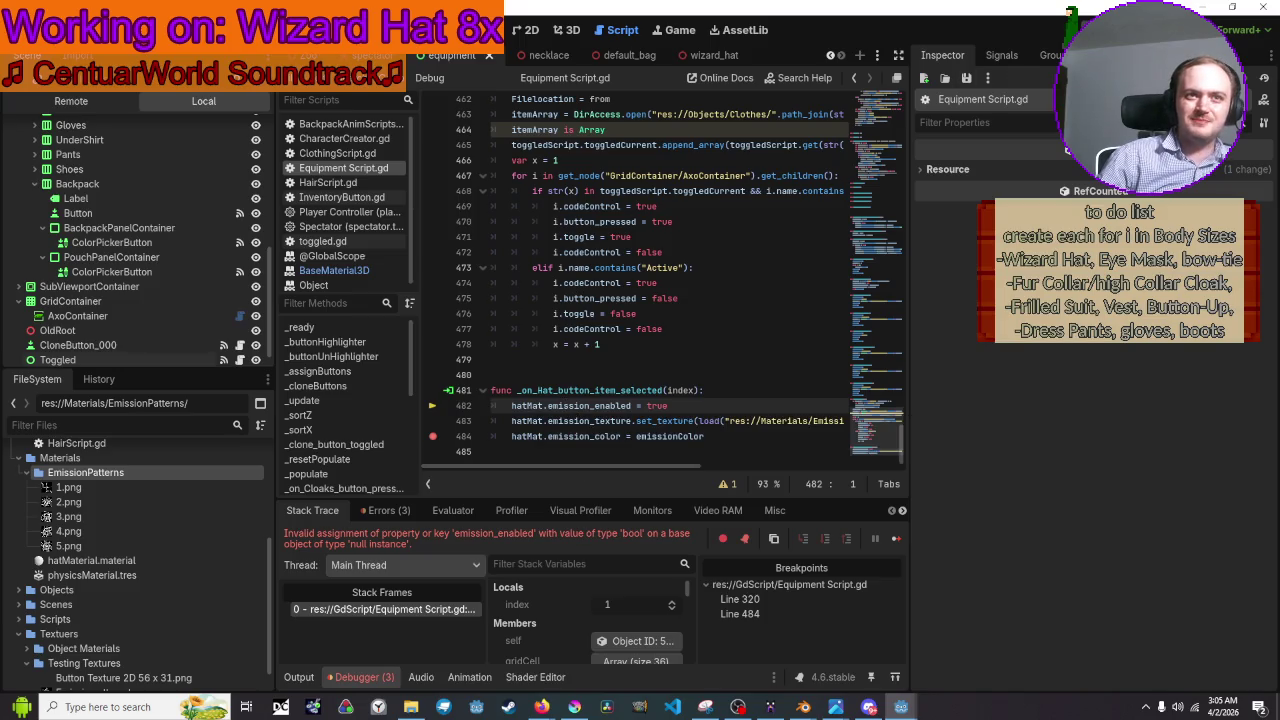
Rerun, equip the wizard hat and choose another pattern, hitting the null-instance set_texture error.
key(F5)
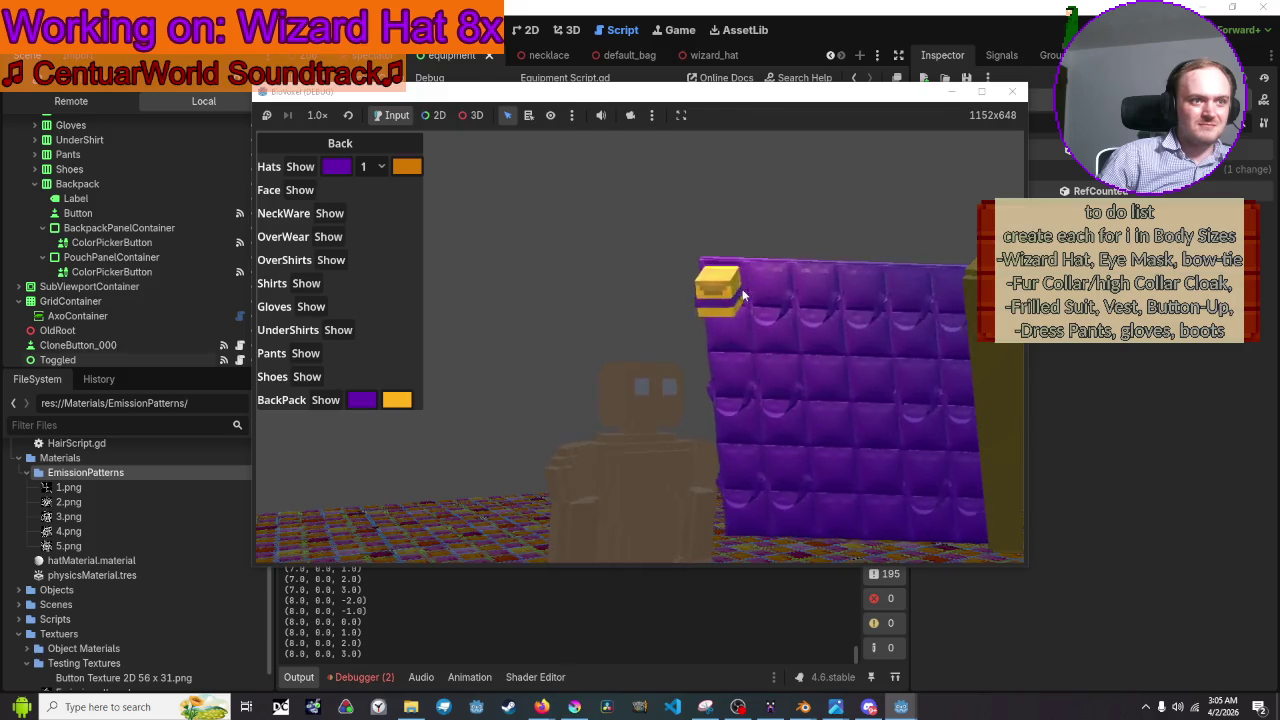
click(705, 300)
click(371, 166)
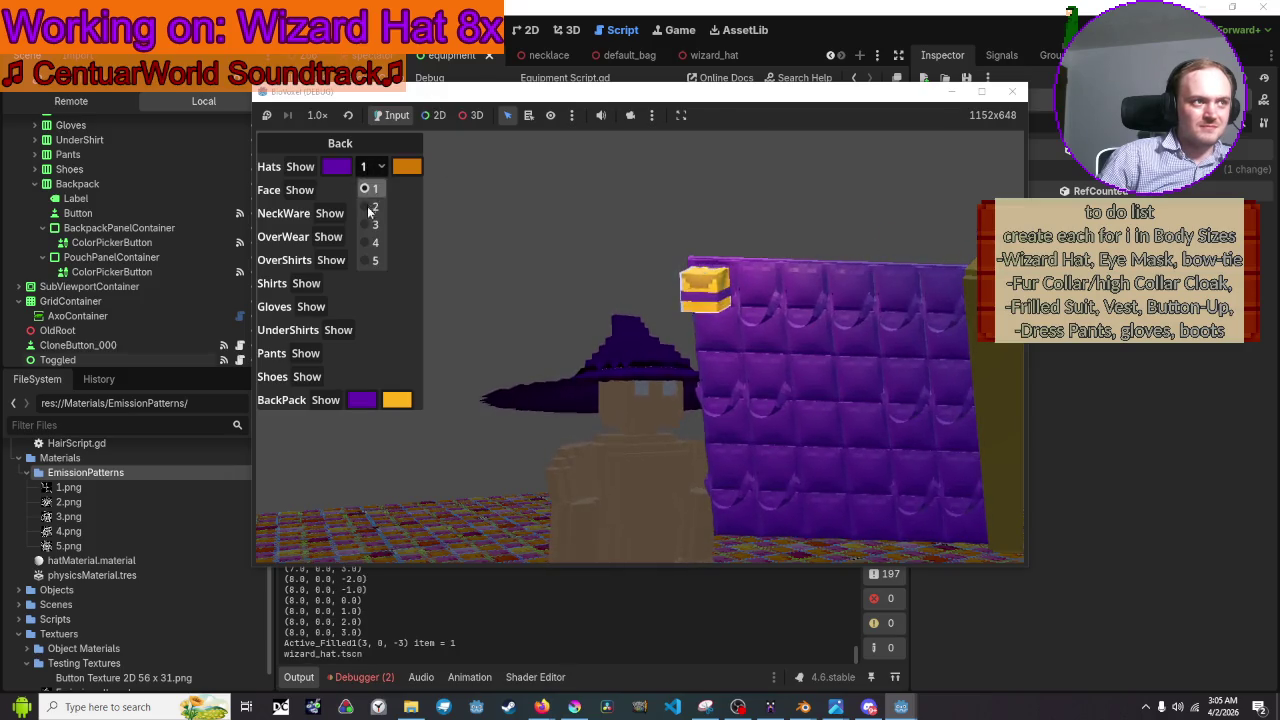
click(371, 210)
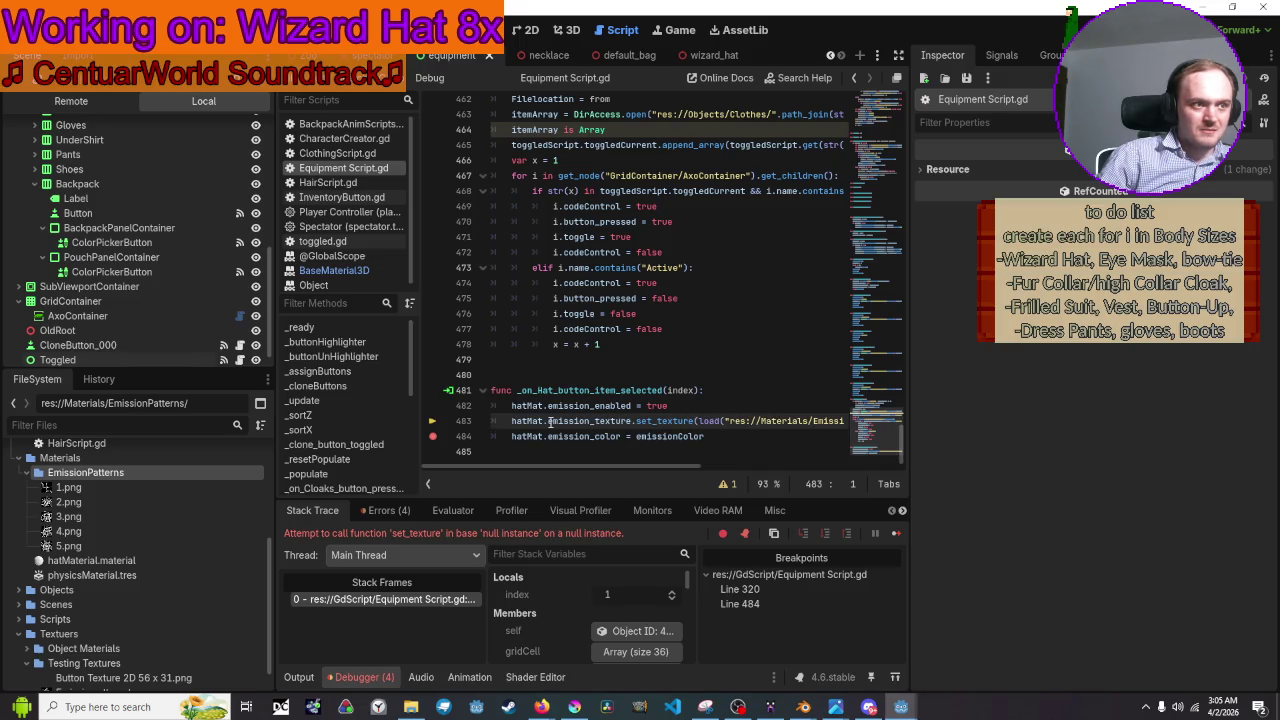
Glance at the BaseMaterial3D reference, then retype _texture on line 483's emission_texture.
mouse_move(515, 424)
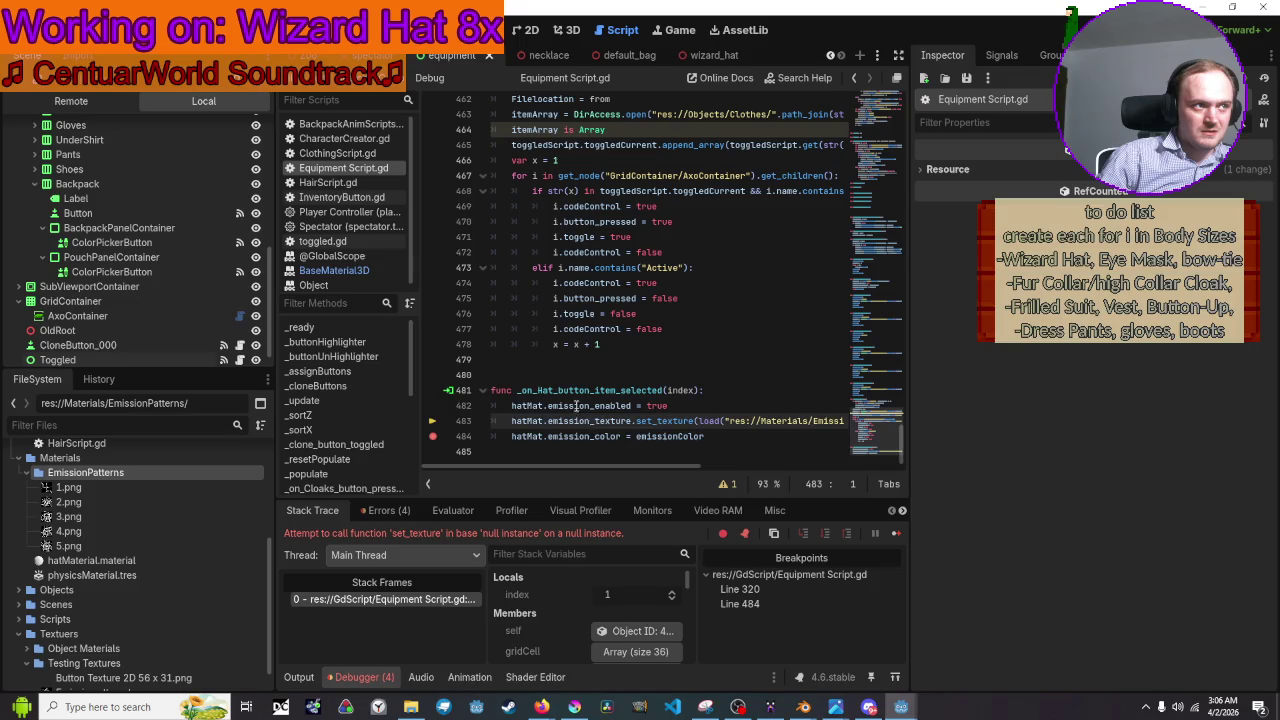
click(340, 271)
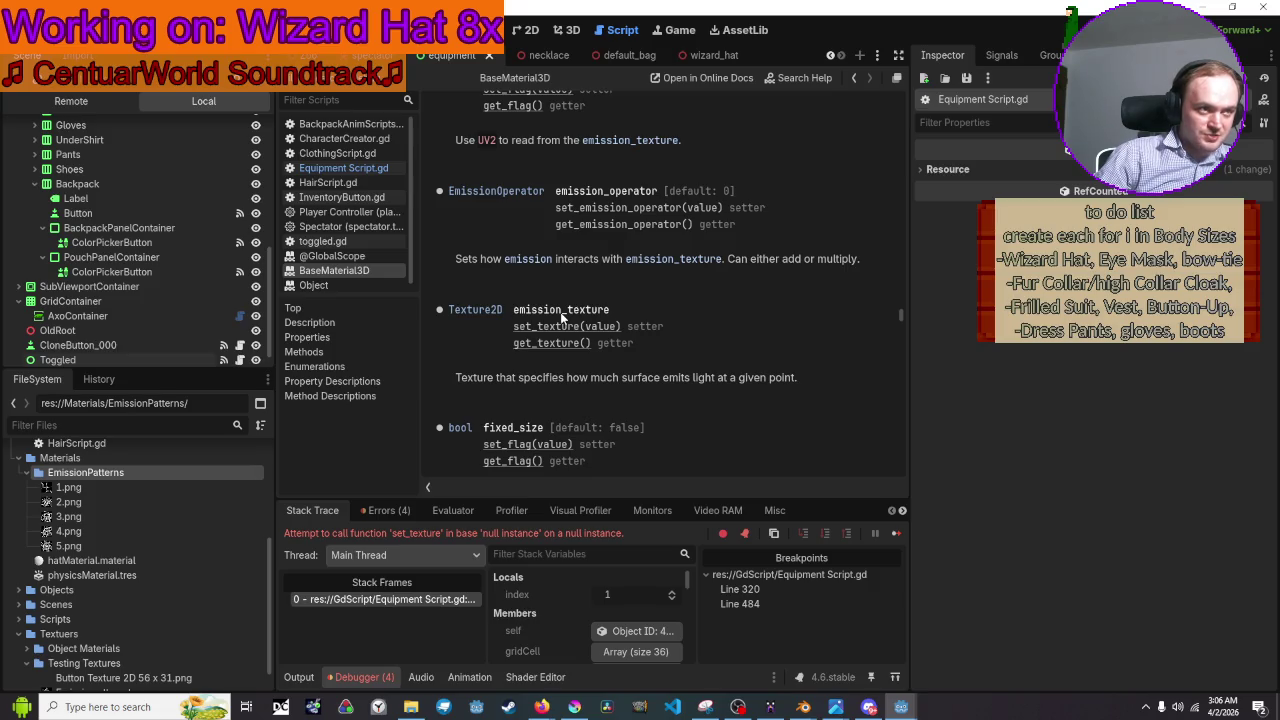
click(364, 246)
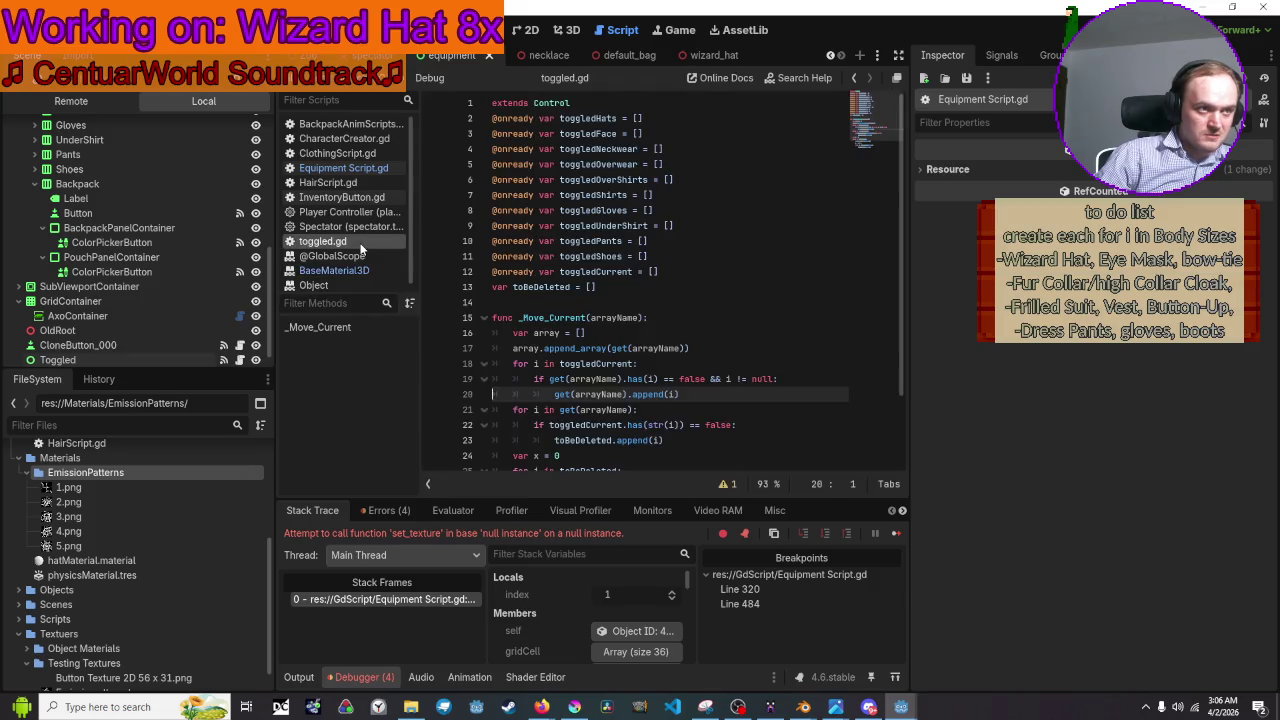
click(345, 168)
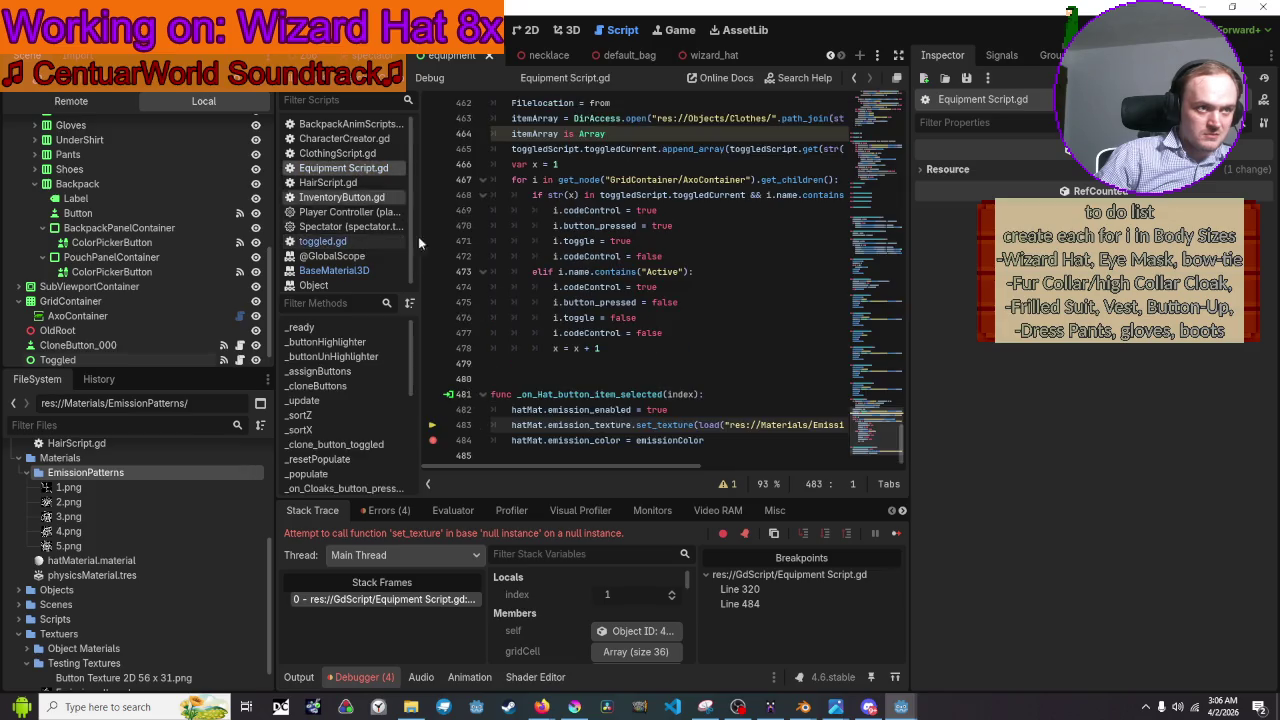
click(635, 425)
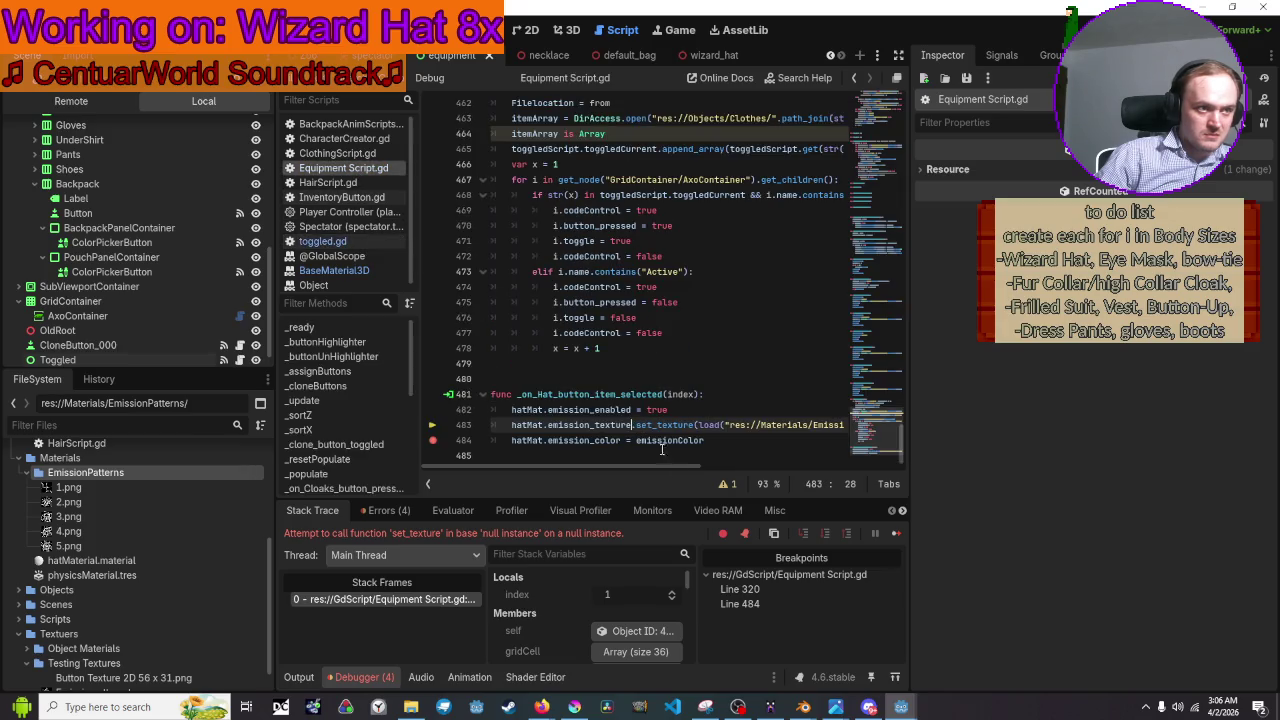
key(BackSpace)
key(BackSpace)
key(BackSpace)
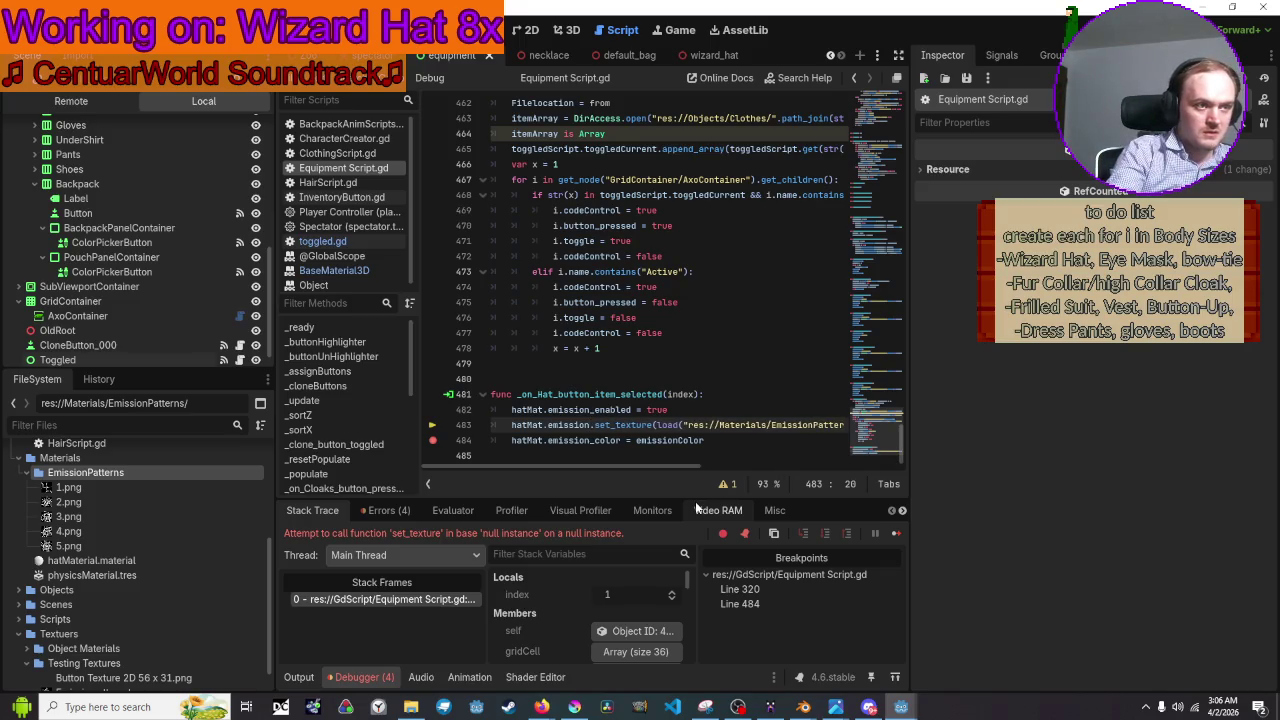
text(_tex)
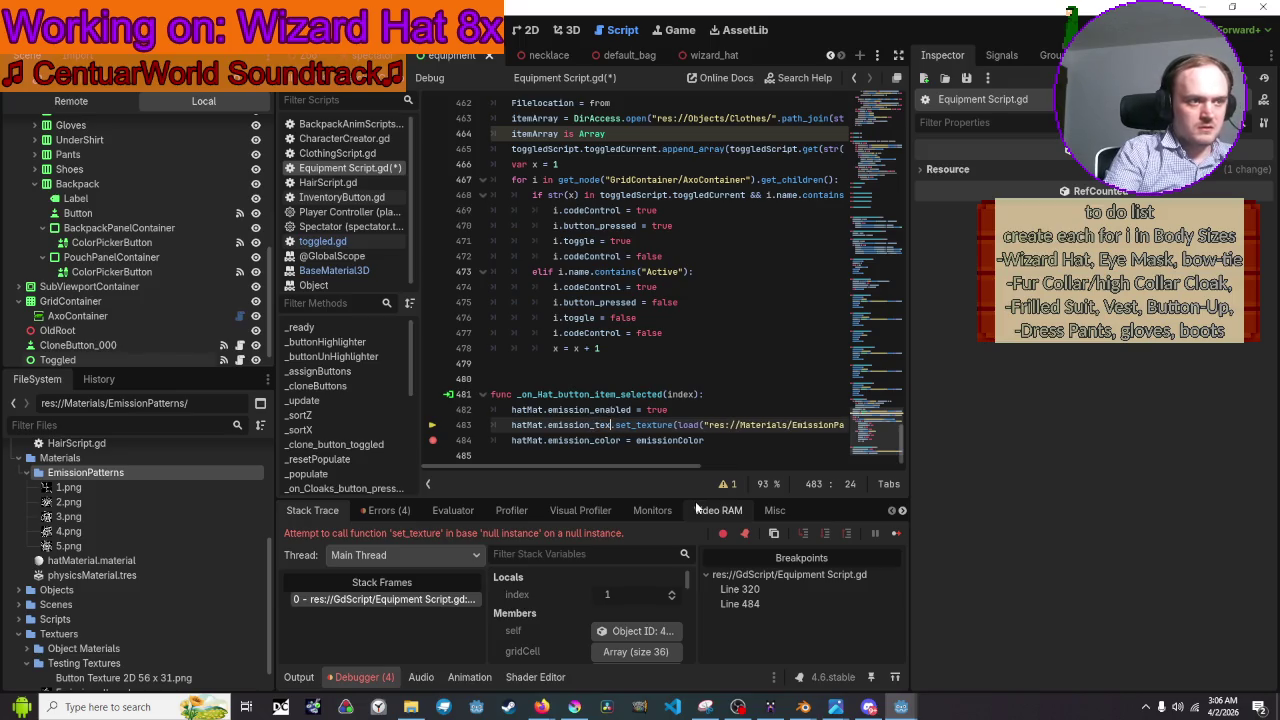
text(ture)
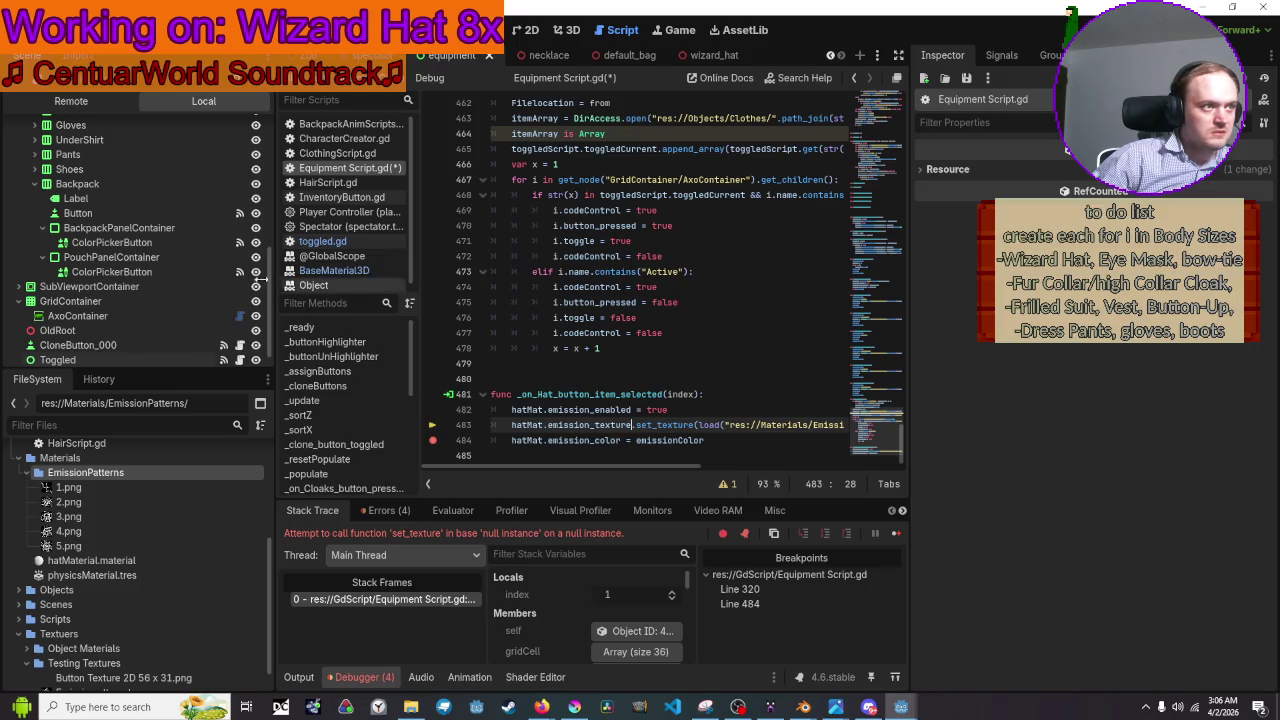
Reopen the BaseMaterial3D class reference and scroll to the set_texture method.
click(333, 271)
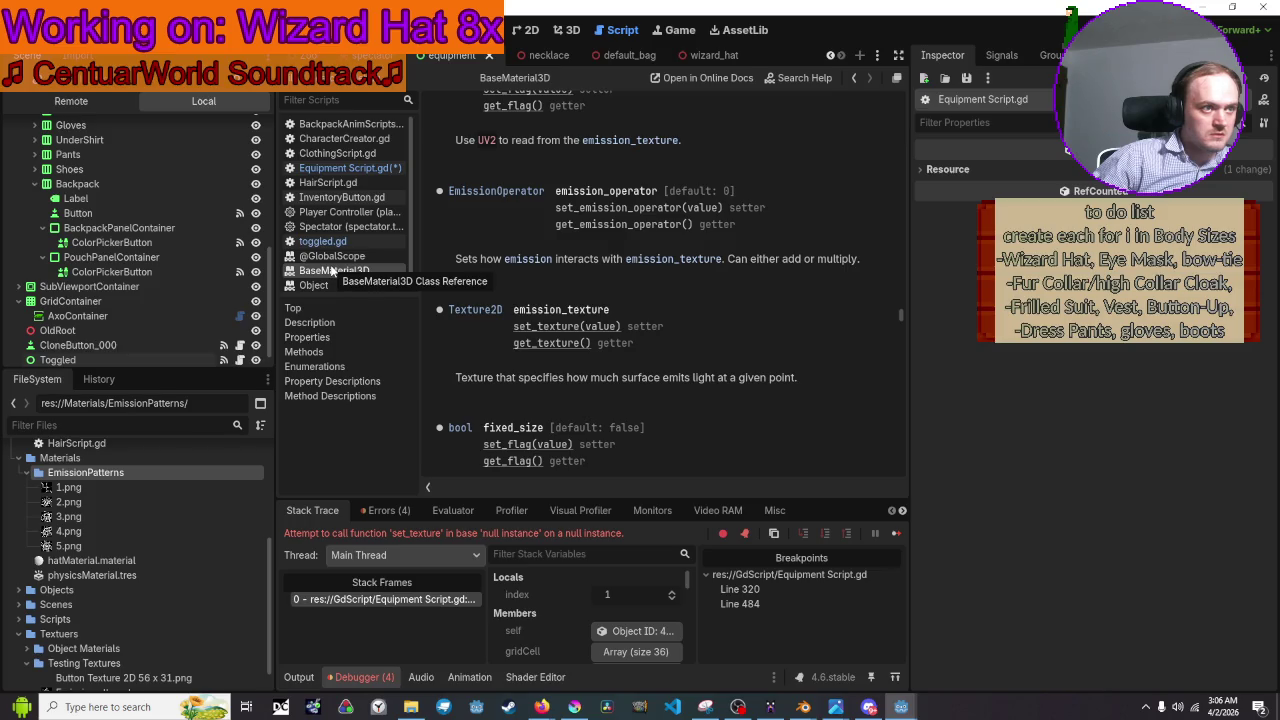
scroll(576, 328, down, 15)
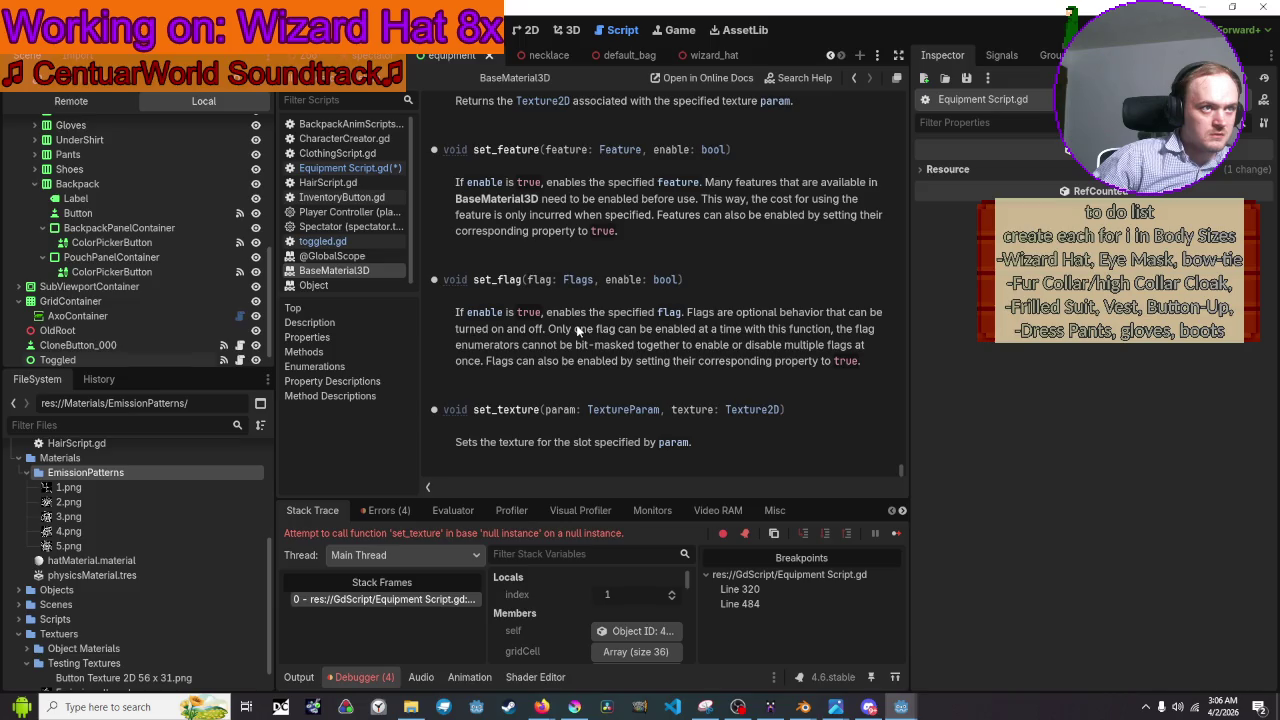
scroll(596, 216, up, 3)
scroll(596, 216, down, 2)
scroll(596, 216, down, 2)
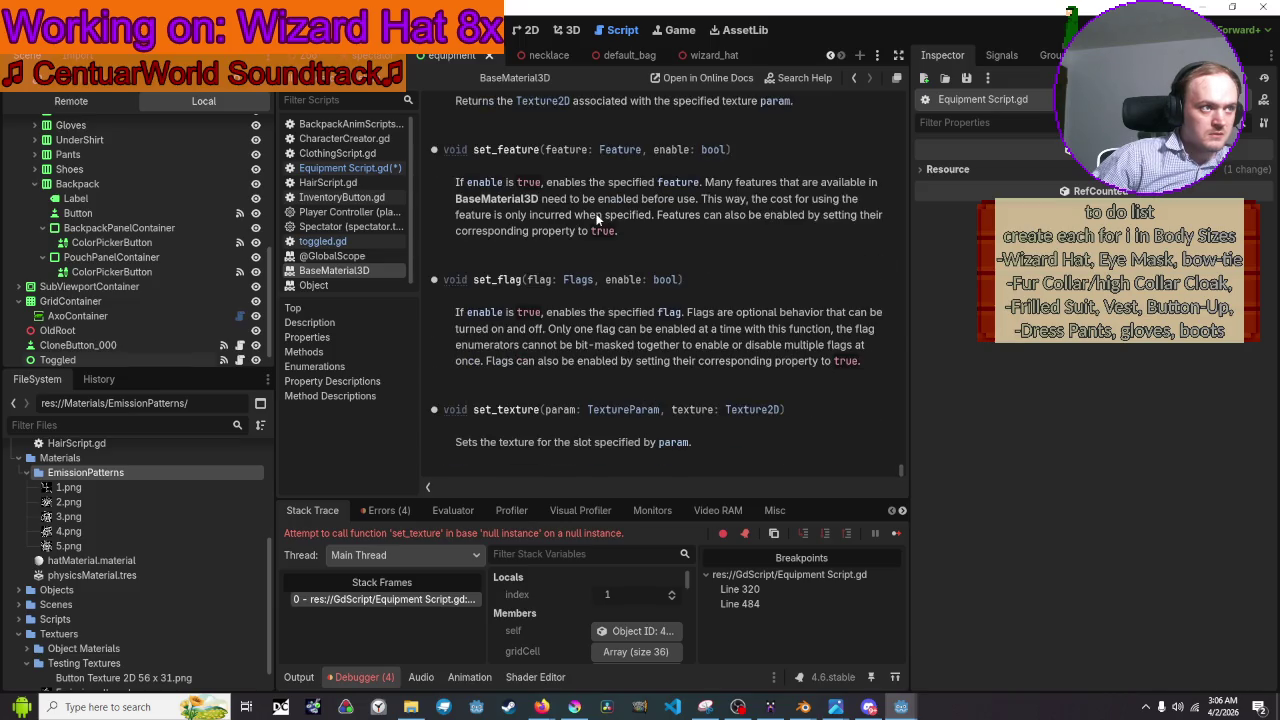
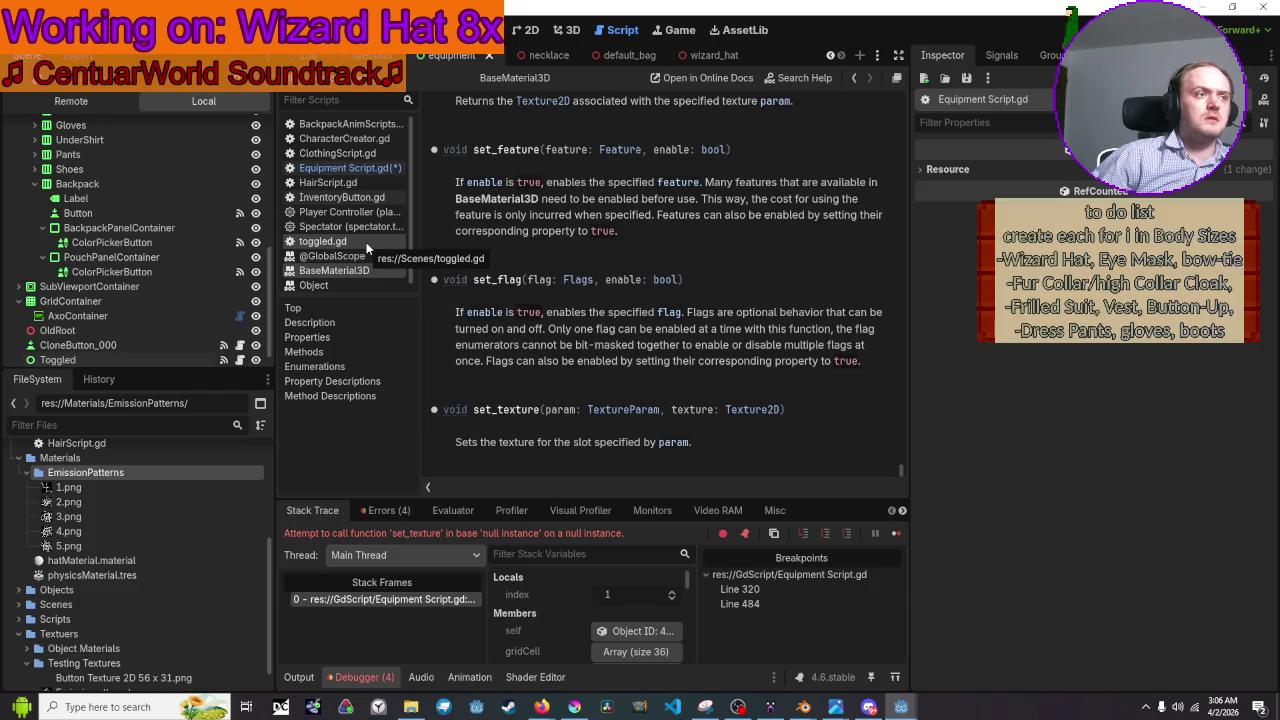
Delete the emission_enabled line (482) from the hat function in Equipment Script.gd and save.
click(345, 168)
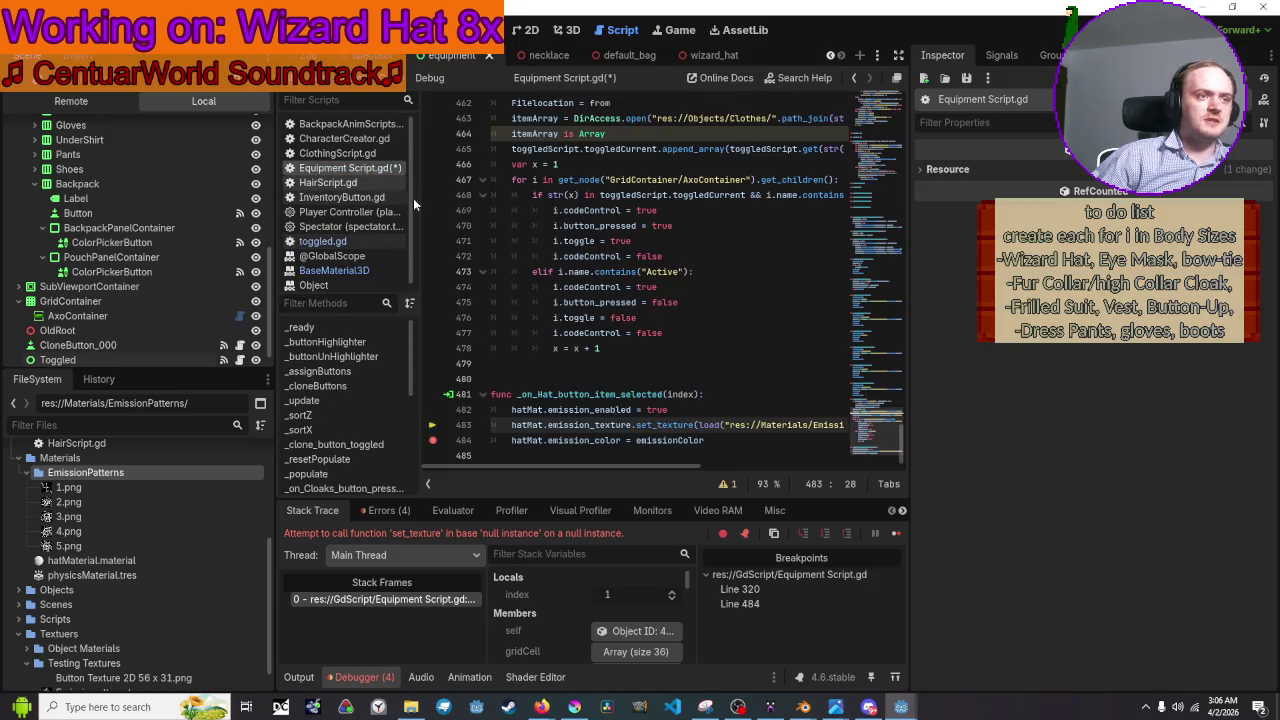
triple_click(725, 405)
key(BackSpace)
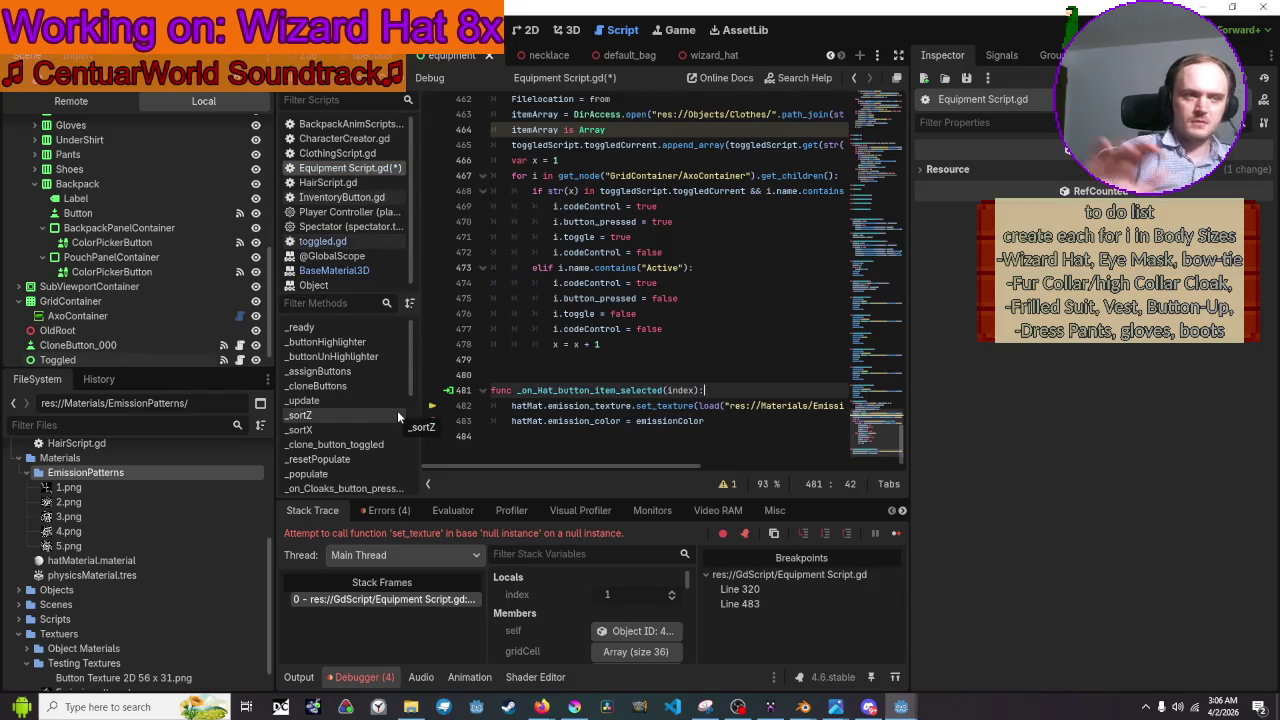
key(ctrl+s)
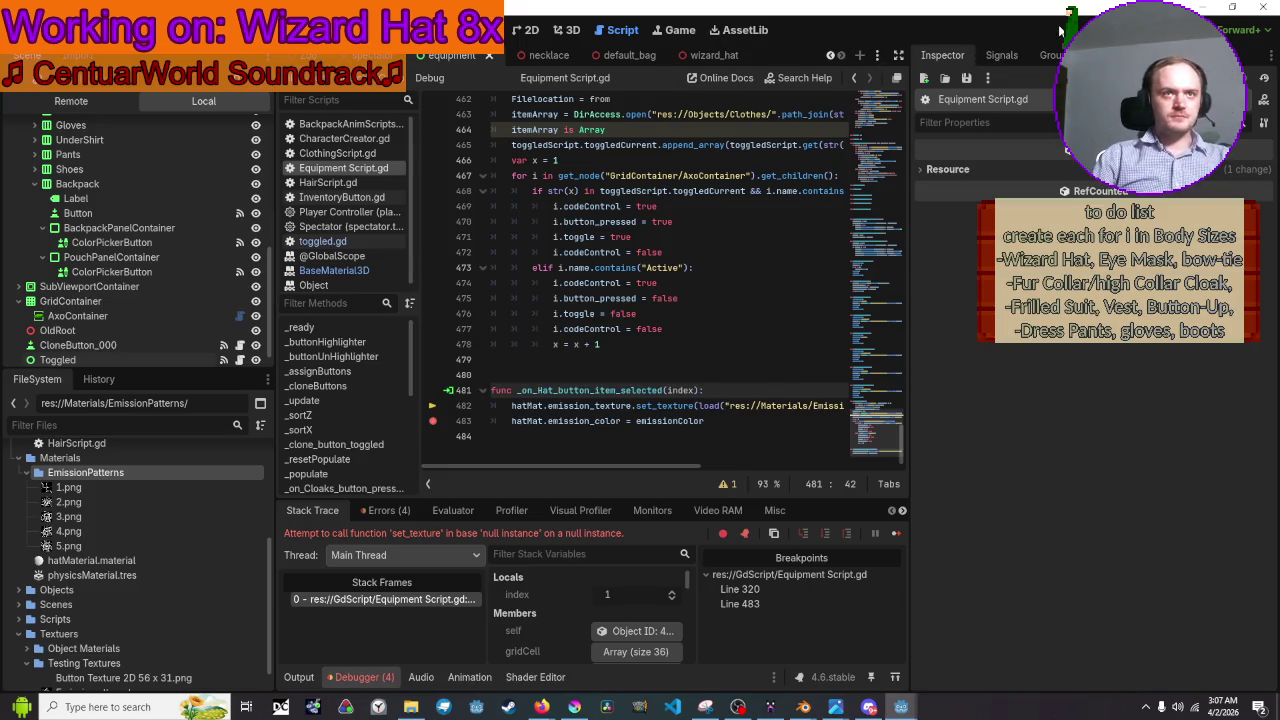
Run the game and choose hat pattern 2 from the Hats dropdown.
click(1060, 30)
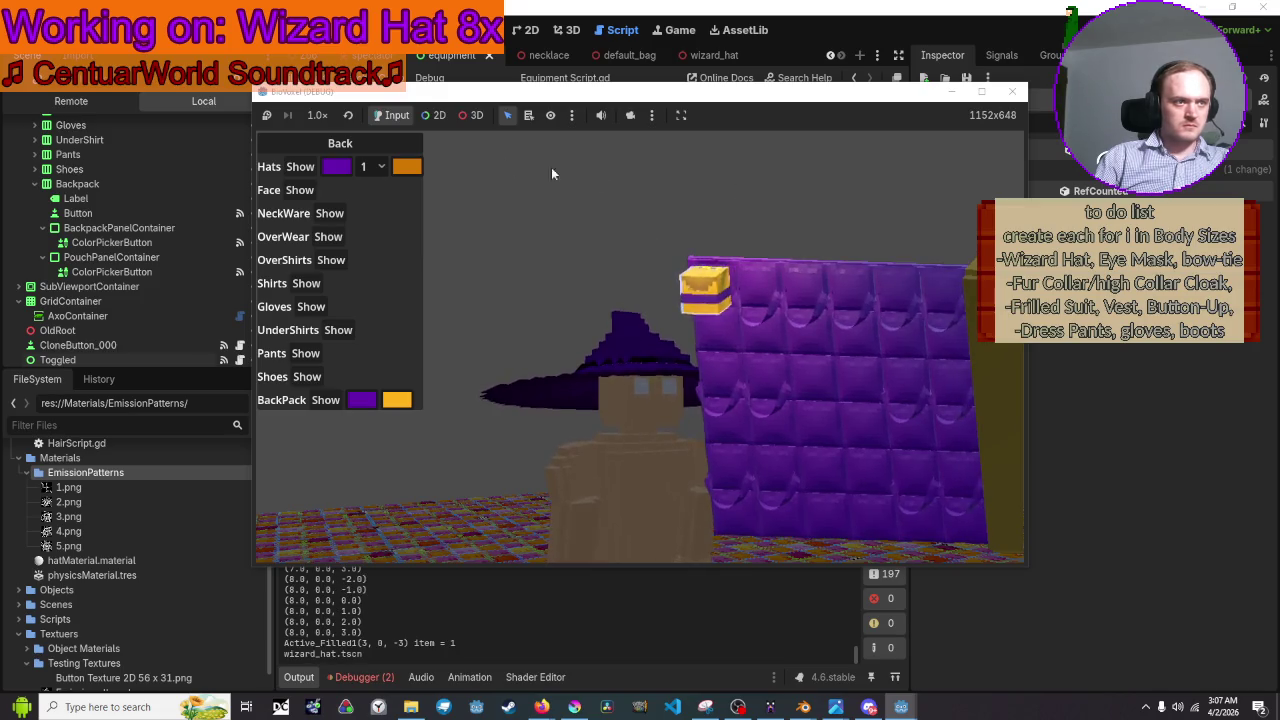
click(372, 167)
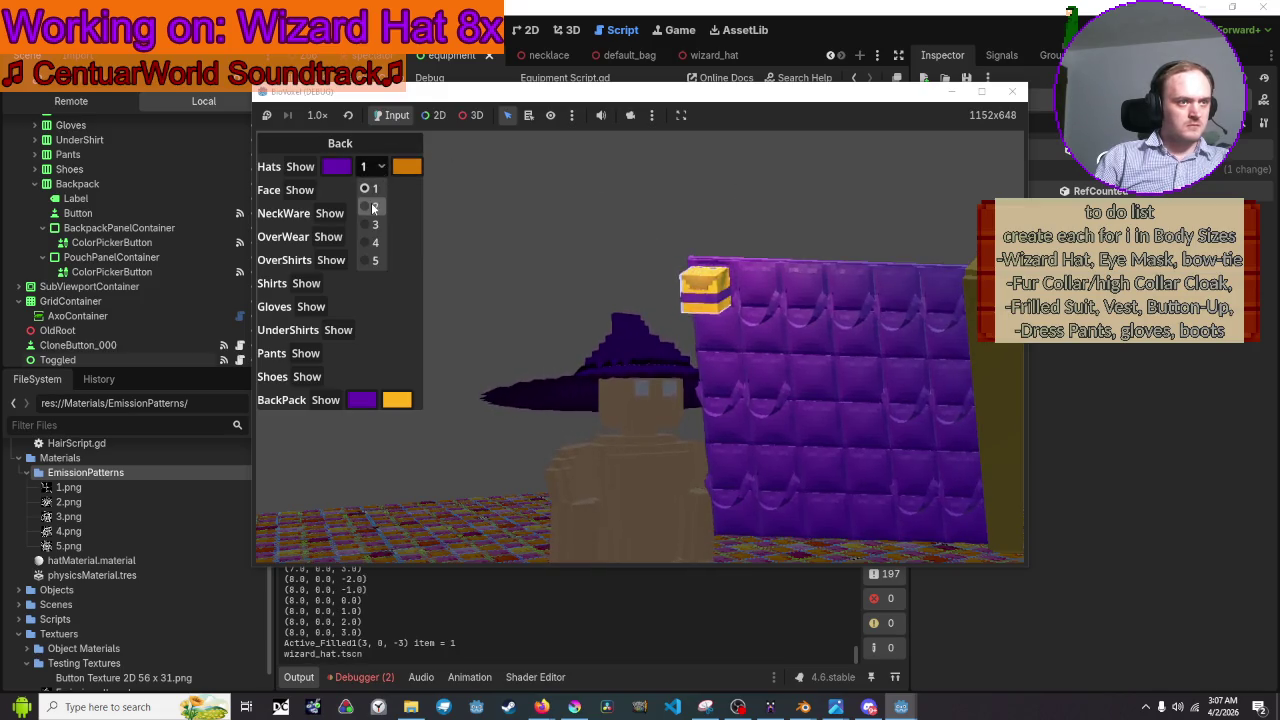
click(373, 207)
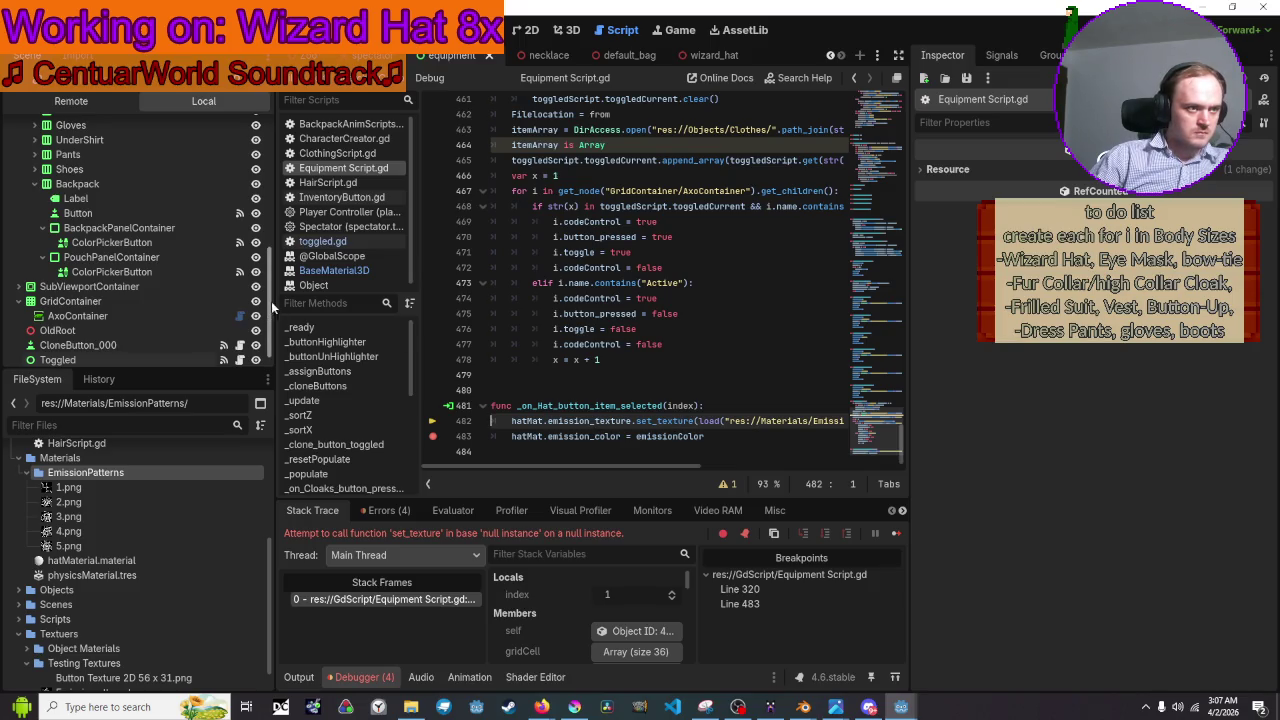
click(349, 270)
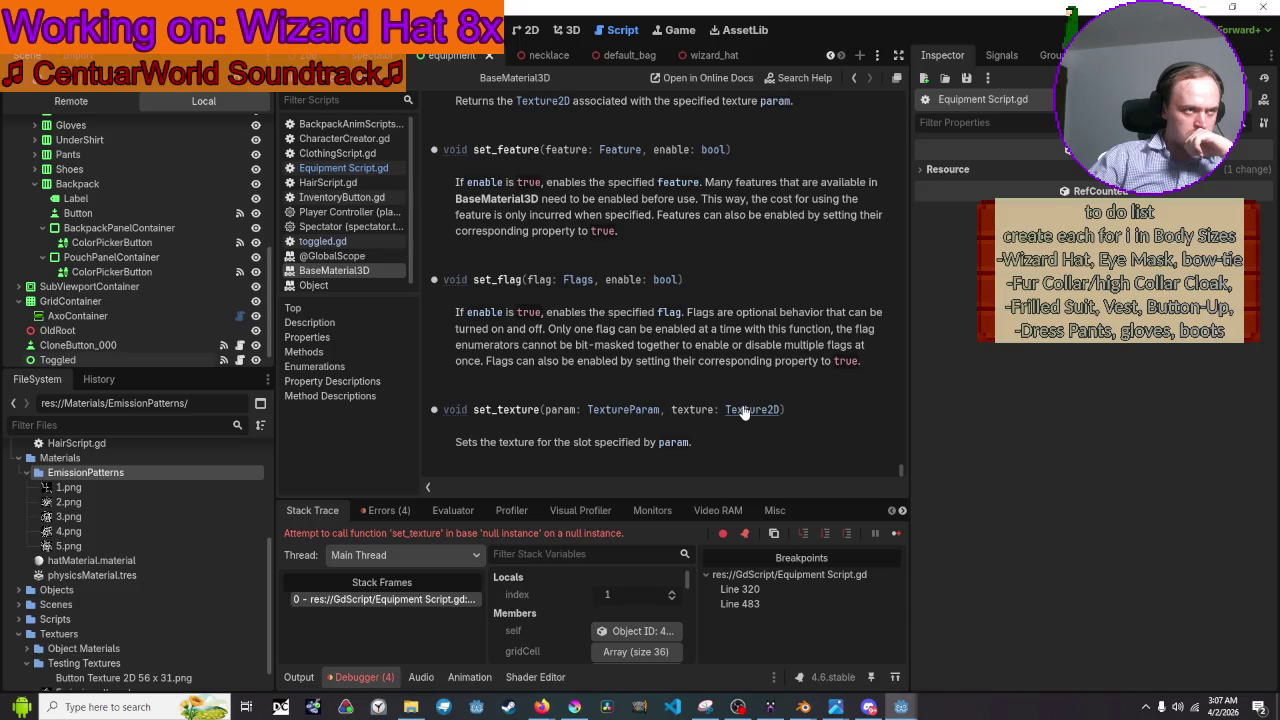
click(745, 410)
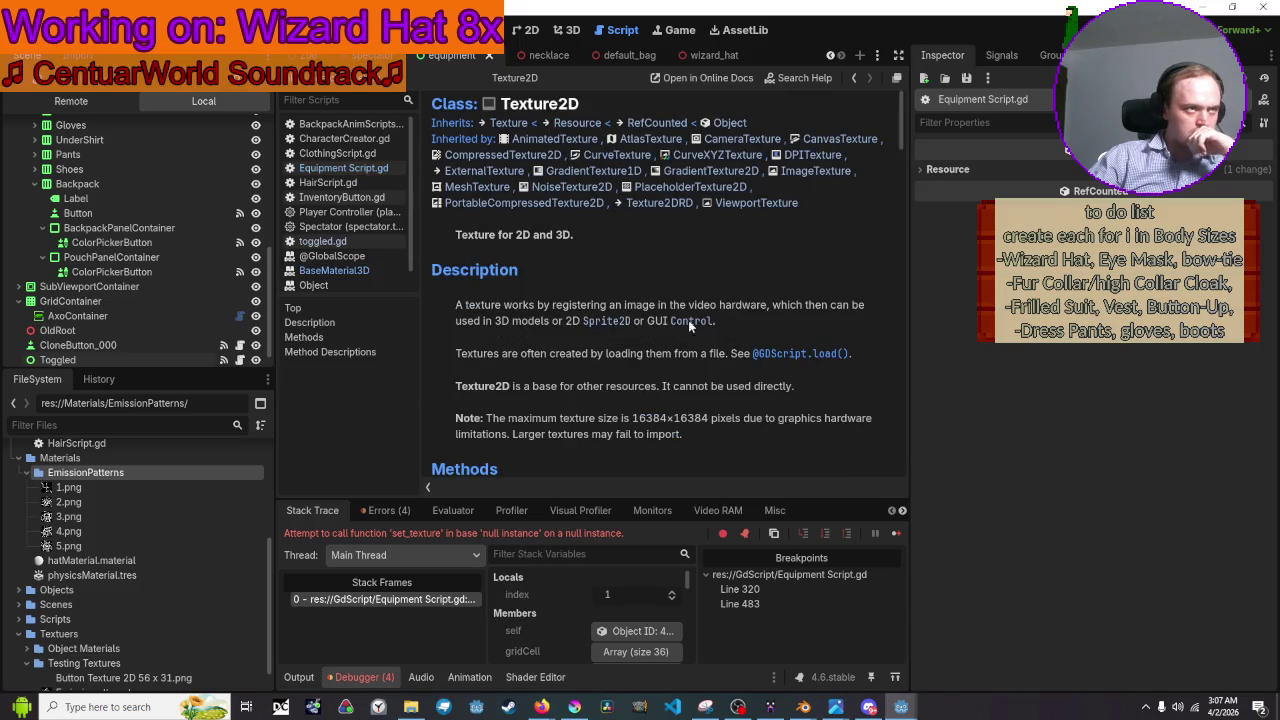
scroll(631, 260, down, 5)
scroll(631, 256, down, 5)
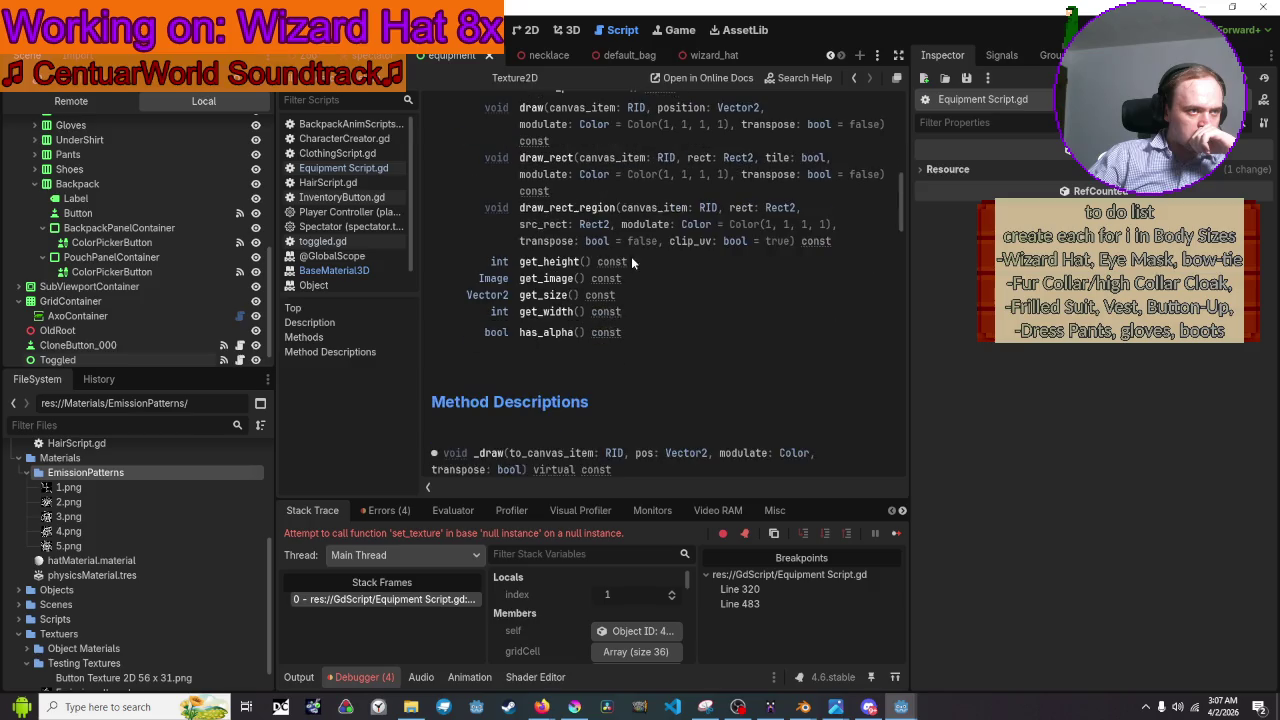
scroll(631, 256, down, 3)
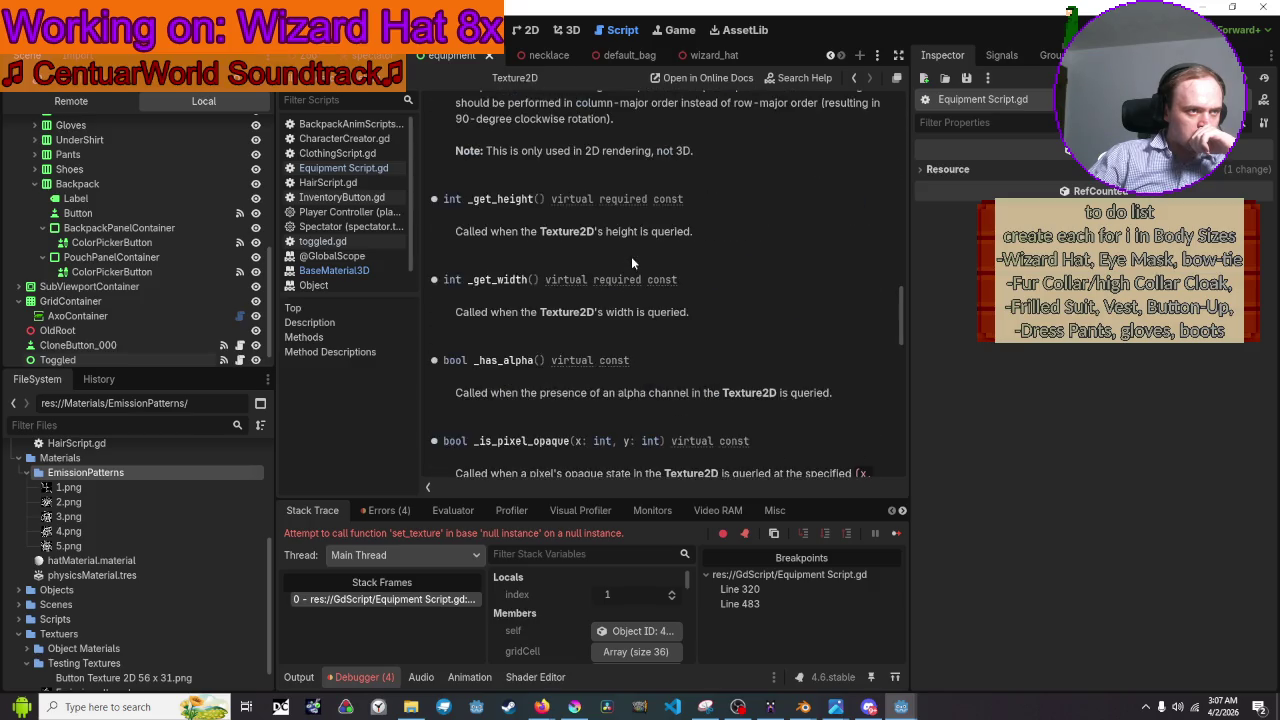
scroll(631, 256, up, 6)
scroll(631, 256, up, 4)
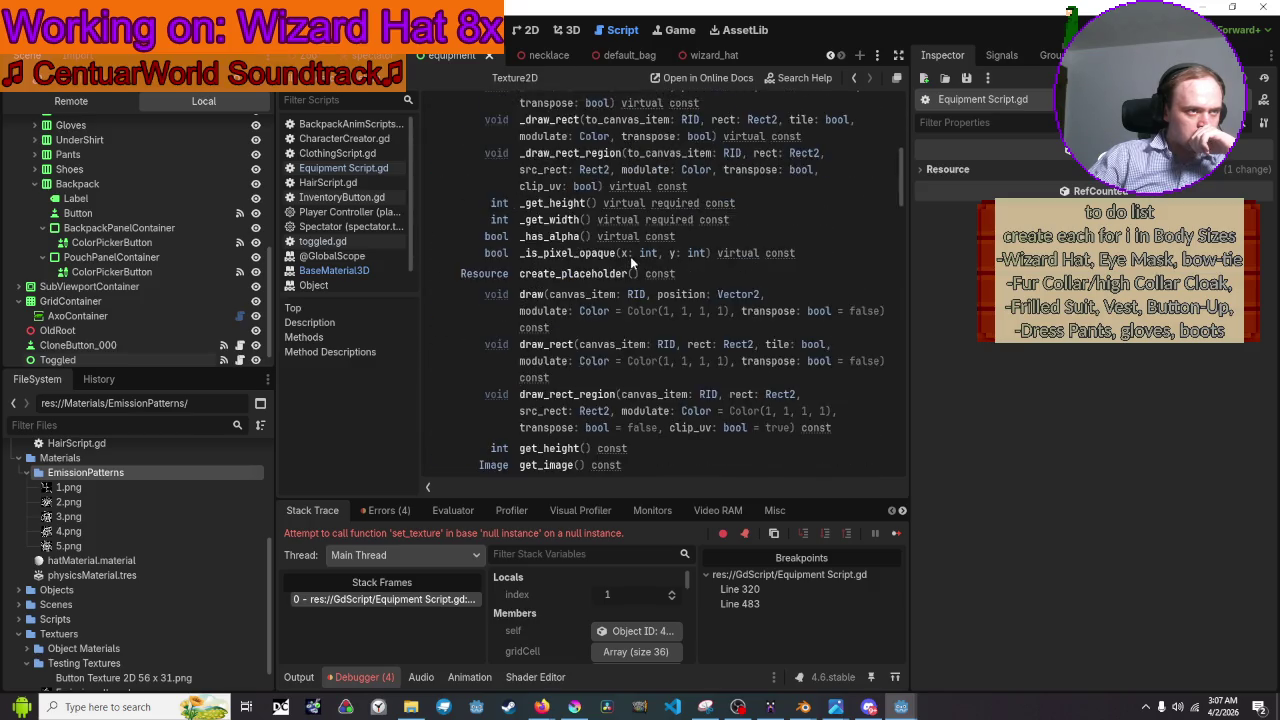
scroll(630, 256, down, 1)
scroll(585, 332, up, 3)
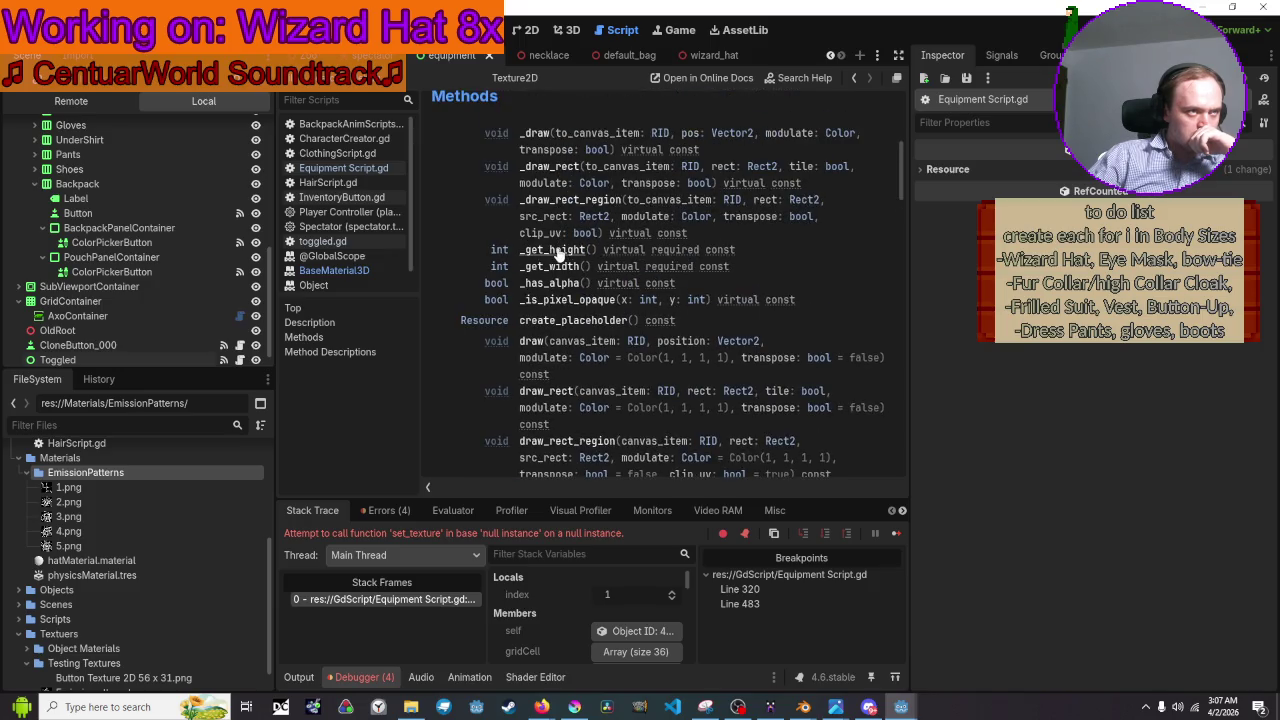
scroll(557, 252, down, 3)
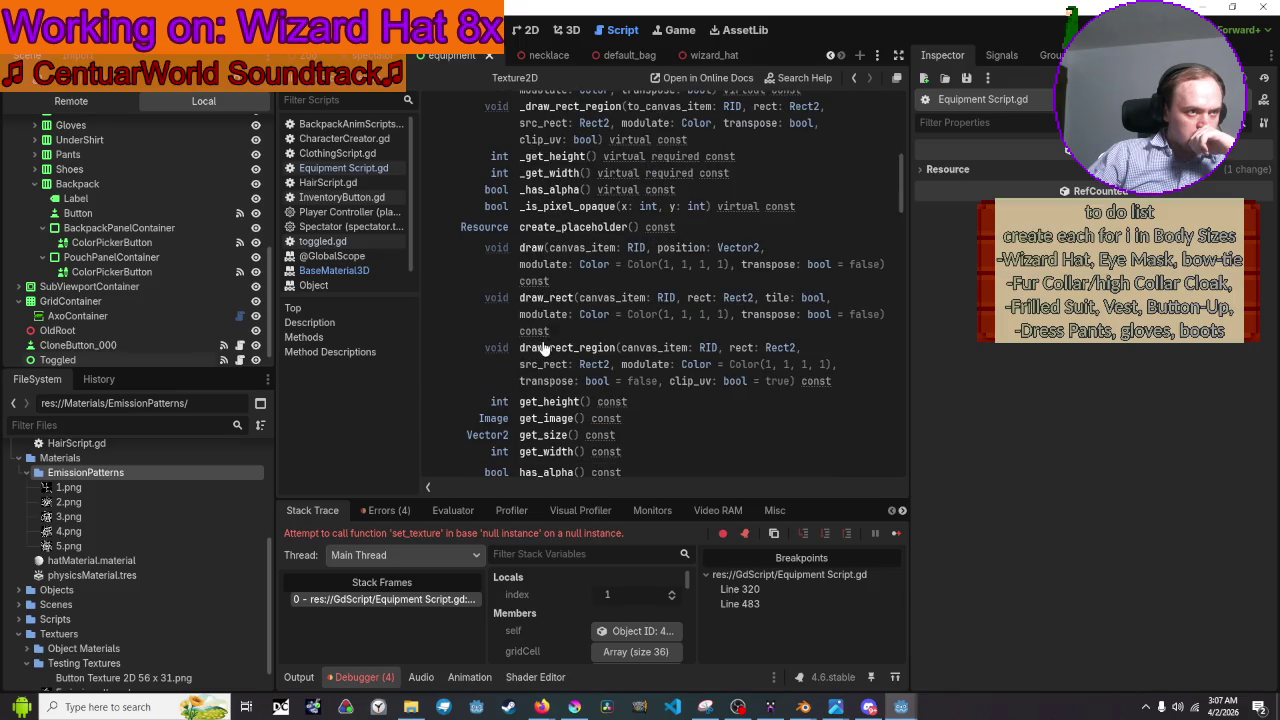
scroll(543, 352, down, 2)
scroll(543, 352, down, 2)
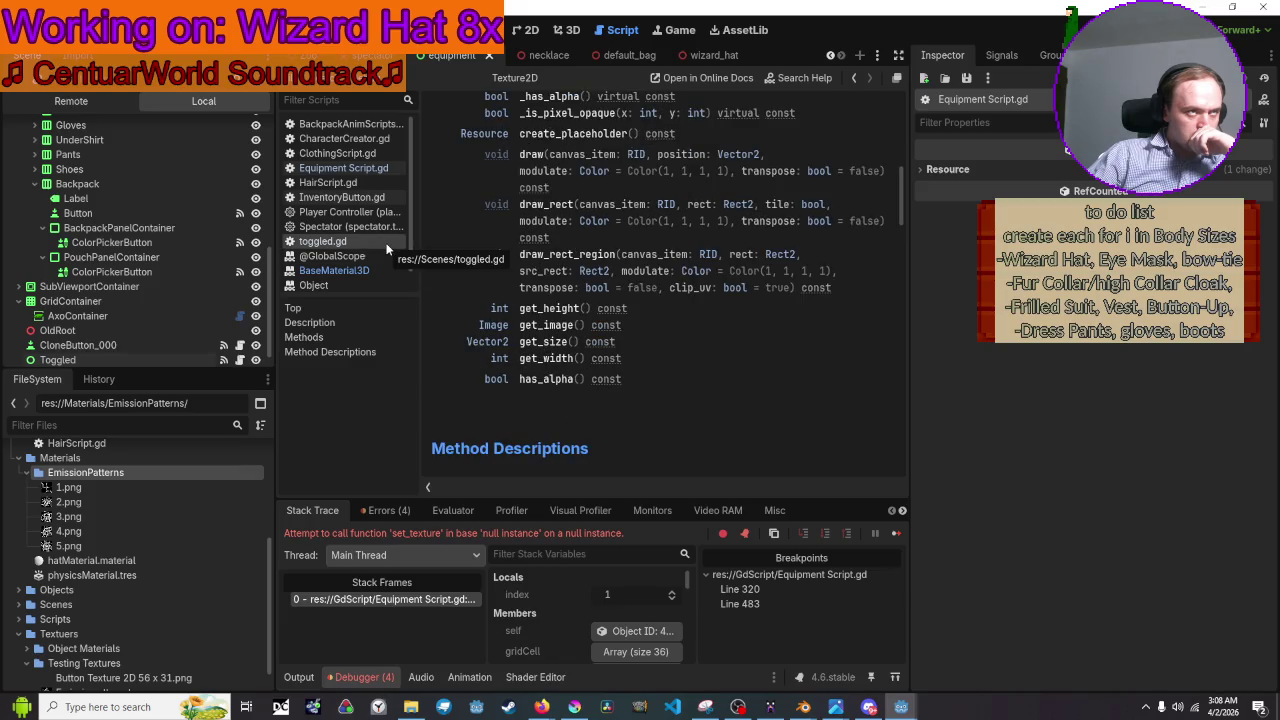
click(352, 271)
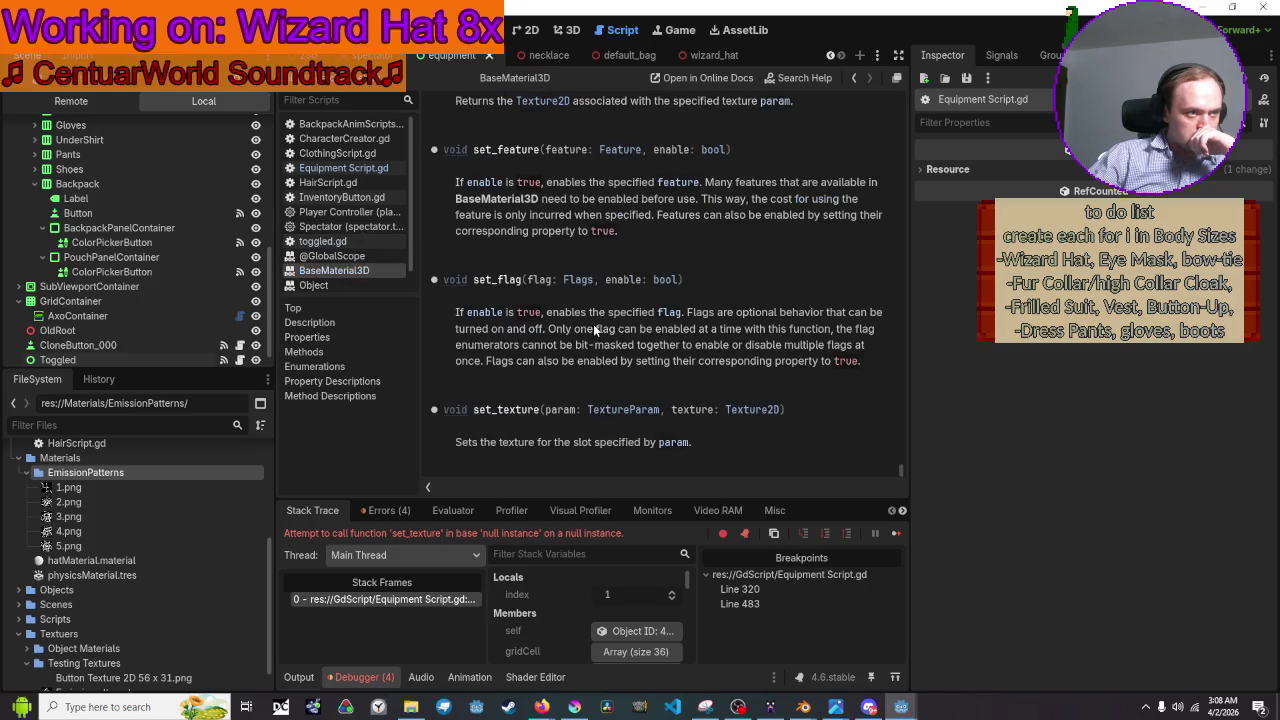
scroll(446, 264, up, 10)
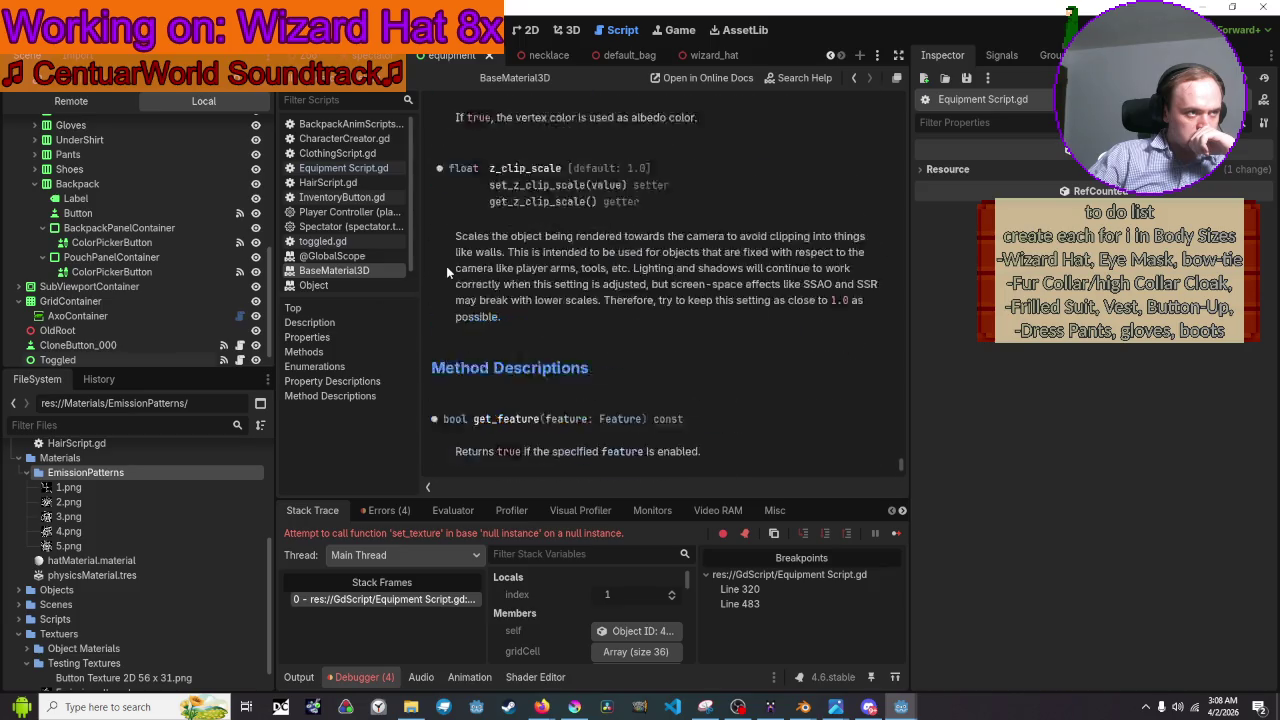
click(350, 321)
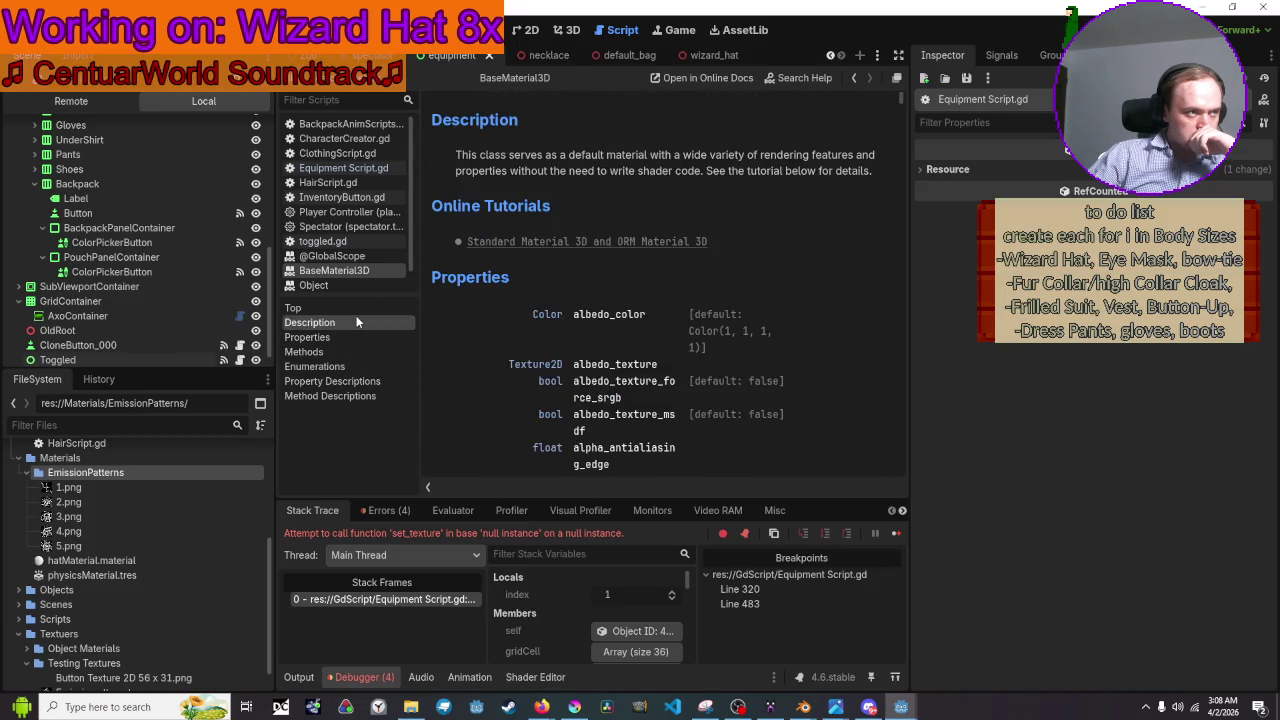
scroll(540, 290, down, 3)
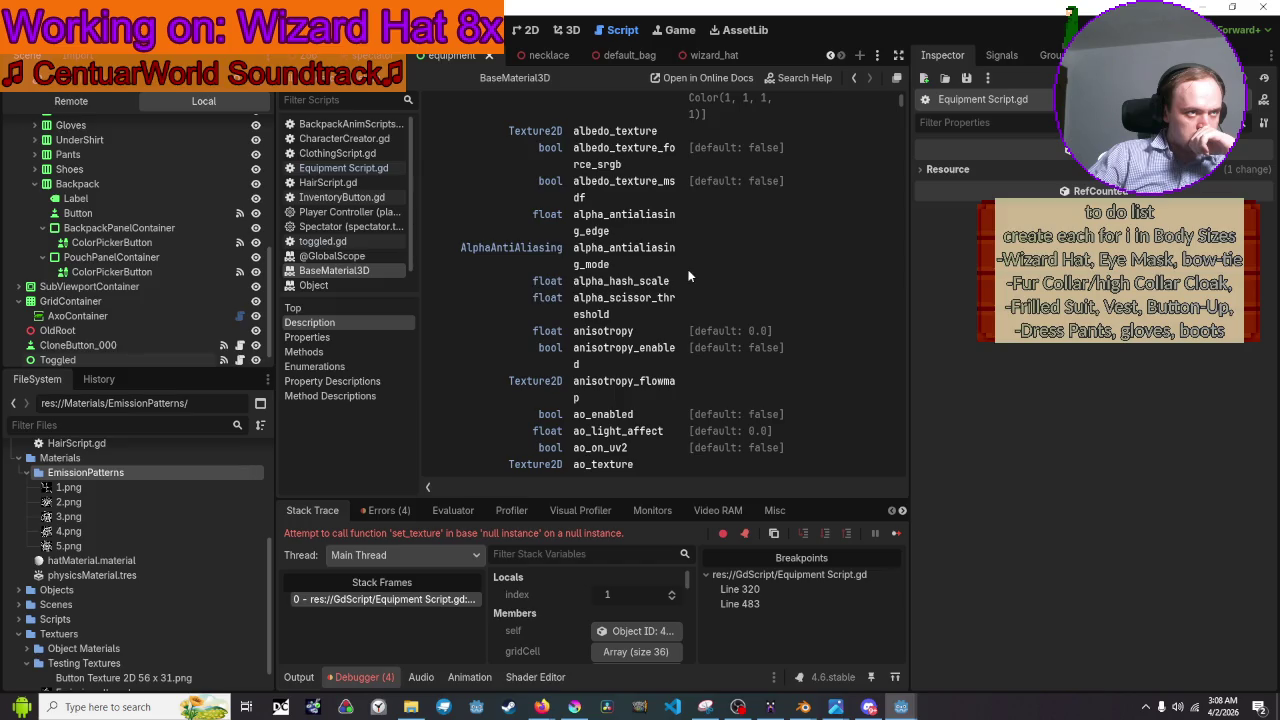
scroll(688, 275, down, 5)
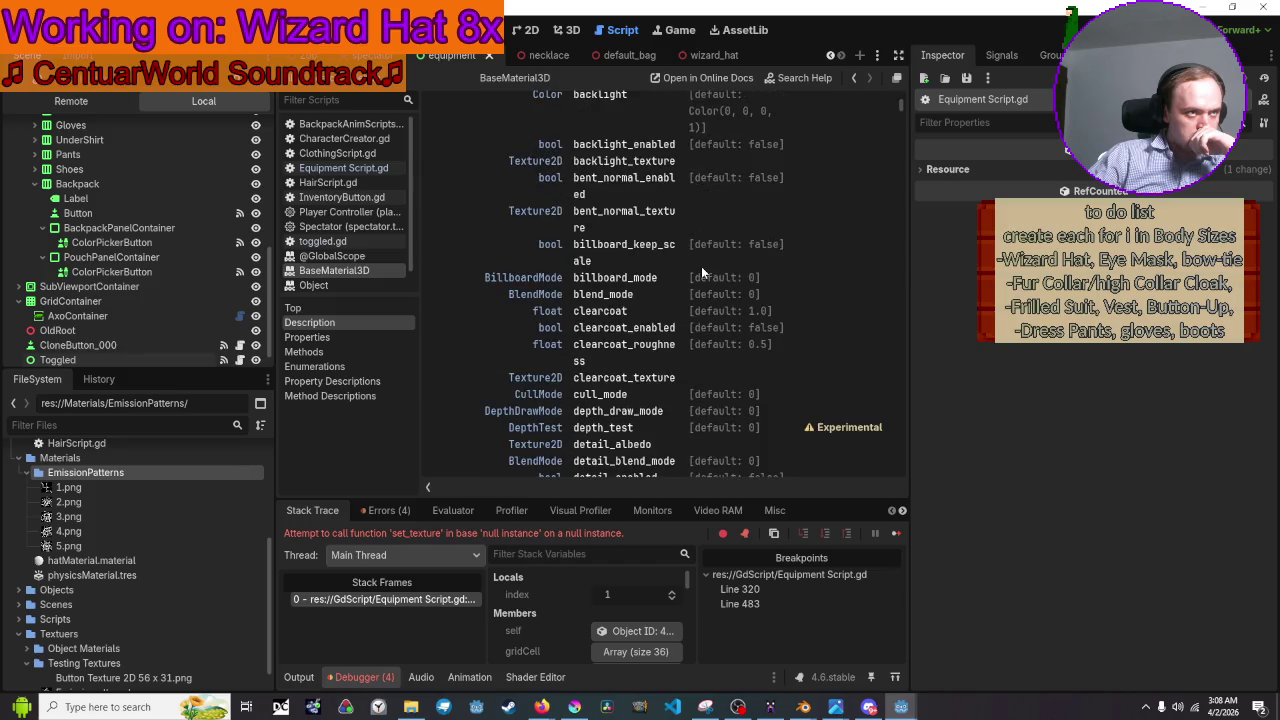
scroll(701, 266, down, 10)
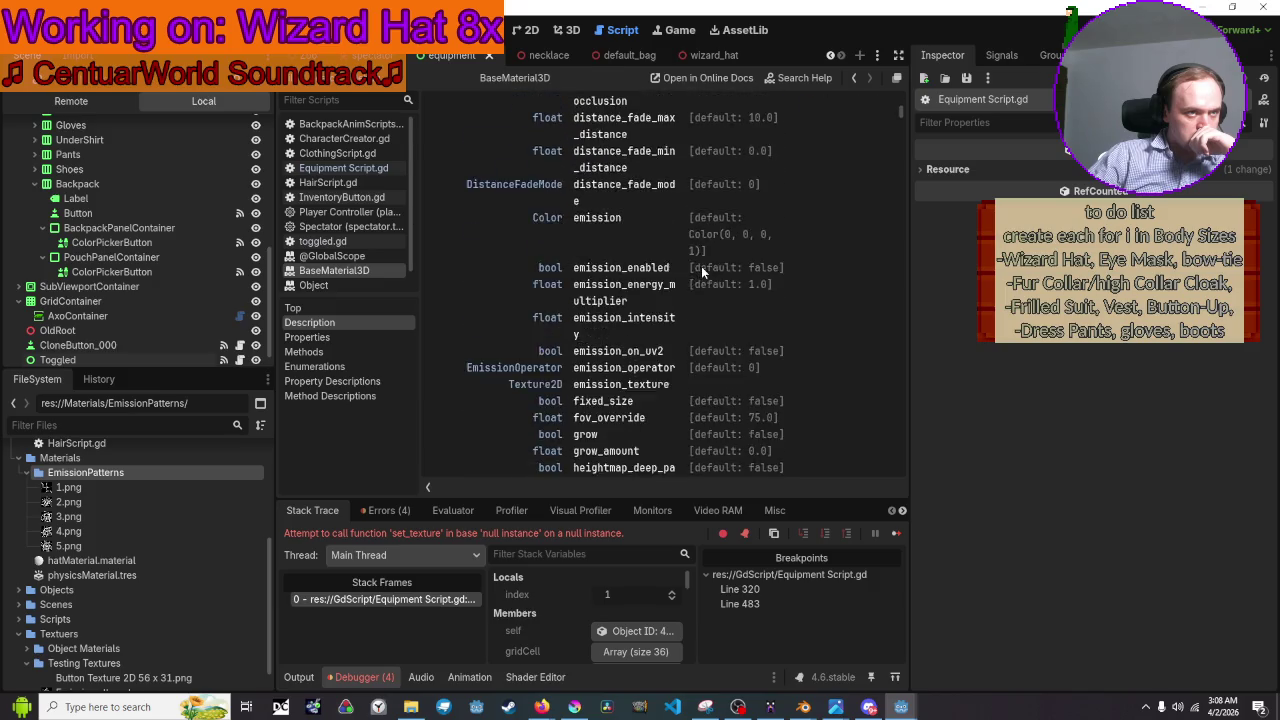
scroll(701, 266, down, 2)
scroll(701, 266, up, 2)
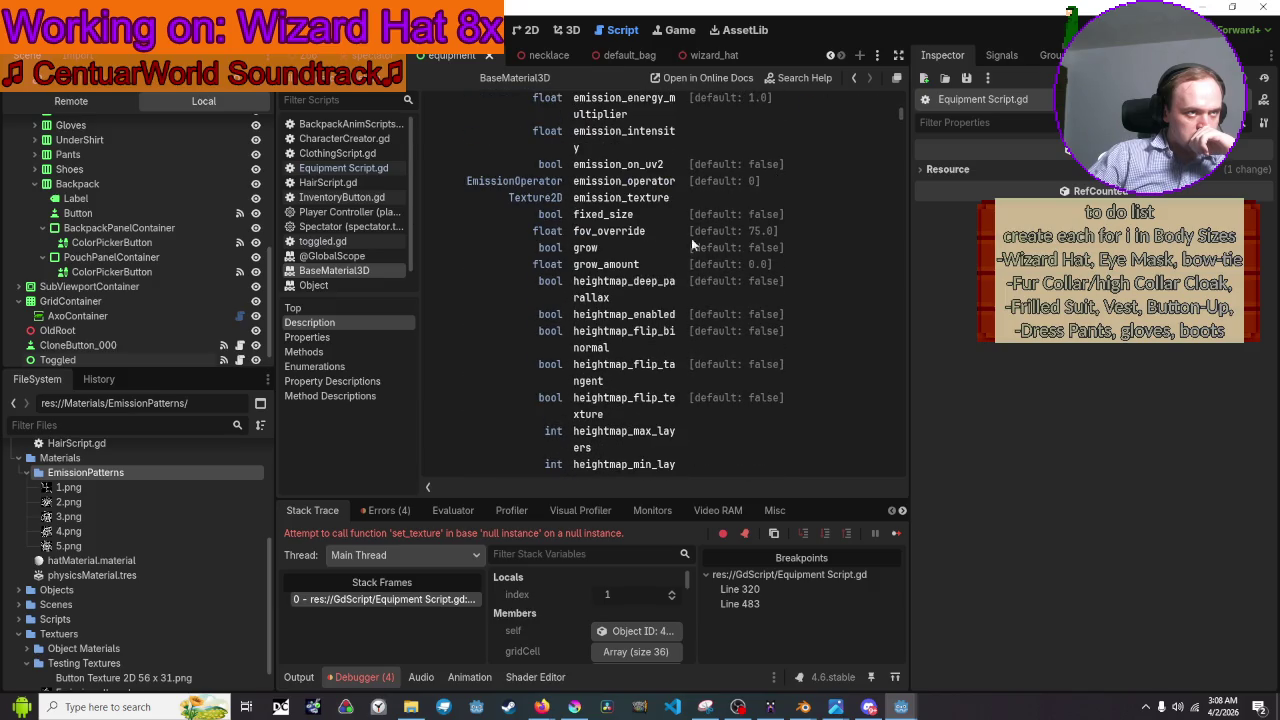
click(660, 197)
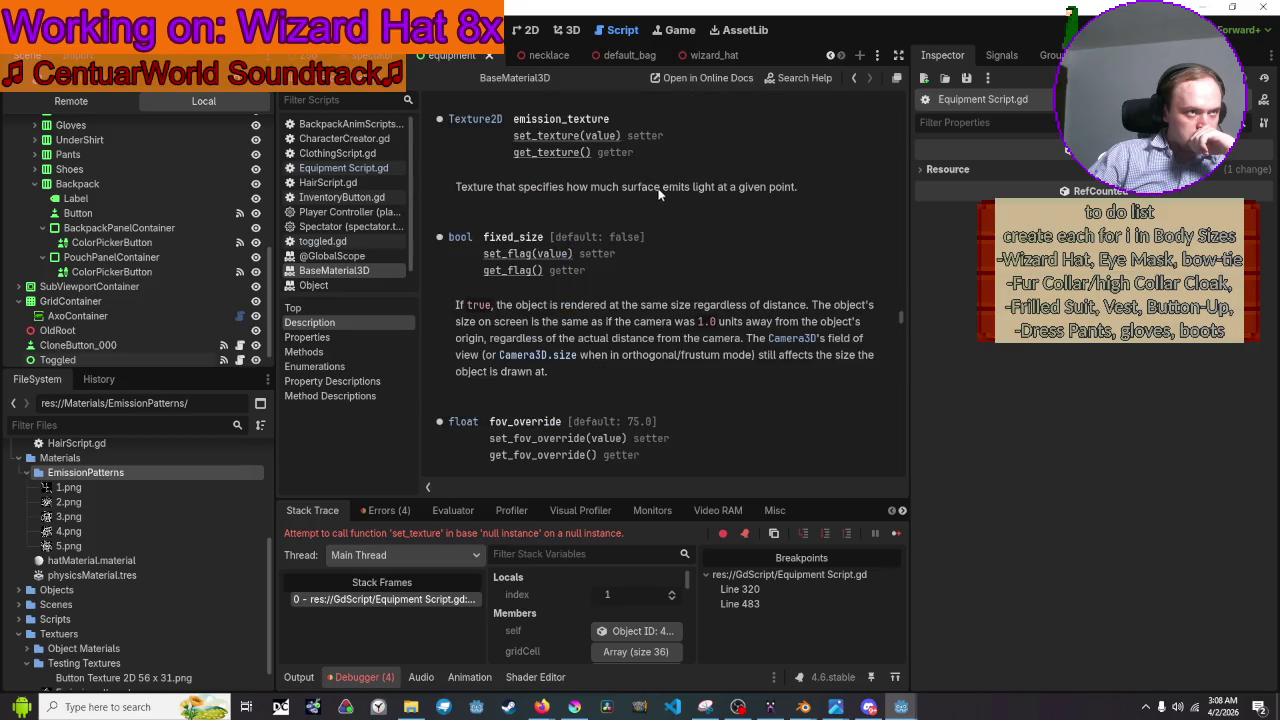
scroll(600, 160, up, 1)
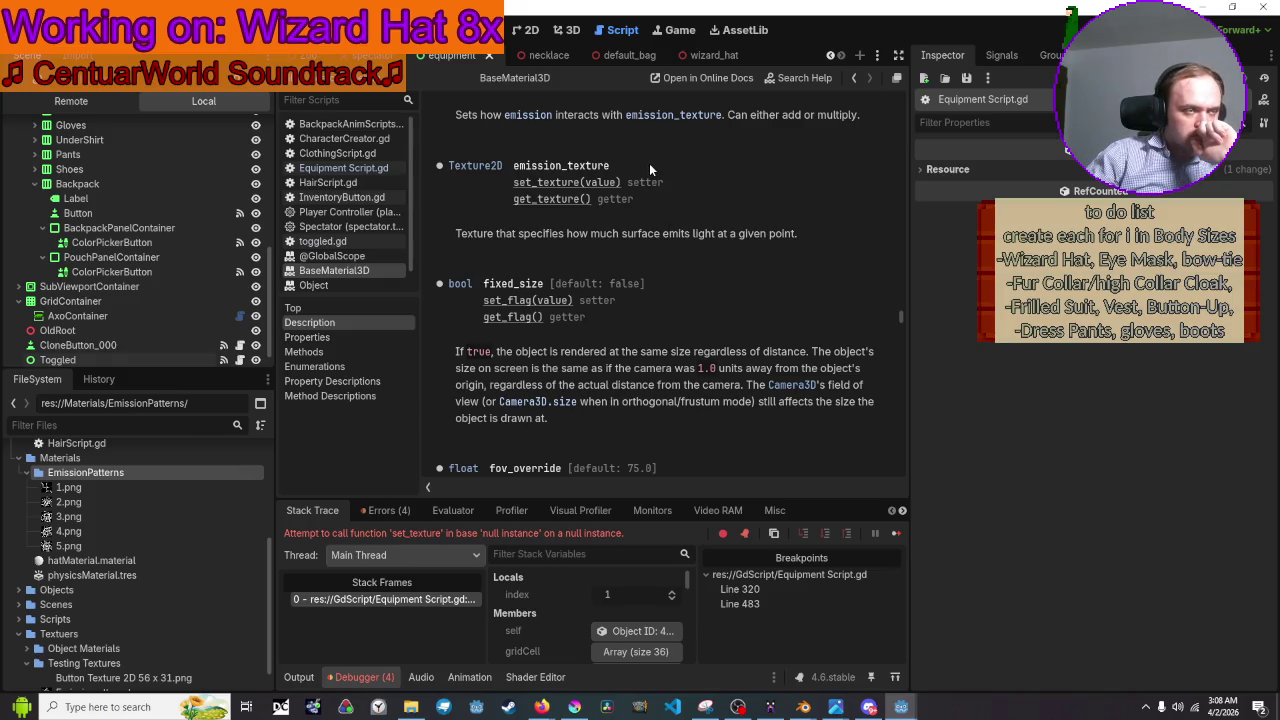
drag(610, 165, 513, 165)
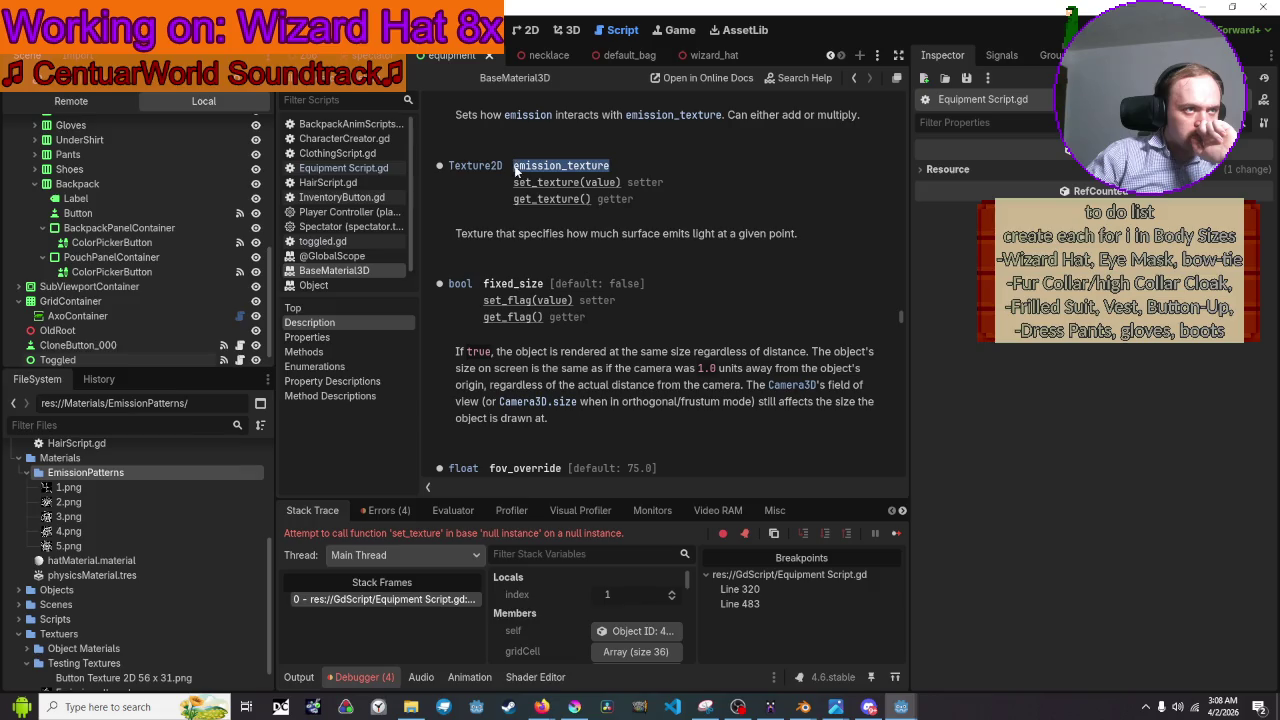
click(339, 168)
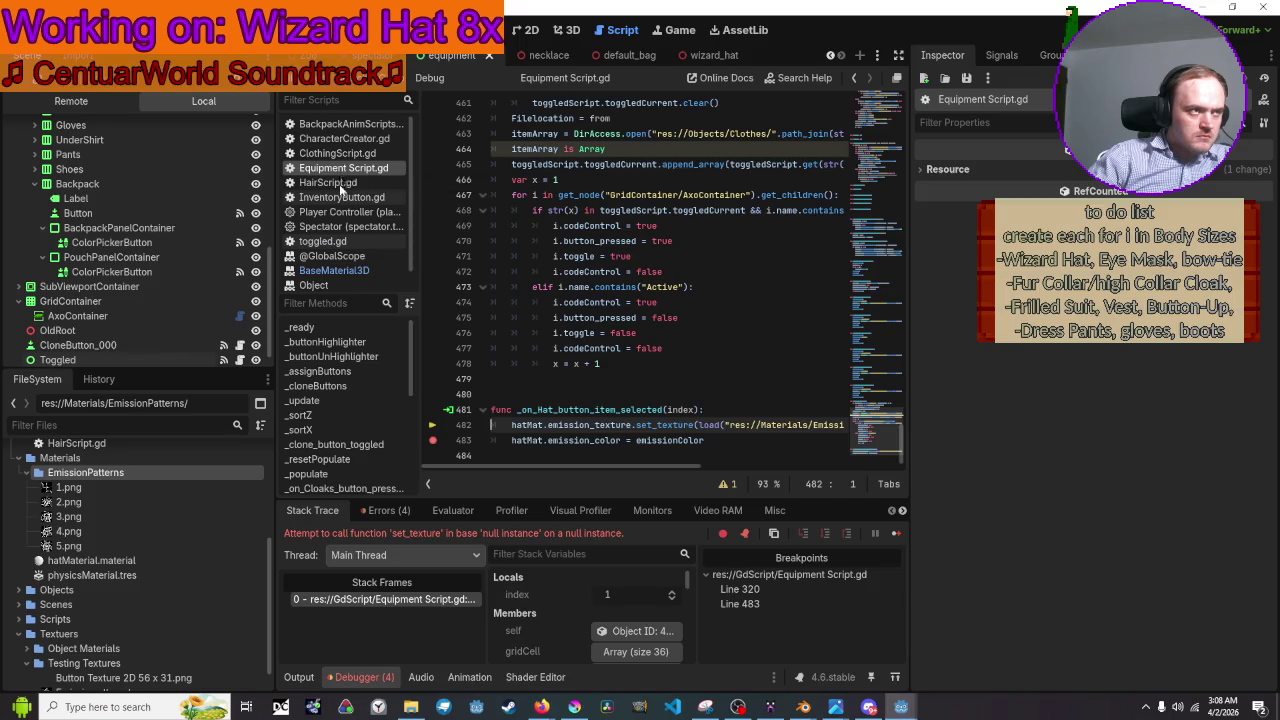
click(339, 244)
click(339, 256)
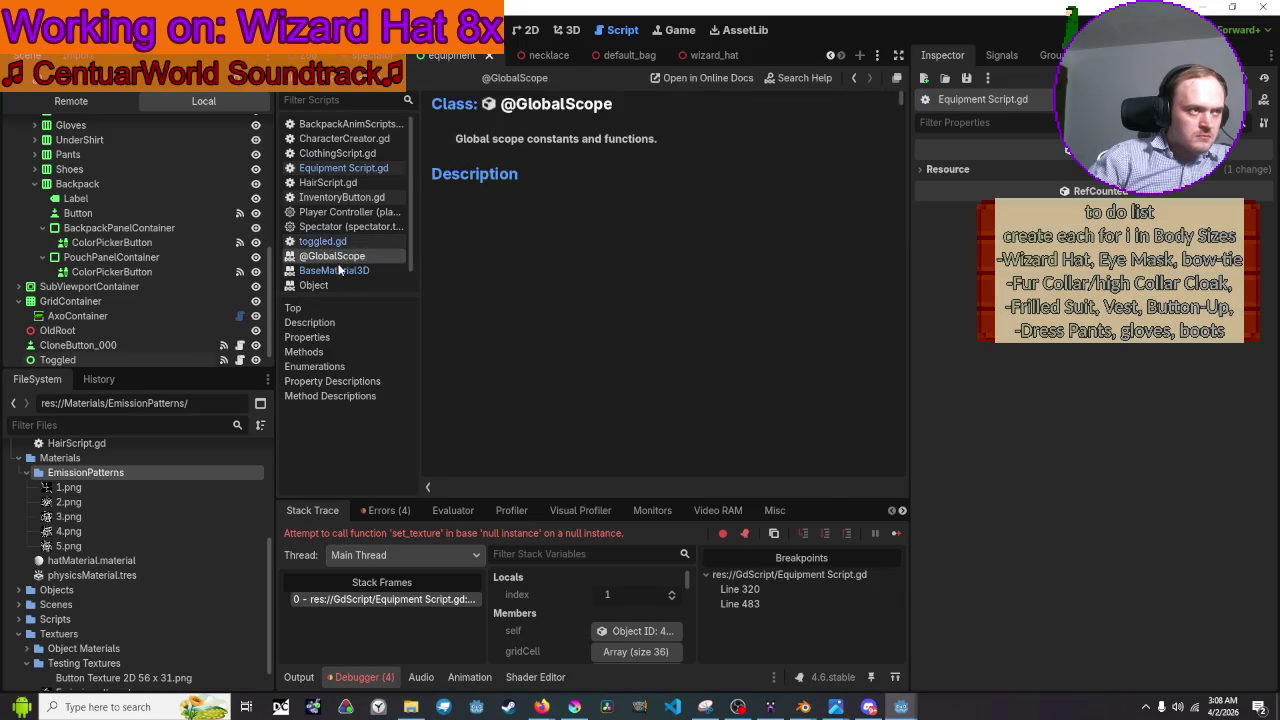
click(337, 270)
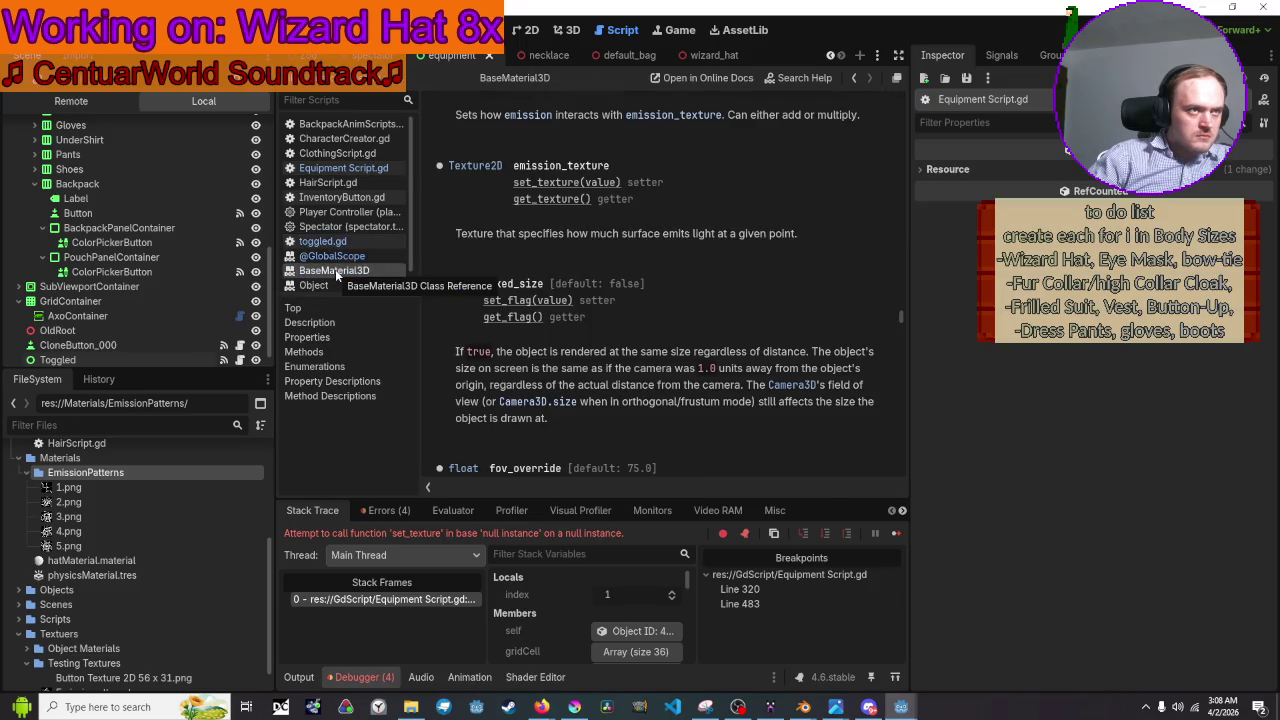
Trim the set_texture call on line 482 of Equipment Script.gd, then save and launch the game.
click(334, 169)
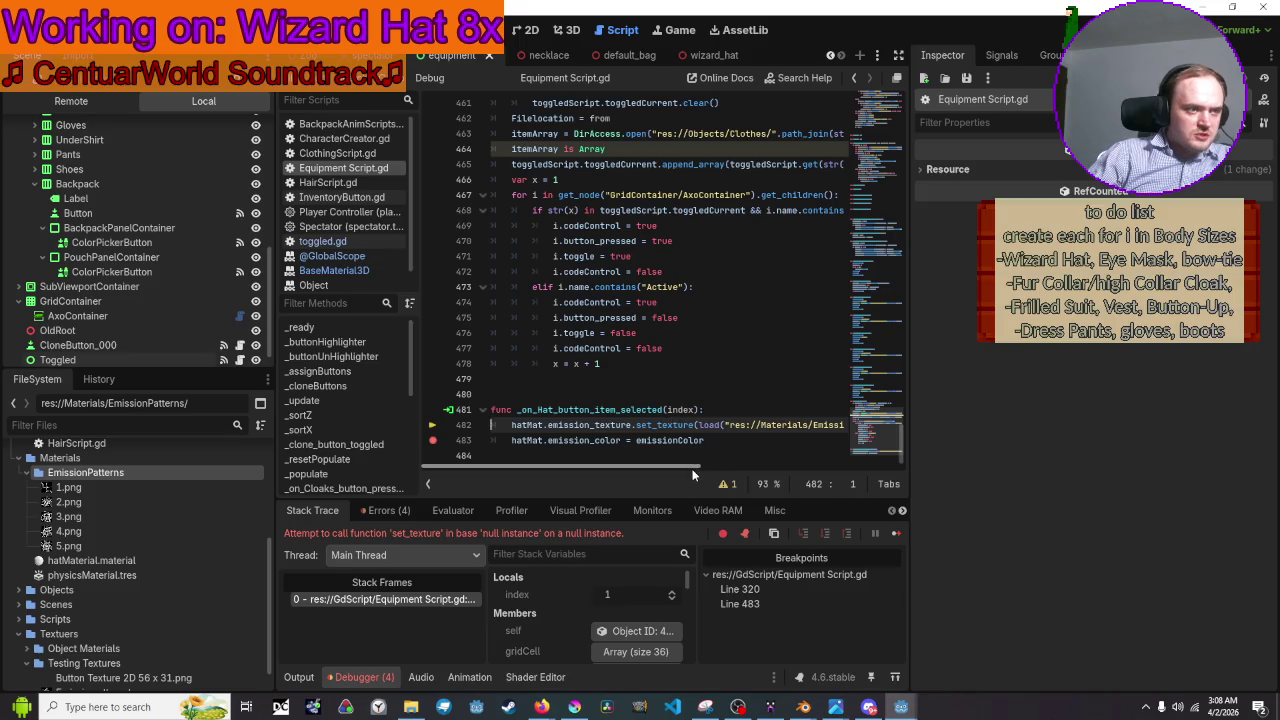
scroll(705, 470, right, 2)
scroll(685, 467, left, 1)
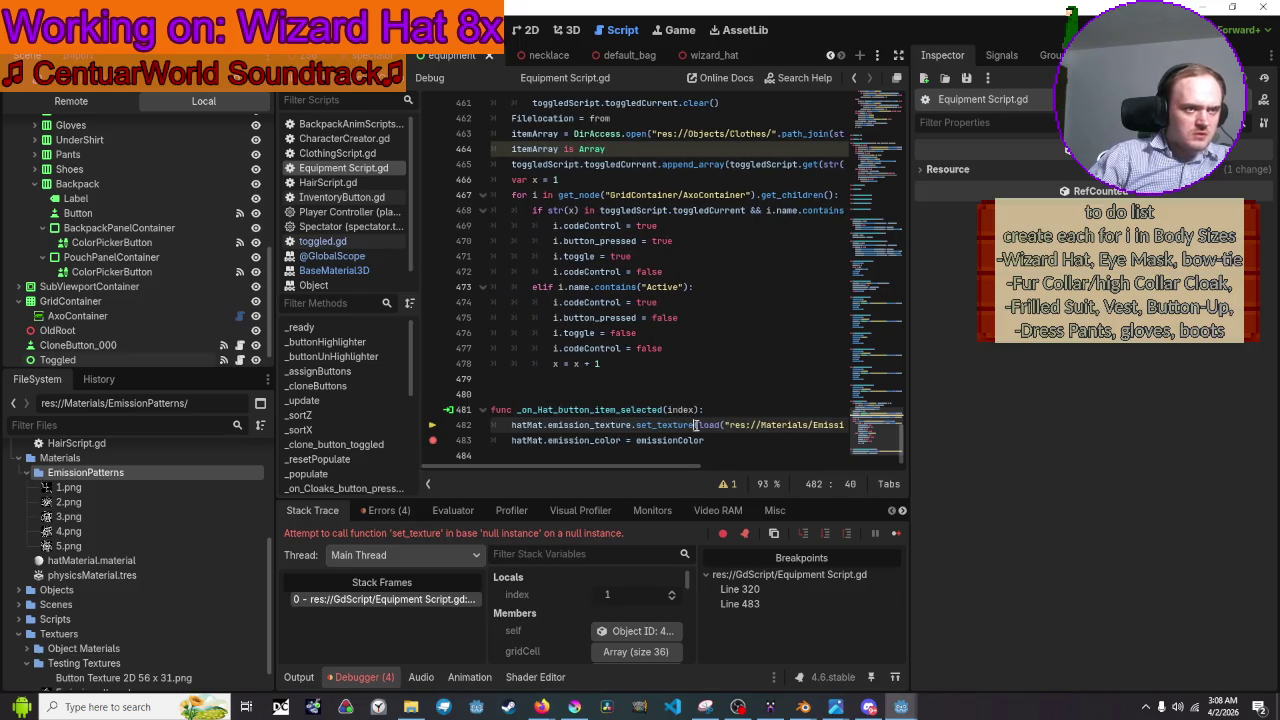
mouse_move(702, 427)
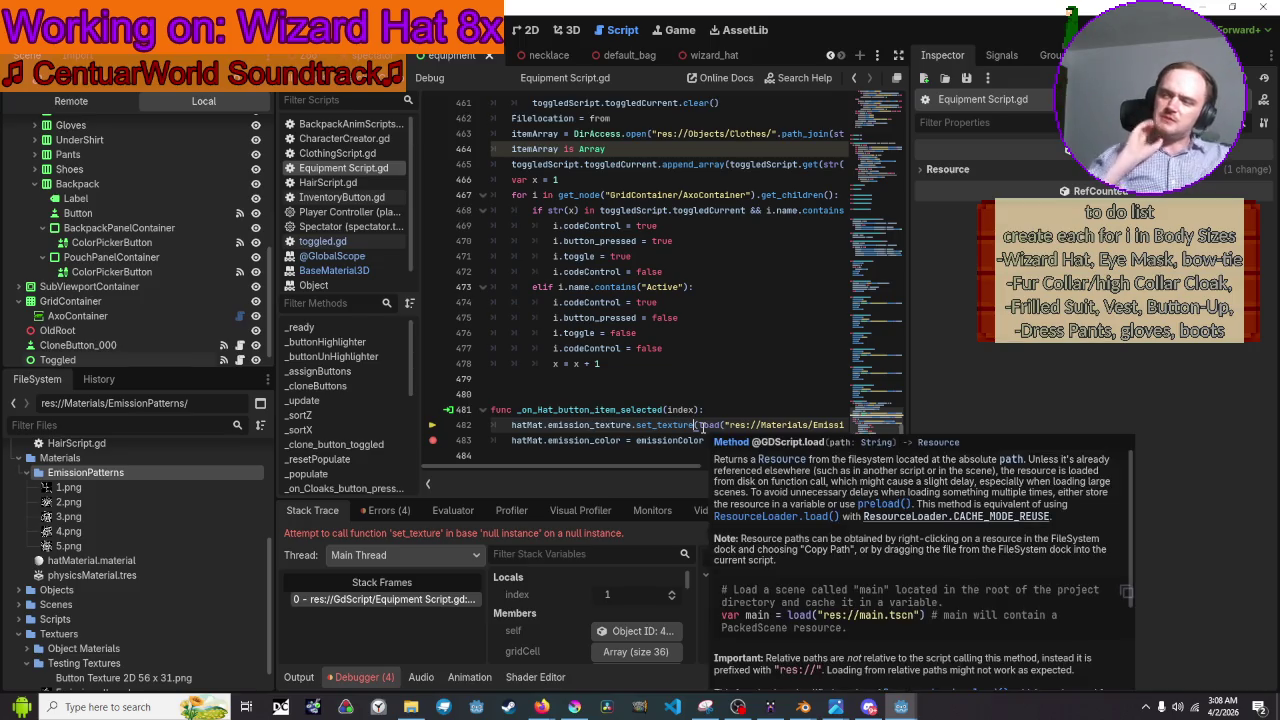
click(703, 427)
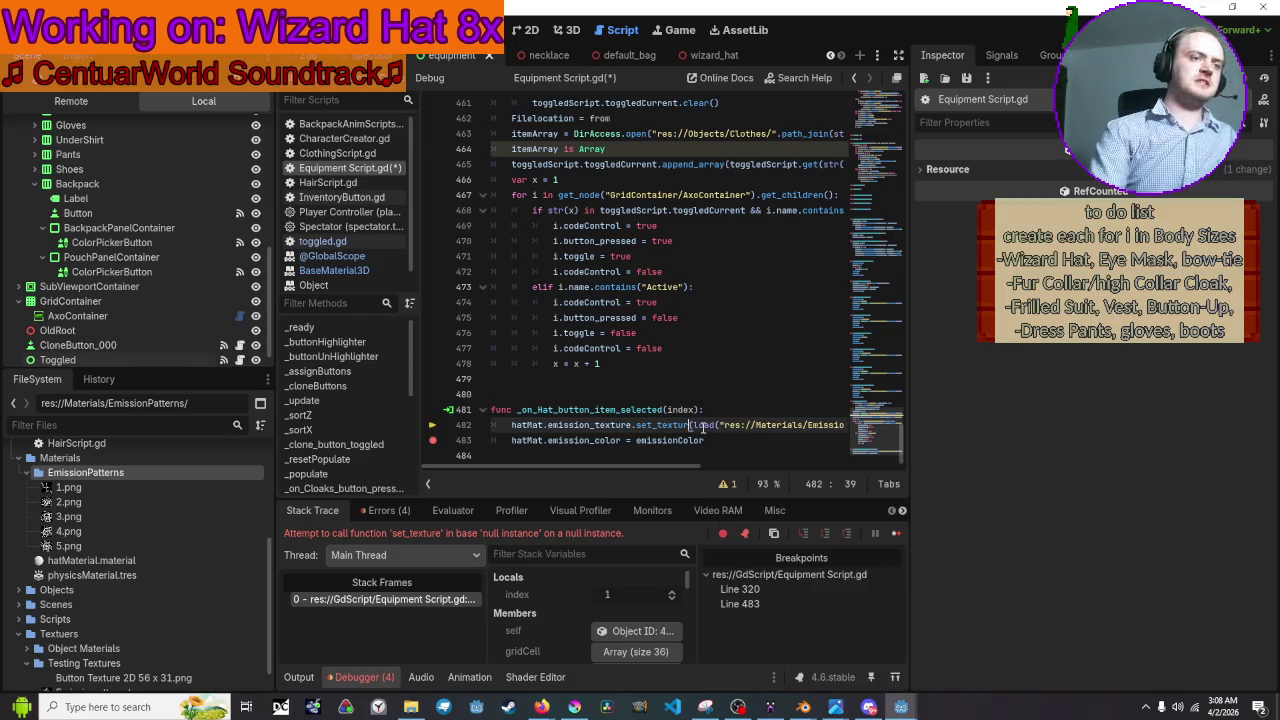
key(BackSpace)
key(BackSpace)
key(BackSpace)
key(BackSpace)
key(BackSpace)
key(BackSpace)
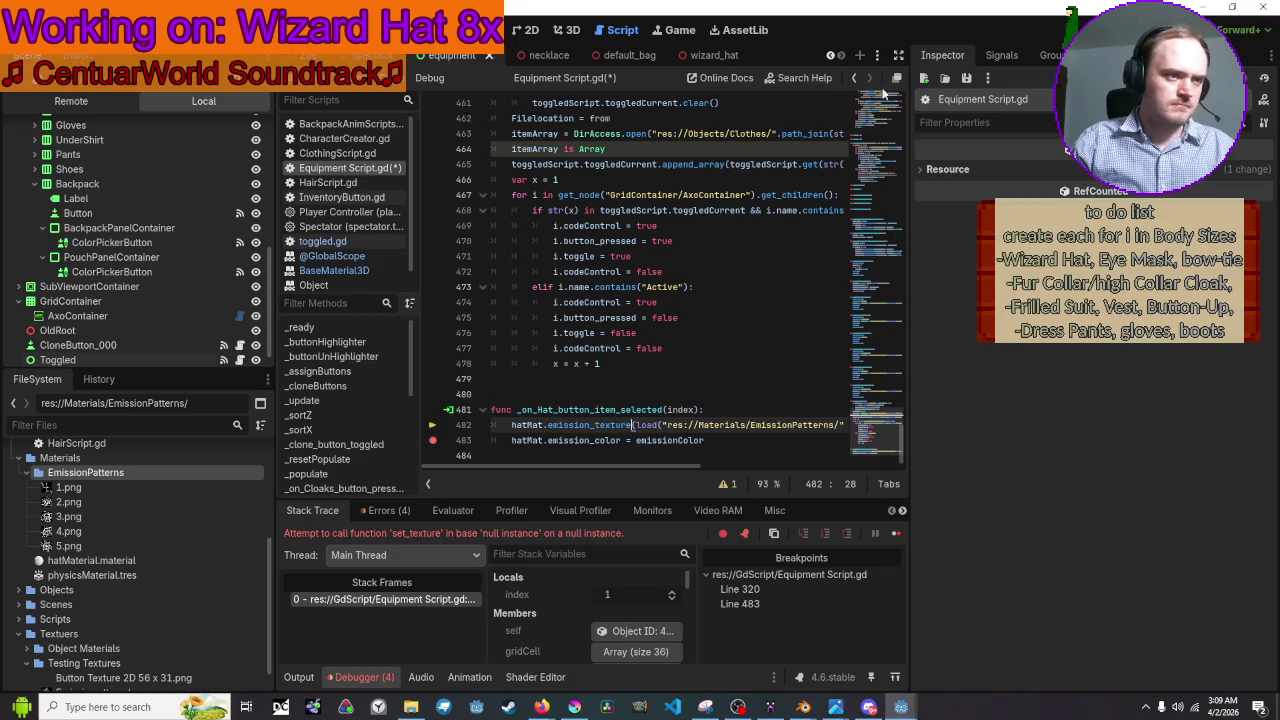
click(1064, 30)
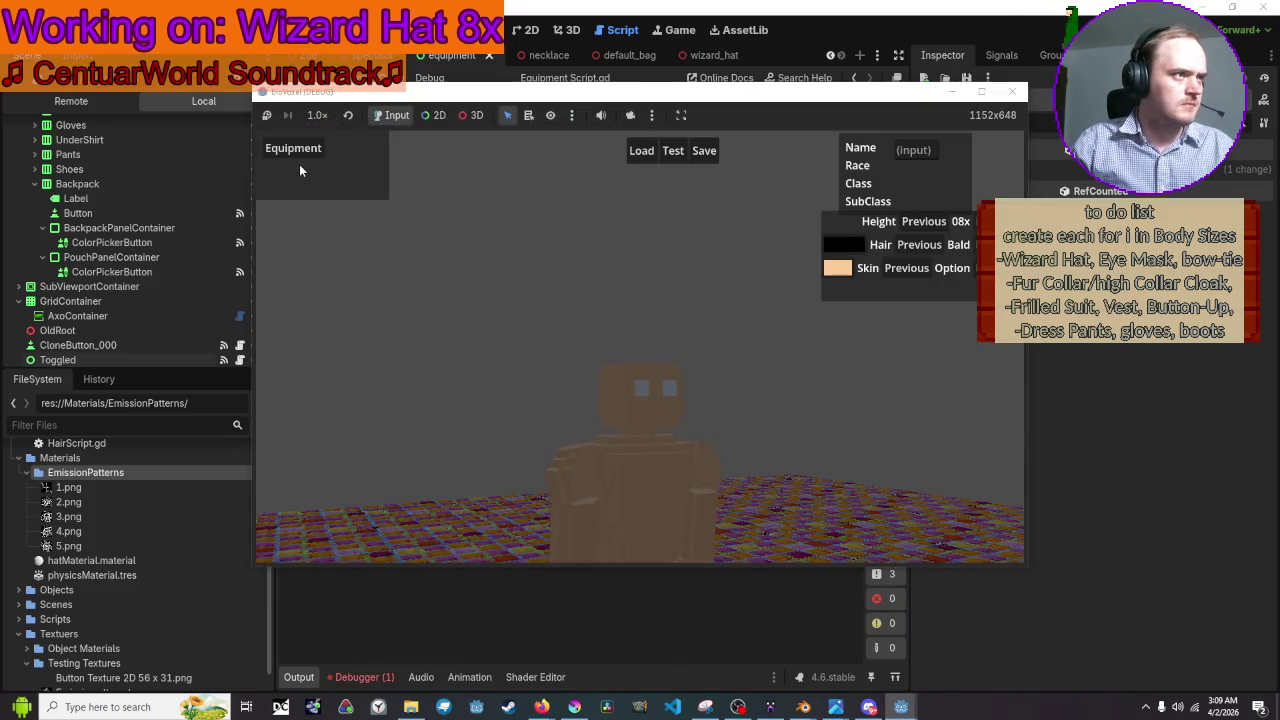
Pick a hat number, restart with F5 and pick again, hitting the emission_texture Invalid call error.
click(299, 168)
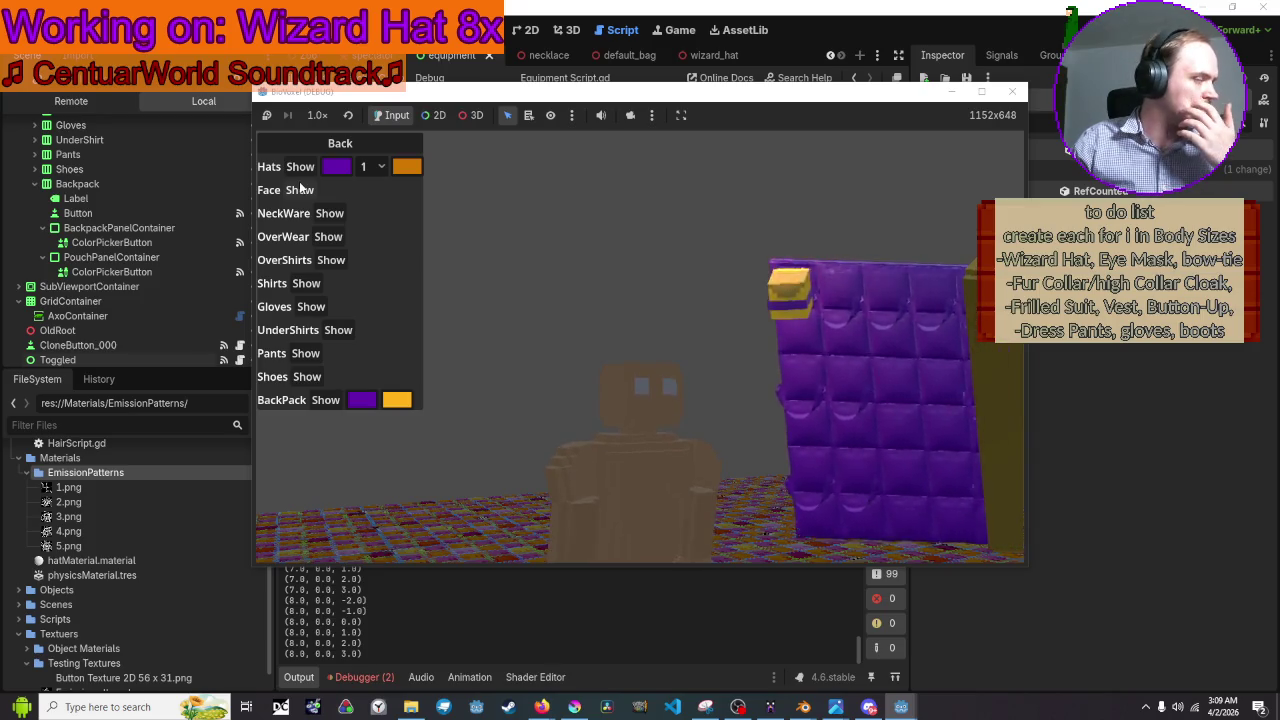
click(366, 168)
click(380, 210)
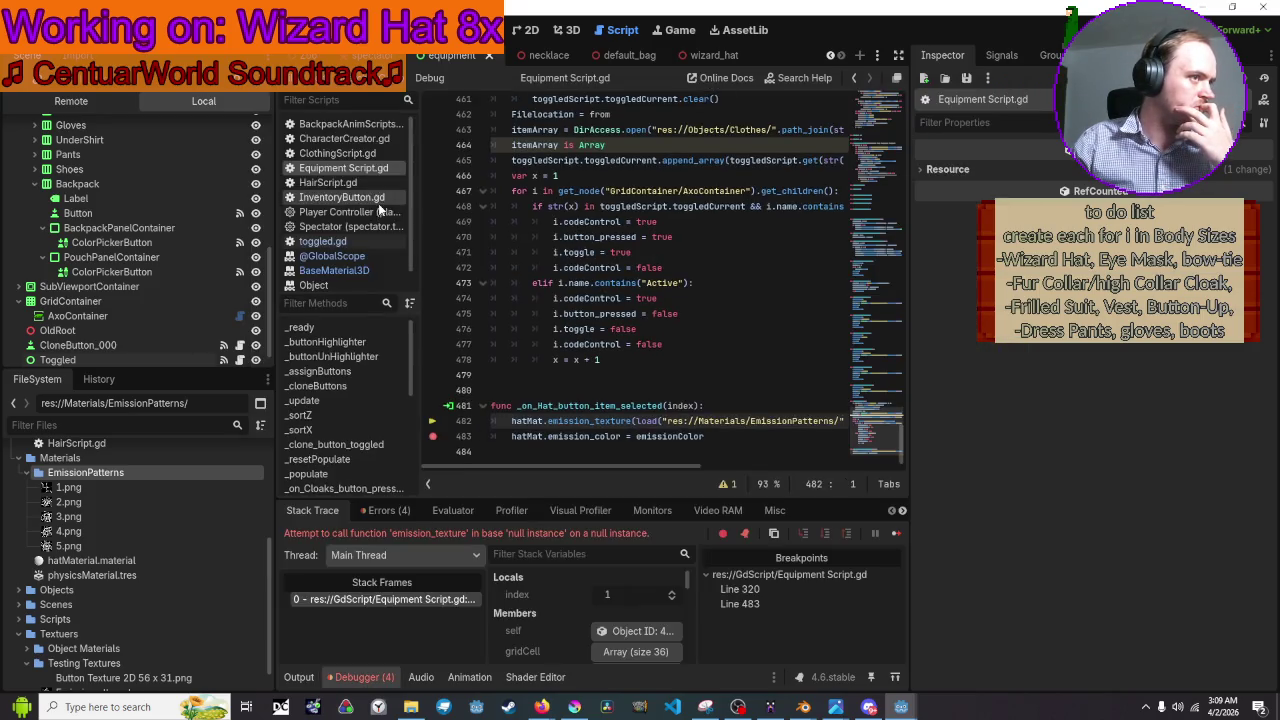
scroll(632, 378, up, 1)
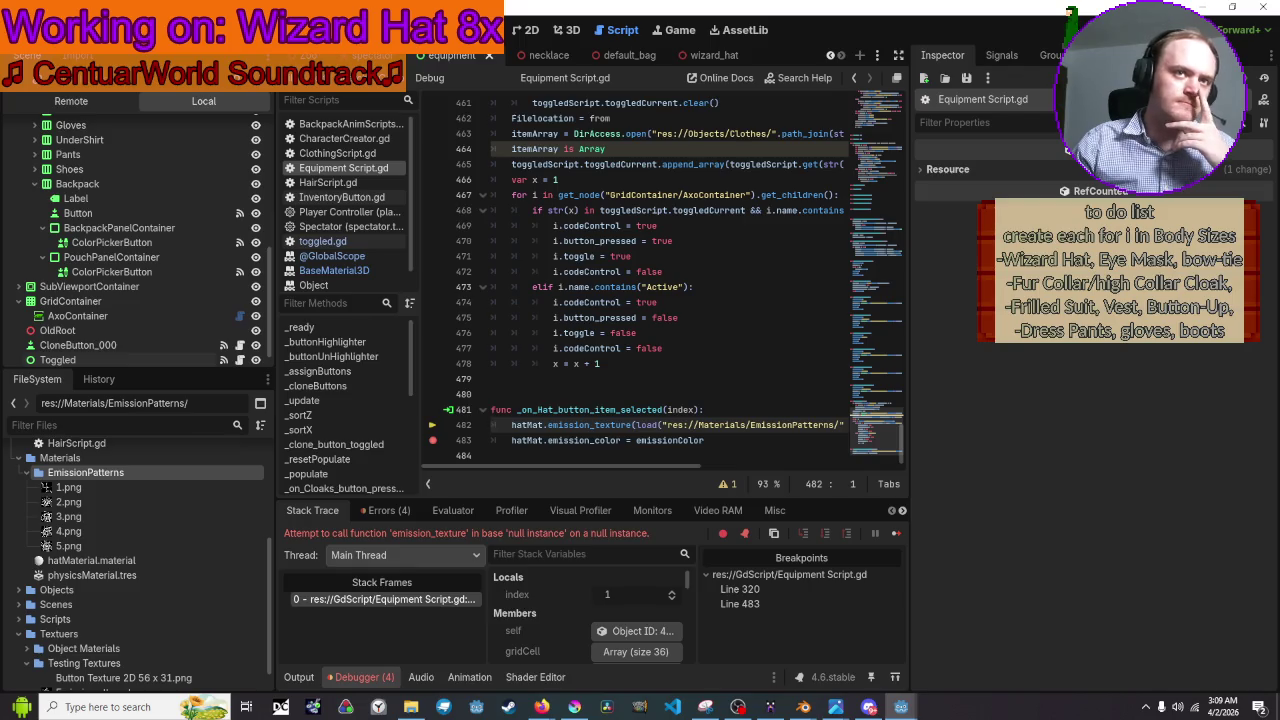
key(F5)
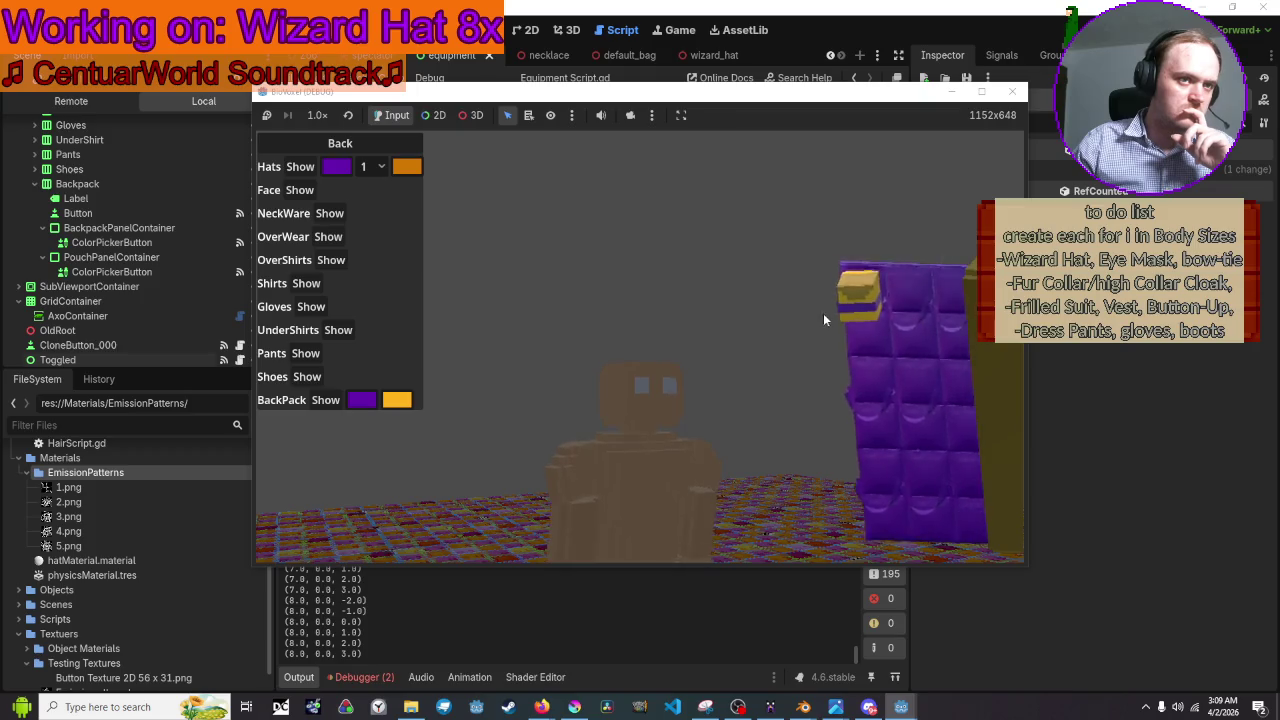
click(373, 166)
click(372, 202)
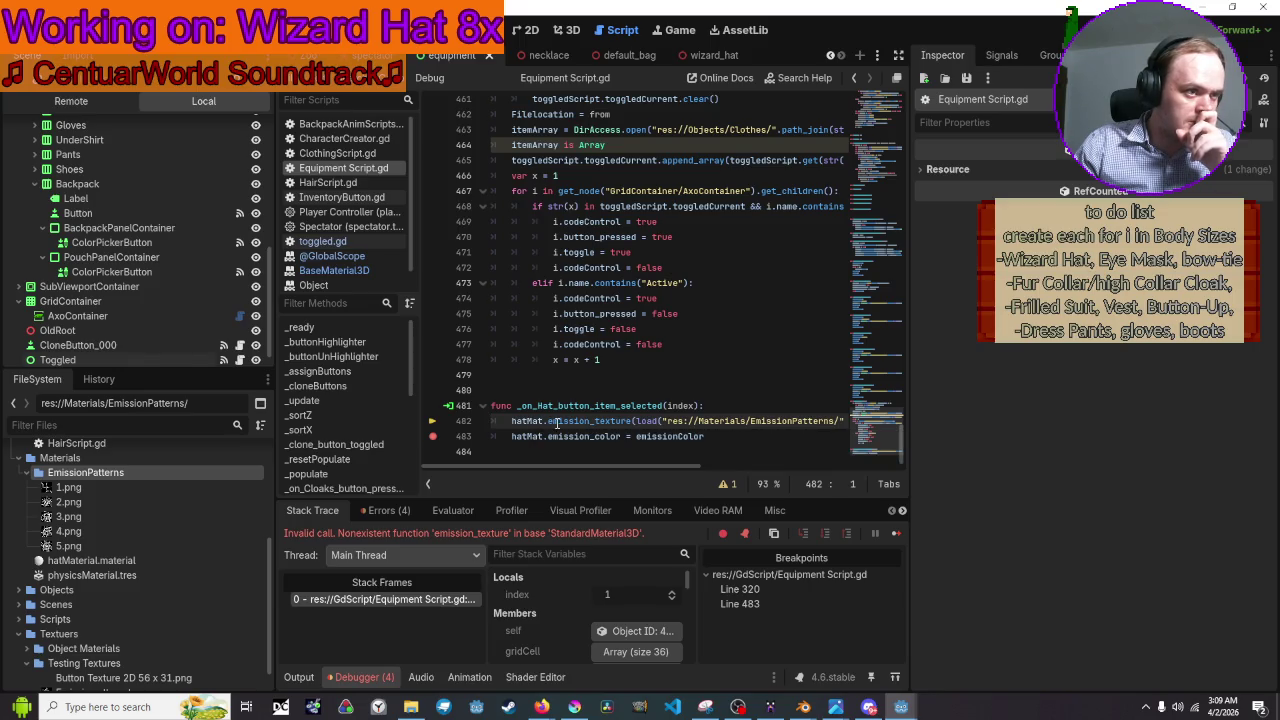
Look up emission_texture and its set_texture/get_texture accessors in the BaseMaterial3D reference.
click(589, 421)
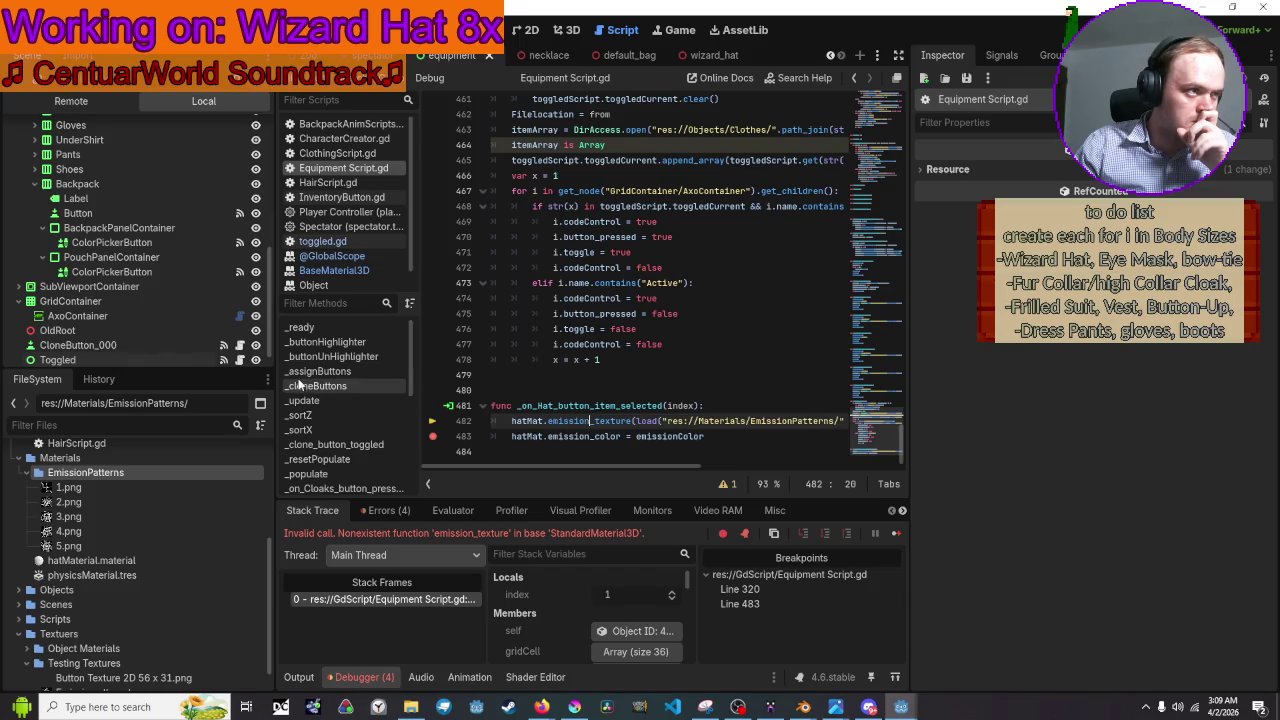
click(324, 258)
click(333, 272)
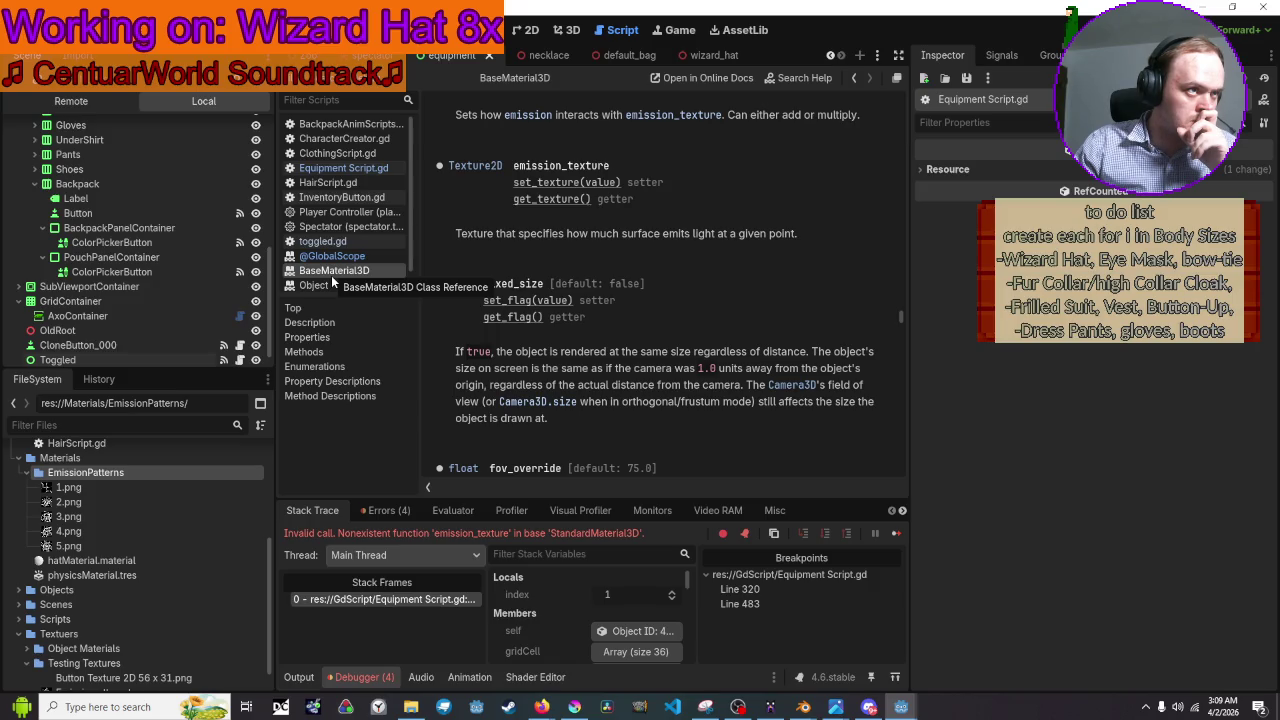
scroll(600, 236, up, 2)
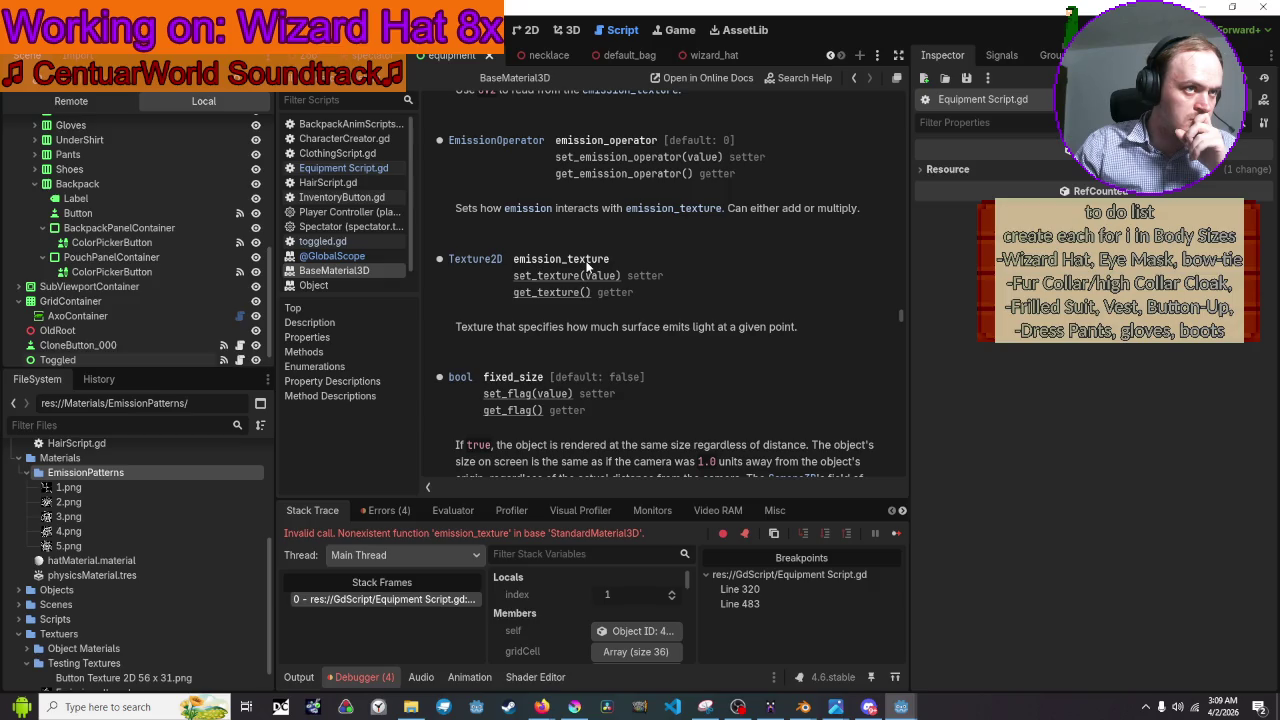
Change line 482 to hatMat.emission_texture = load(...), save Equipment Script.gd and run the game.
click(362, 258)
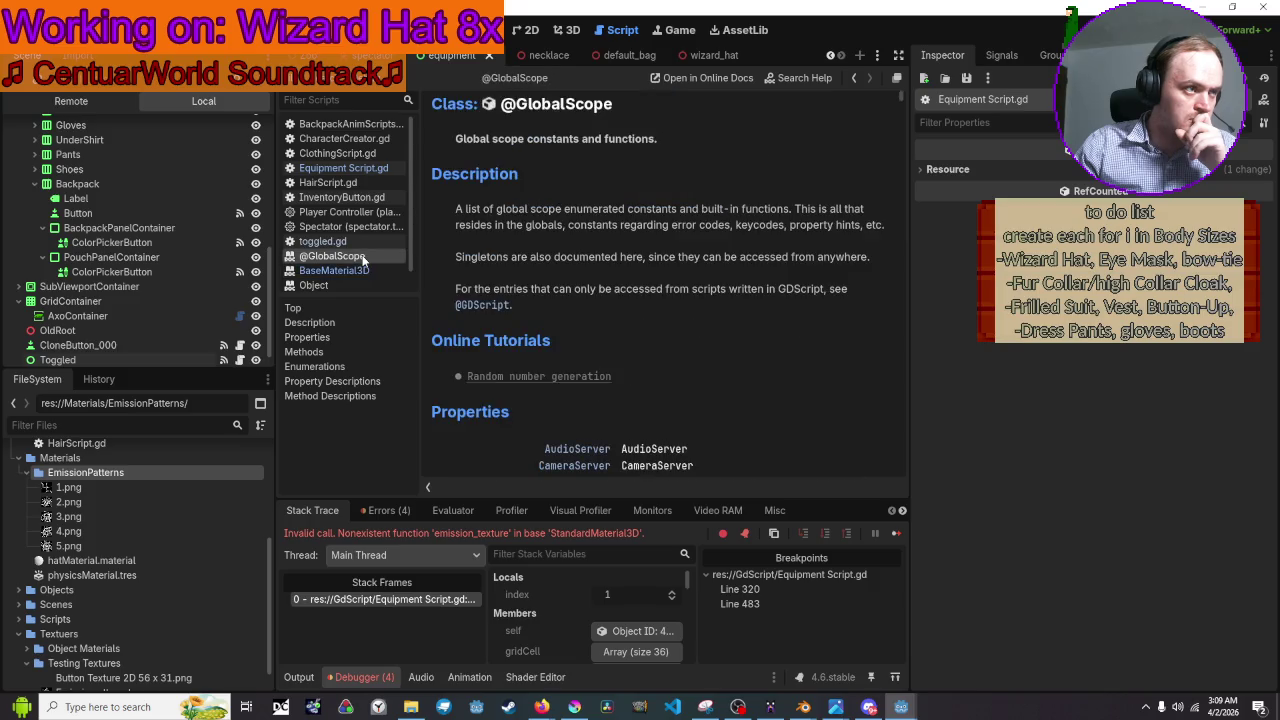
click(362, 182)
click(366, 174)
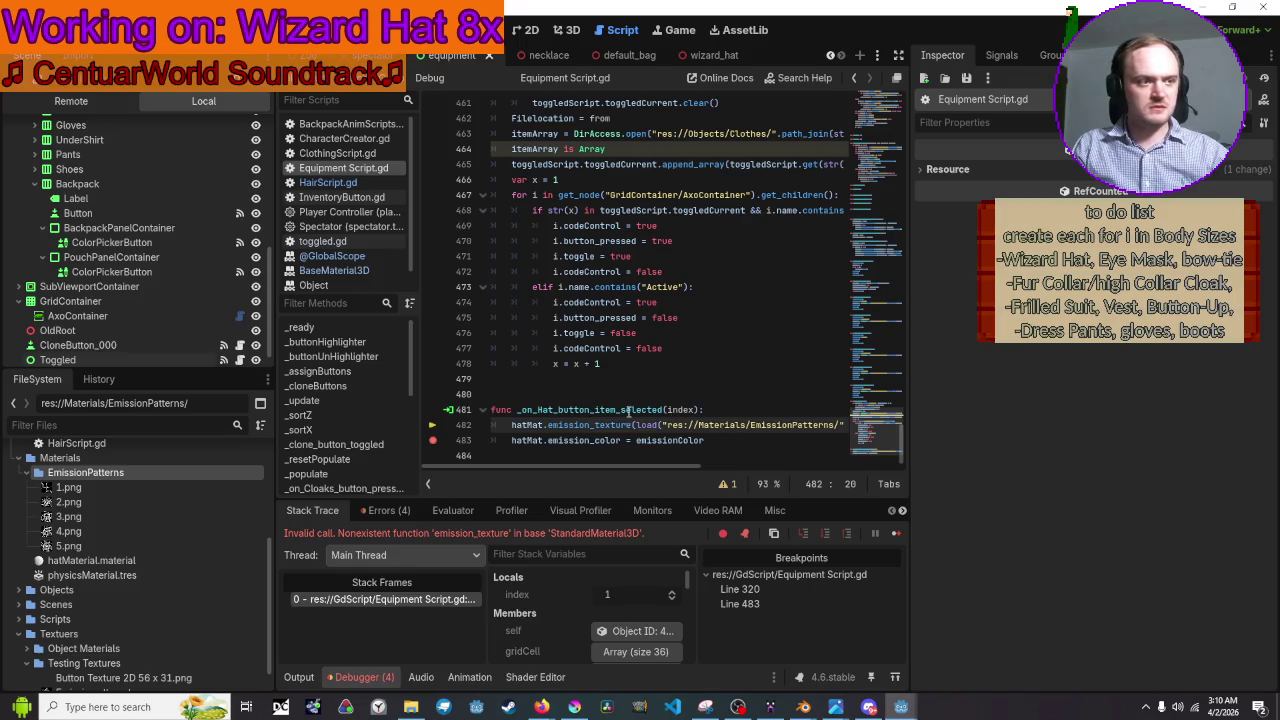
key(Left)
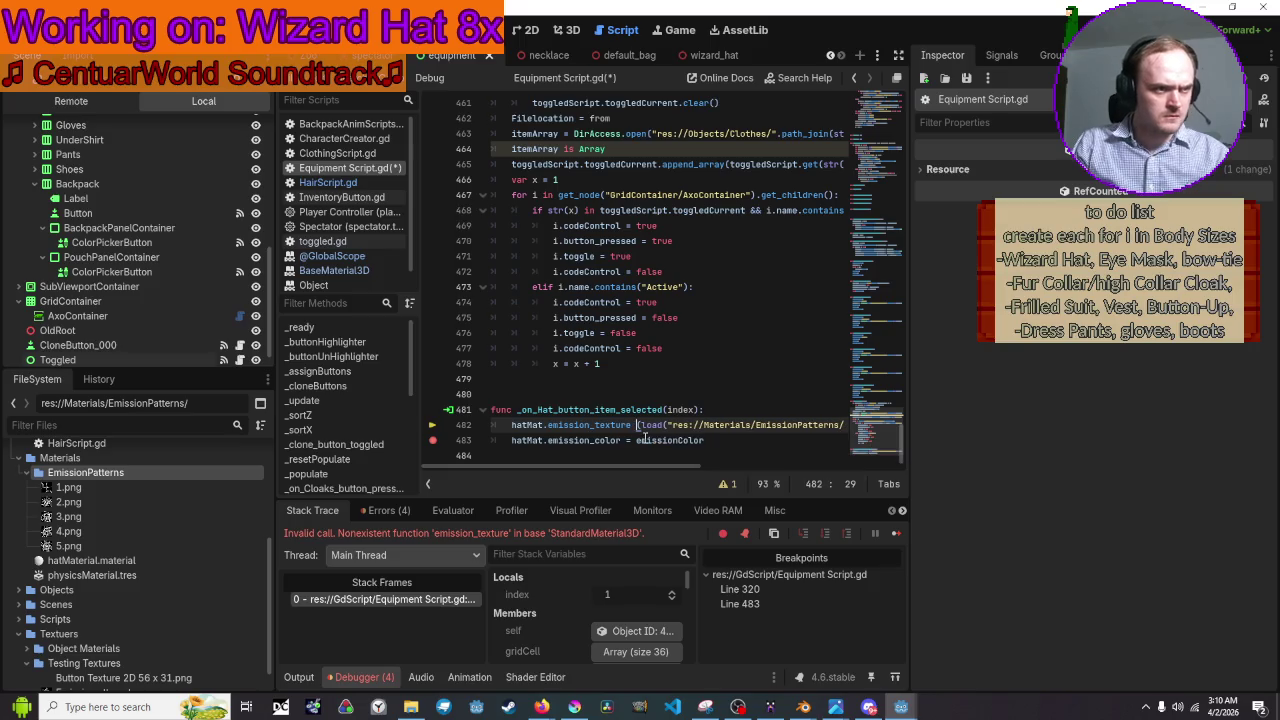
key(Delete)
text(=)
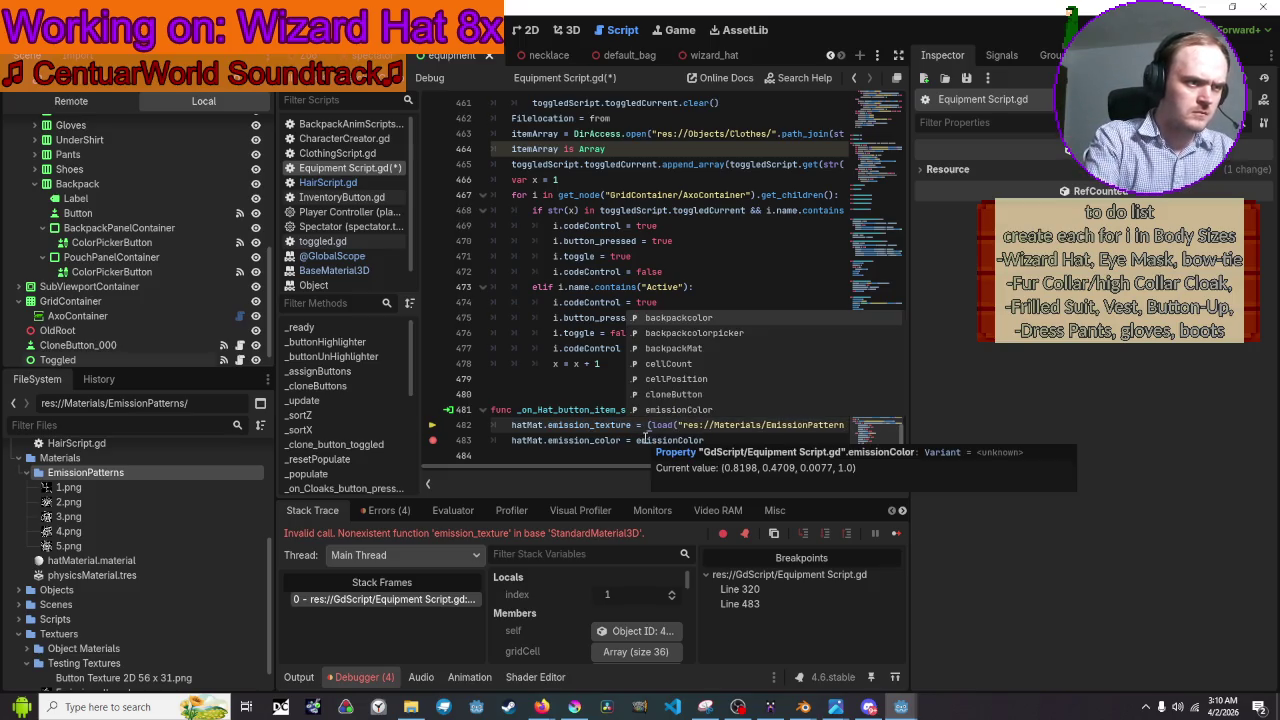
click(502, 324)
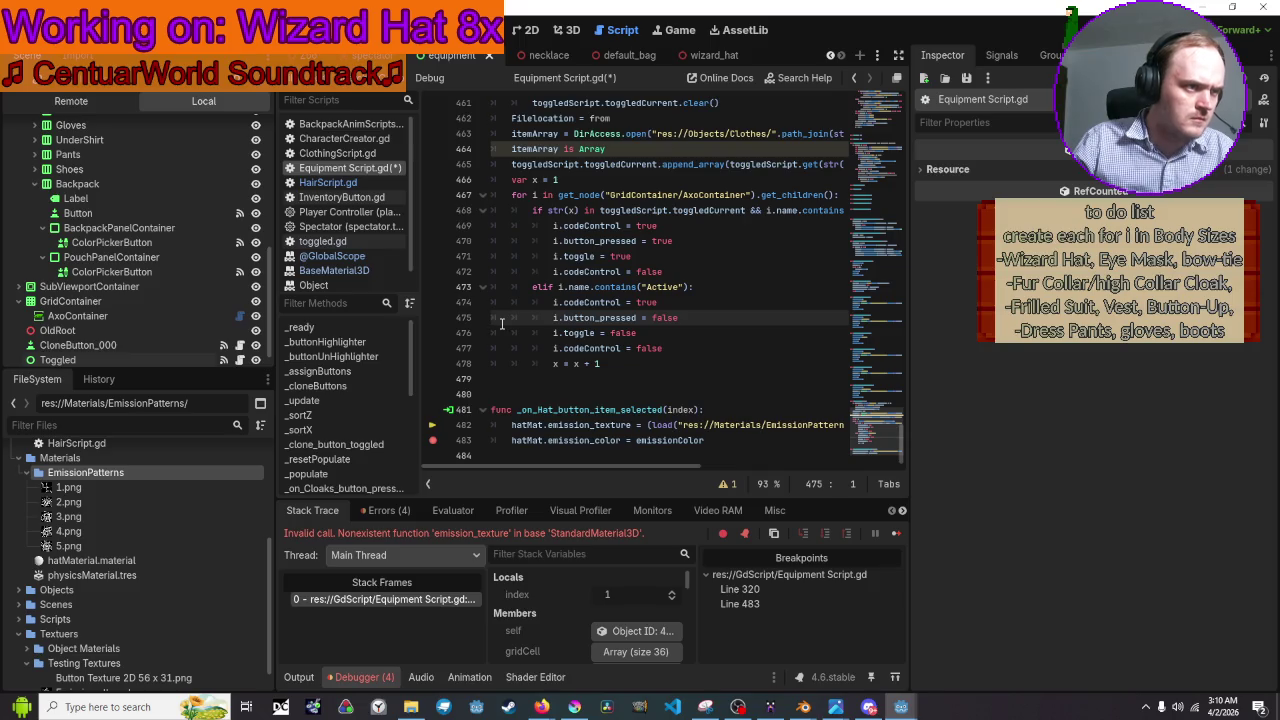
key(ctrl+s)
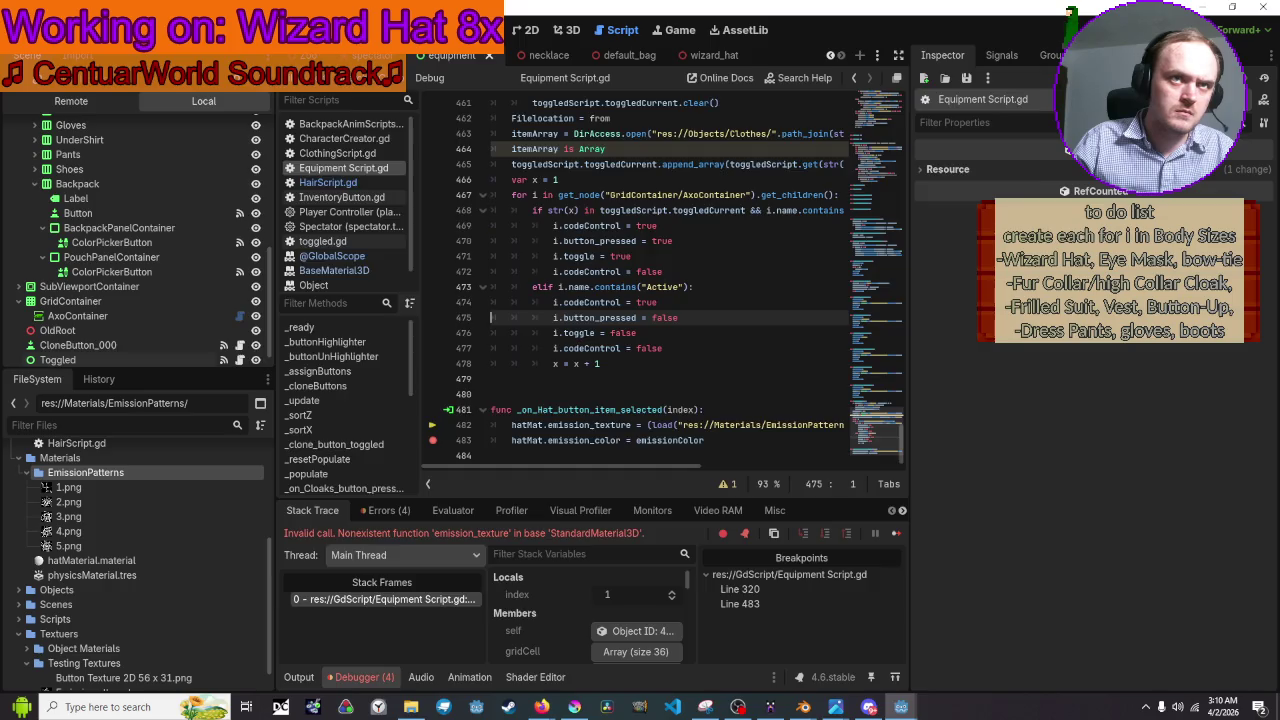
key(F5)
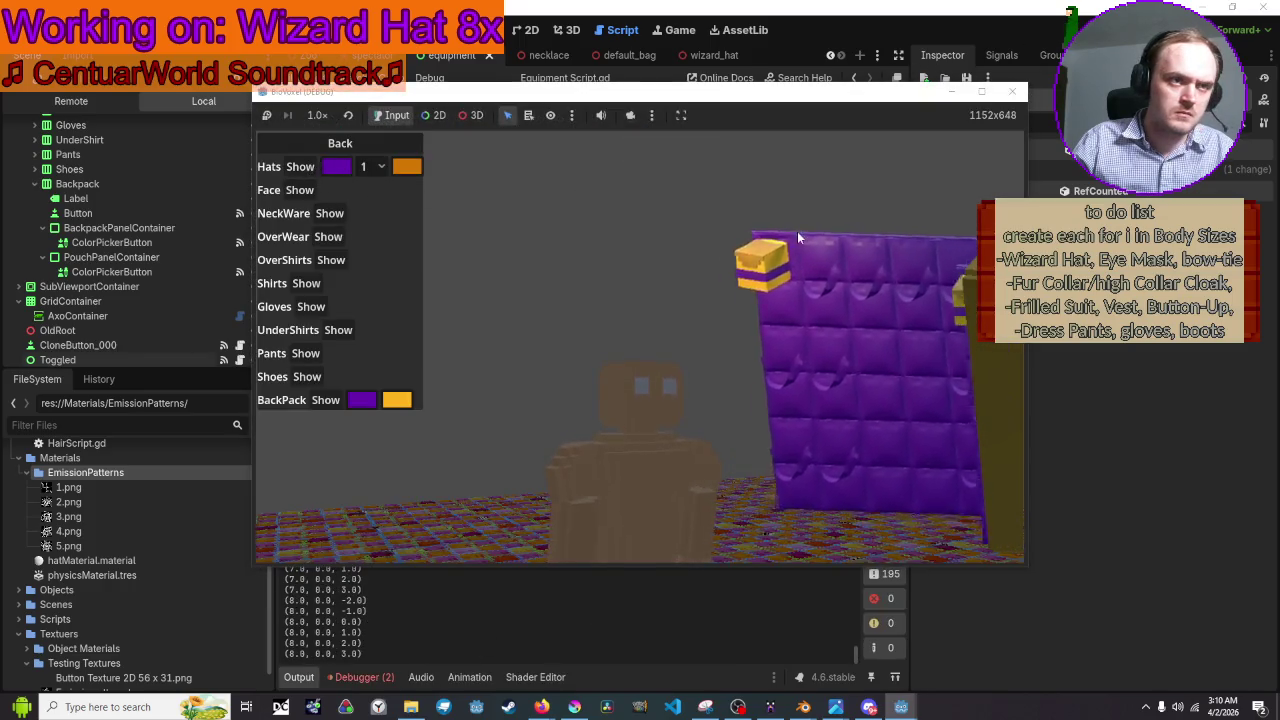
Show the wizard hat and pick a hat number to reach the line-483 breakpoint.
click(709, 298)
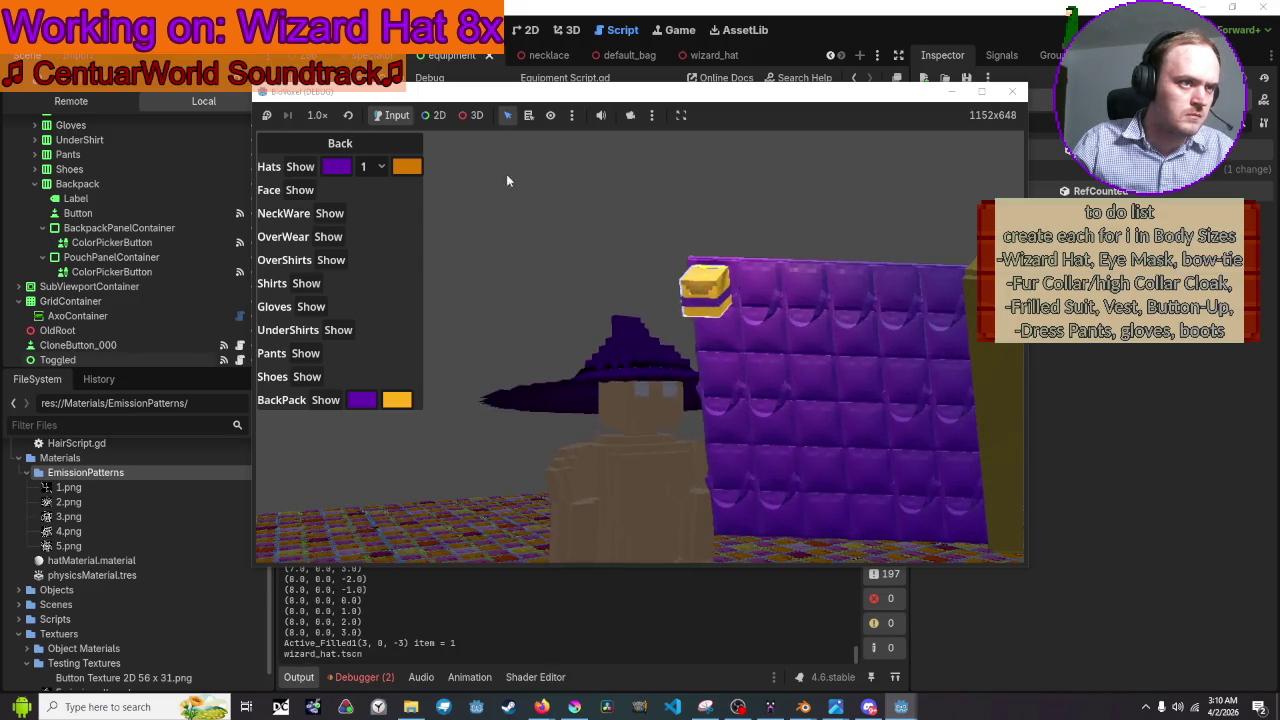
click(372, 166)
click(372, 204)
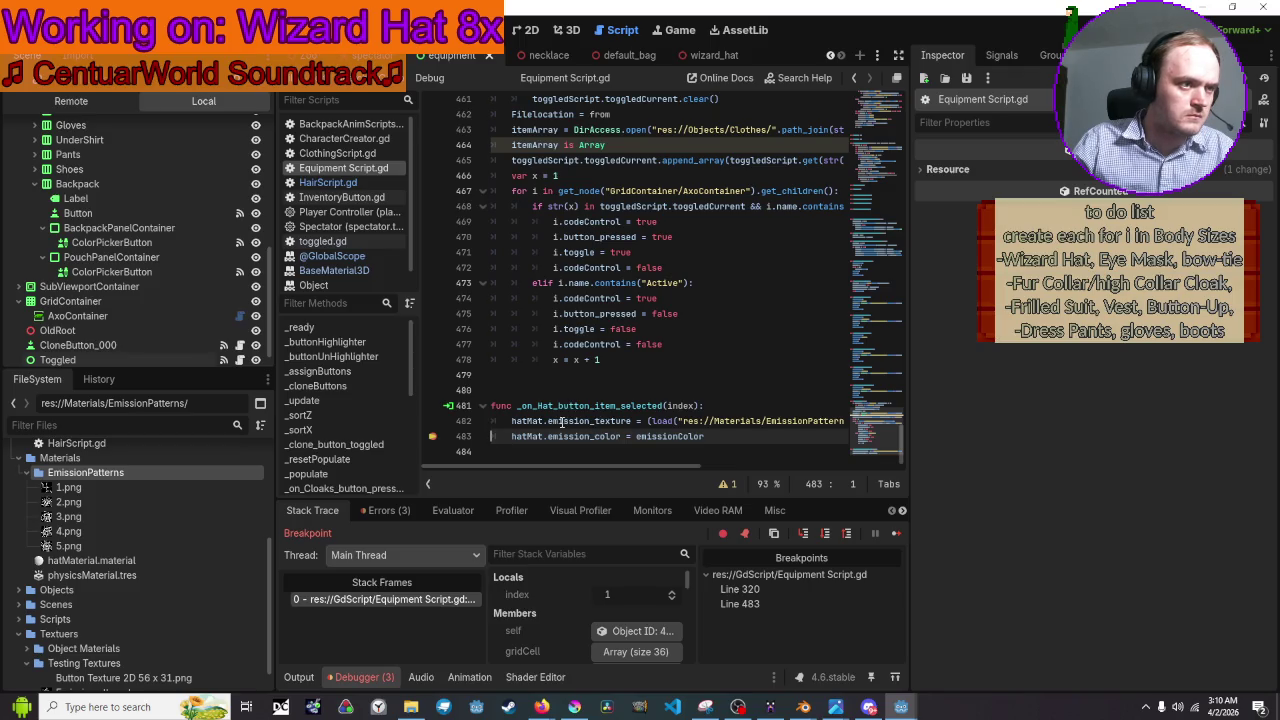
mouse_move(513, 421)
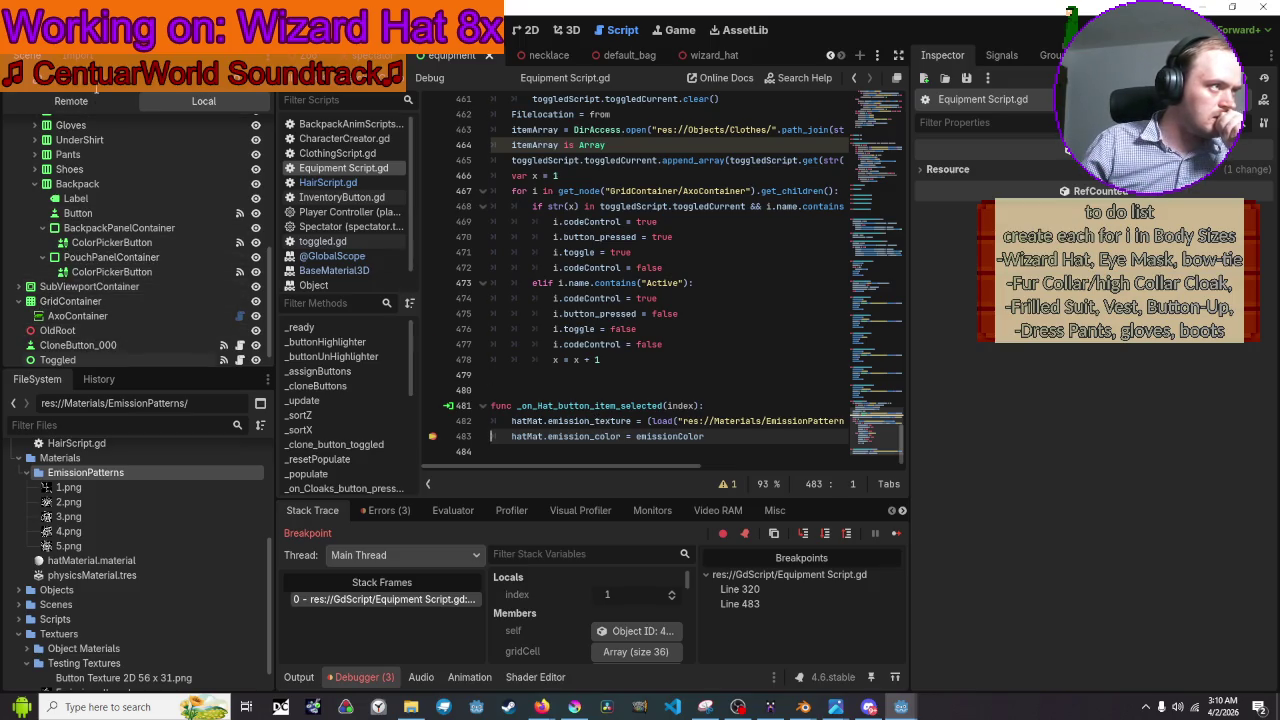
Inspect the live Wizard Hat mesh material in the Remote tree, finding Emission empty, then resume.
click(94, 103)
click(112, 224)
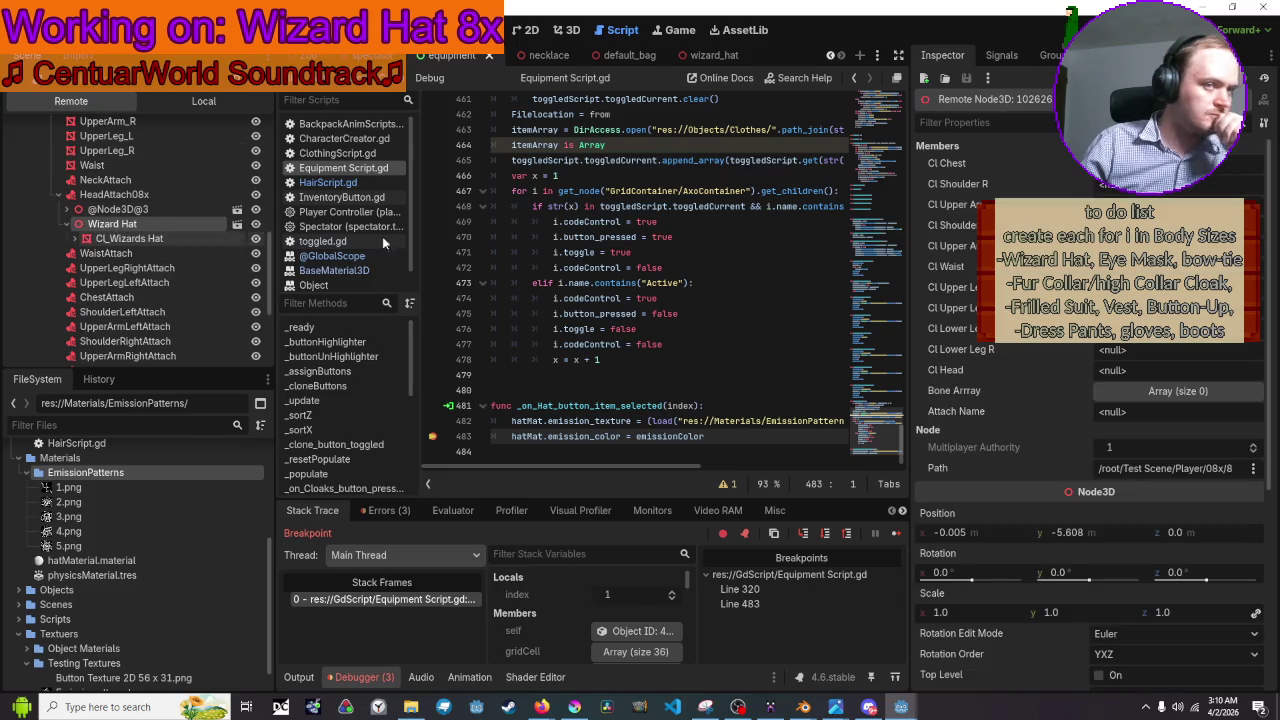
click(120, 238)
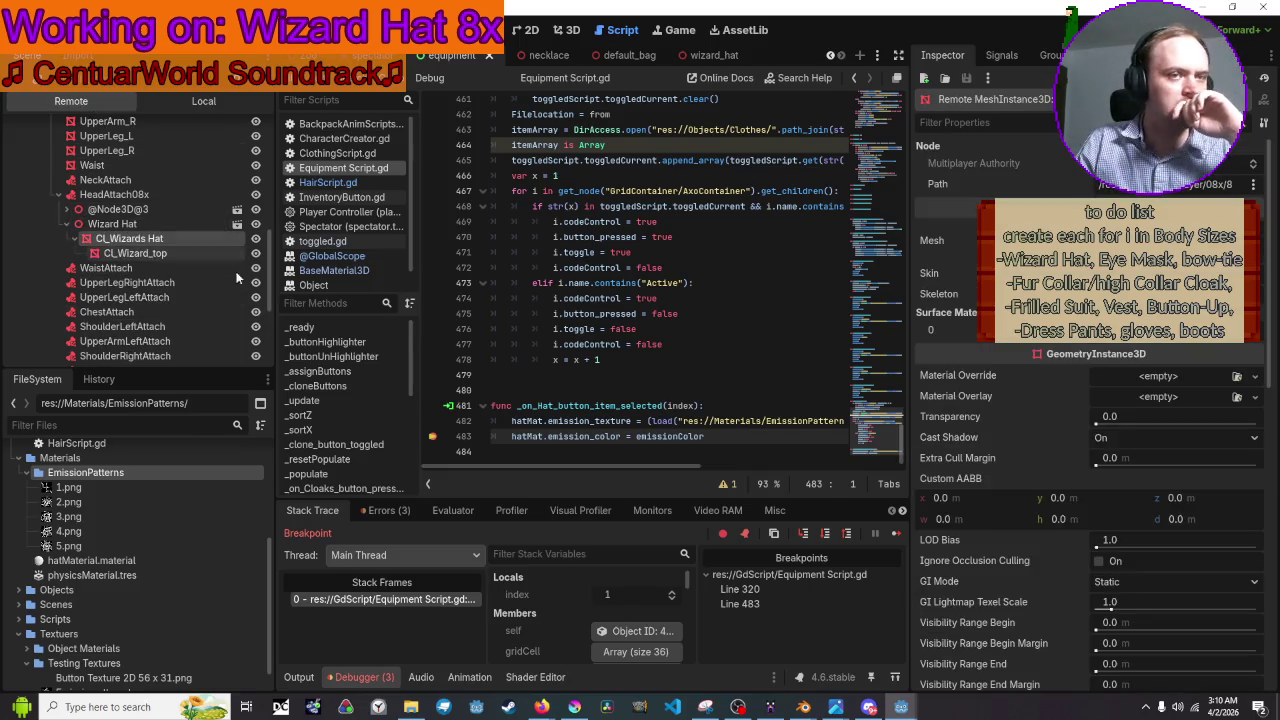
click(1120, 240)
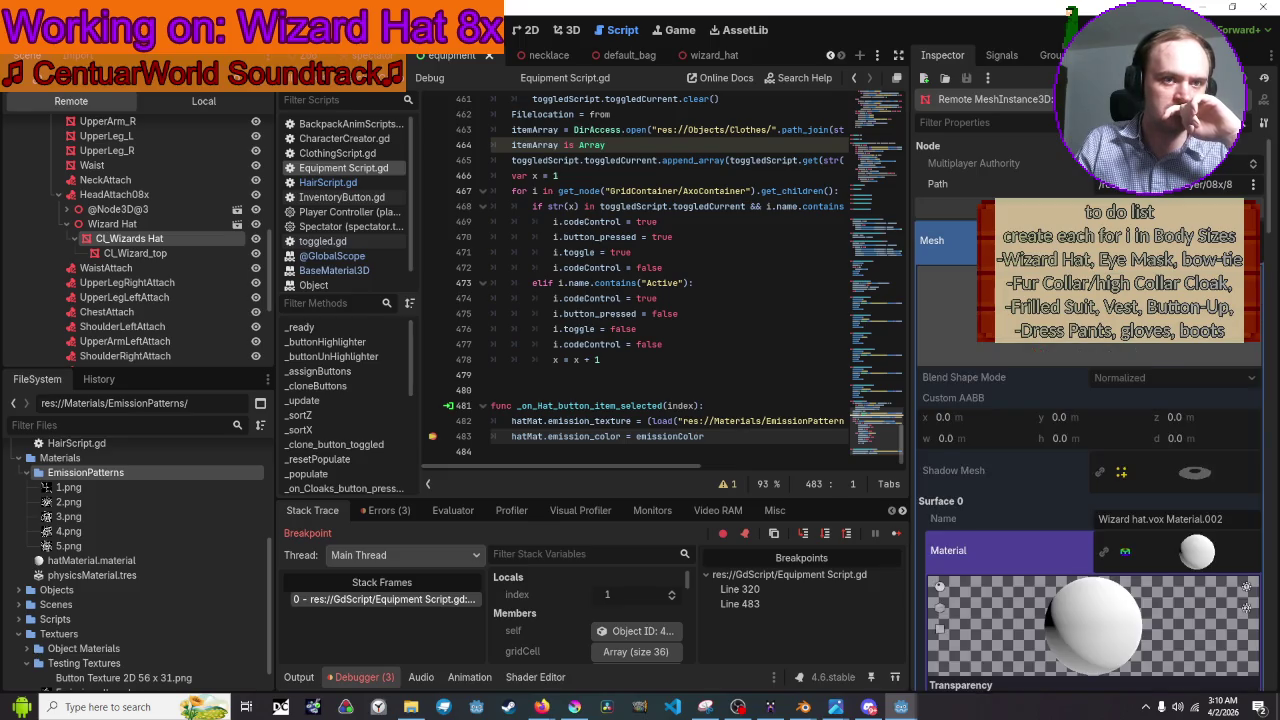
scroll(1090, 450, down, 5)
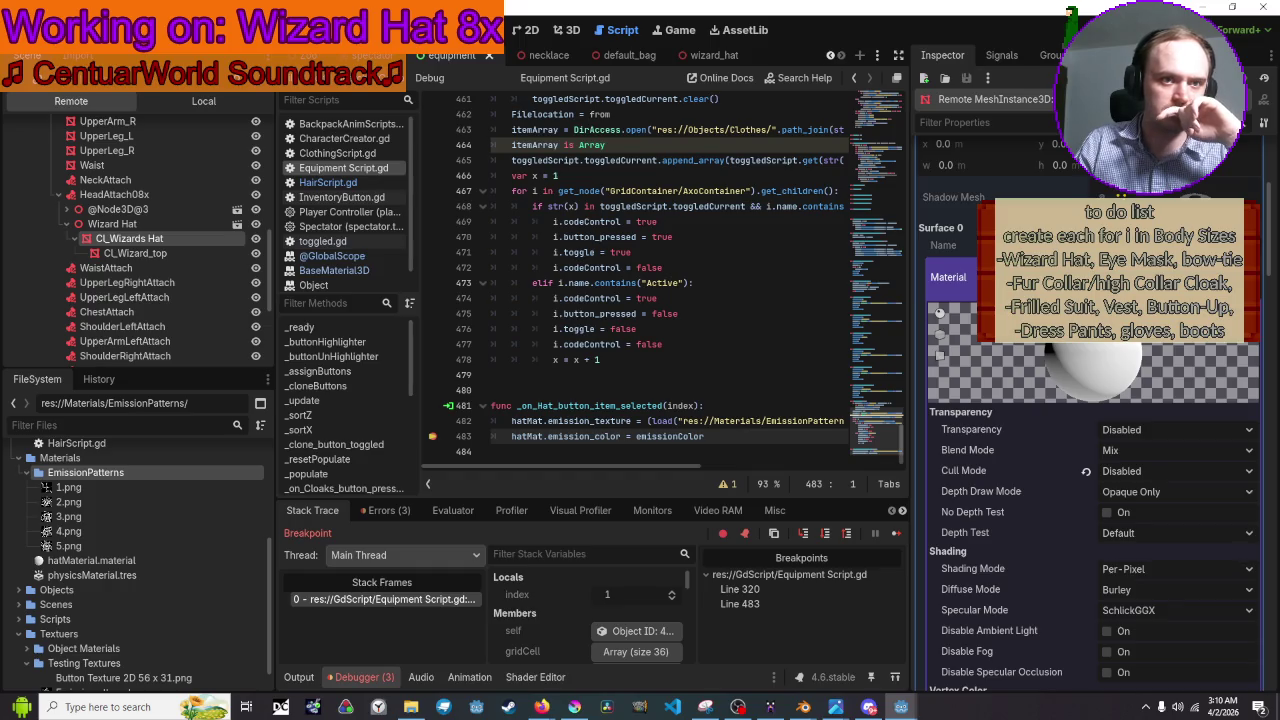
scroll(1090, 420, down, 5)
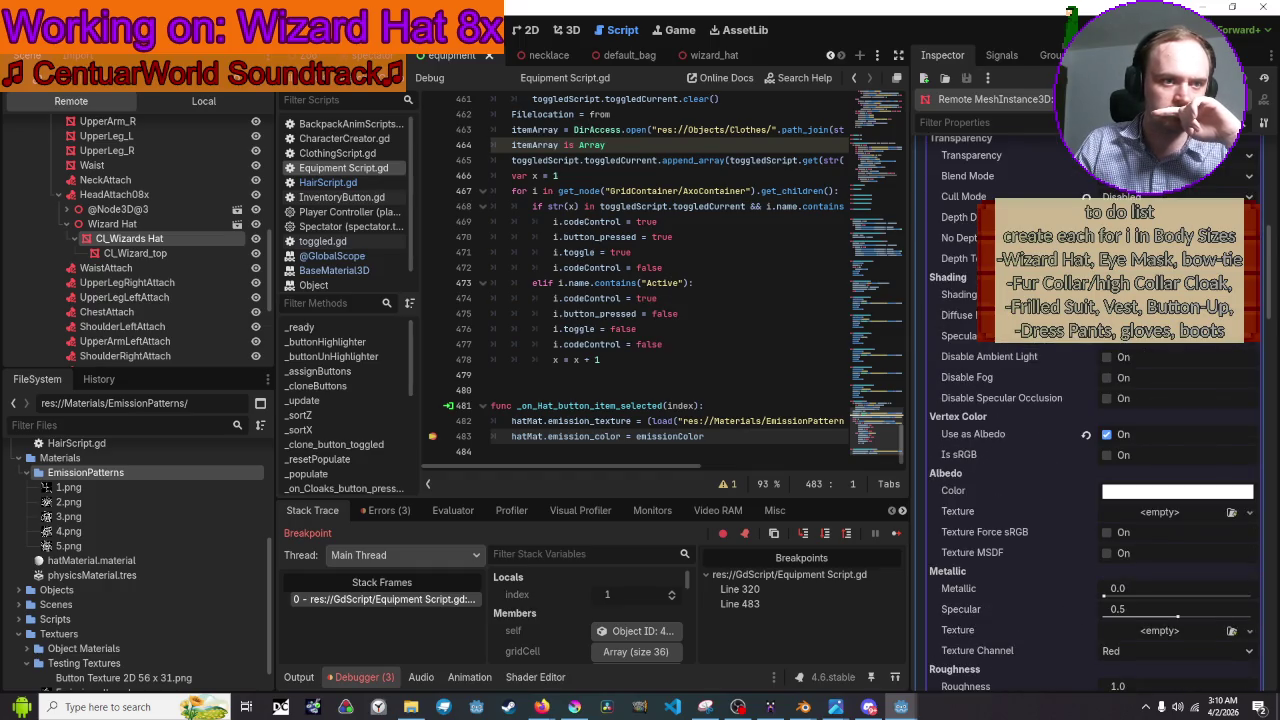
scroll(1090, 420, down, 4)
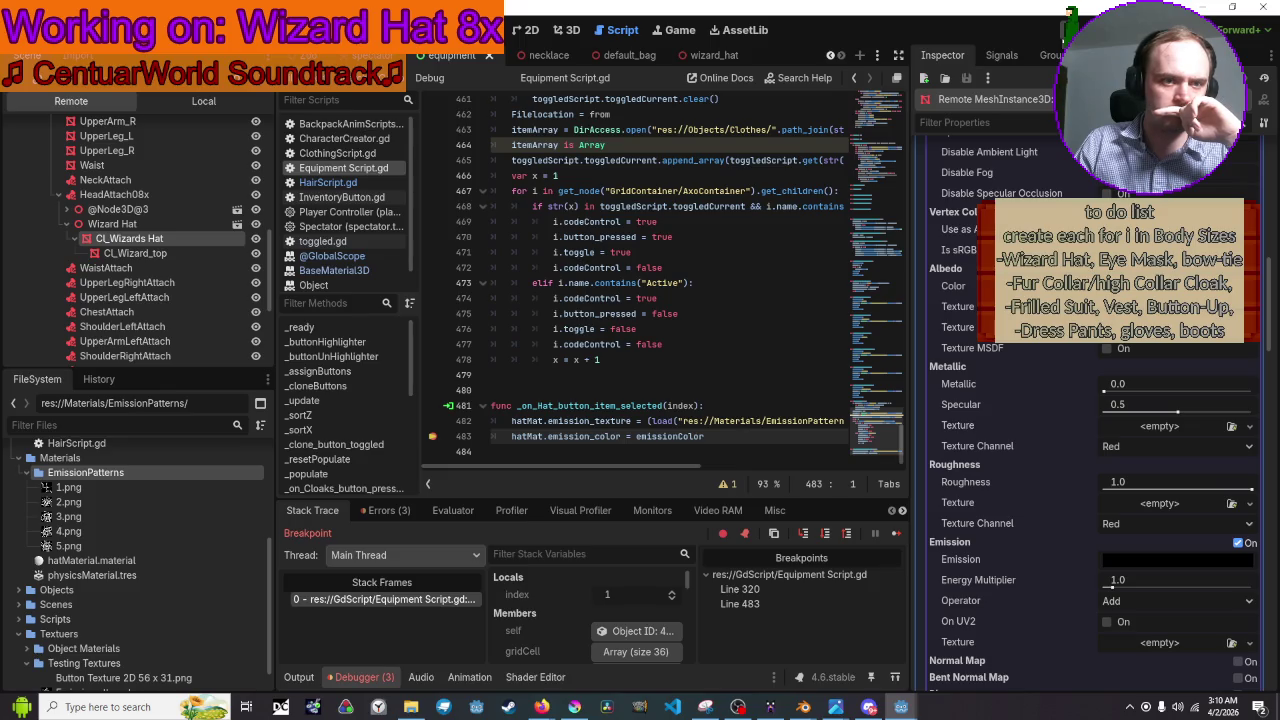
key(F12)
Toggle the material's emission setting, restart the game and pick hat 2 from Equipment.
click(1008, 101)
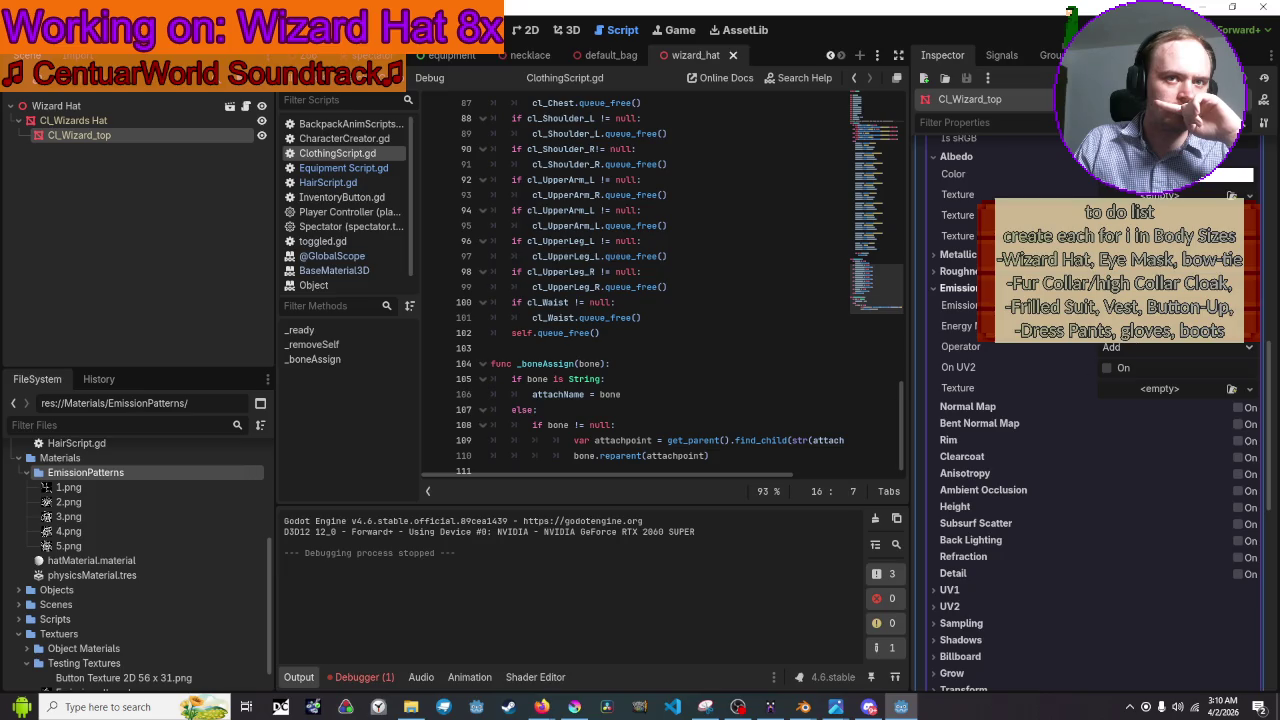
click(1240, 288)
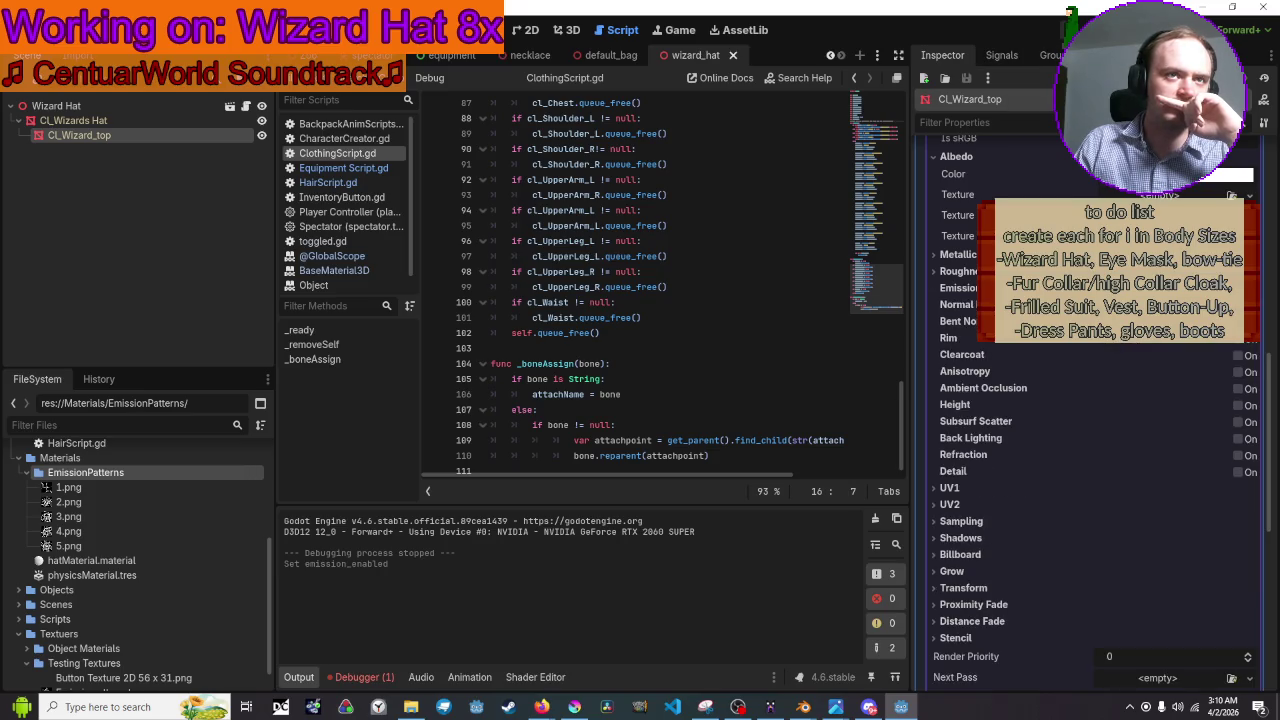
key(F5)
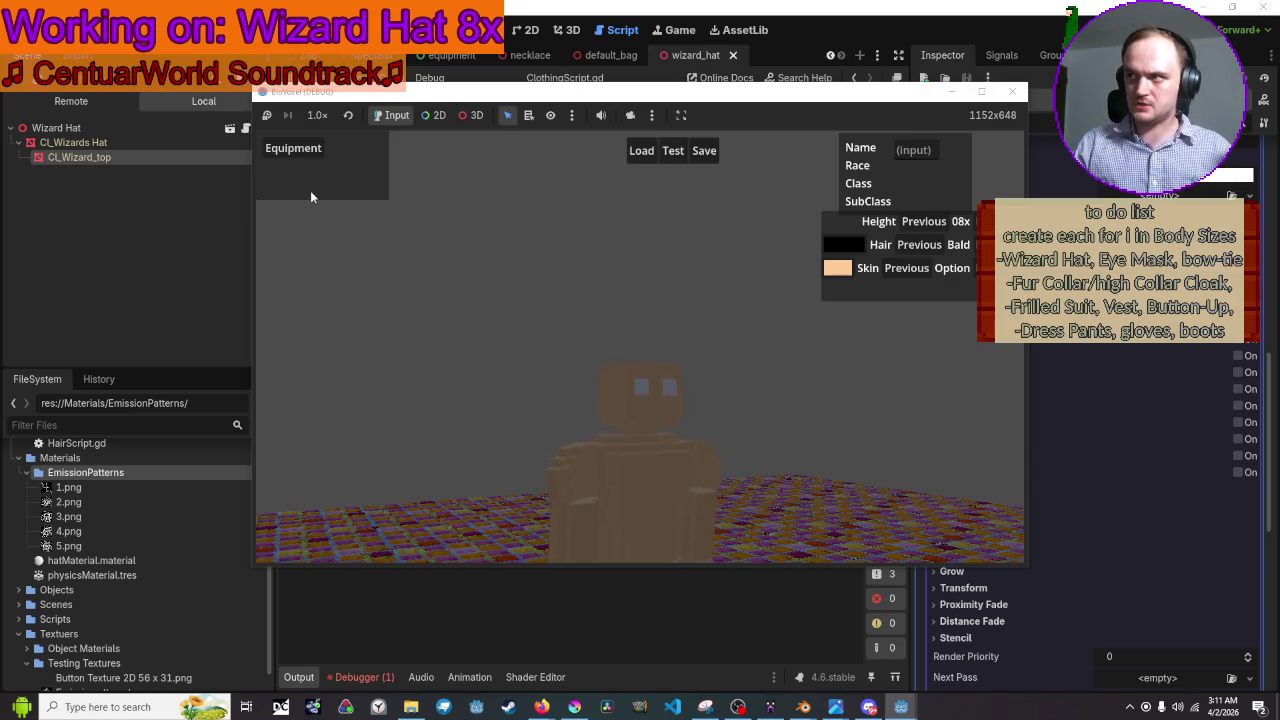
click(293, 150)
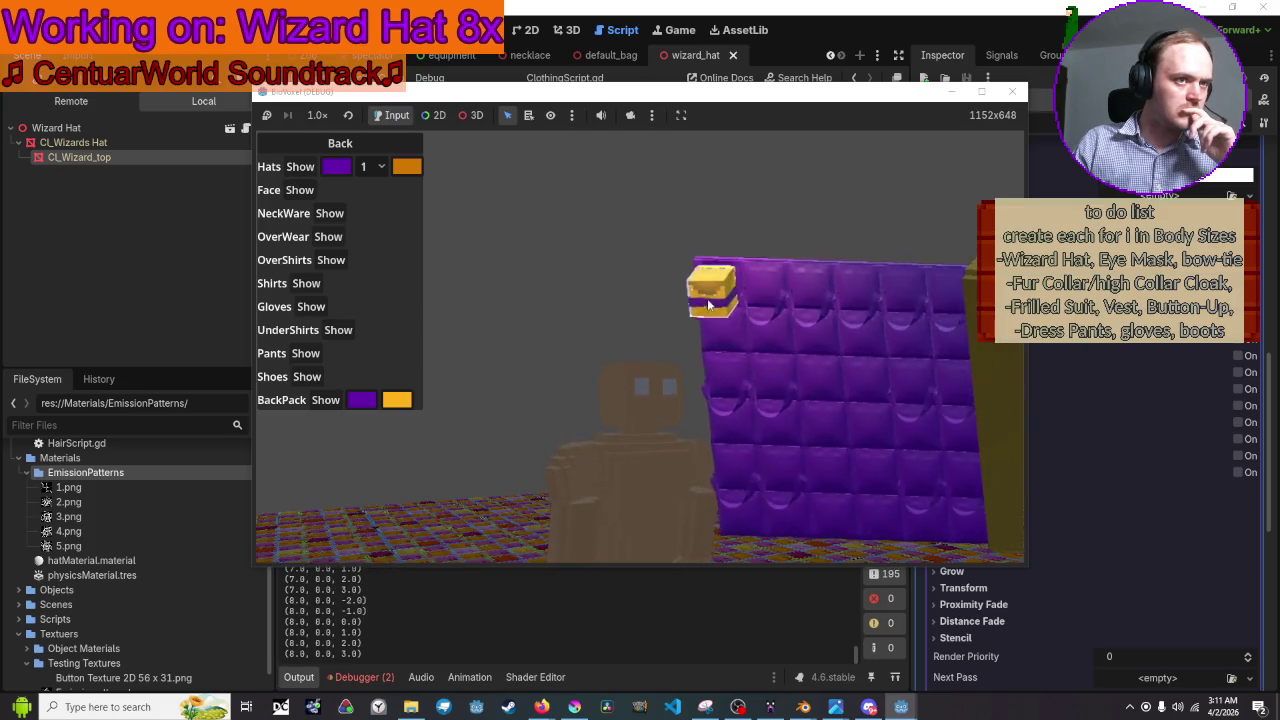
click(384, 170)
click(374, 206)
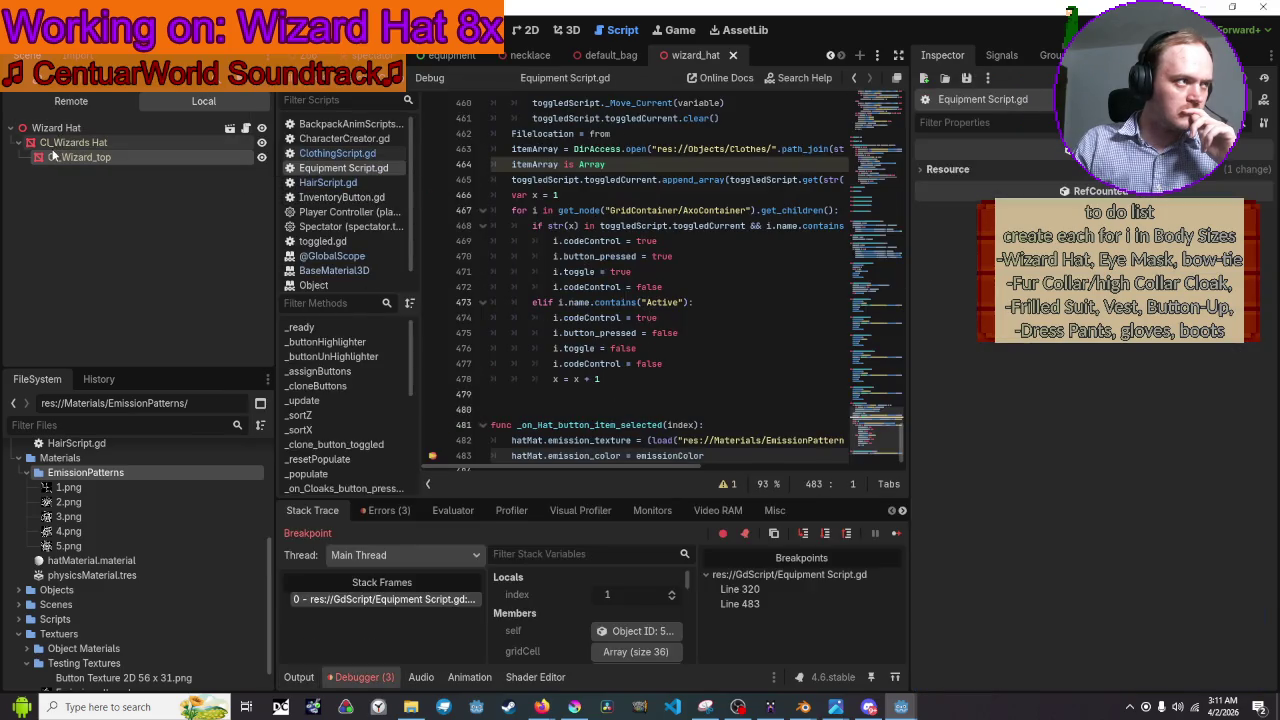
Inspect the live CL_Wizards Hat mesh material down to Emission, which is still off.
click(100, 100)
scroll(150, 240, down, 3)
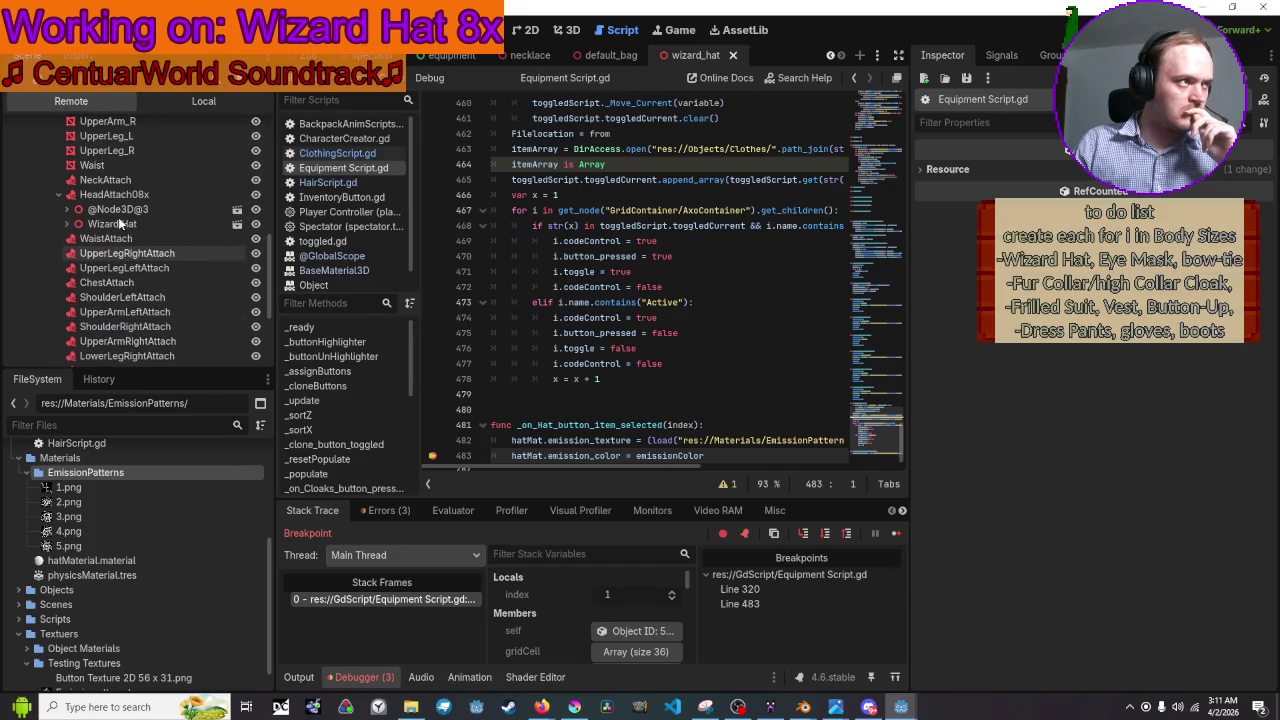
click(112, 224)
scroll(1090, 450, down, 5)
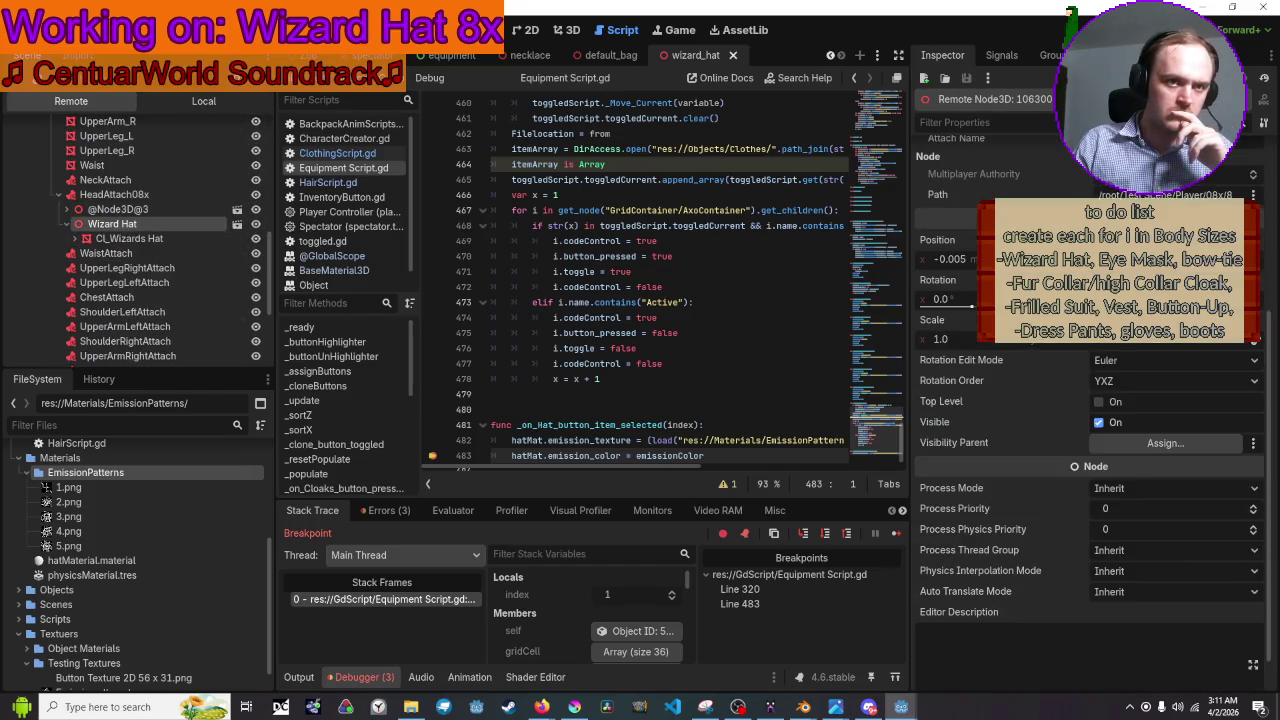
scroll(1090, 450, up, 5)
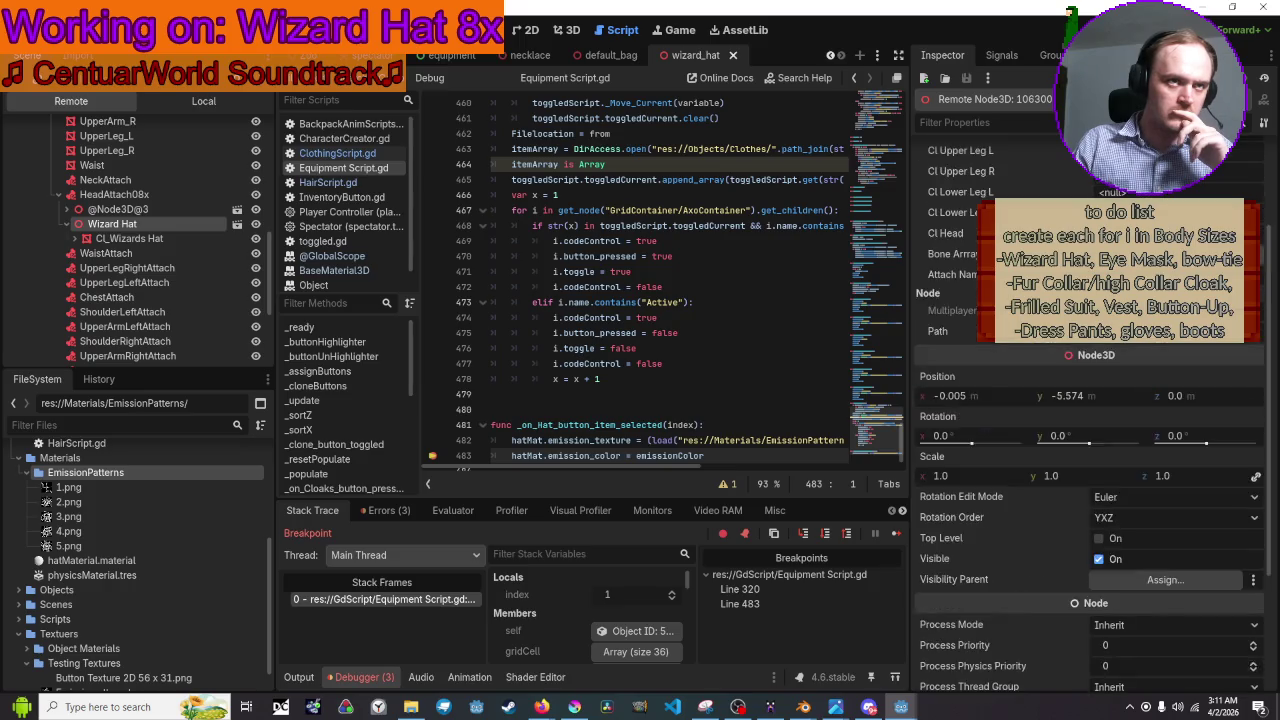
click(125, 238)
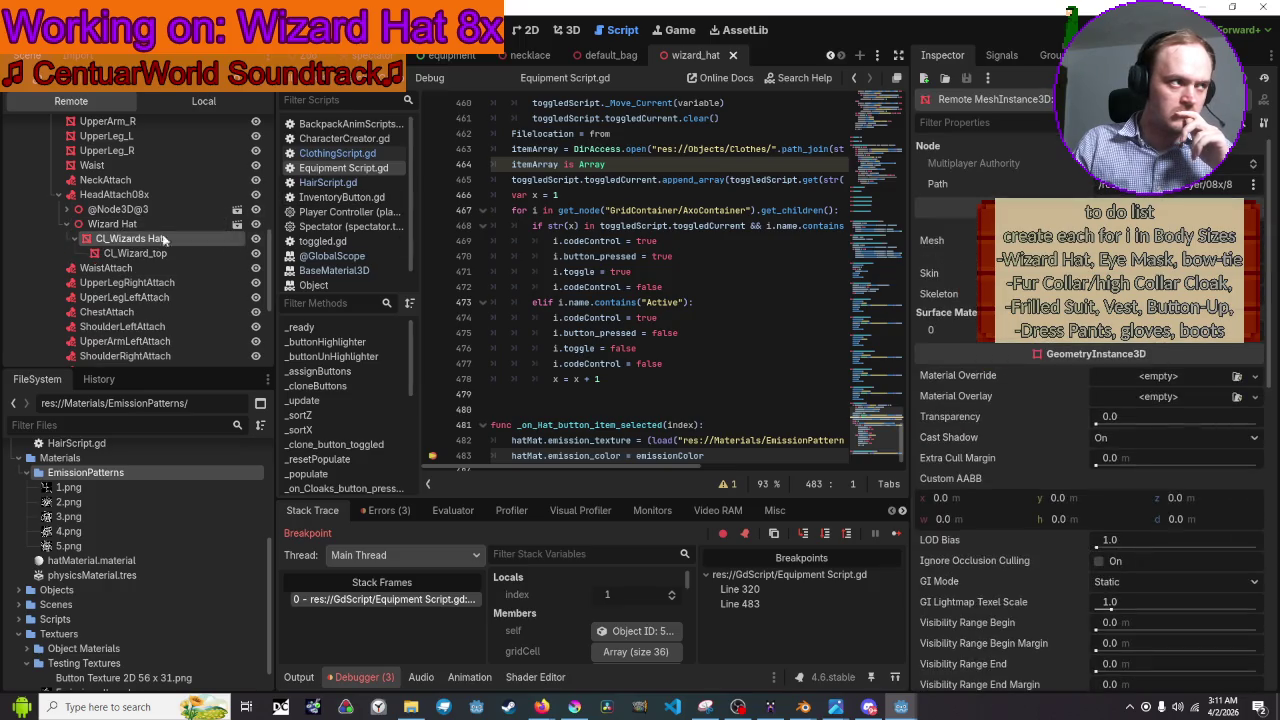
click(1170, 240)
scroll(1090, 450, down, 10)
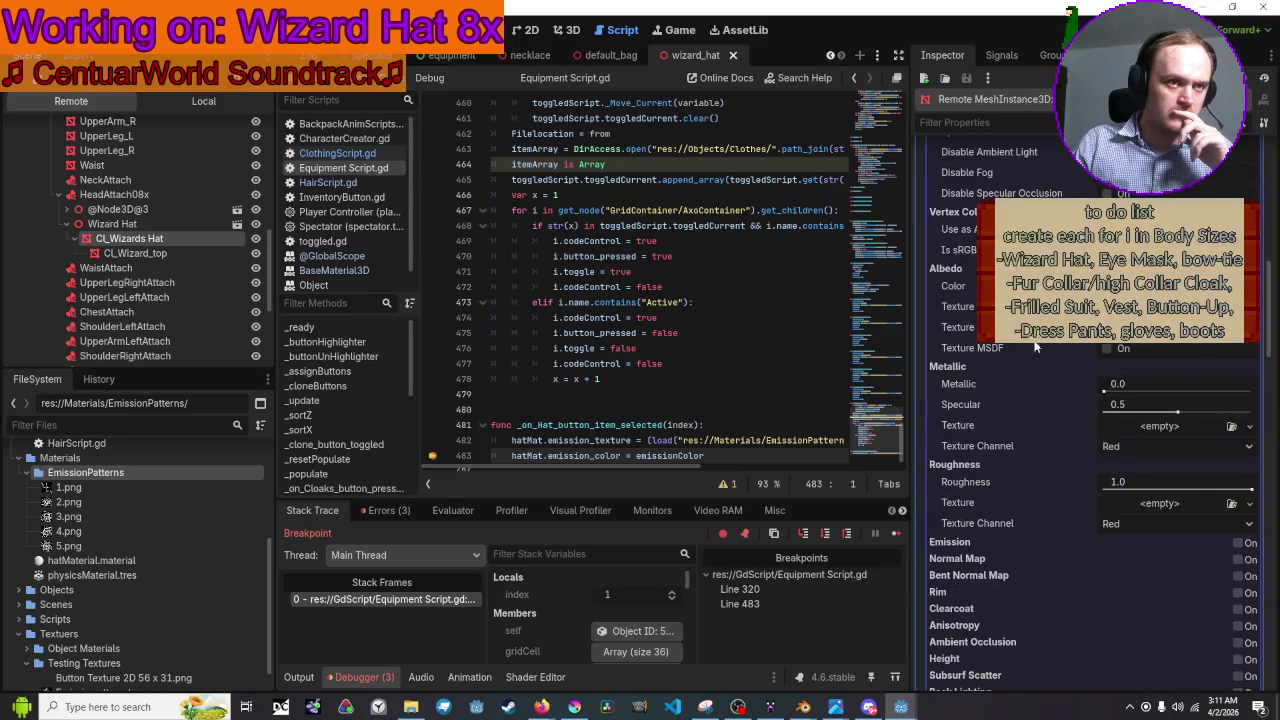
mouse_move(1000, 542)
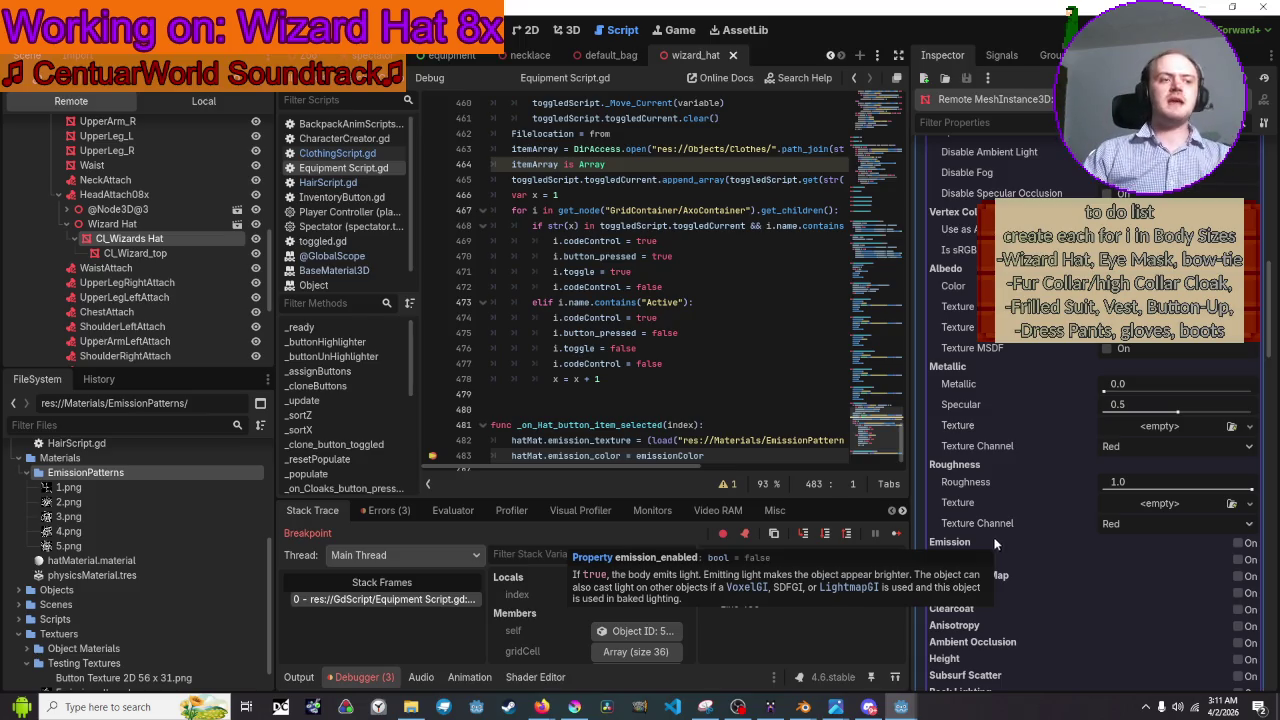
scroll(682, 400, down, 1)
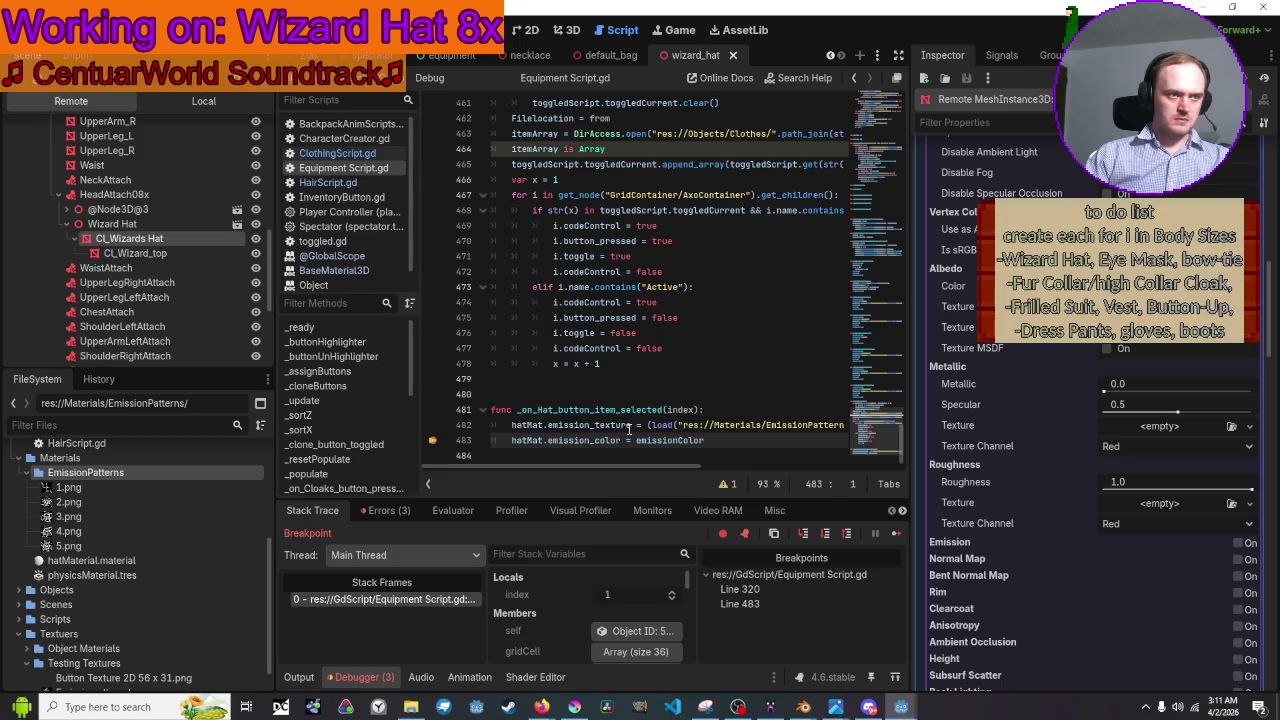
Insert set_texture( before load( on line 482 and move that call onto line 483.
click(637, 425)
click(650, 425)
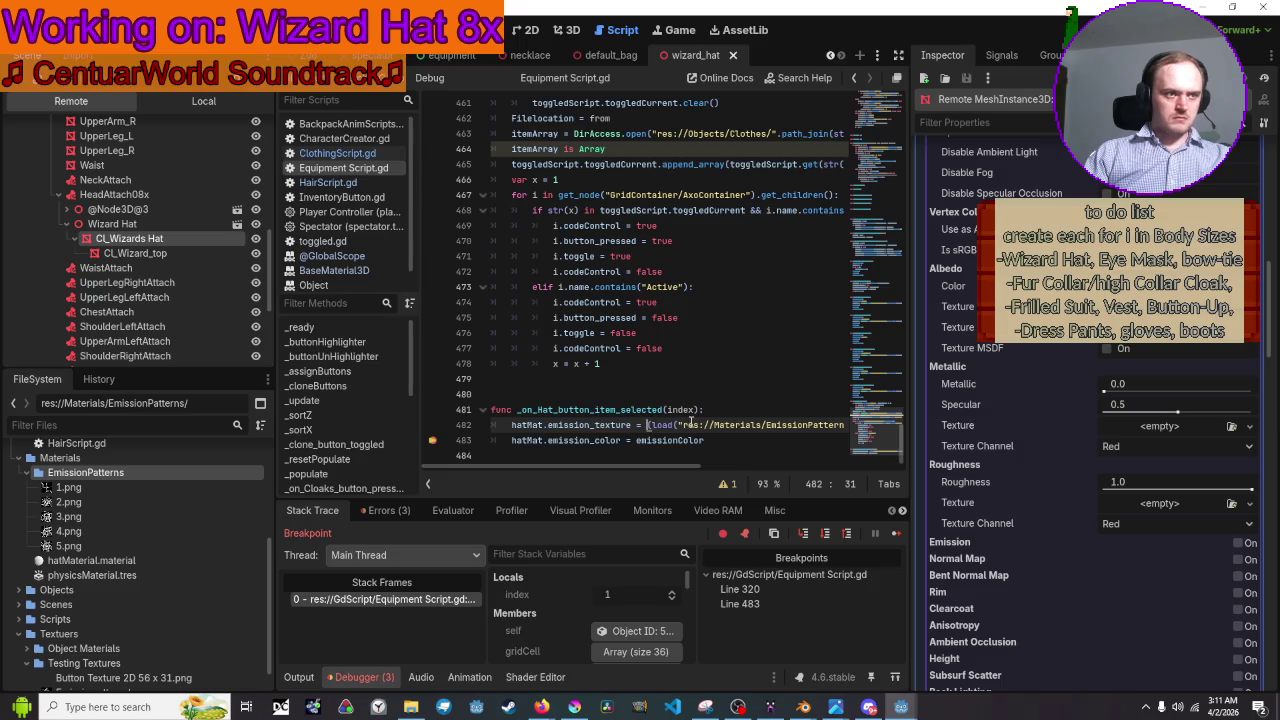
text(set)
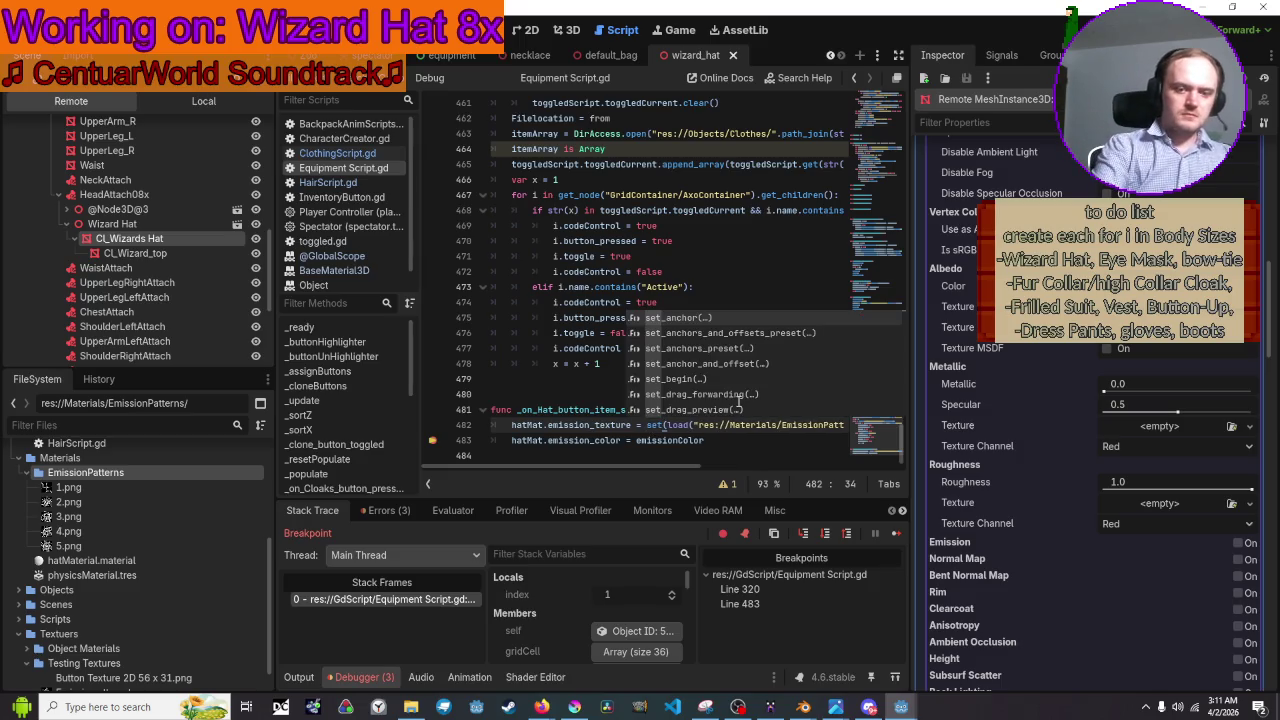
text(_text)
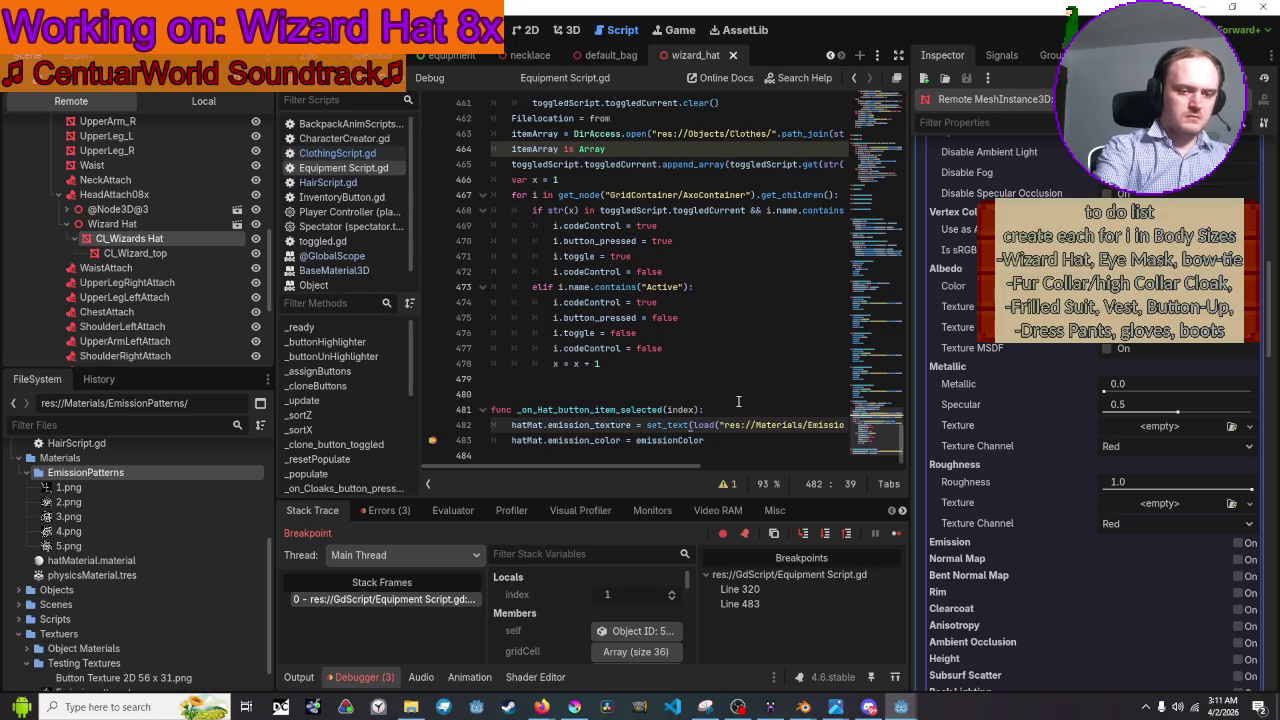
text(ure)
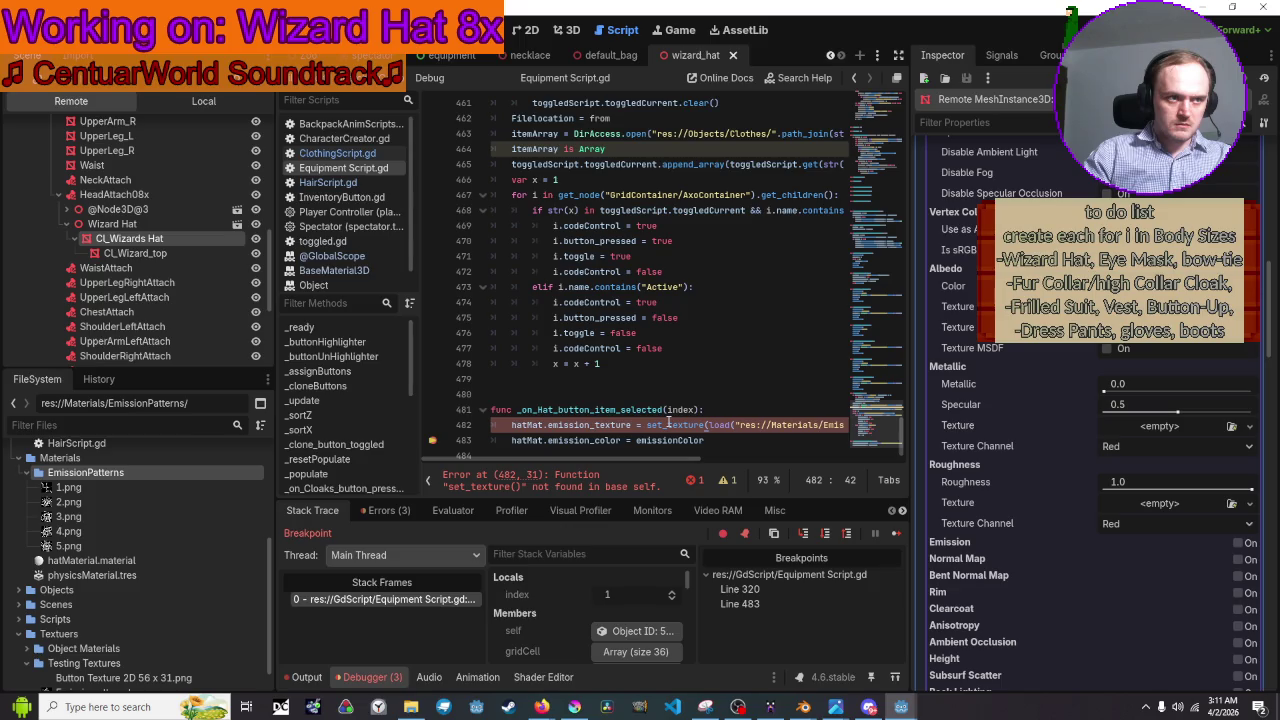
click(645, 425)
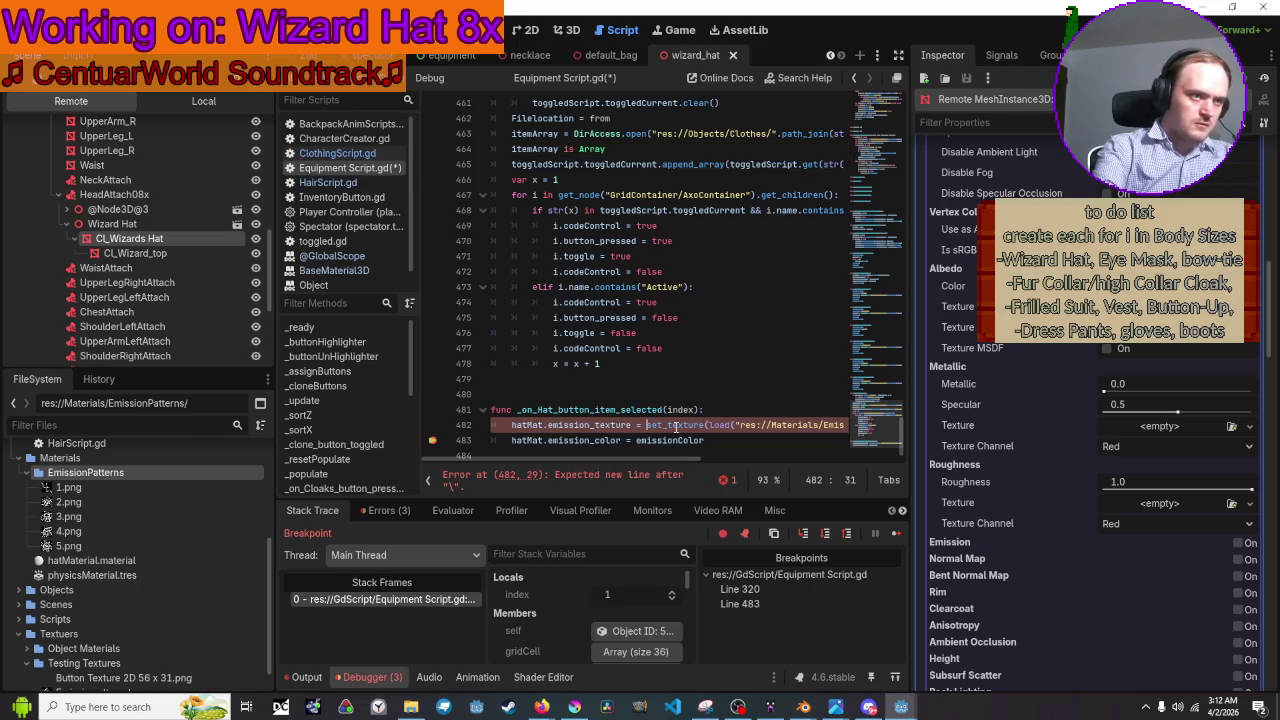
key(Return)
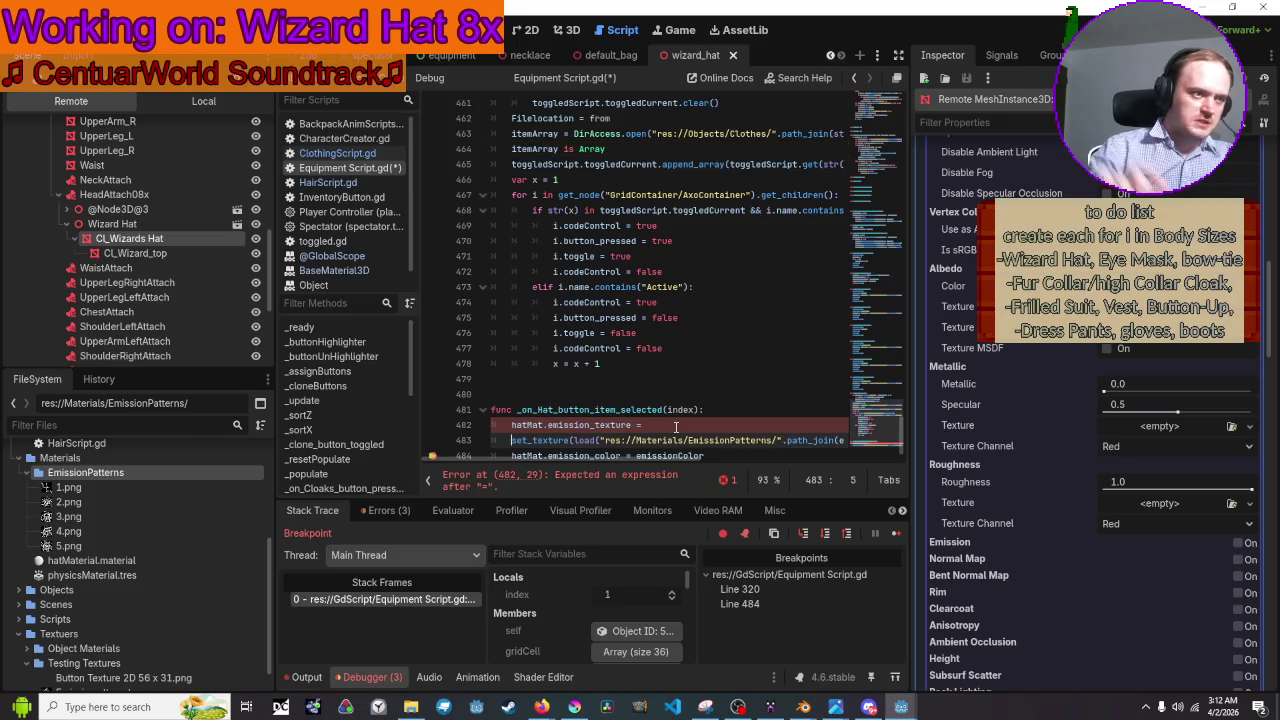
scroll(949, 321, up, 5)
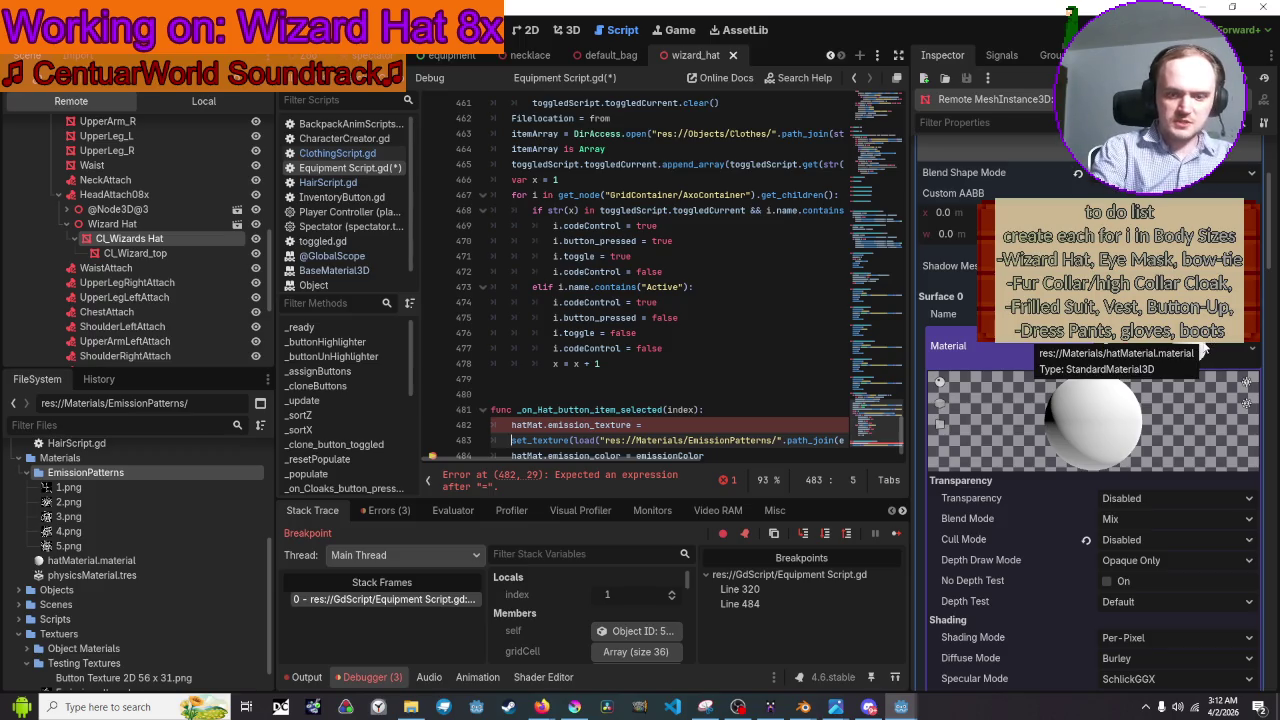
Begin line 483 with StandardMaterial3D.EmissionOperator using autocomplete.
text(Standar)
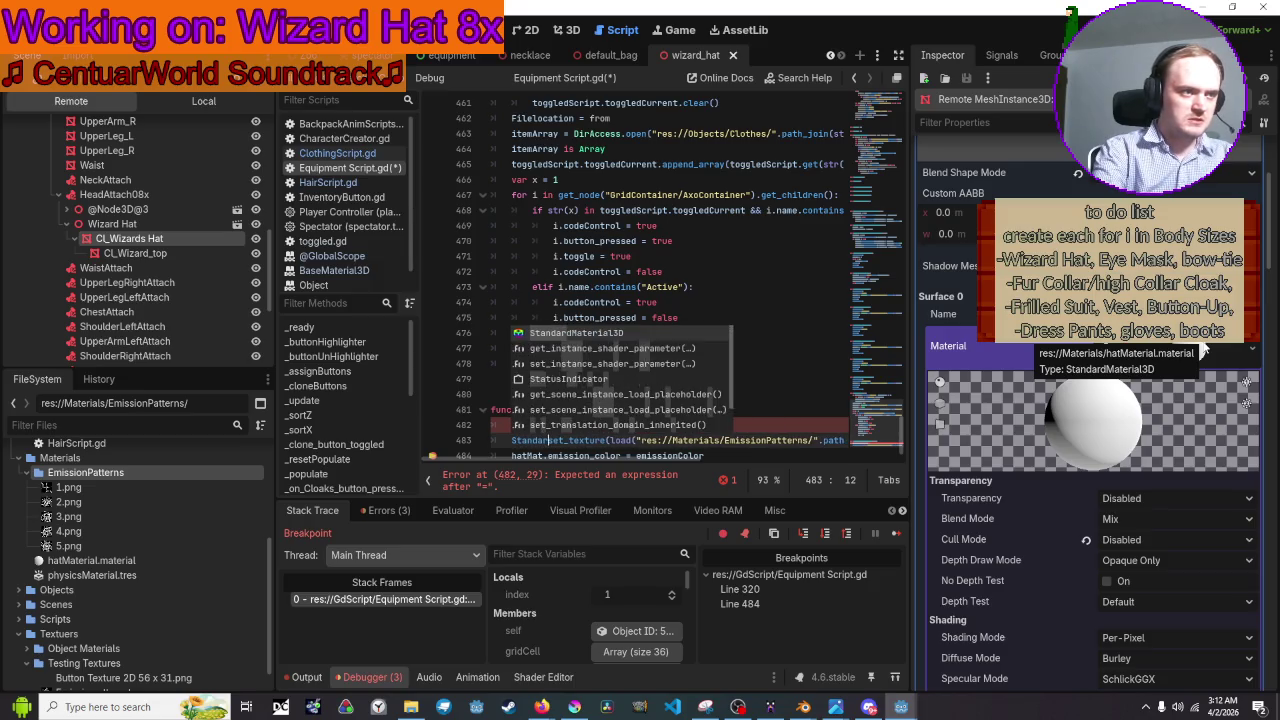
text(d)
key(Tab)
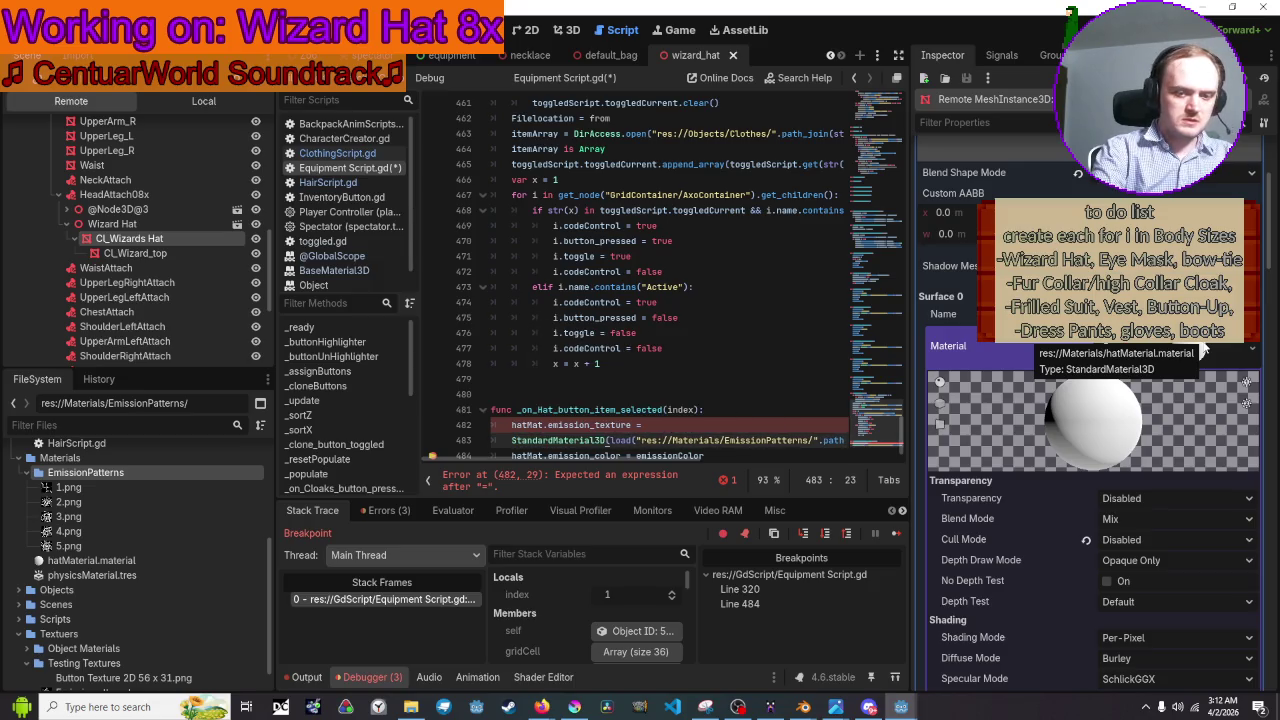
text(.se)
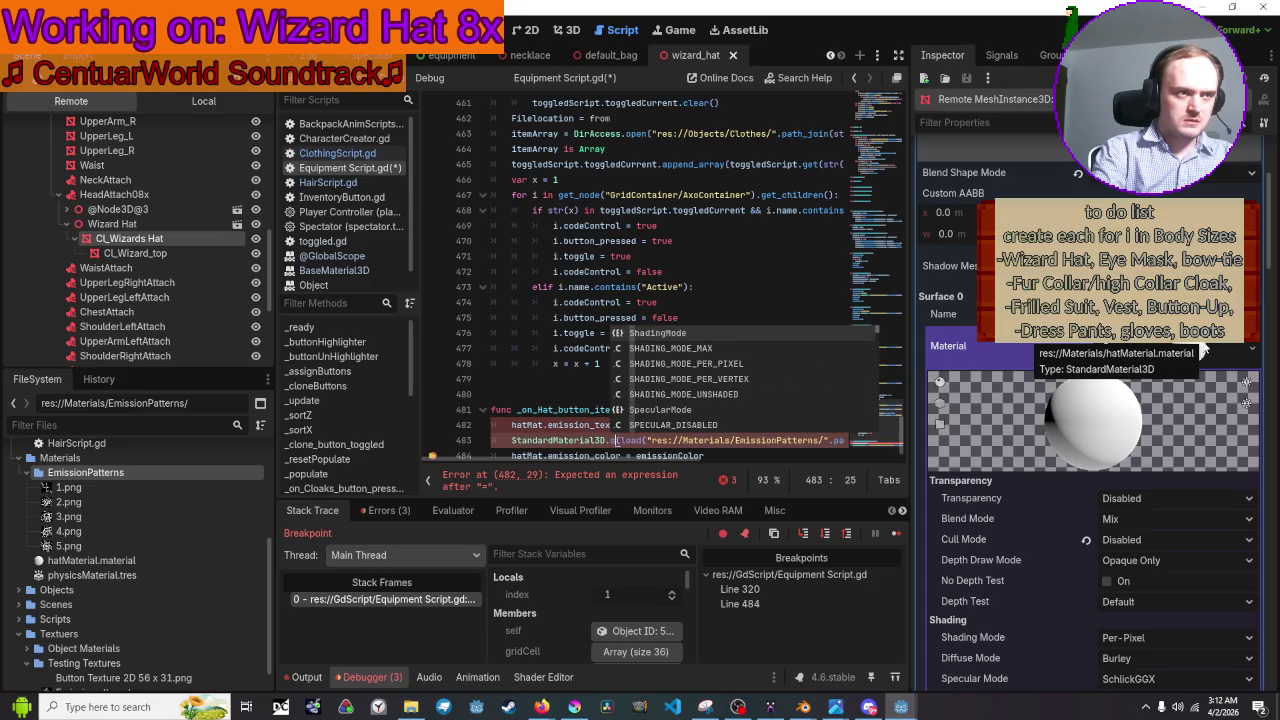
key(BackSpace)
key(BackSpace)
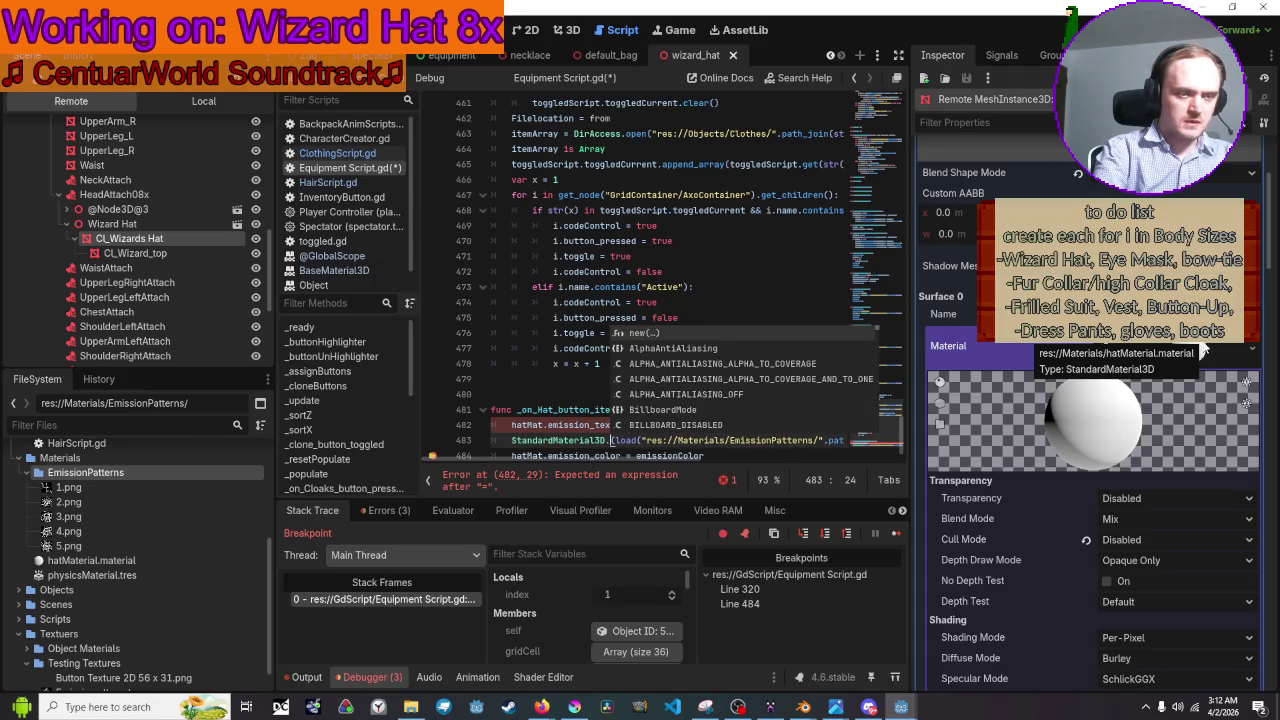
text(em)
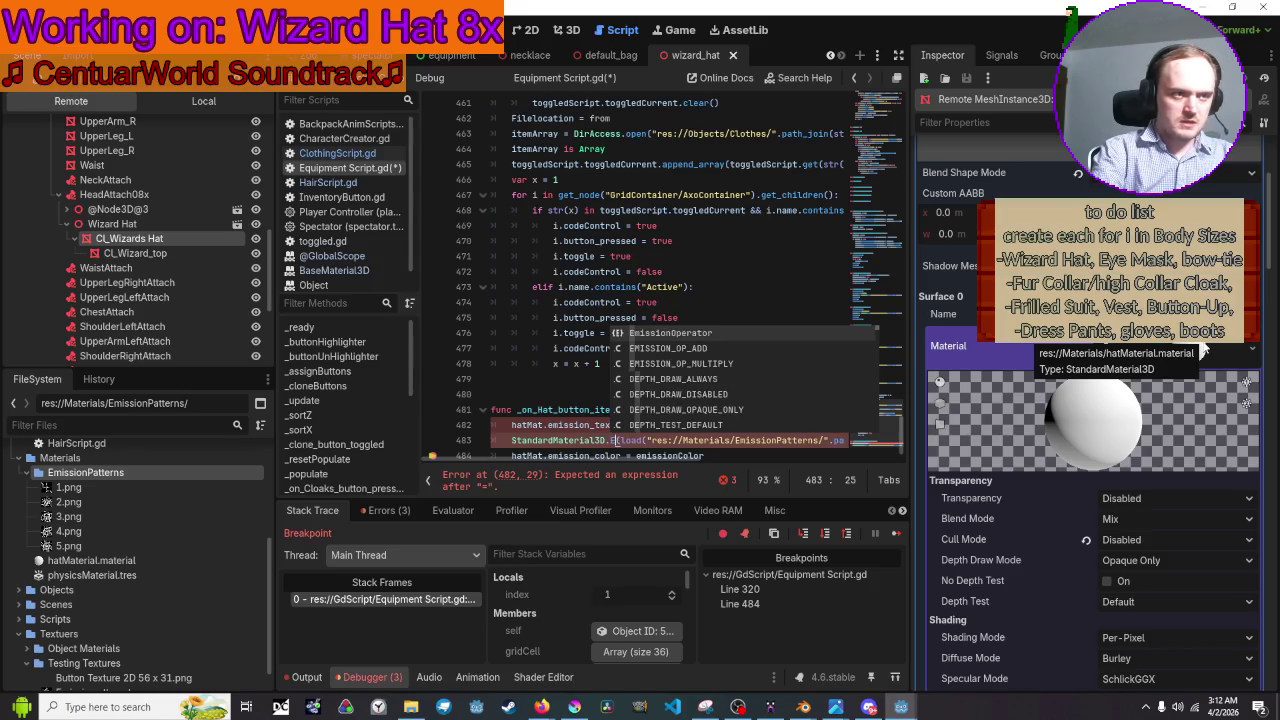
text(ission)
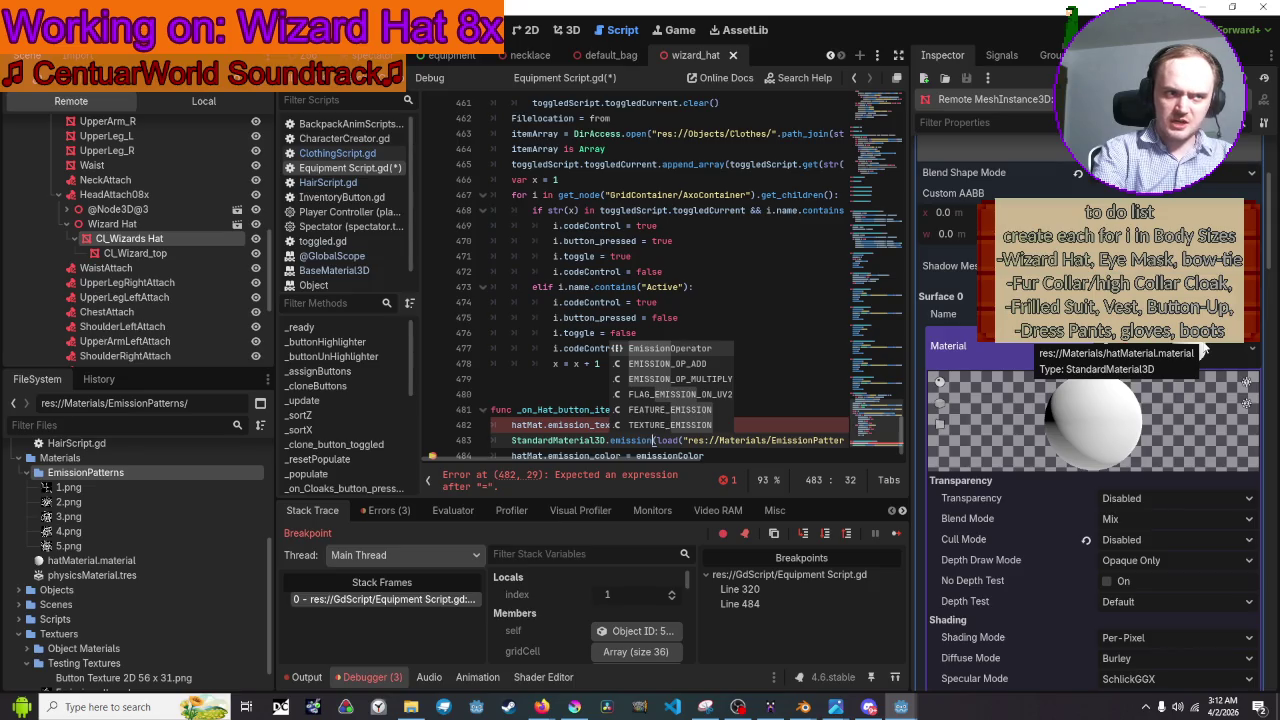
key(Return)
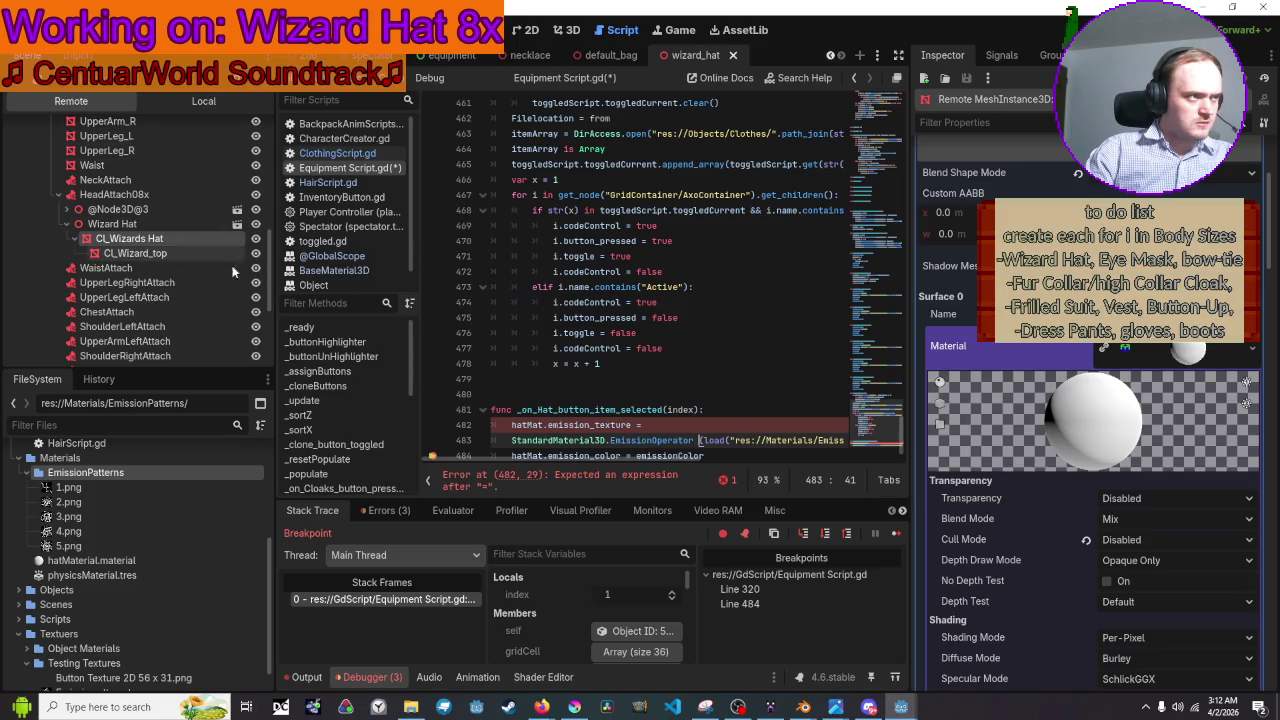
ctrl+click(661, 443)
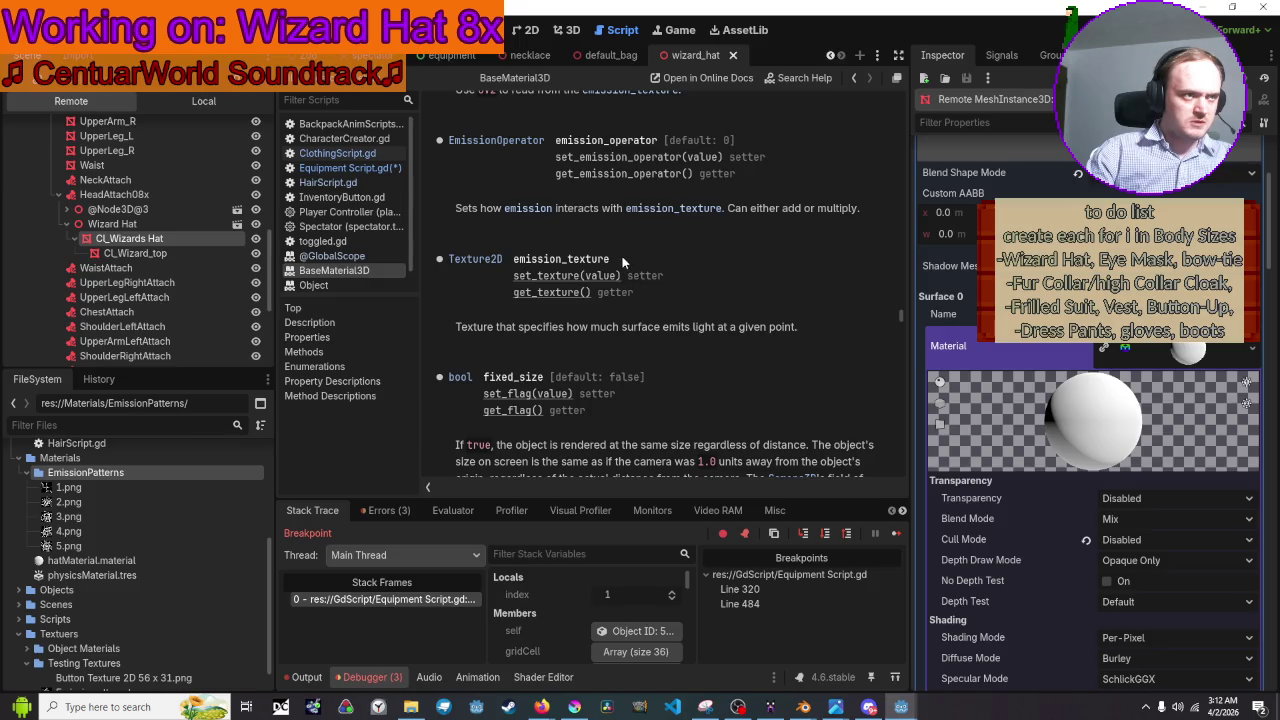
drag(610, 259, 513, 259)
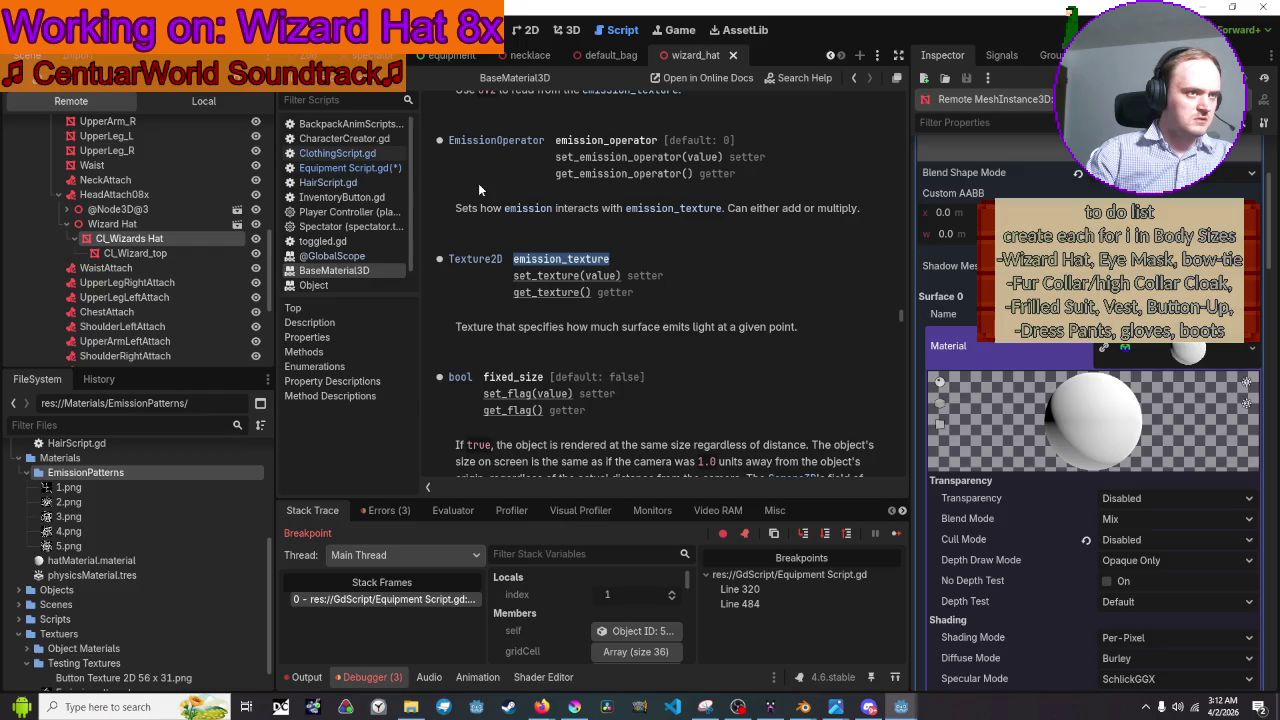
click(350, 256)
click(345, 271)
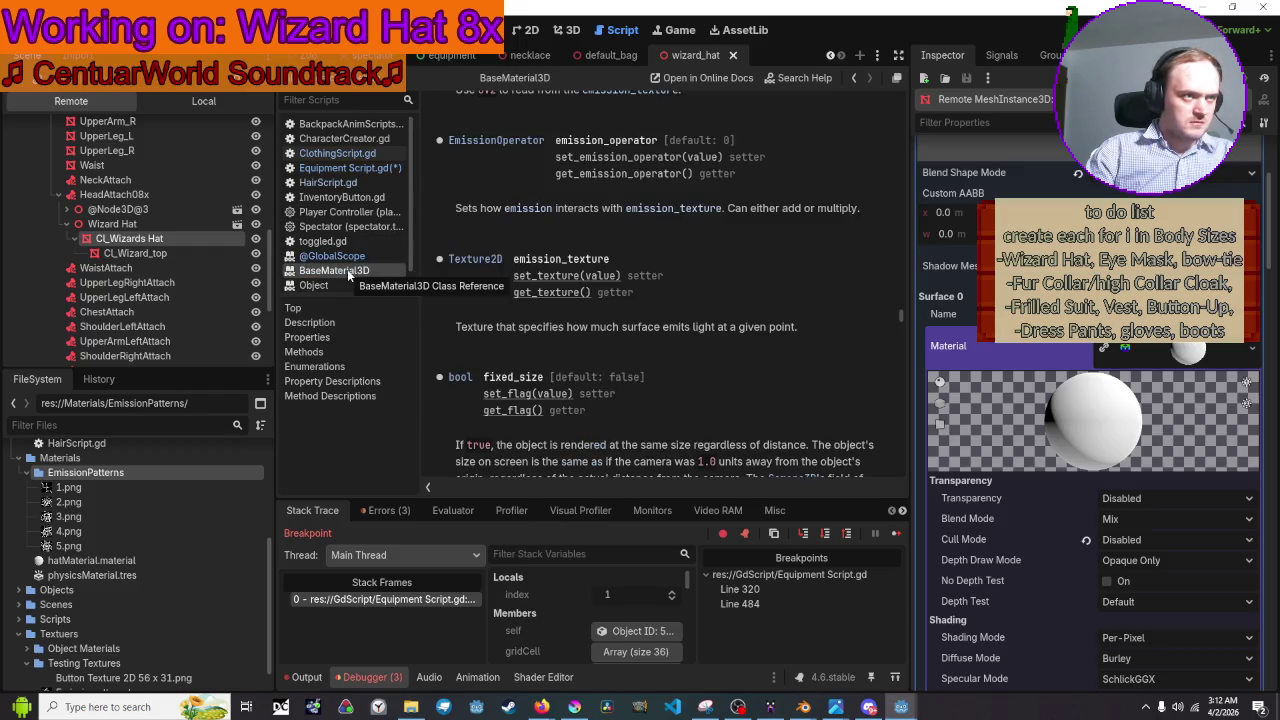
scroll(652, 196, up, 1)
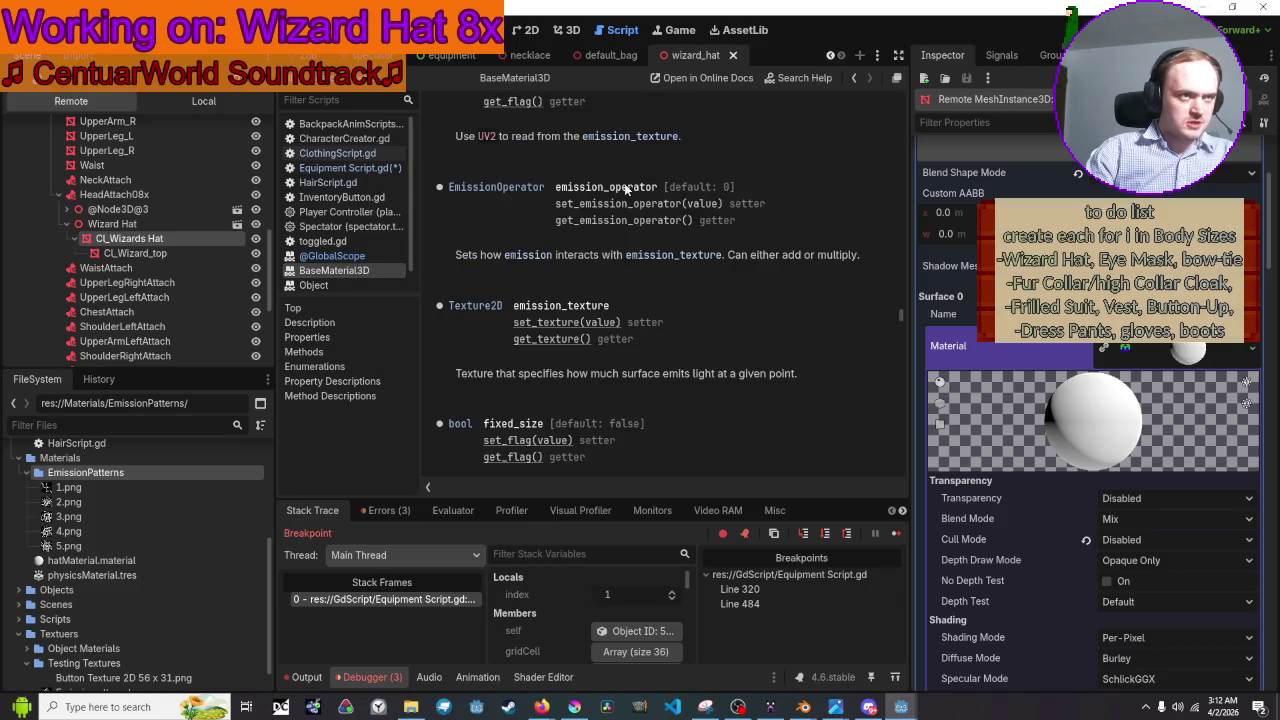
click(462, 188)
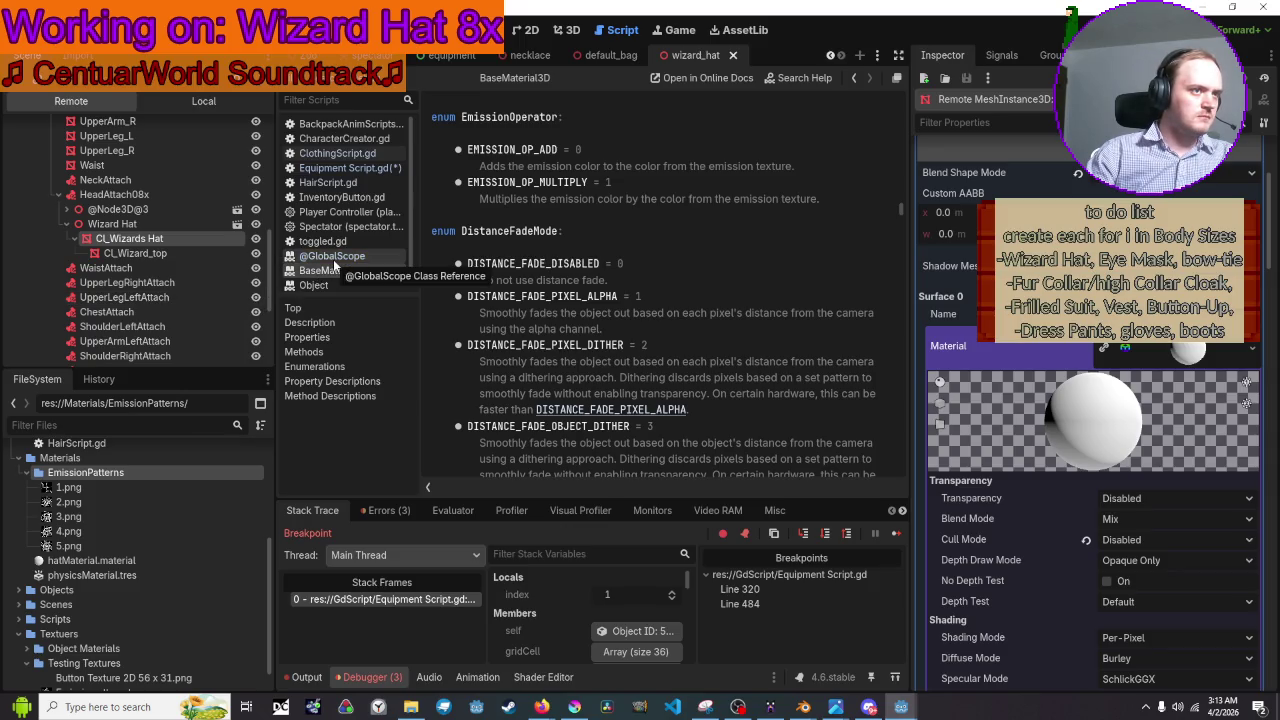
click(349, 168)
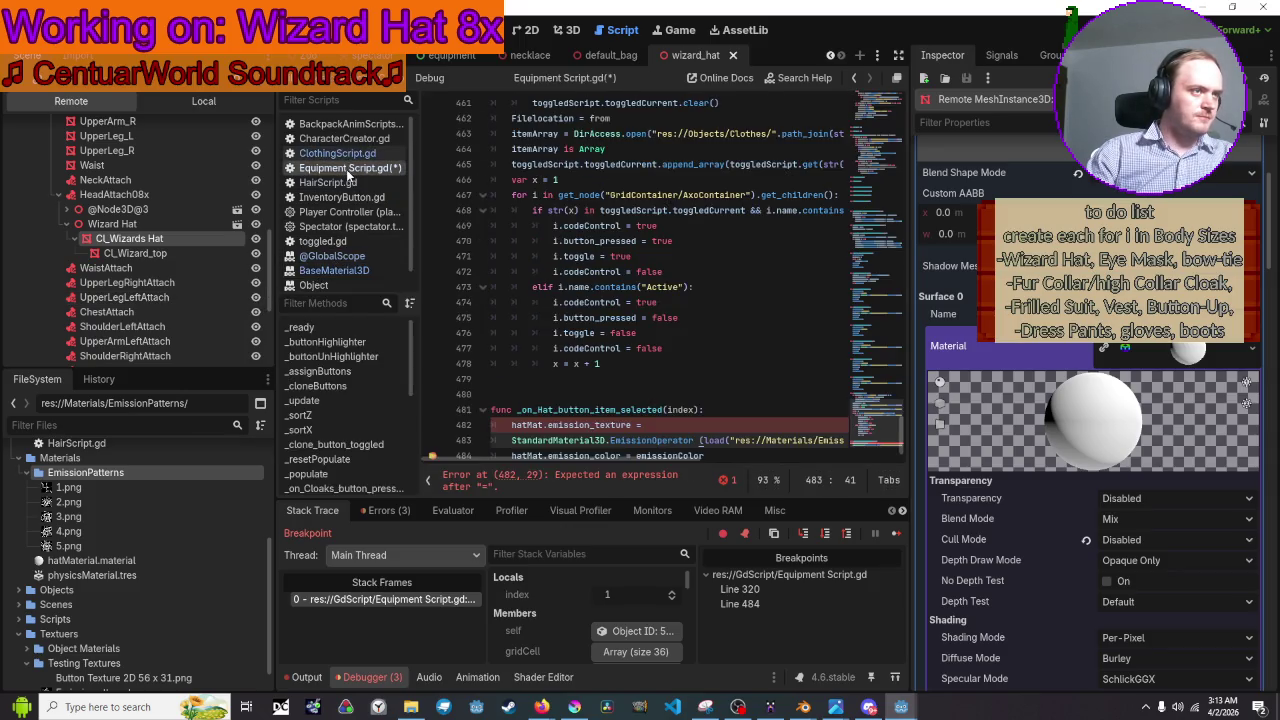
Check the EmissionOperator enum in BaseMaterial3D, then enter '= 1' on line 483.
scroll(600, 330, down, 2)
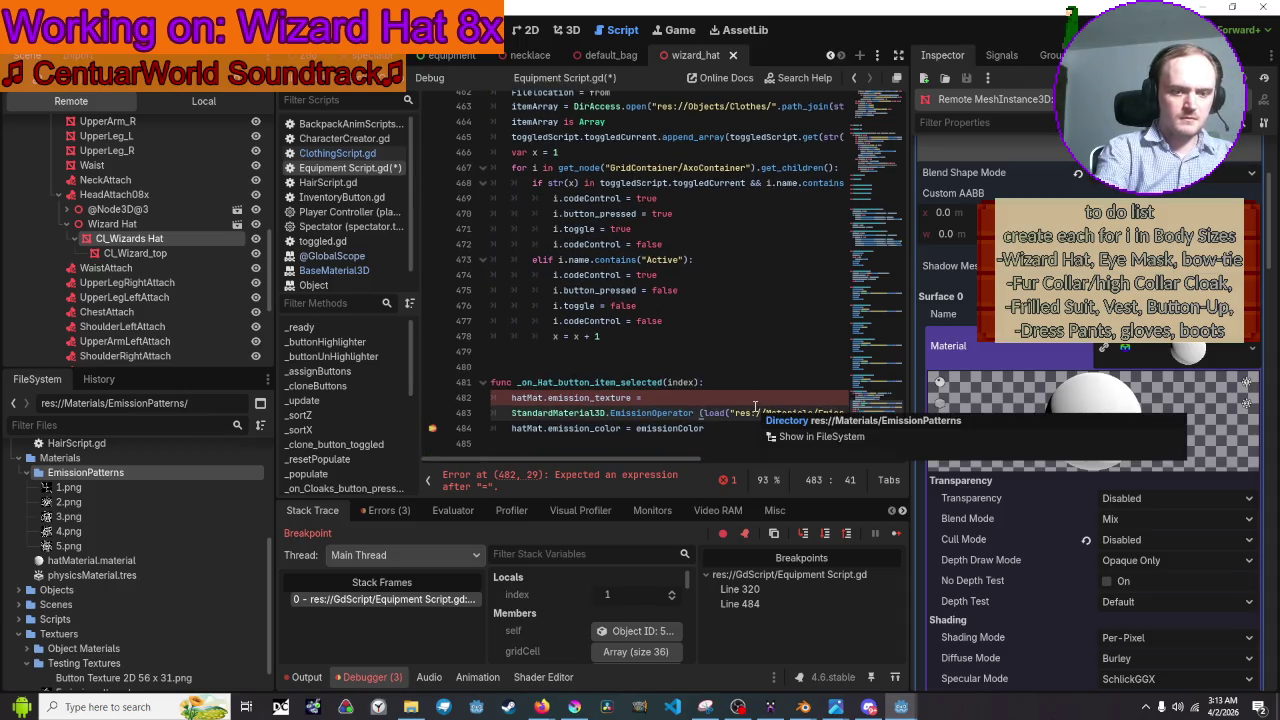
text(=)
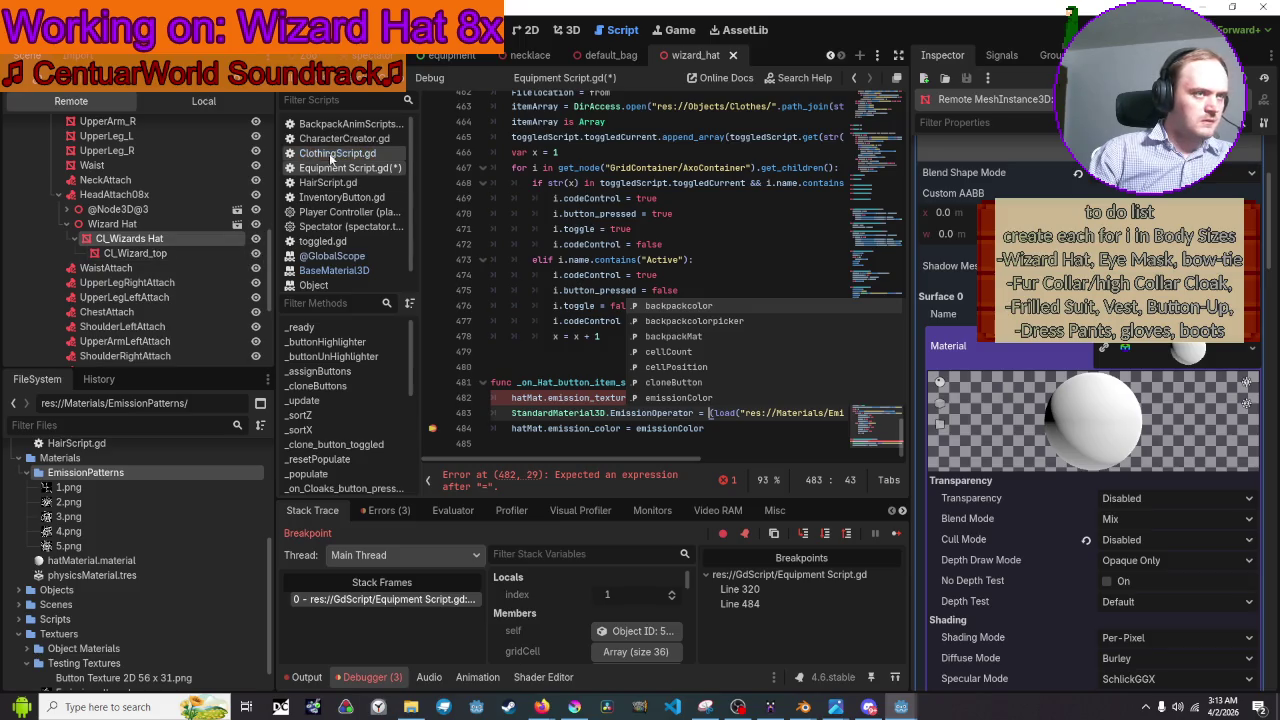
click(340, 271)
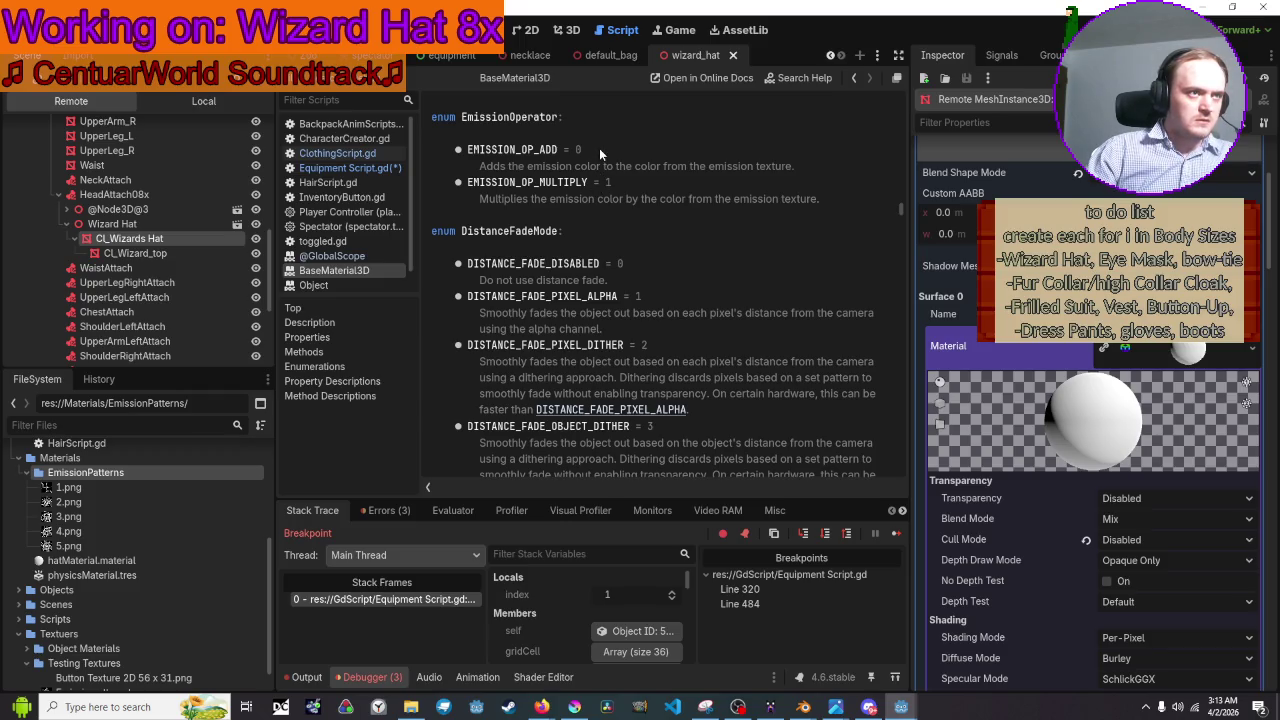
click(350, 168)
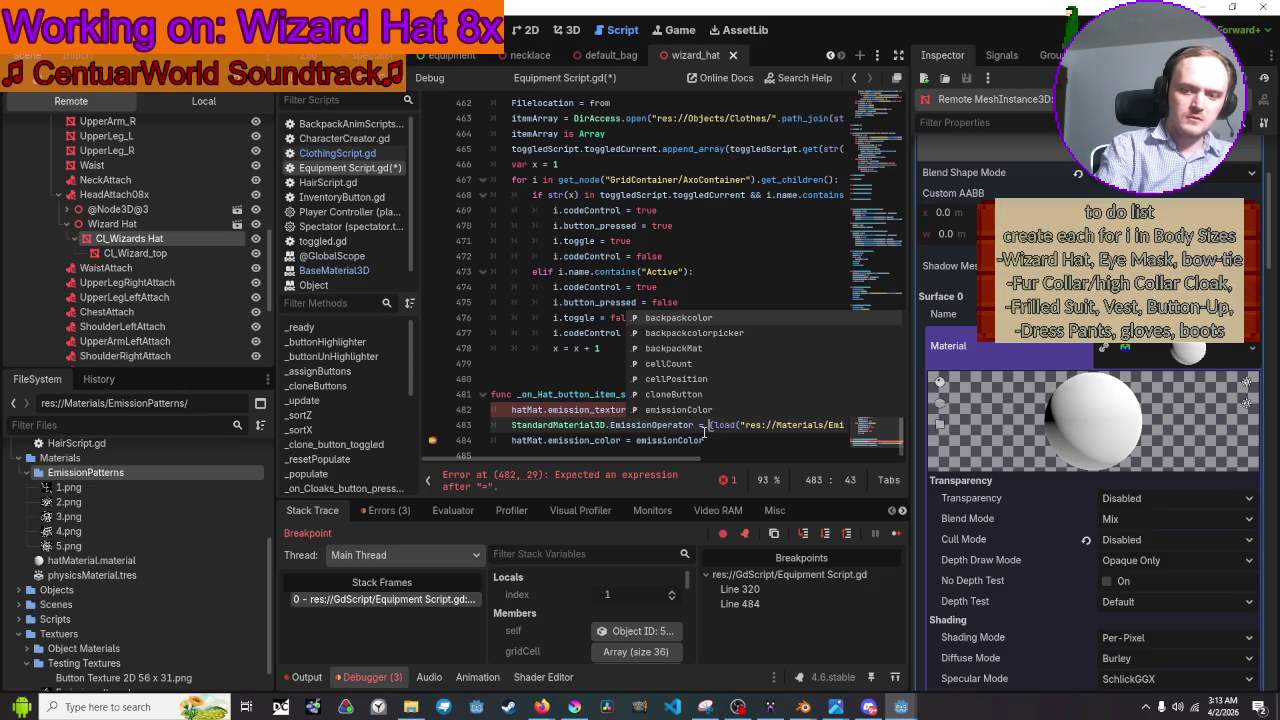
text(1)
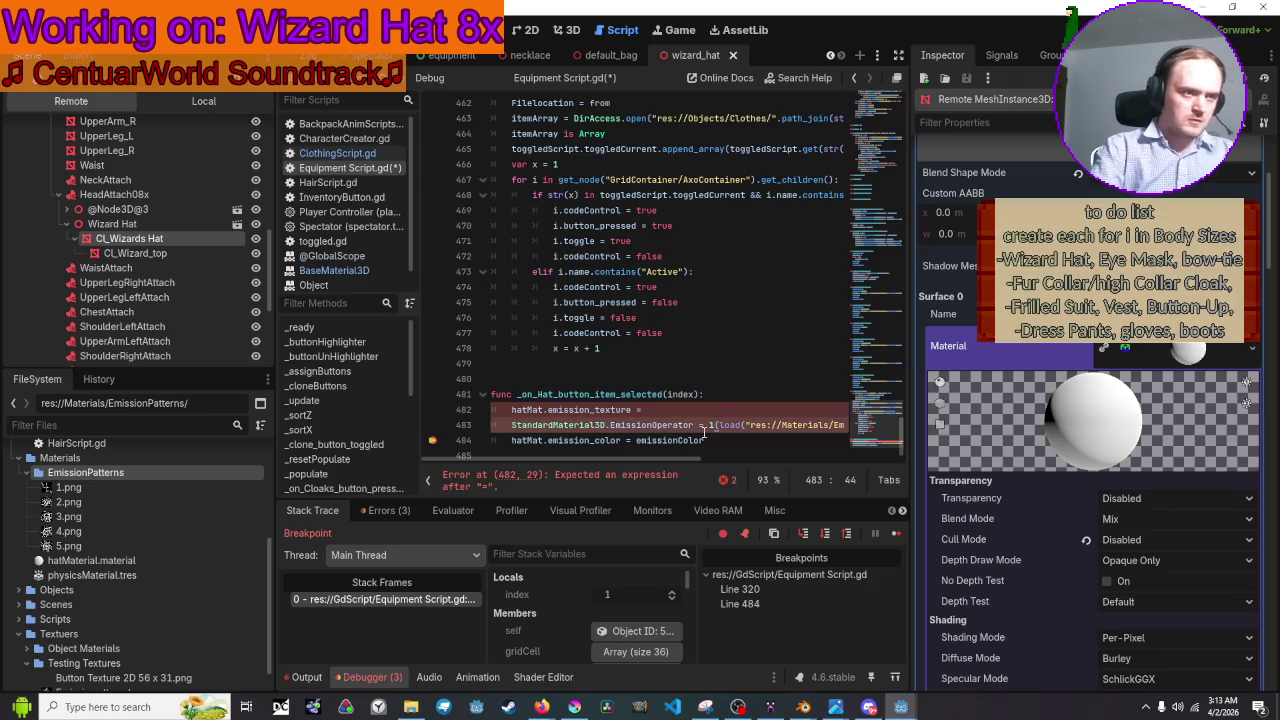
Move the load(...) call onto its own line and copy the StandardMaterial3D class name.
key(Return)
key(Up)
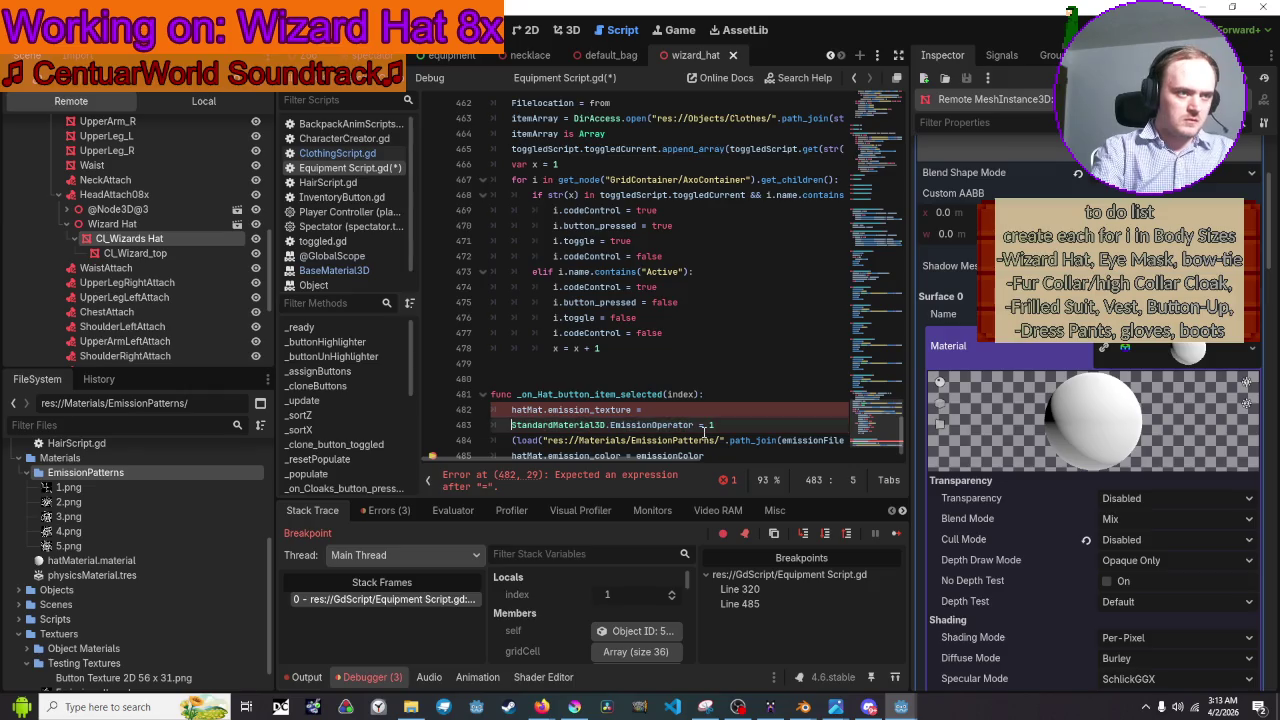
key(shift+Right)
key(shift+Right)
key(shift+Right)
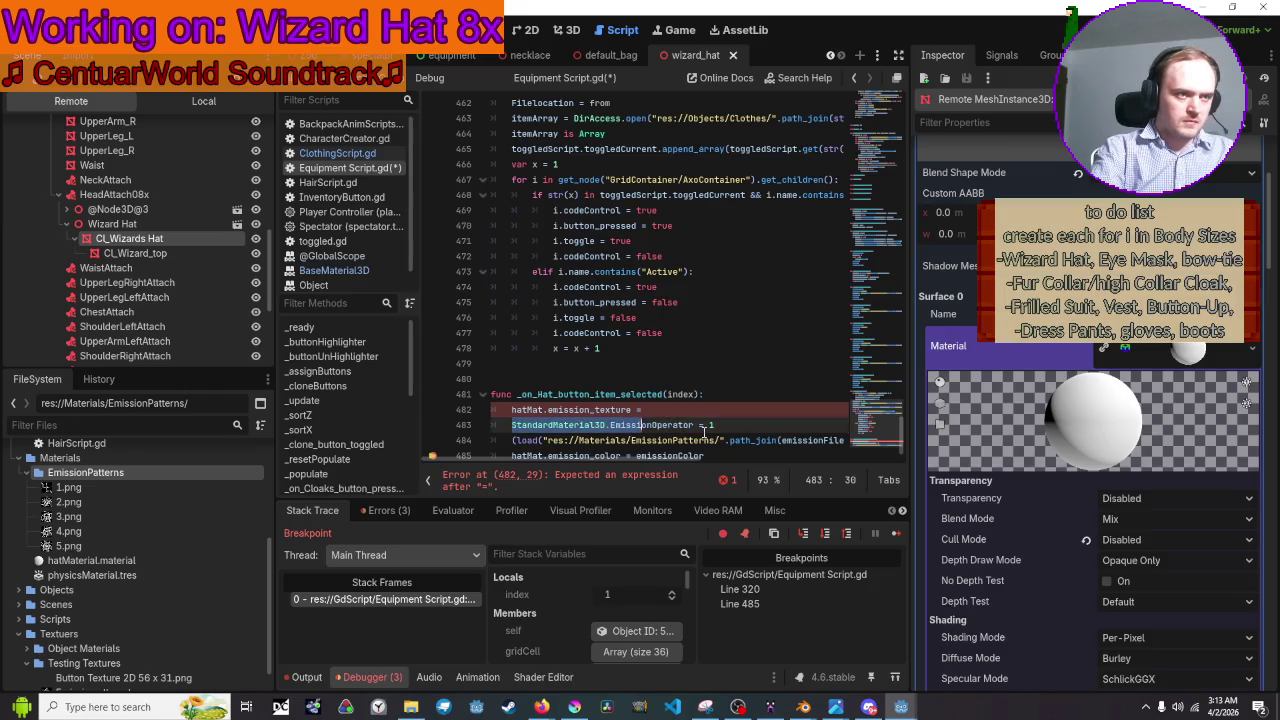
key(shift+Left)
key(shift+Left)
key(shift+Left)
key(ctrl+c)
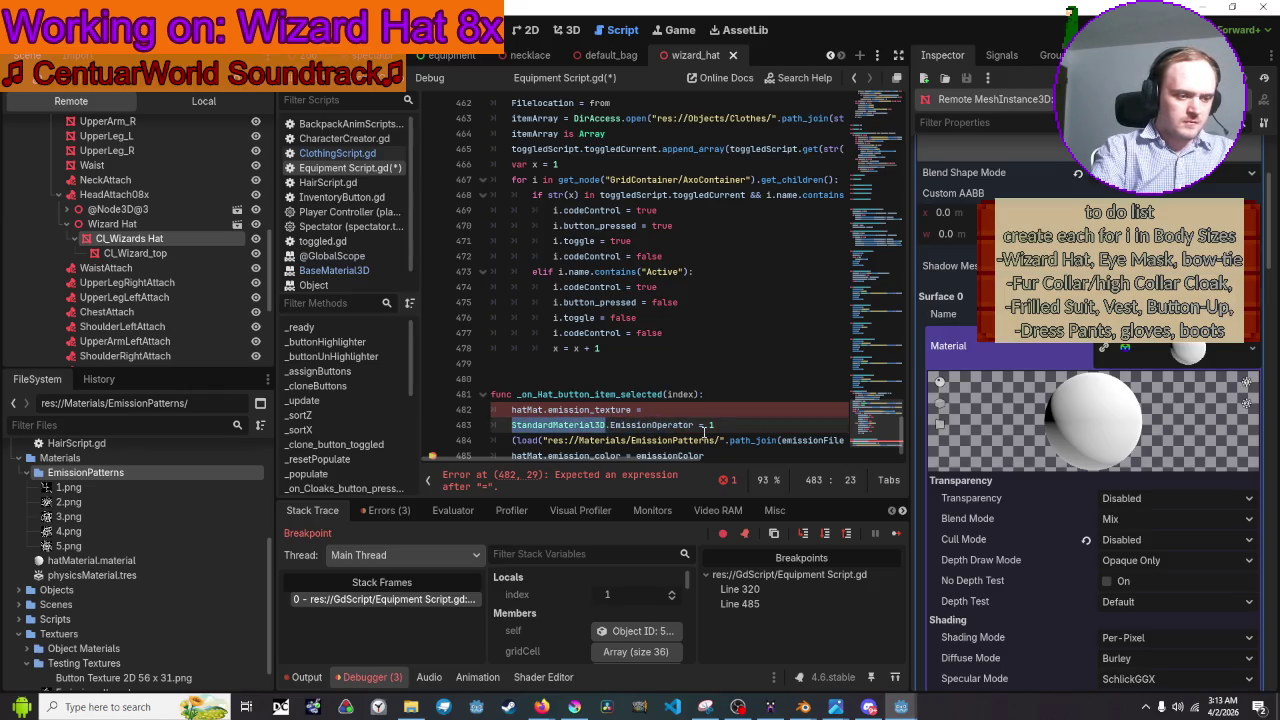
key(Left)
key(Down)
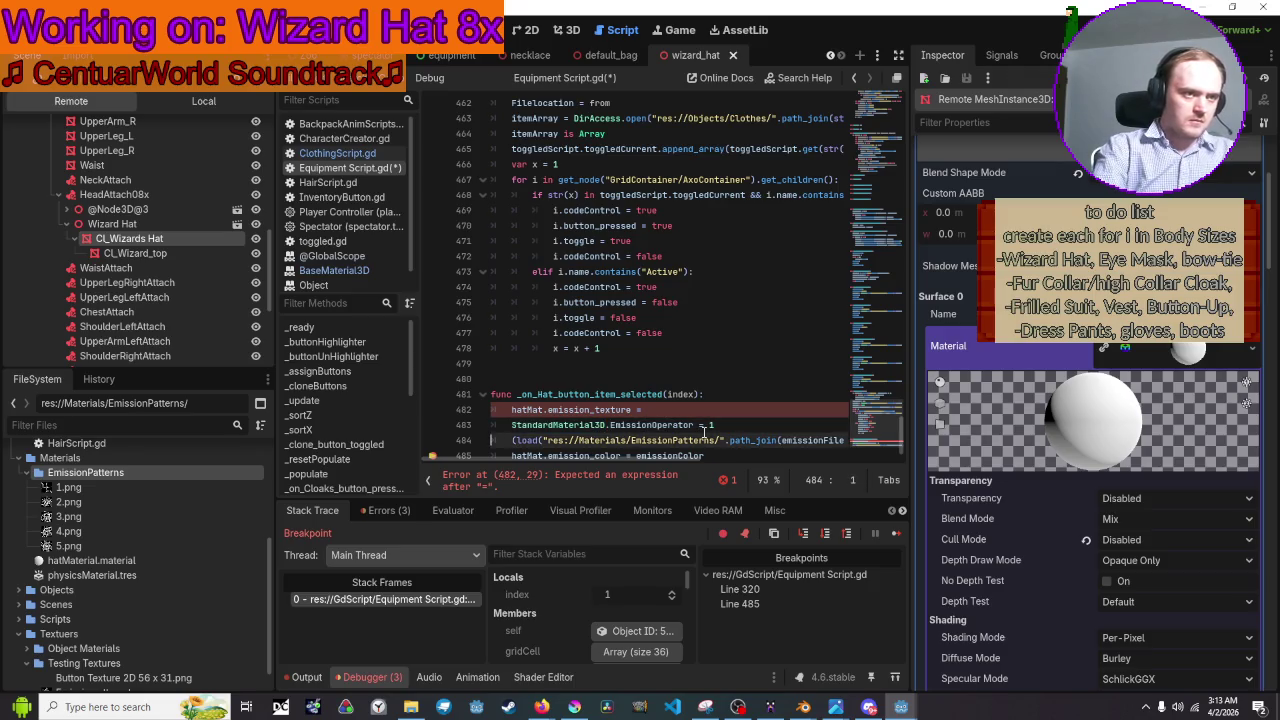
Add a StandardMaterial3D.emission_texture.set_texture() line above the load call.
key(Return)
key(Up)
key(Tab)
key(ctrl+v)
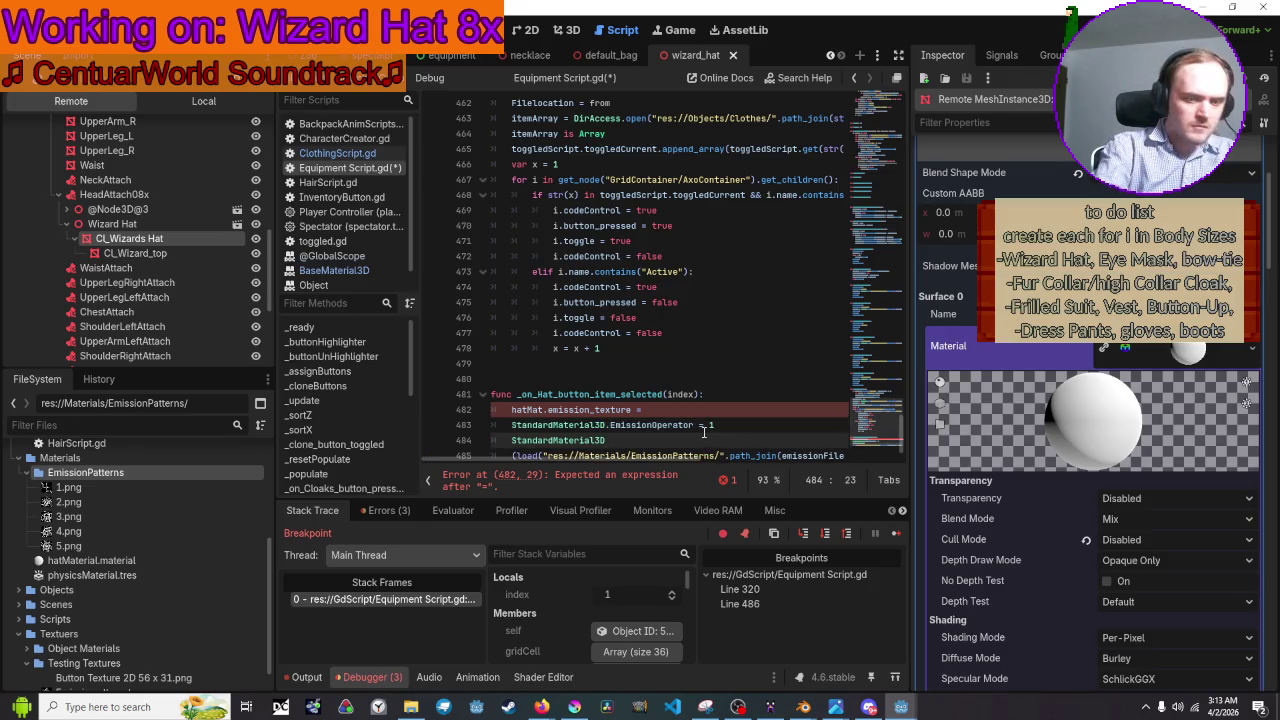
text(.em)
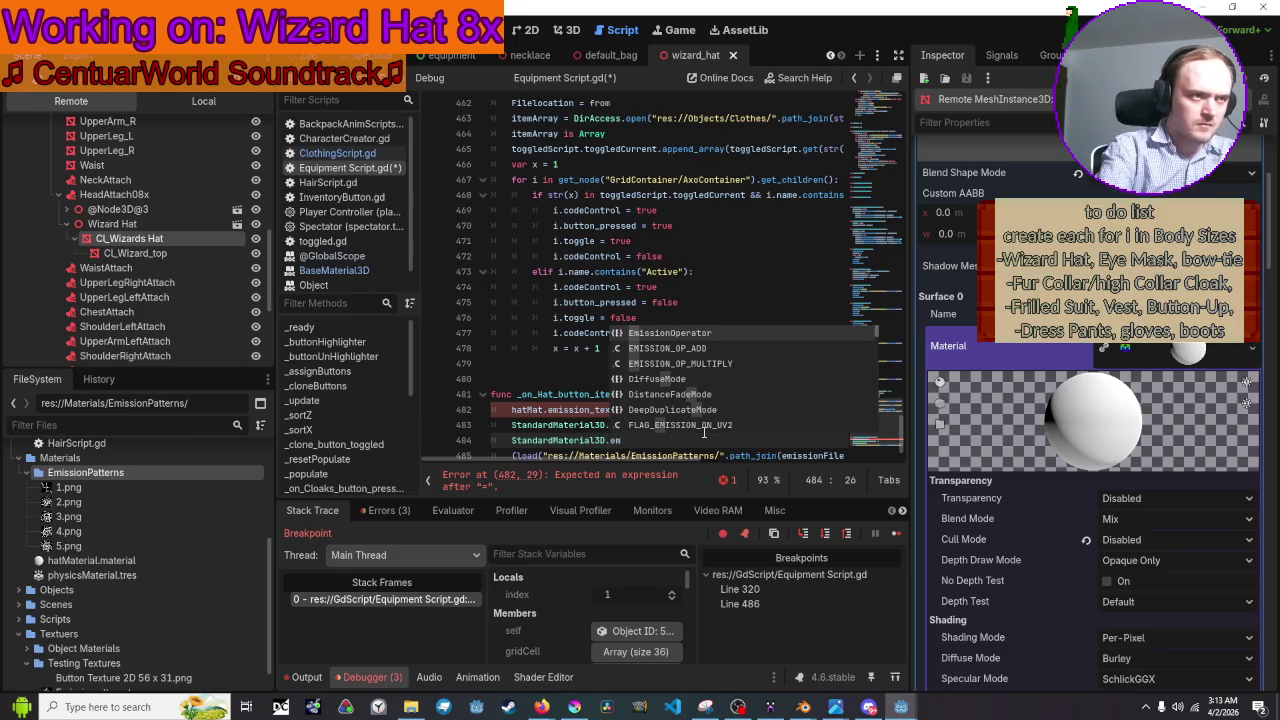
text(iss)
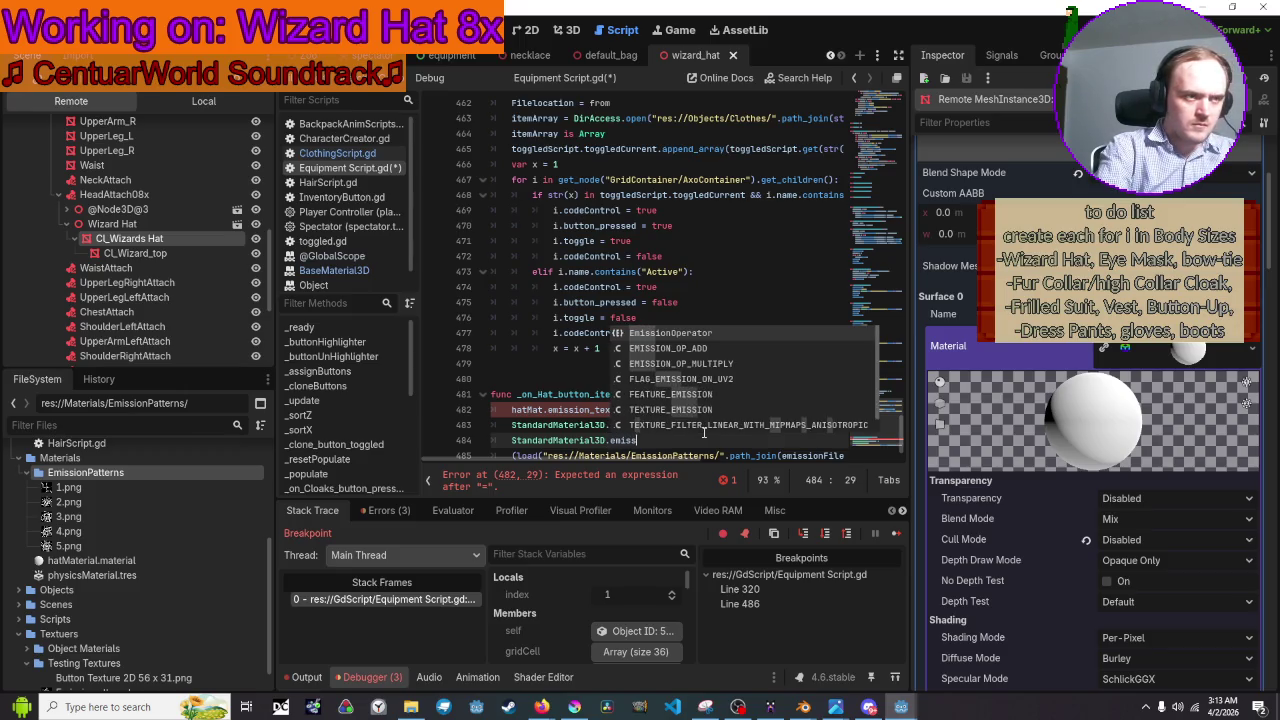
text(ion_texture)
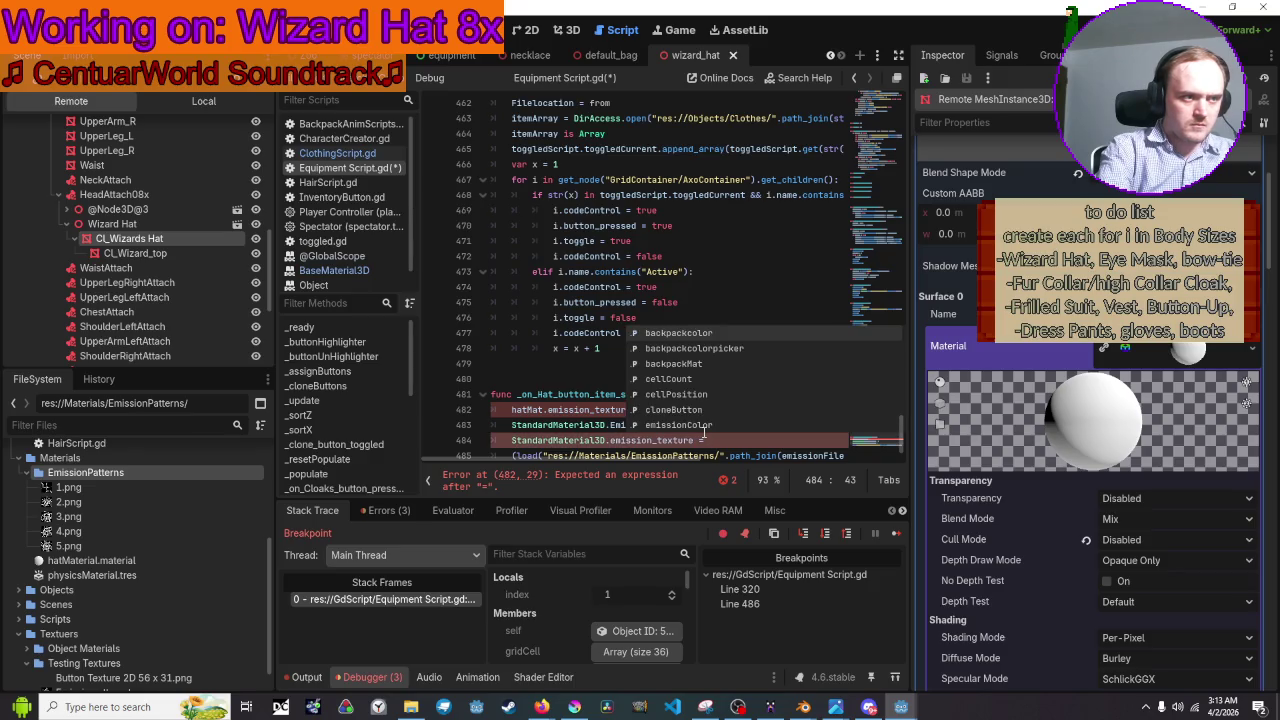
key(BackSpace)
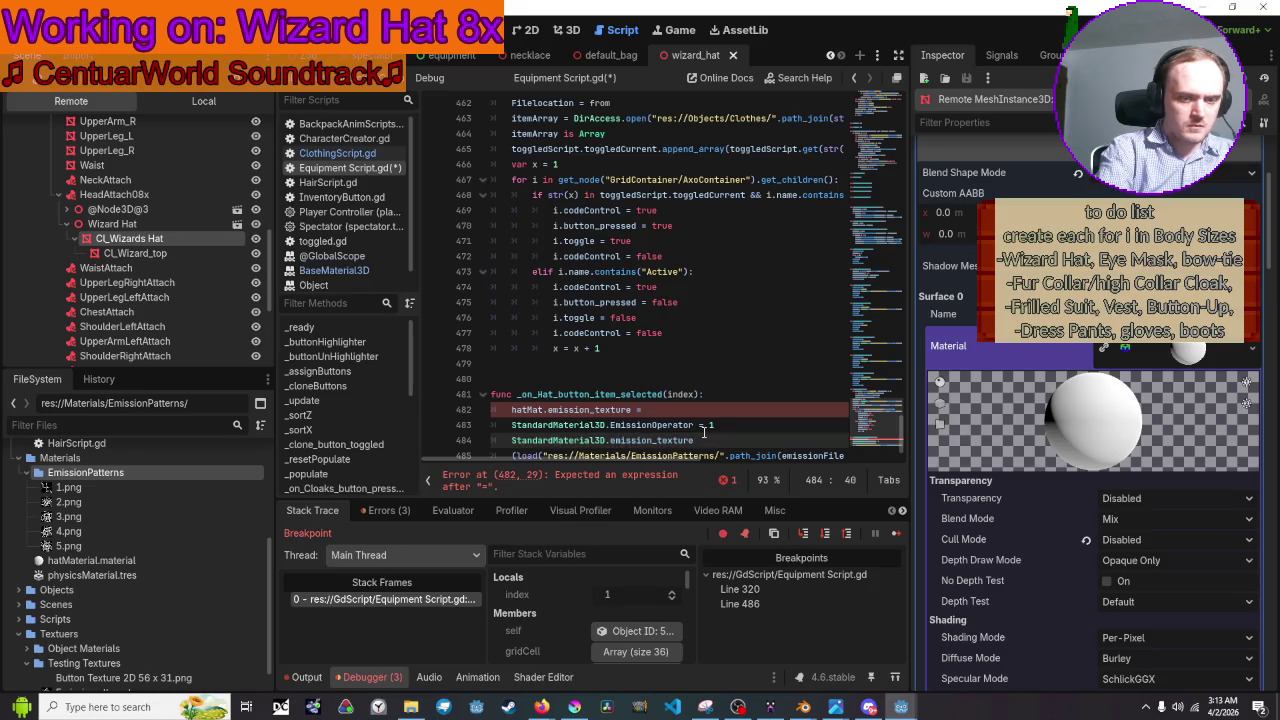
text( = set)
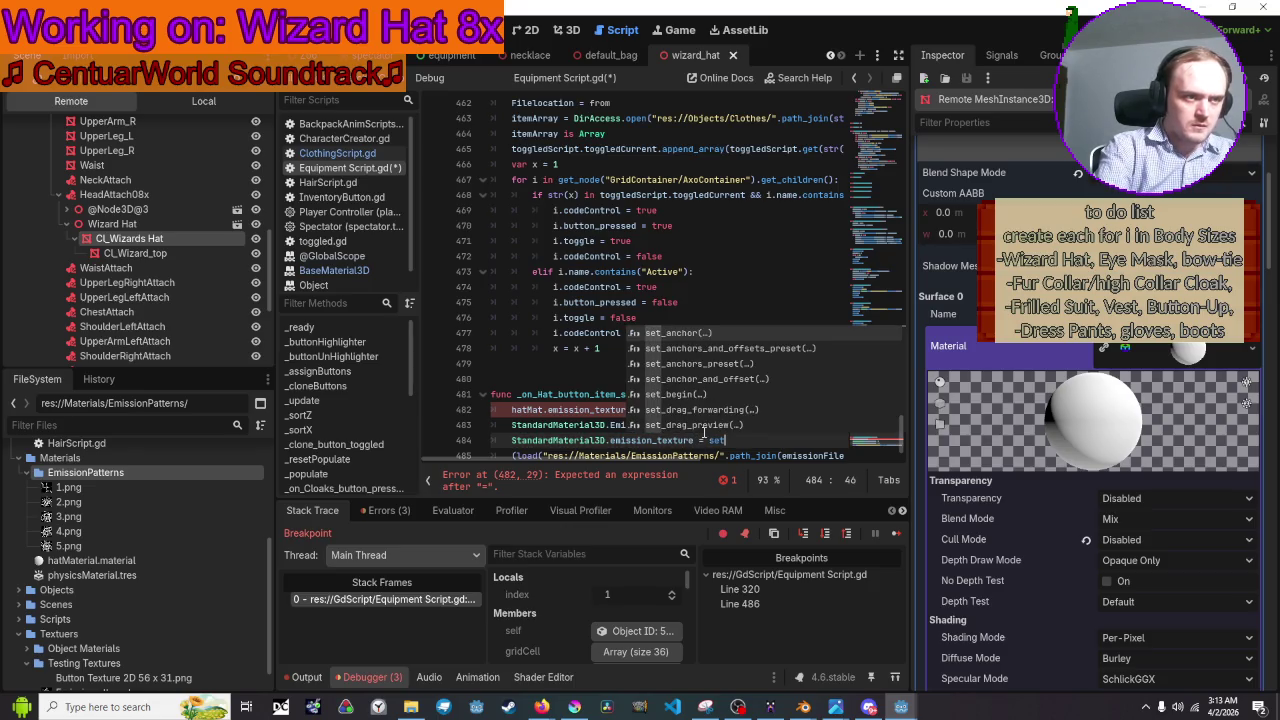
text(_t)
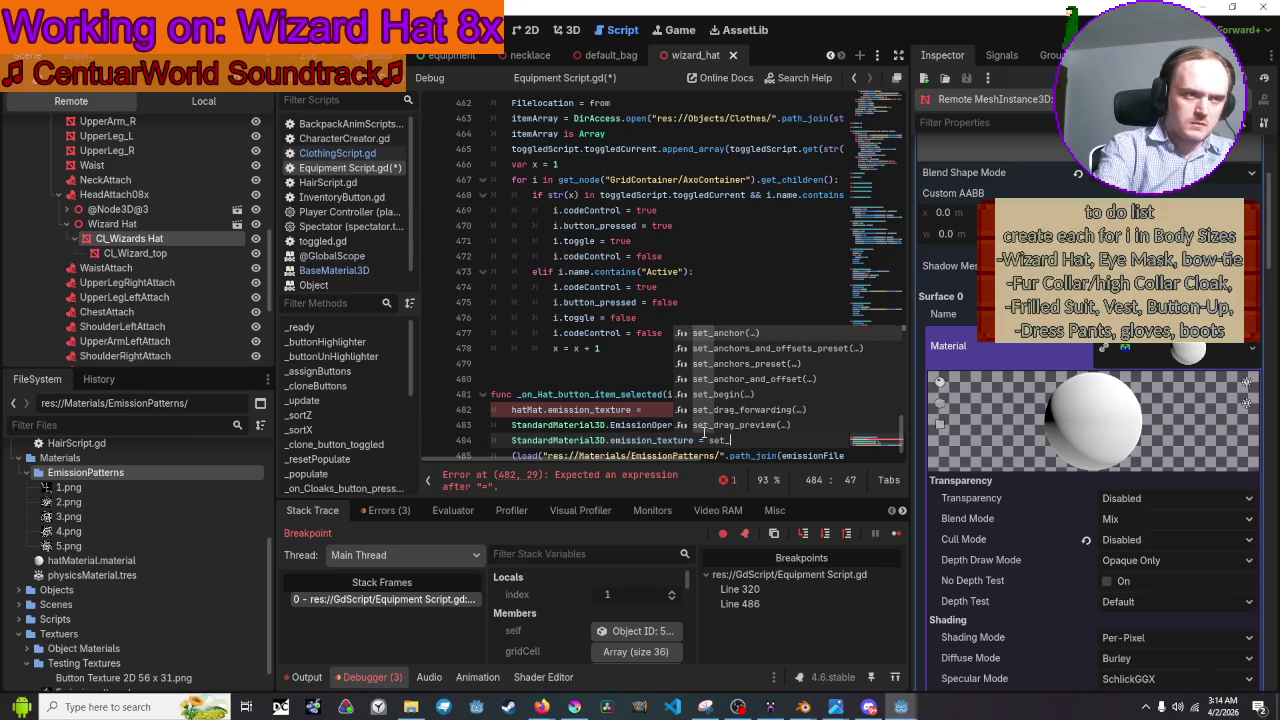
key(BackSpace)
key(BackSpace)
key(BackSpace)
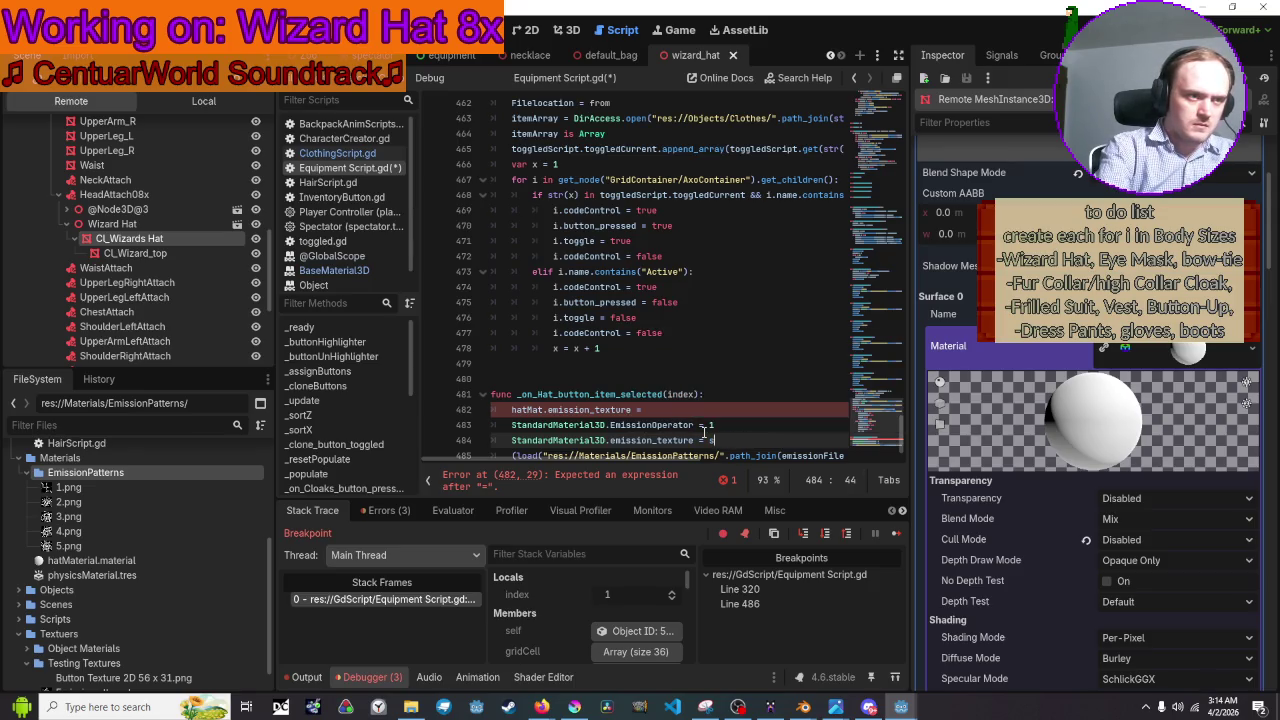
text(set_te)
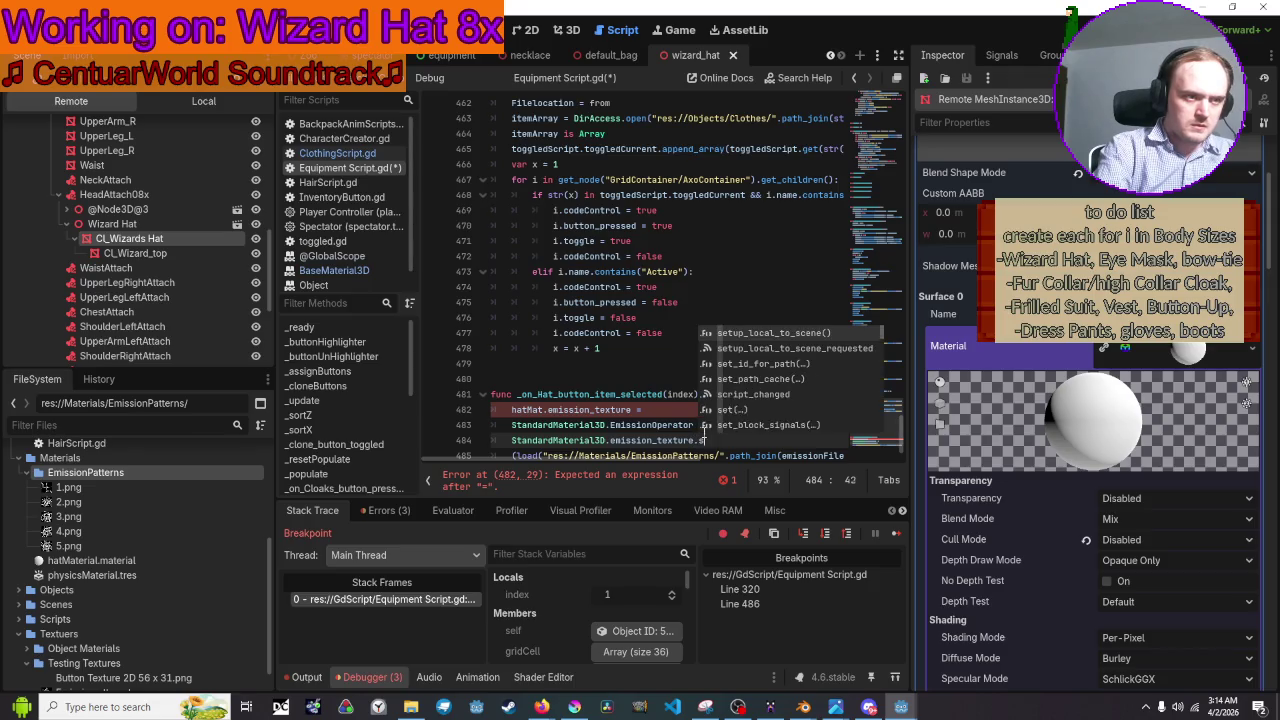
text(xture)
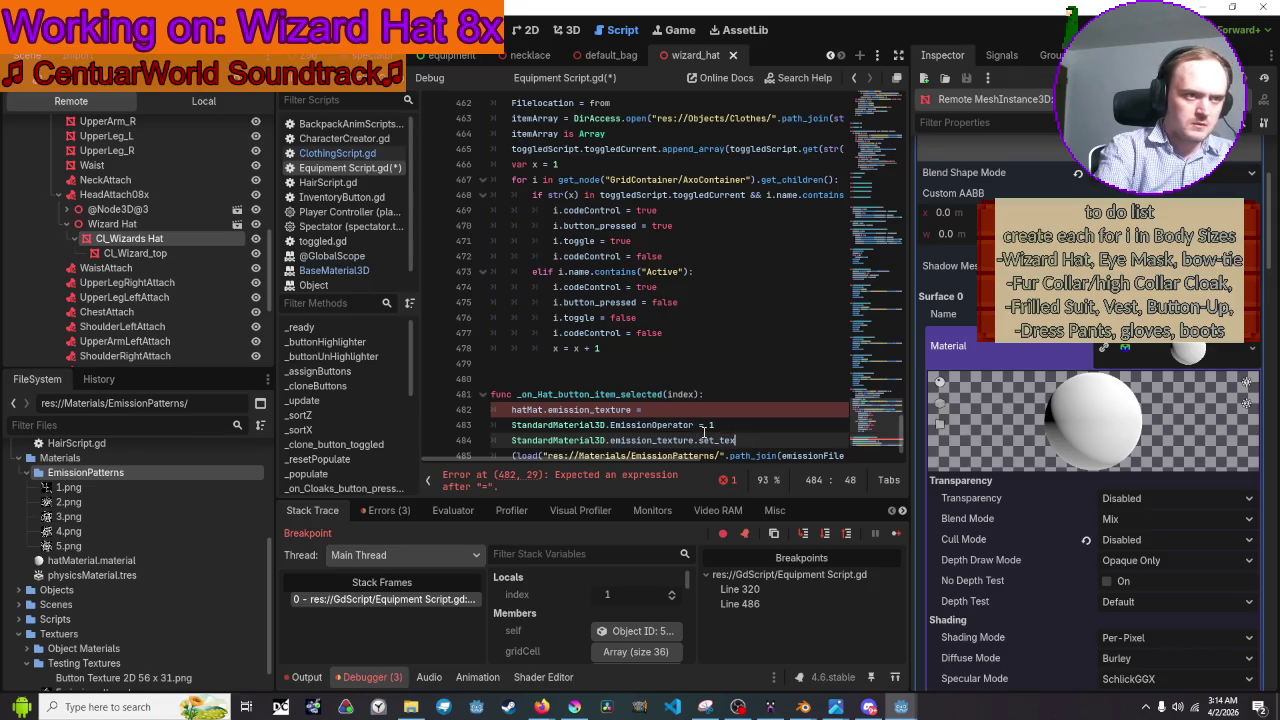
text(())
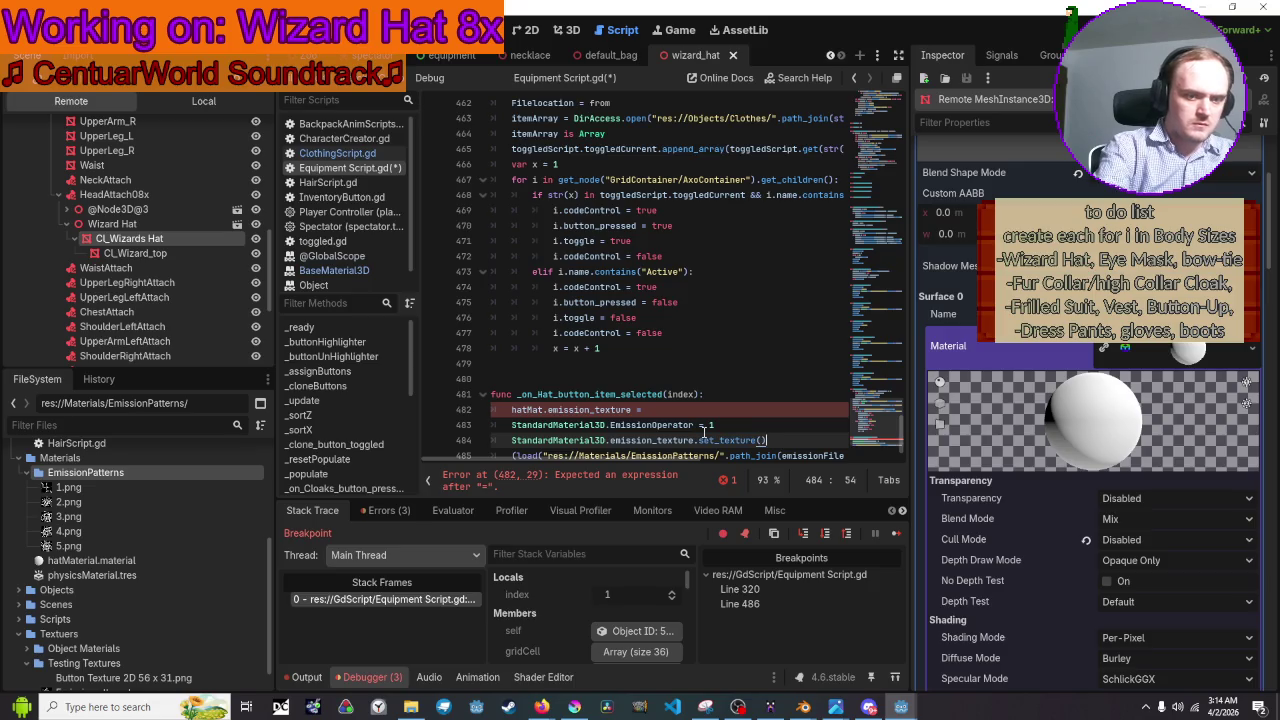
scroll(704, 433, down, 1)
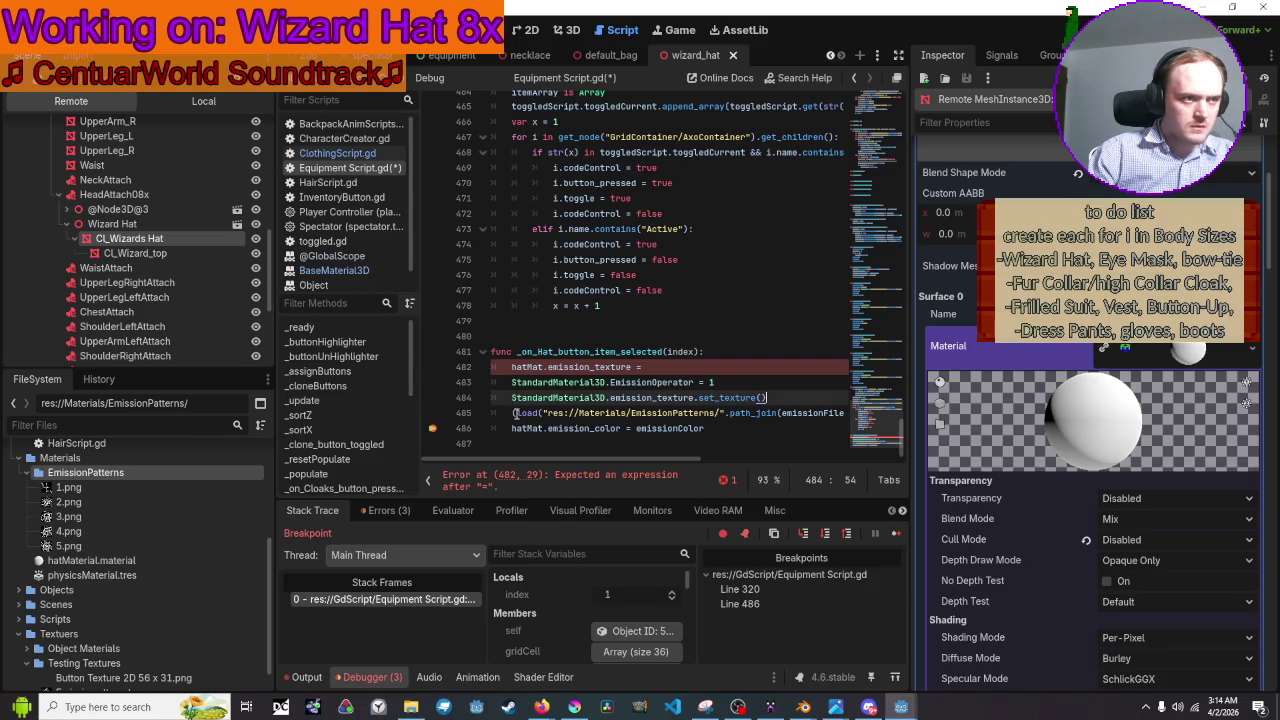
Cut the EmissionPatterns load(...) path and paste it inside set_texture().
drag(513, 413, 866, 408)
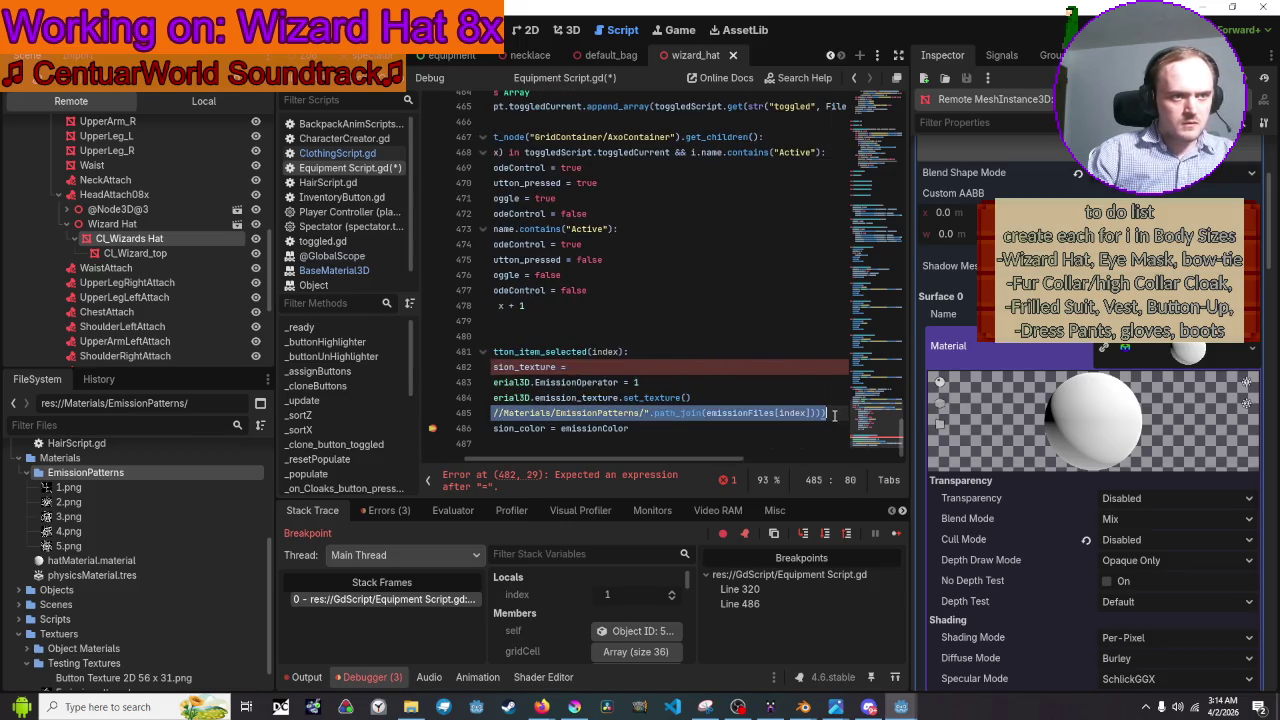
key(ctrl+x)
click(736, 397)
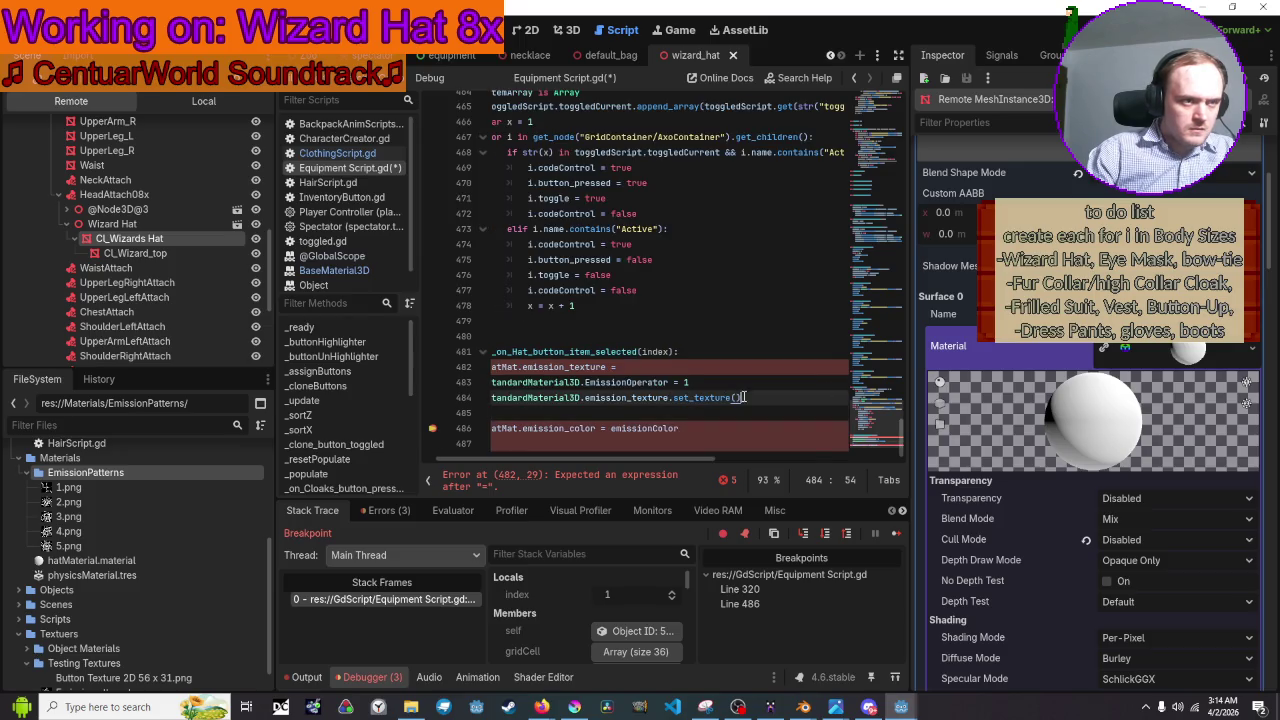
key(ctrl+v)
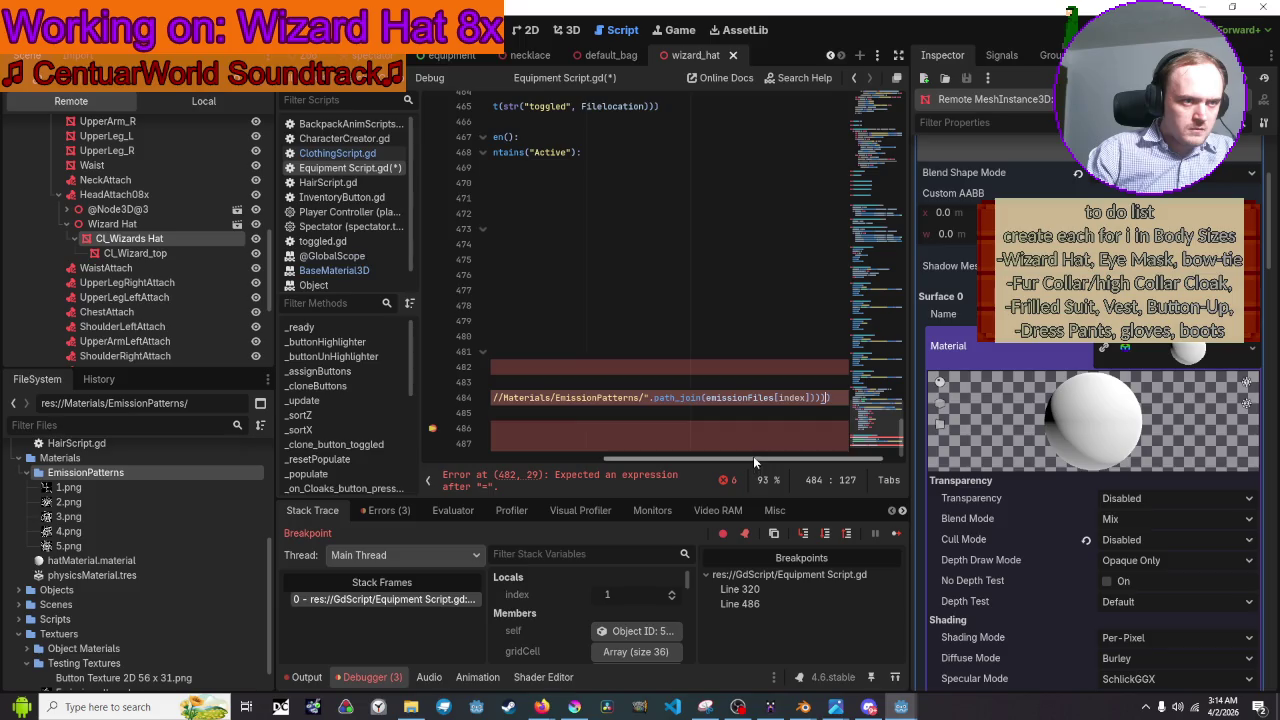
Remove the leftover empty line and add the missing closing parenthesis on line 484.
drag(753, 456, 535, 456)
click(553, 412)
text(()
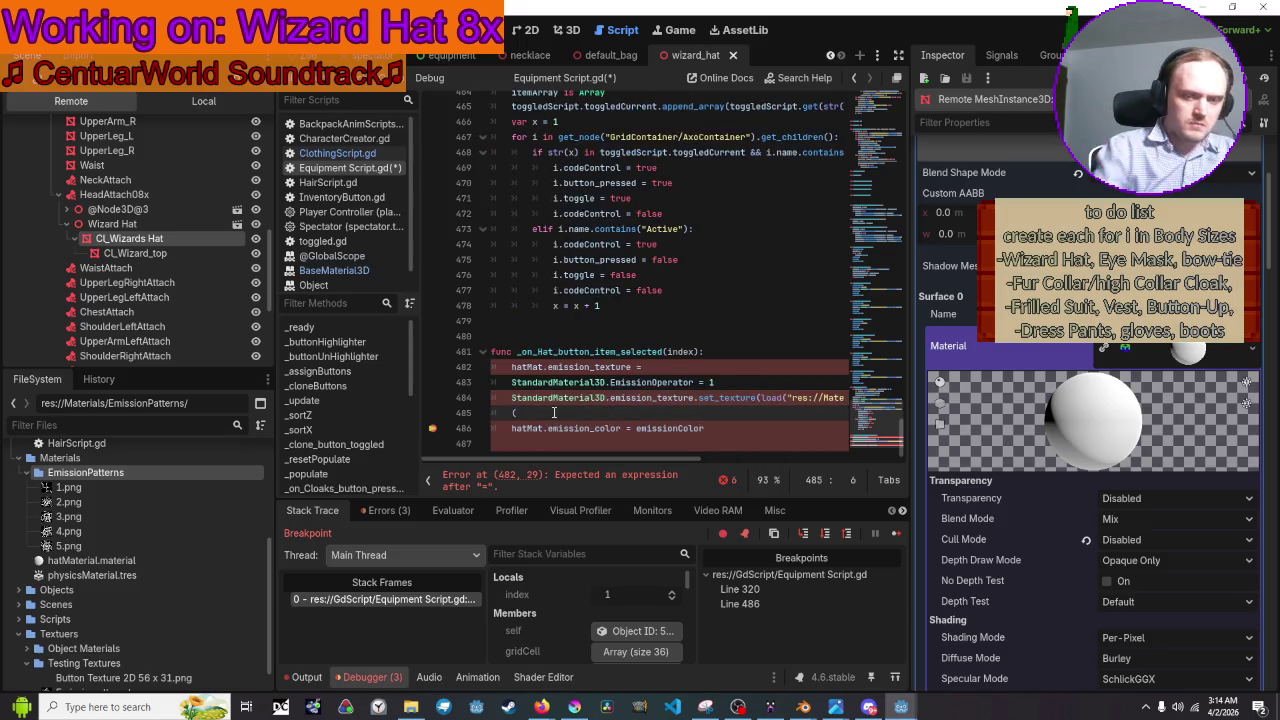
key(BackSpace)
key(BackSpace)
key(Left)
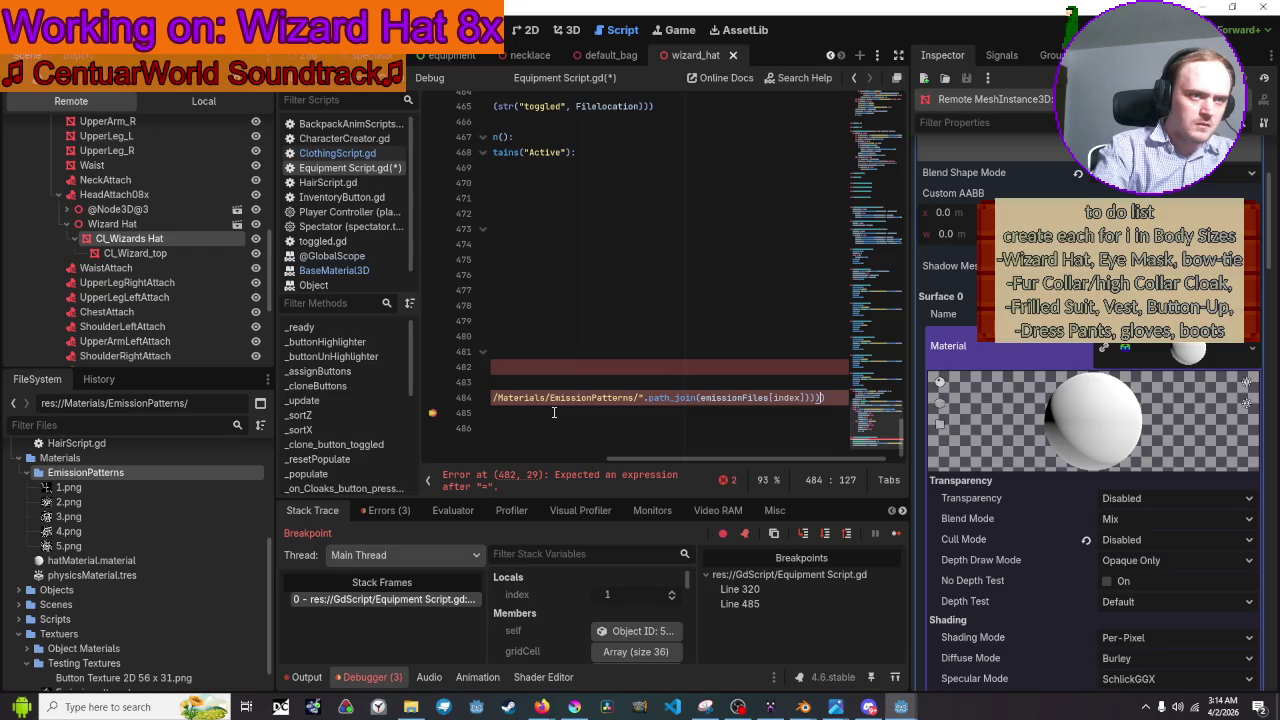
text())
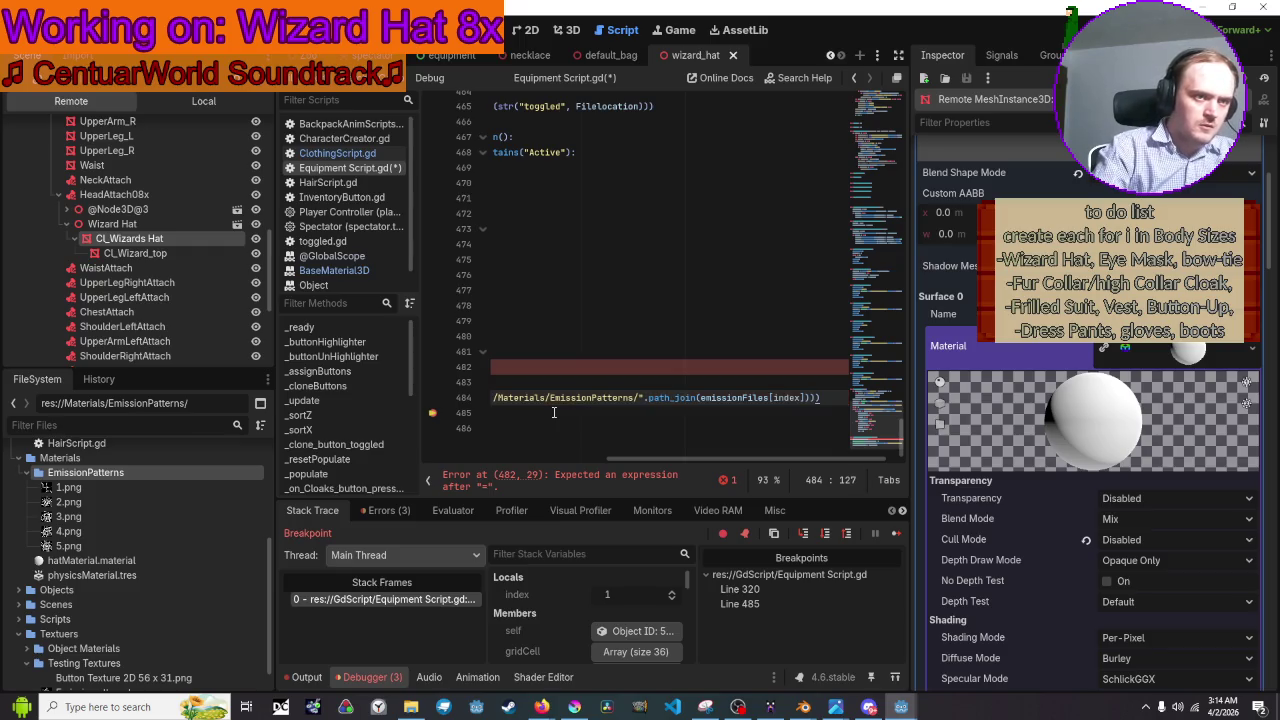
key(Left)
key(Left)
key(Left)
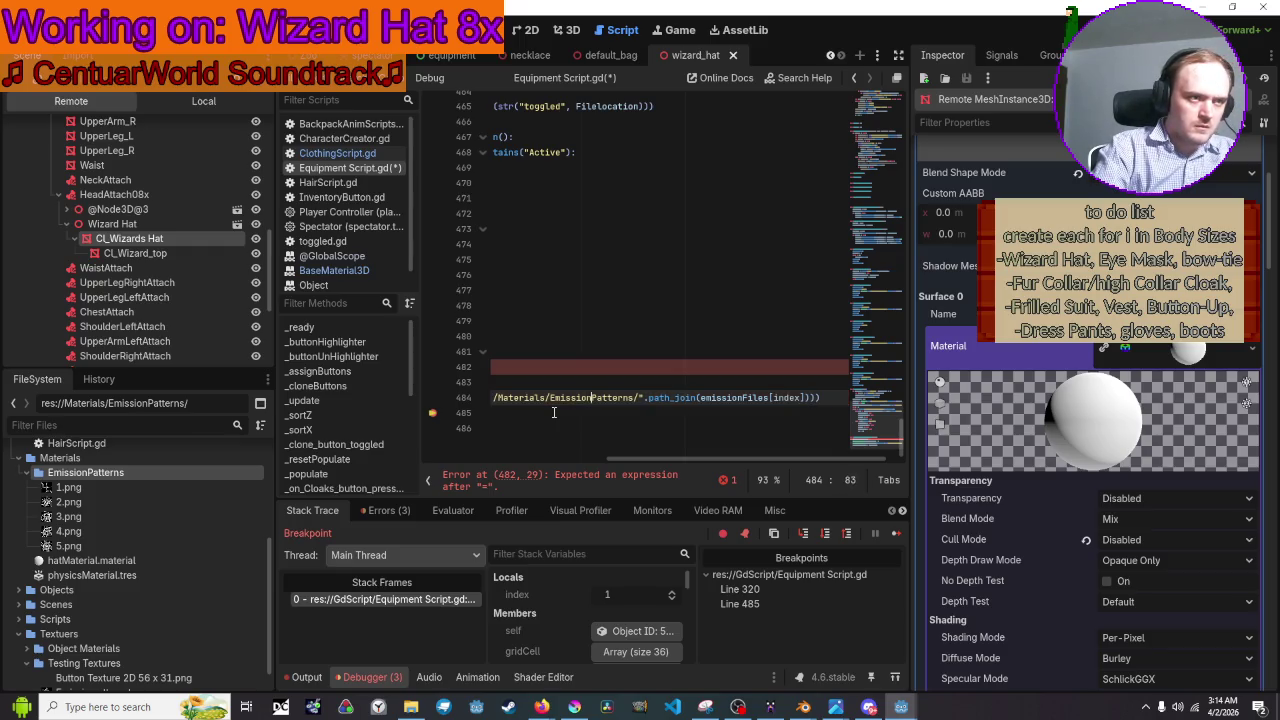
key(Left)
key(Left)
key(Left)
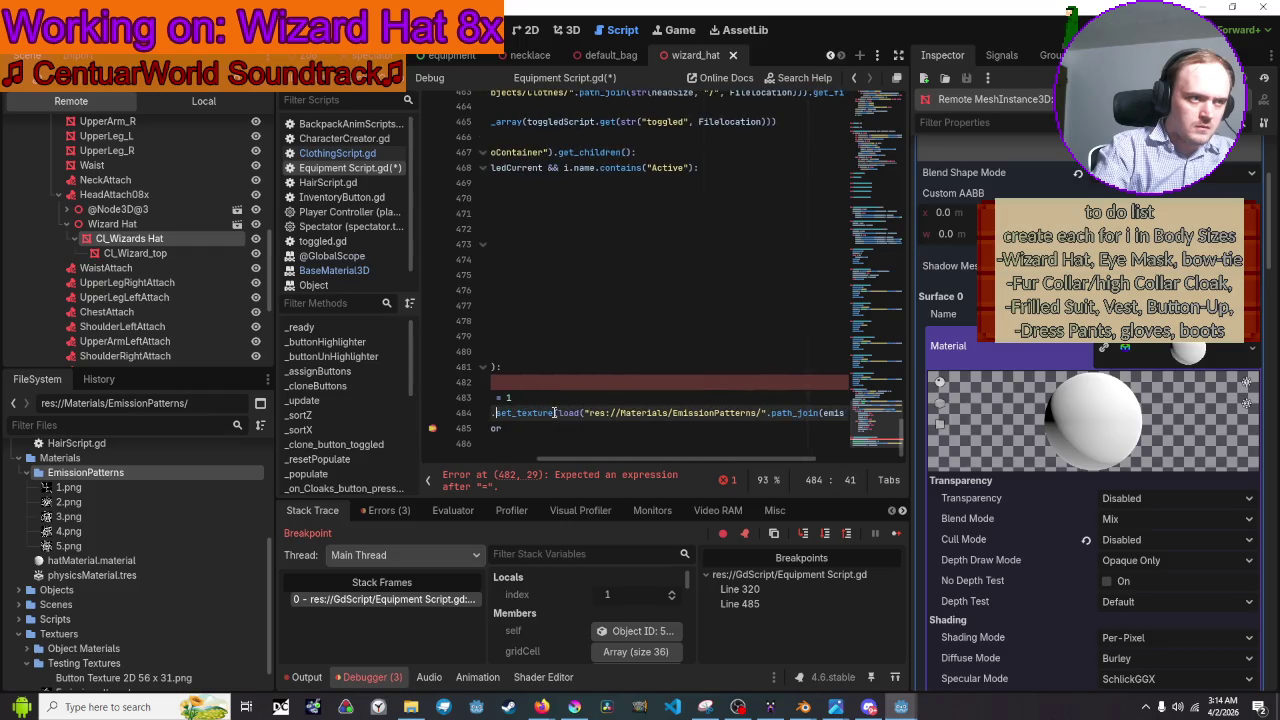
key(Right)
key(Right)
key(Right)
key(Left)
key(Left)
key(Left)
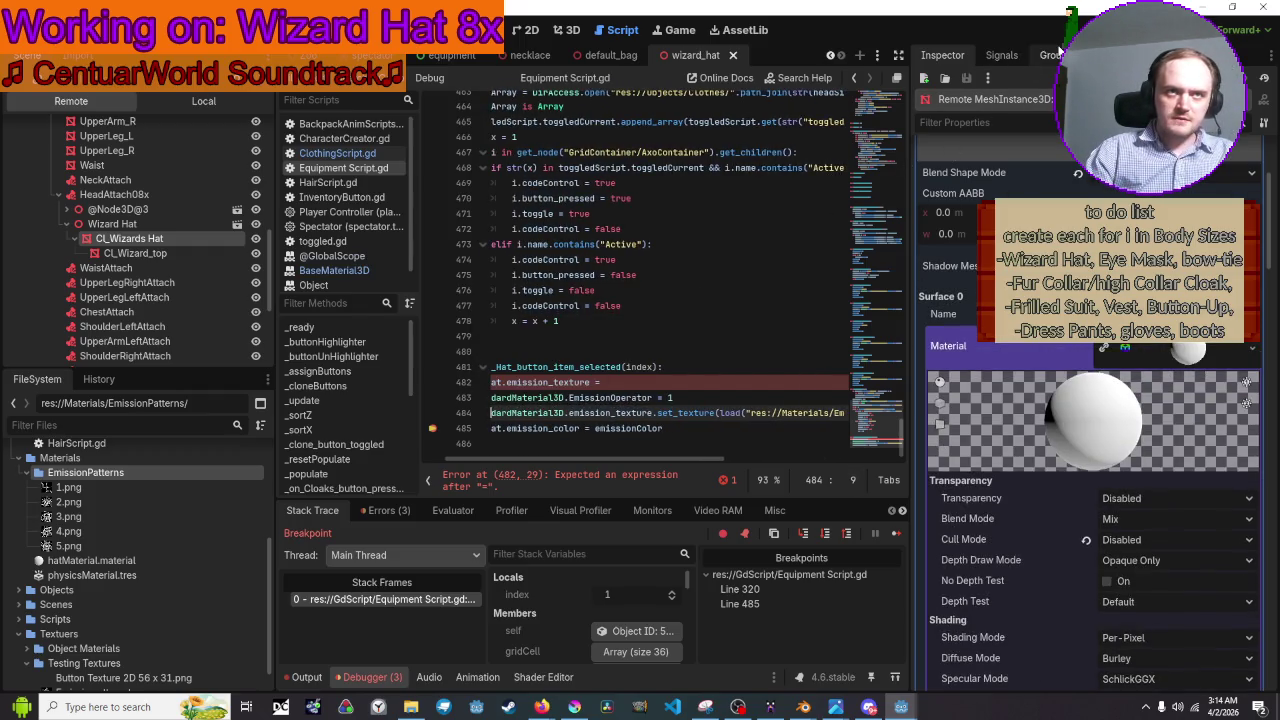
Comment out the unfinished emission_texture line 482 with Ctrl+K.
mouse_move(680, 385)
mouse_down()
mouse_move(450, 370)
mouse_move(210, 383)
mouse_up()
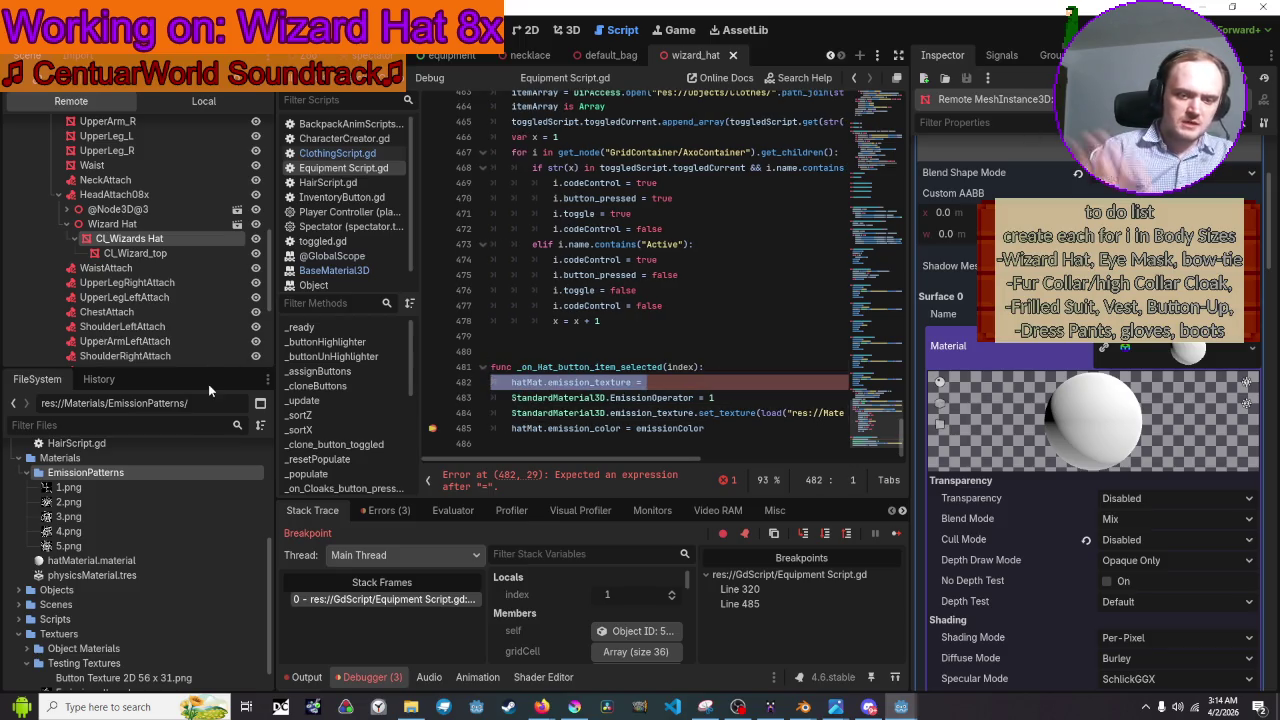
key(ctrl+k)
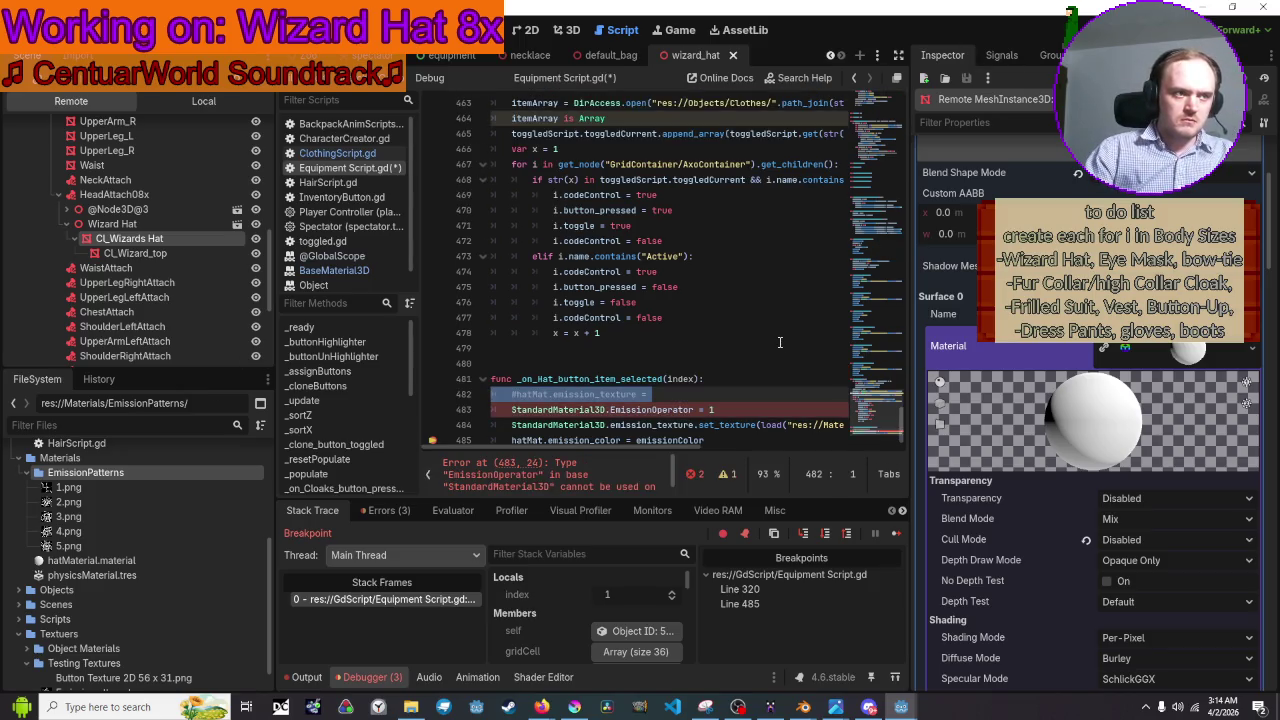
scroll(780, 342, down, 1)
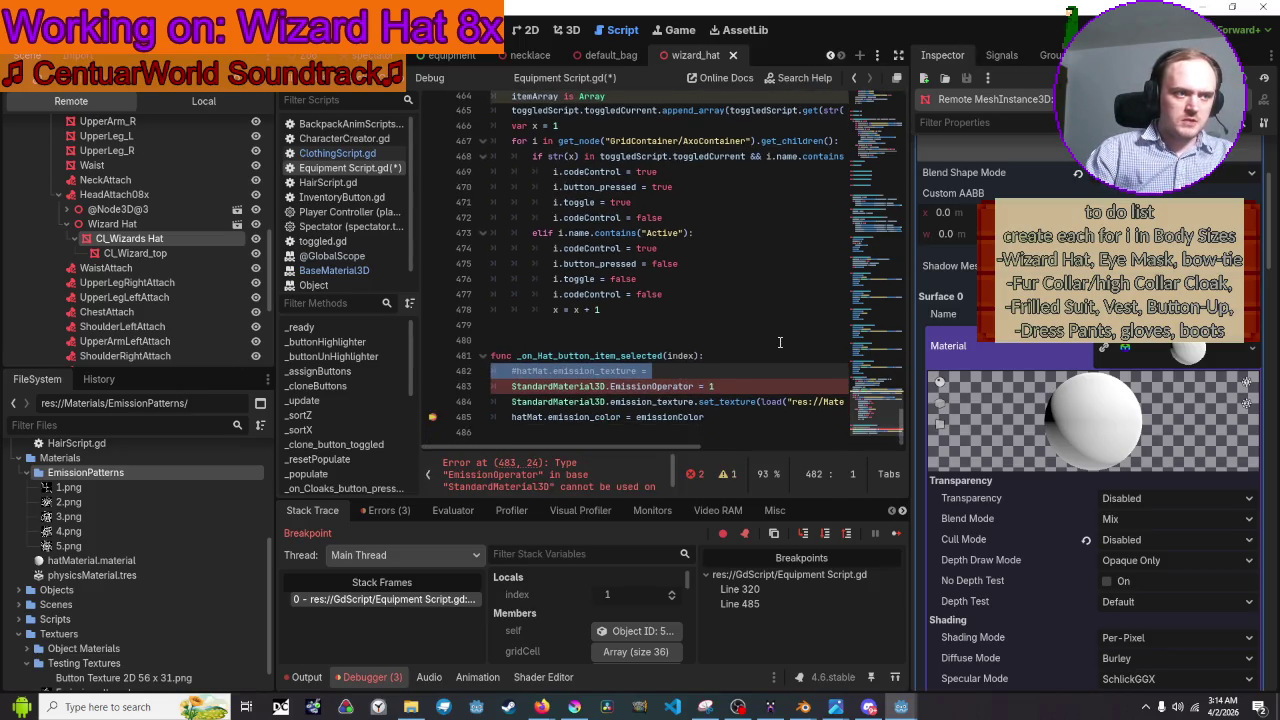
scroll(620, 470, down, 2)
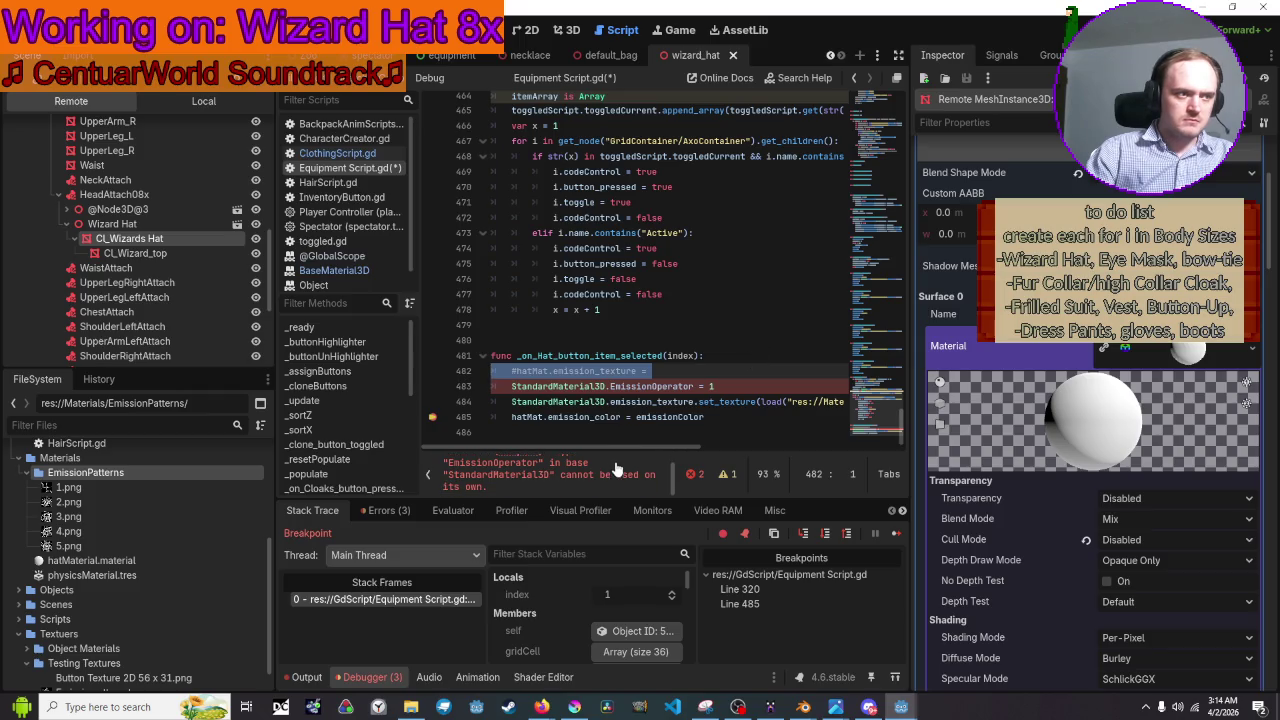
scroll(617, 477, up, 2)
scroll(617, 477, down, 2)
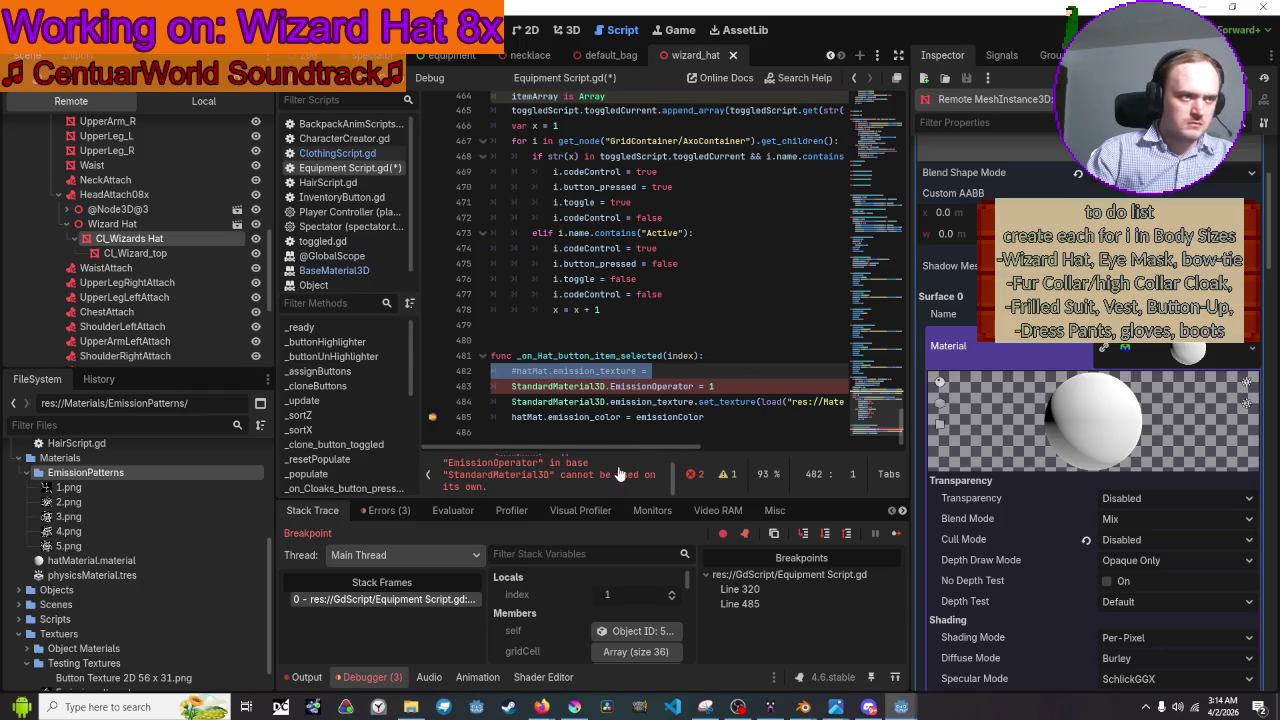
Replace StandardMaterial3D with hatMat on line 483.
mouse_move(557, 385)
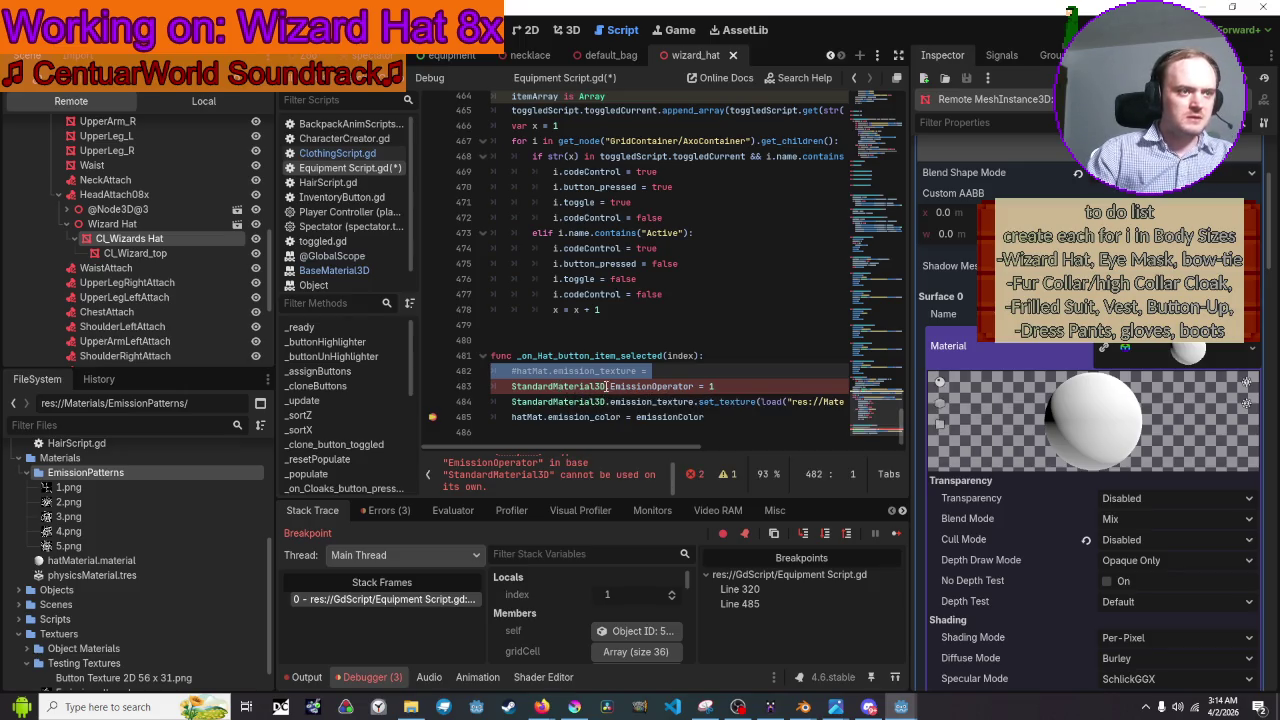
drag(606, 386, 510, 387)
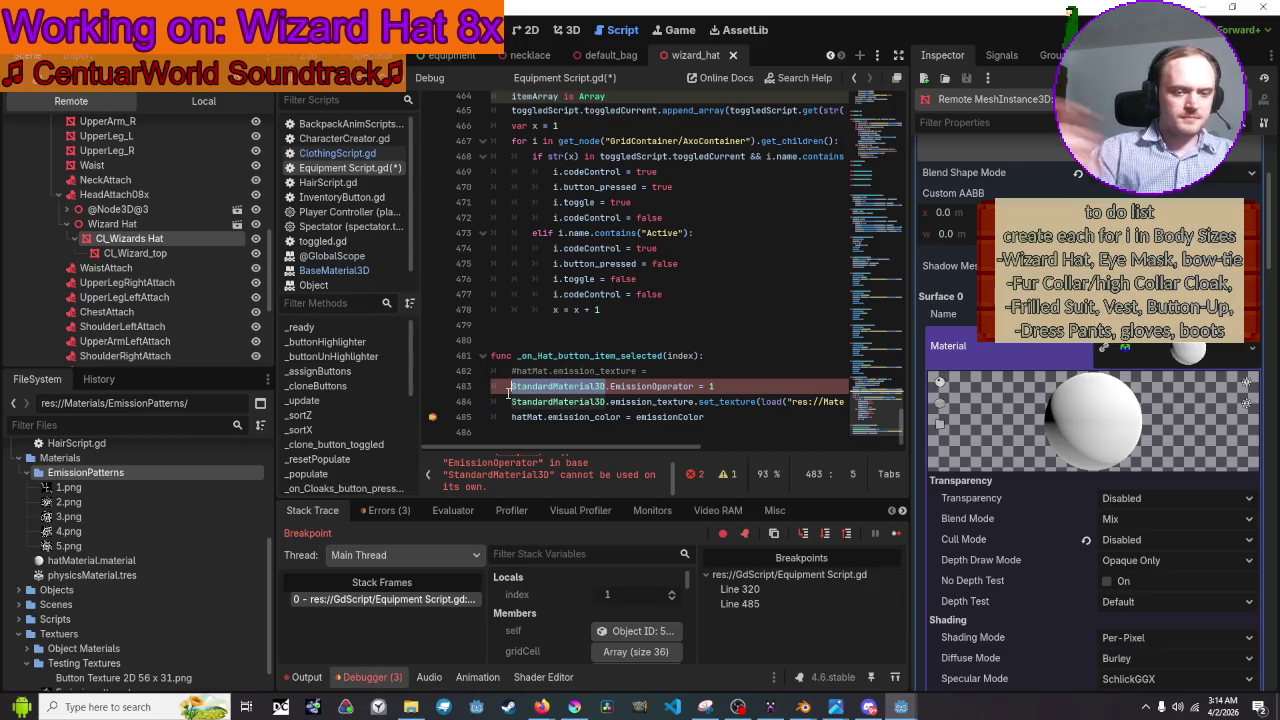
text(hat<)
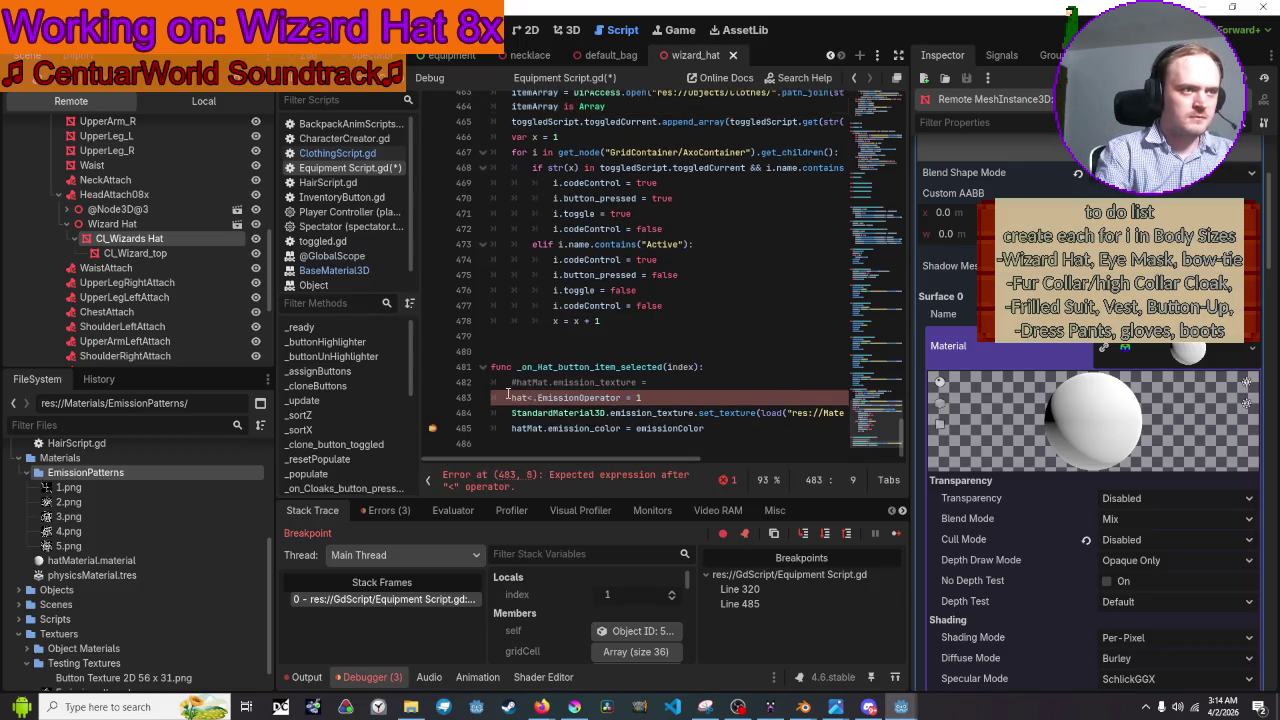
key(BackSpace)
text(Mat)
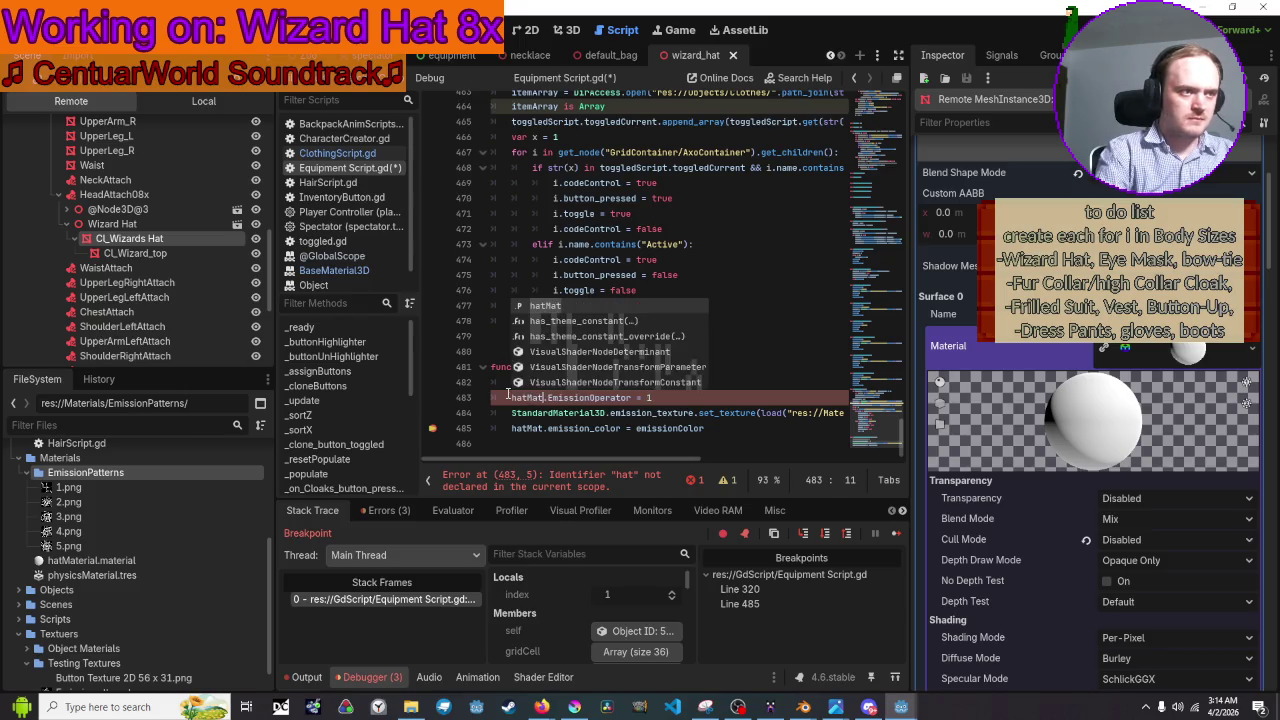
key(Escape)
key(Down)
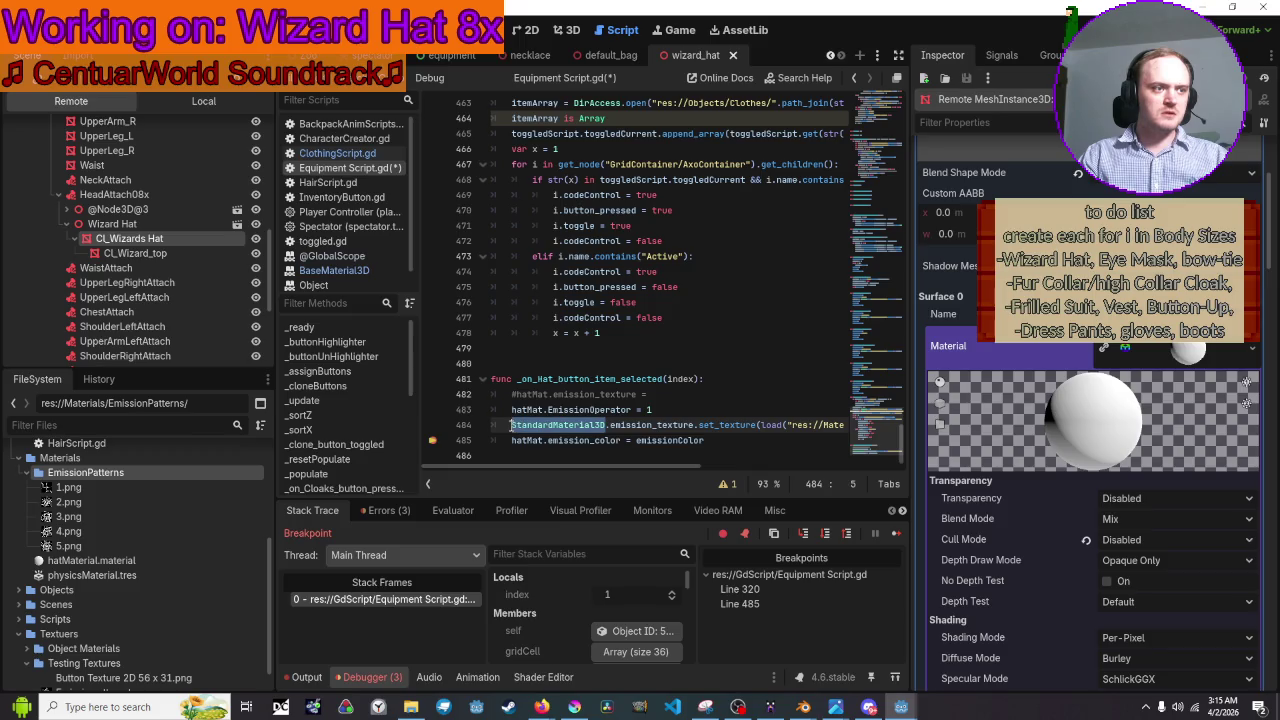
Change StandardMaterial3D to hatMat on line 484, save the script and run the project.
double_click(540, 425)
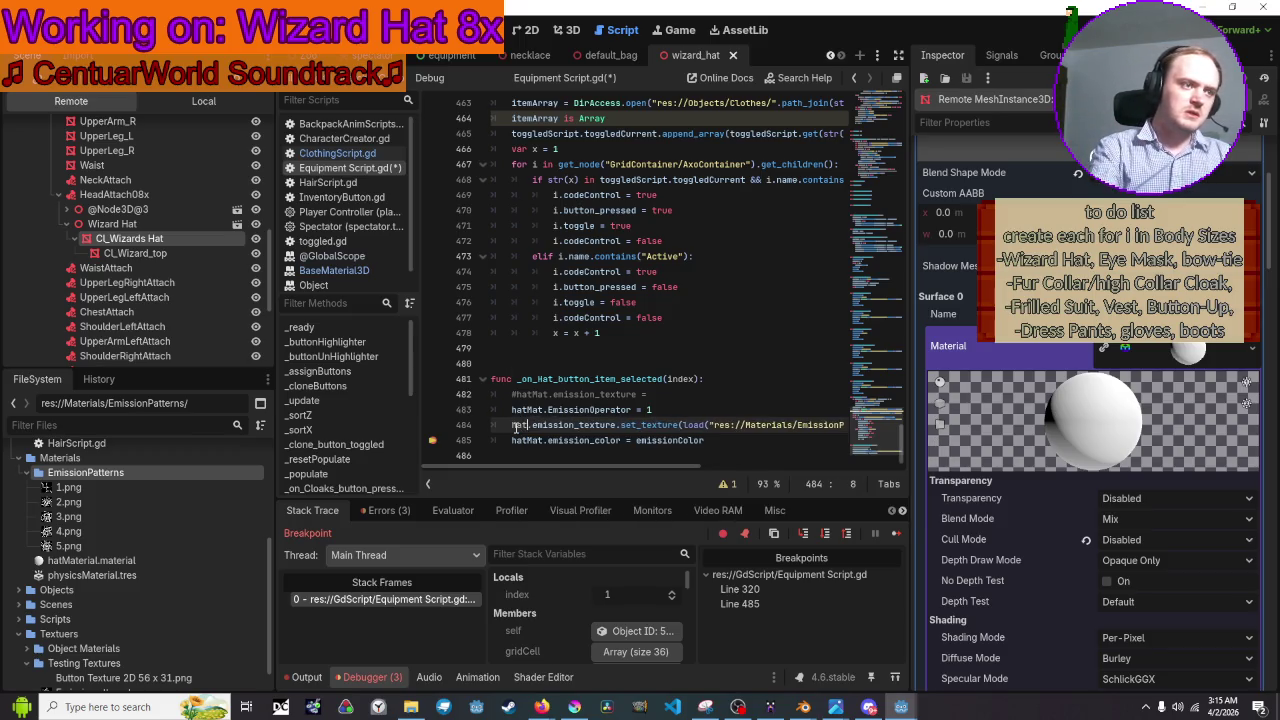
text(hatMat)
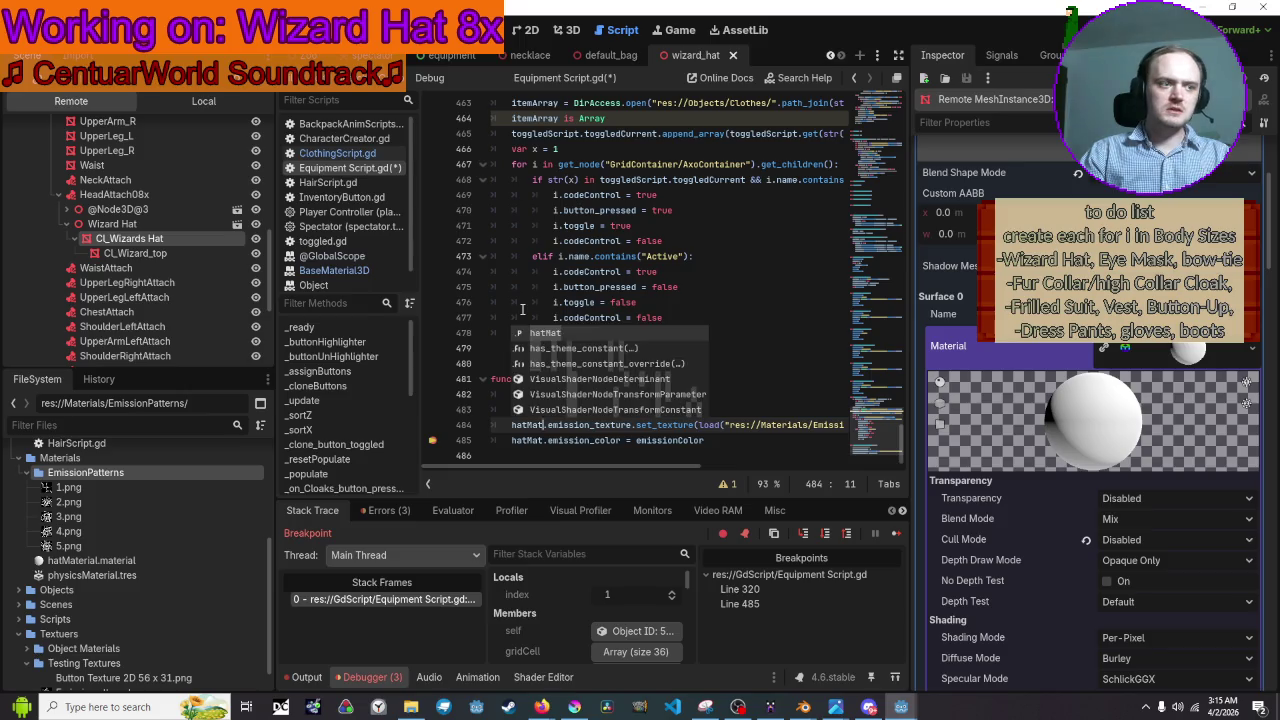
click(512, 302)
key(ctrl+s)
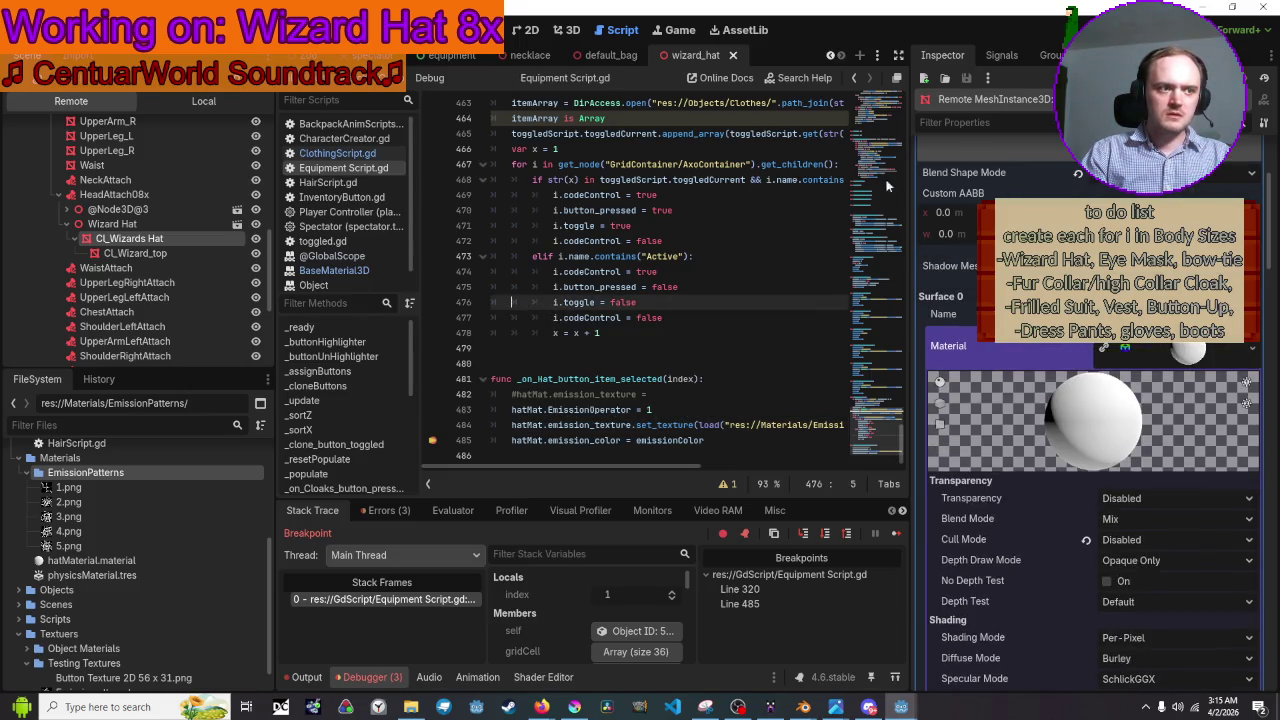
click(1140, 29)
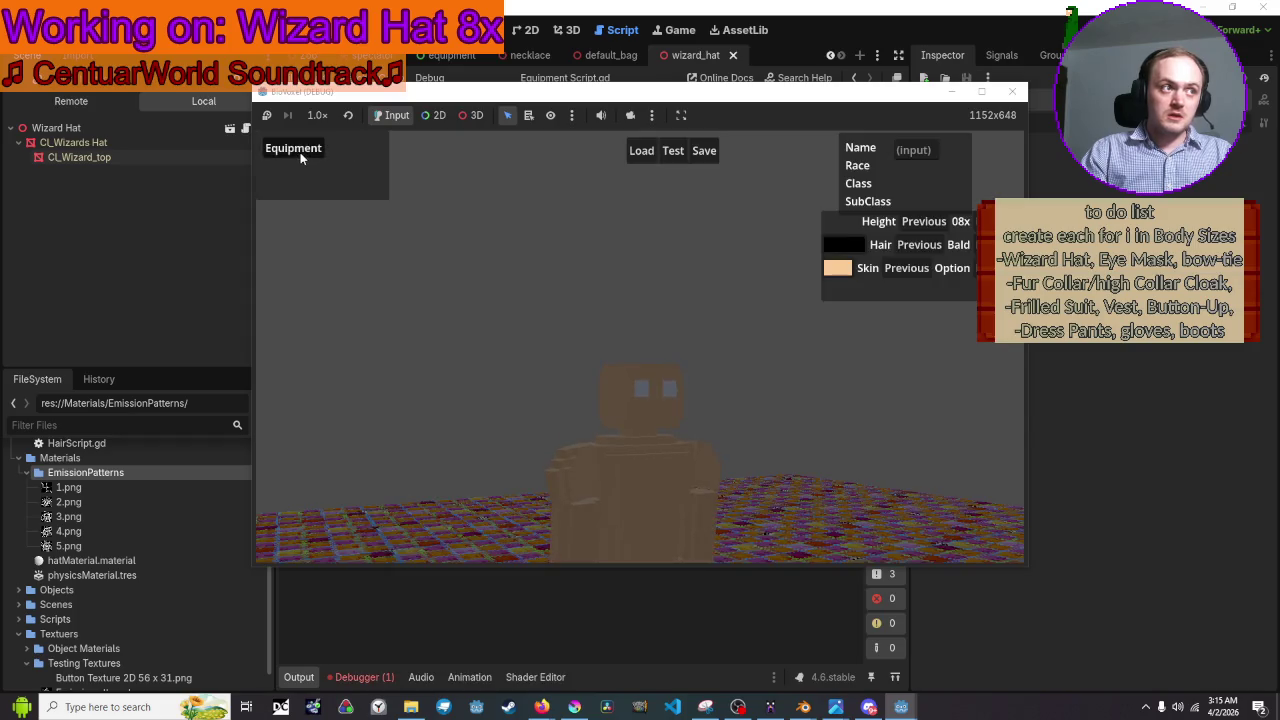
In the running game, open Equipment and pick a hat from the Hats dropdown, triggering the set_texture error.
click(300, 152)
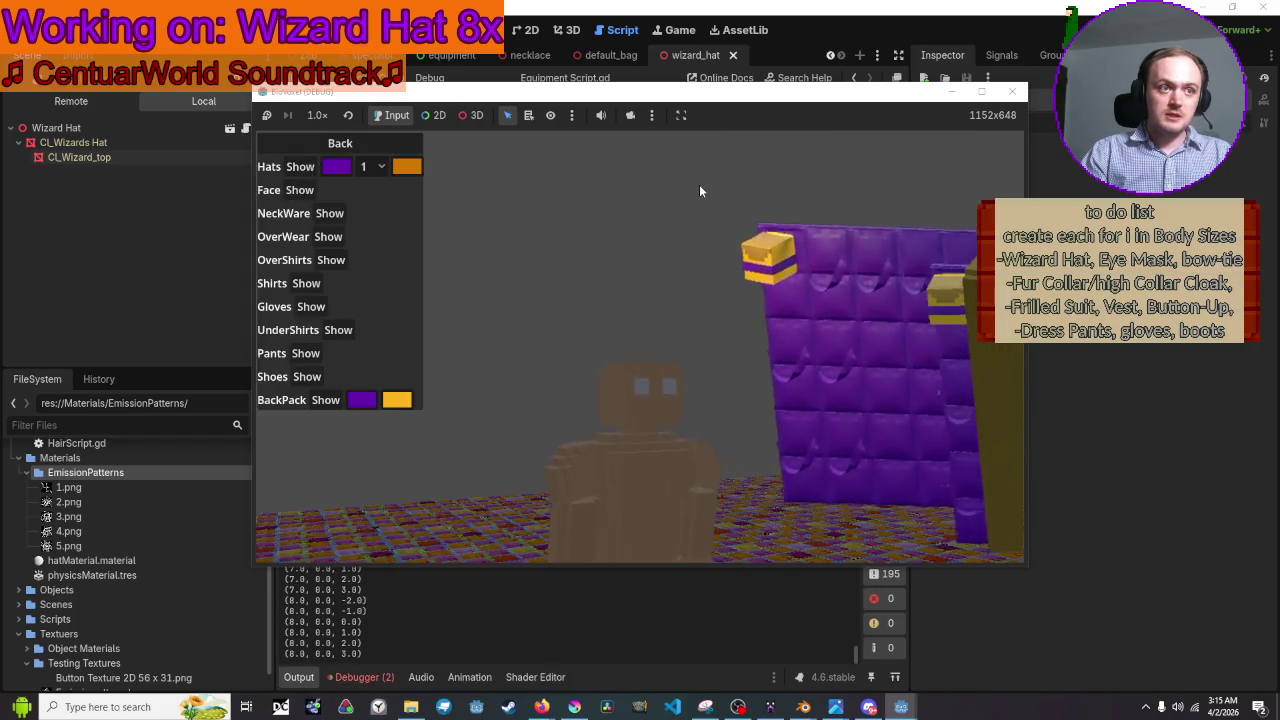
click(410, 168)
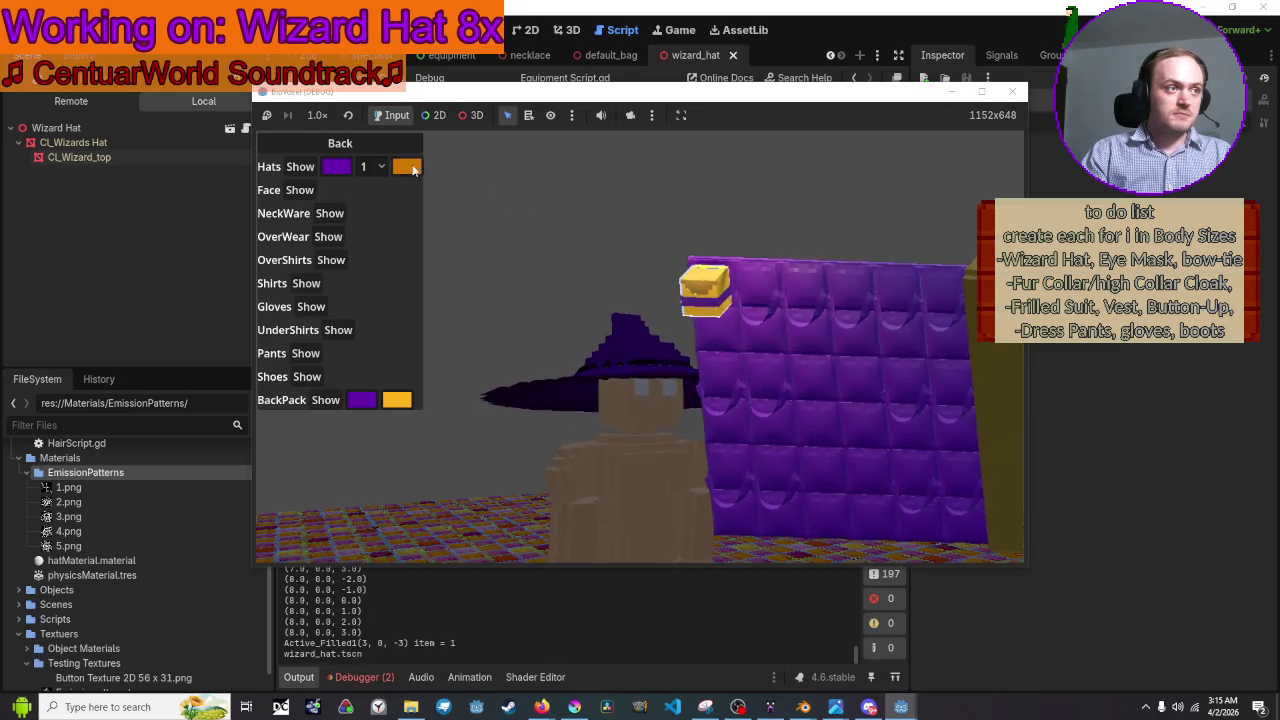
click(370, 166)
click(370, 195)
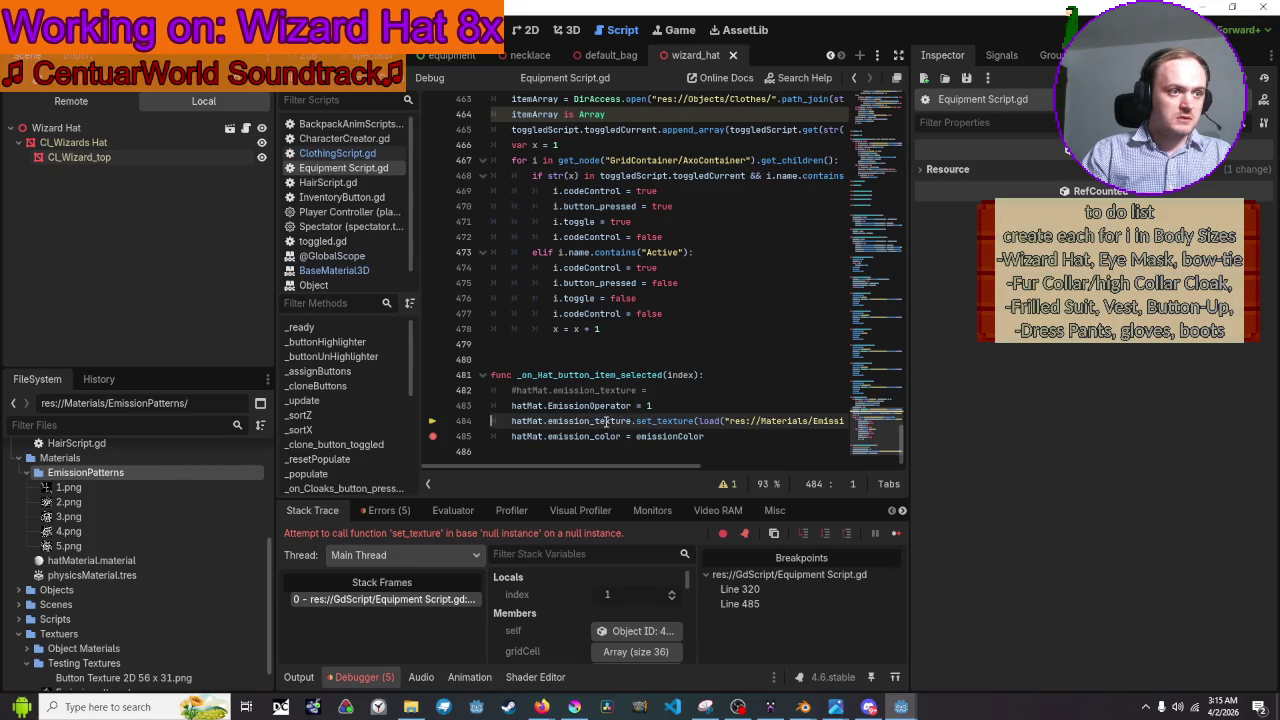
Select CL_Wizards Hat in the Remote tree and review its material in the Inspector.
click(168, 143)
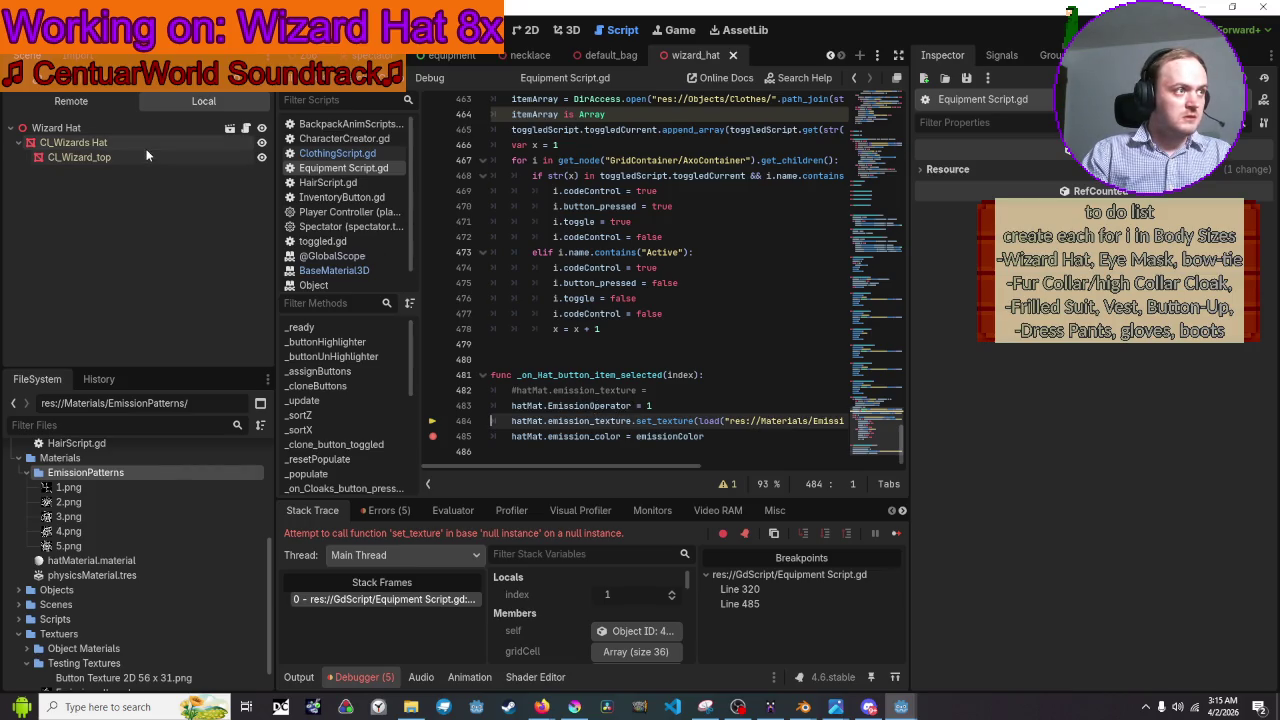
scroll(1149, 370, down, 5)
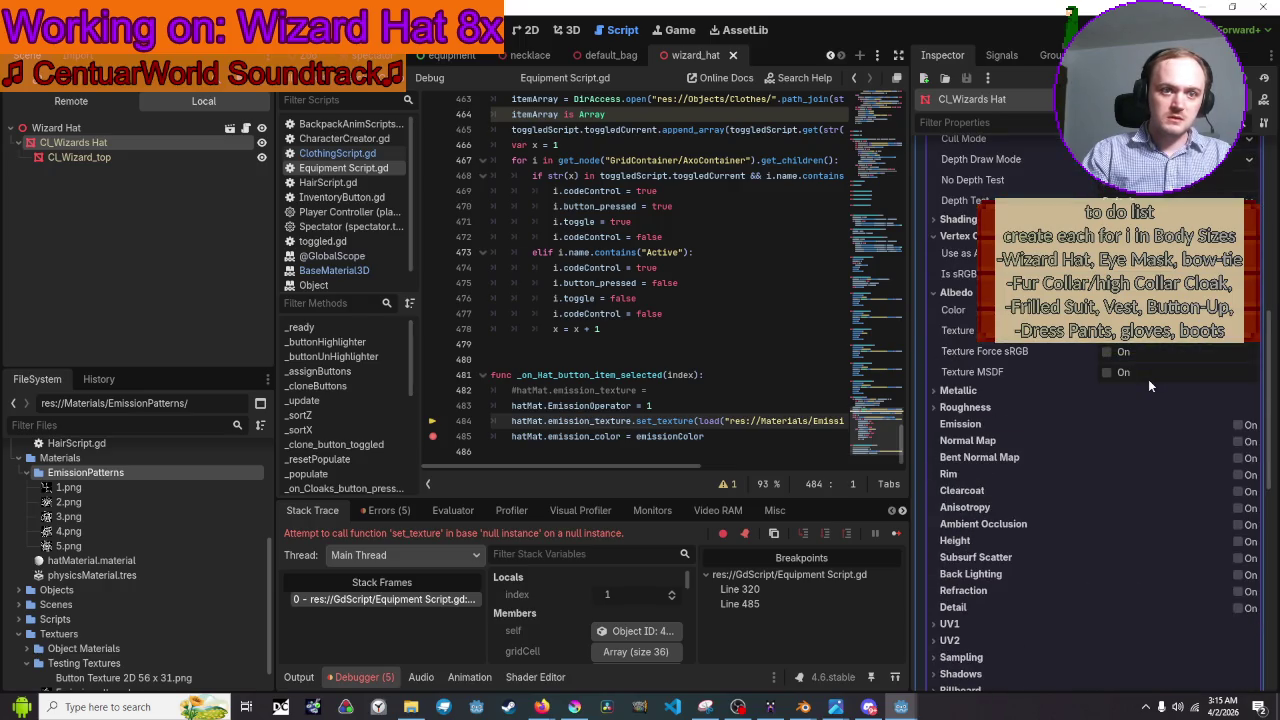
scroll(962, 455, down, 3)
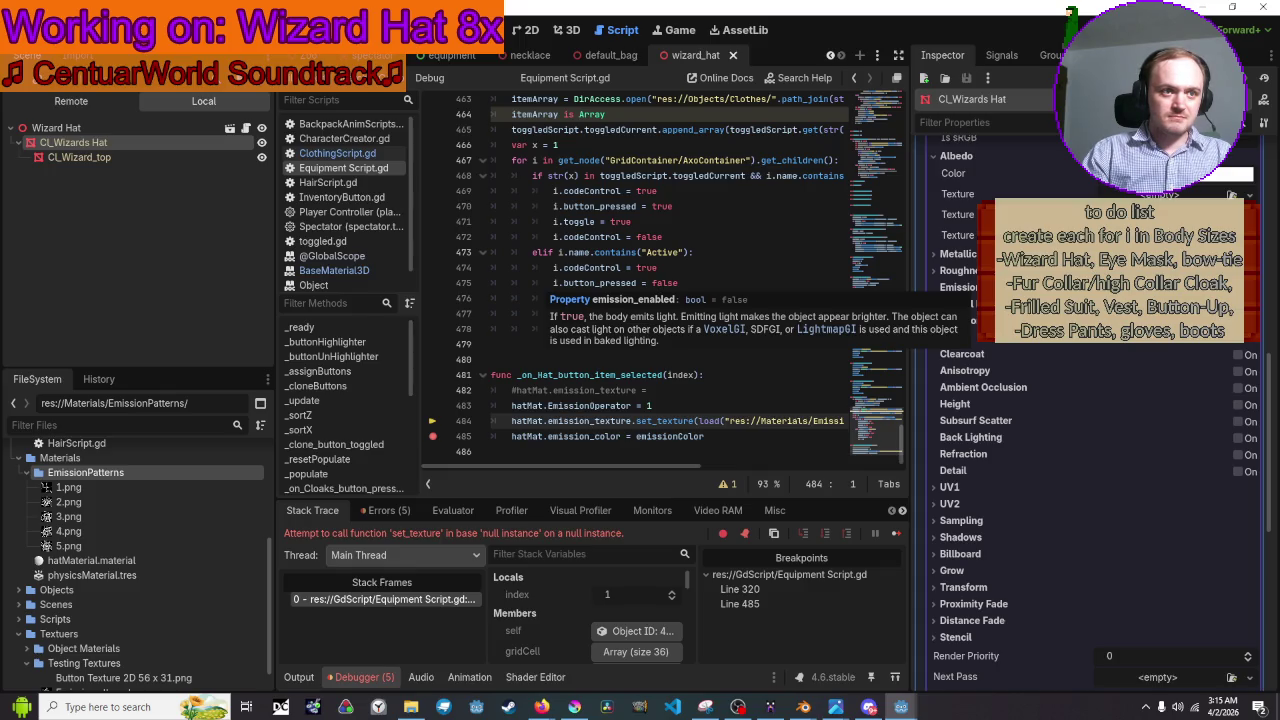
Add 'hatMat.emission_enabled = true' on line 483, save the script, and rerun the game.
click(722, 388)
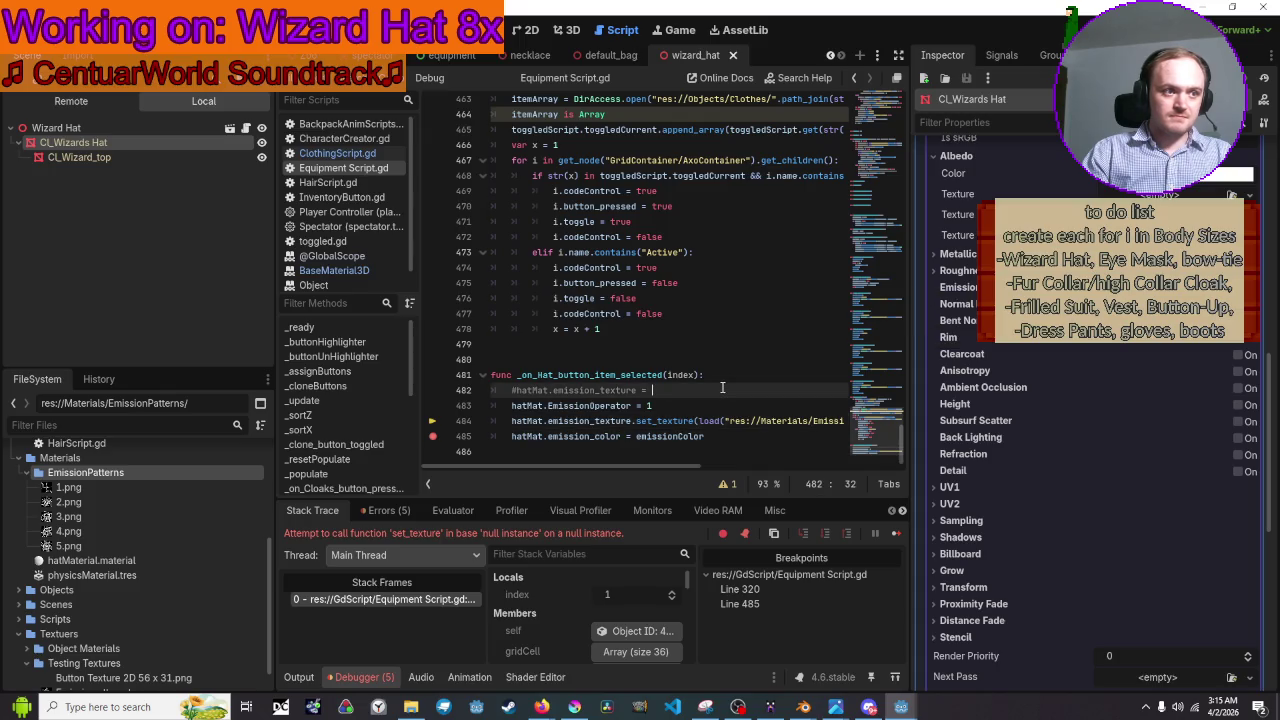
key(Return)
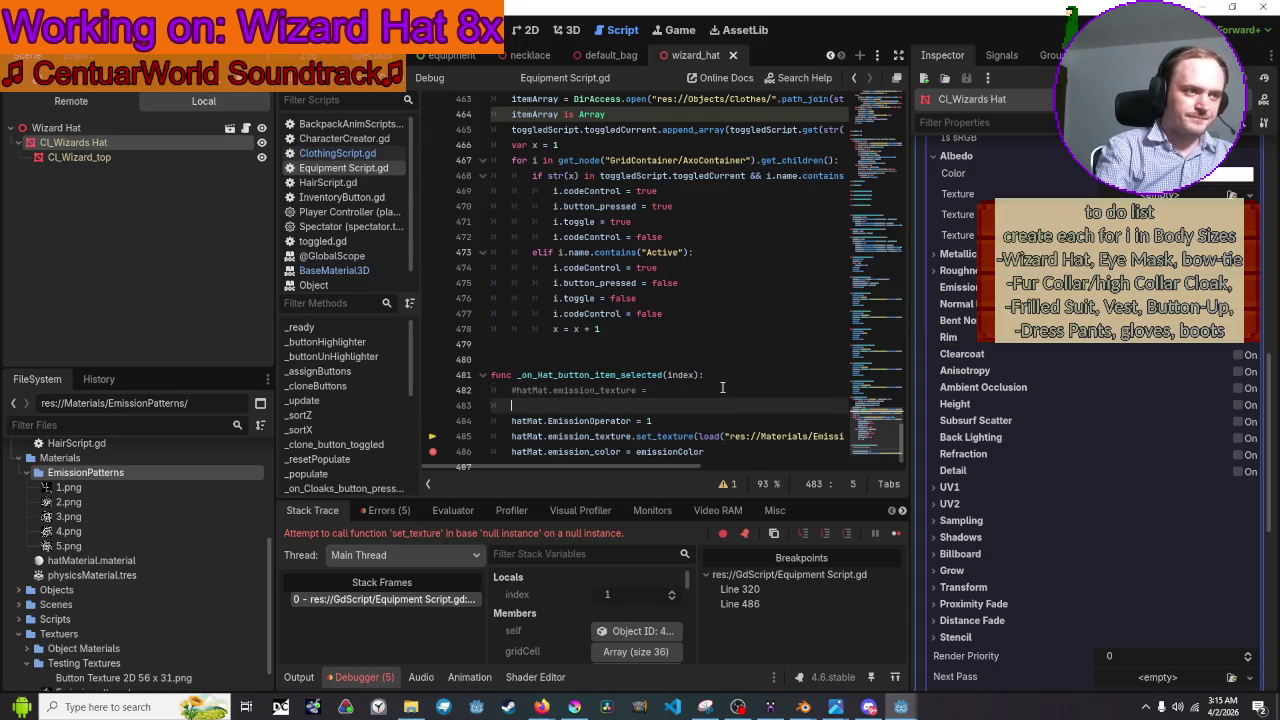
text(g)
key(BackSpace)
text(hatMat.)
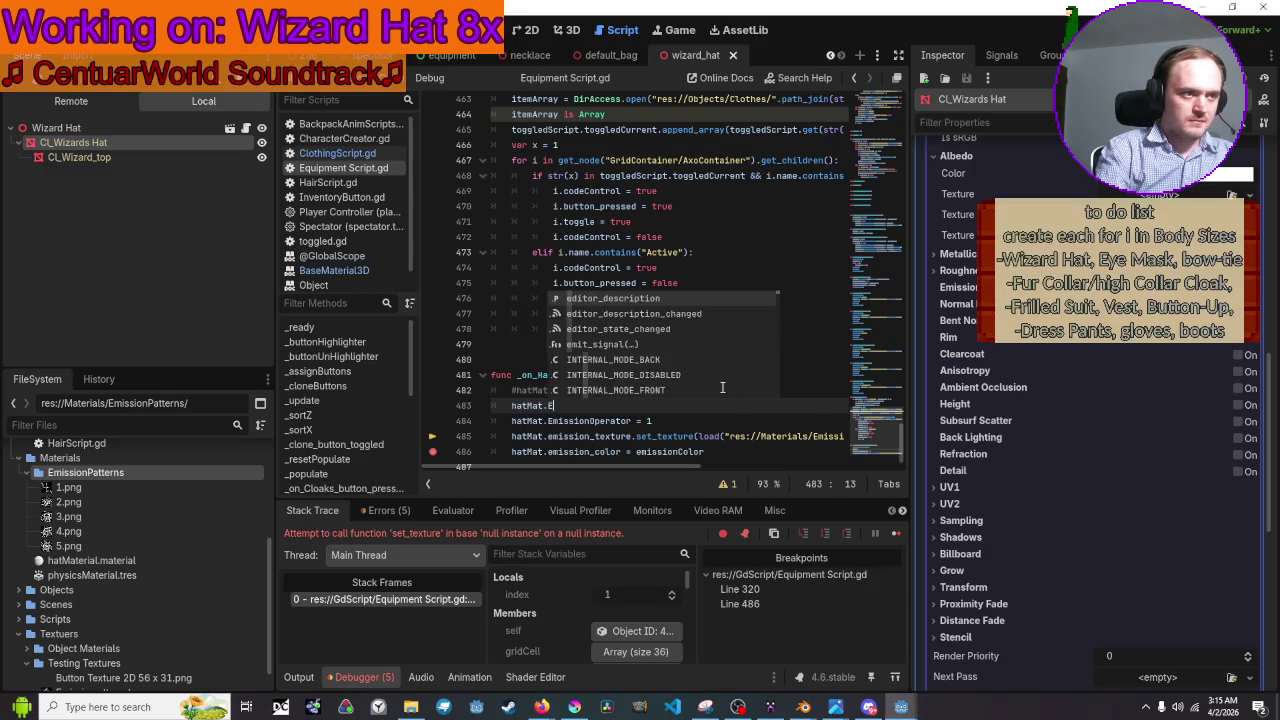
text(Emission)
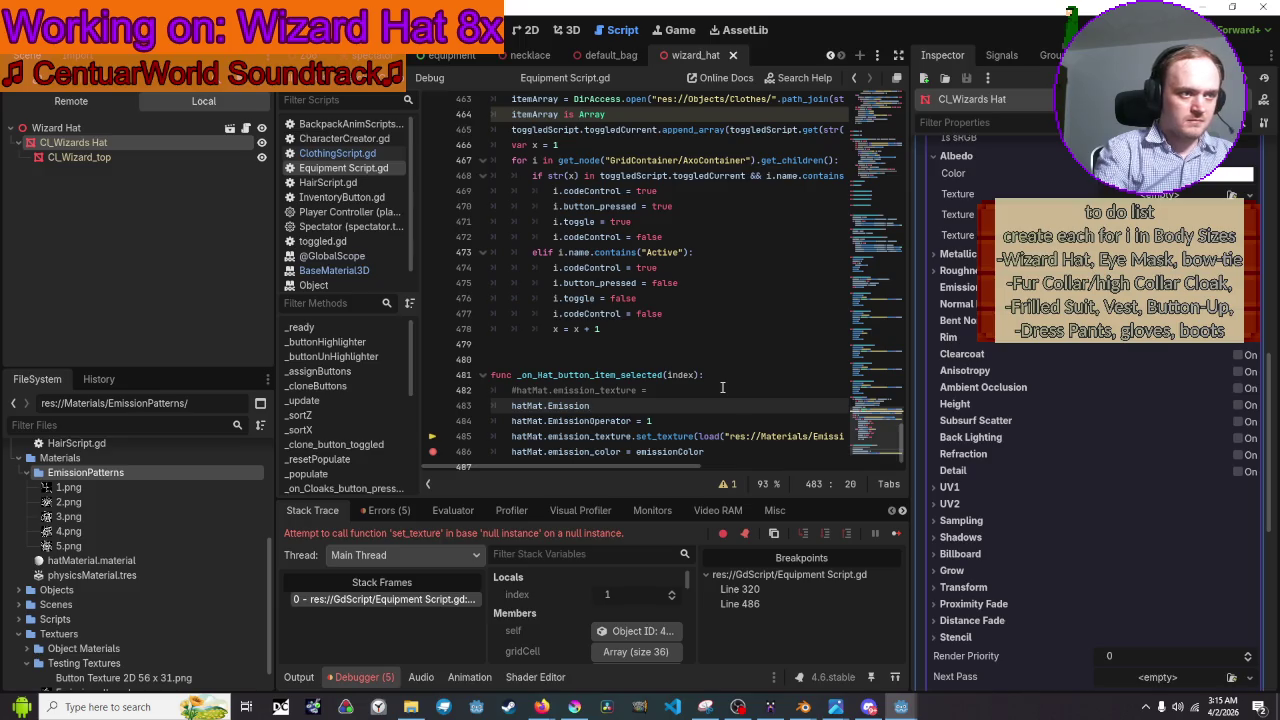
key(BackSpace)
key(BackSpace)
key(BackSpace)
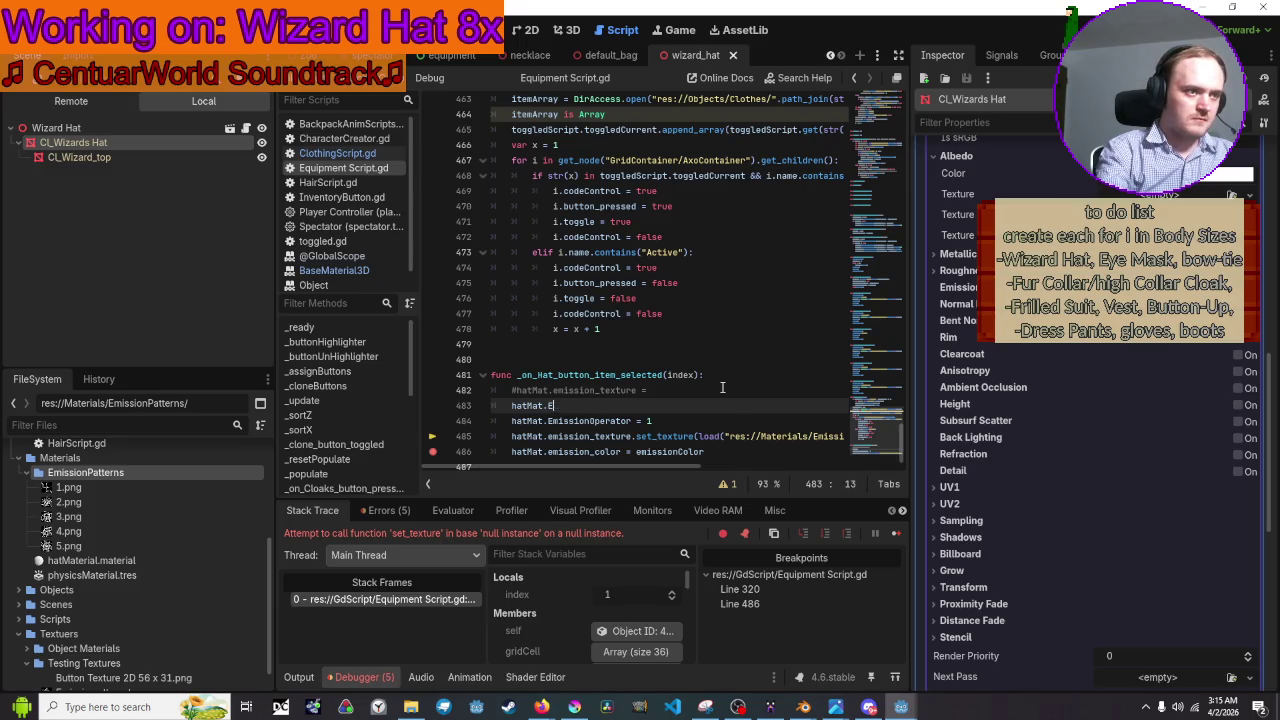
text(emi)
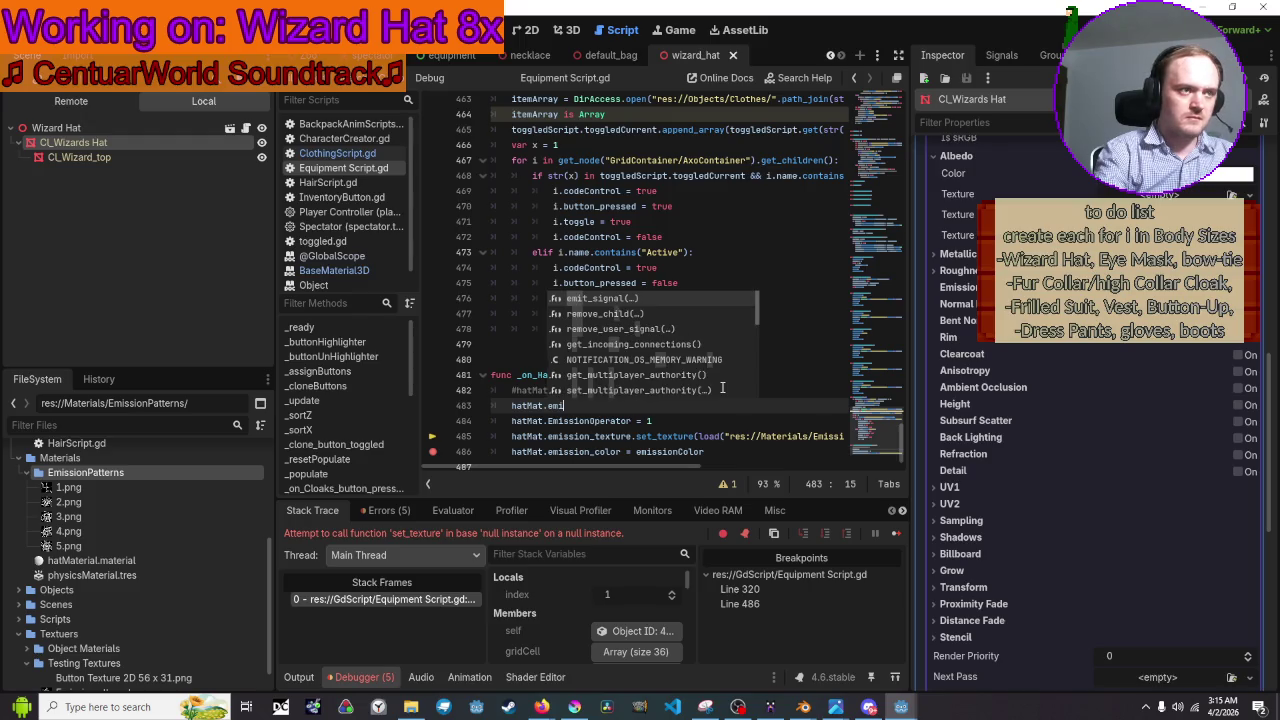
text(ssion_)
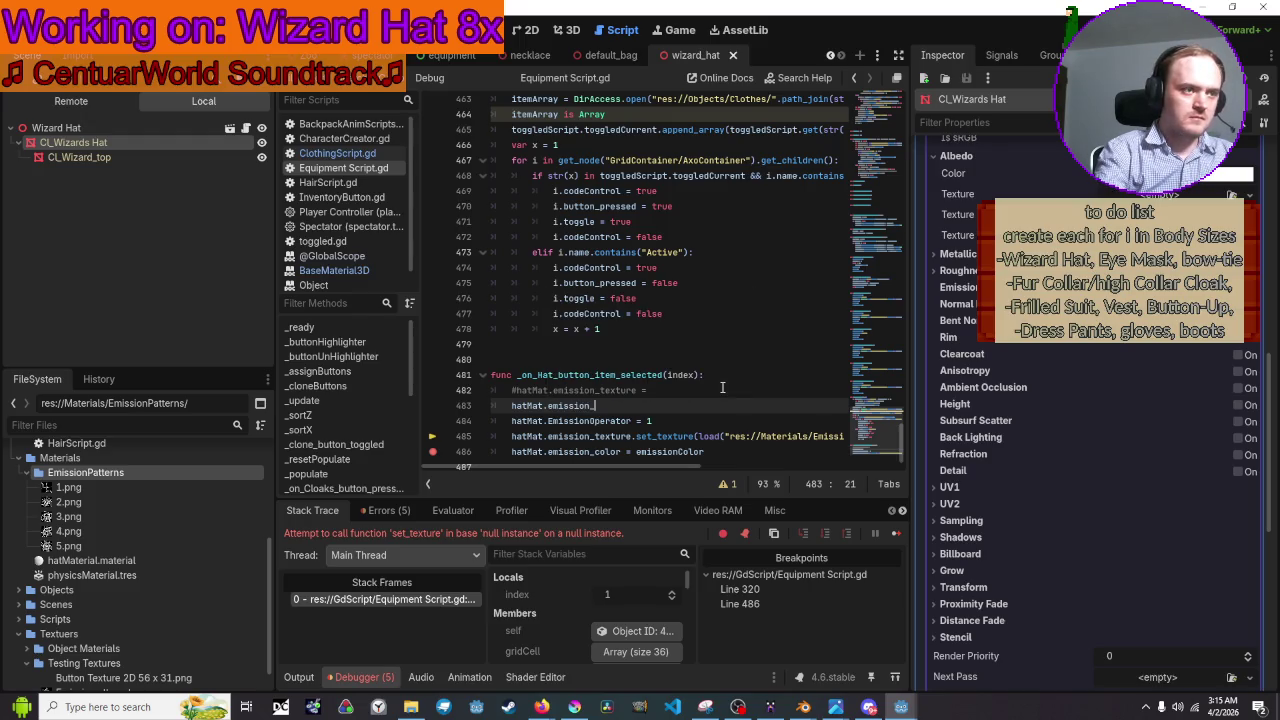
text(ene)
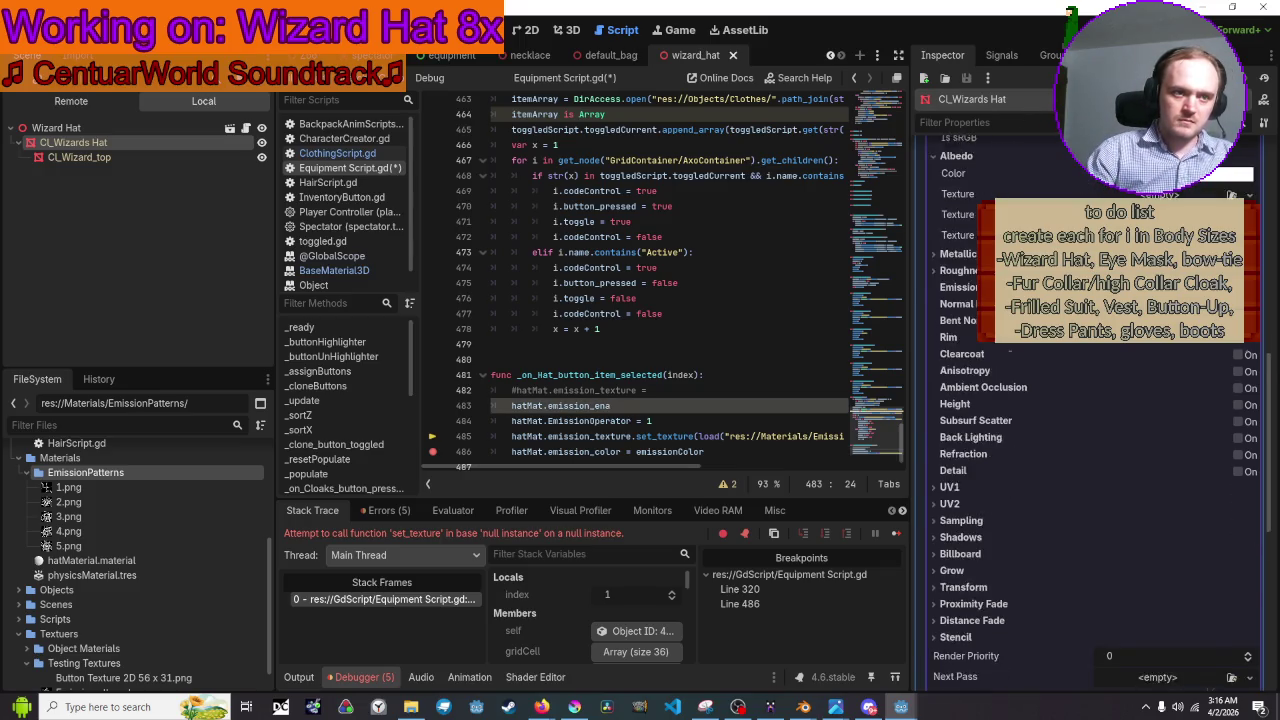
scroll(997, 343, down, 2)
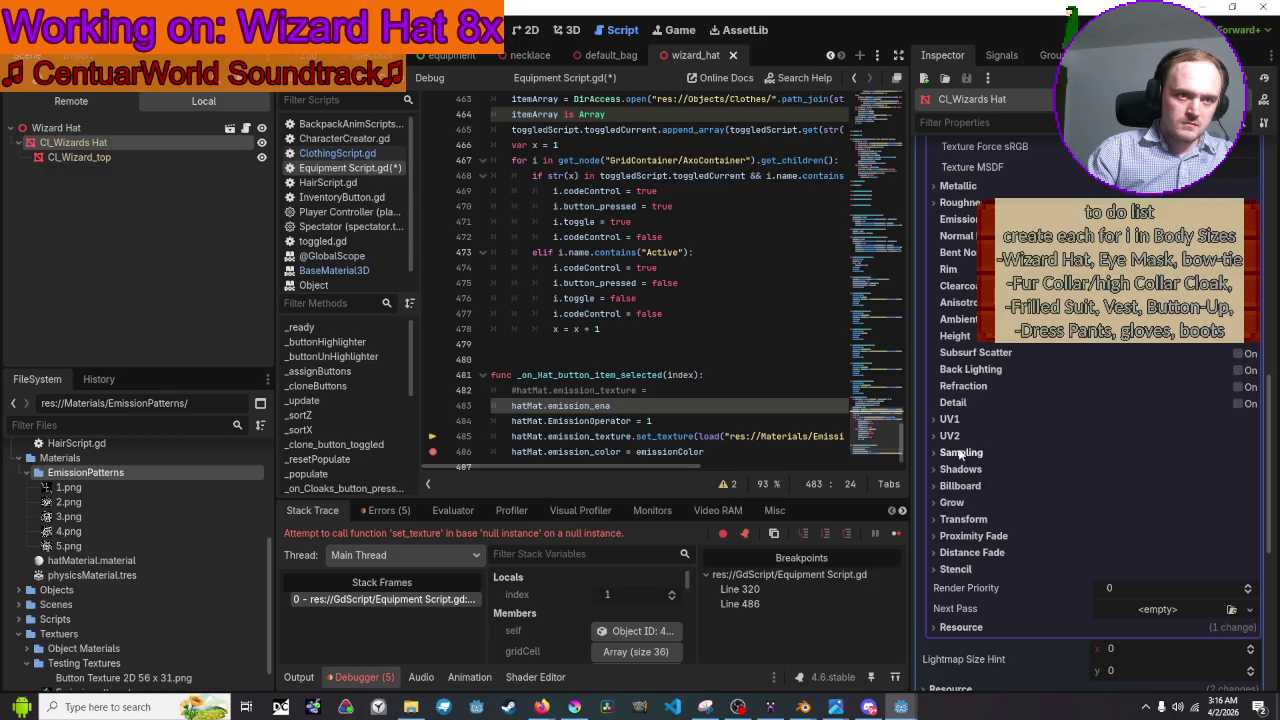
mouse_move(967, 226)
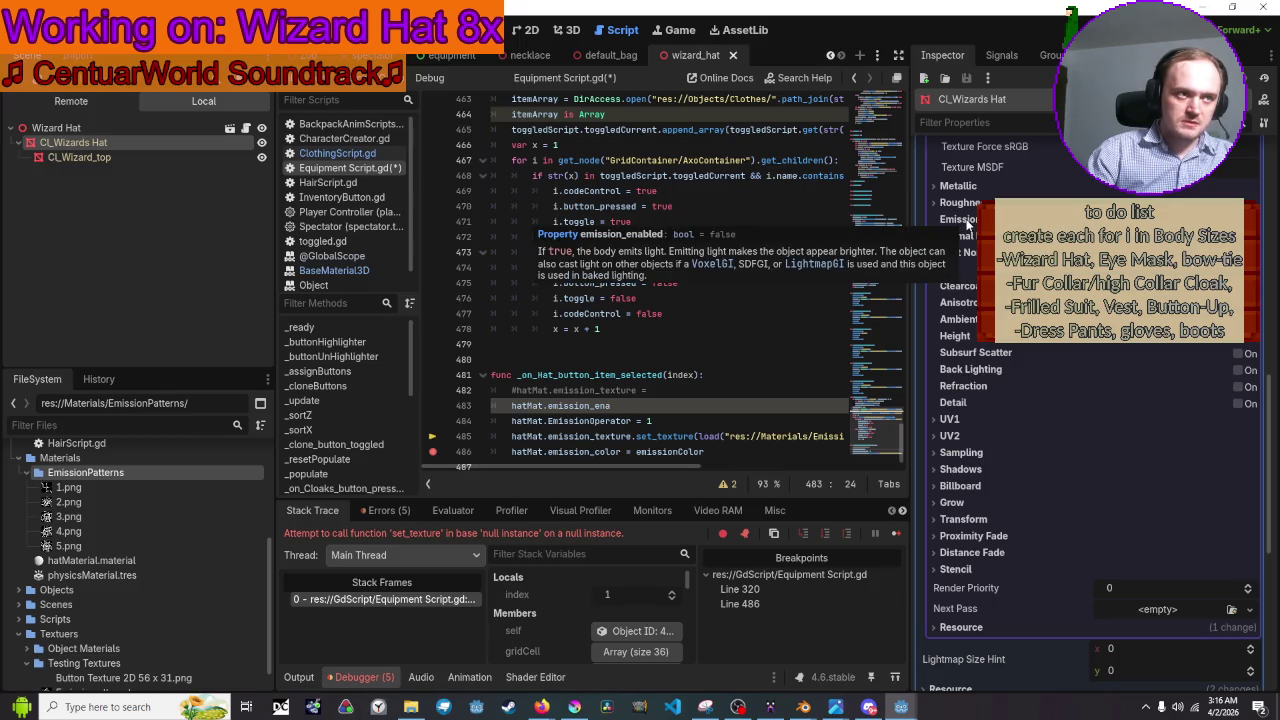
text(bled )
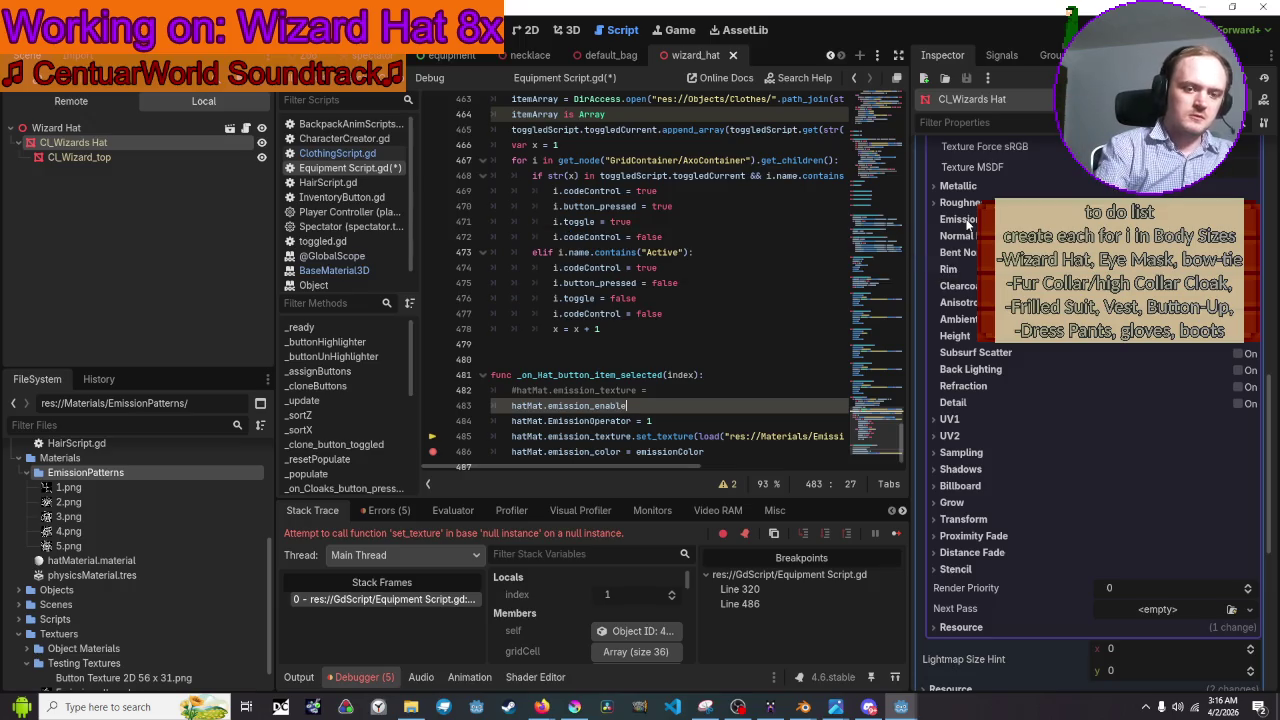
text(= true)
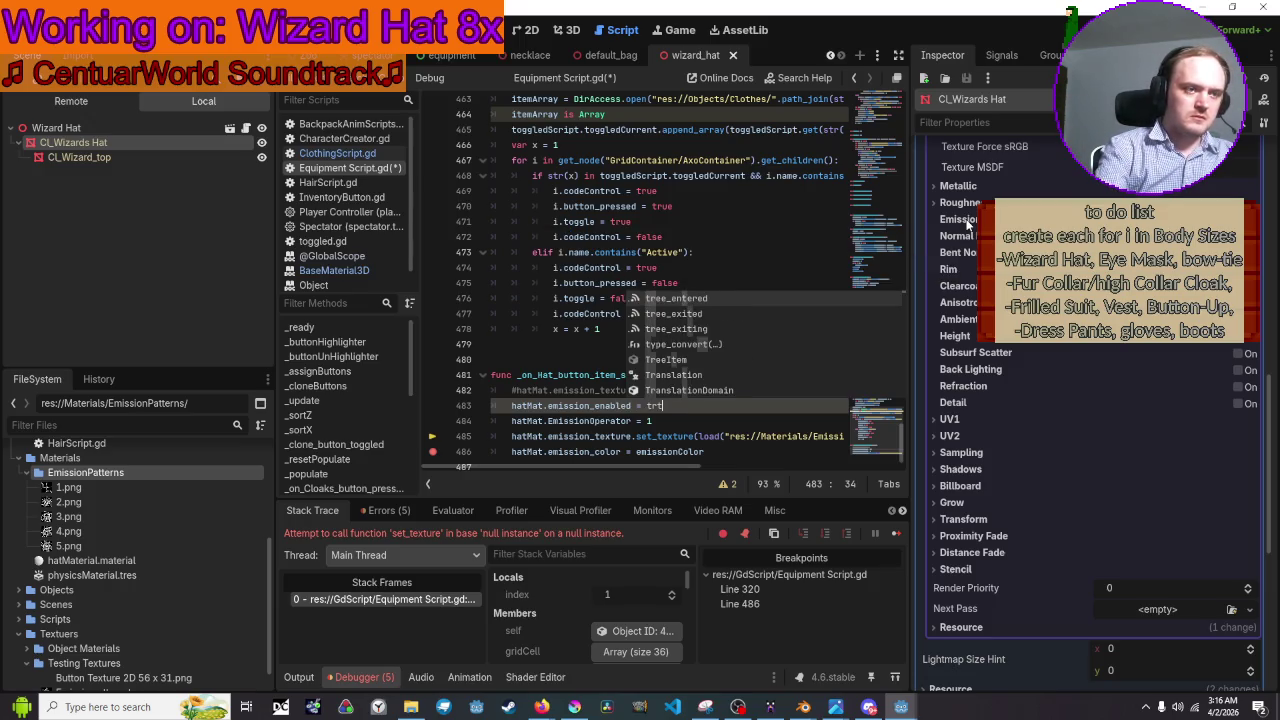
key(ctrl+s)
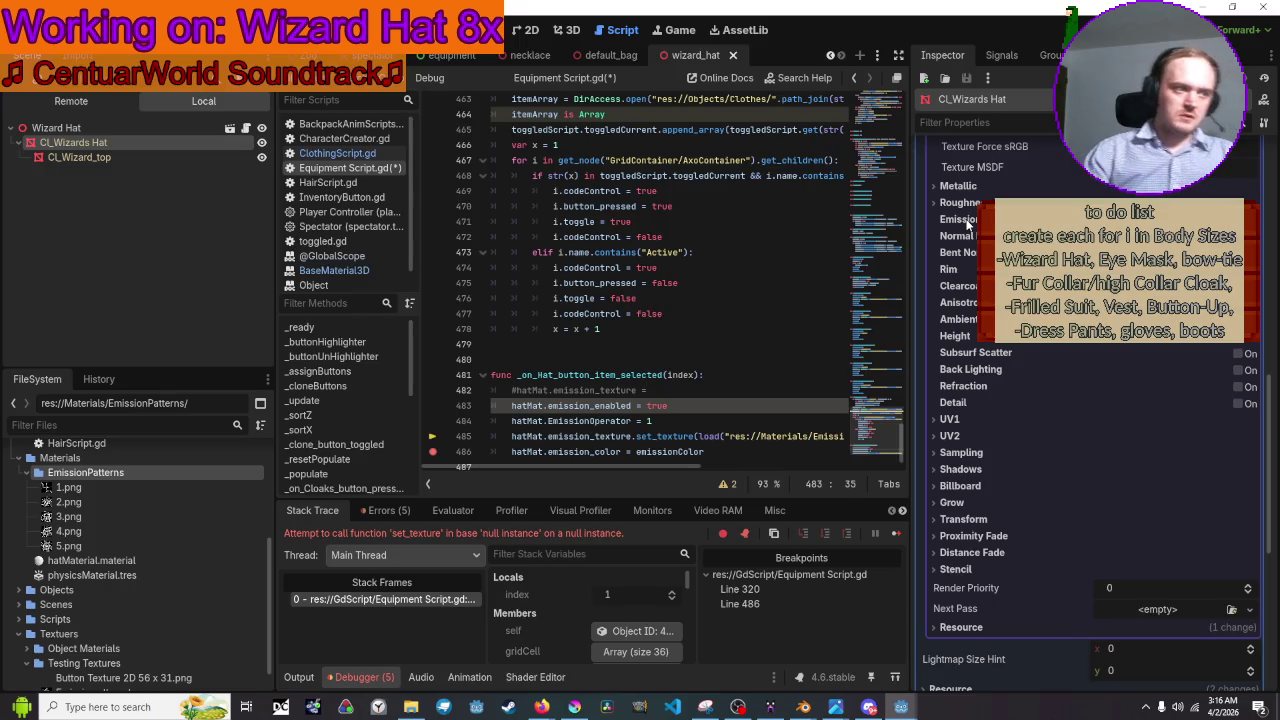
click(1044, 26)
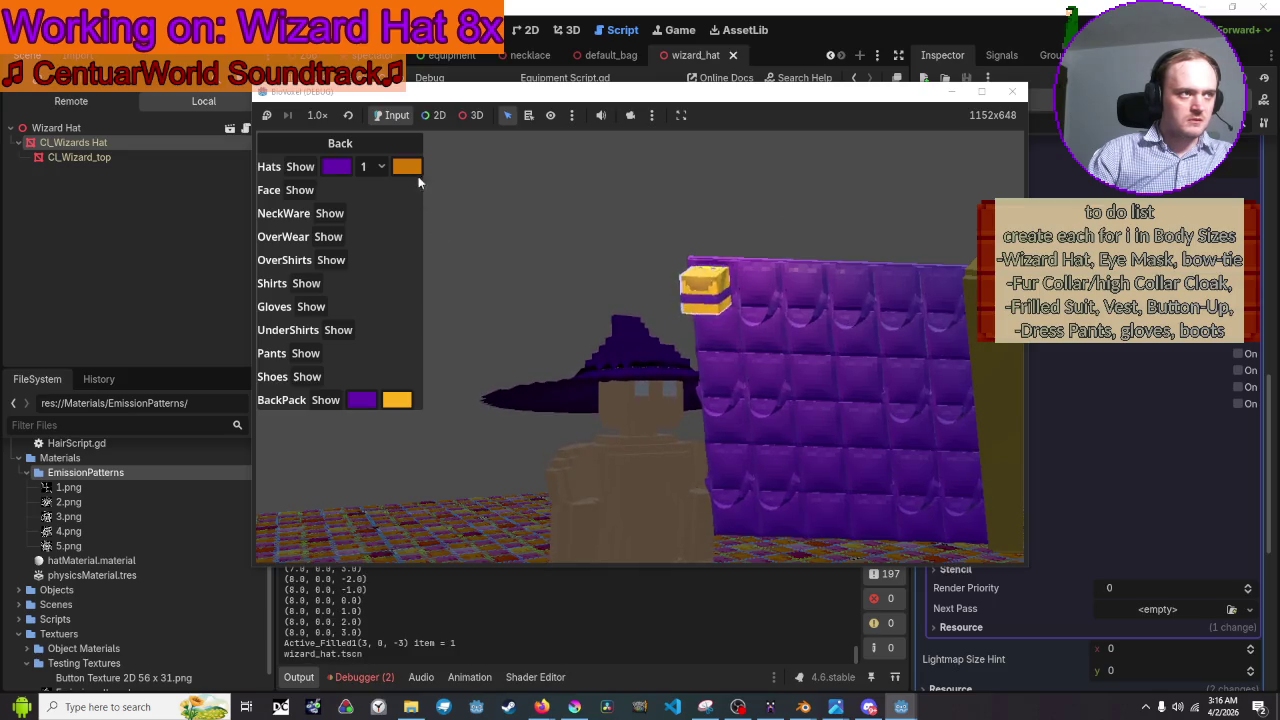
Pick a hat from the running game's Hats dropdown to reproduce the set_texture error.
click(370, 166)
click(372, 188)
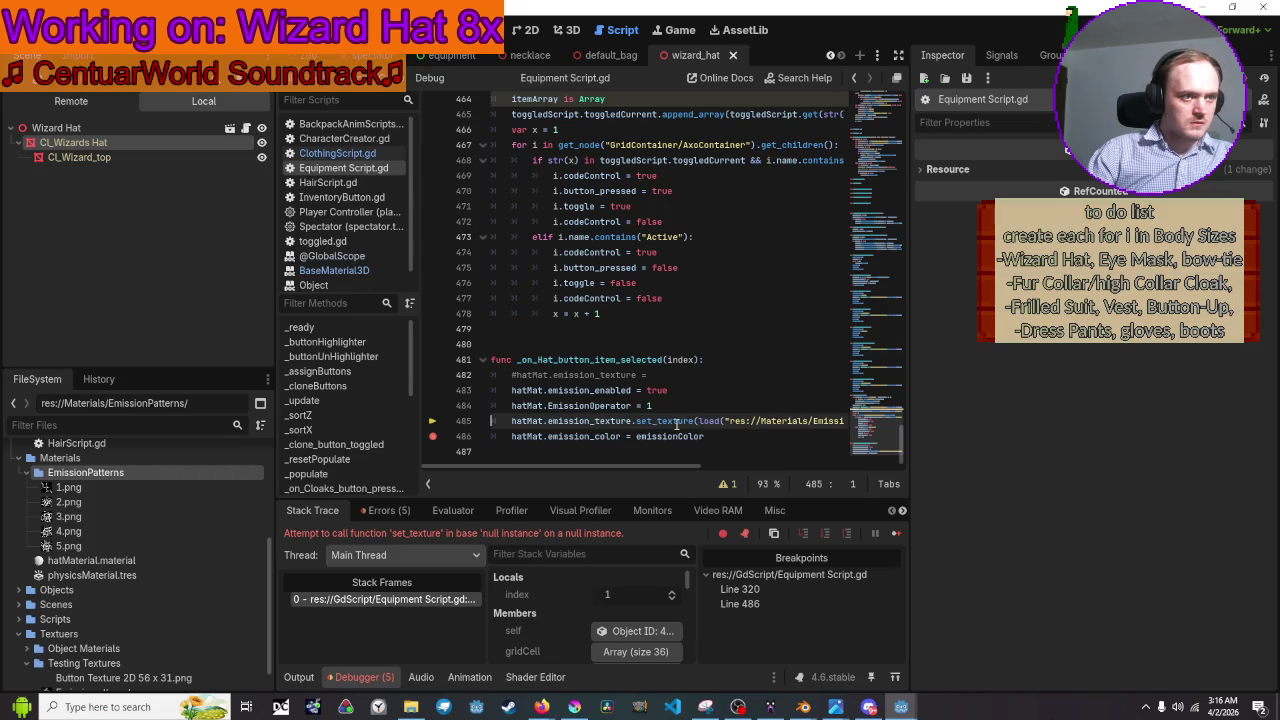
click(118, 157)
click(114, 143)
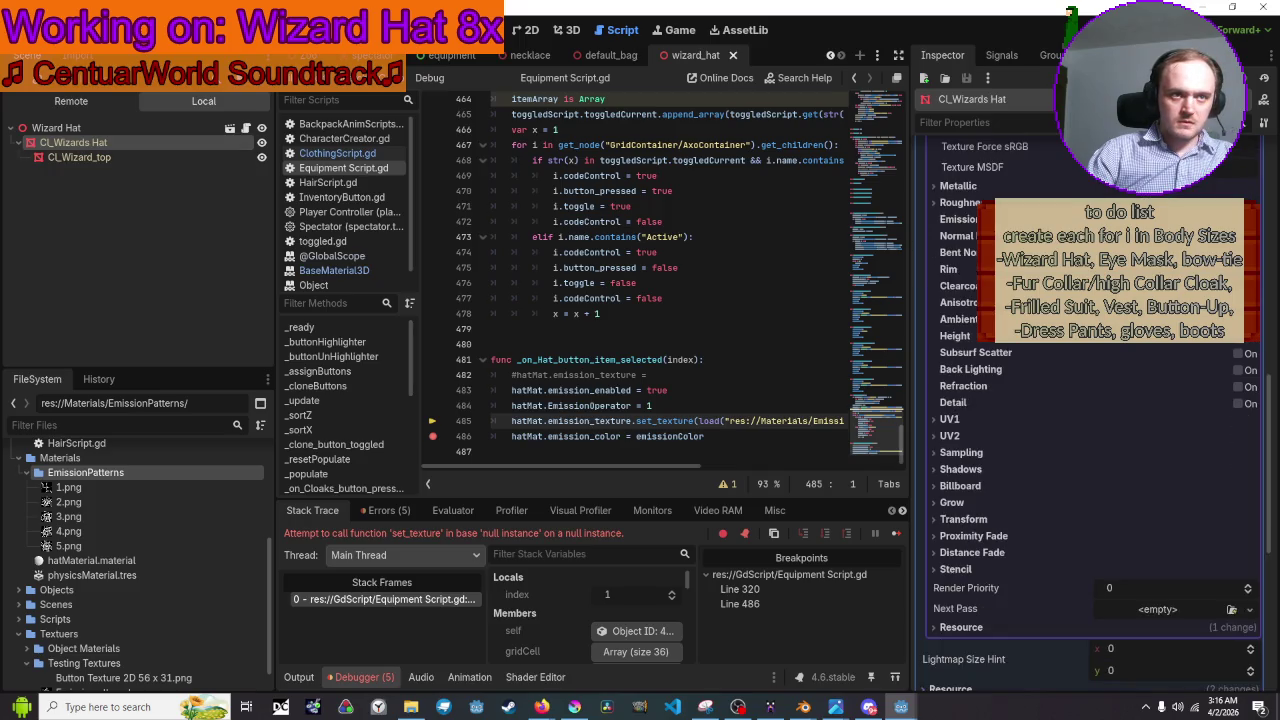
Select the live CL_Wizards Hat mesh in the Remote tree and inspect its Surface Material Override.
click(71, 101)
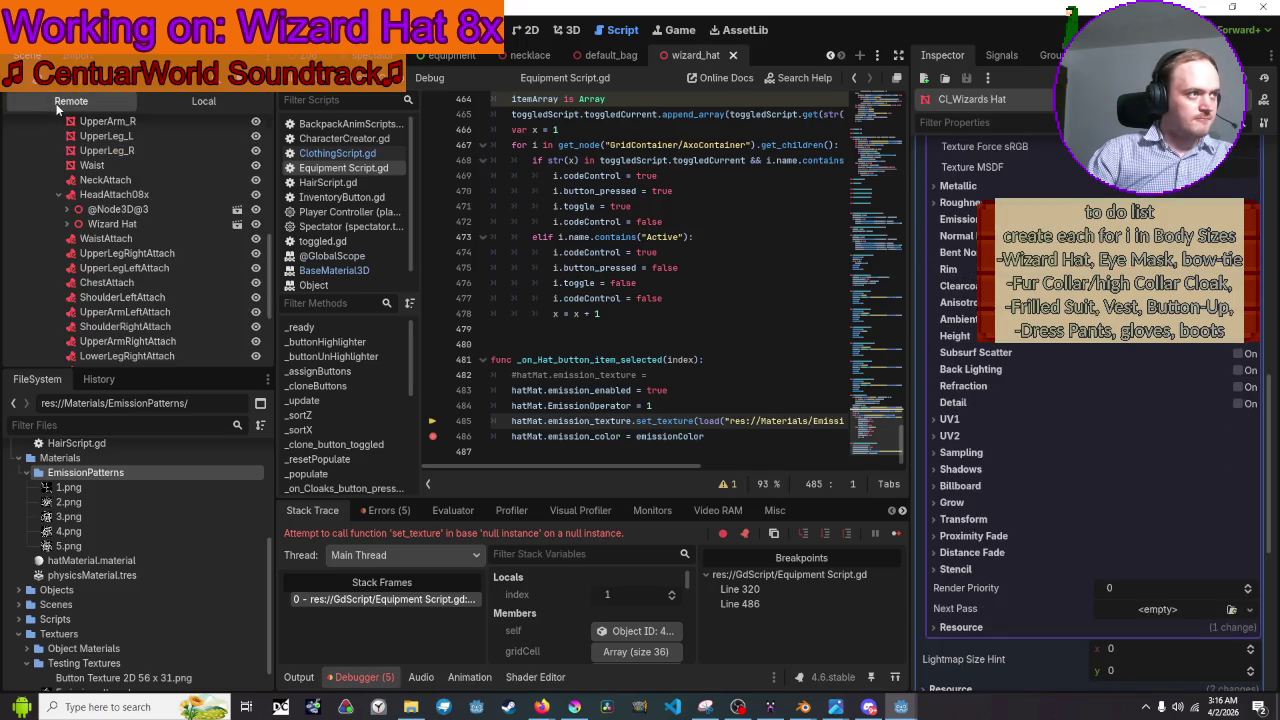
scroll(68, 190, down, 3)
scroll(68, 190, up, 3)
click(100, 209)
click(112, 238)
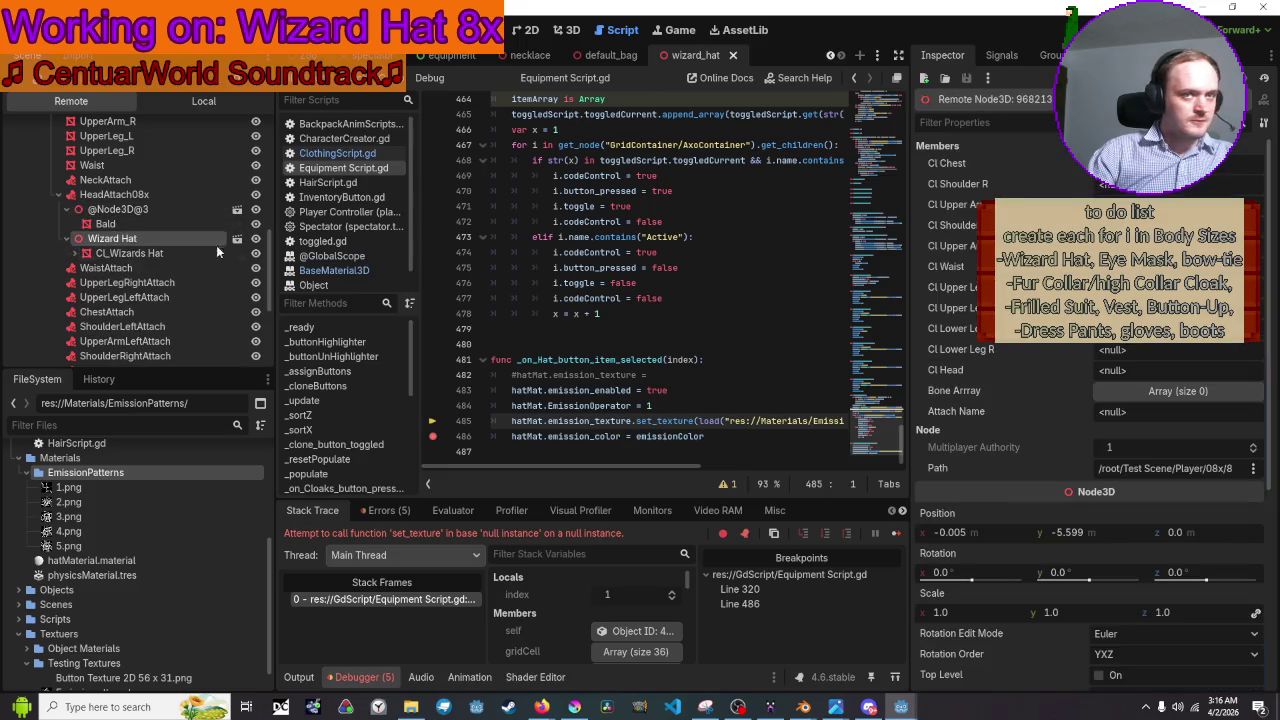
click(128, 253)
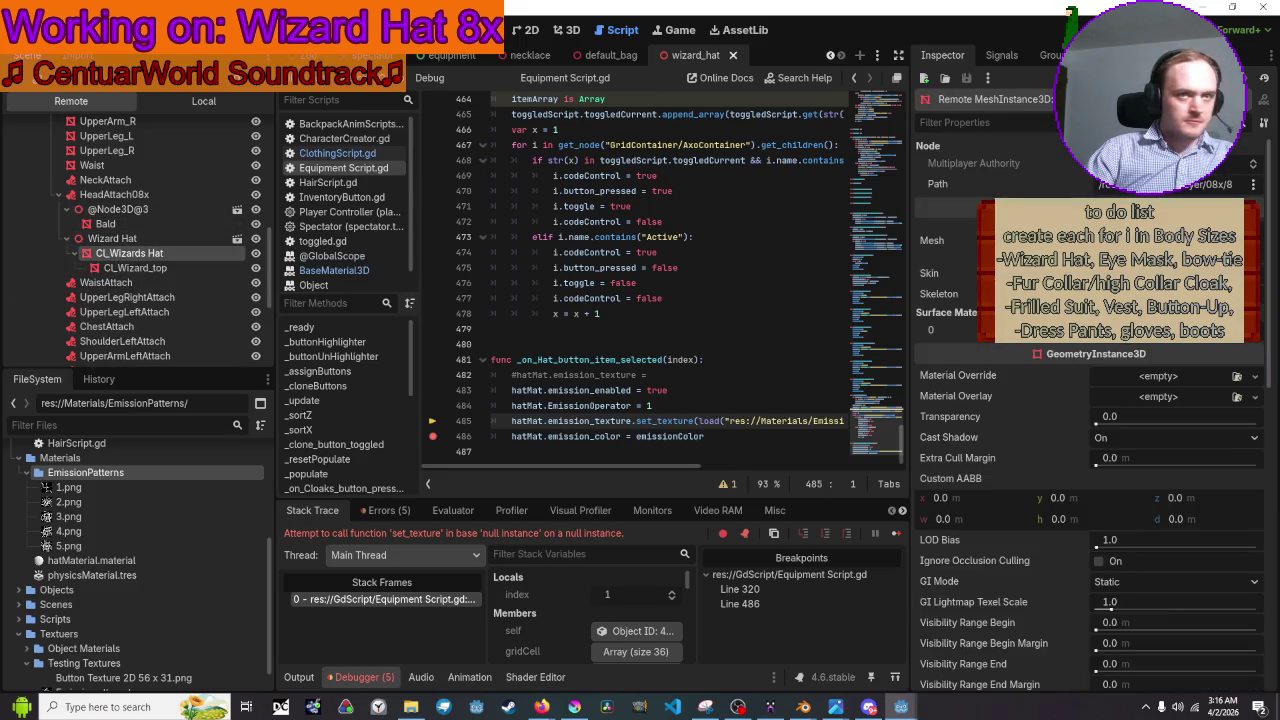
click(1100, 262)
scroll(1090, 450, down, 8)
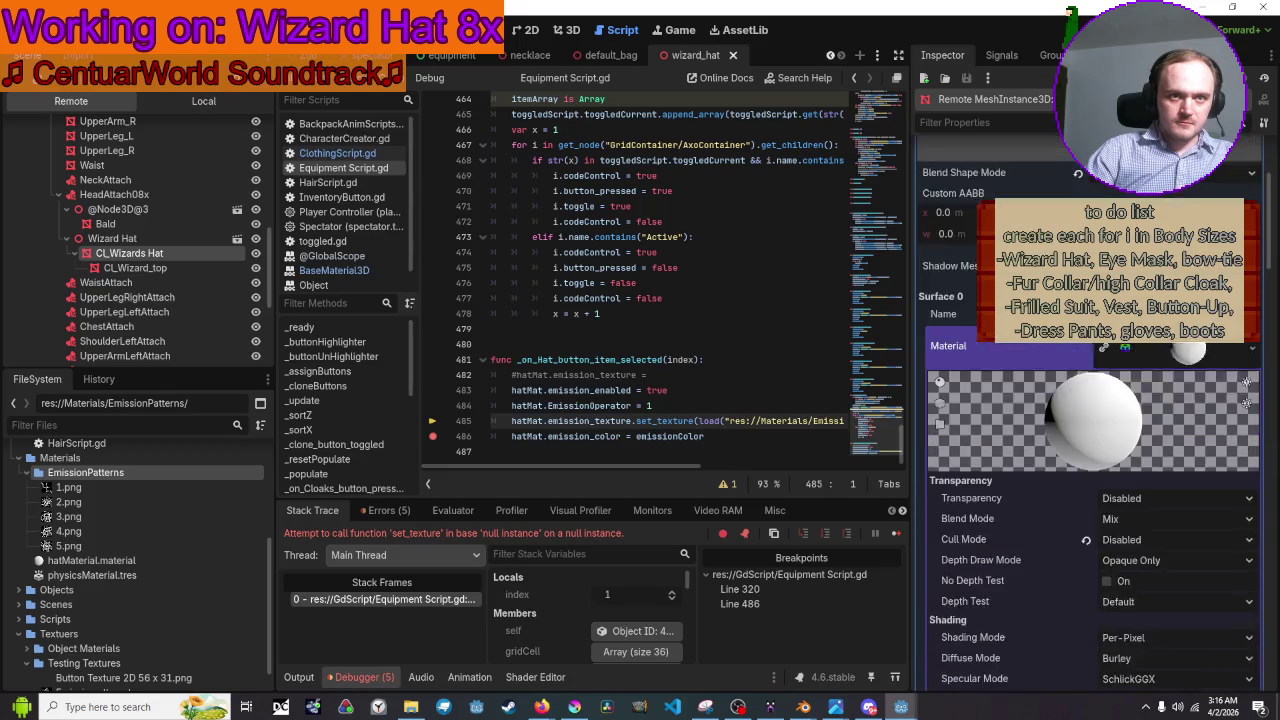
scroll(1090, 450, down, 3)
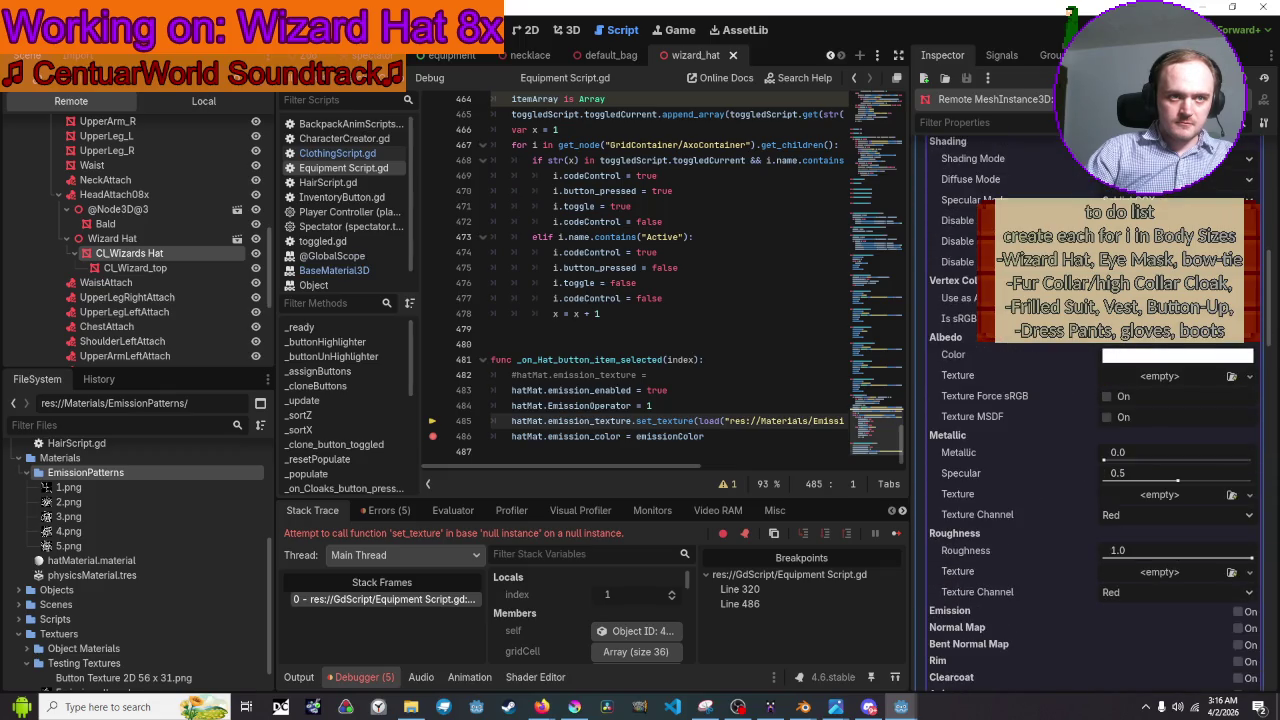
scroll(1090, 450, down, 1)
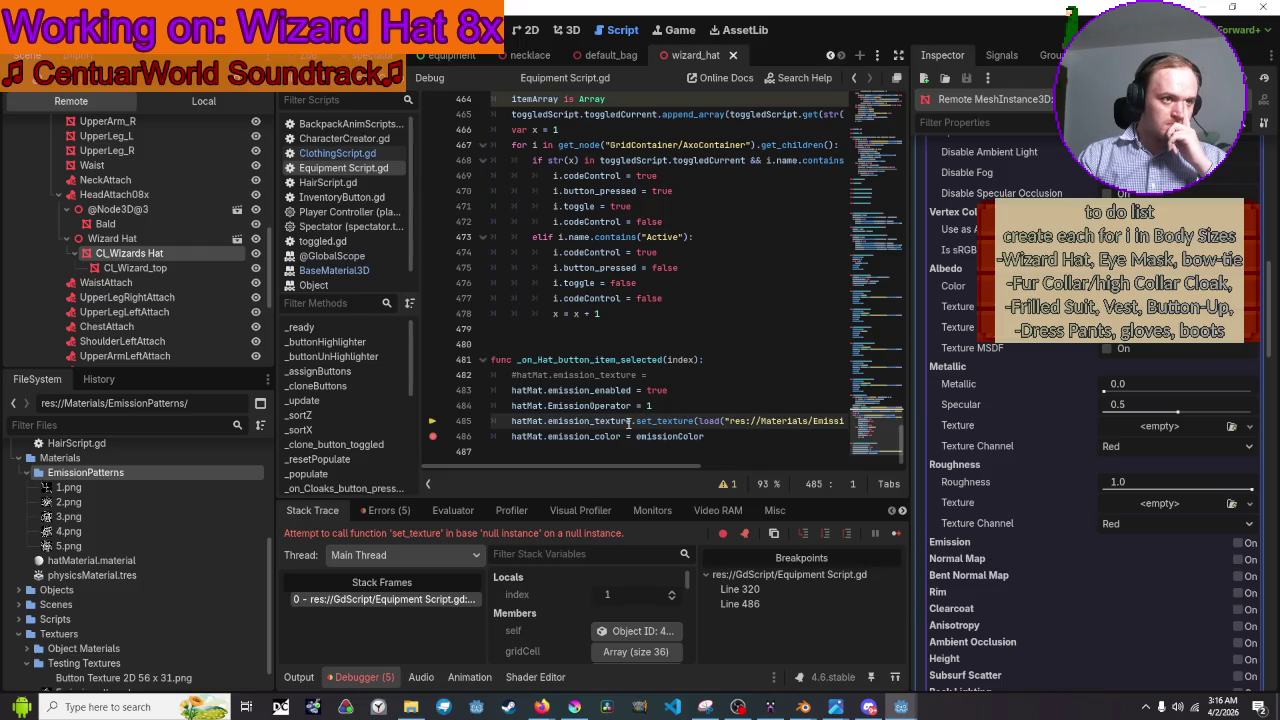
scroll(646, 468, right, 3)
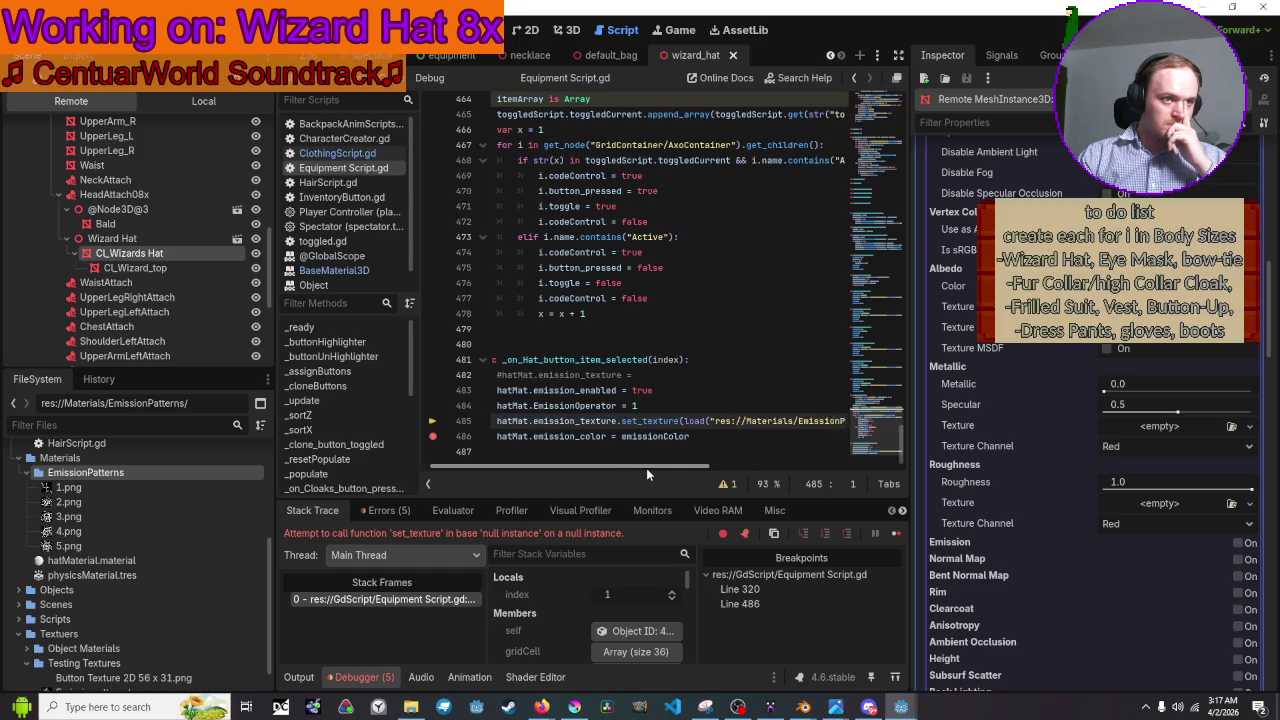
scroll(635, 466, left, 3)
scroll(660, 421, up, 1)
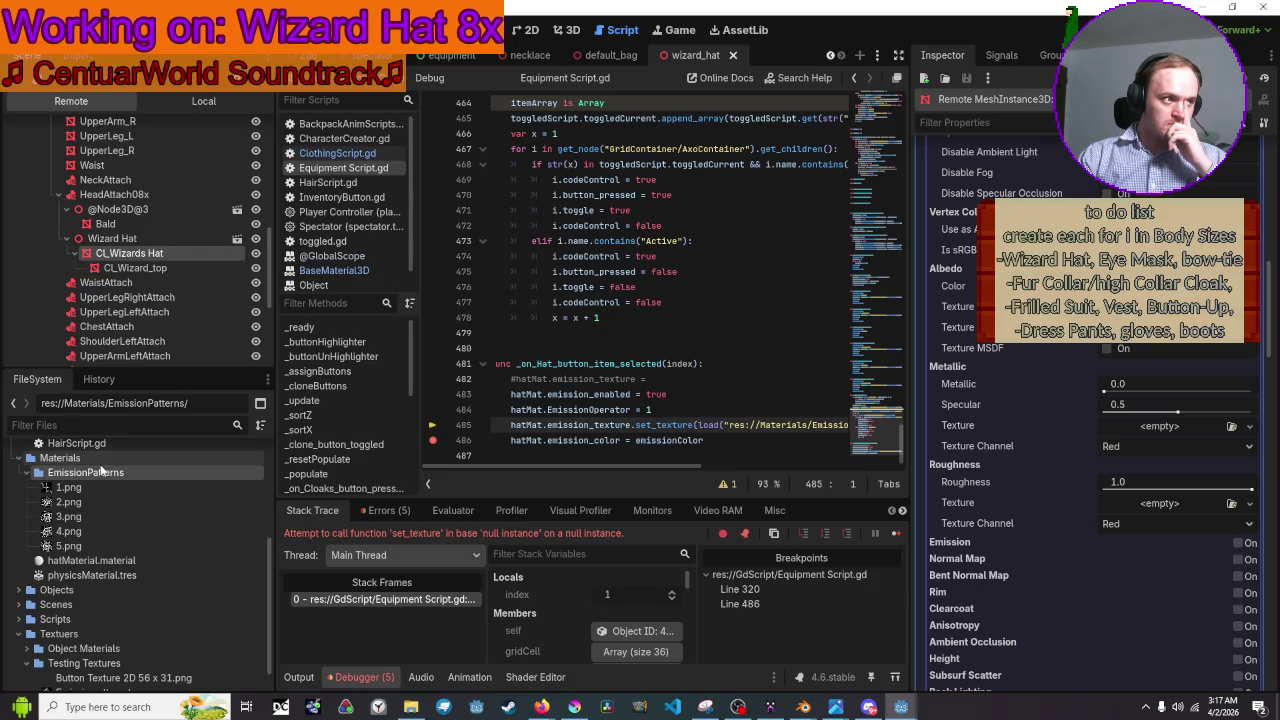
scroll(109, 322, down, 5)
scroll(109, 324, up, 3)
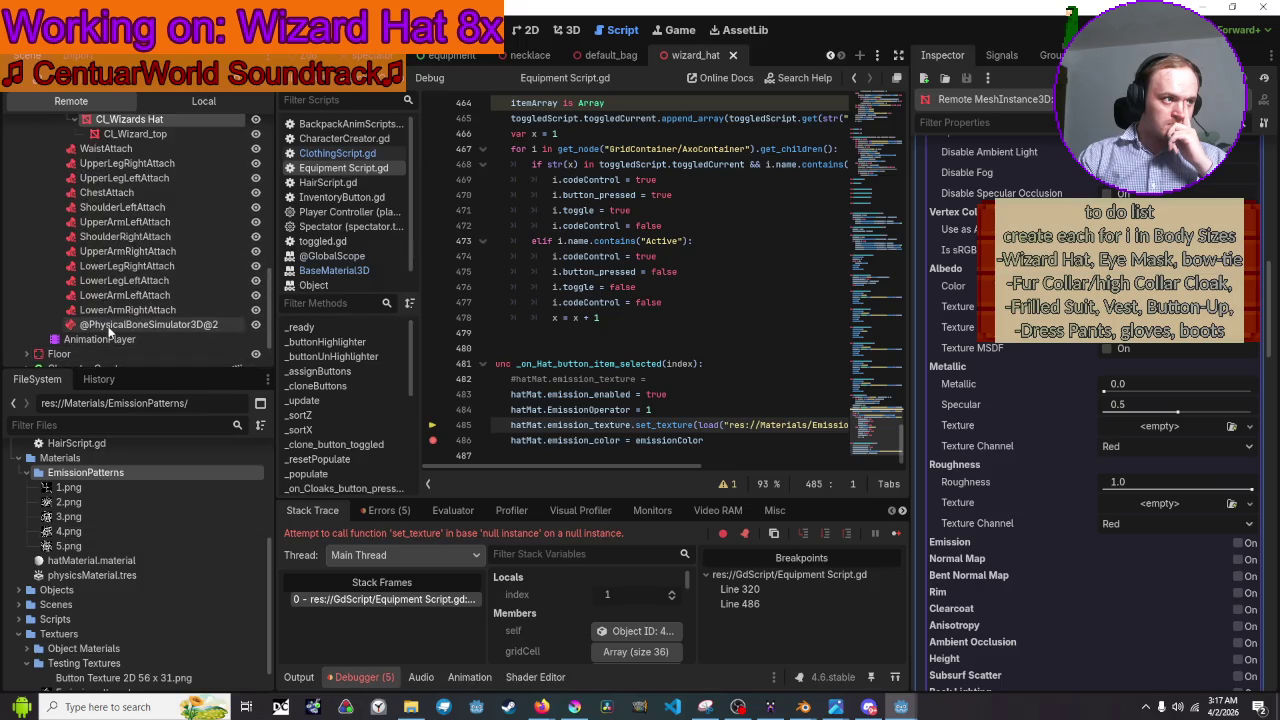
Open the BaseMaterial3D docs at emission and emission_enabled, then reselect the live CL_Wizards Hat mesh.
click(355, 271)
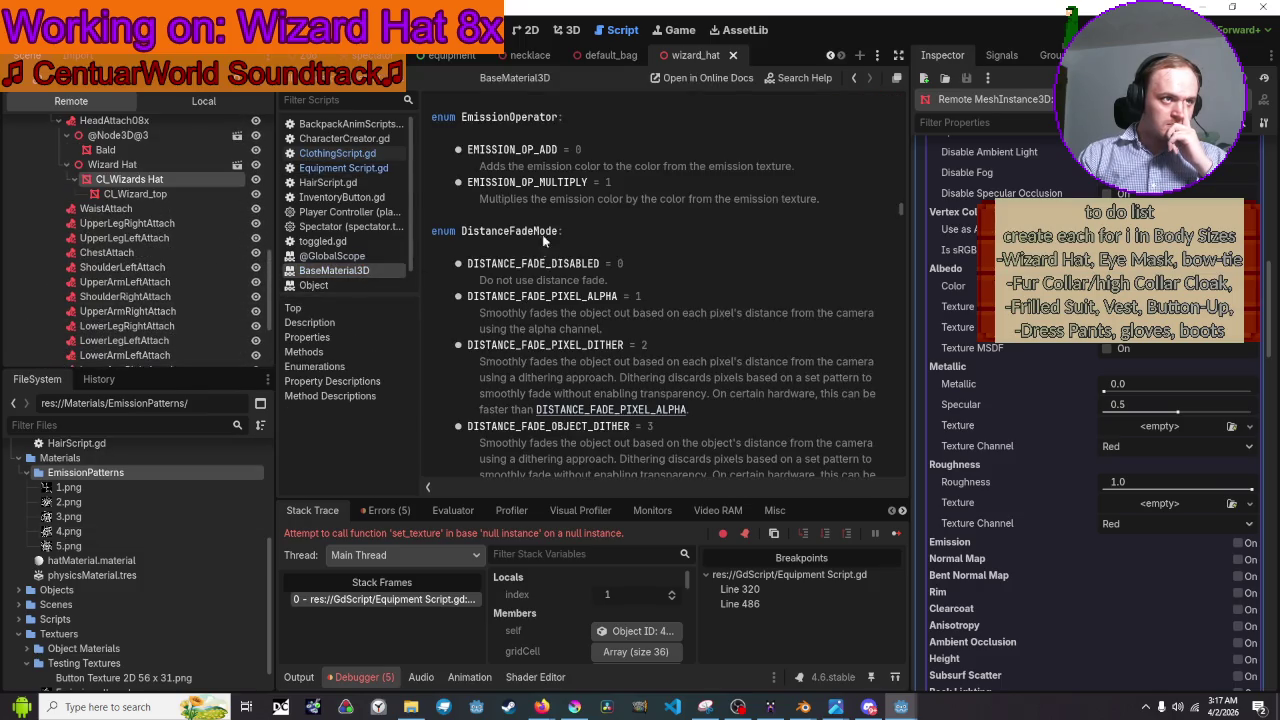
scroll(545, 242, down, 10)
scroll(552, 209, down, 10)
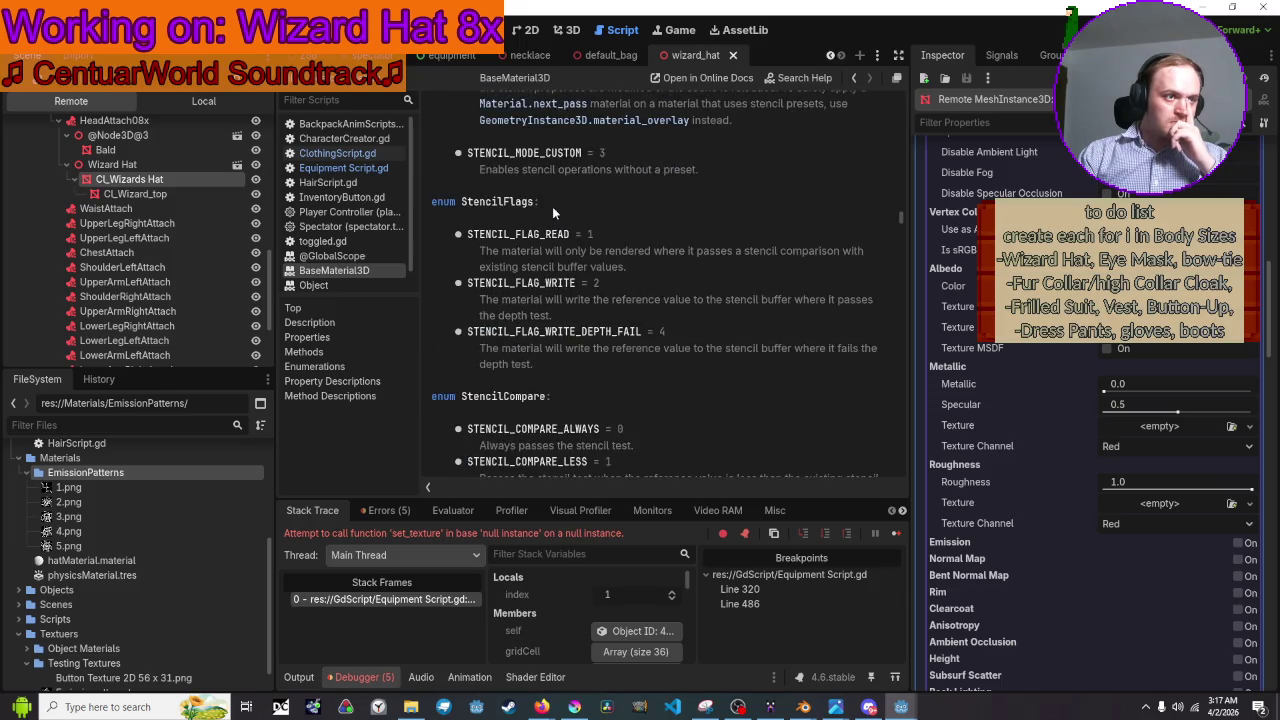
scroll(552, 210, down, 15)
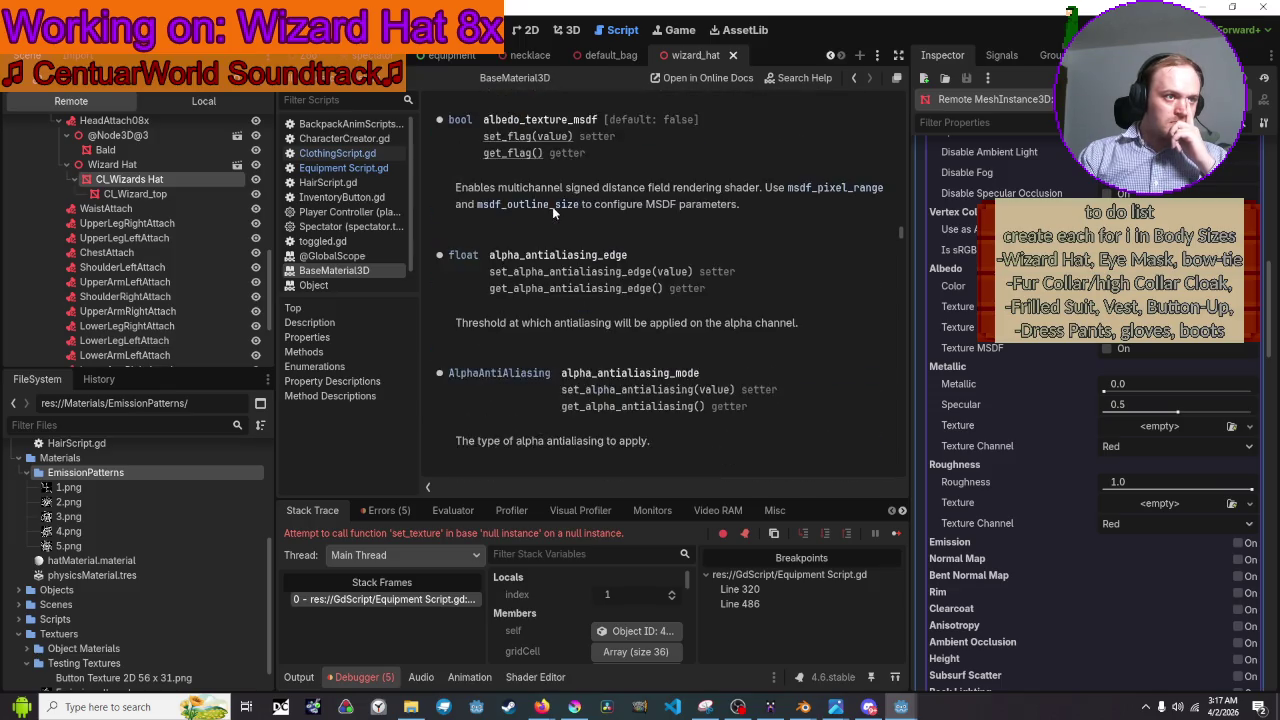
scroll(560, 215, down, 15)
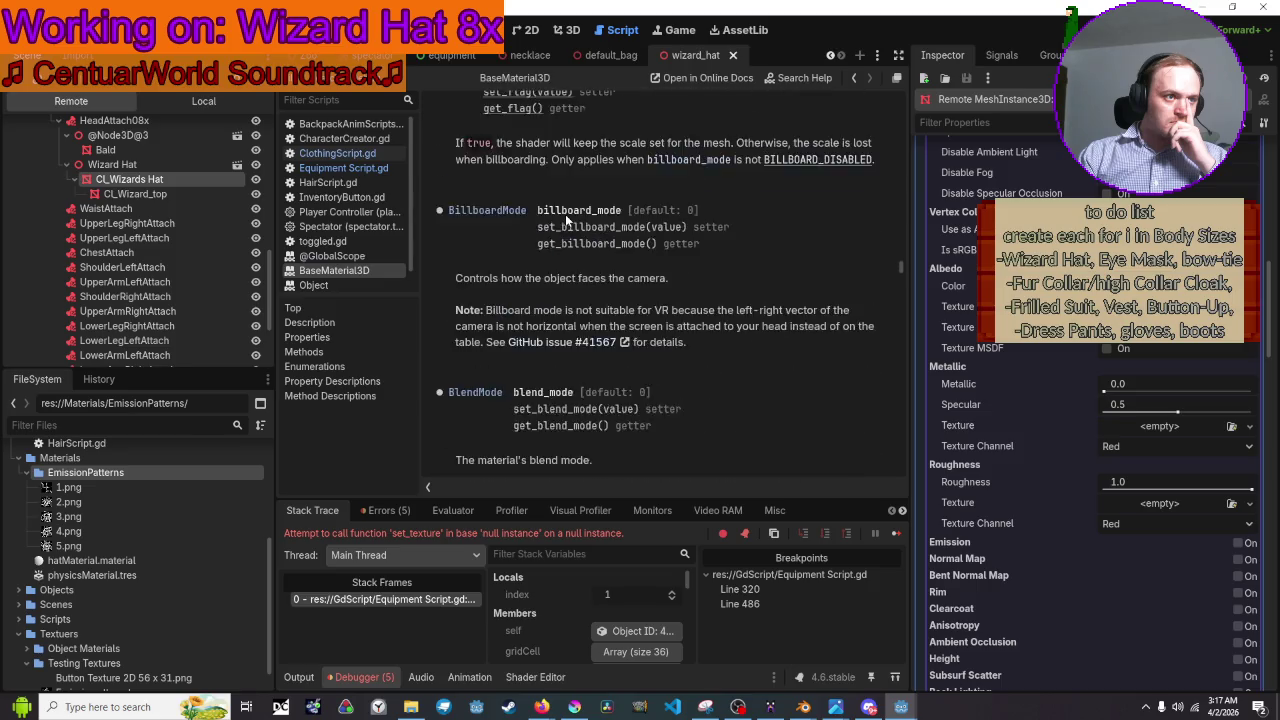
scroll(564, 215, down, 8)
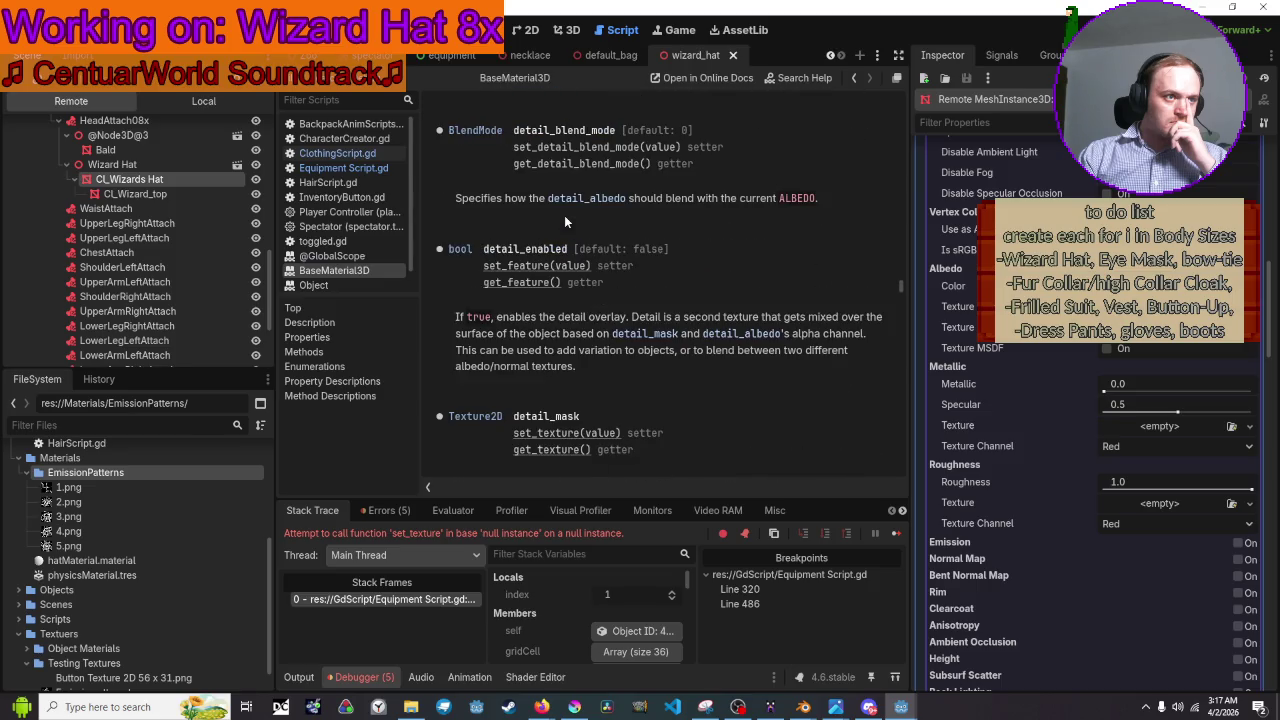
scroll(564, 222, down, 12)
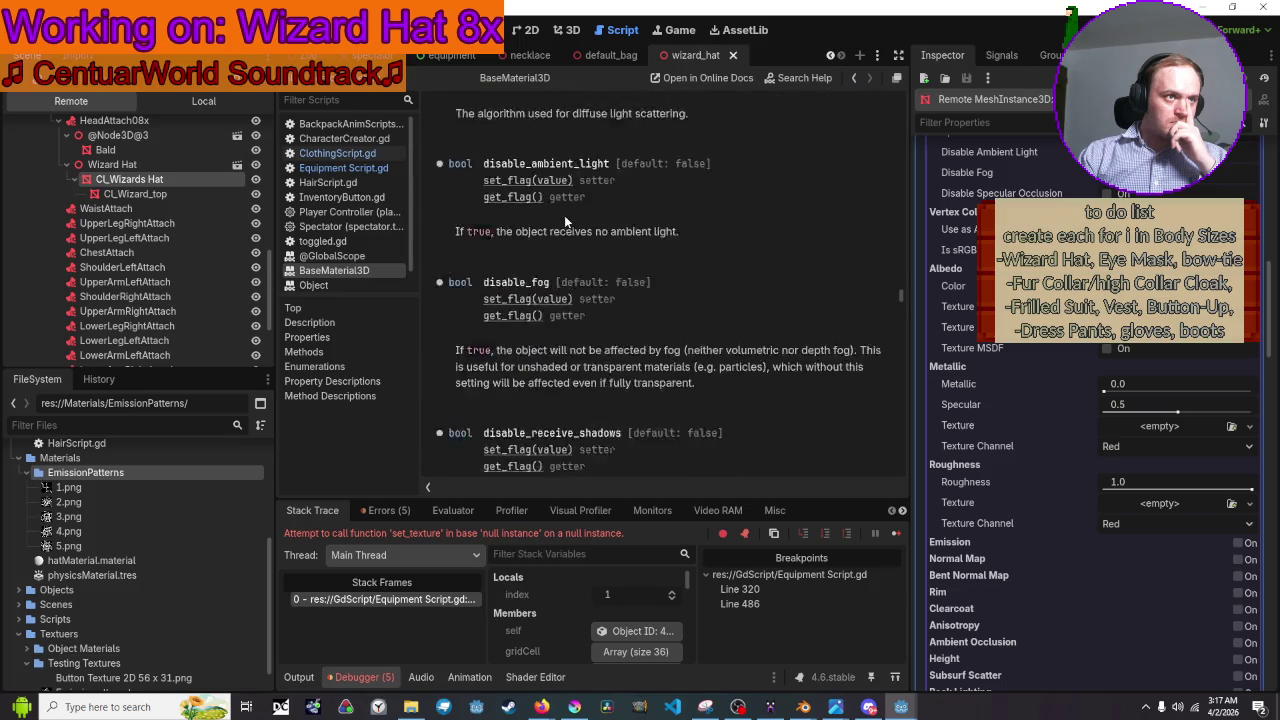
scroll(564, 215, down, 6)
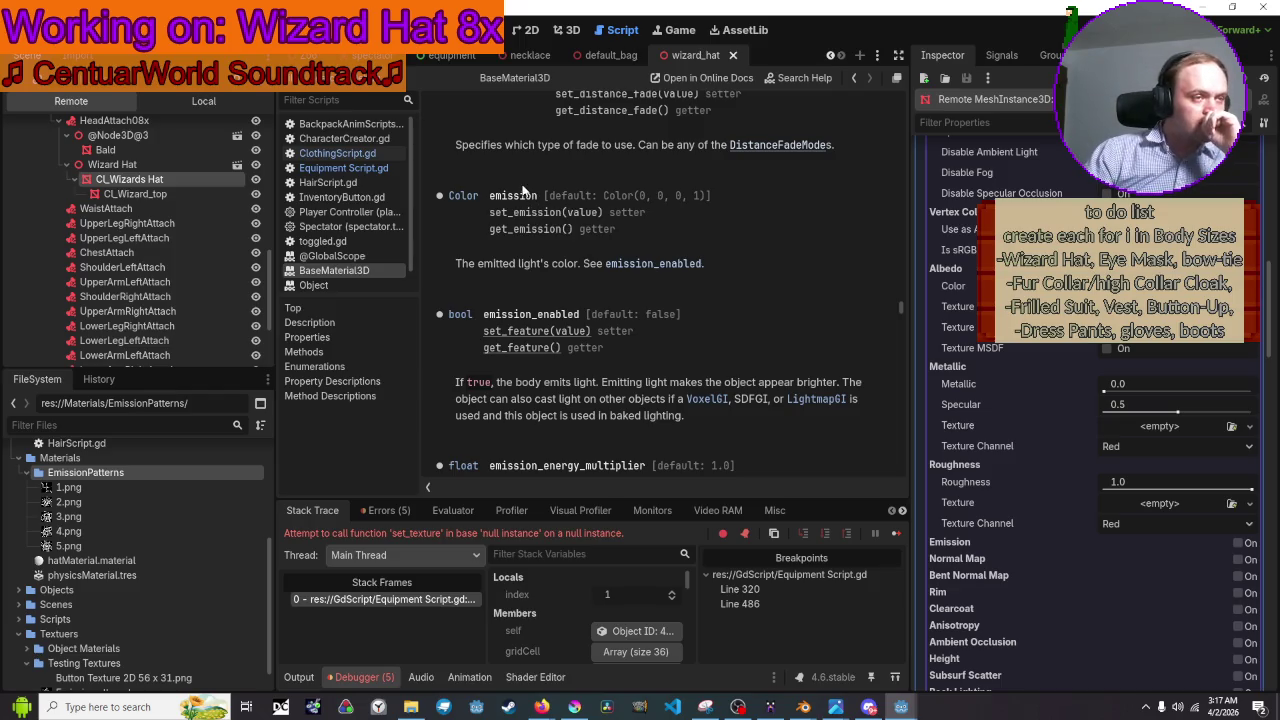
scroll(522, 205, up, 1)
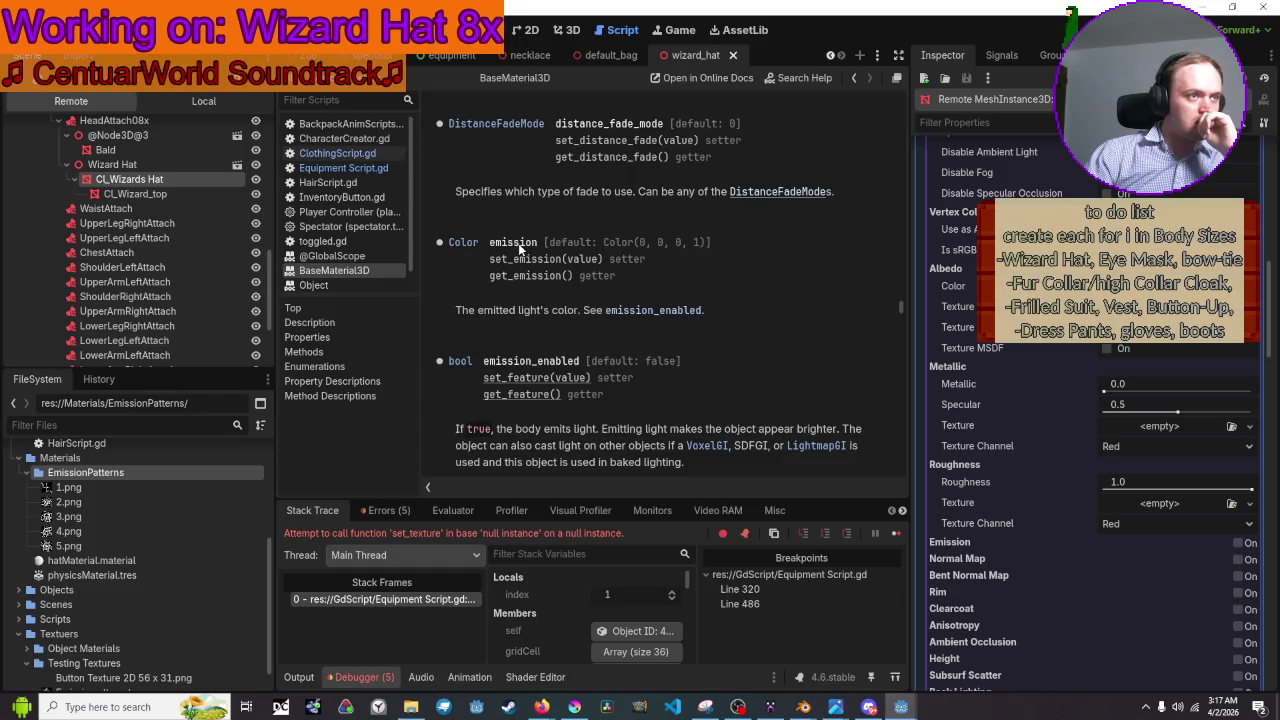
click(105, 178)
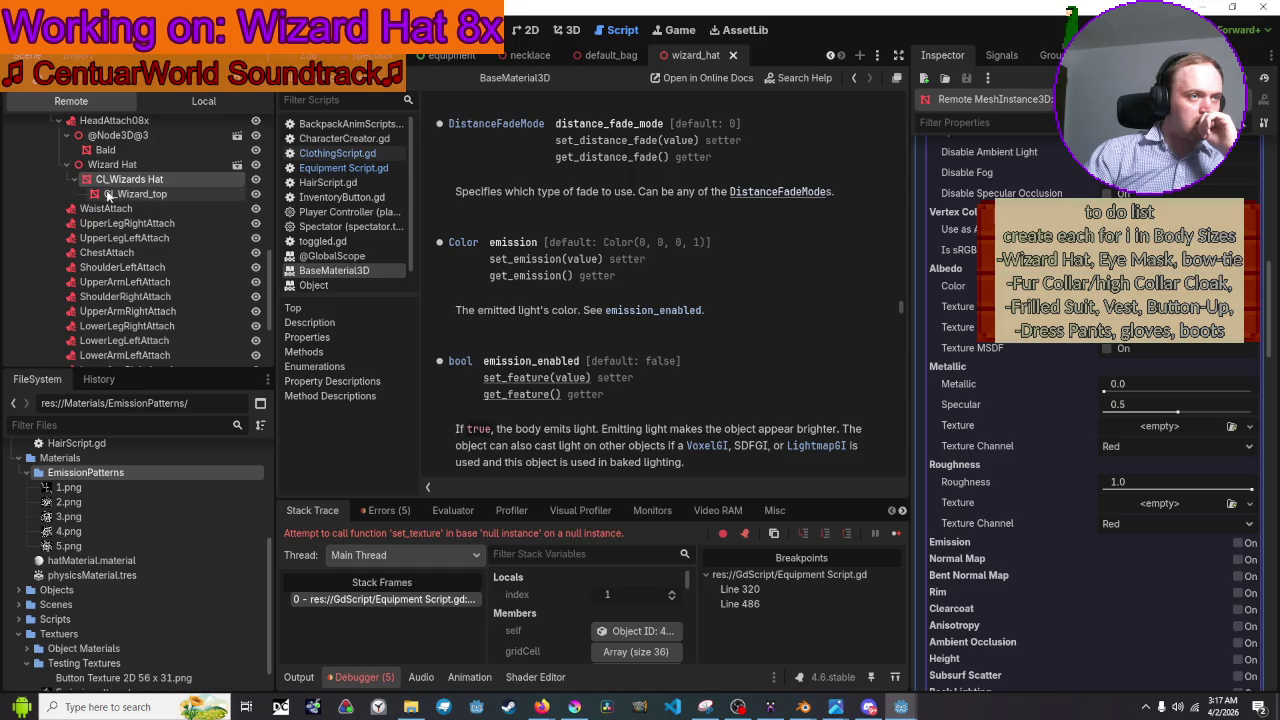
Change line 485 to hatMat.emission.set_texture(...) and line 486 to hatMat.emission = emissionColor, then save.
click(330, 168)
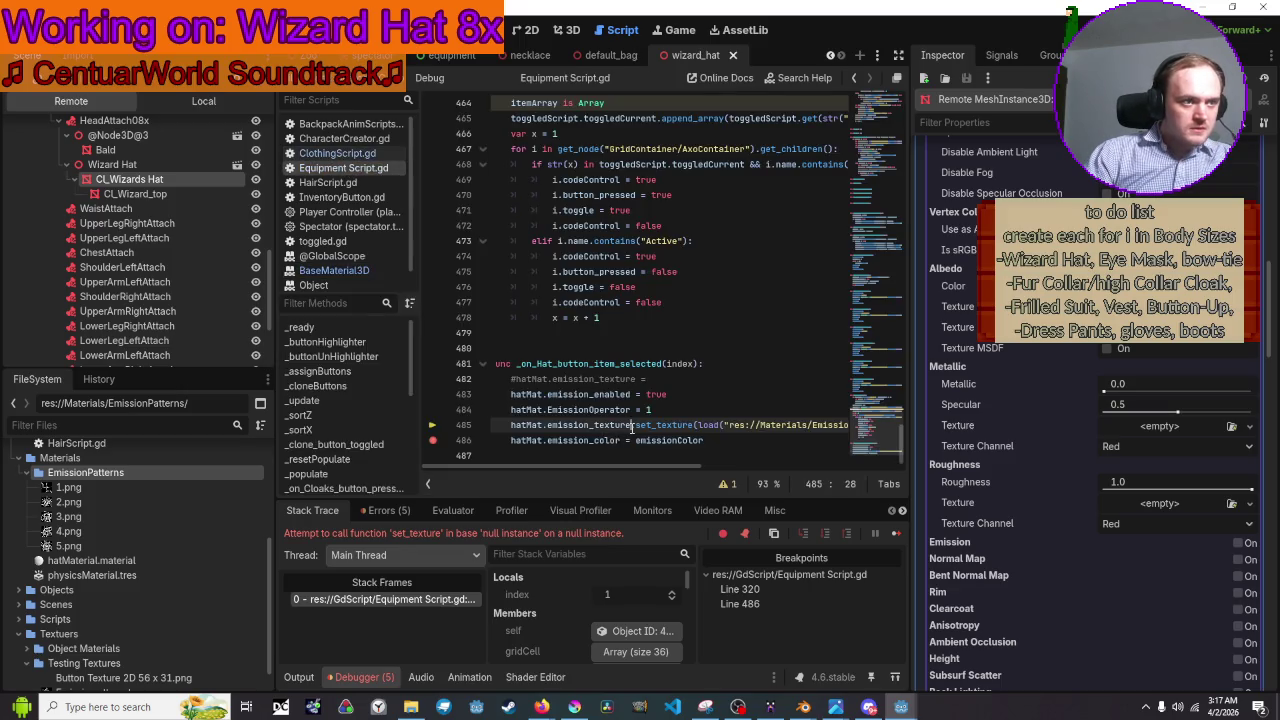
drag(632, 425, 590, 428)
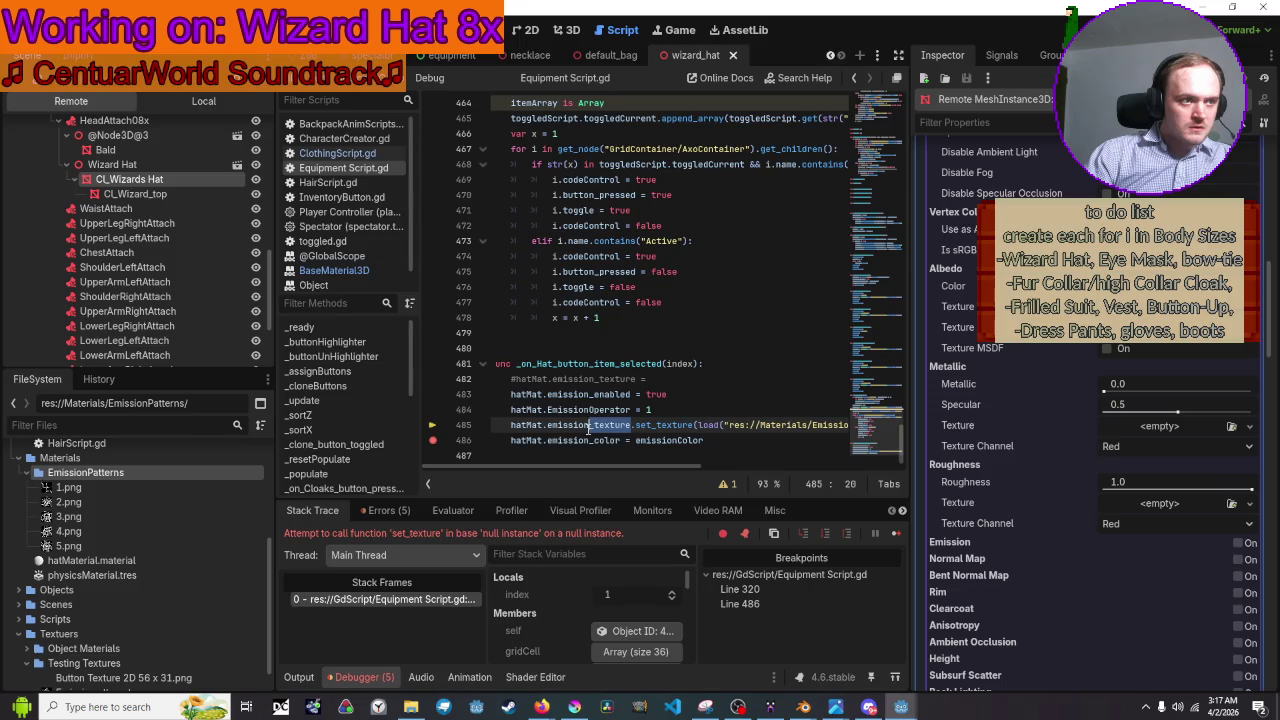
key(Delete)
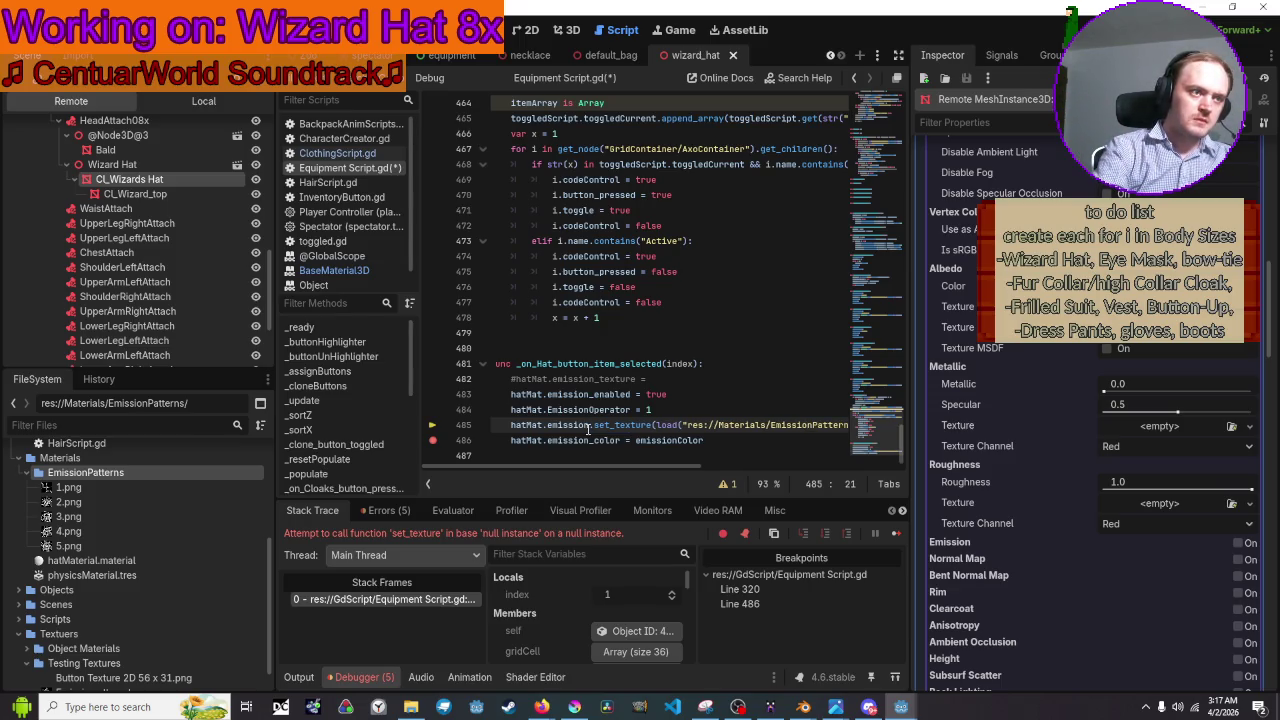
key(Down)
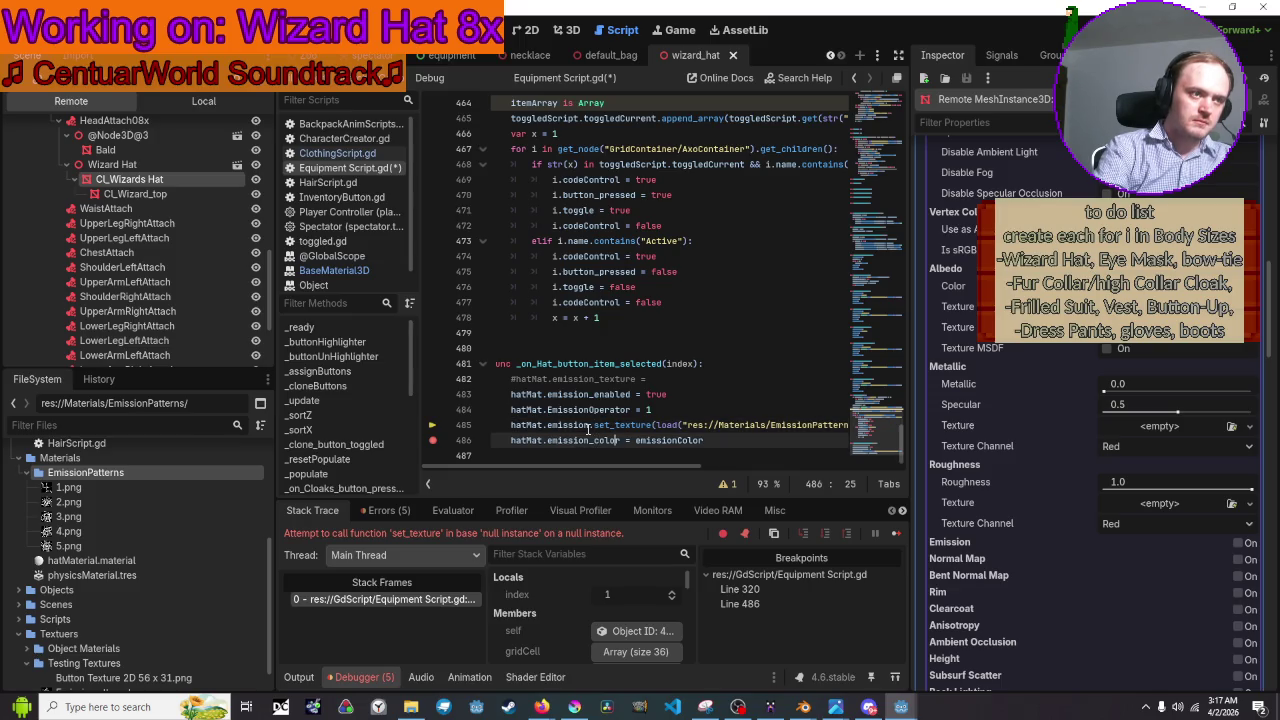
key(BackSpace)
key(BackSpace)
key(BackSpace)
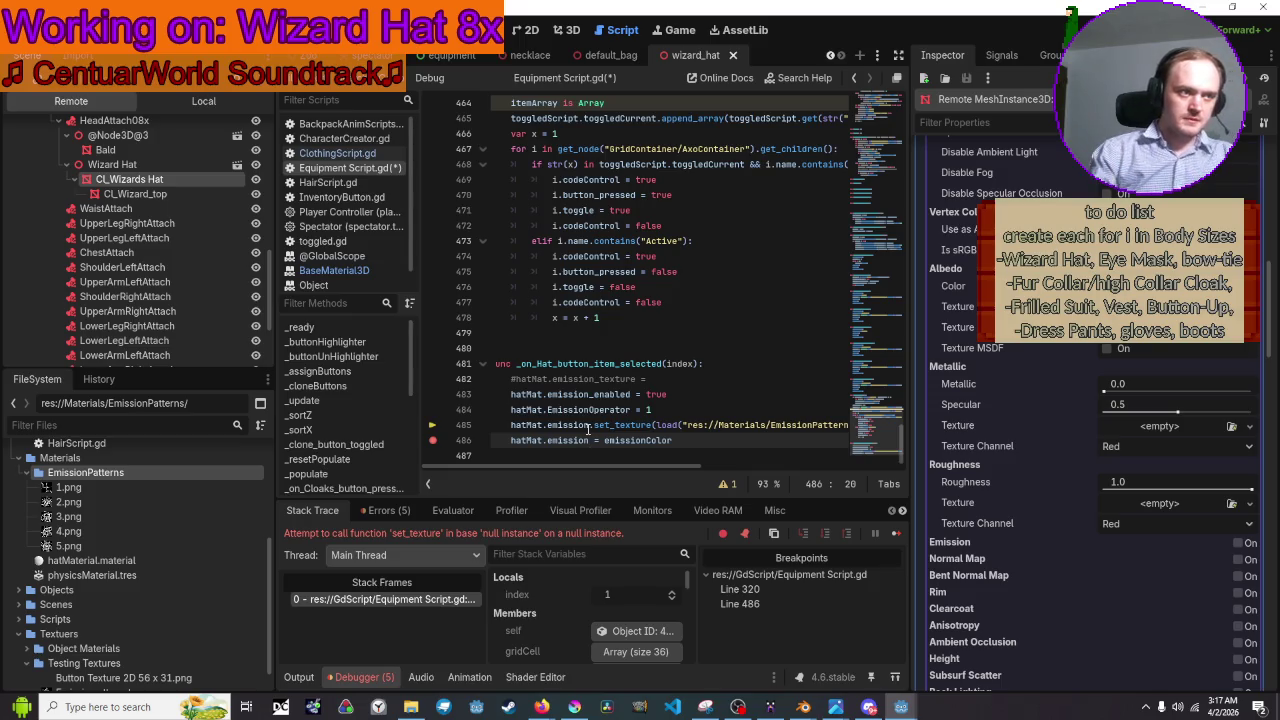
key(ctrl+s)
Relaunch the game and choose hat pattern 2, hitting the Invalid call 'set_texture' in base 'Color' error.
key(F5)
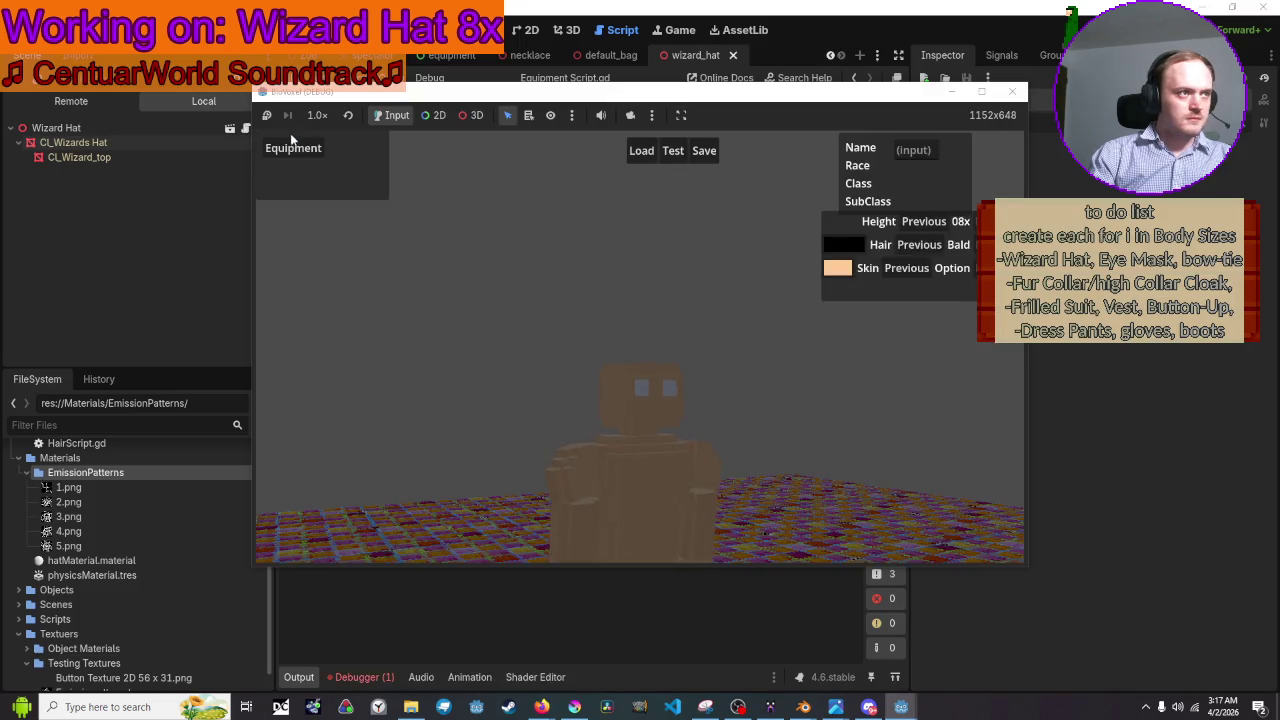
click(290, 144)
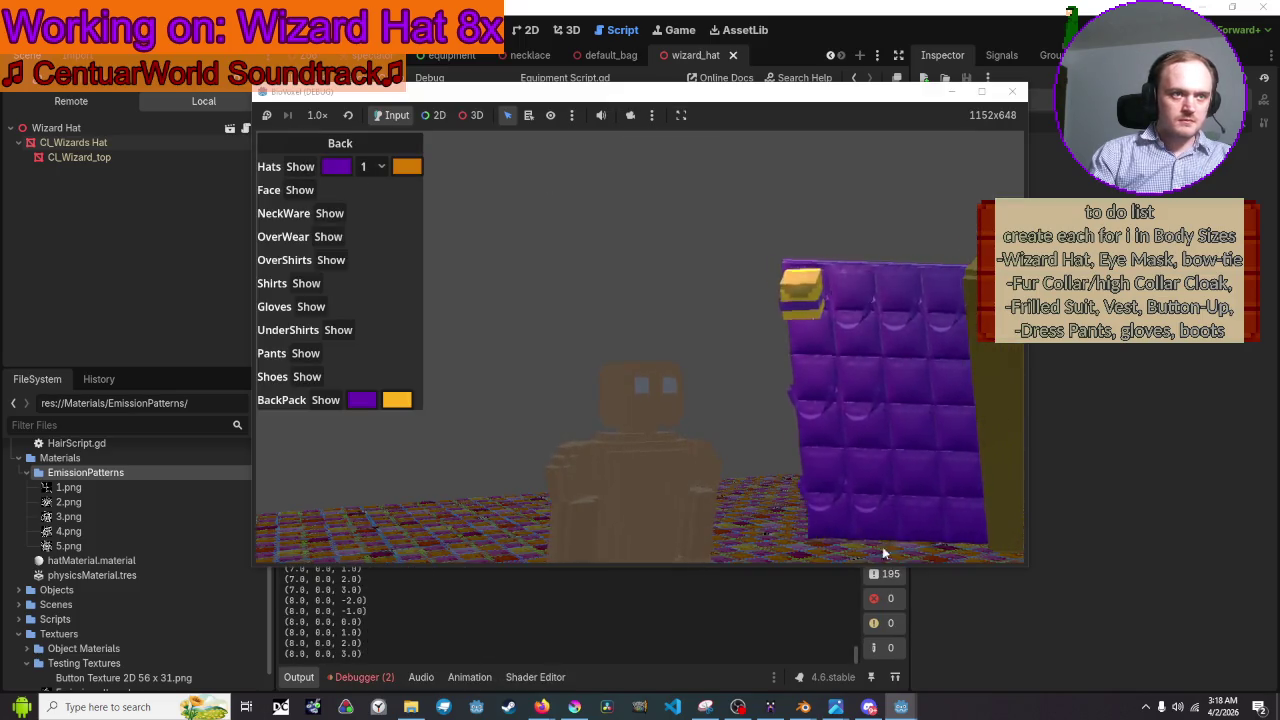
click(381, 167)
click(372, 208)
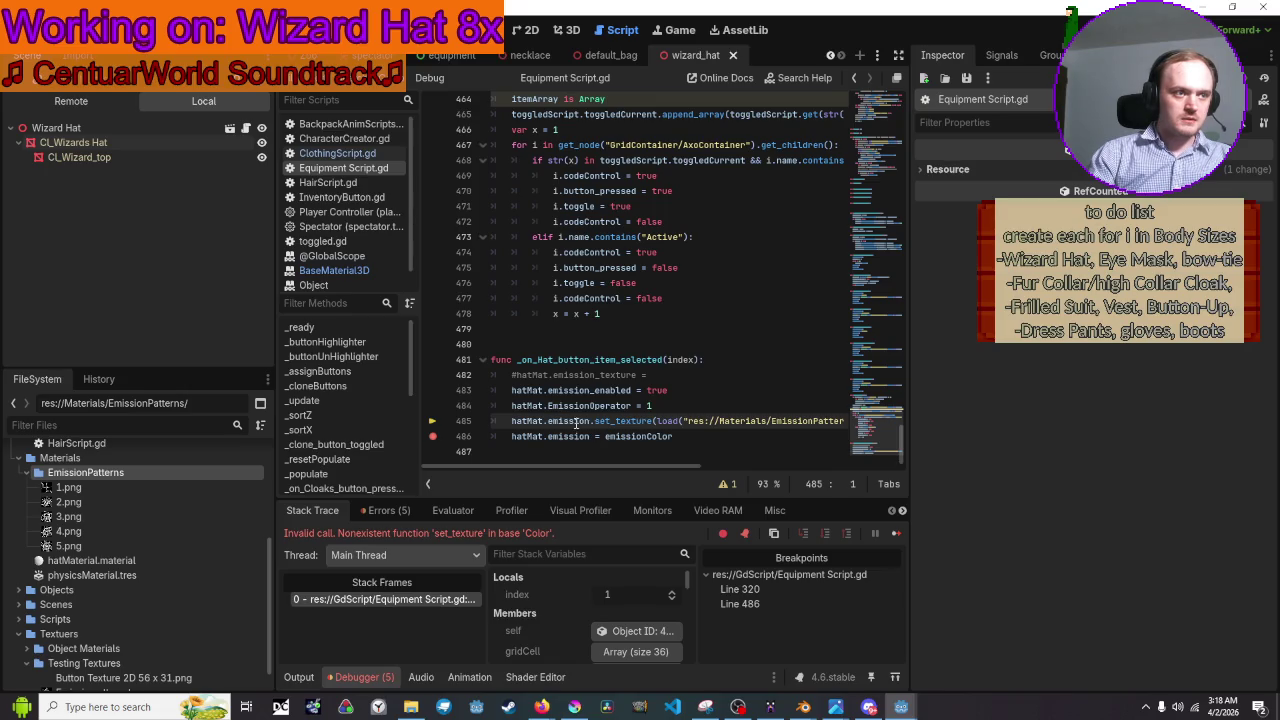
Move the hatMat.emission = emissionColor line up to line 483, save, and run the game.
triple_click(588, 423)
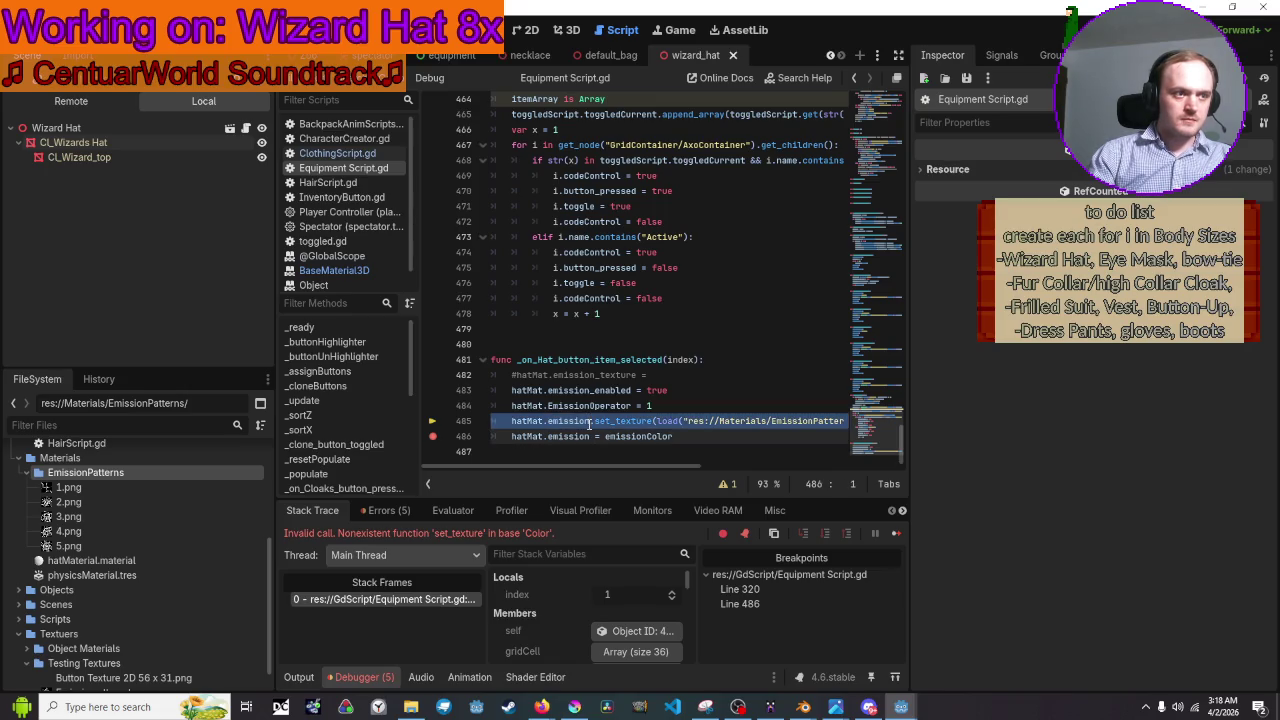
click(80, 157)
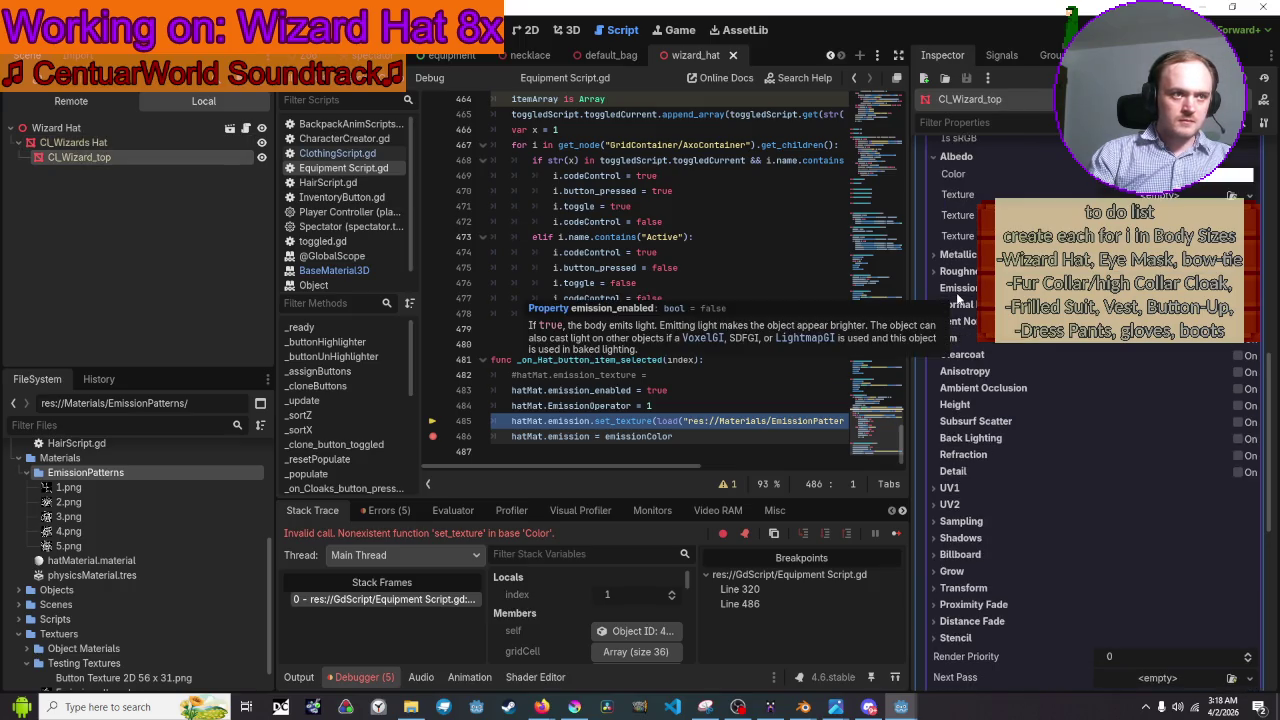
drag(702, 441, 449, 441)
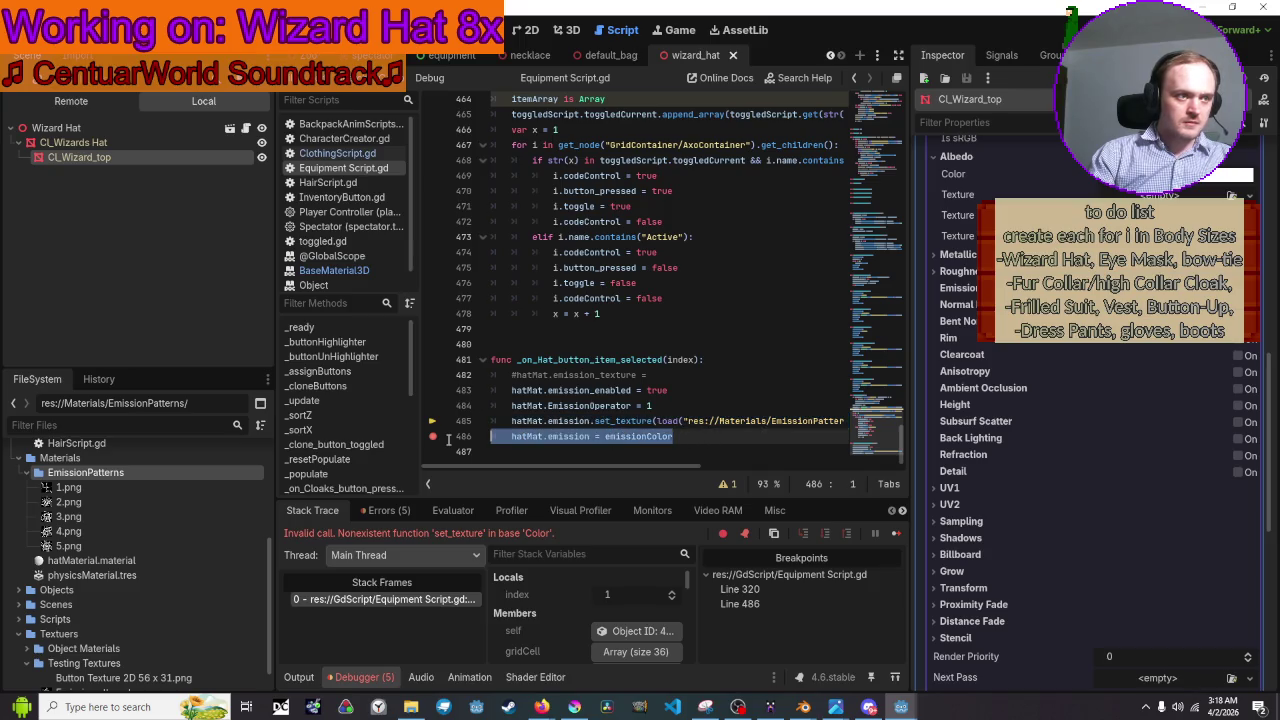
key(alt+Up)
key(alt+Up)
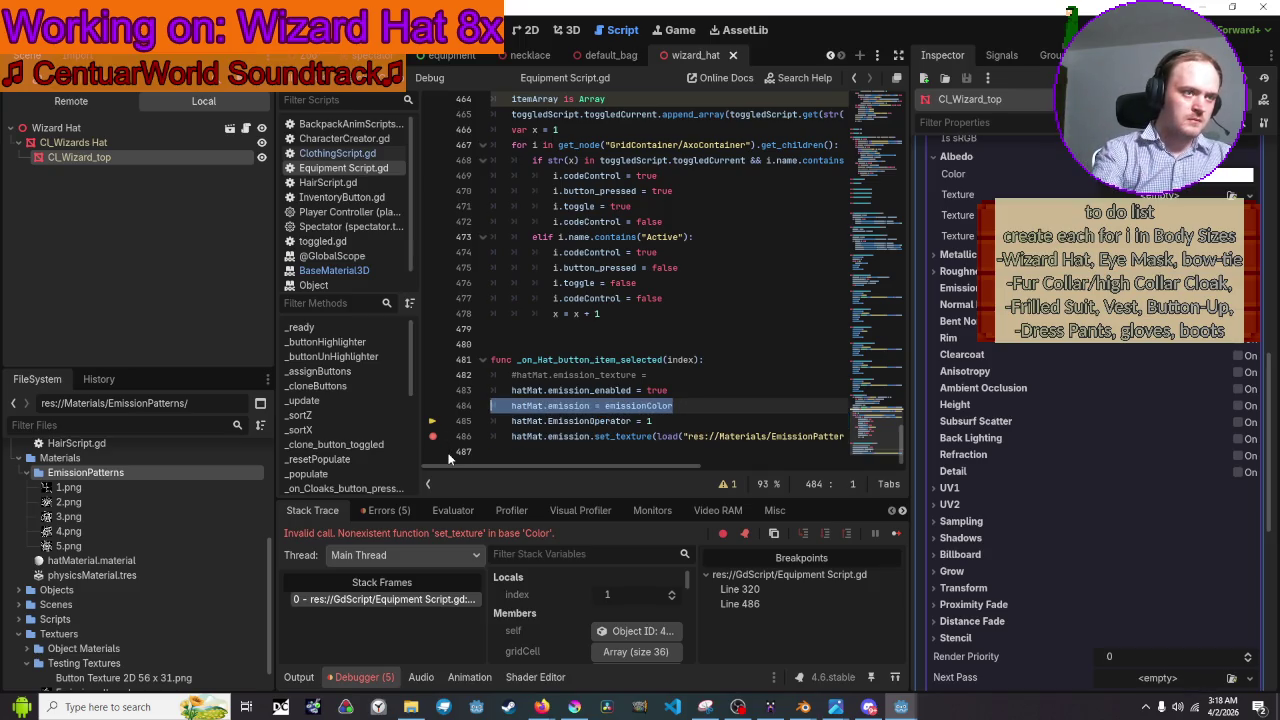
key(alt+Up)
key(ctrl+s)
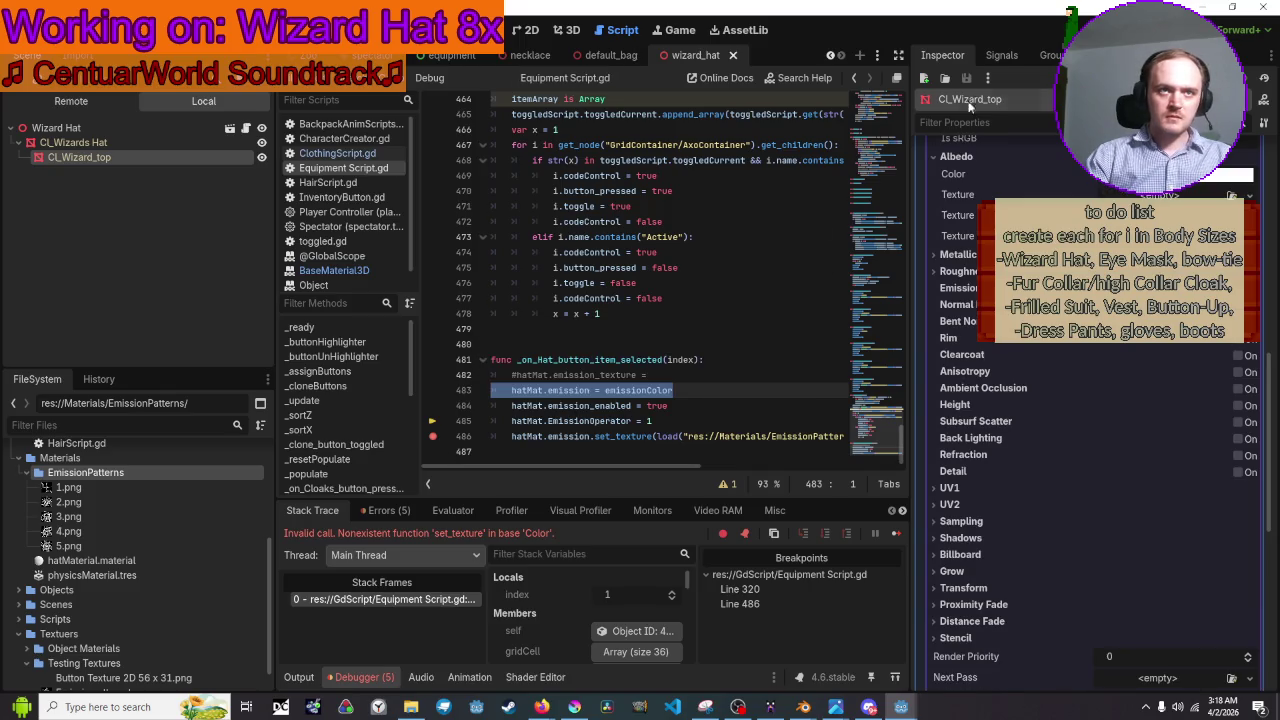
key(F5)
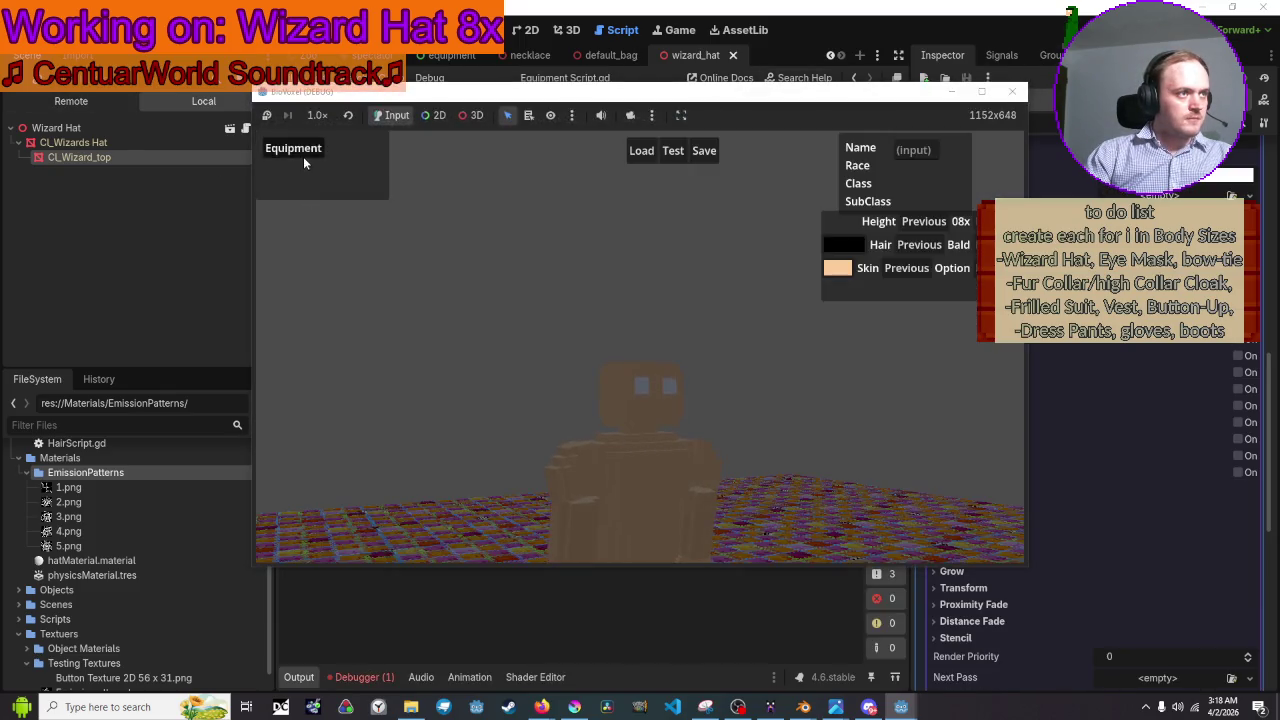
In the running game, open Equipment and pick a hat pattern to hit the line-486 breakpoint.
click(304, 158)
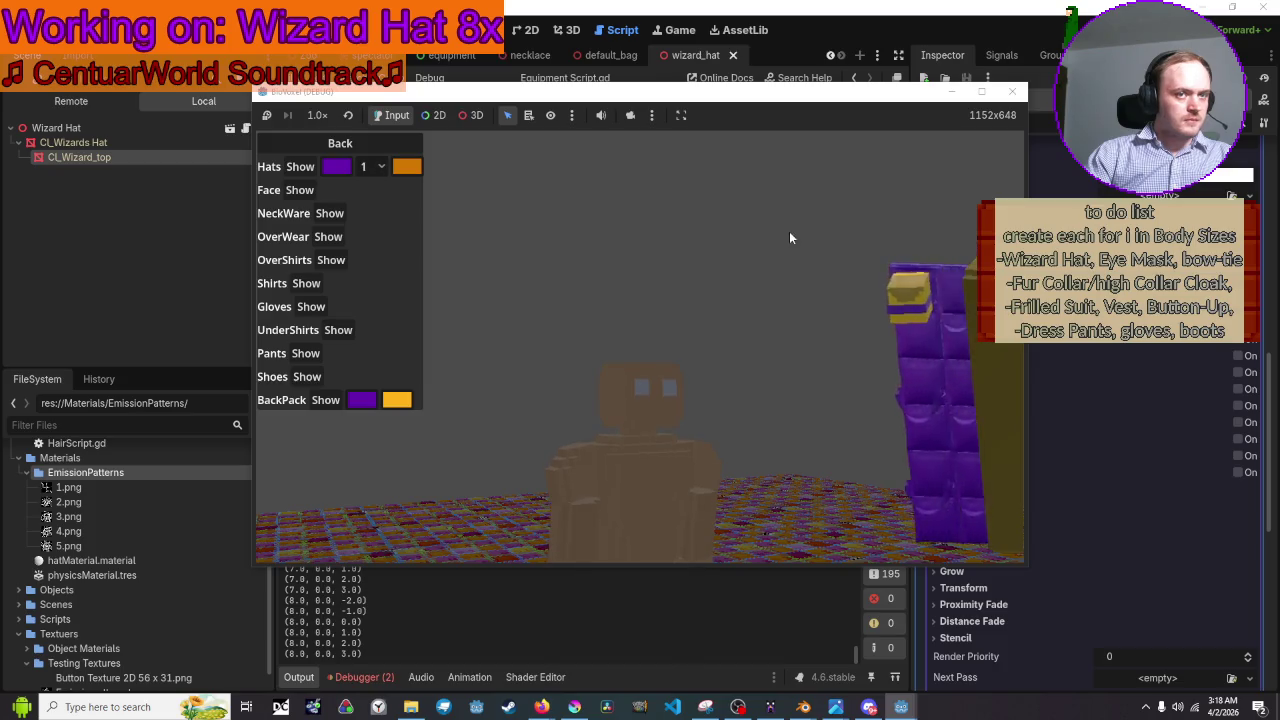
click(372, 168)
click(370, 195)
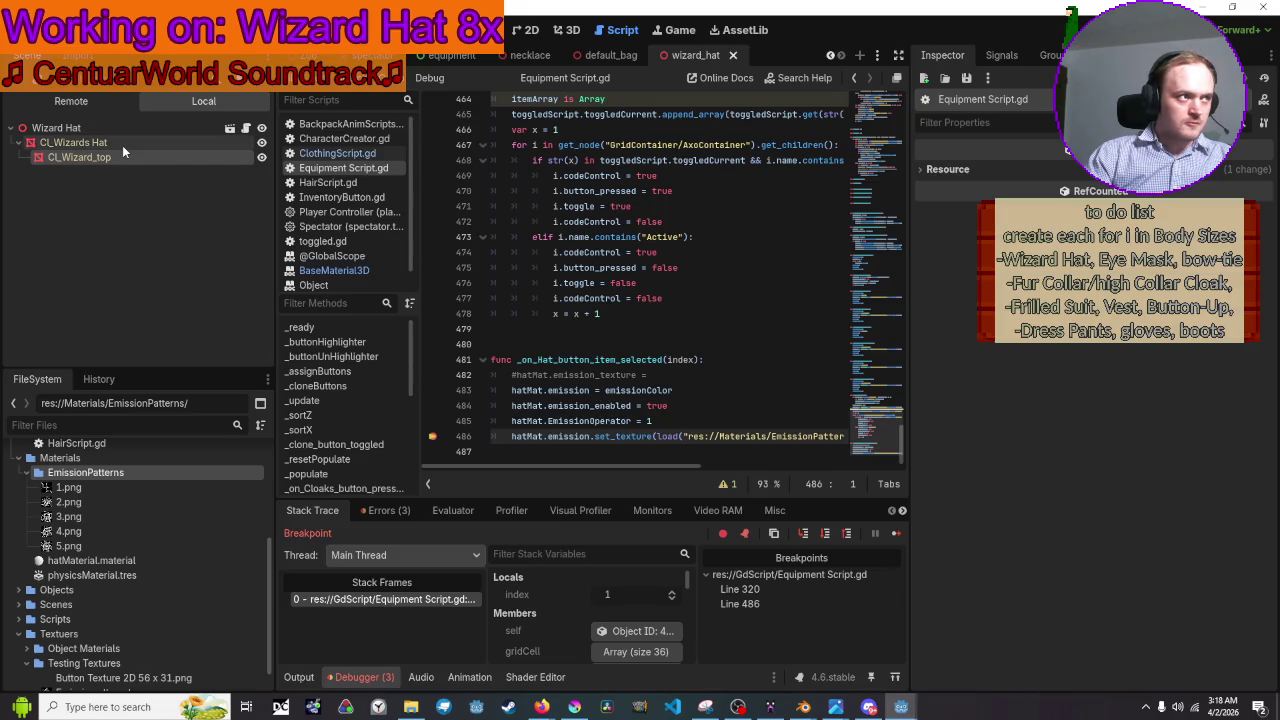
In the Remote scene tree, expand Wizard Hat and select the CL_Wizards Hat mesh.
click(71, 101)
scroll(112, 255, down, 3)
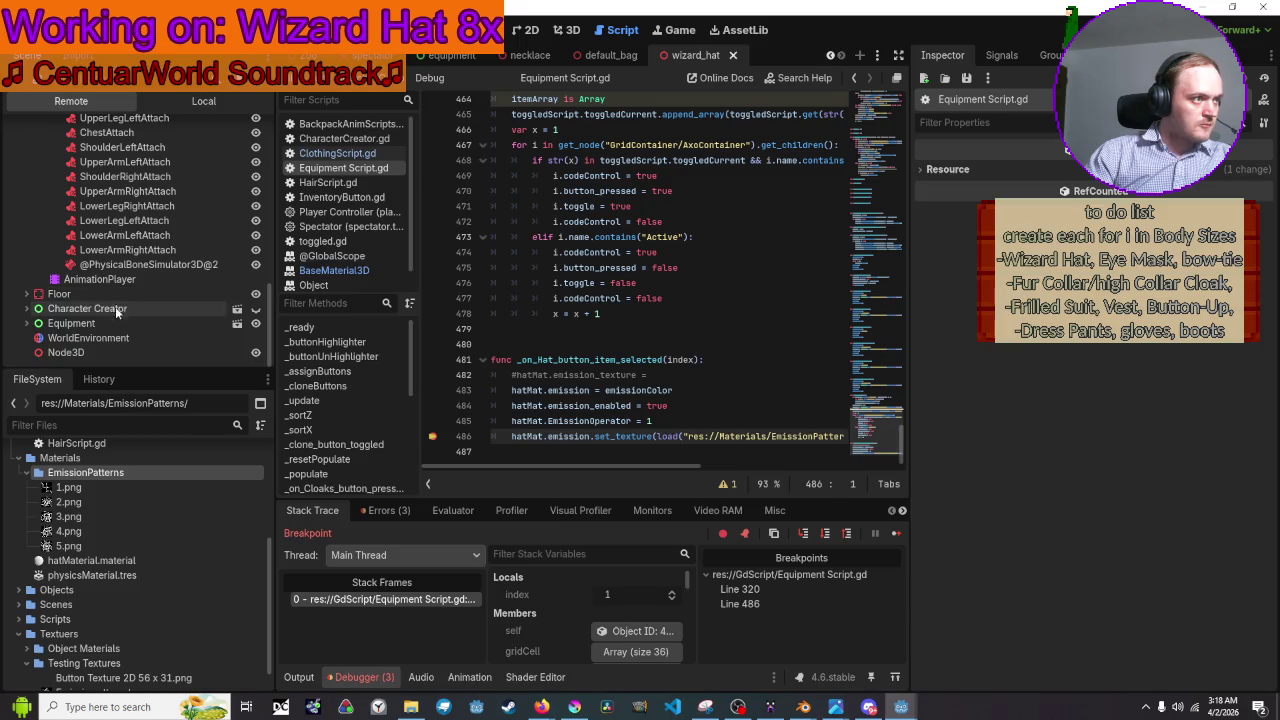
scroll(110, 232, up, 5)
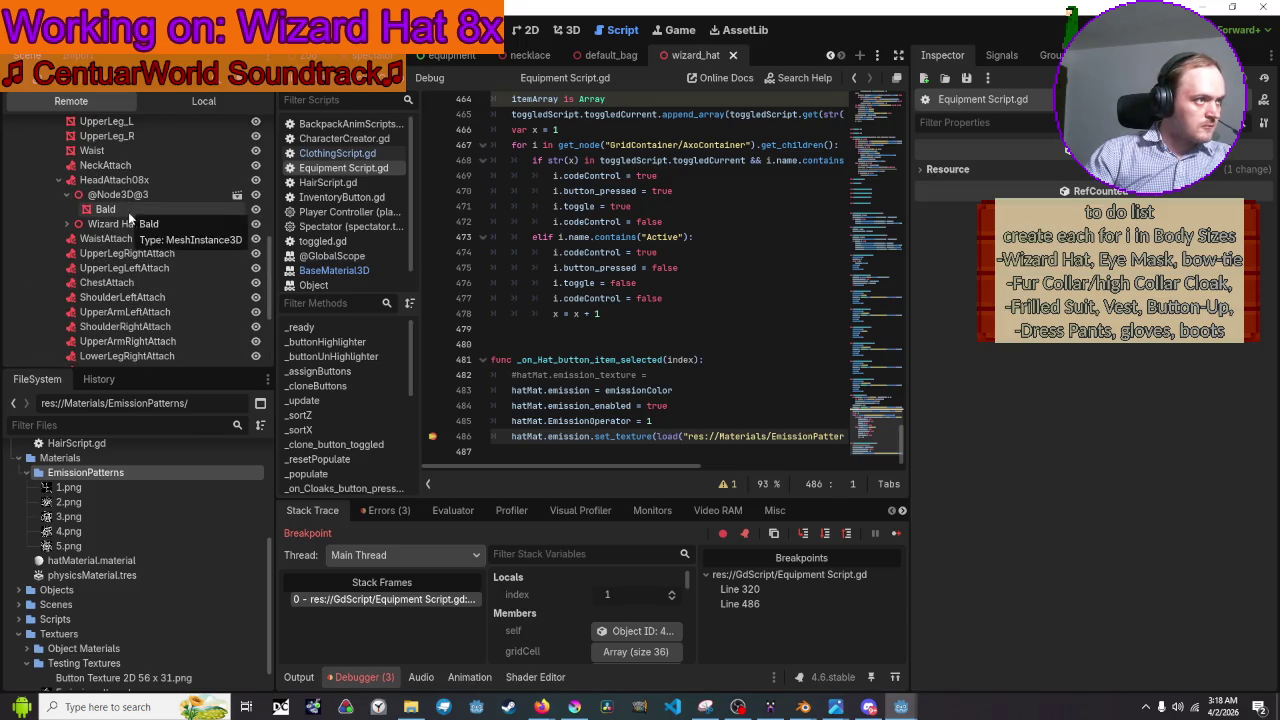
click(66, 224)
click(112, 224)
click(76, 238)
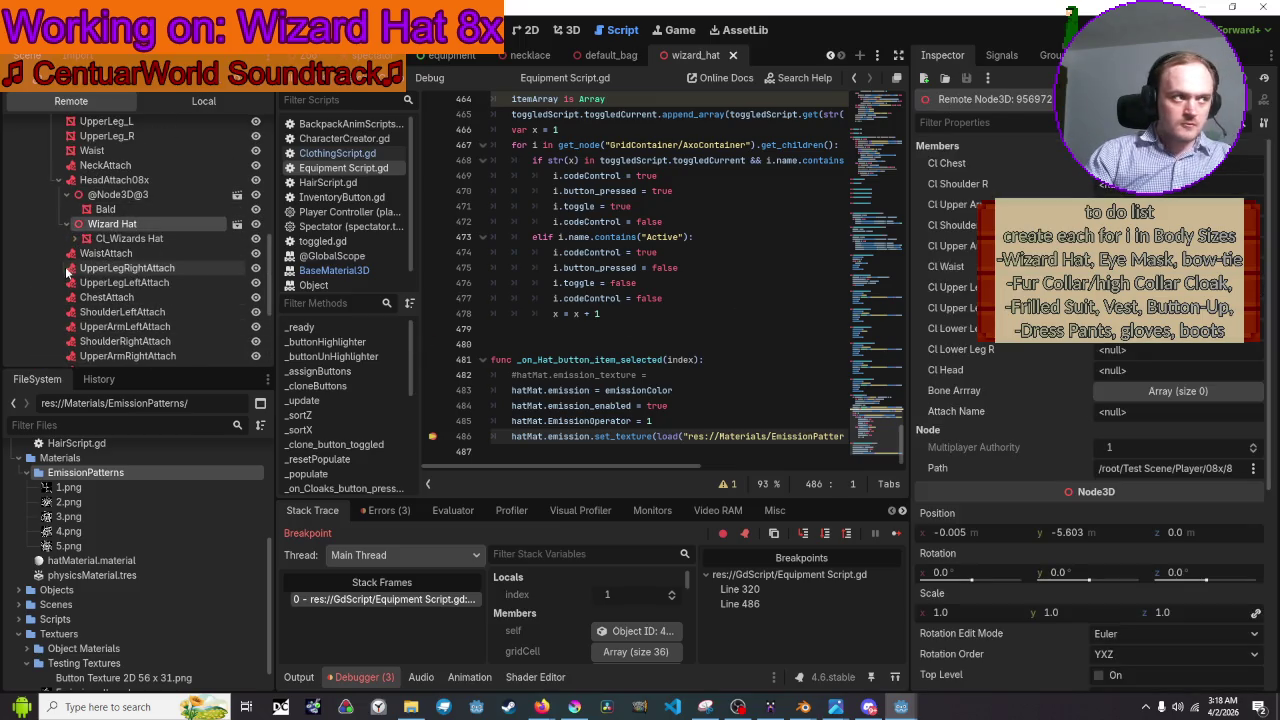
click(129, 238)
Enable Emission on the live hat material and open the BaseMaterial3D reference.
click(1200, 346)
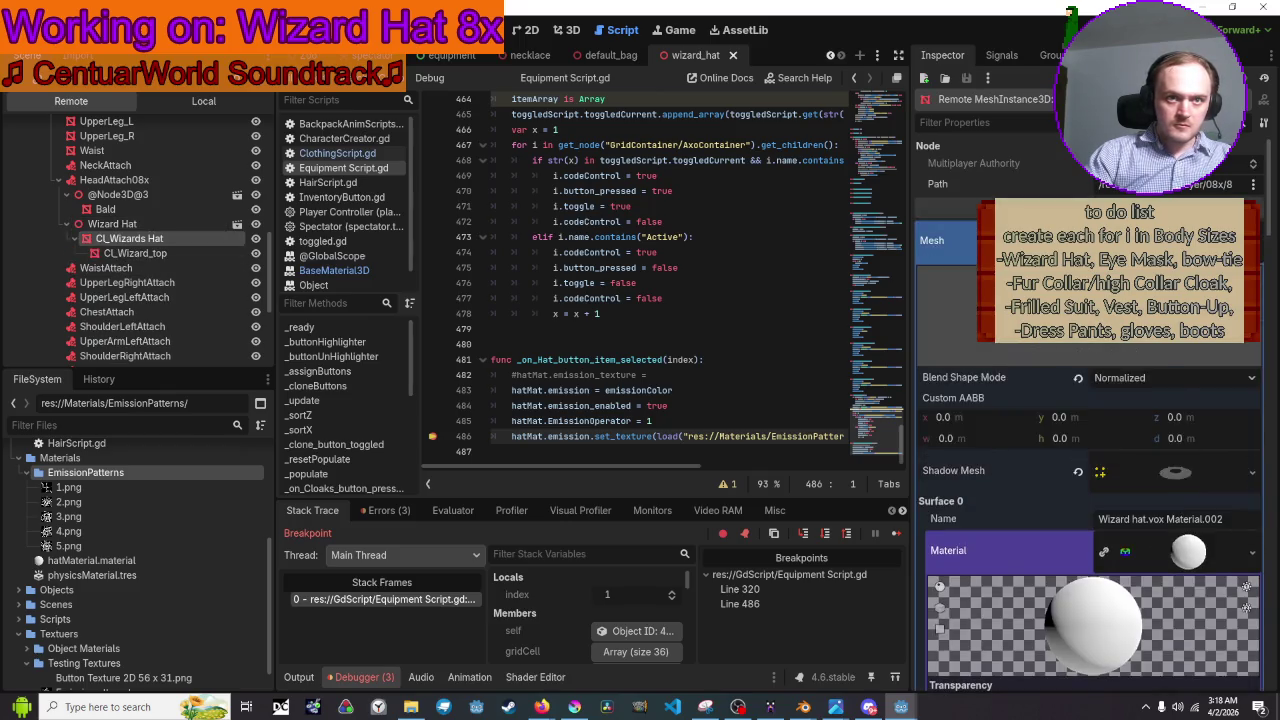
scroll(1090, 420, down, 10)
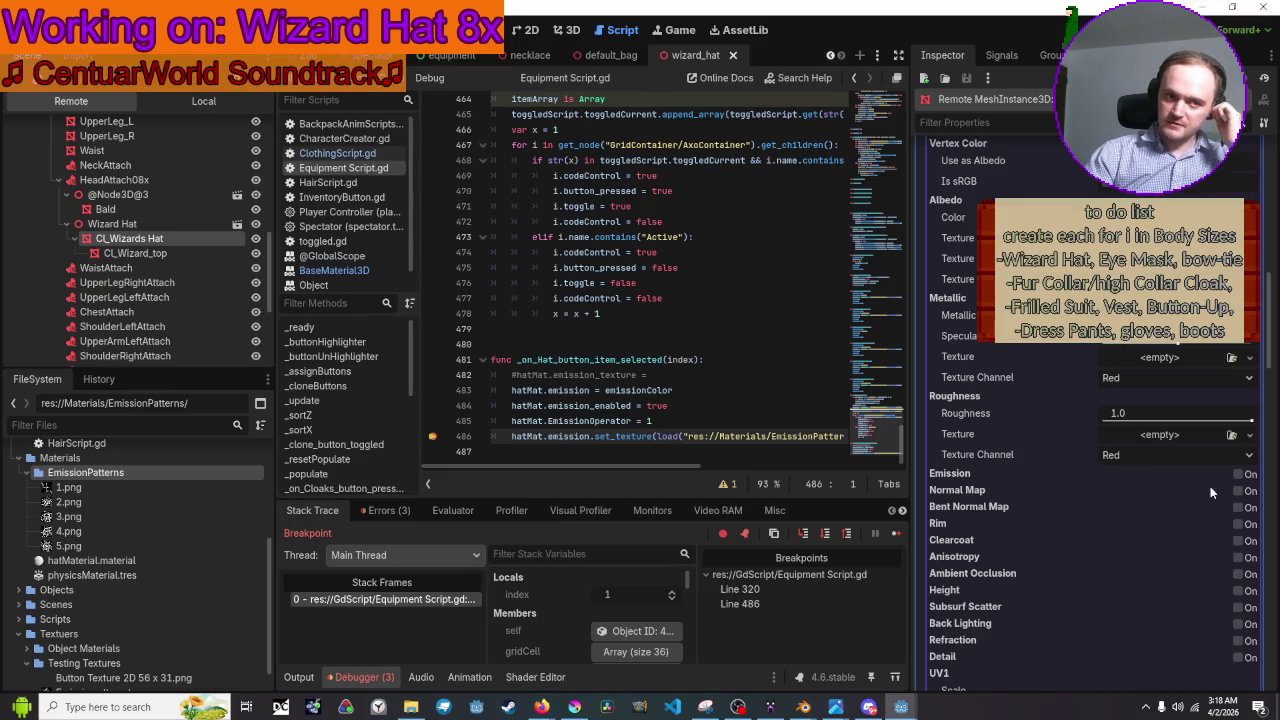
click(1237, 474)
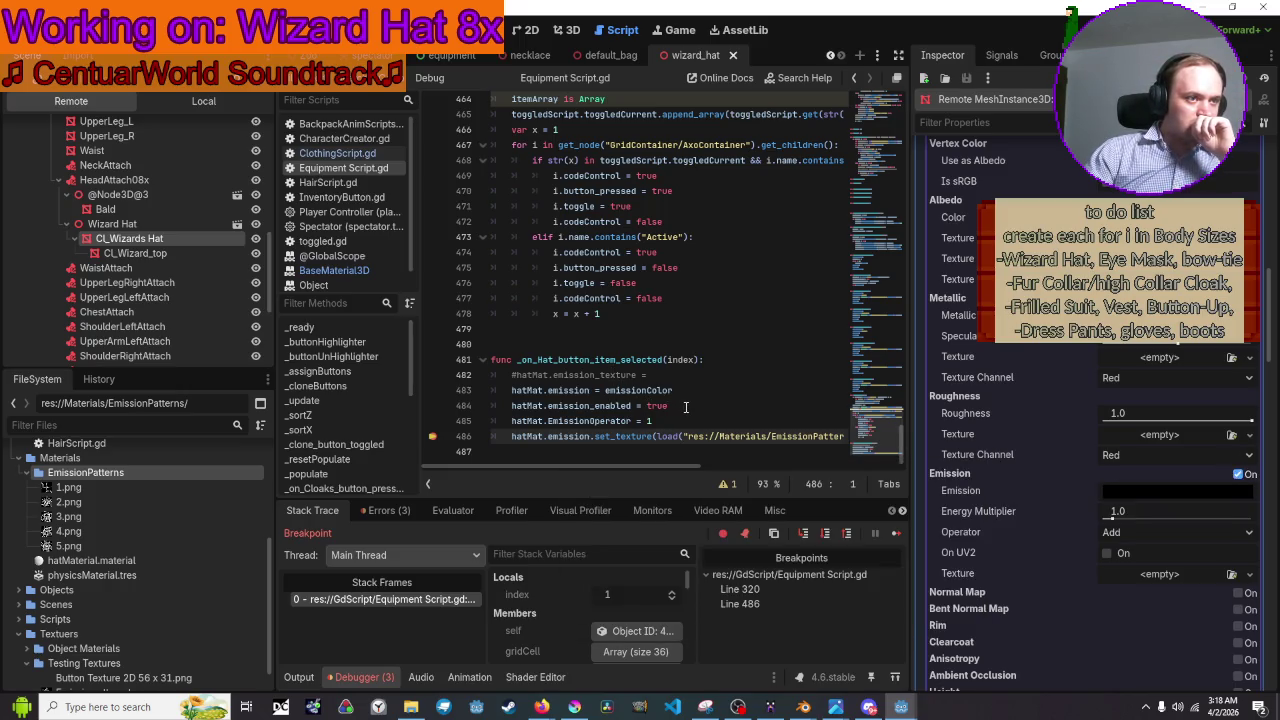
click(637, 405)
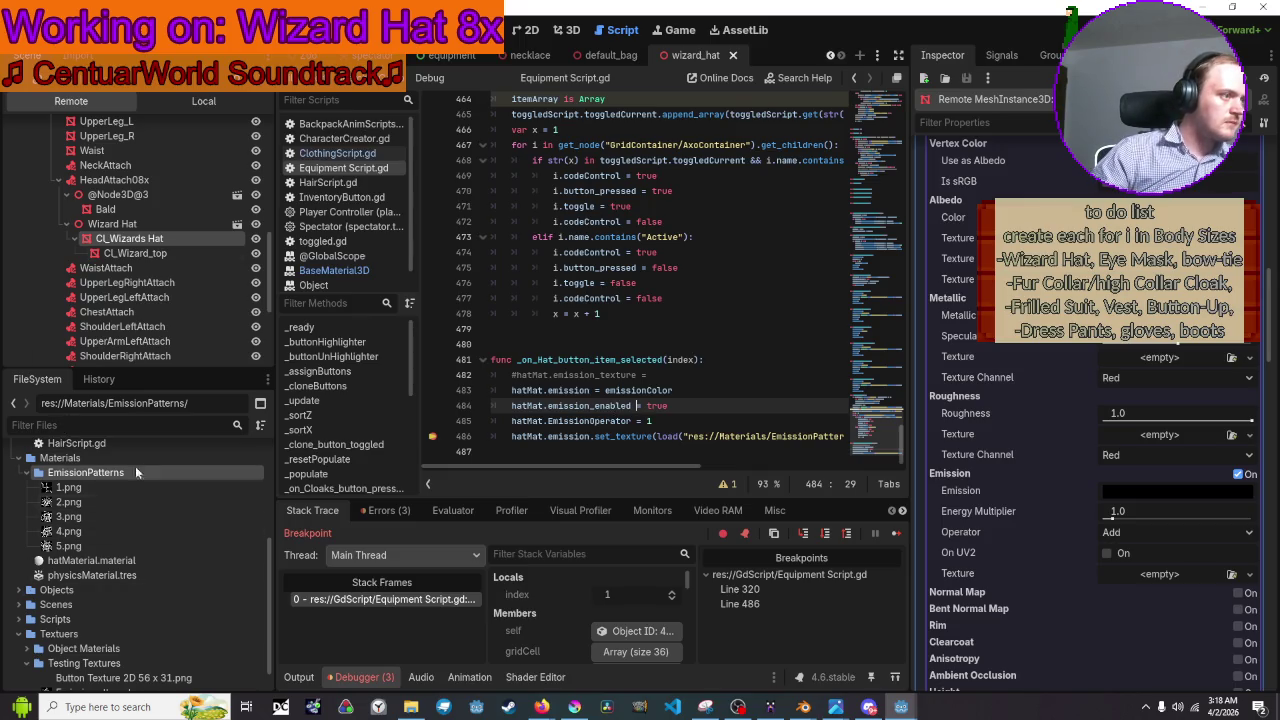
click(355, 270)
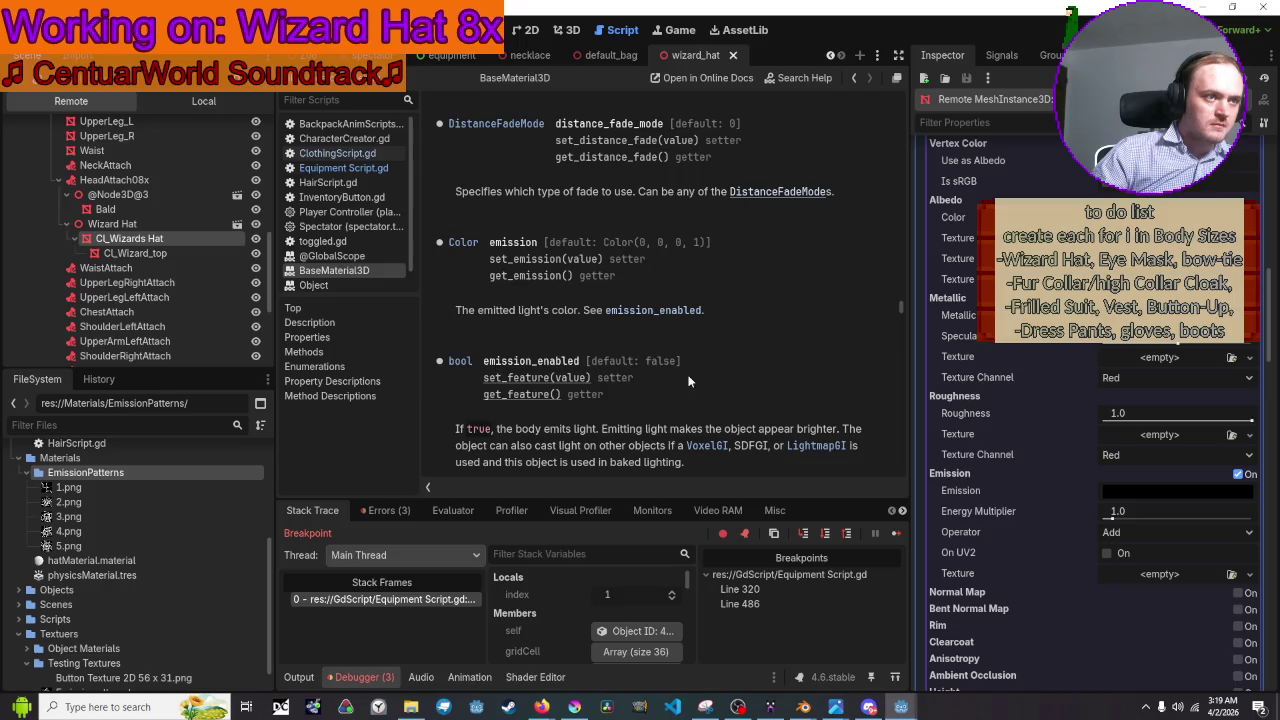
Move between Equipment Script.gd, the BaseMaterial3D reference and ClothingScript.gd in the script list.
scroll(688, 381, down, 1)
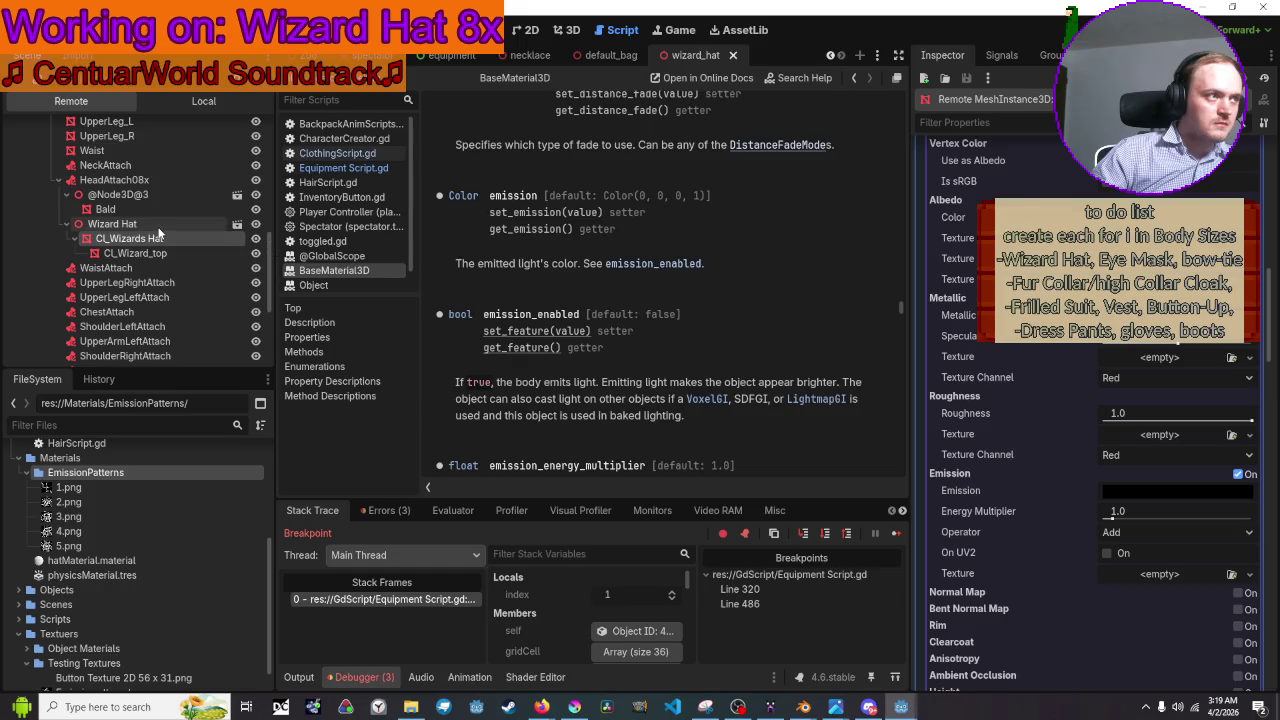
click(338, 167)
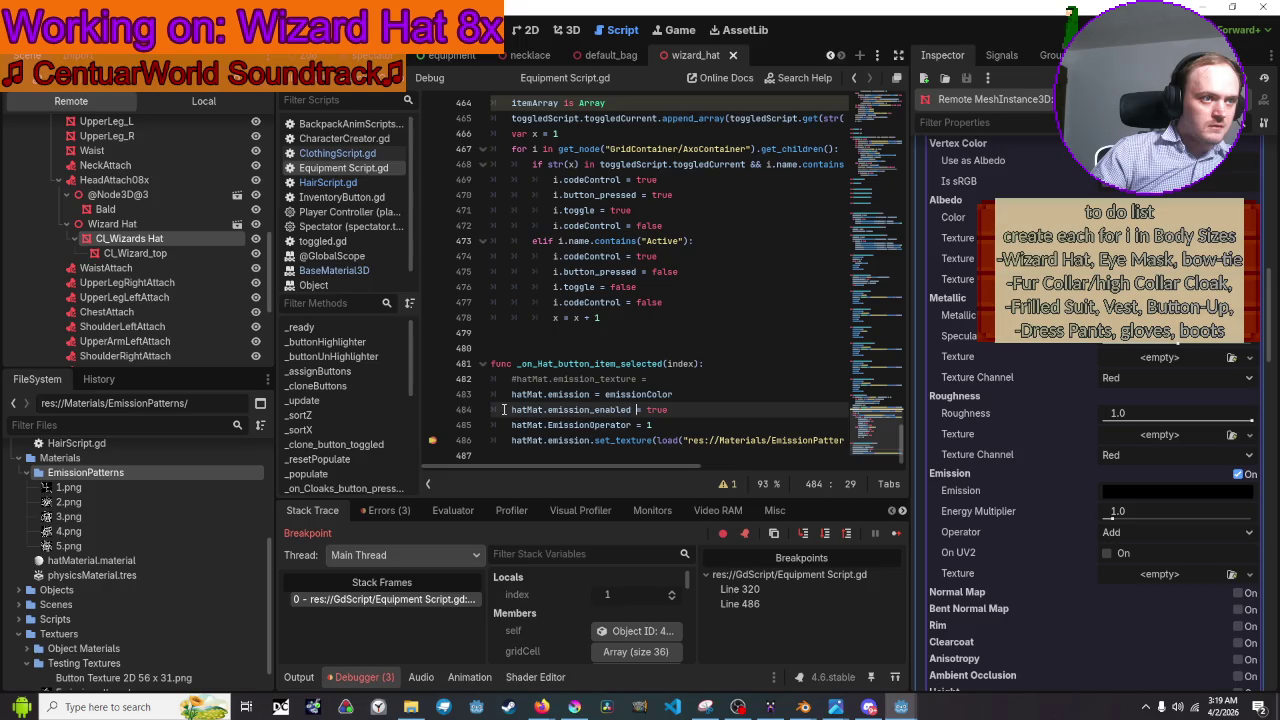
mouse_move(519, 412)
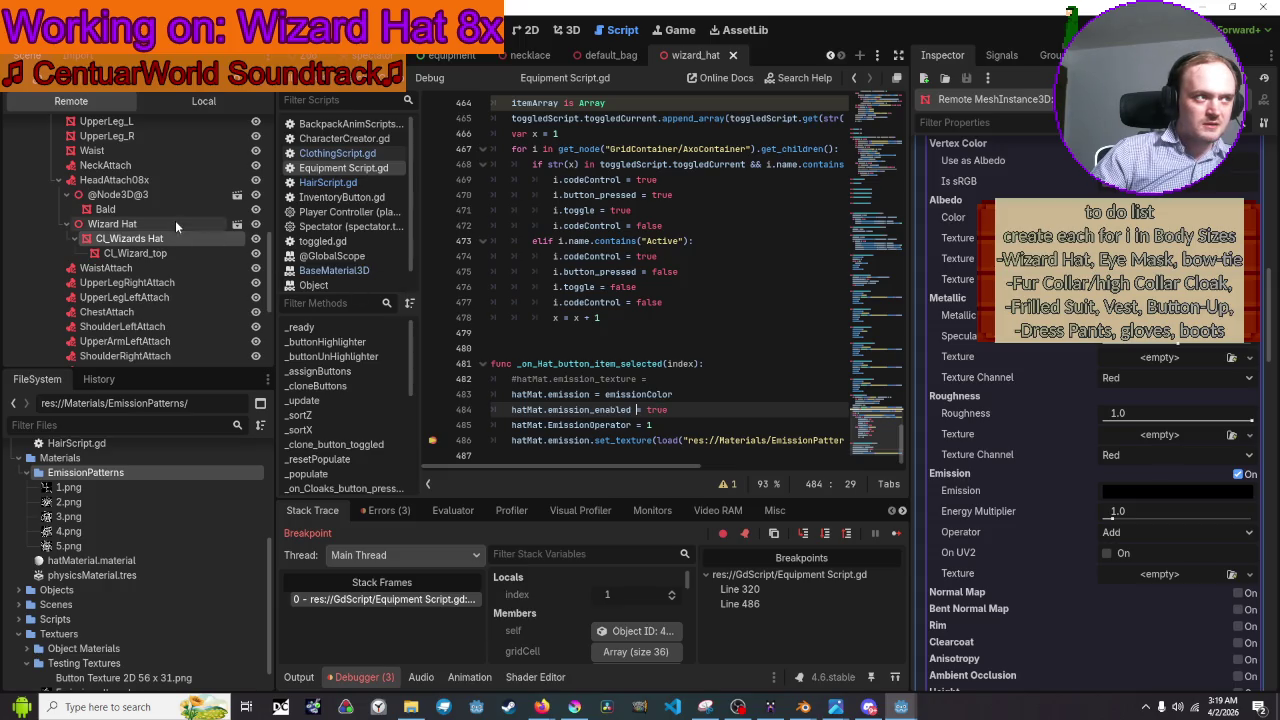
click(365, 272)
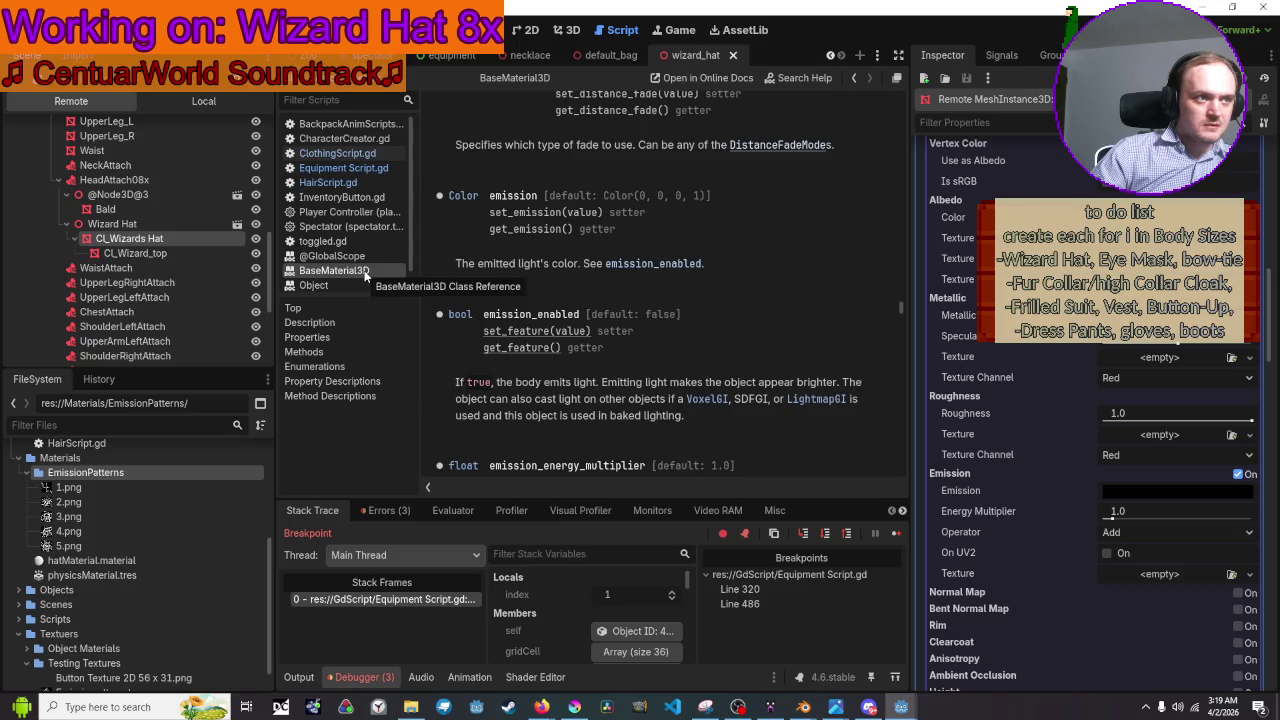
click(335, 150)
Start replacing line 484's '= true' with a setter call, checking the BaseMaterial3D reference.
click(333, 165)
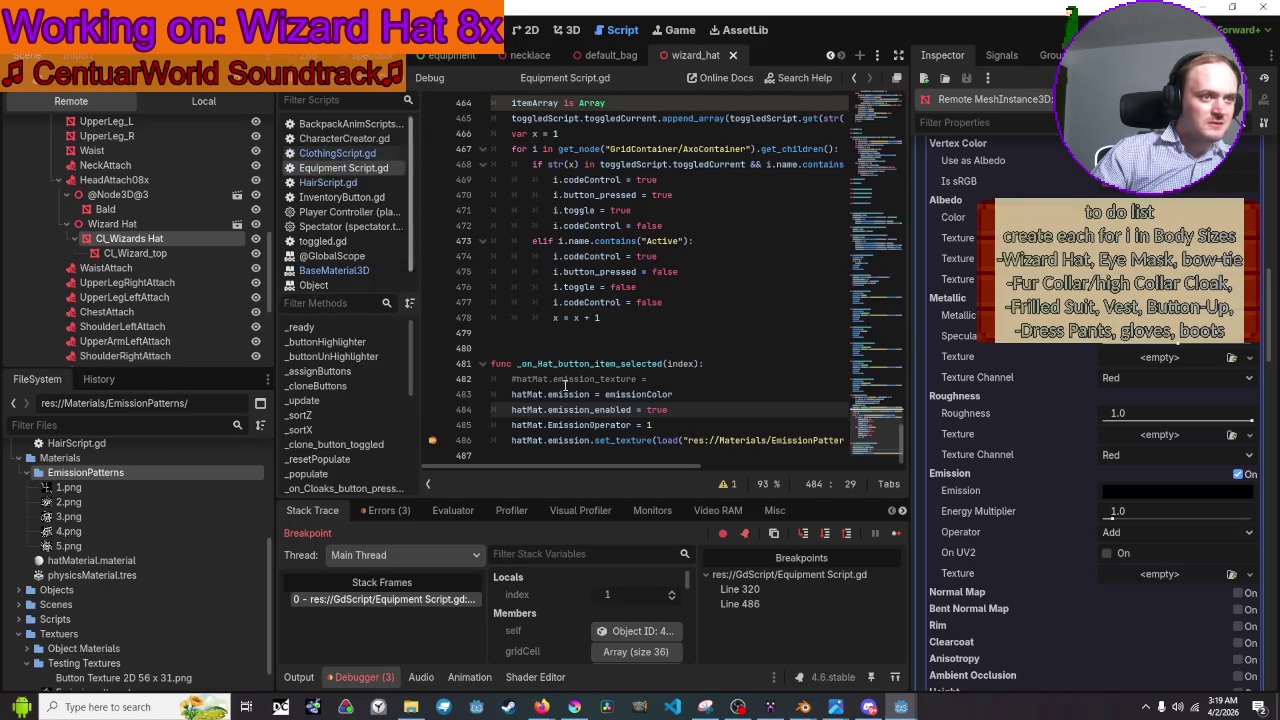
mouse_move(668, 410)
mouse_down()
mouse_move(610, 410)
mouse_move(632, 415)
mouse_up()
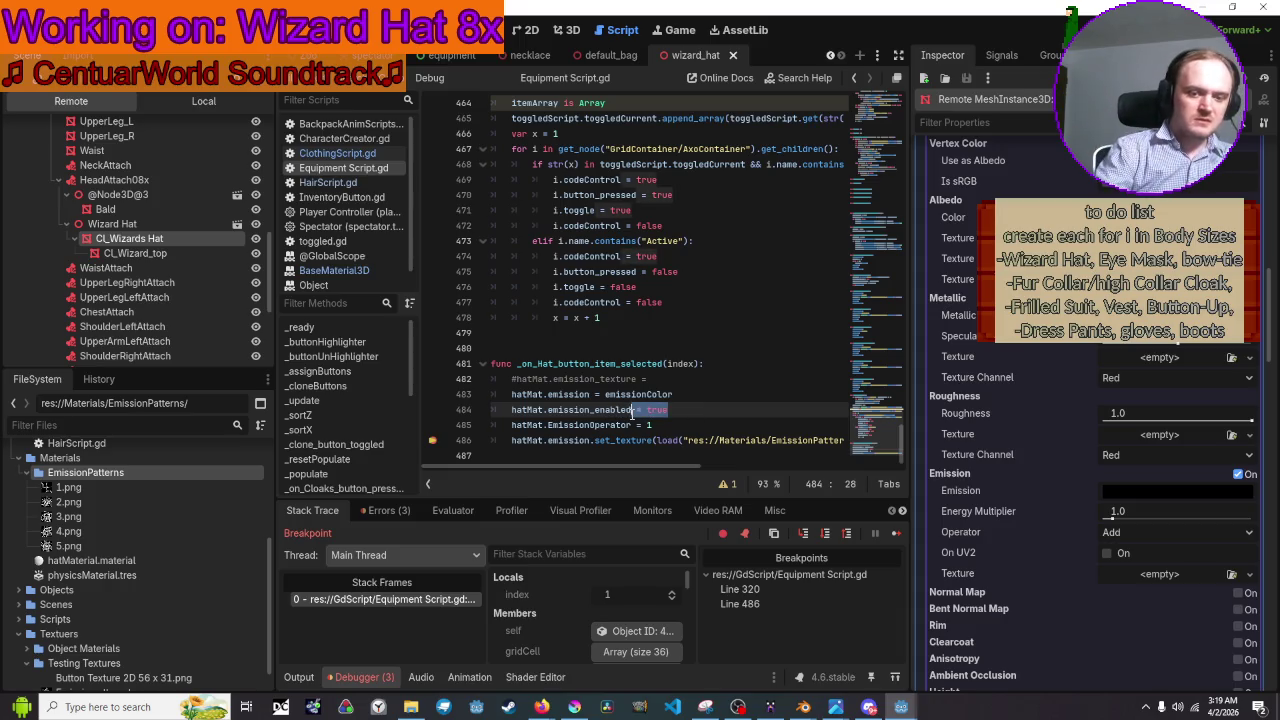
text(= )
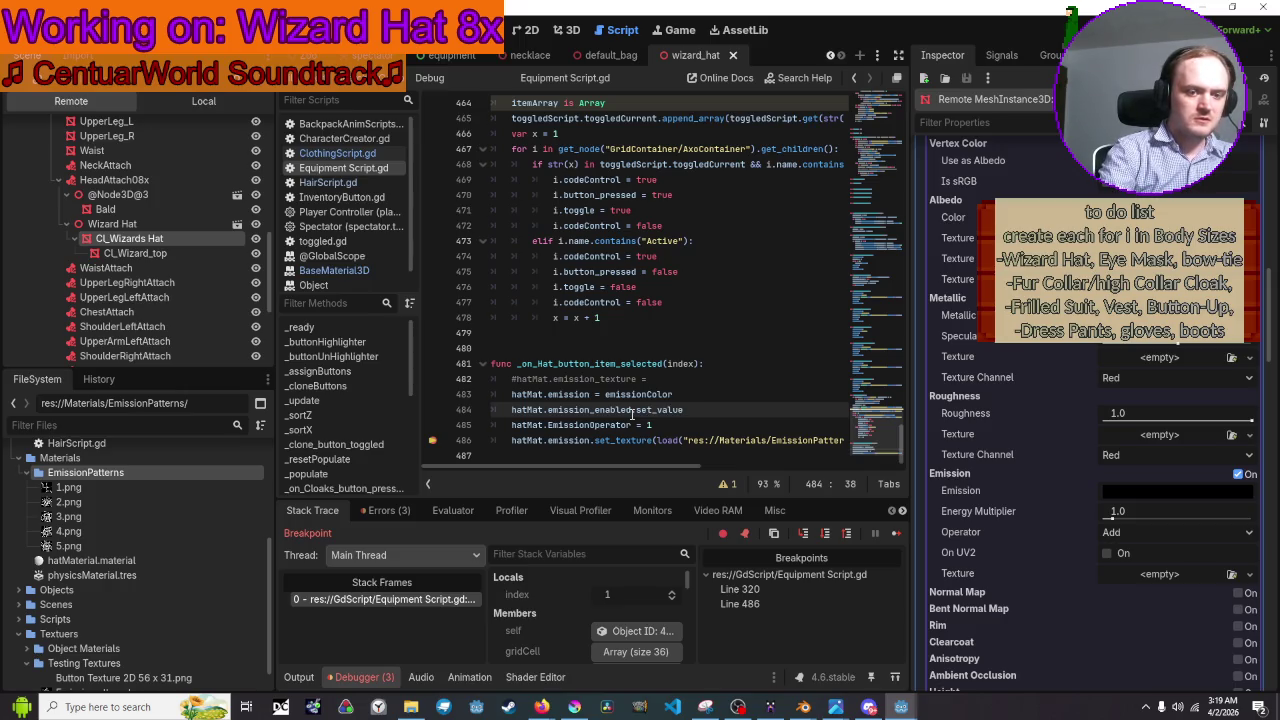
text((true)
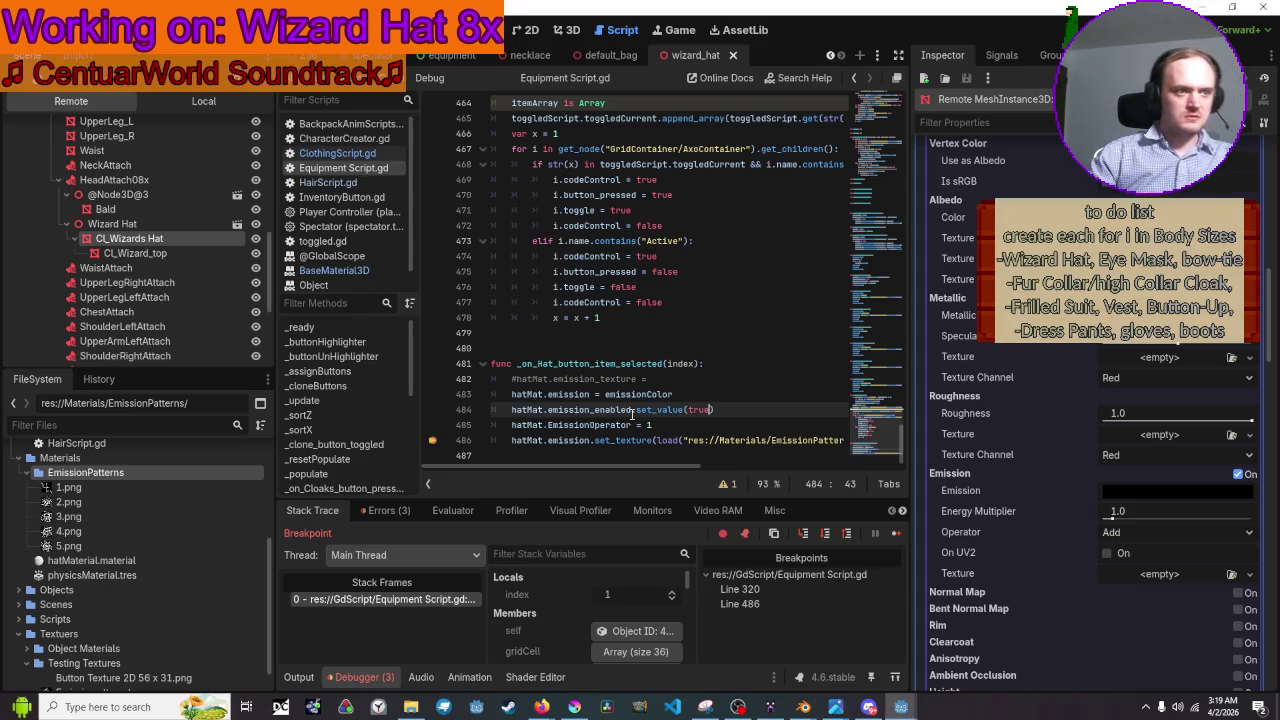
click(376, 271)
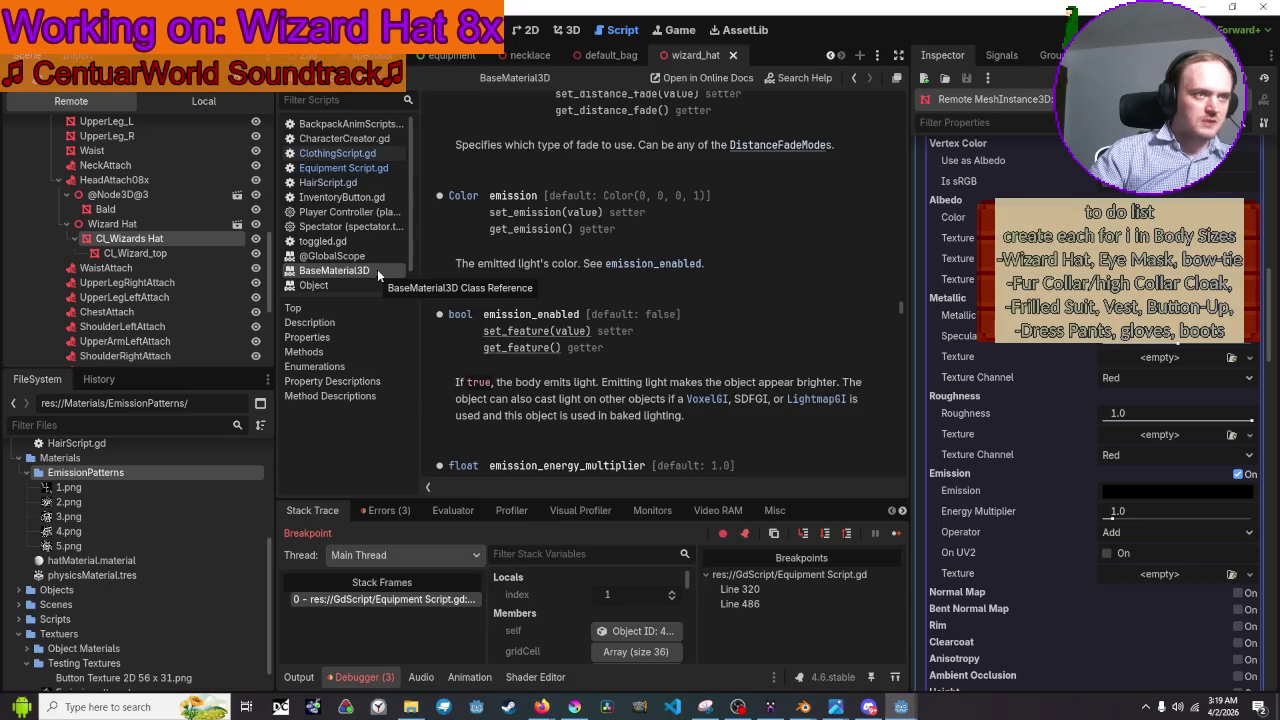
click(336, 169)
click(336, 155)
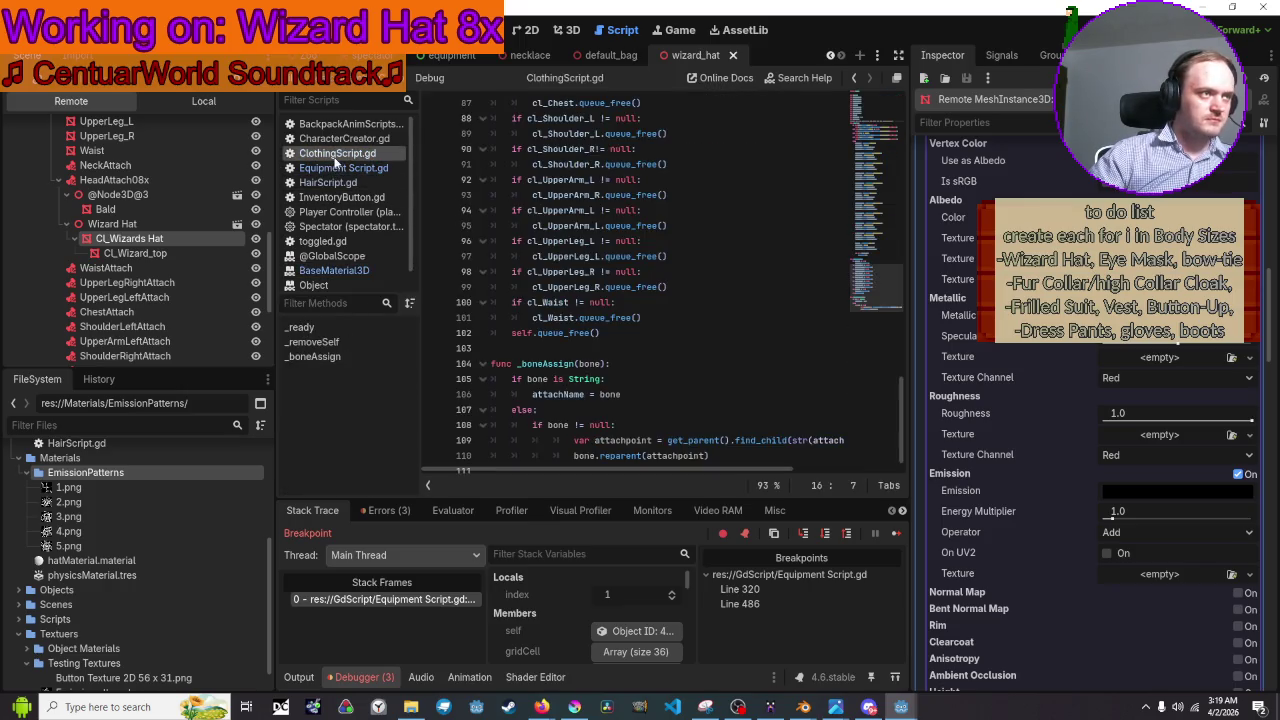
click(343, 168)
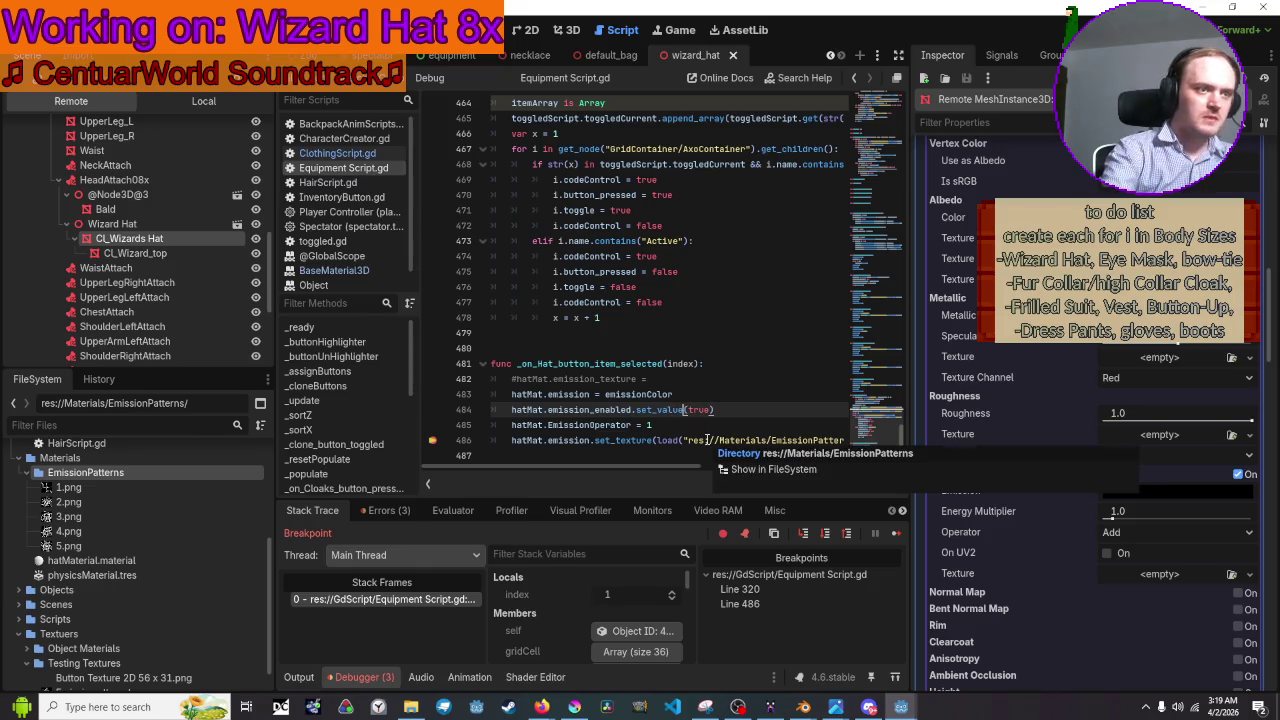
Finish line 484 as emission_enabled.set_feature(true), then run the game and open Equipment.
key(BackSpace)
key(BackSpace)
key(BackSpace)
text(feature)
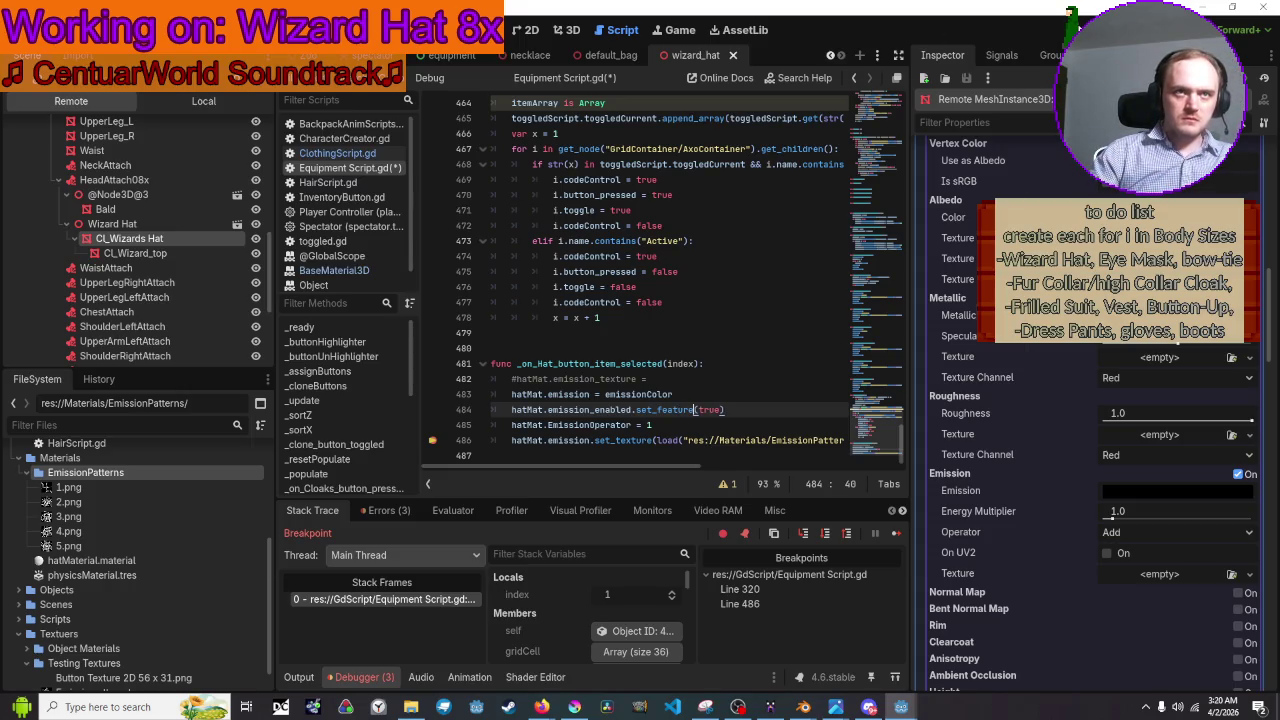
key(F5)
click(312, 154)
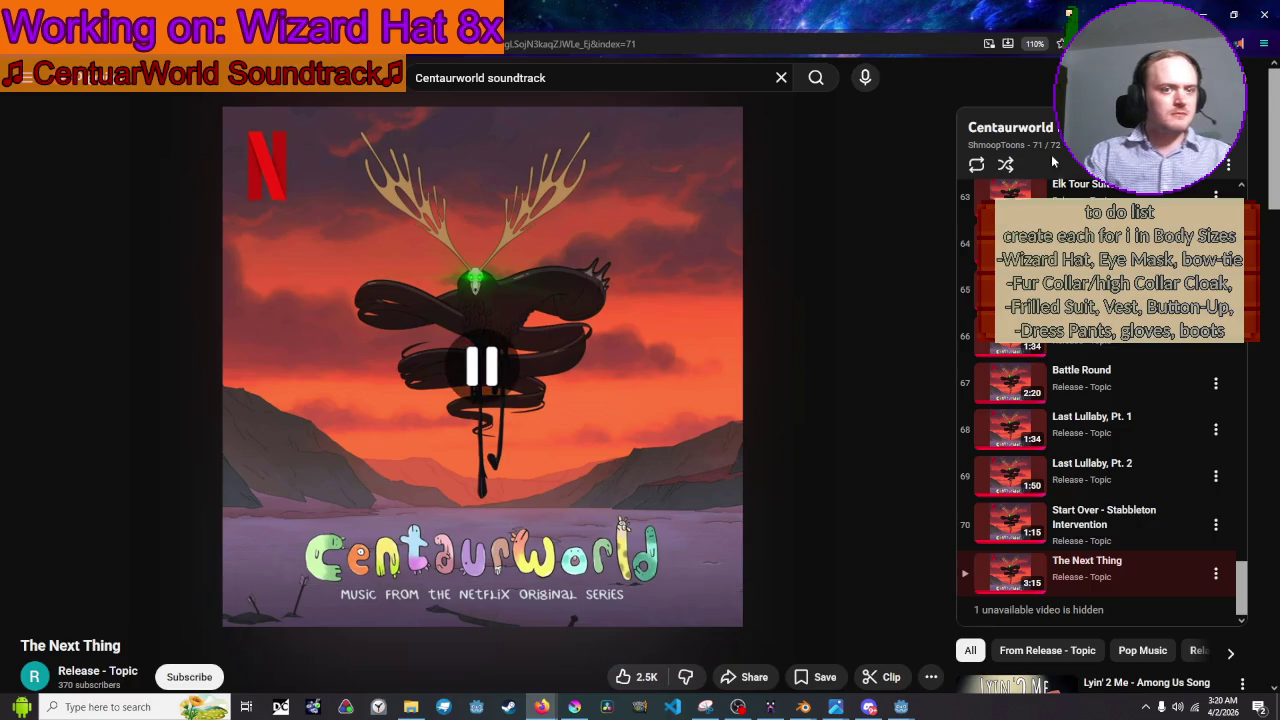
Play the Erased 'Re:Re:' medley on YouTube and minimize the browser.
scroll(827, 555, down, 4)
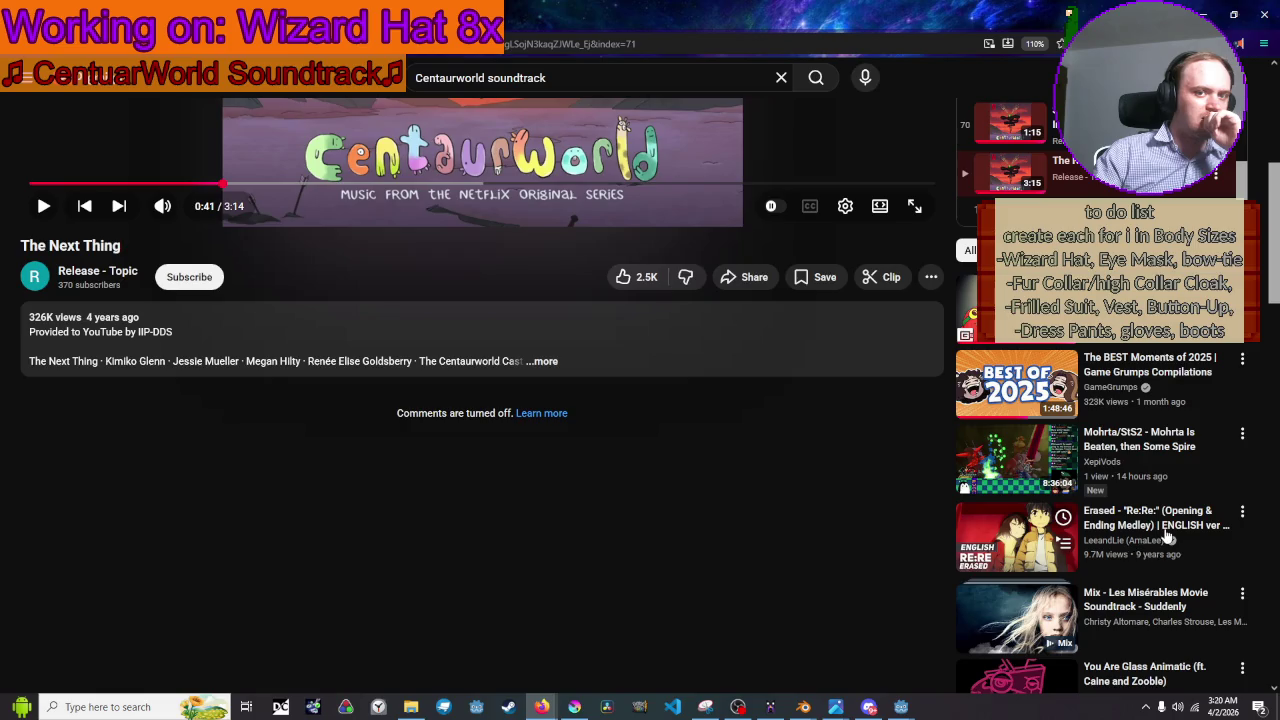
click(1190, 512)
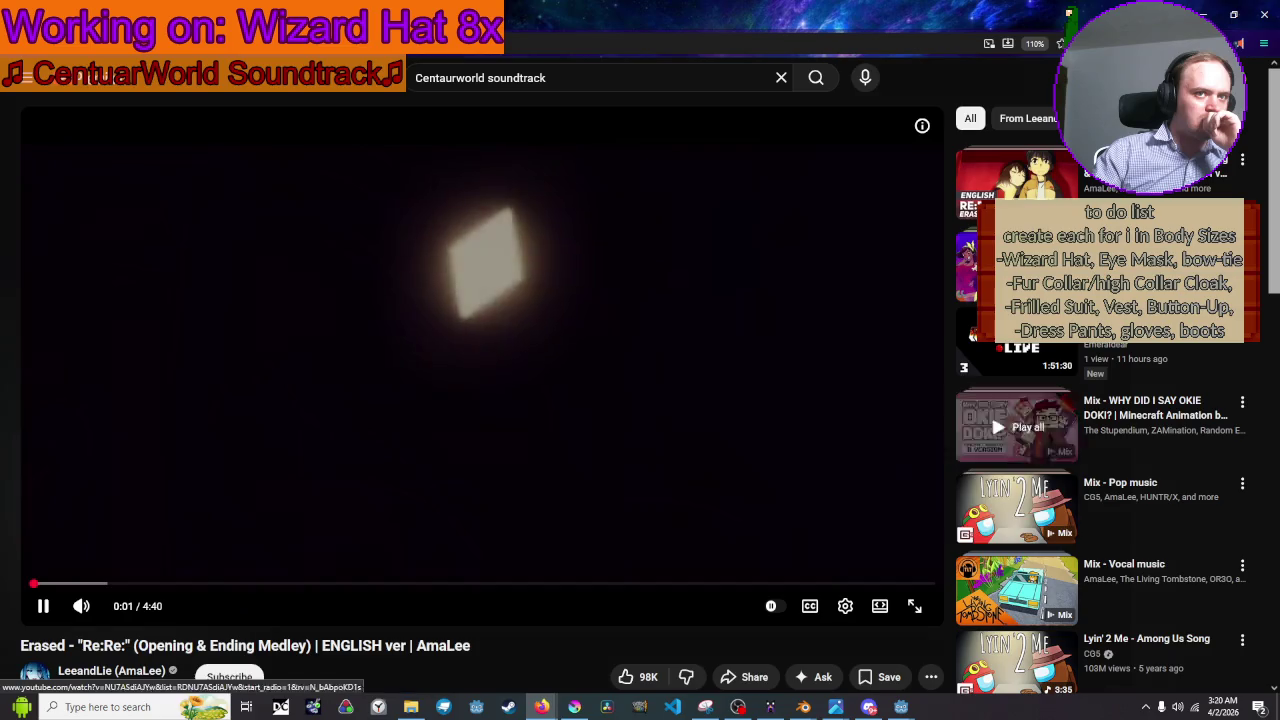
click(1208, 12)
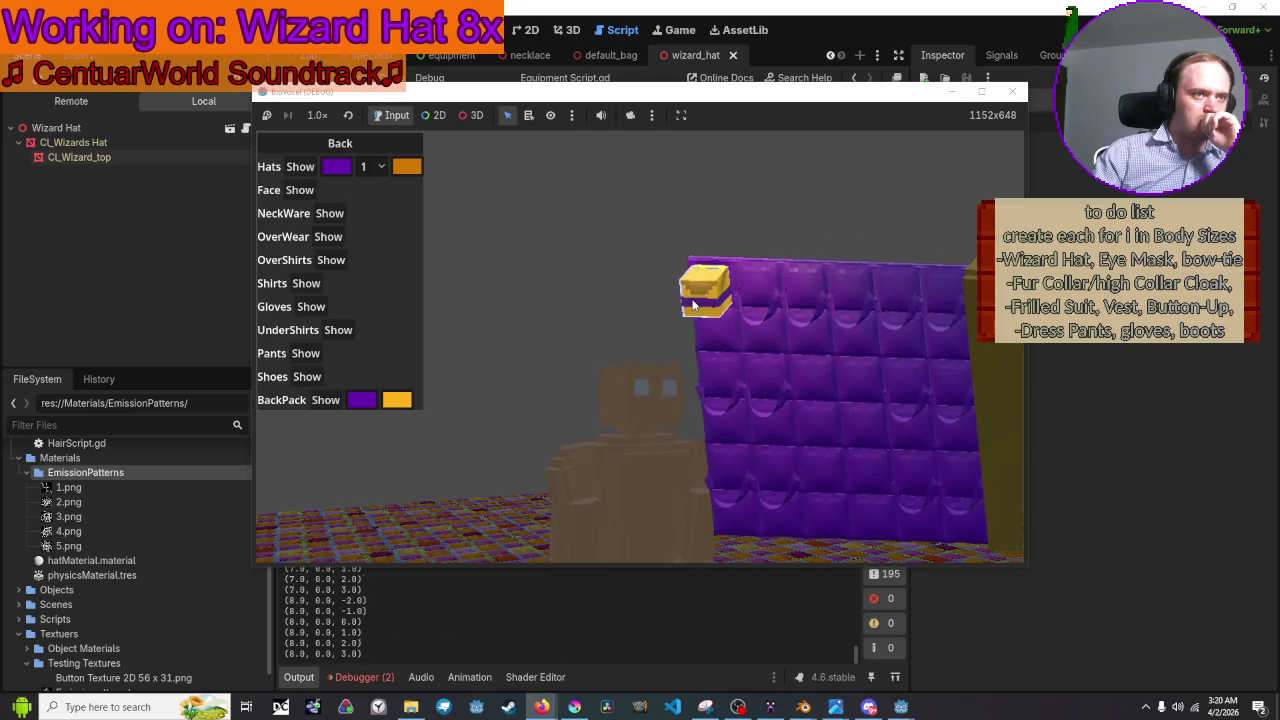
Show the wizard hat and pick a hat variant to trigger the set_feature crash.
click(300, 166)
click(375, 166)
click(372, 198)
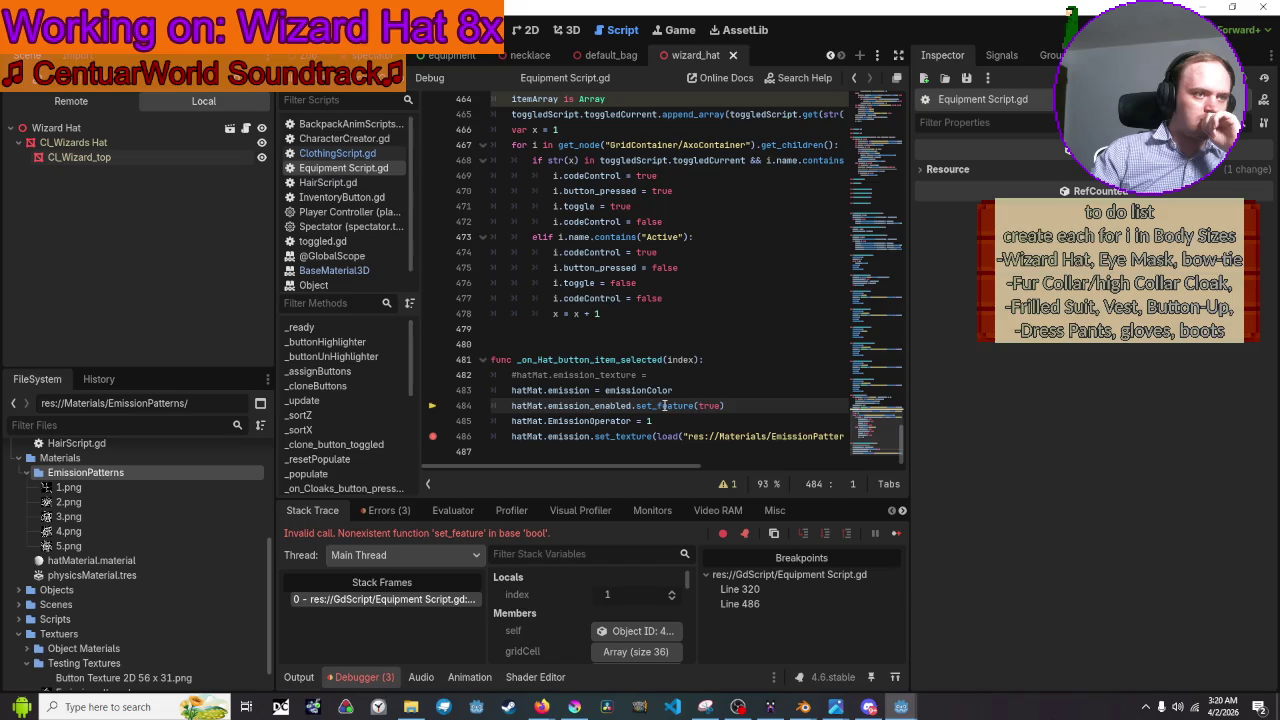
Change line 484 to 'hatMat.emission_enabled = true' and relaunch the game with F5.
click(697, 405)
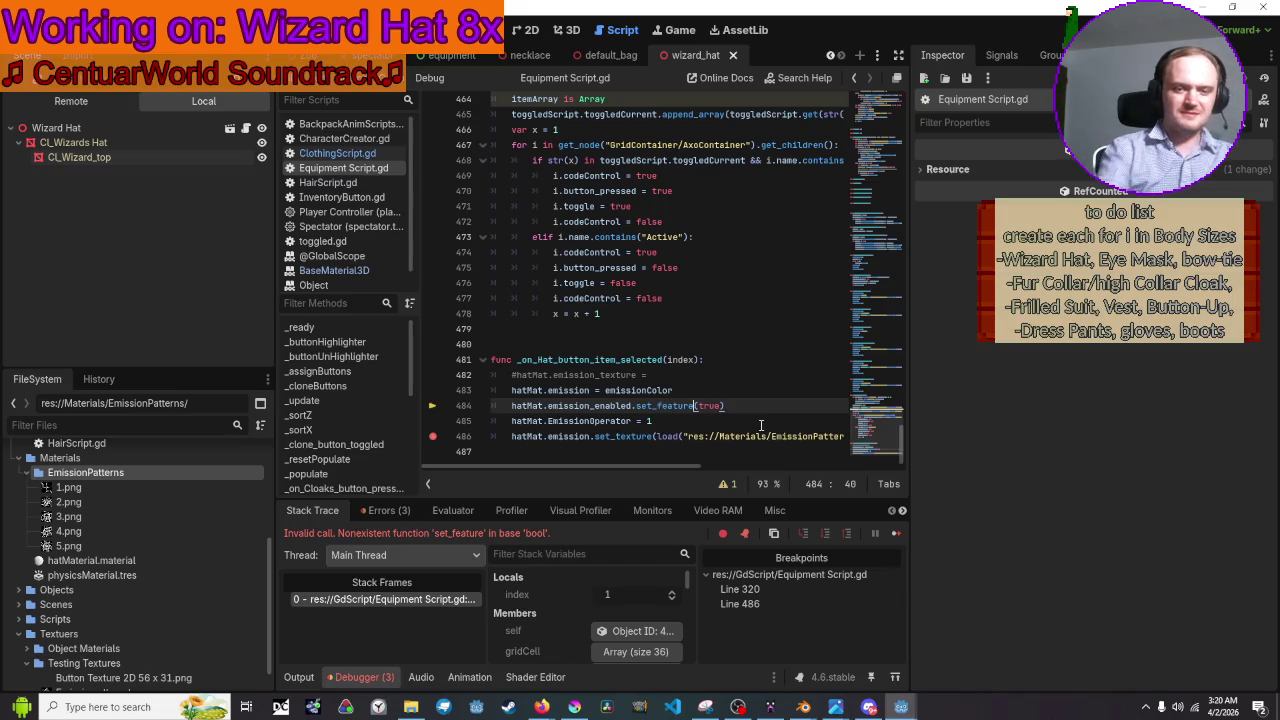
key(Right)
key(Right)
key(Right)
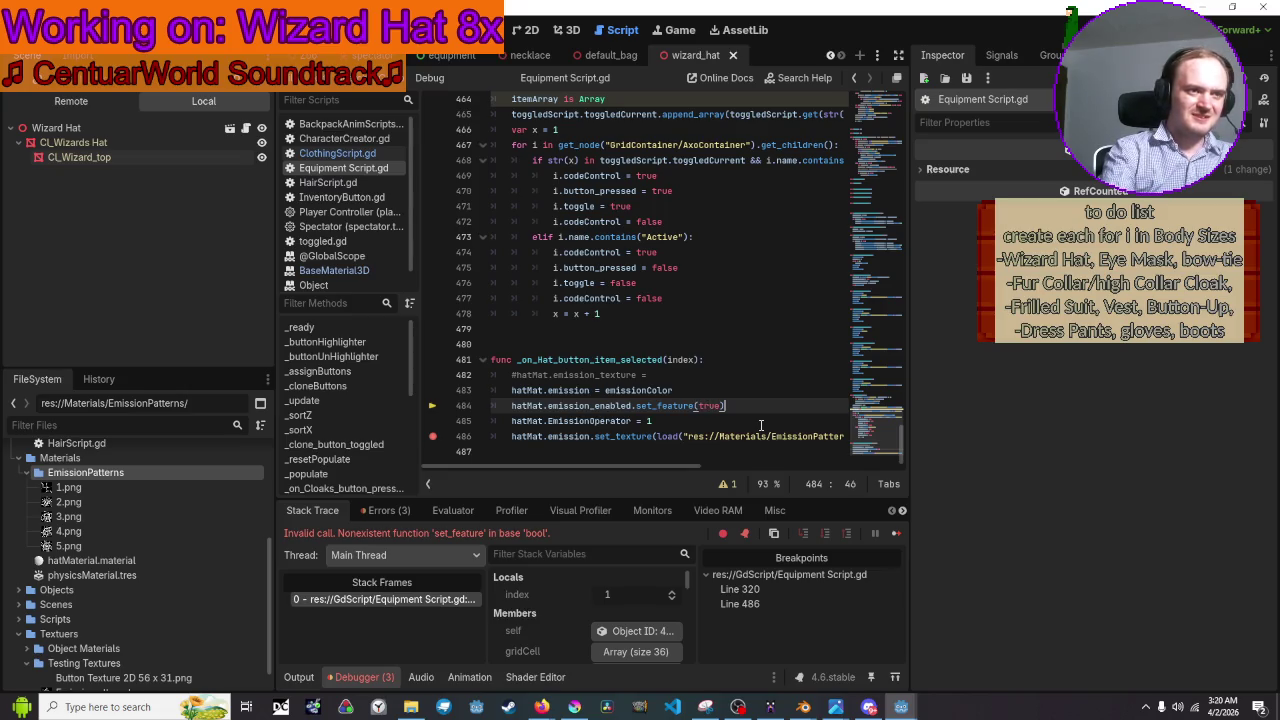
key(BackSpace)
key(BackSpace)
key(BackSpace)
key(BackSpace)
key(BackSpace)
key(BackSpace)
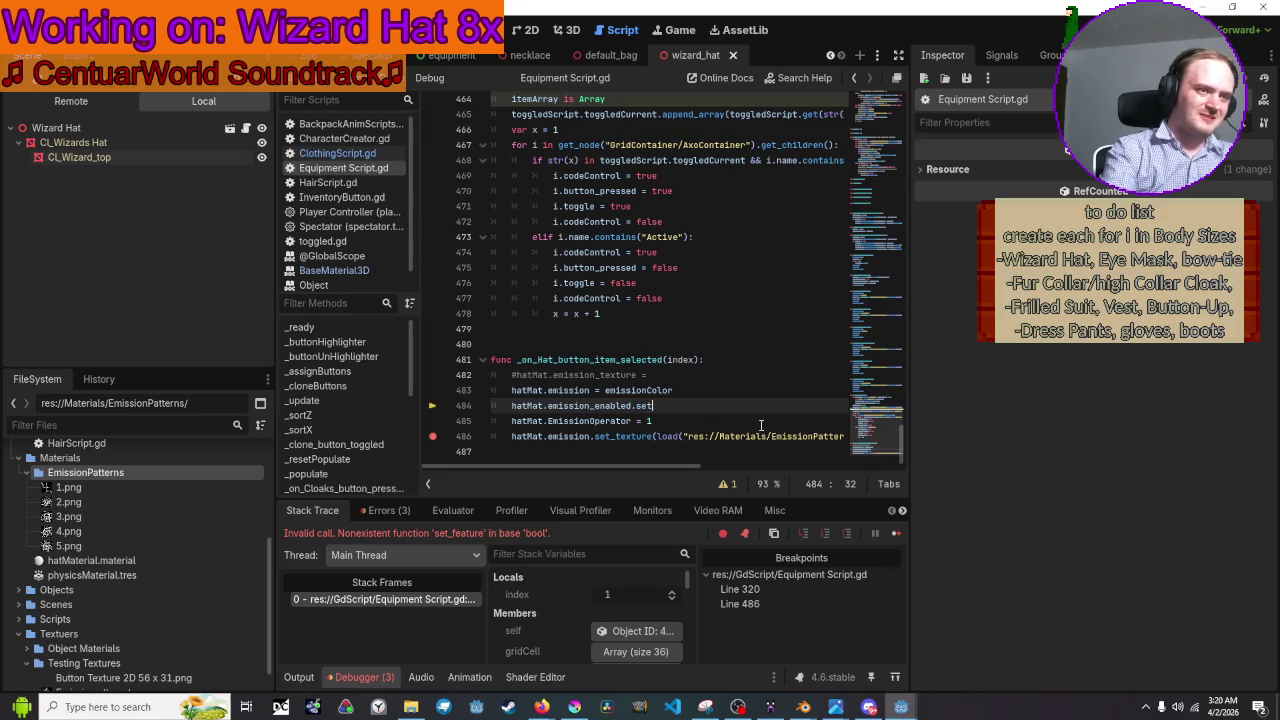
text(= treu)
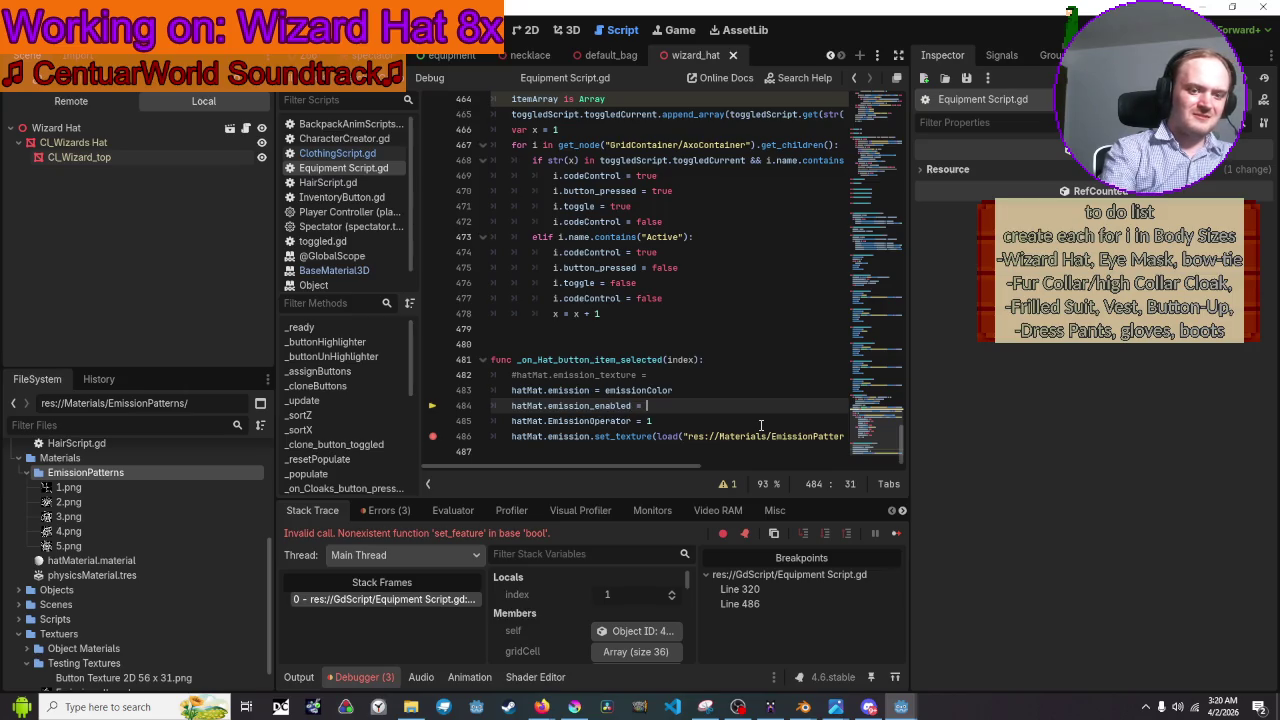
key(BackSpace)
key(BackSpace)
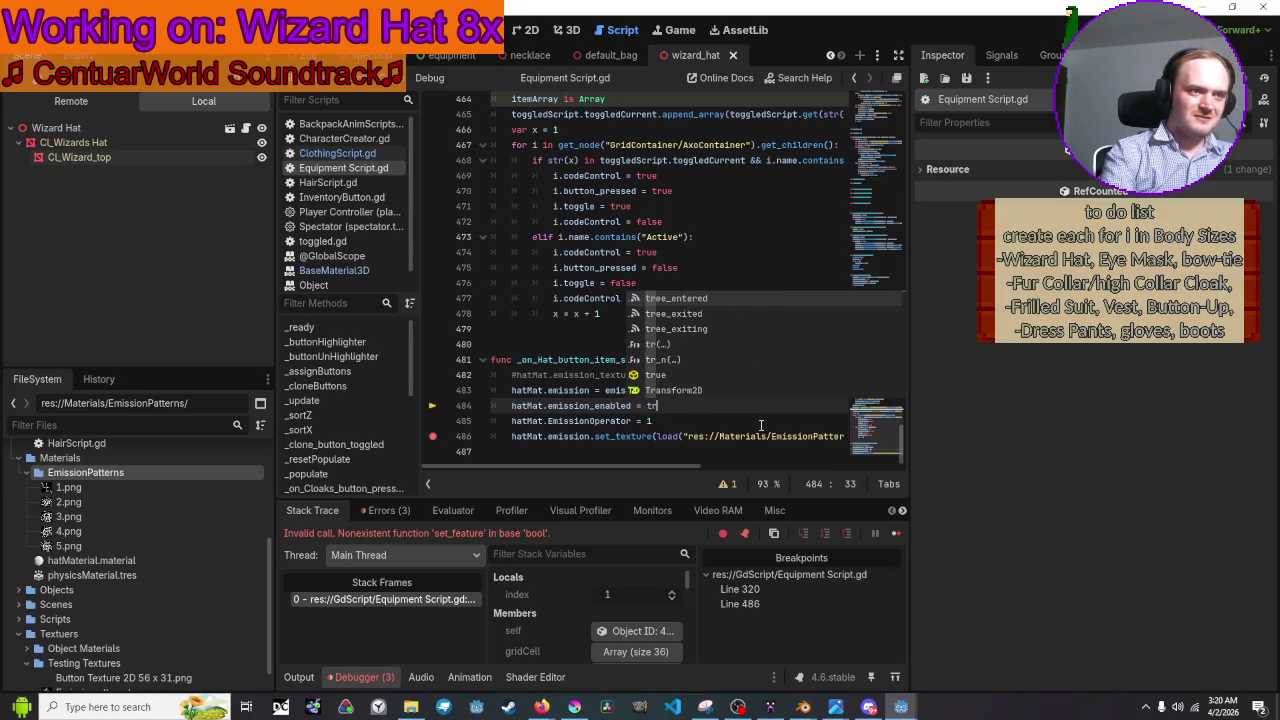
text(ue)
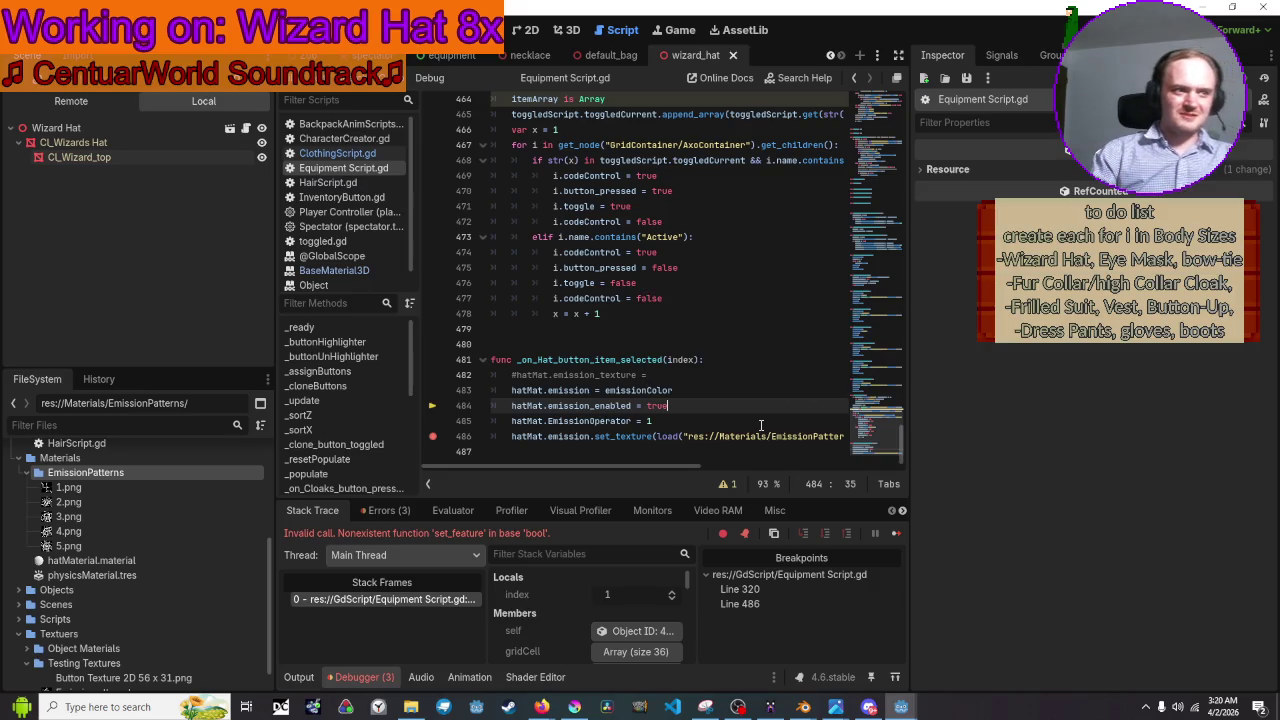
click(760, 426)
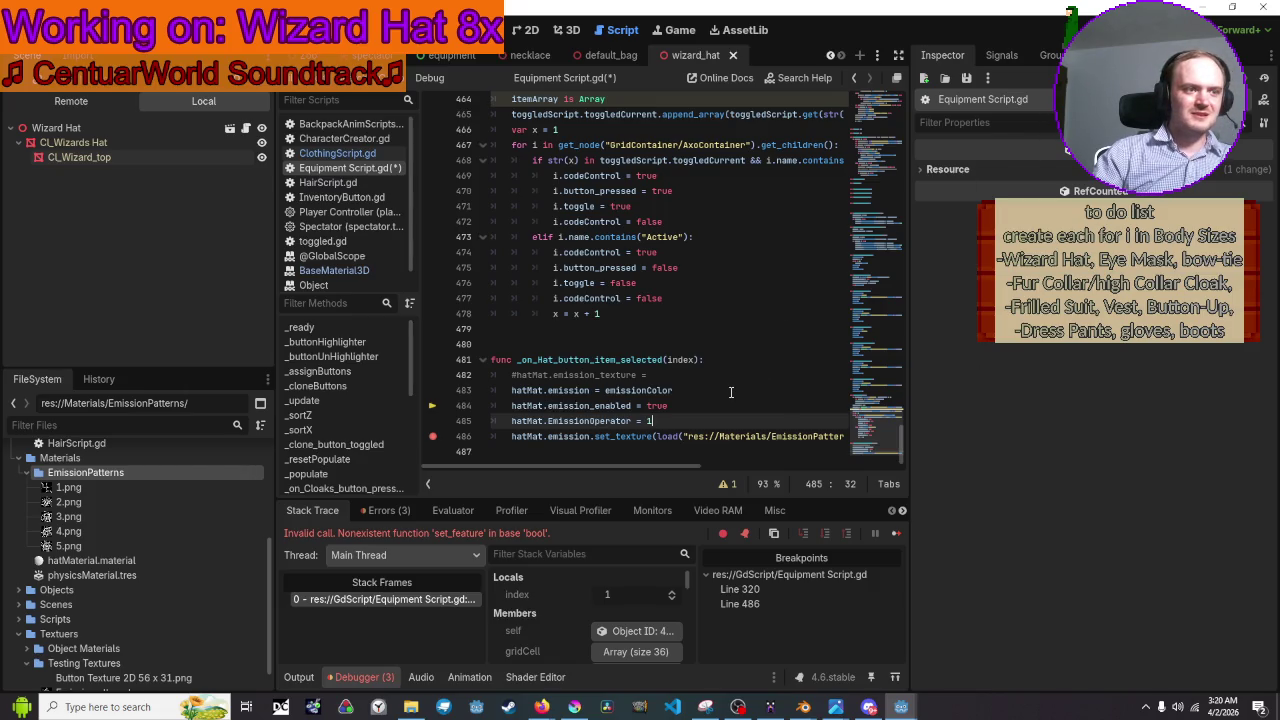
key(F5)
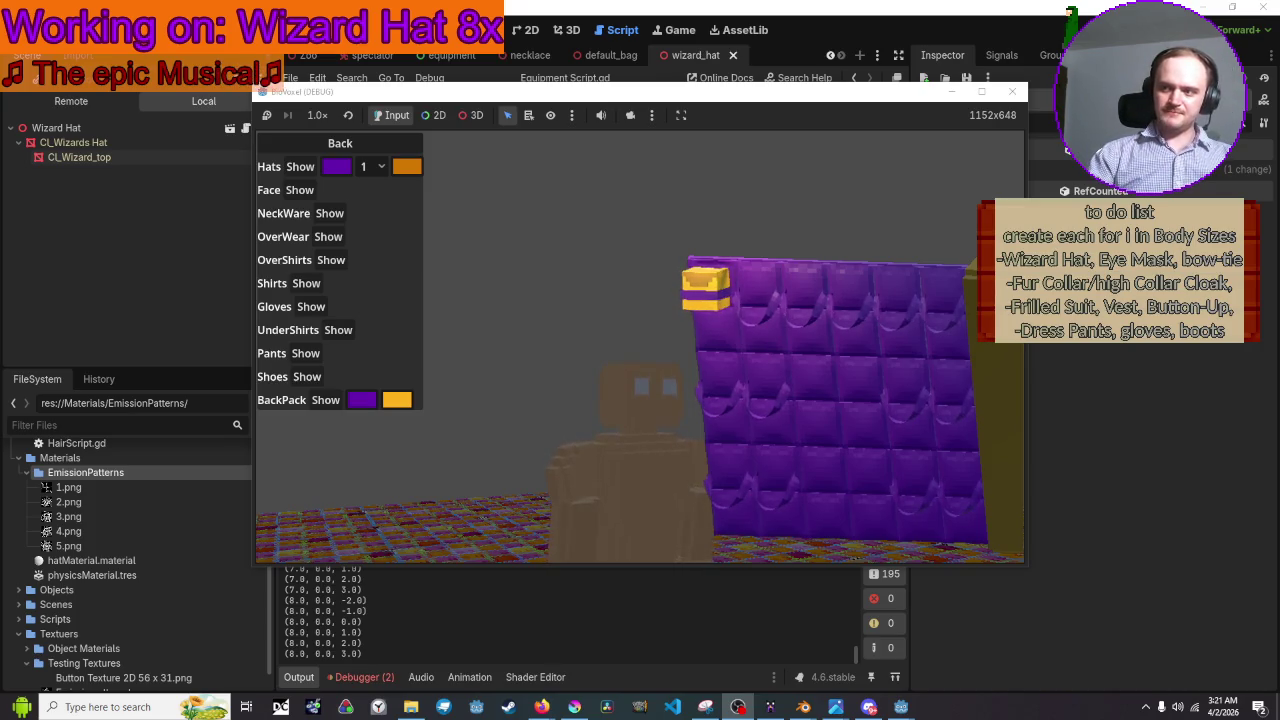
Show the wizard hat, close the colour picker, and choose hat variant 2 to hit line 486.
click(726, 297)
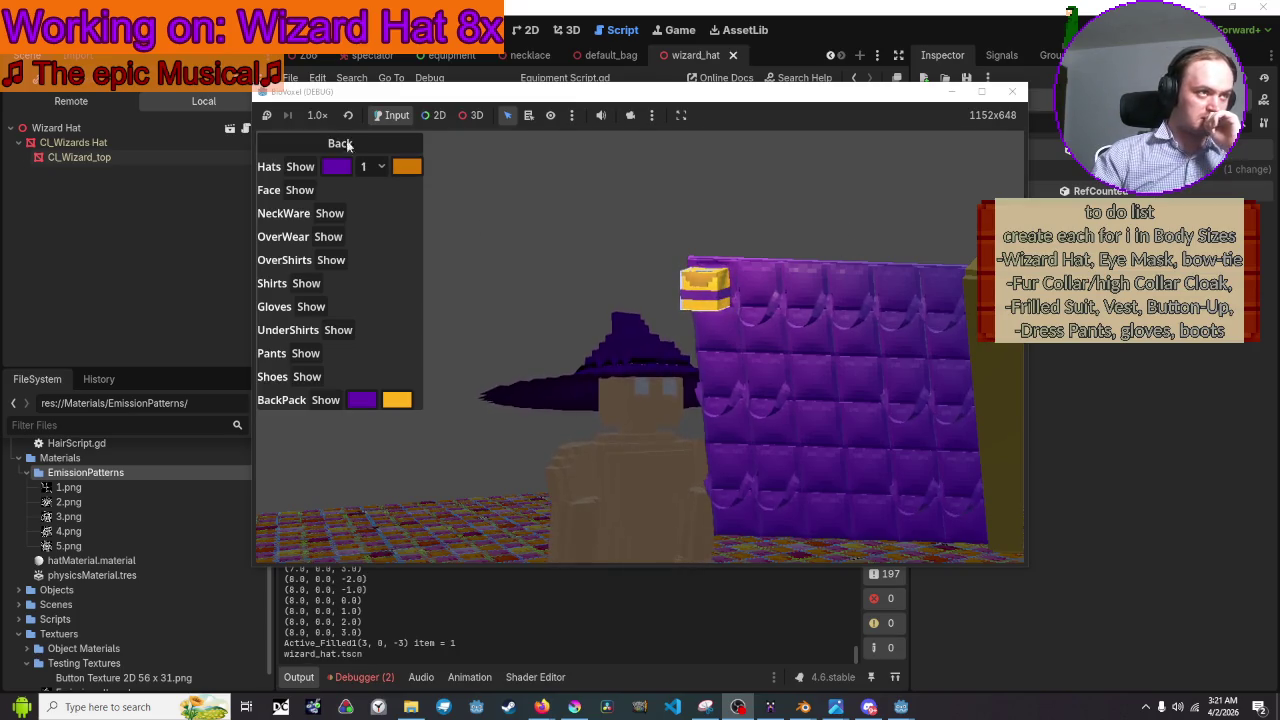
click(405, 167)
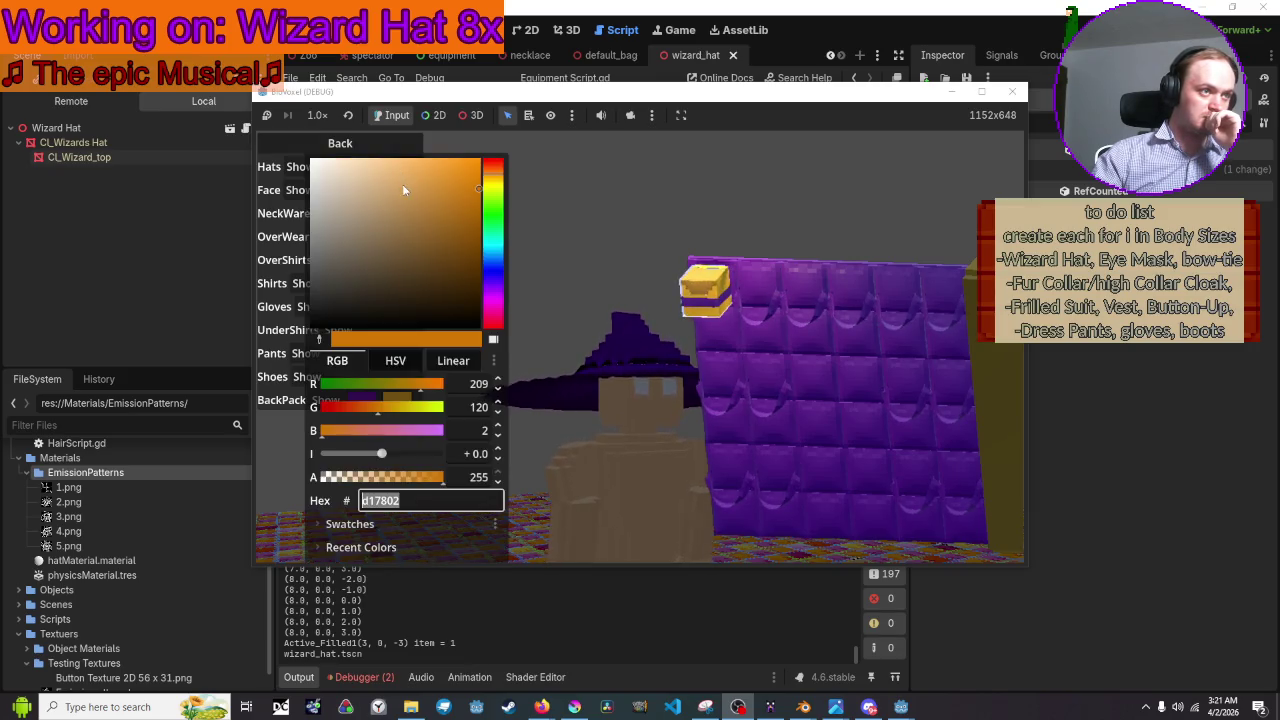
click(626, 144)
click(381, 167)
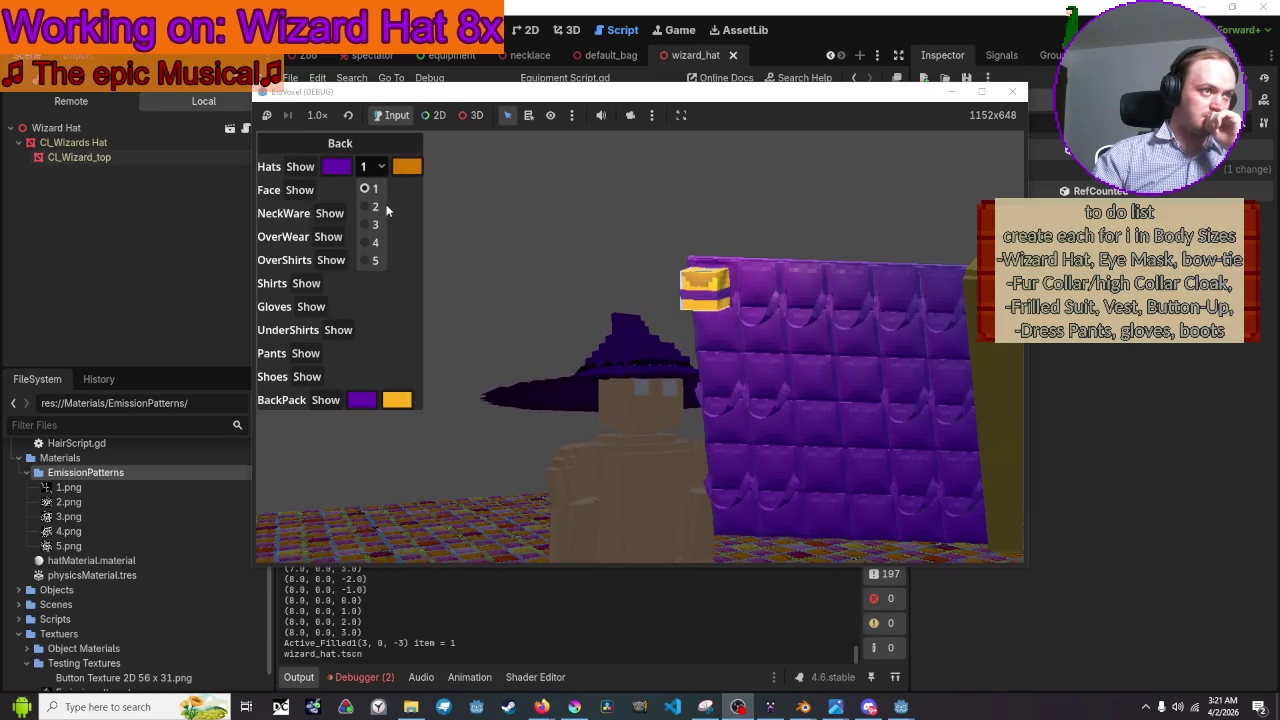
click(380, 206)
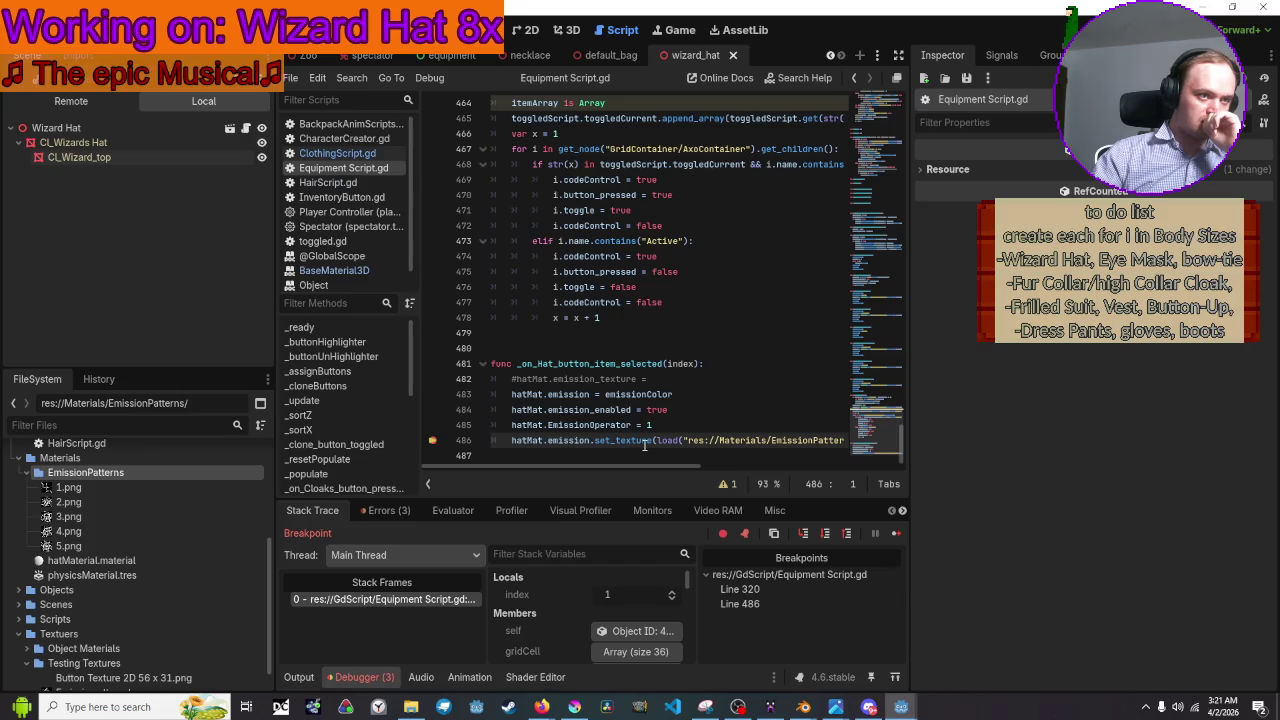
Rewrite line 486 as a 'hatMat.emission_texture =' assignment, clearing the old load path.
key(BackSpace)
key(BackSpace)
key(BackSpace)
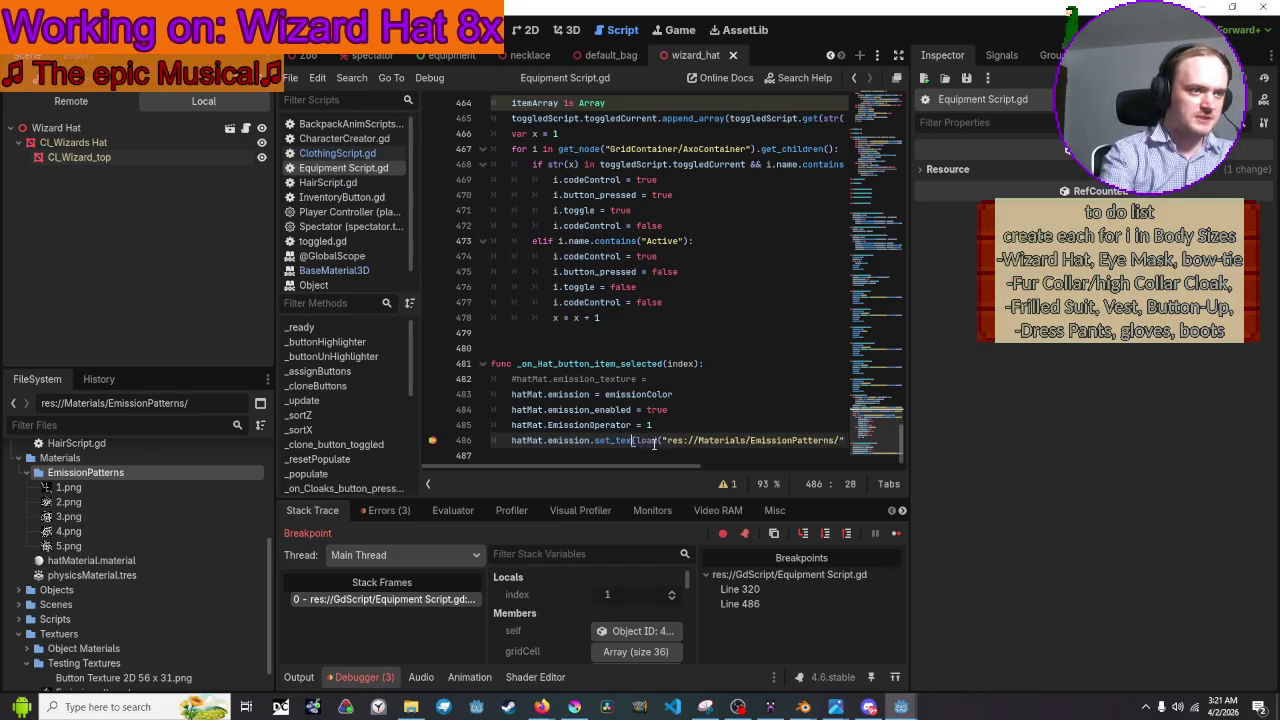
key(BackSpace)
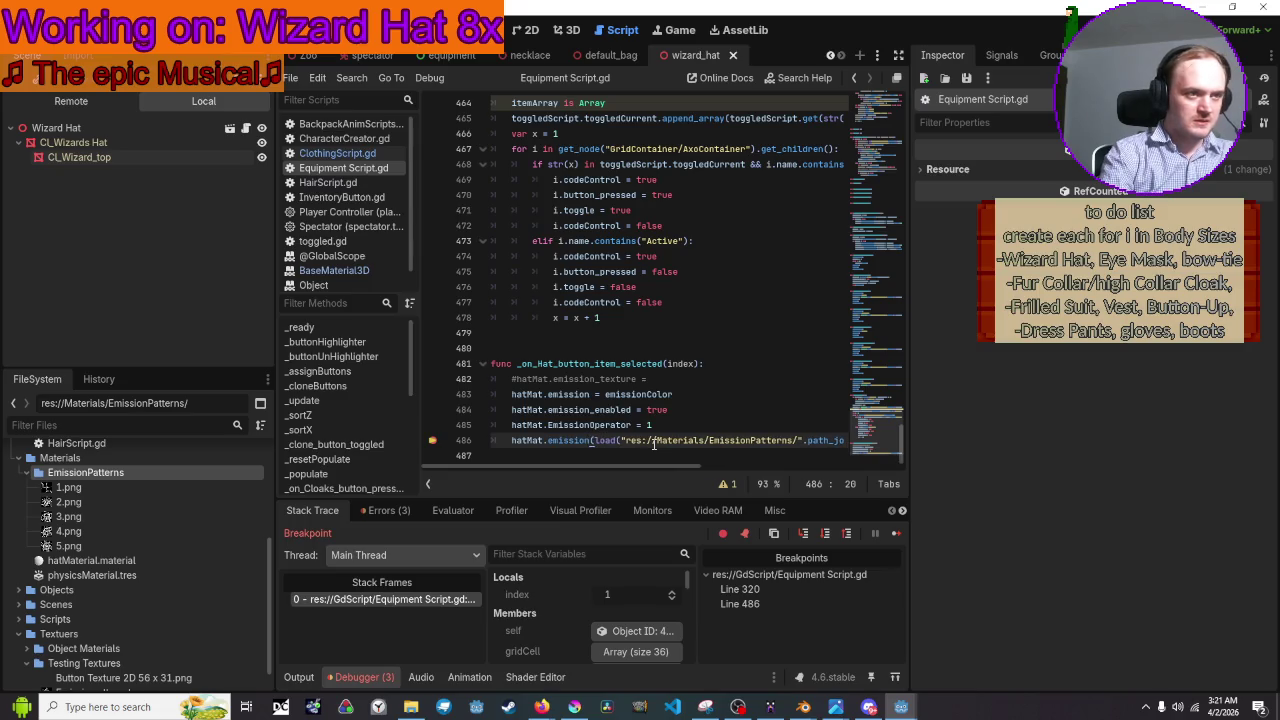
text(_texture)
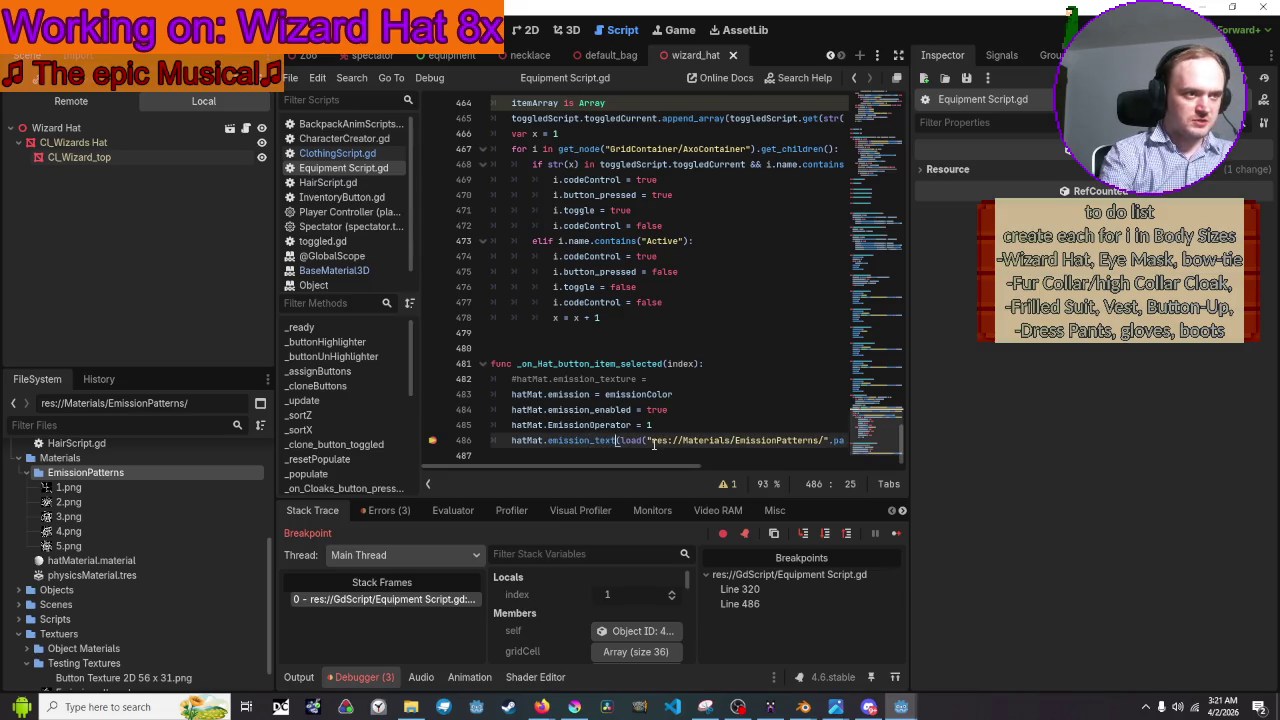
text( =)
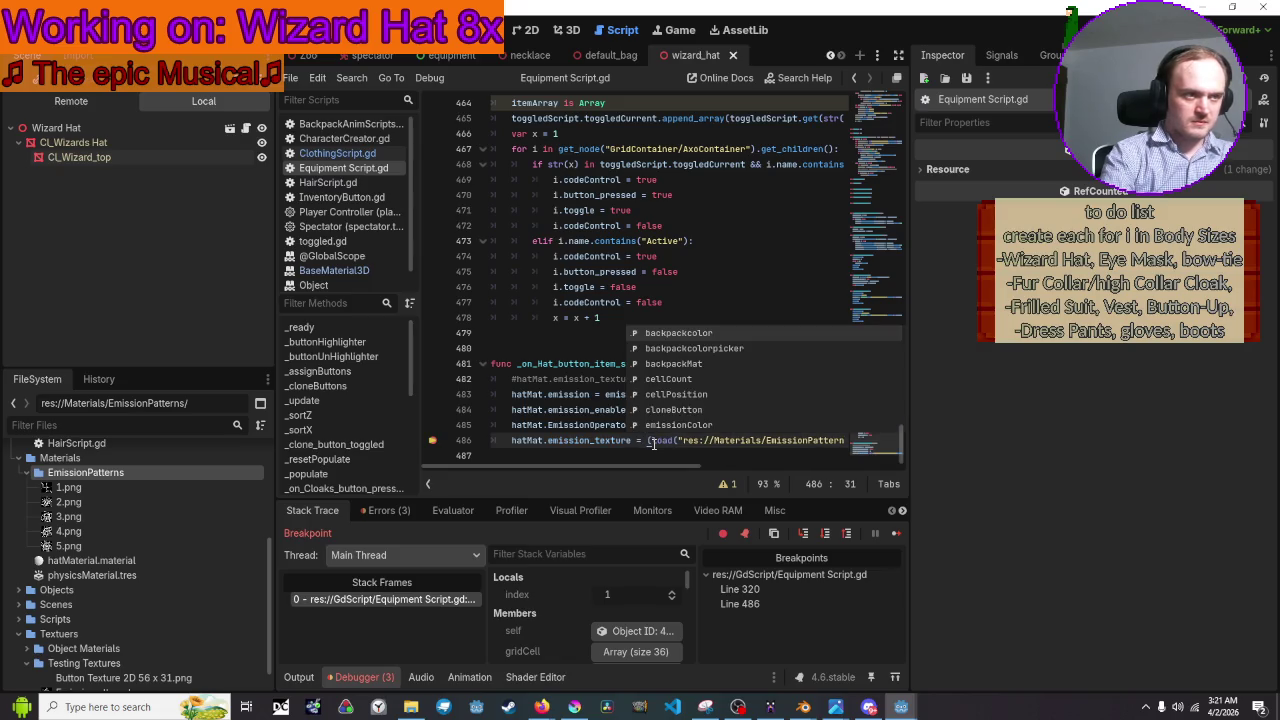
key(Right)
key(Right)
key(Right)
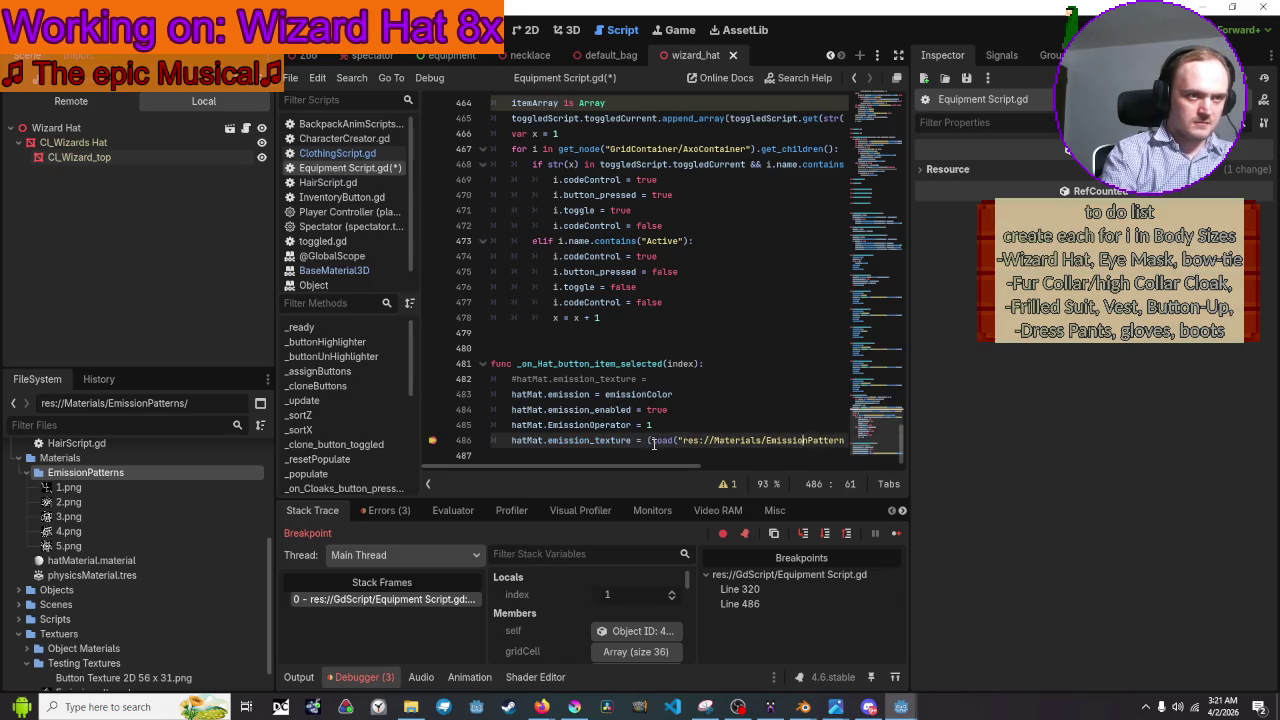
key(Right)
key(Right)
key(Right)
text(.path_join(emissionFiles[index)
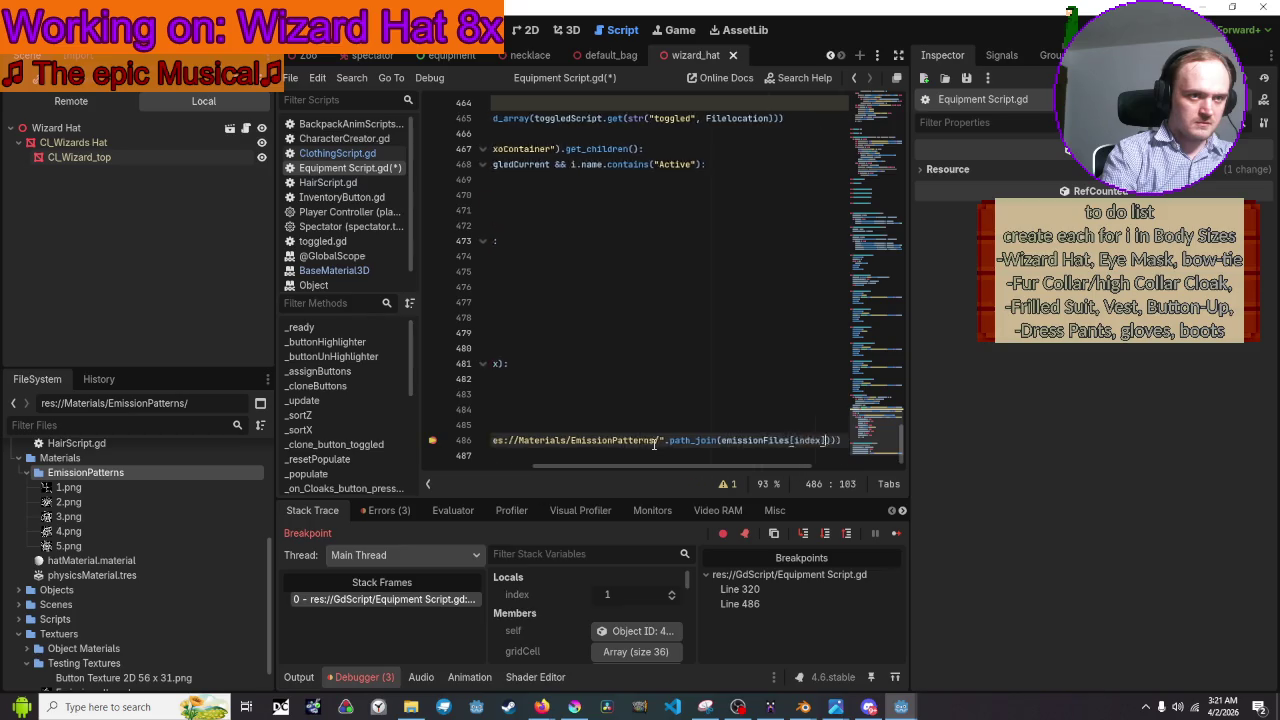
key(Right)
key(Right)
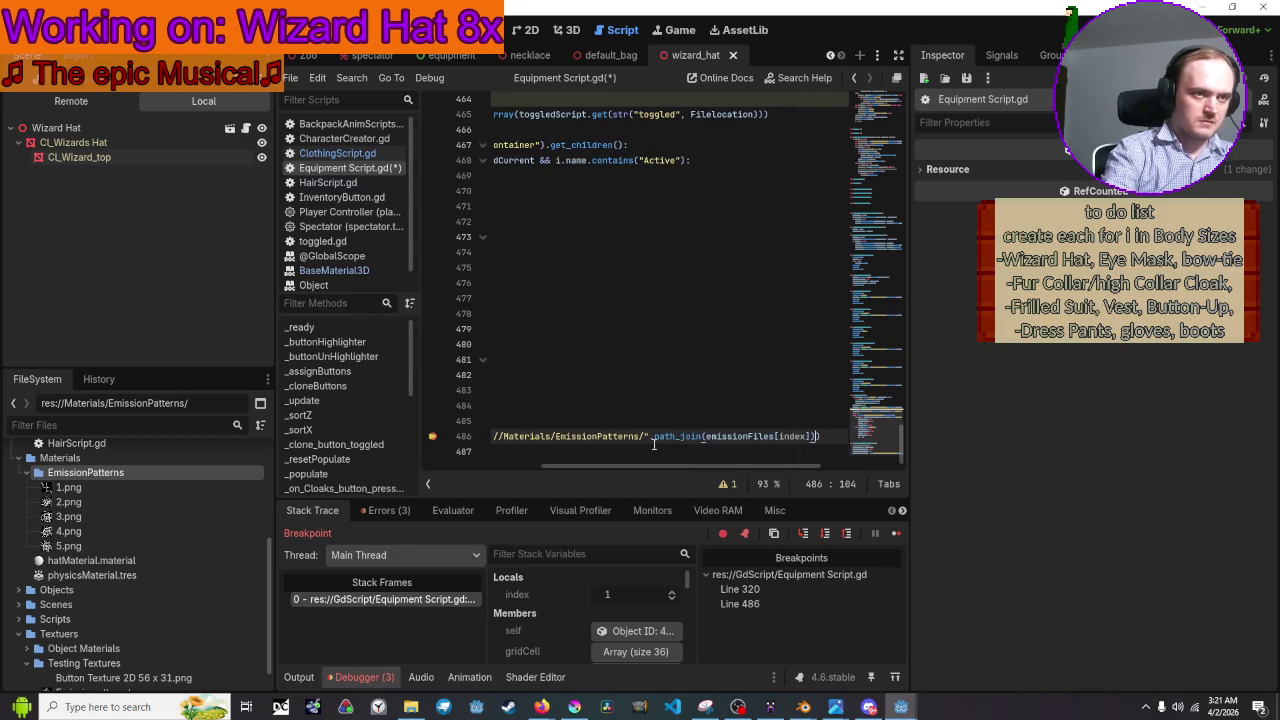
key(BackSpace)
key(BackSpace)
key(BackSpace)
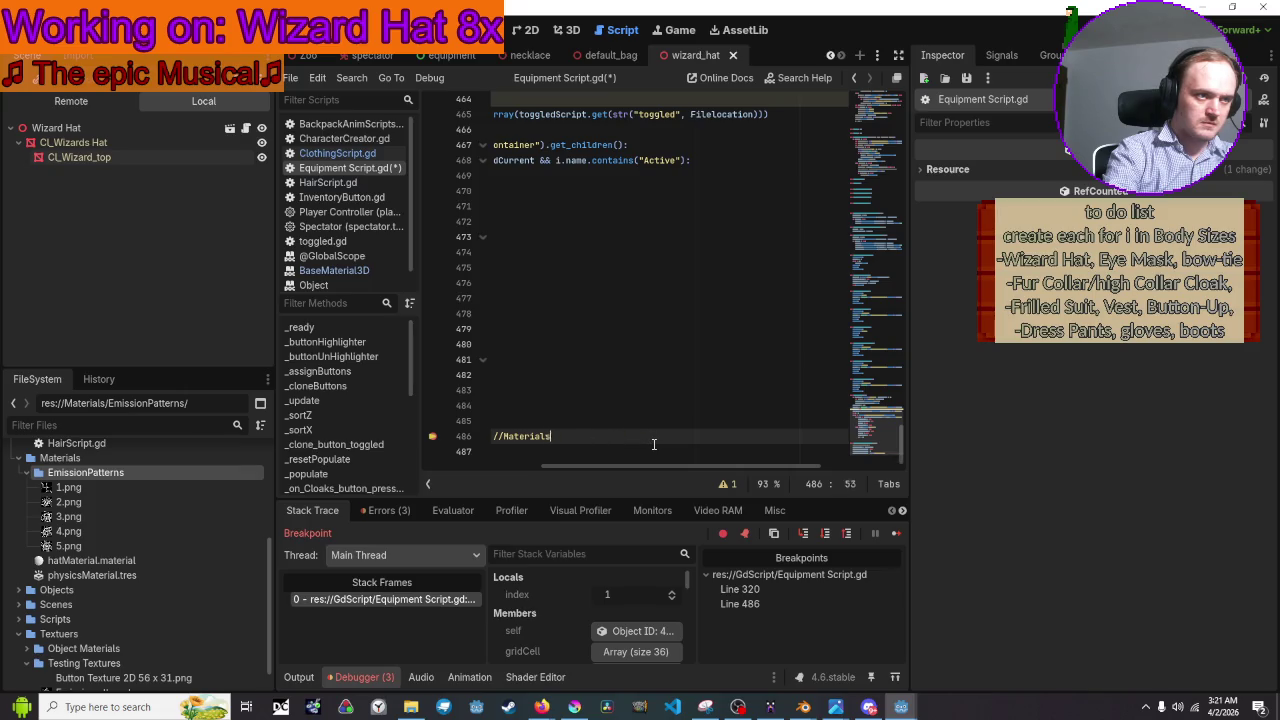
key(BackSpace)
key(BackSpace)
key(BackSpace)
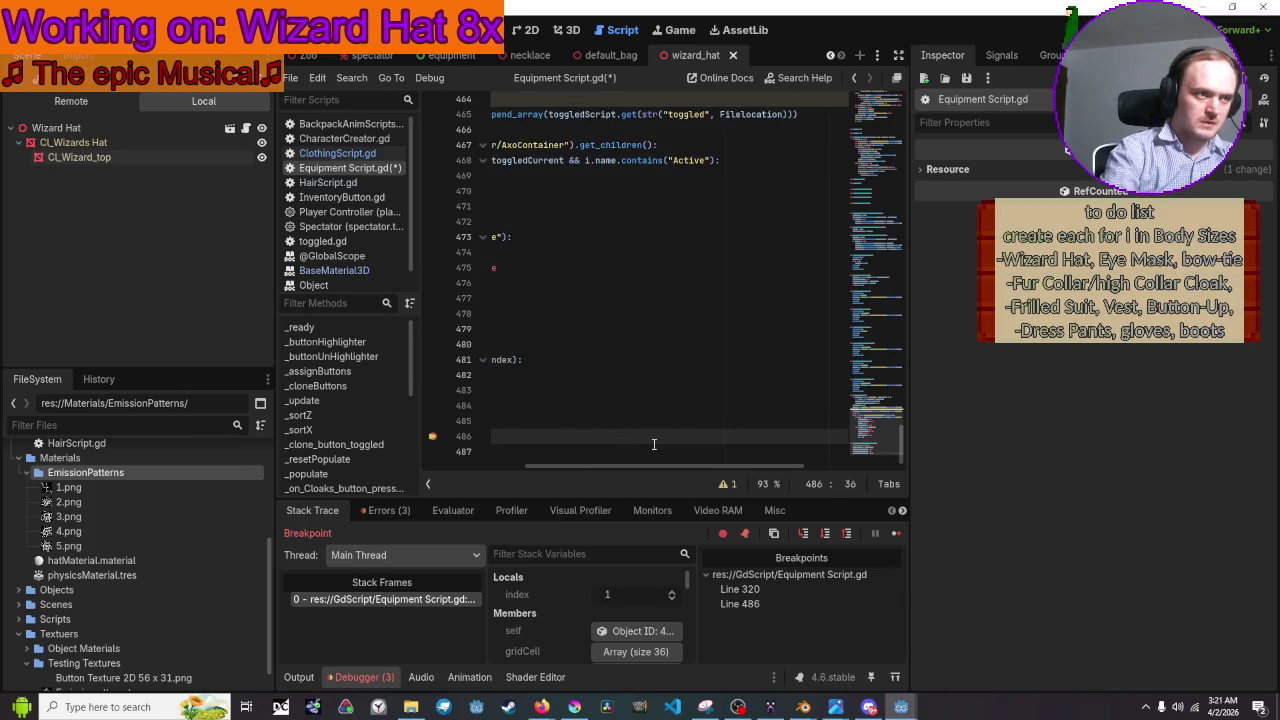
key(BackSpace)
key(BackSpace)
key(BackSpace)
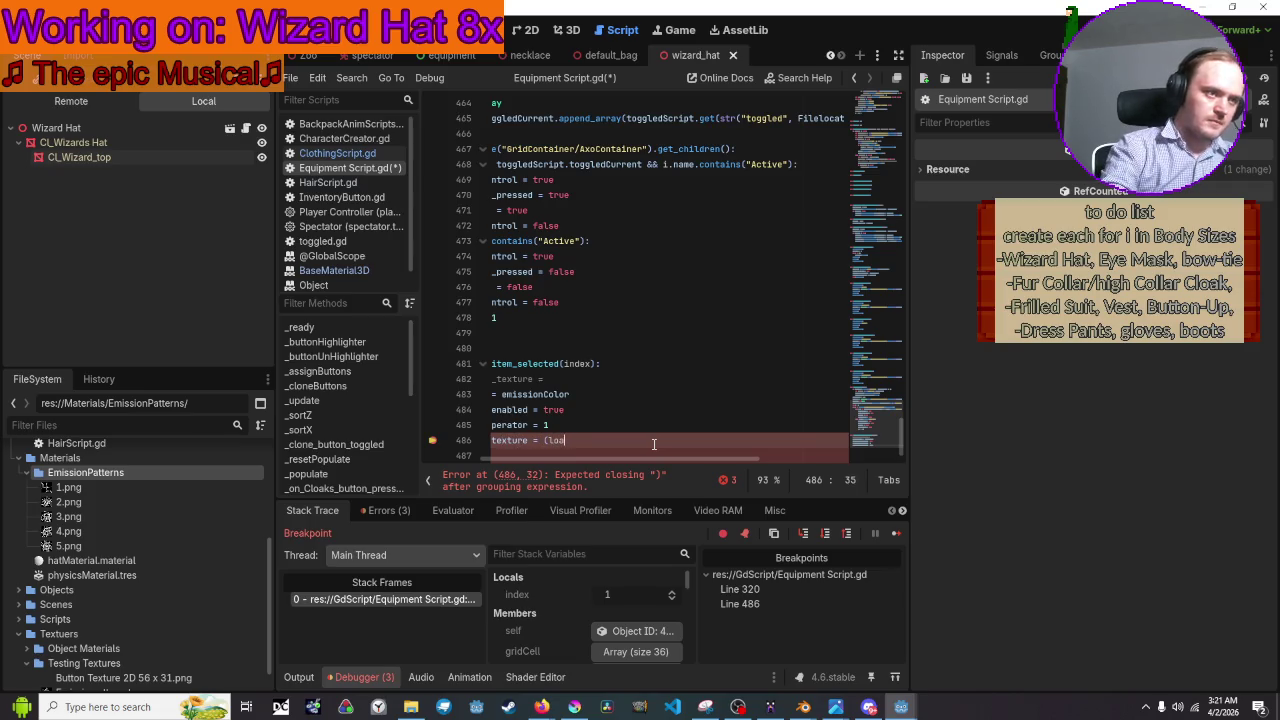
text())
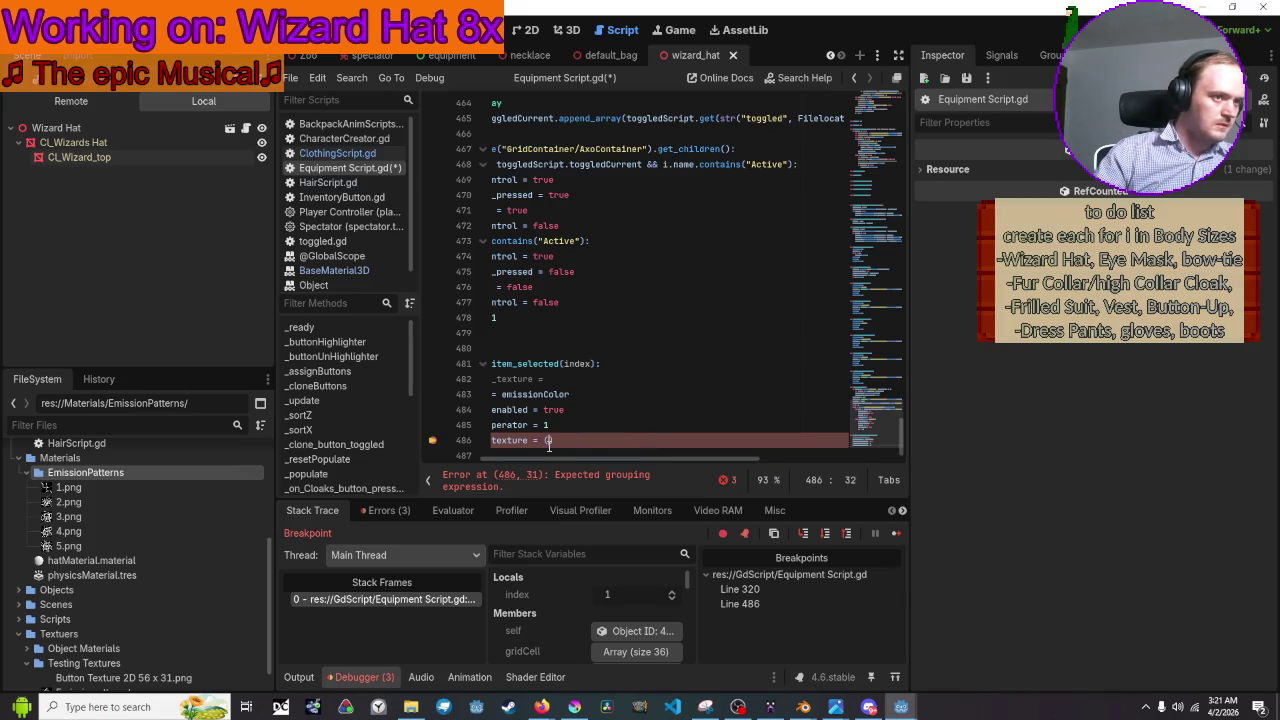
Drag the EmissionPatterns/1.png path into line 486 and save the script.
mouse_move(62, 488)
mouse_down()
mouse_move(665, 427)
mouse_move(654, 430)
mouse_up()
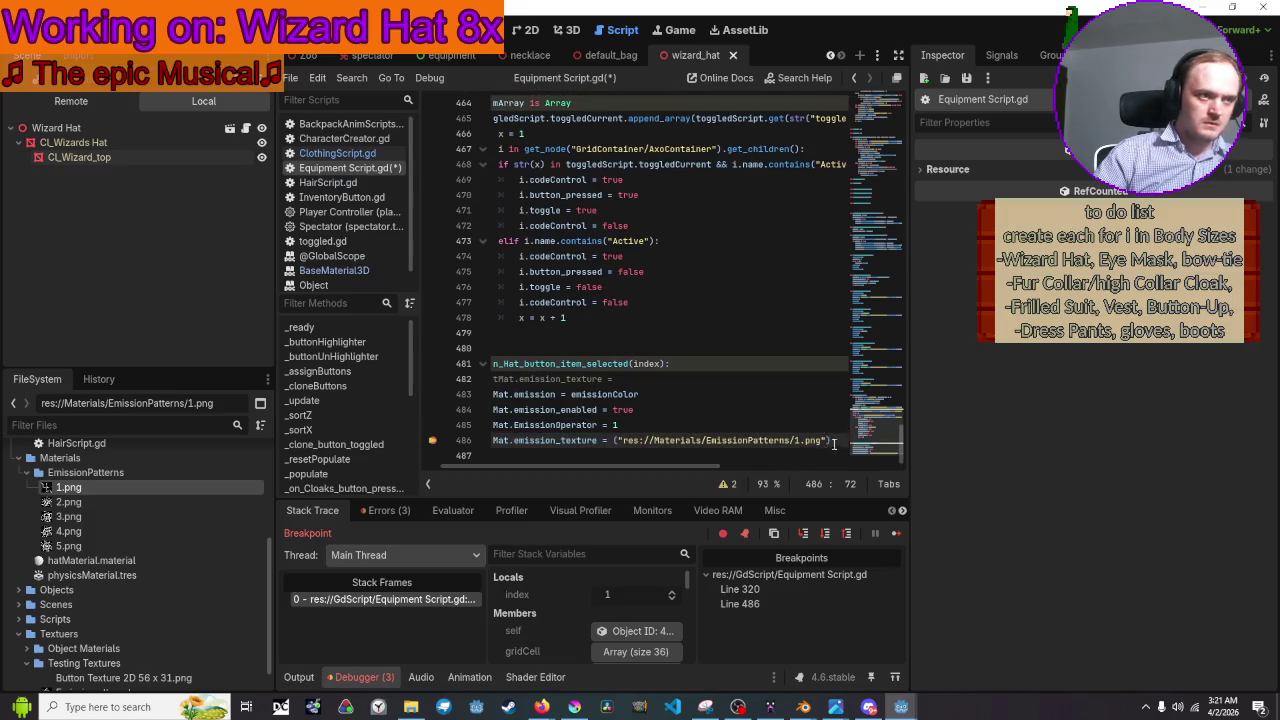
key(ctrl+s)
key(F12)
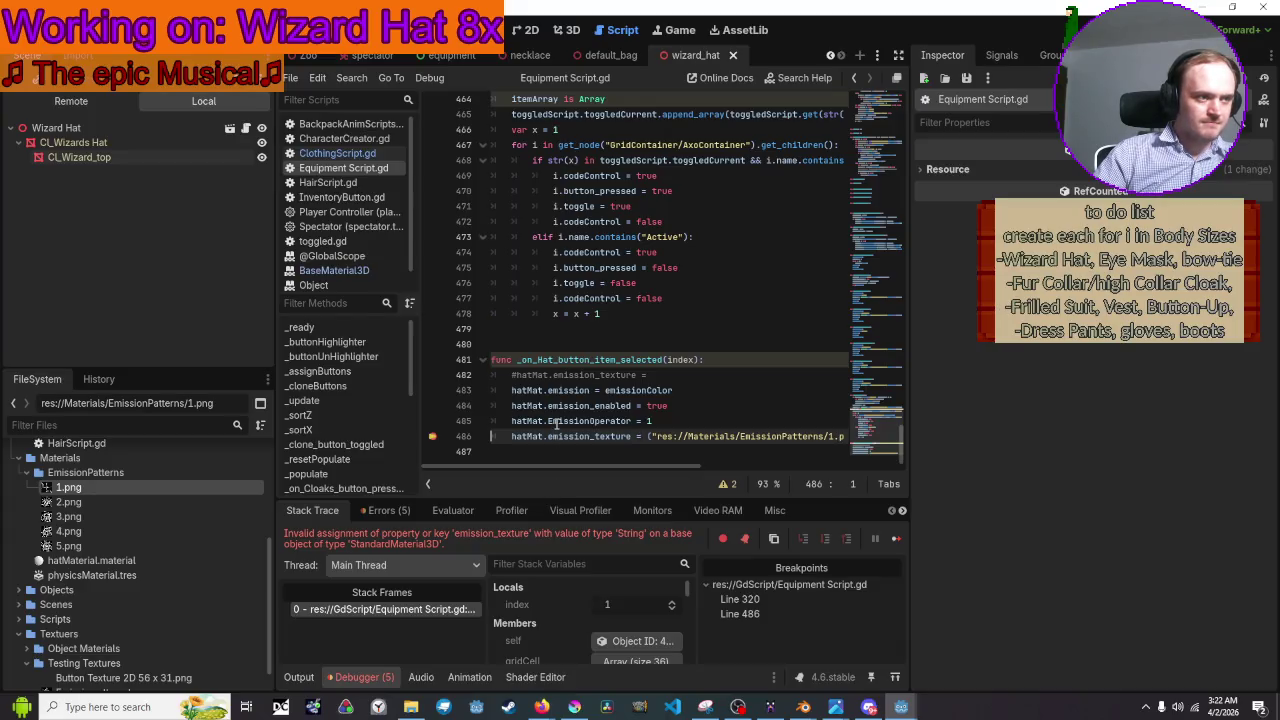
Place the caret in line 486, then switch to the default_bag scene.
mouse_move(667, 435)
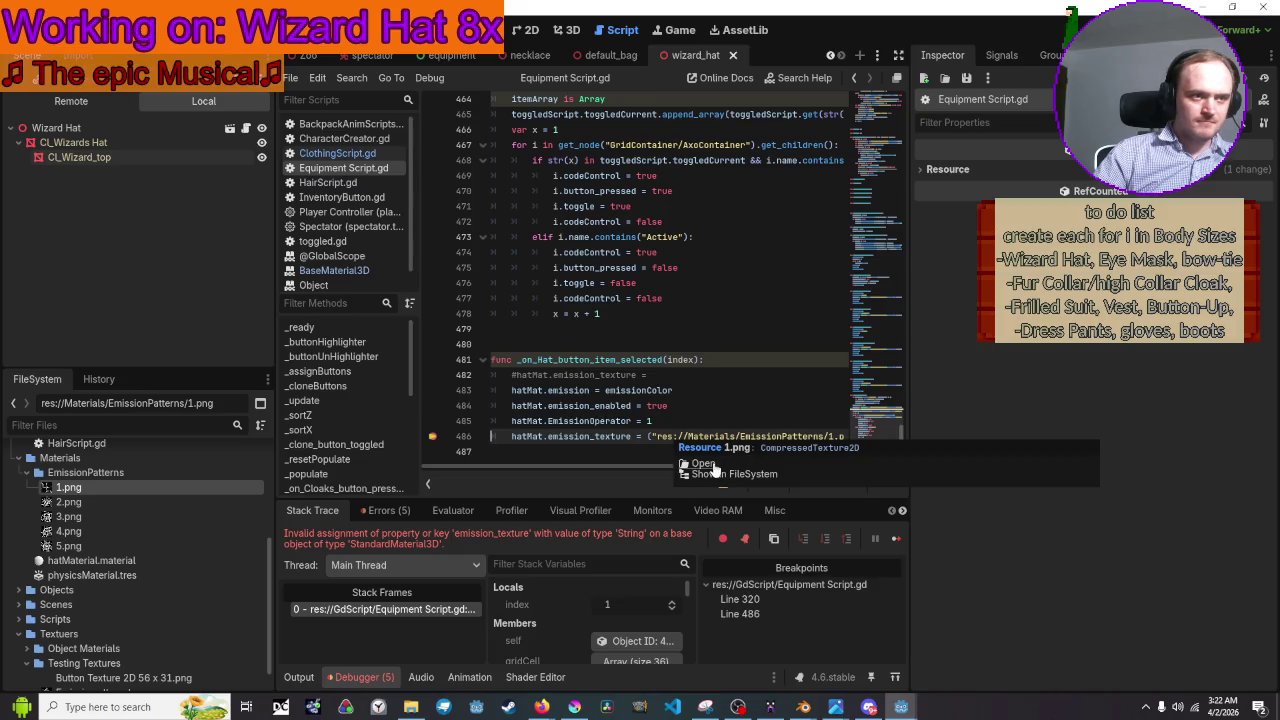
click(650, 436)
mouse_move(669, 388)
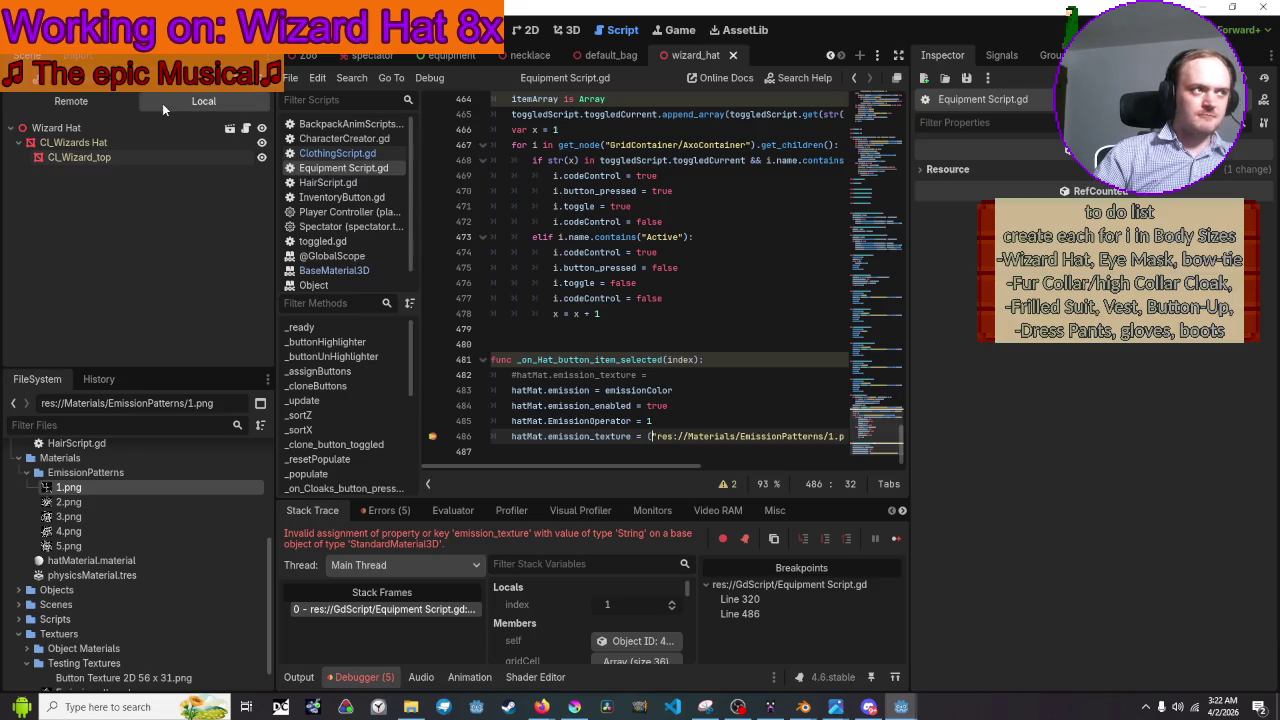
click(612, 57)
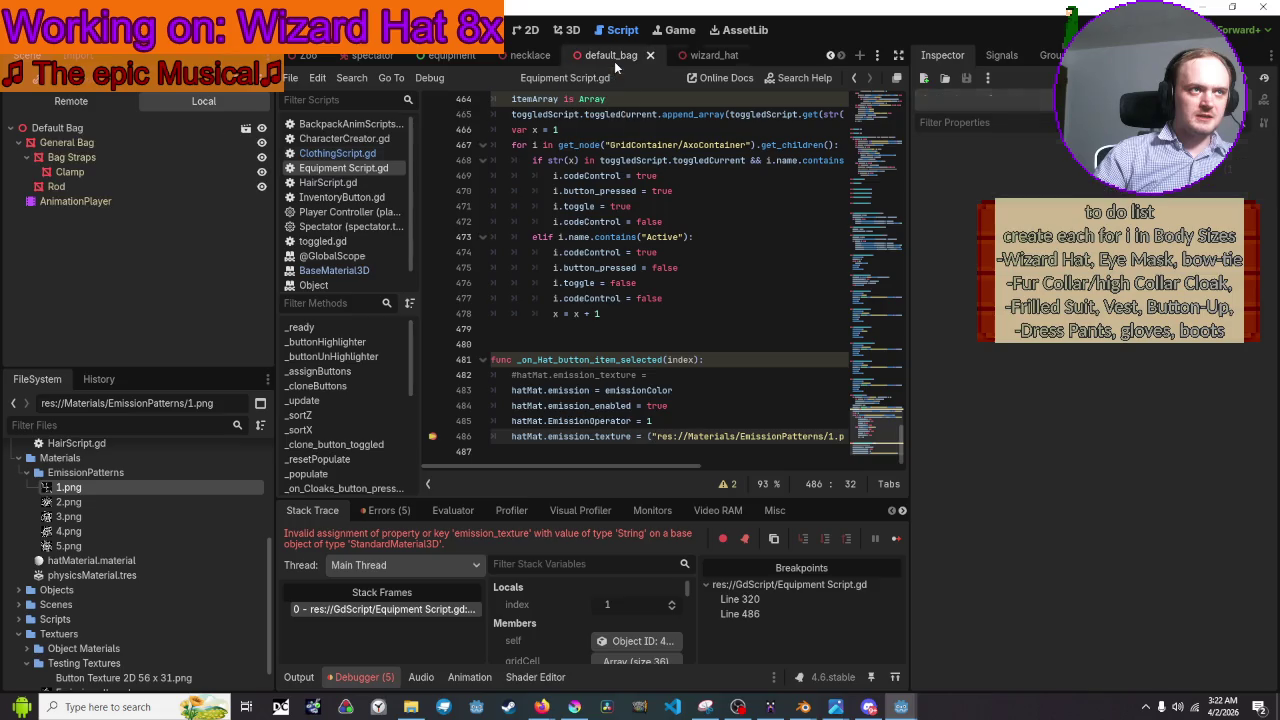
In the equipment scene, add a Node3D and rename it 'Temp Storage'.
click(502, 56)
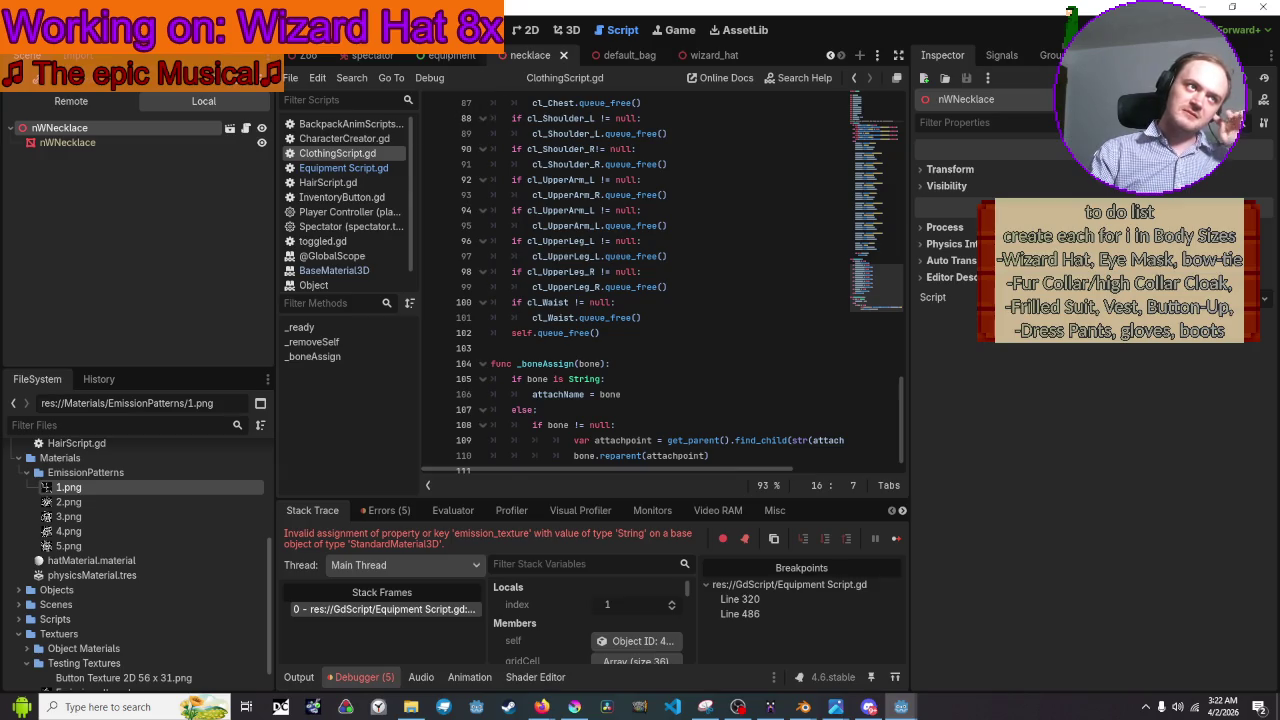
click(450, 55)
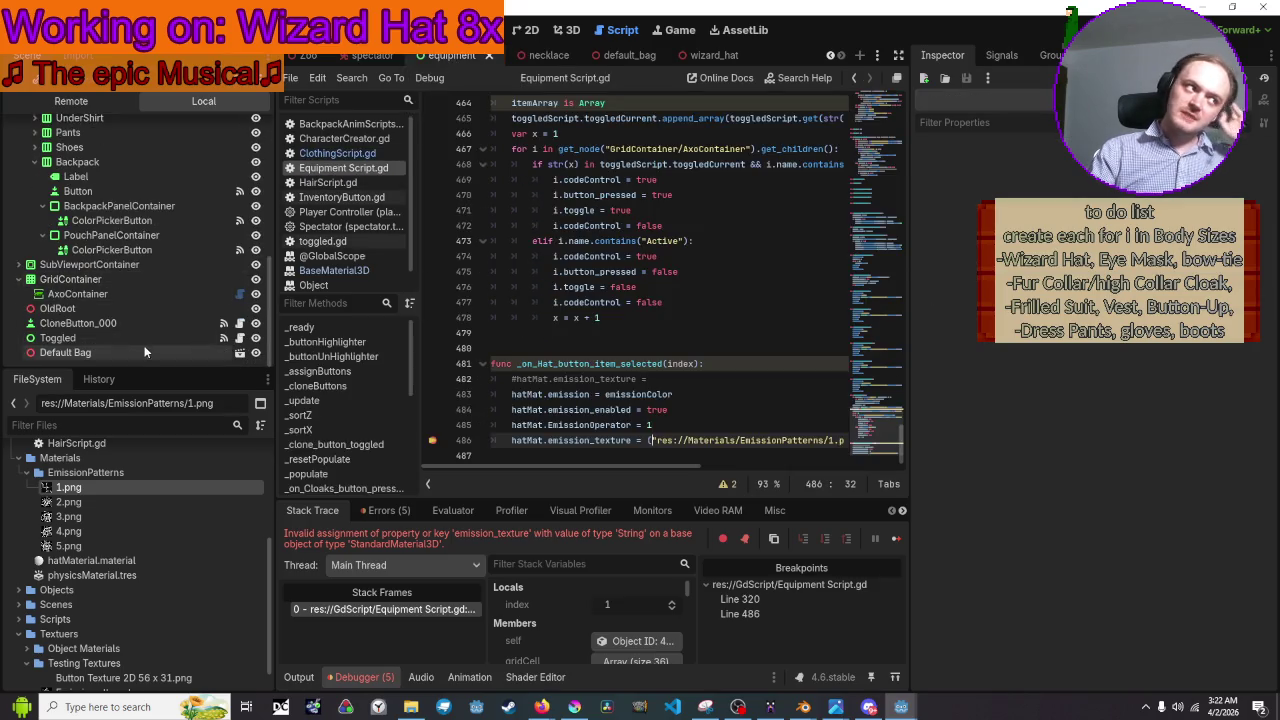
click(28, 80)
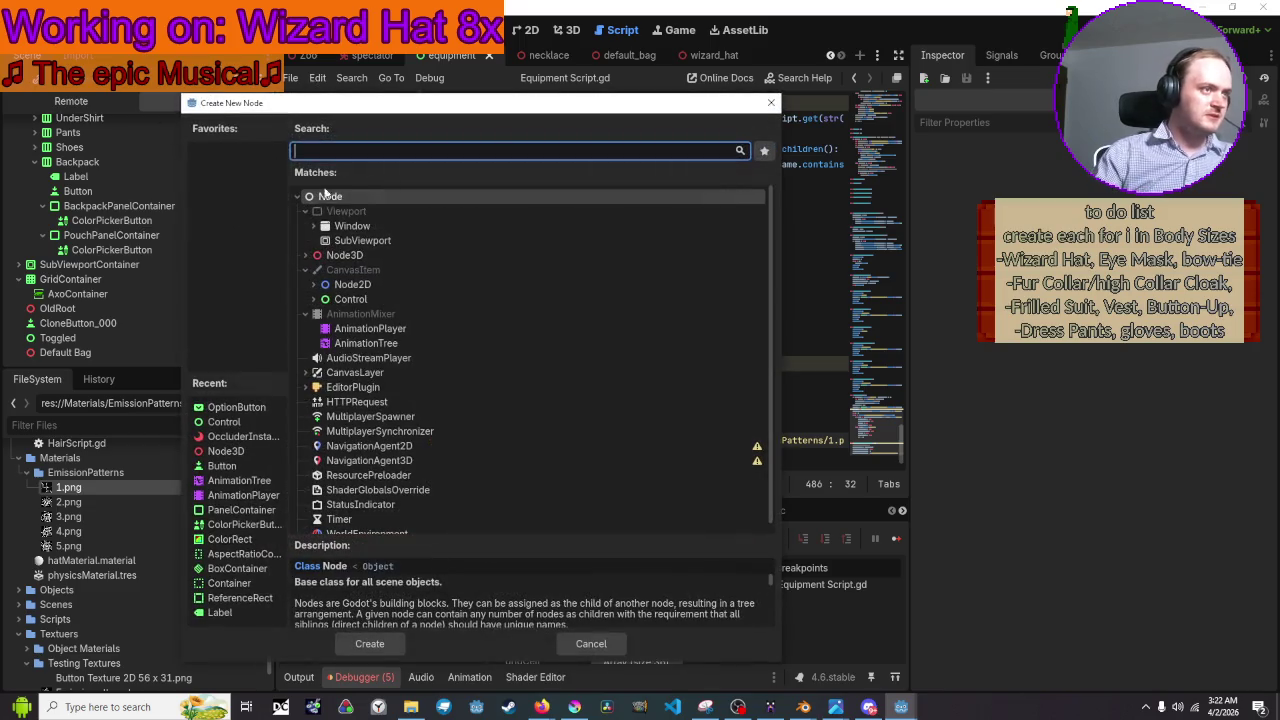
double_click(344, 255)
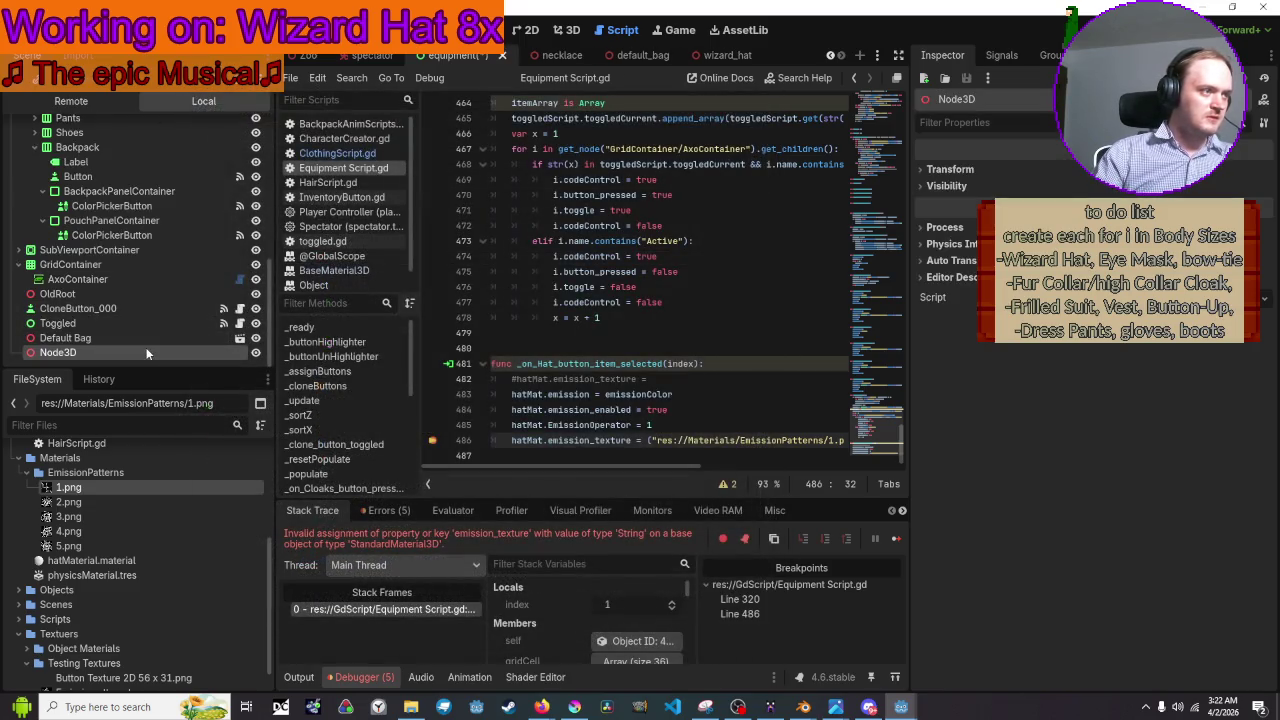
click(146, 353)
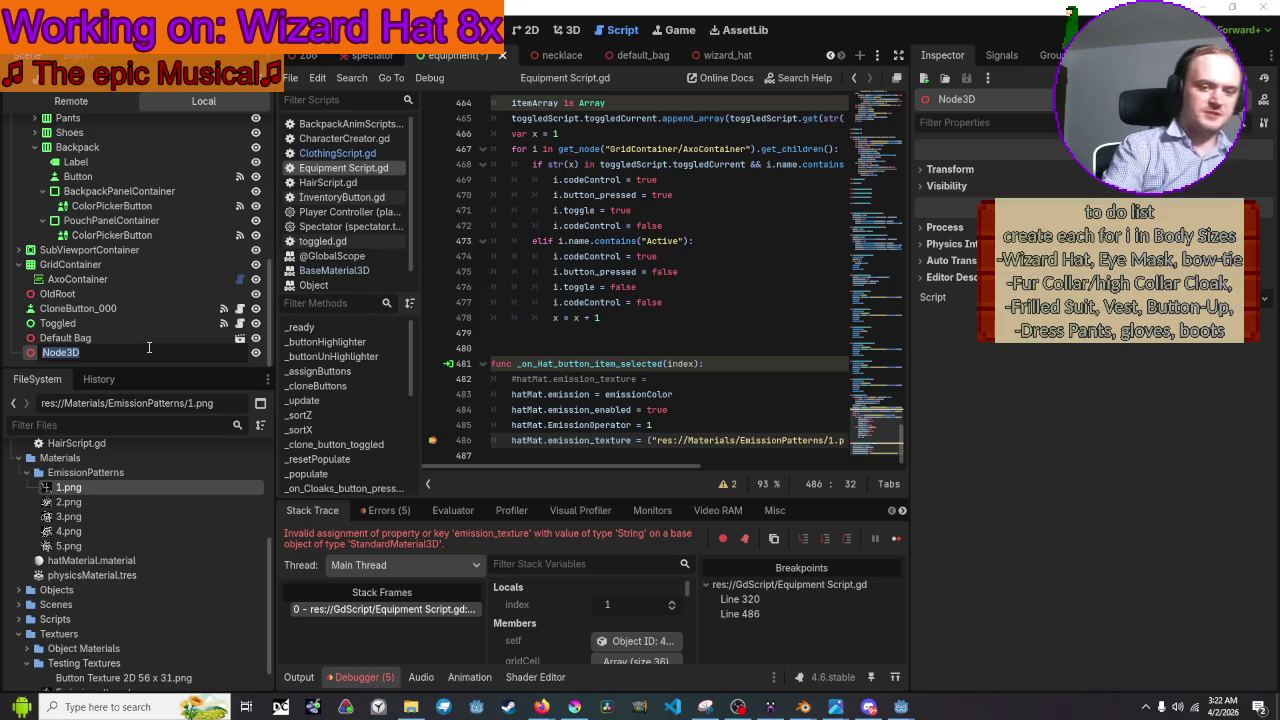
text(Temp Stor)
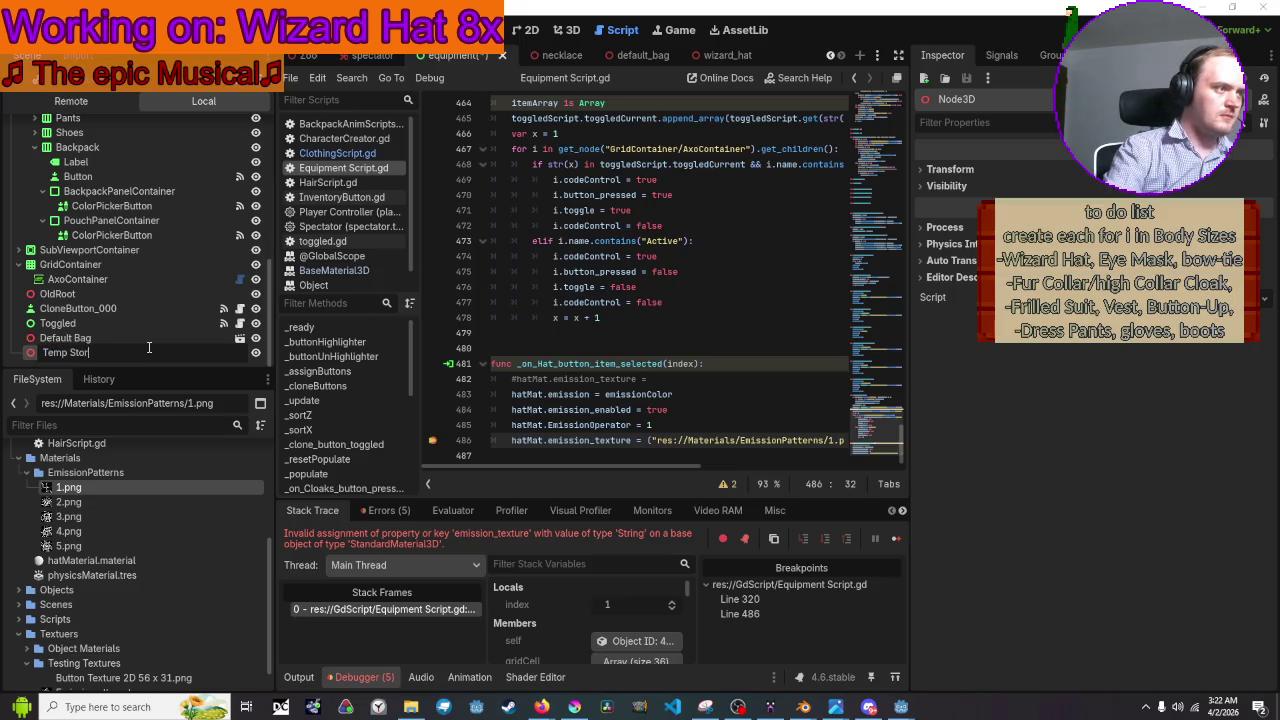
text(age)
key(Return)
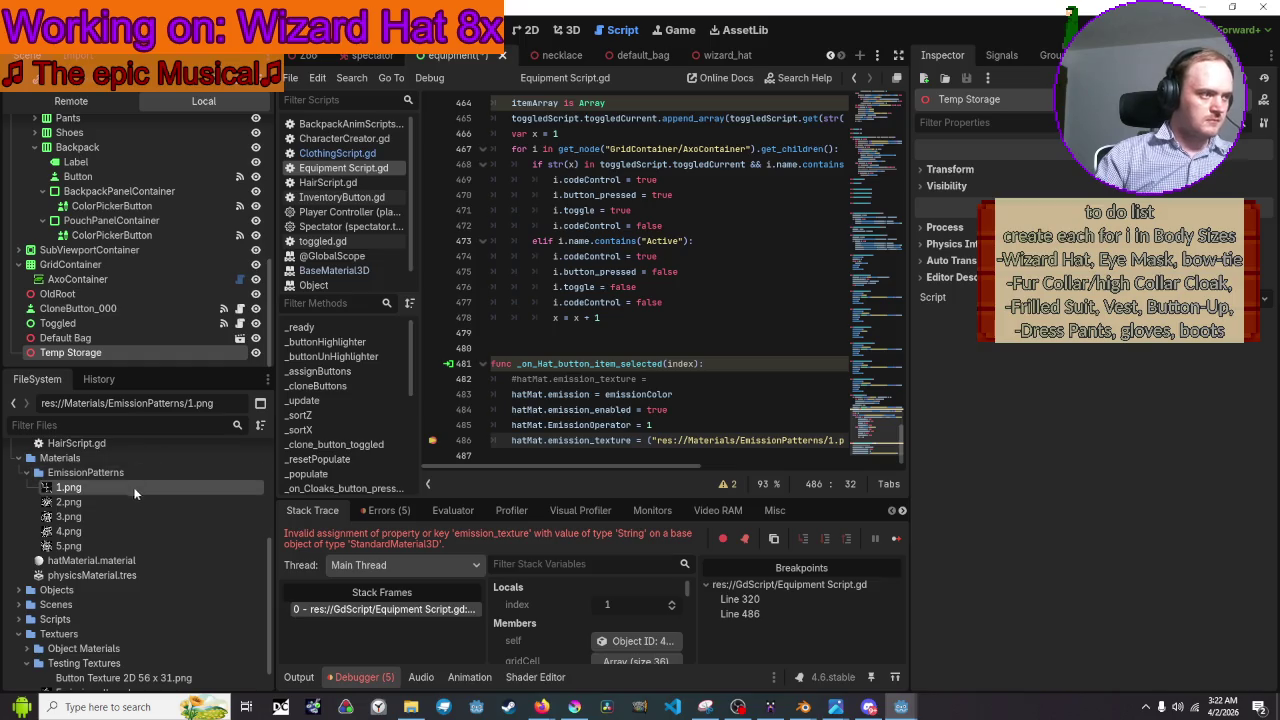
Check Temp Storage's transform properties, then begin adding another node.
scroll(135, 493, up, 1)
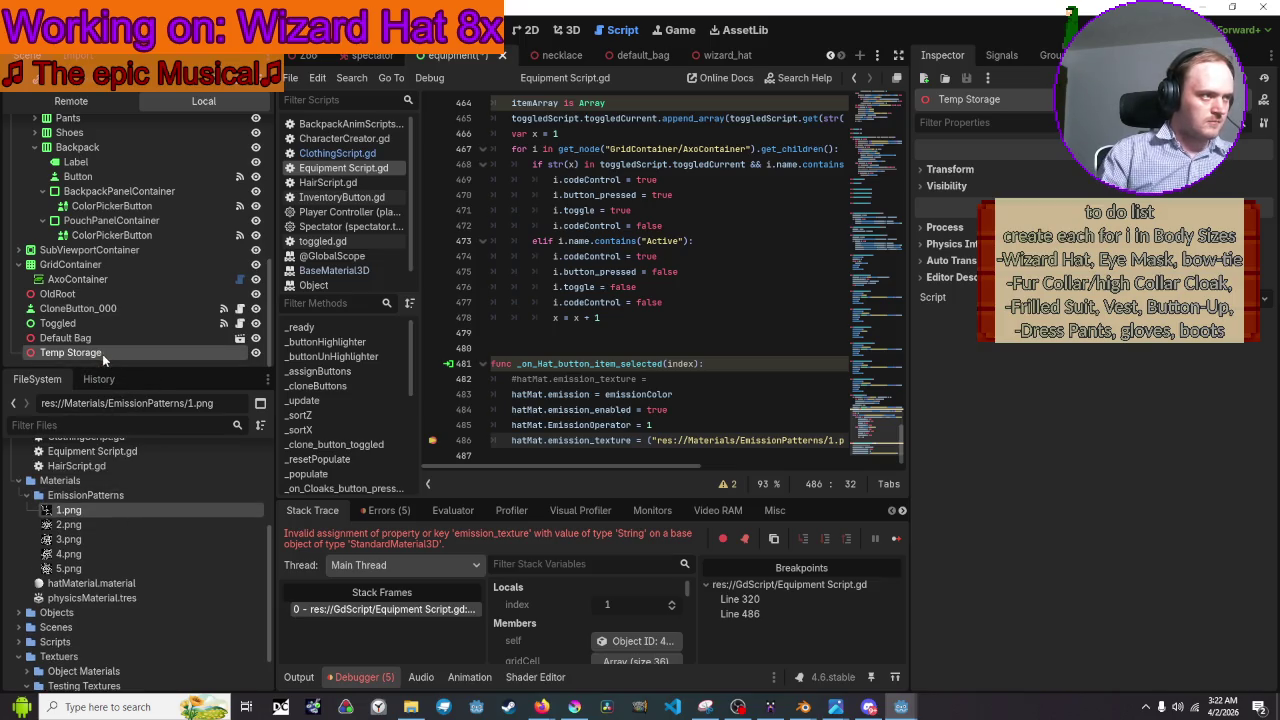
click(1025, 167)
click(1025, 167)
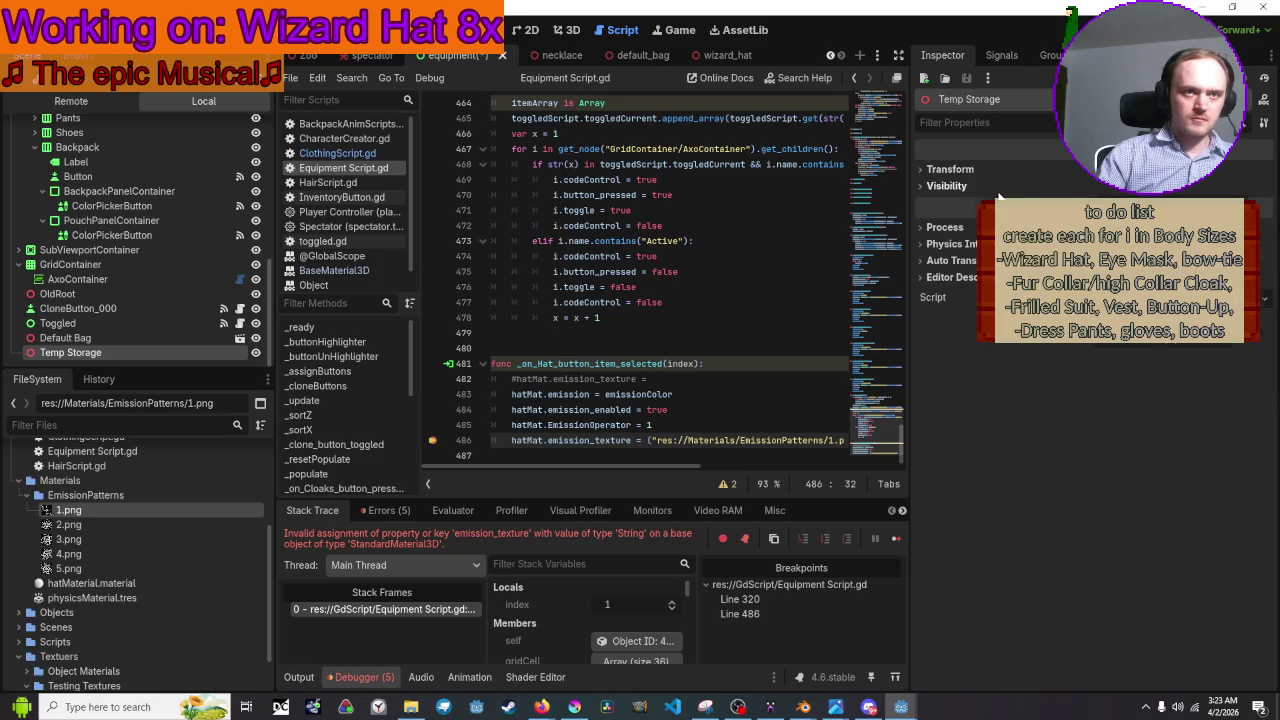
click(20, 86)
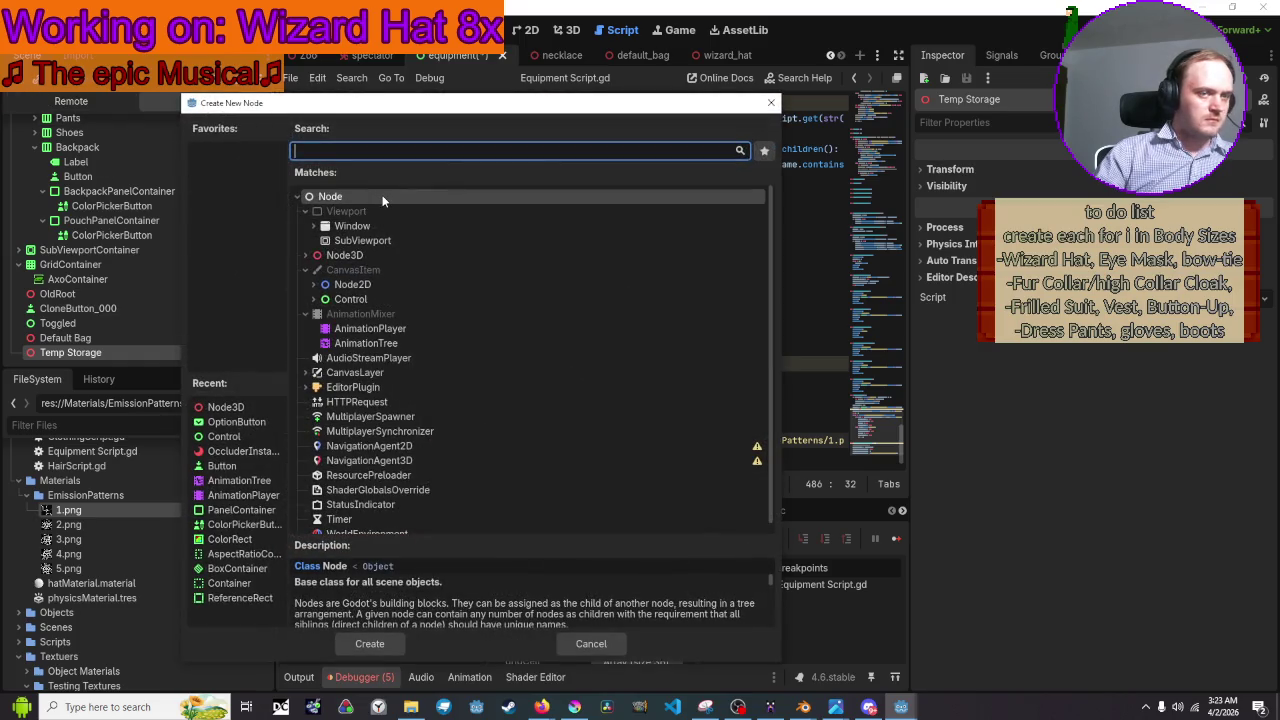
Search the Create New Node list for '2d' and scroll through the matches.
text(2d)
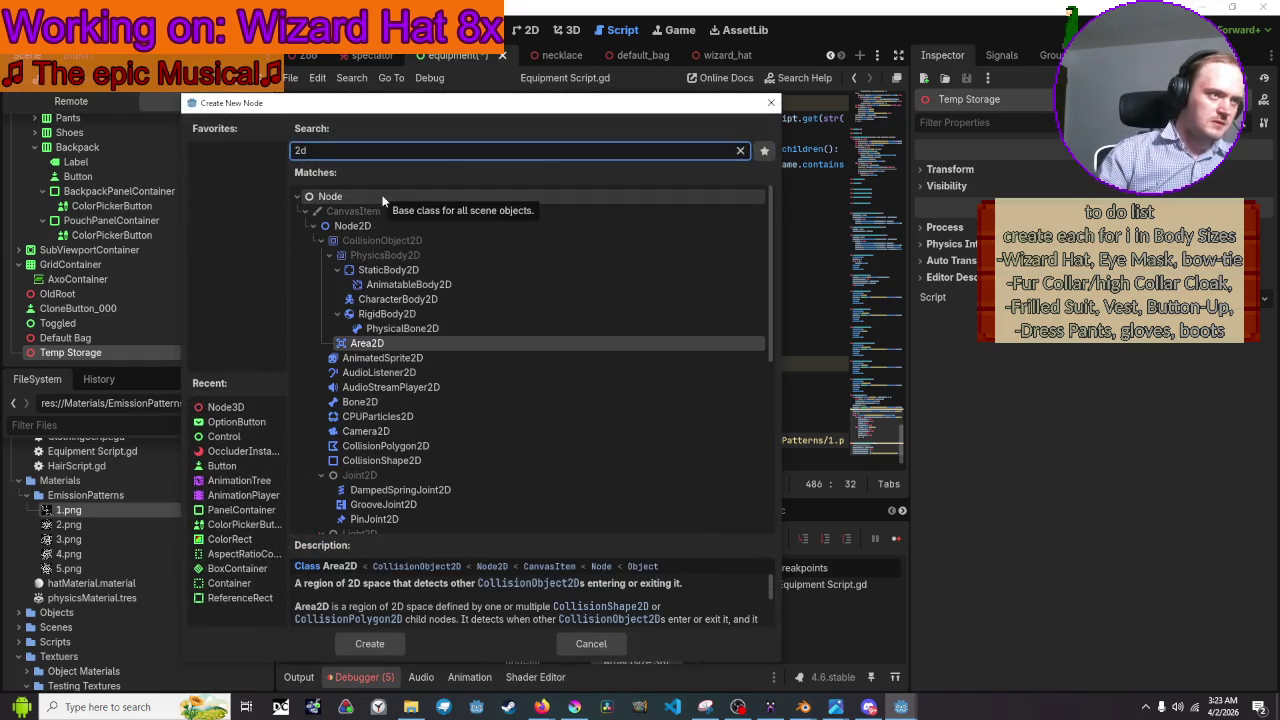
scroll(390, 230, down, 2)
scroll(420, 308, down, 3)
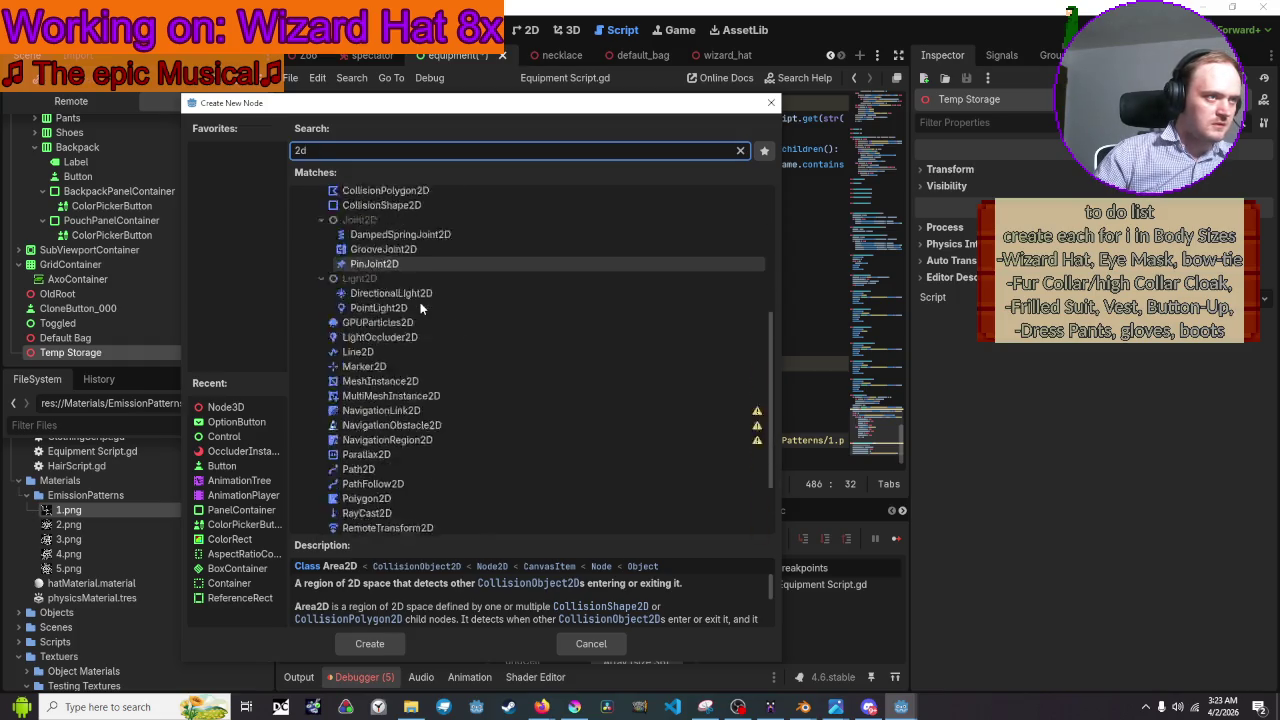
scroll(420, 308, down, 3)
Search 'texture' and read the TextureButton, TextureProgressBar and TextureRect descriptions.
key(BackSpace)
key(BackSpace)
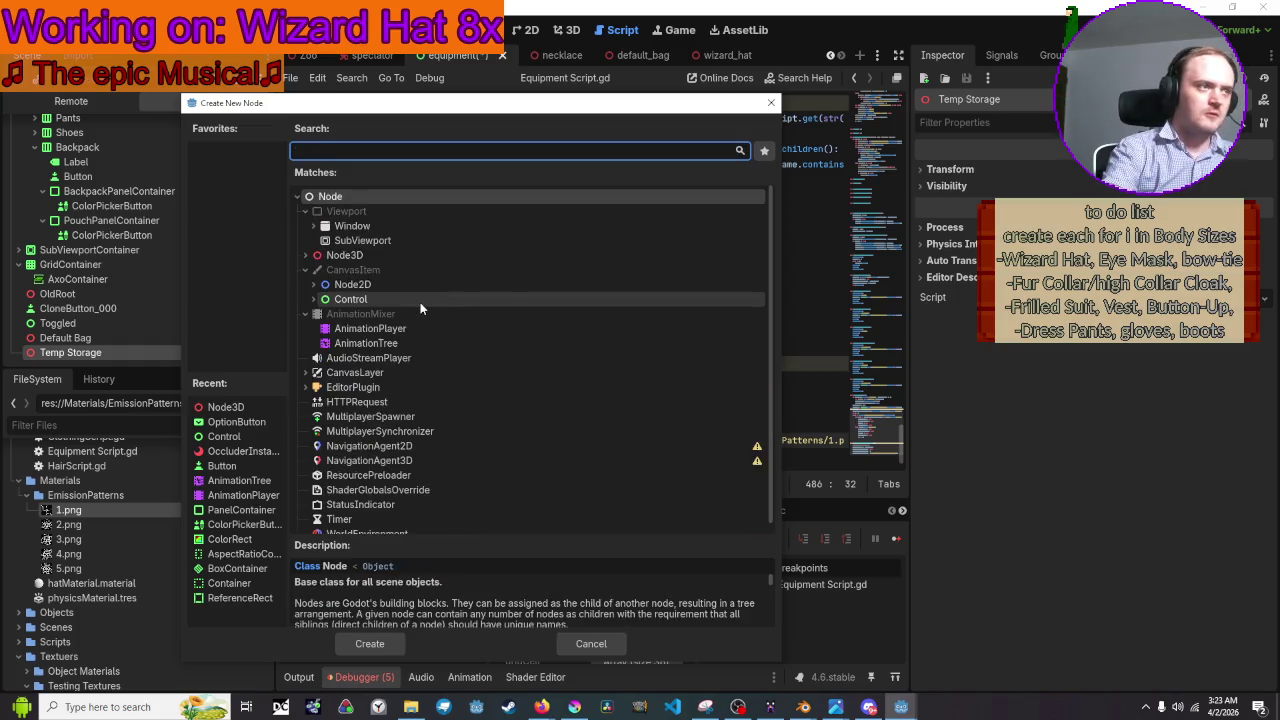
text(texture)
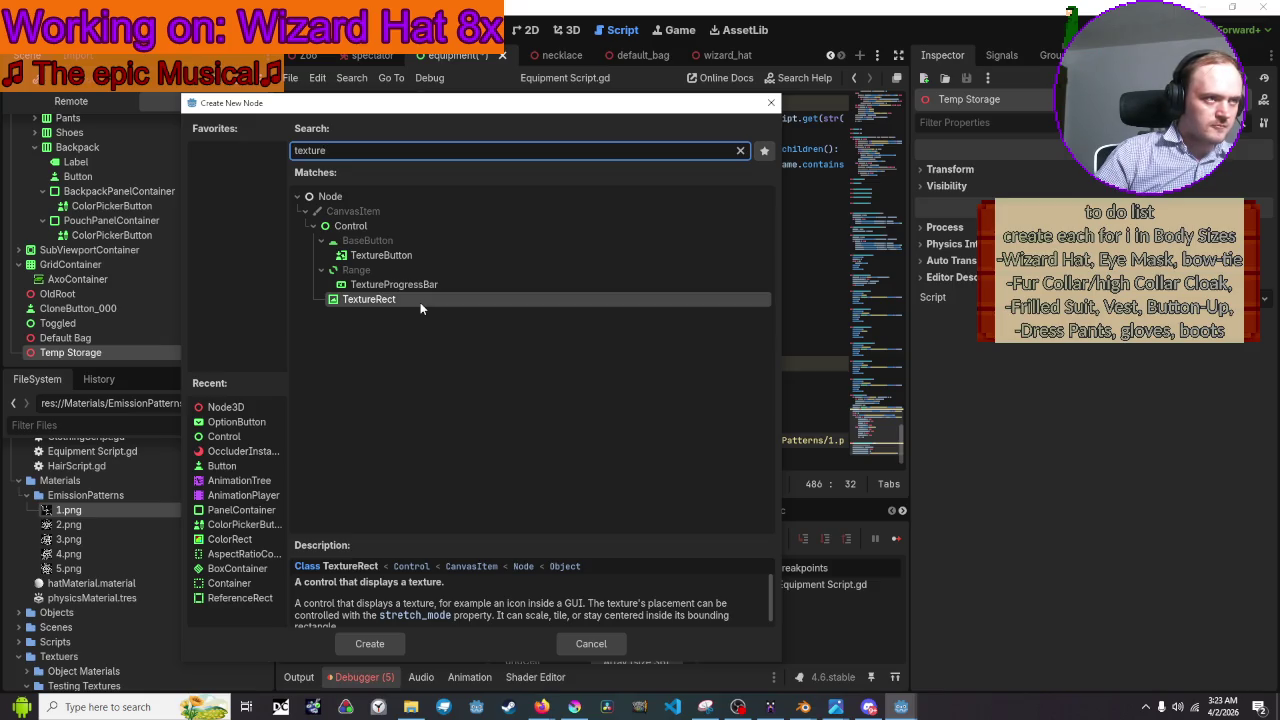
click(420, 256)
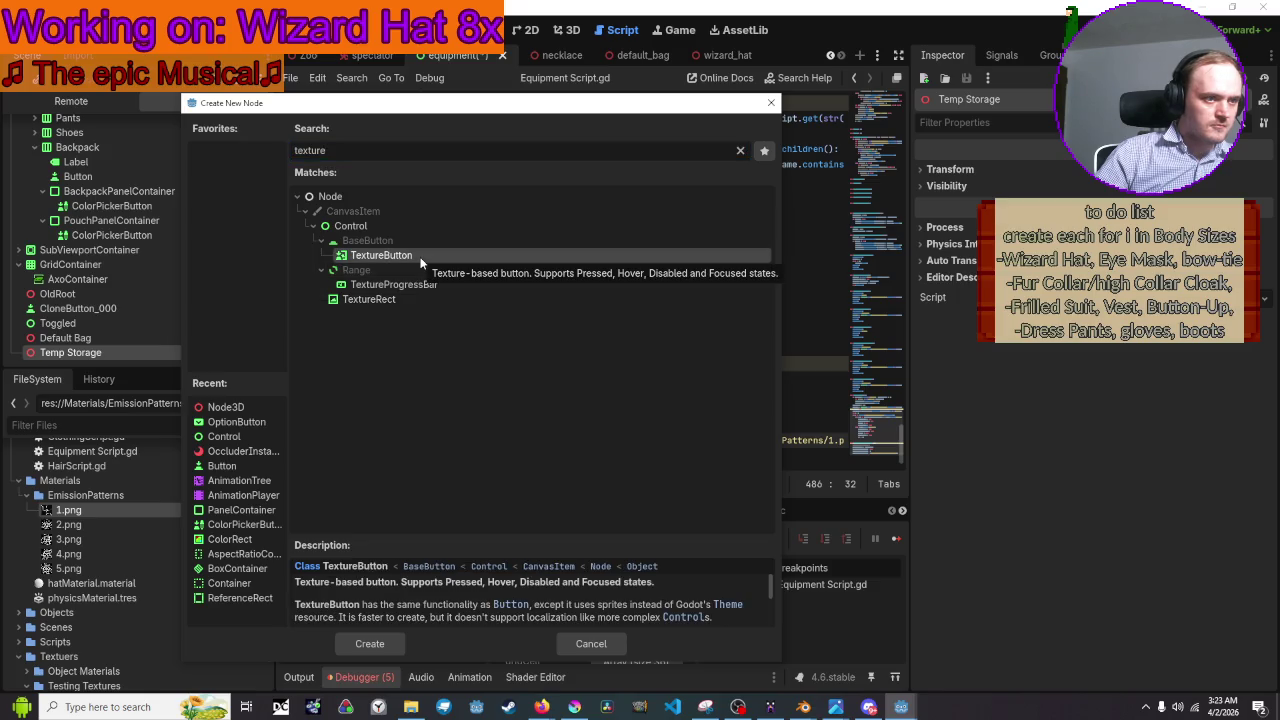
click(411, 272)
click(414, 285)
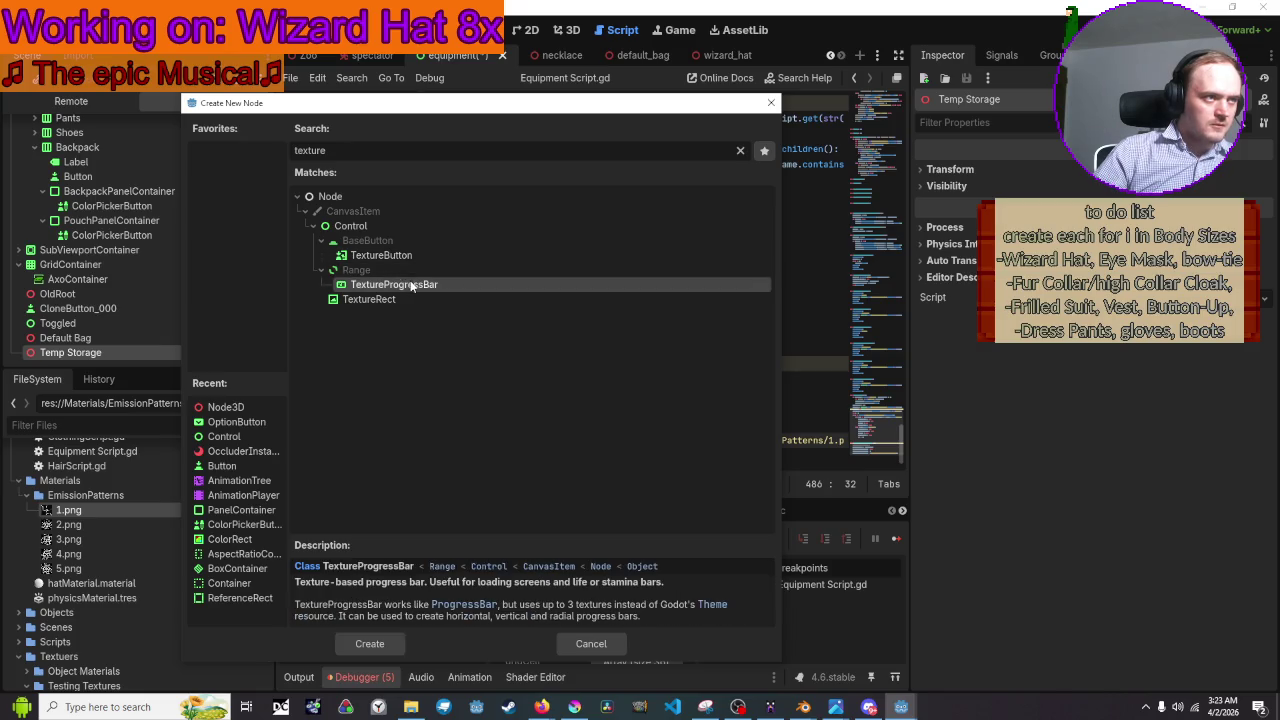
click(413, 302)
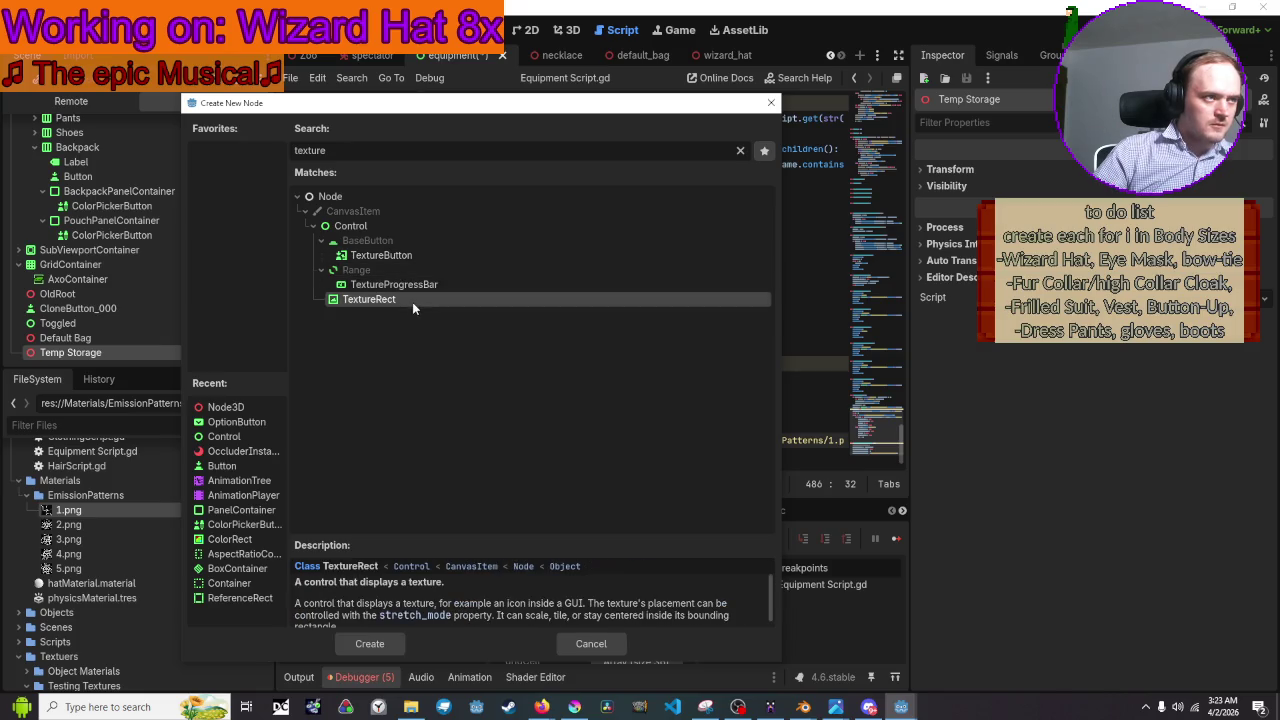
click(310, 228)
Replace the search with 'resour' to narrow the list to ResourcePreloader.
click(374, 160)
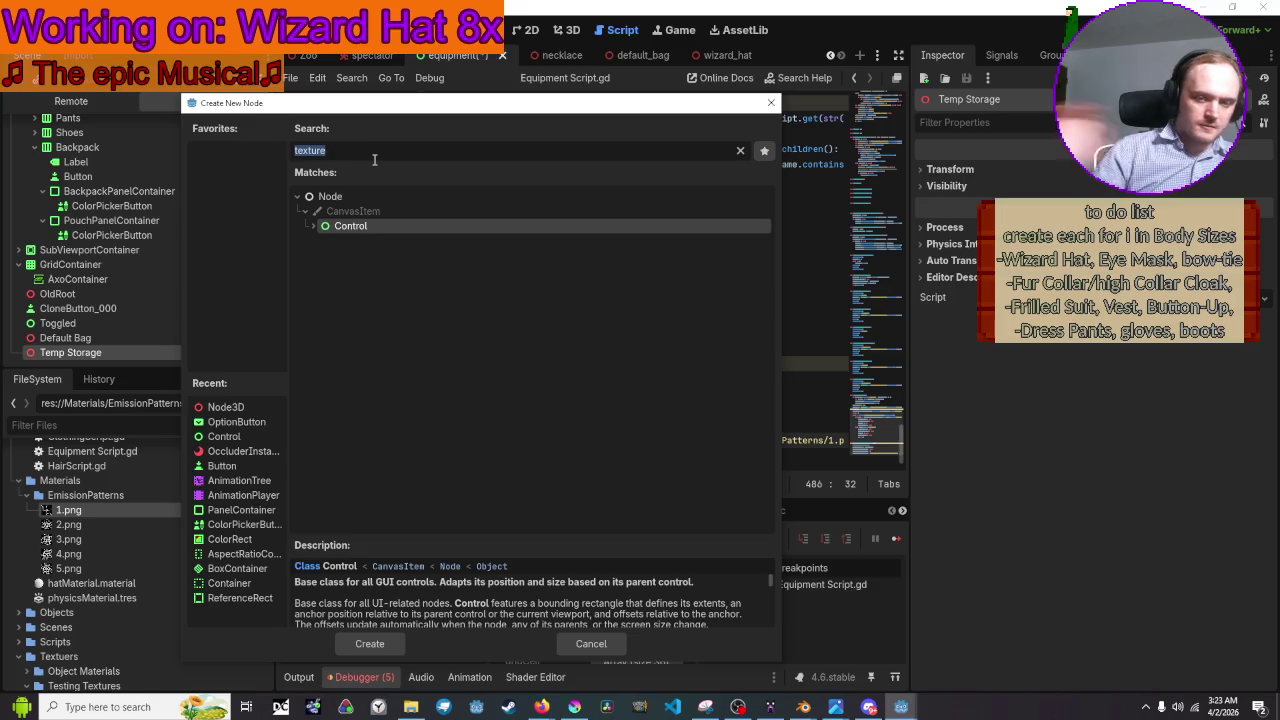
key(BackSpace)
text(resour)
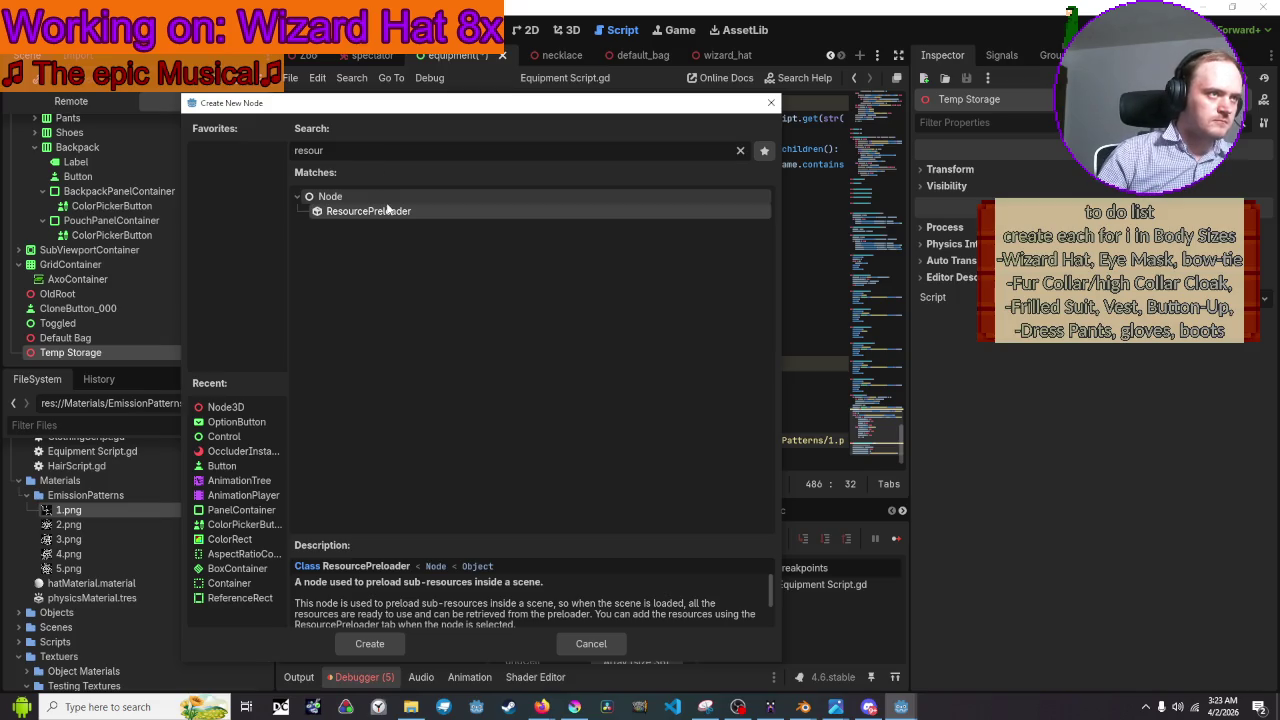
Add a ResourcePreloader under Temp Storage, load 1.png into it, and inspect its Process and Editor Description sections.
double_click(390, 212)
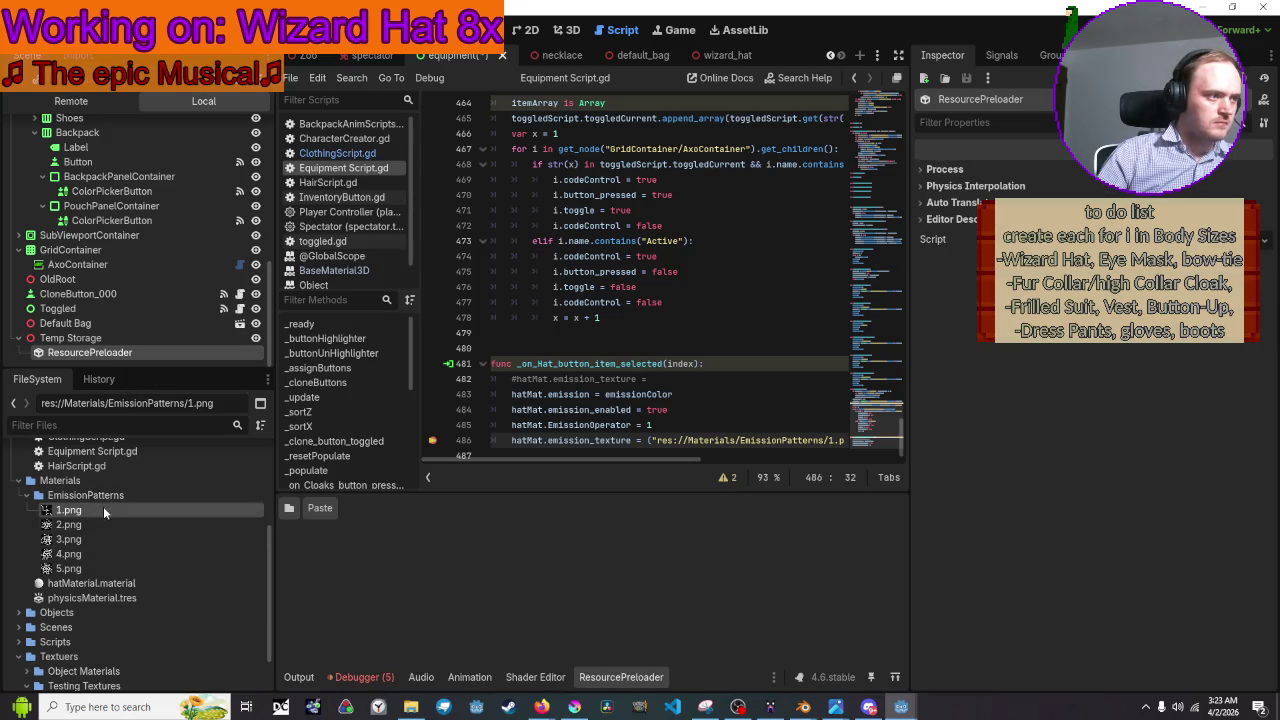
drag(104, 512, 141, 357)
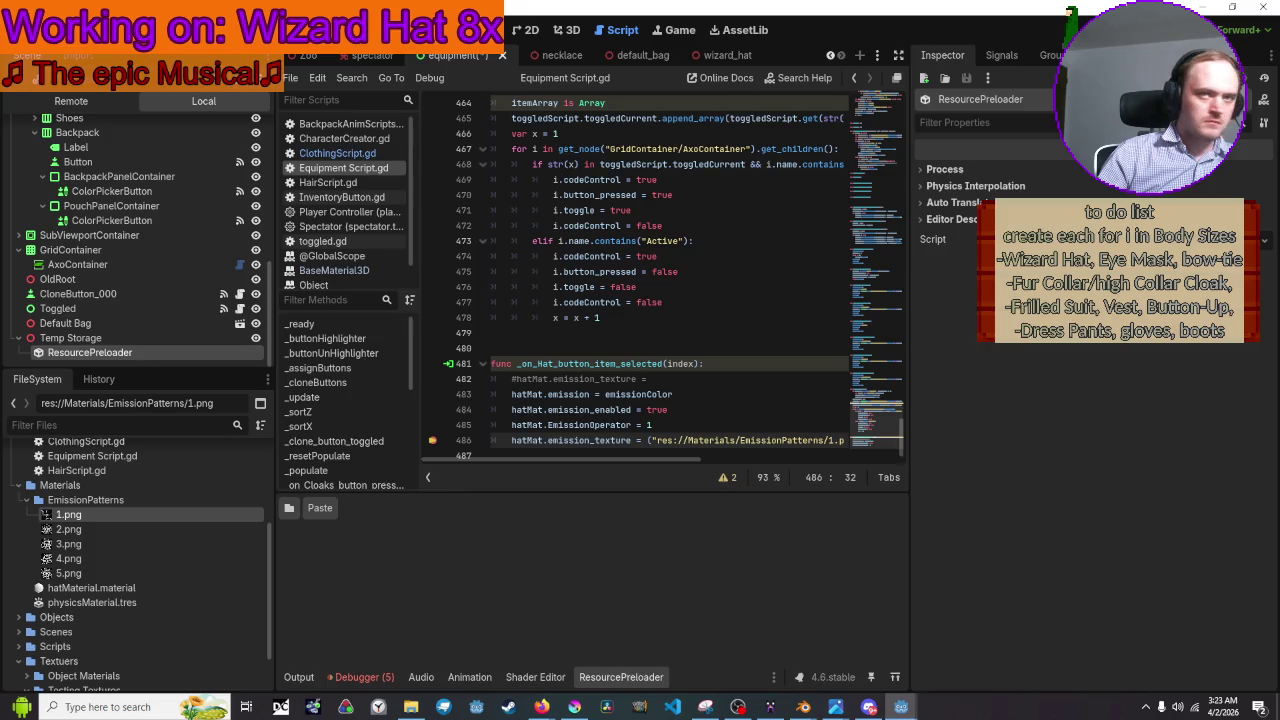
click(1015, 174)
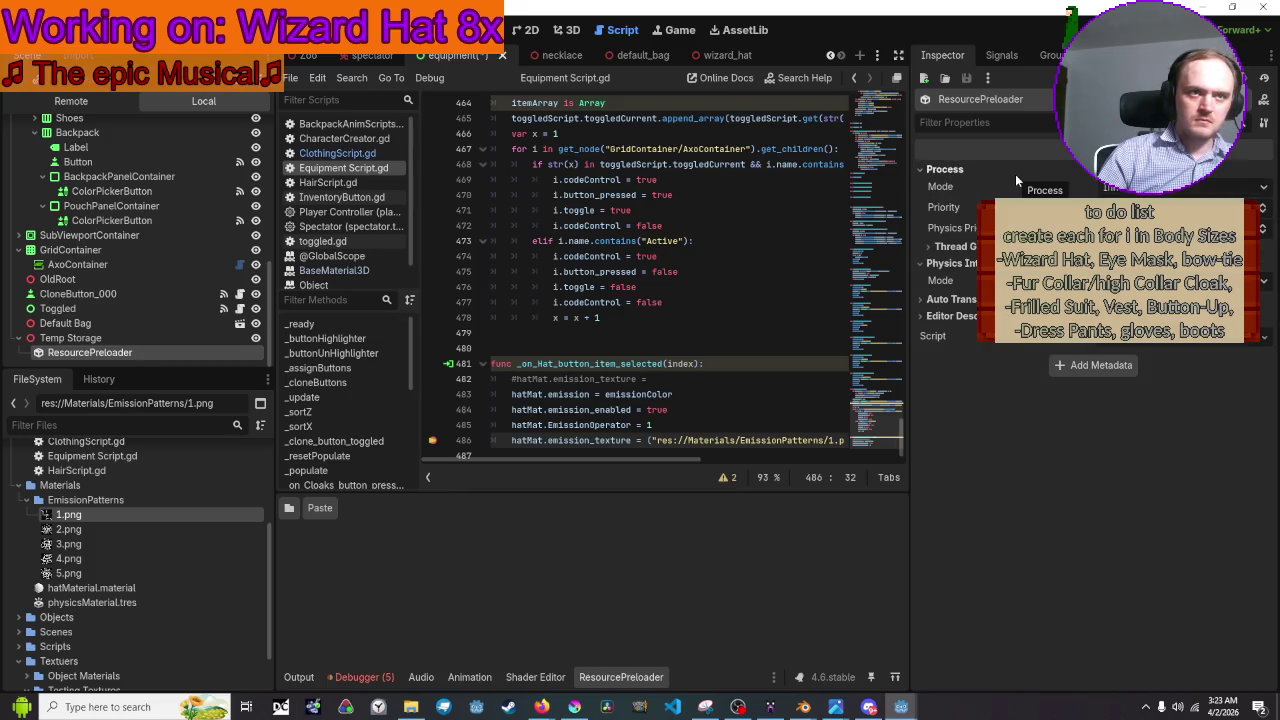
click(1015, 174)
click(1015, 219)
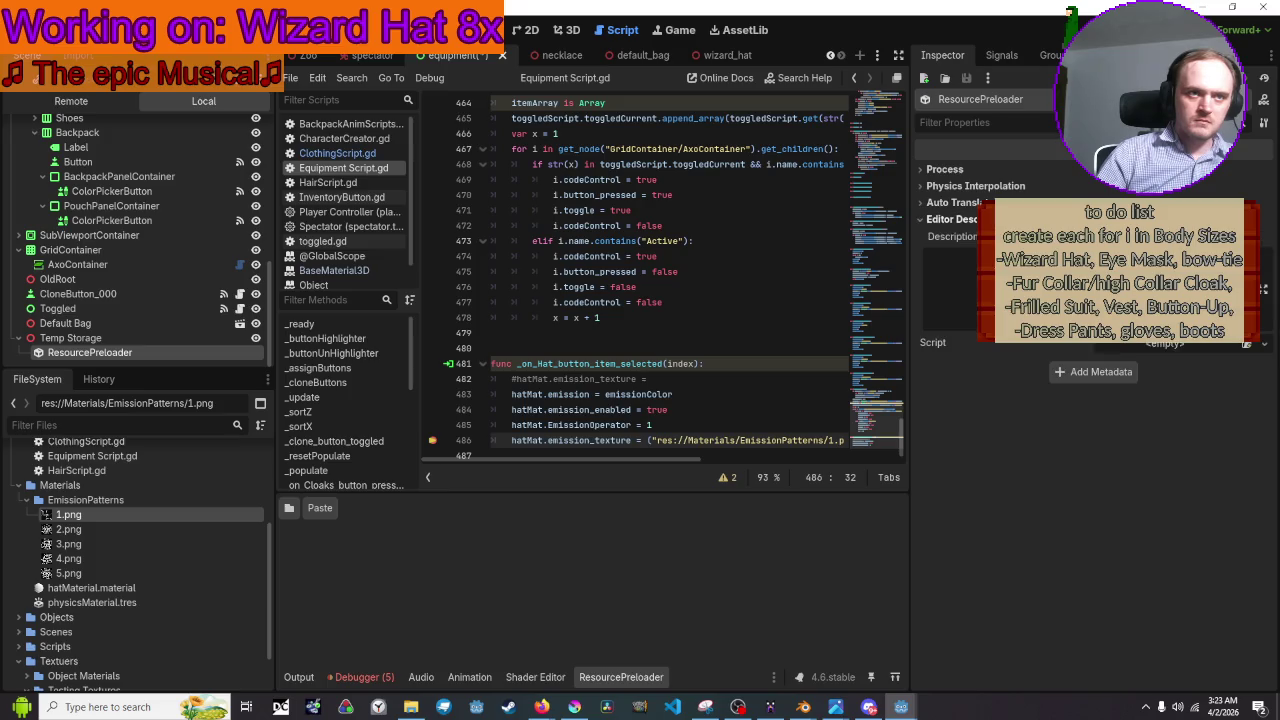
click(1015, 219)
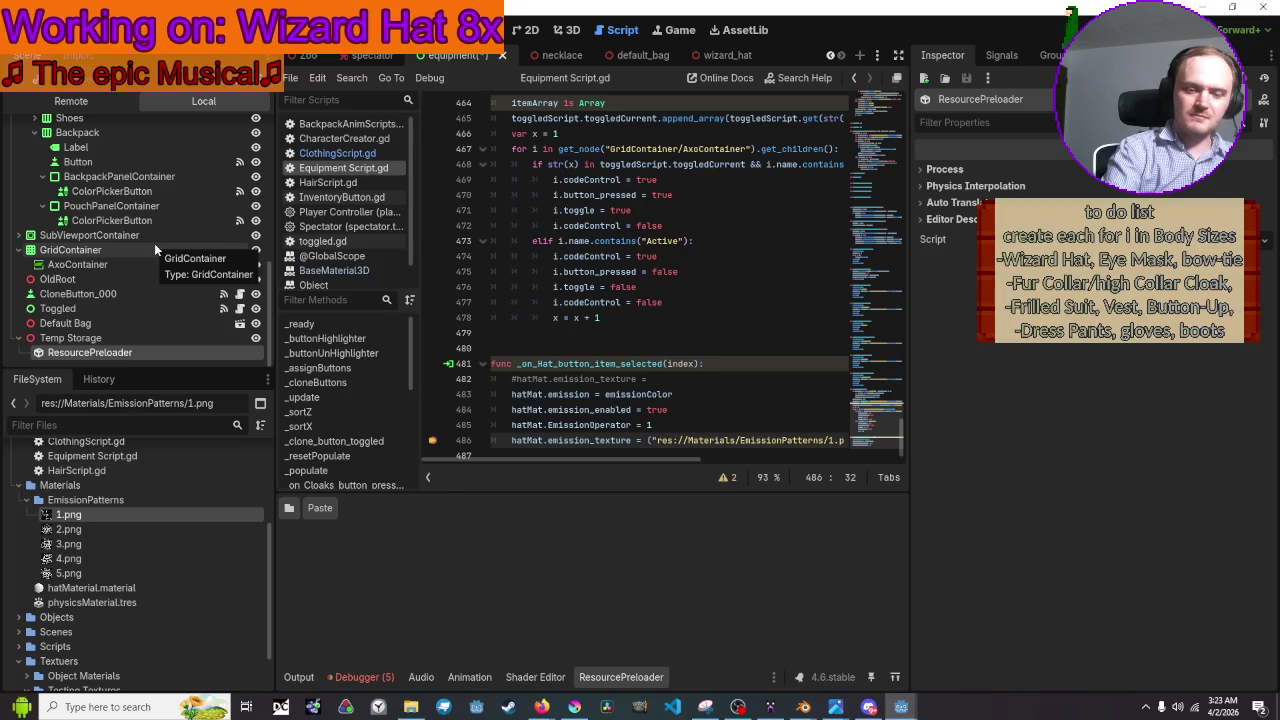
Delete the ResourcePreloader node, confirming with OK, leaving Temp Storage empty.
key(Delete)
key(Return)
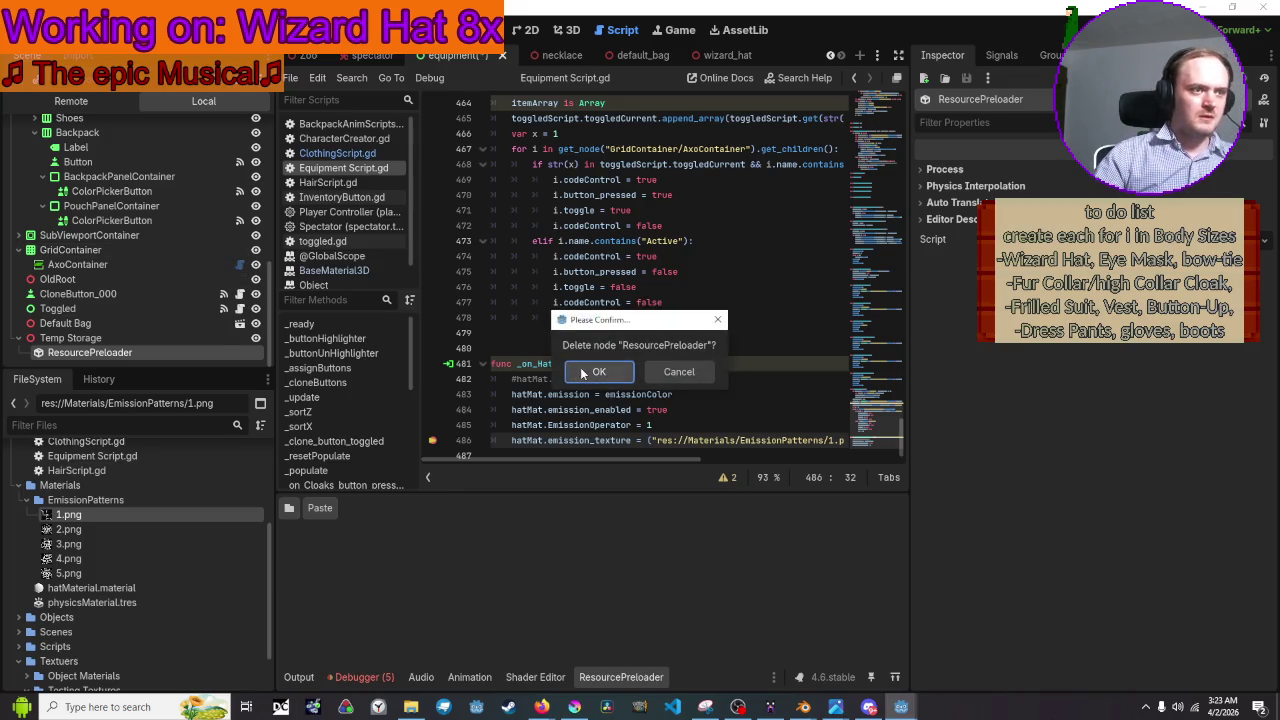
click(147, 356)
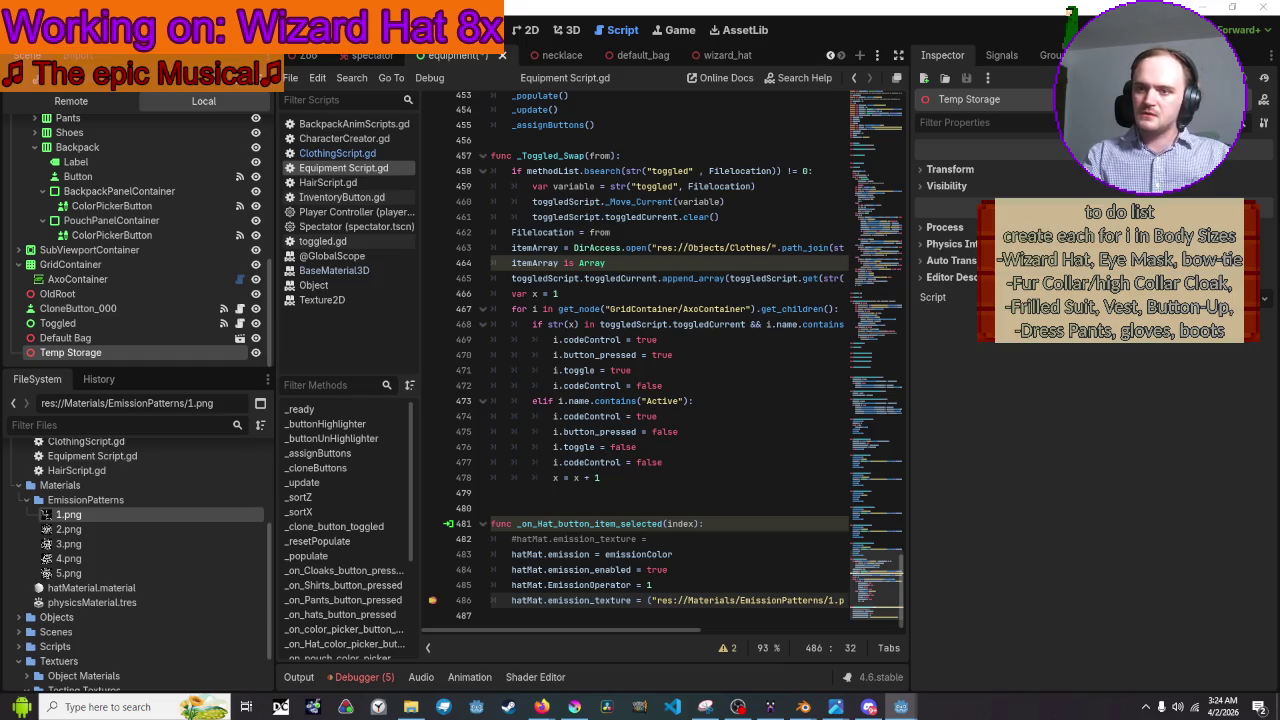
click(541, 707)
Google 'godot set emission image' in a maximized Firefox window and scroll the results.
double_click(793, 305)
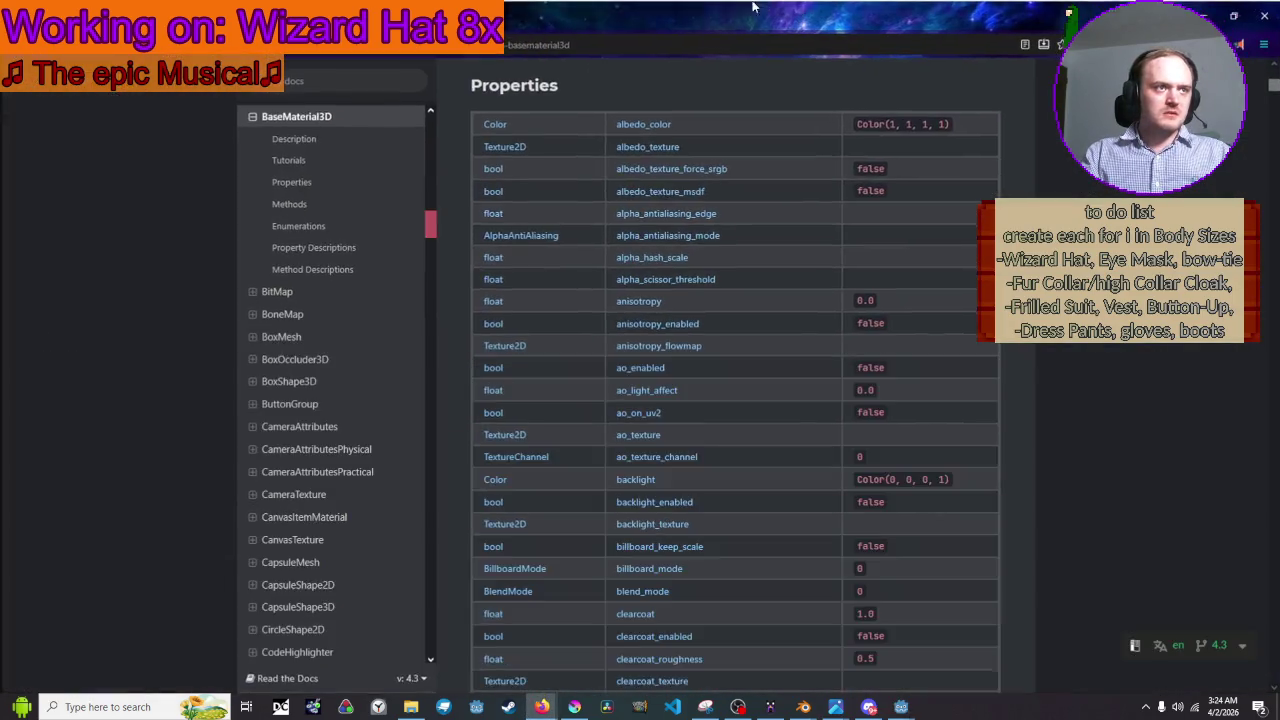
click(371, 48)
text(godot set)
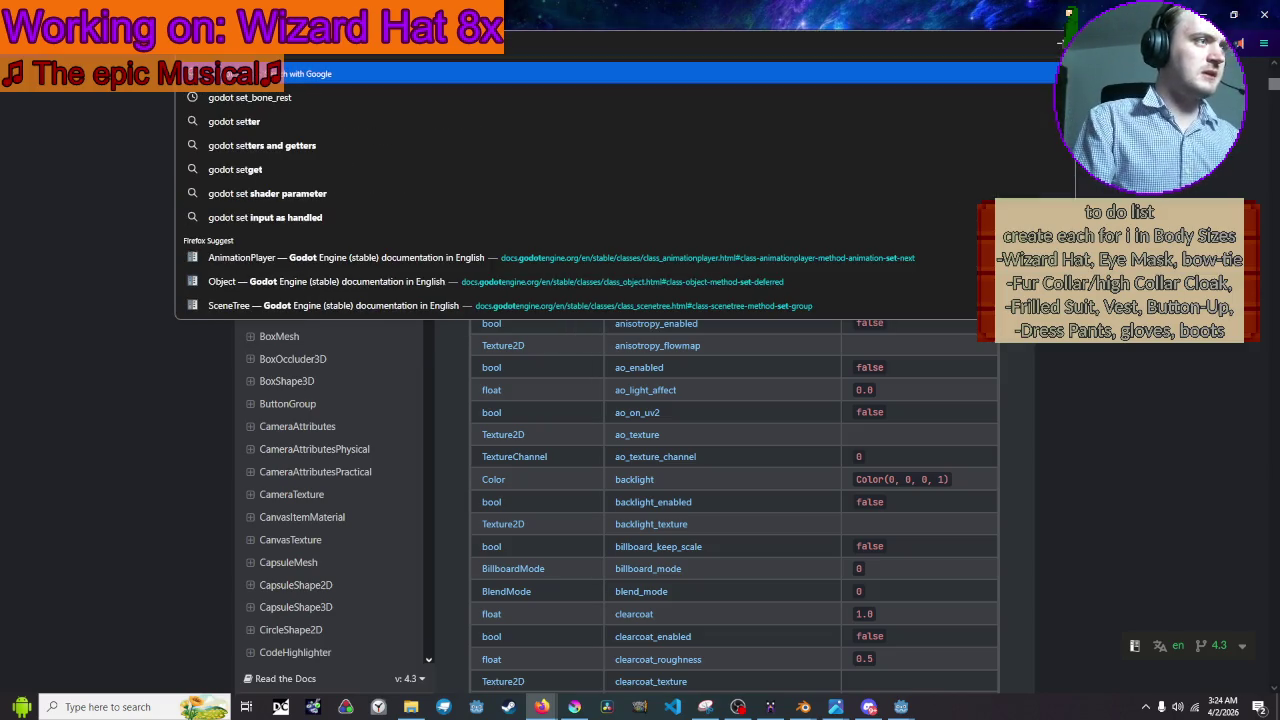
text( image)
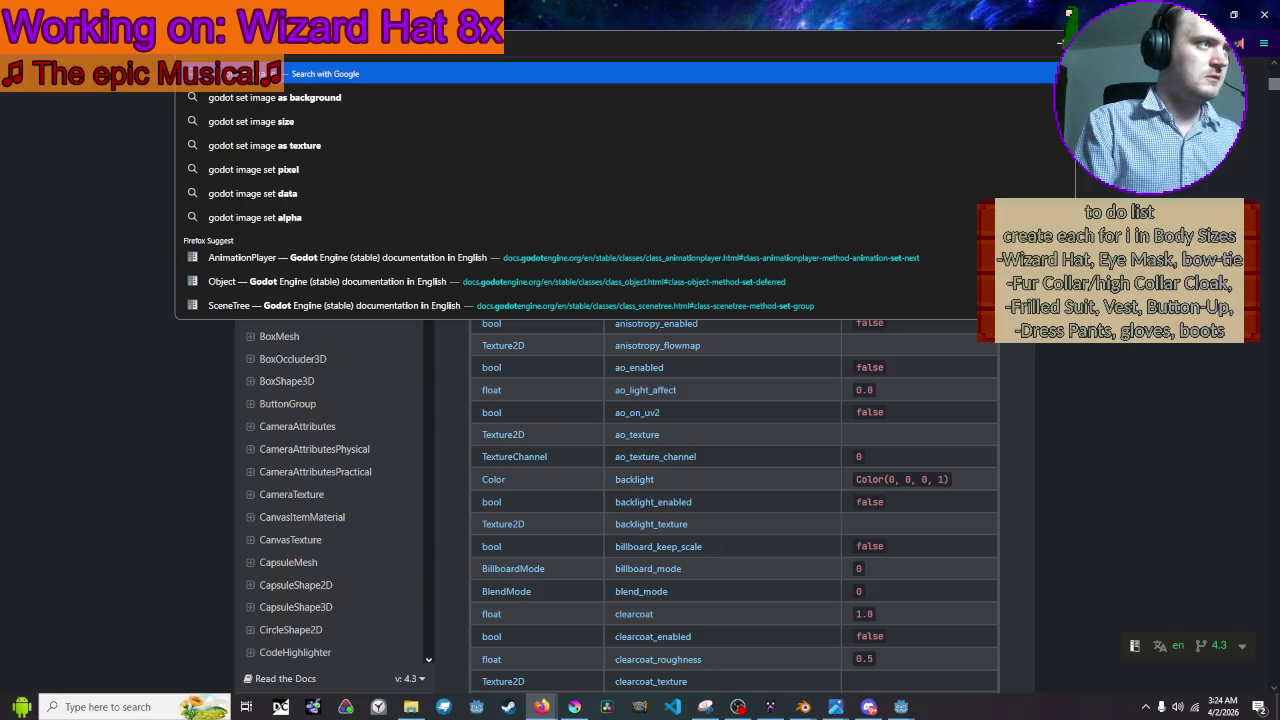
key(BackSpace)
key(BackSpace)
key(BackSpace)
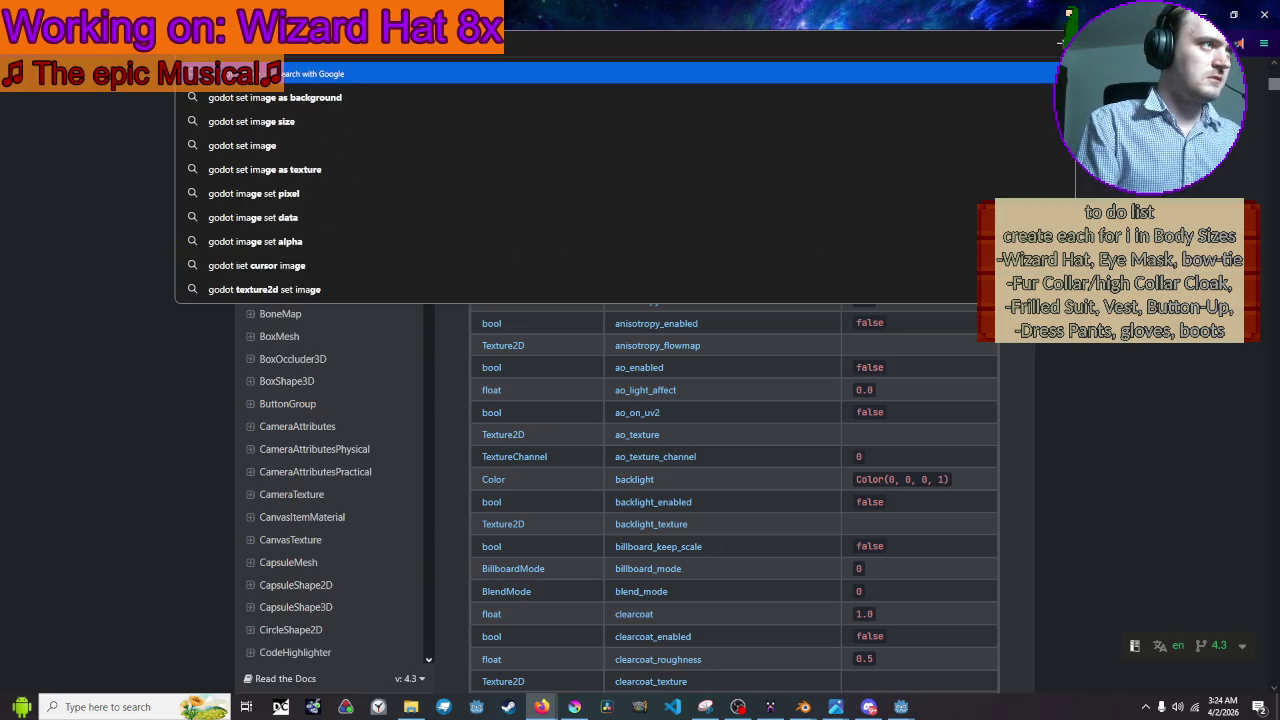
text(emission)
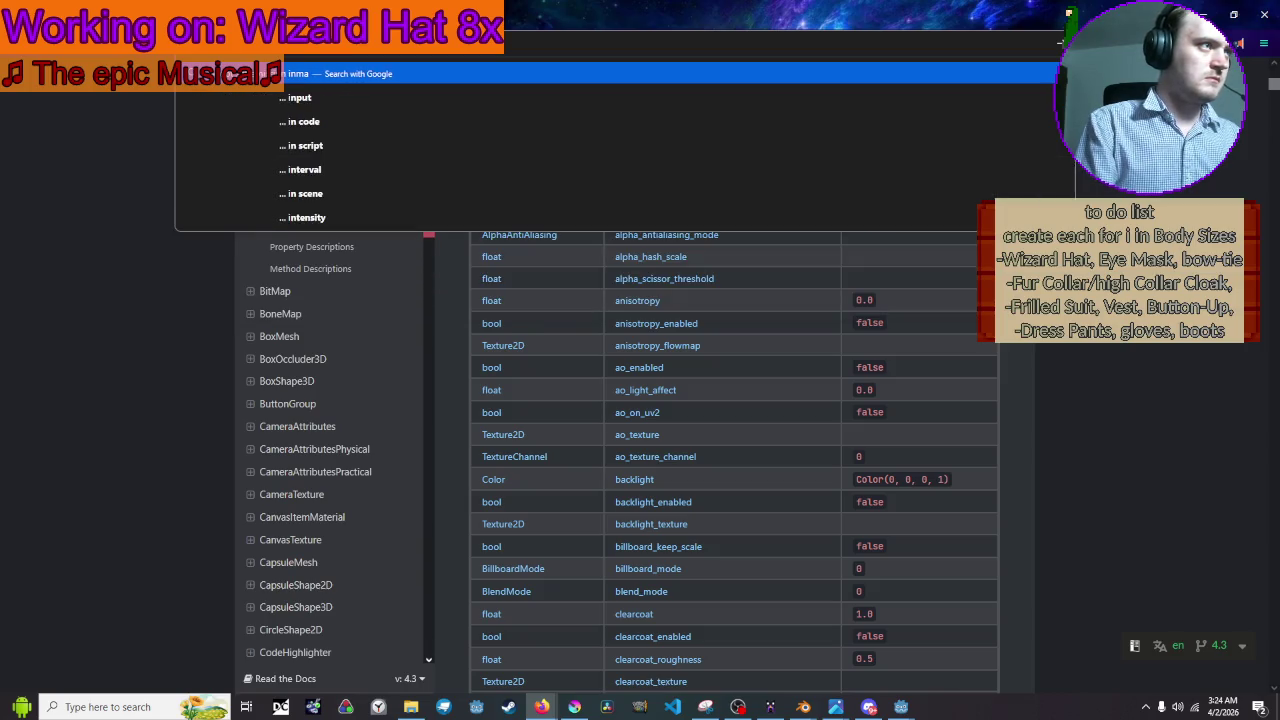
key(Return)
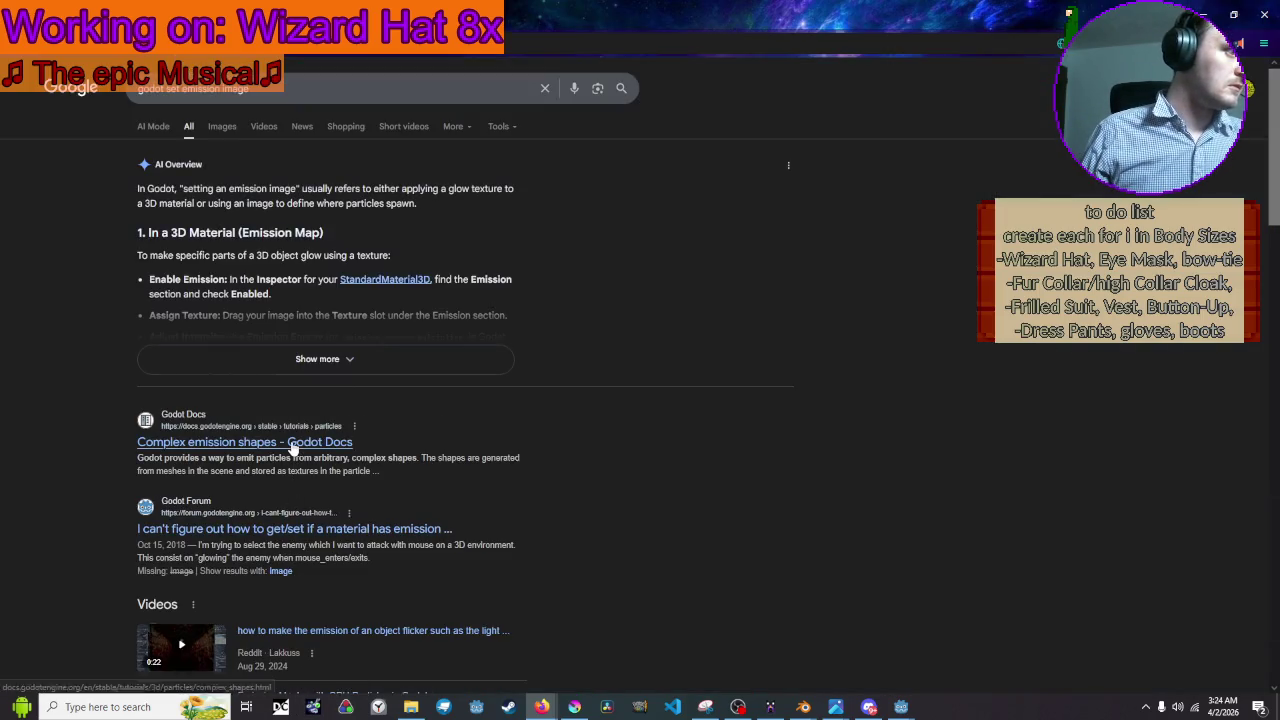
scroll(300, 448, down, 3)
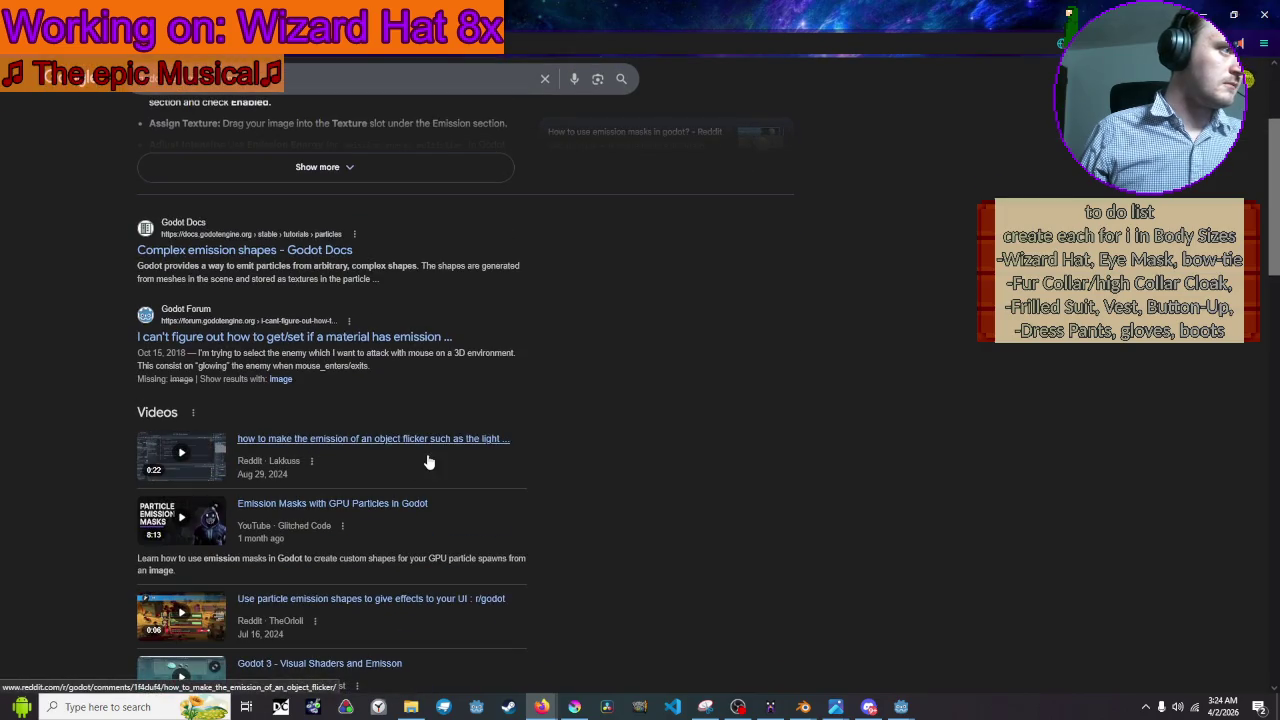
Read the Godot Forum thread on getting/setting material emission, then minimize the browser.
click(434, 338)
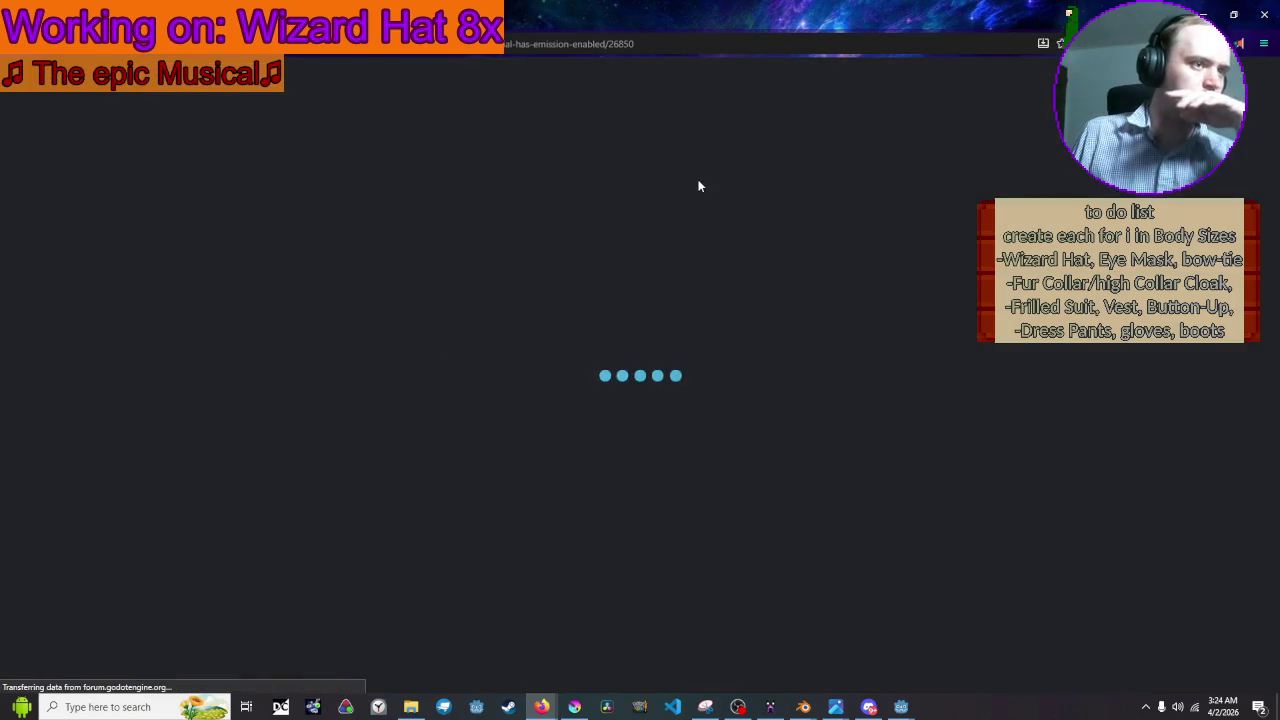
scroll(688, 276, down, 1)
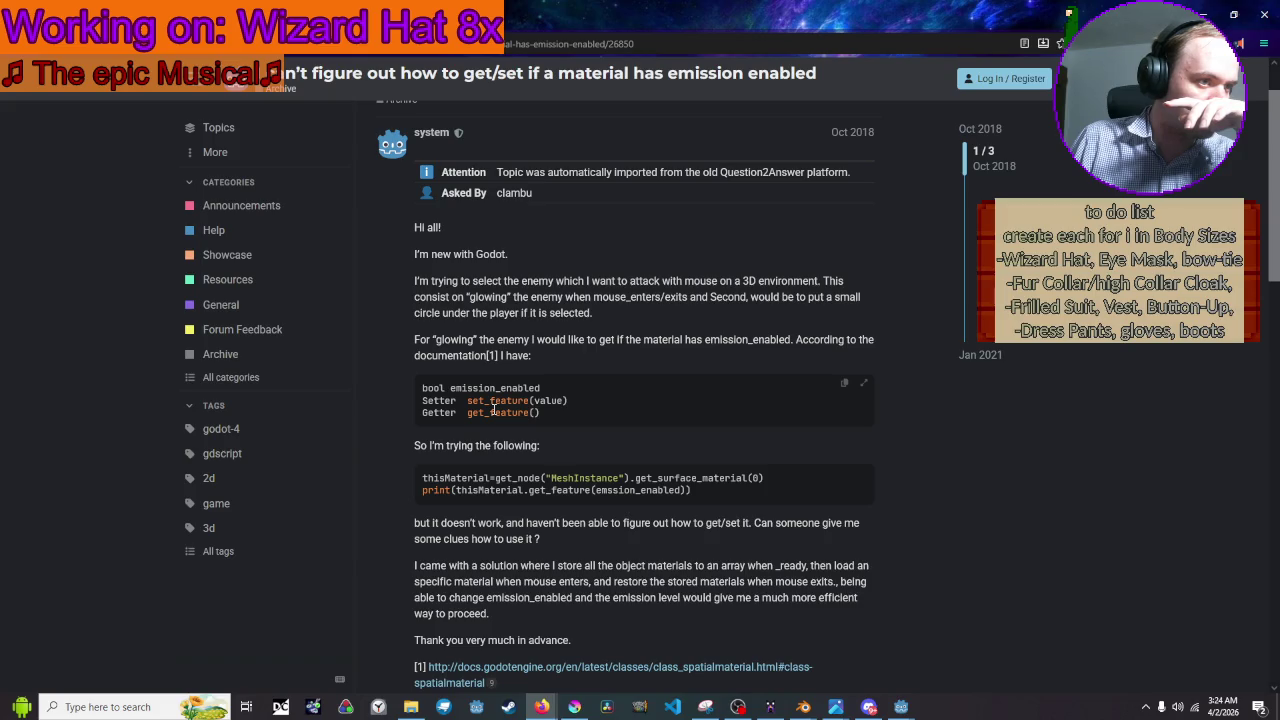
scroll(541, 490, down, 5)
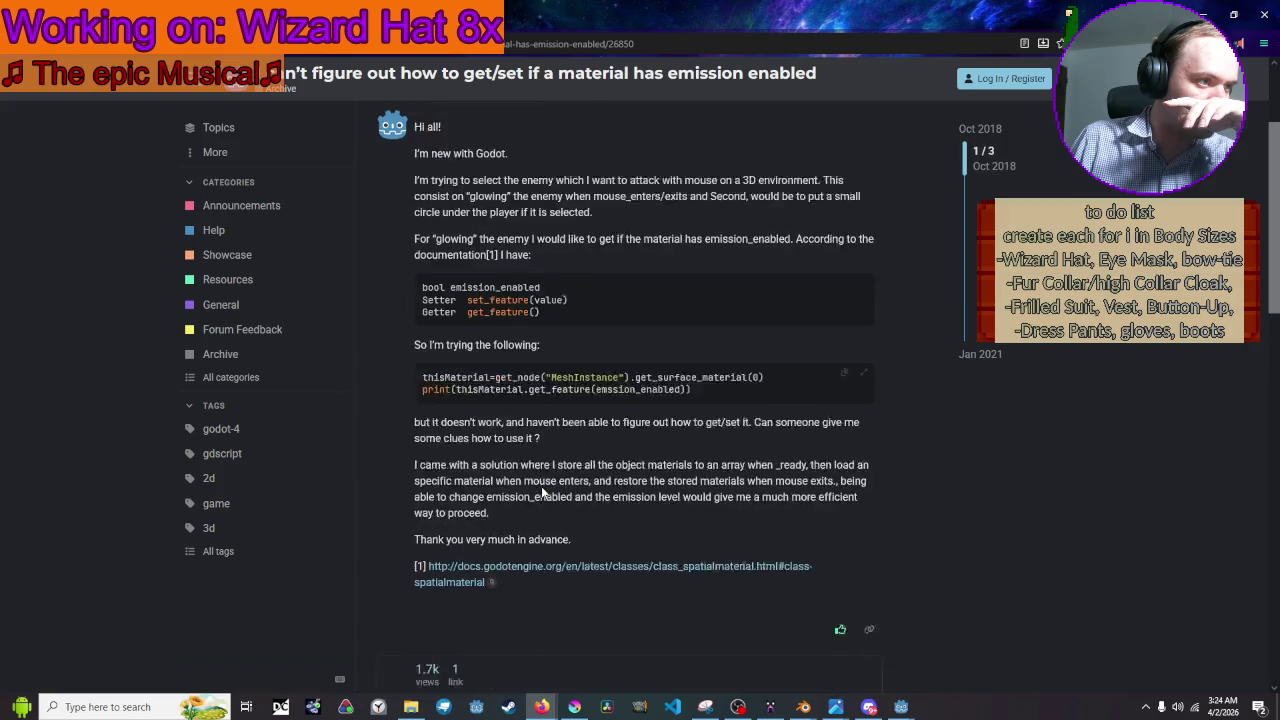
scroll(541, 492, down, 3)
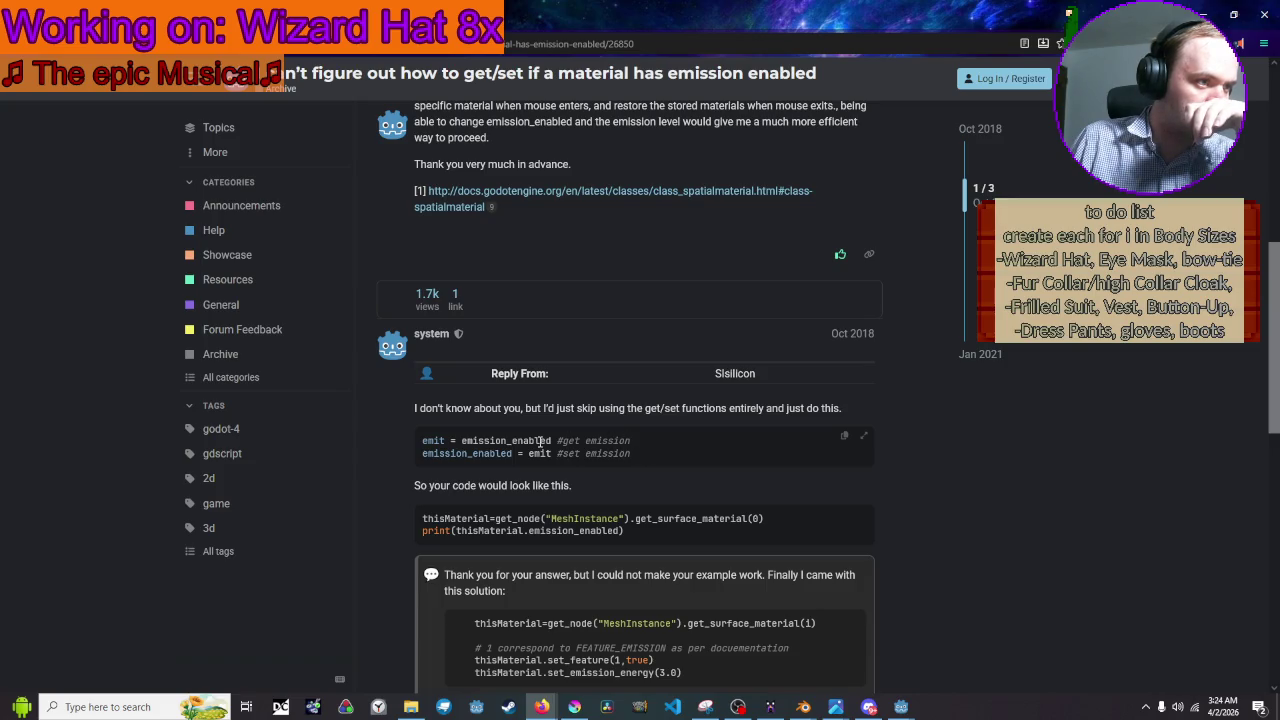
scroll(541, 444, down, 1)
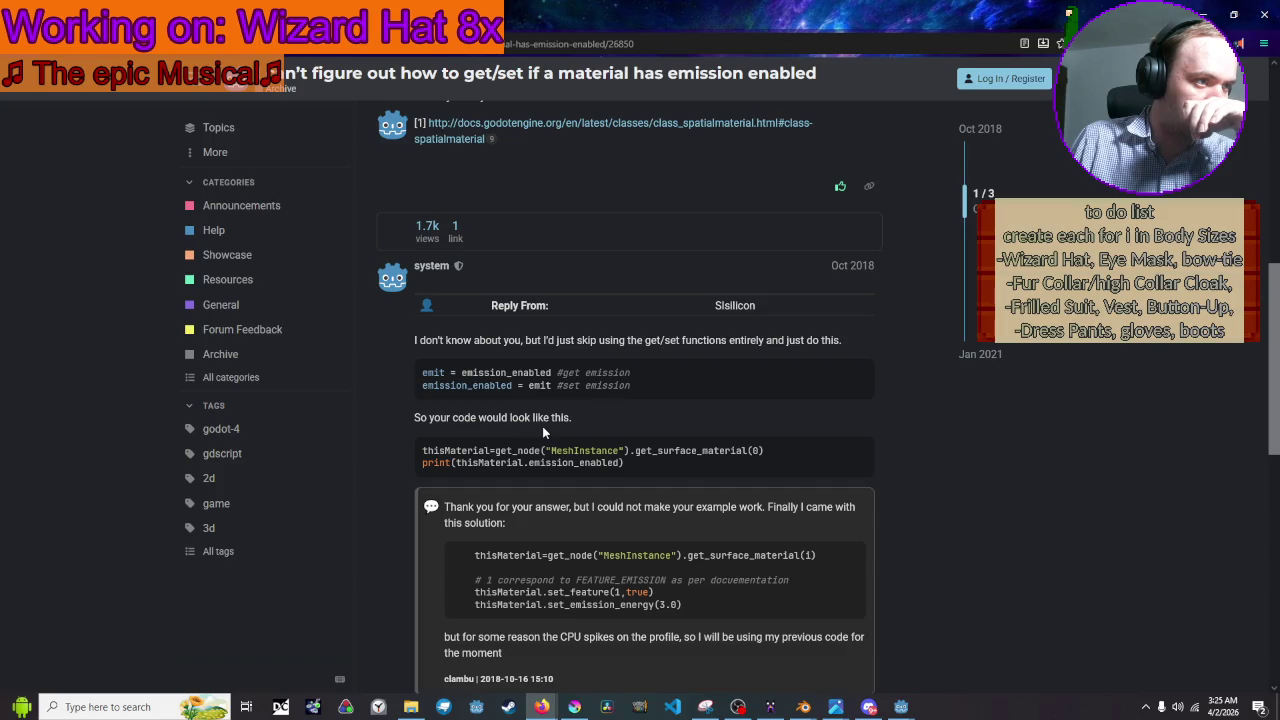
scroll(543, 430, down, 2)
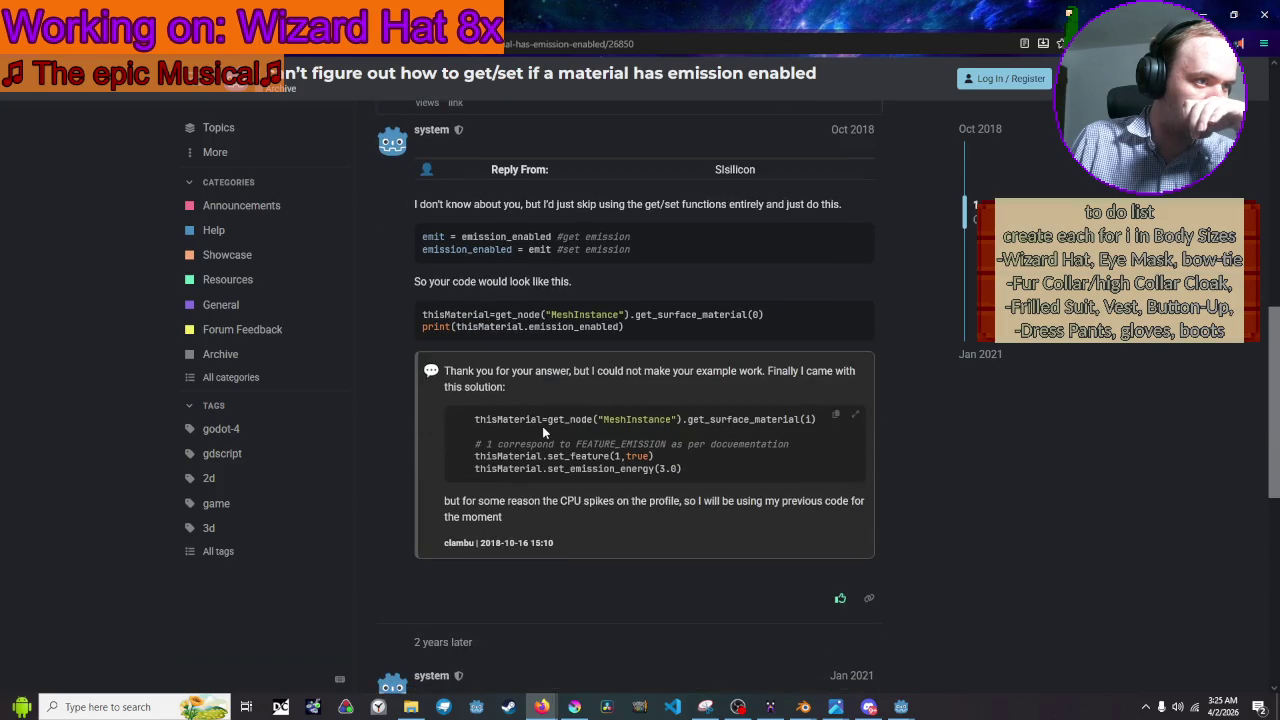
scroll(542, 426, down, 2)
scroll(542, 426, up, 4)
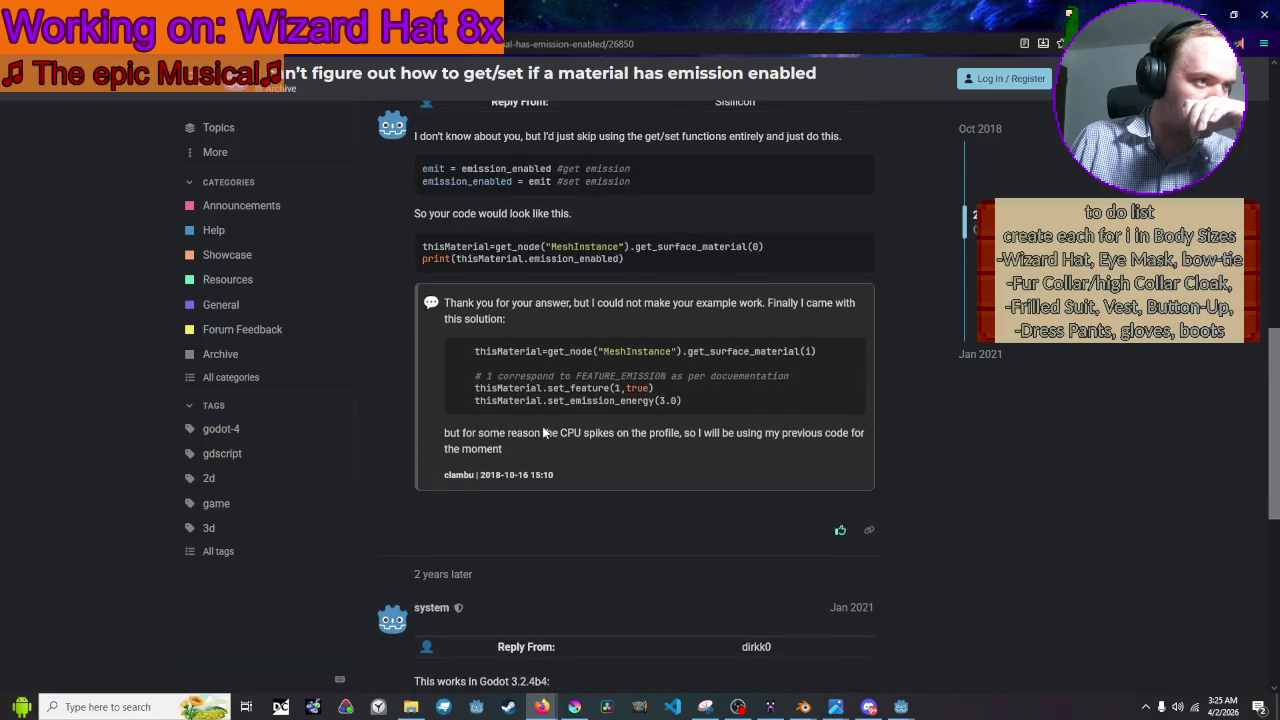
scroll(678, 438, down, 1)
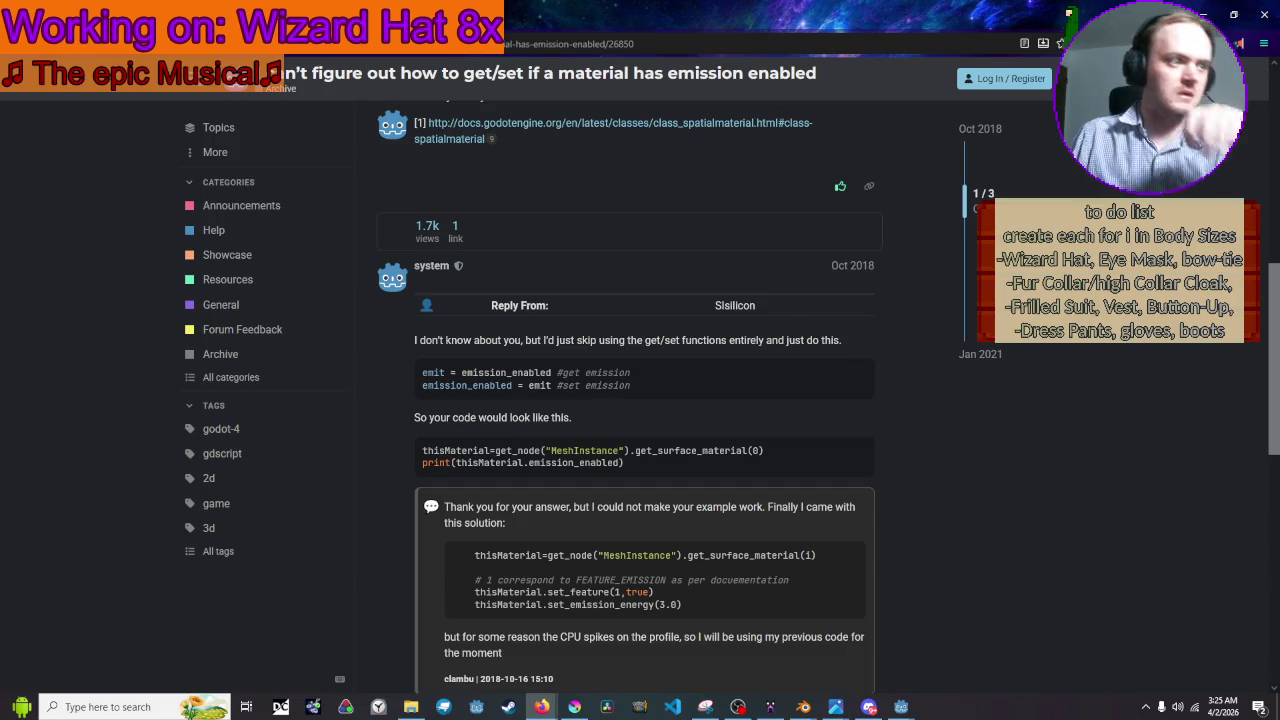
click(1207, 12)
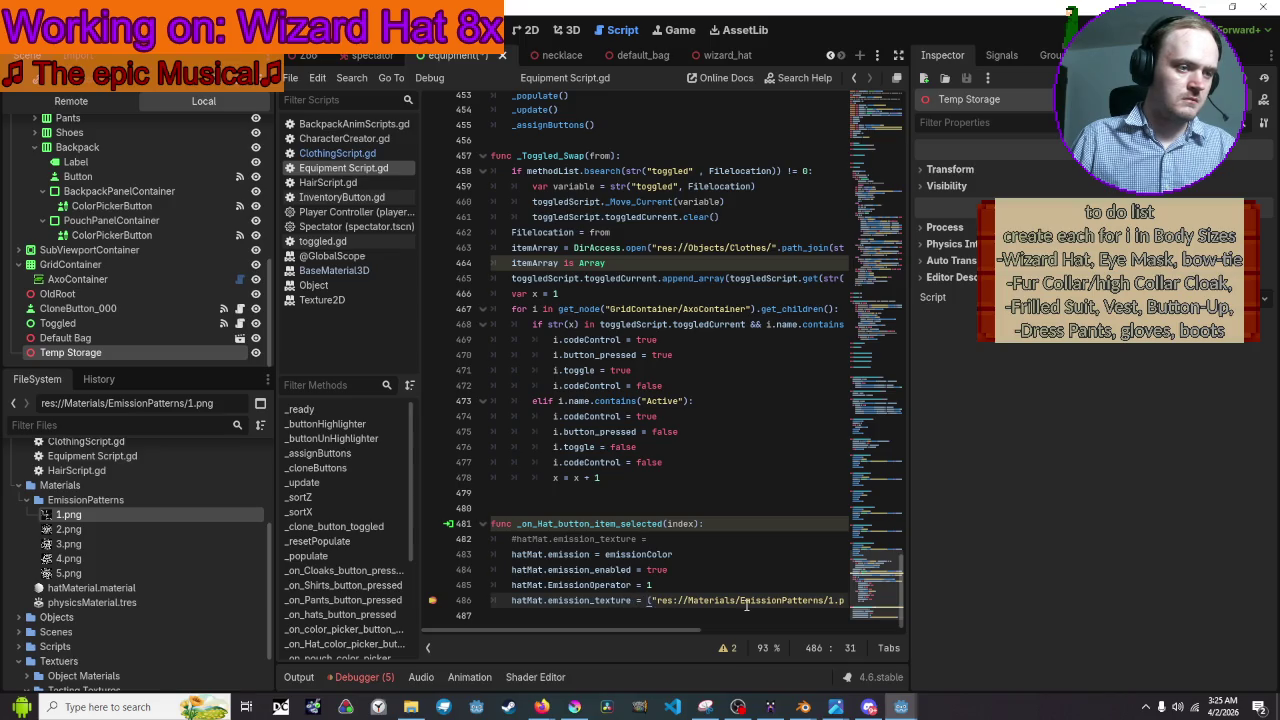
On line 486, wrap the 1.png path in get_node after trying get_re and get_in.
mouse_move(745, 605)
text(get)
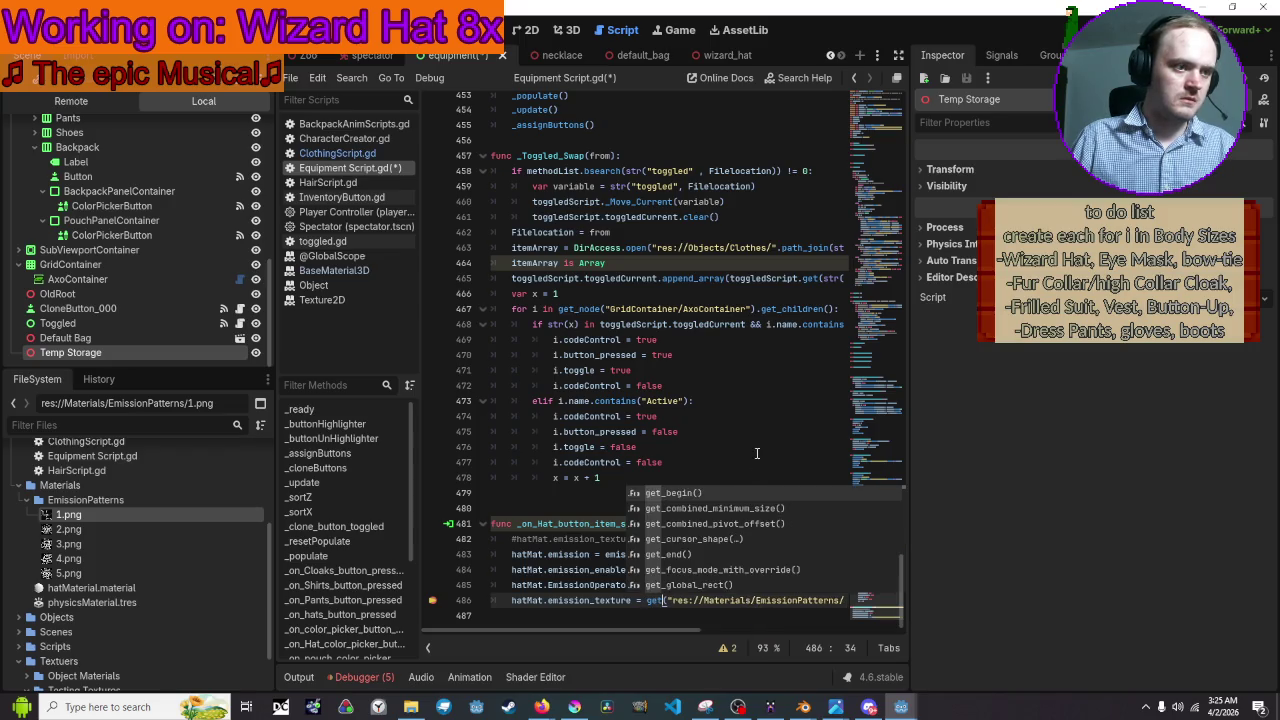
text(_)
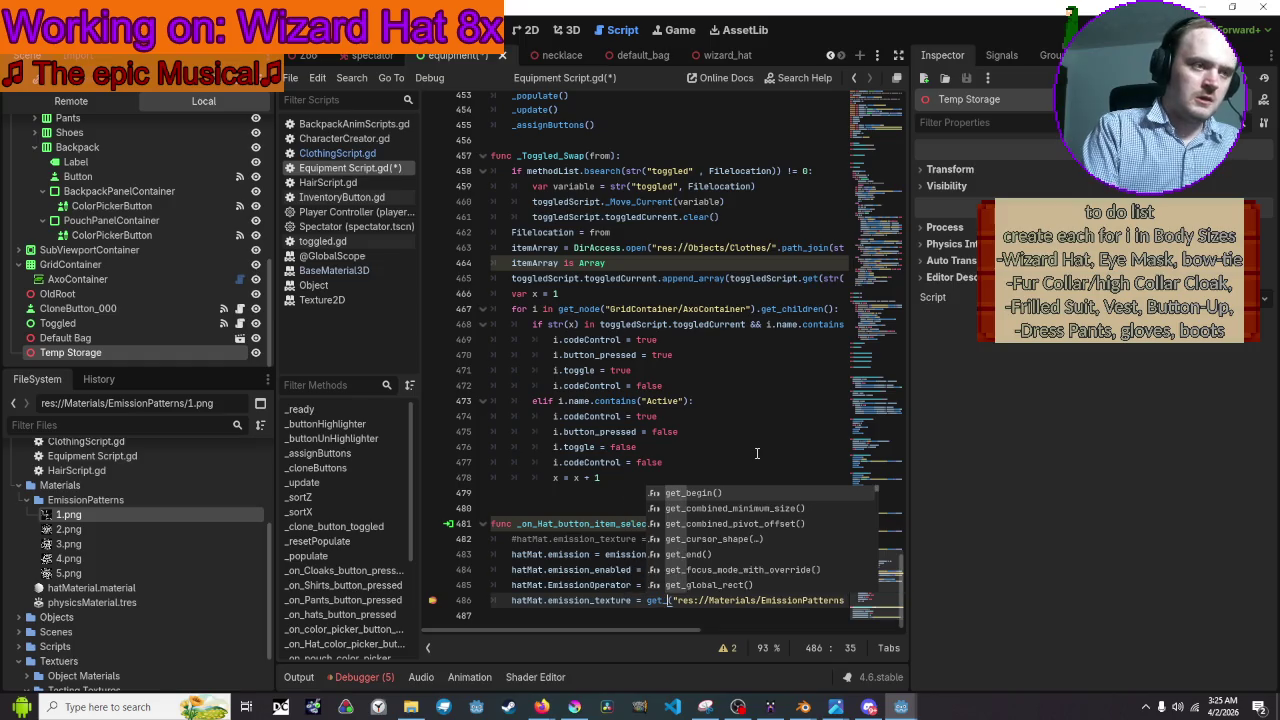
text(re)
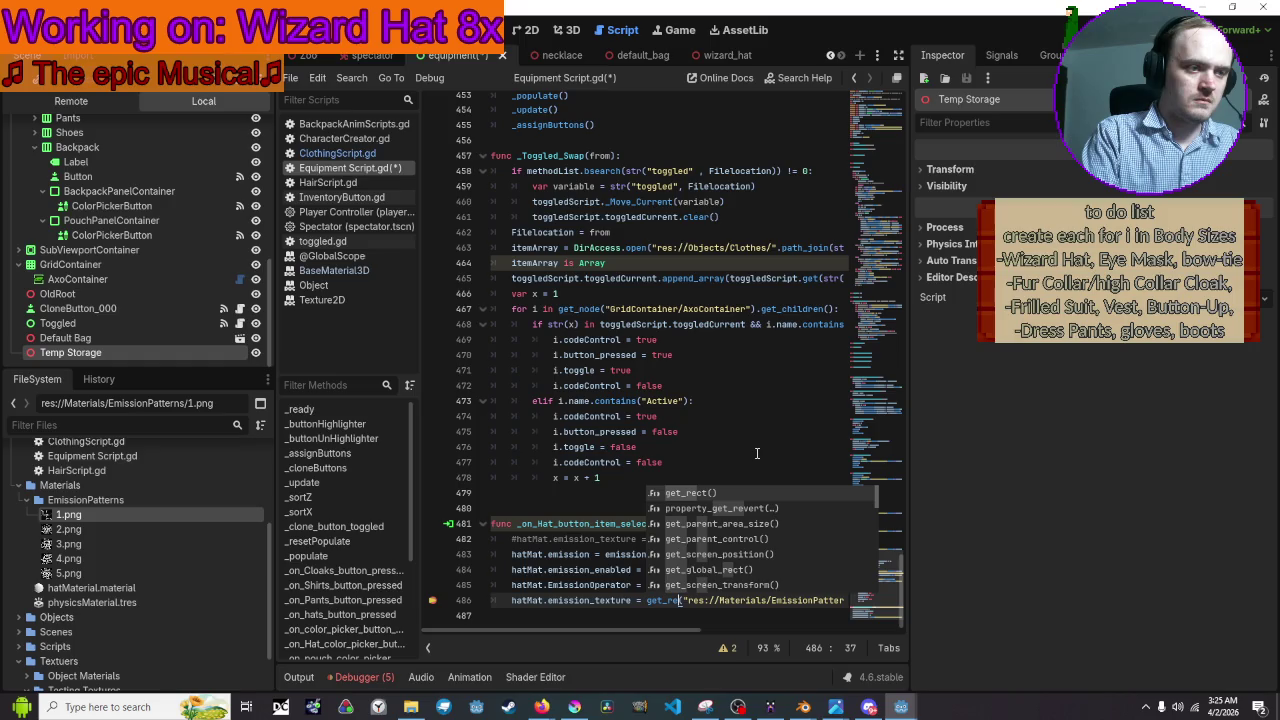
key(BackSpace)
key(BackSpace)
text(in)
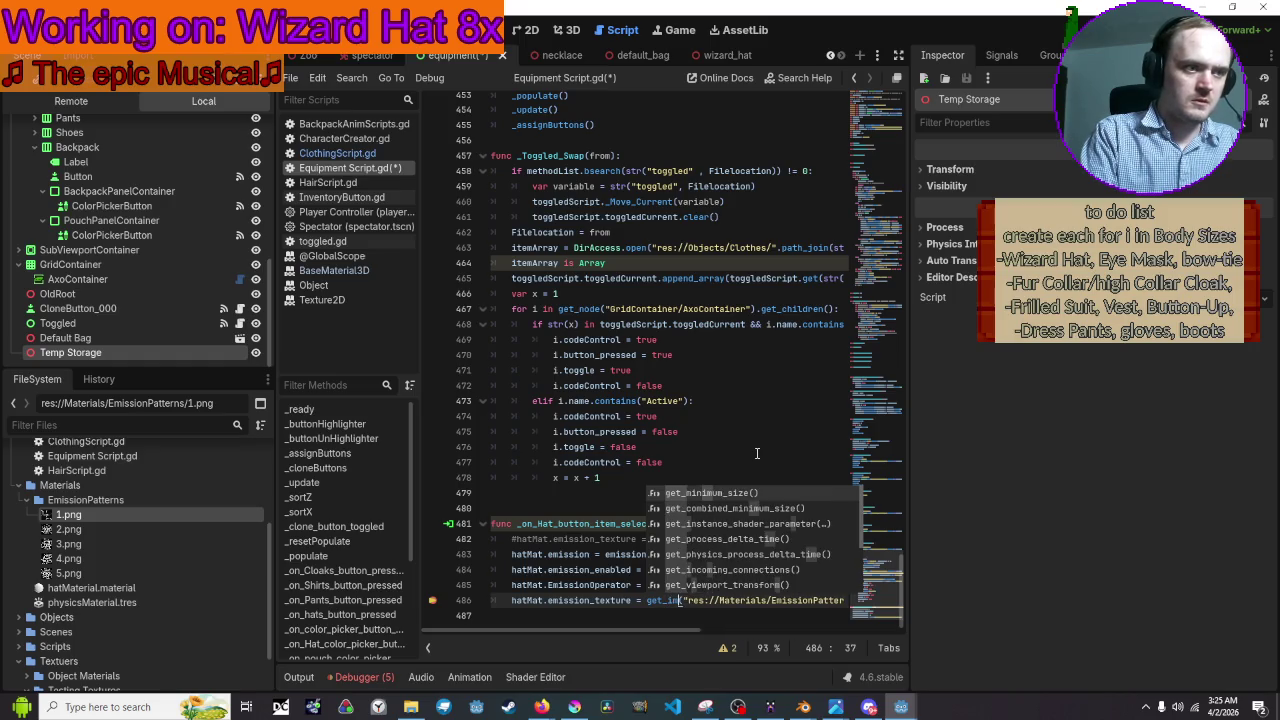
key(BackSpace)
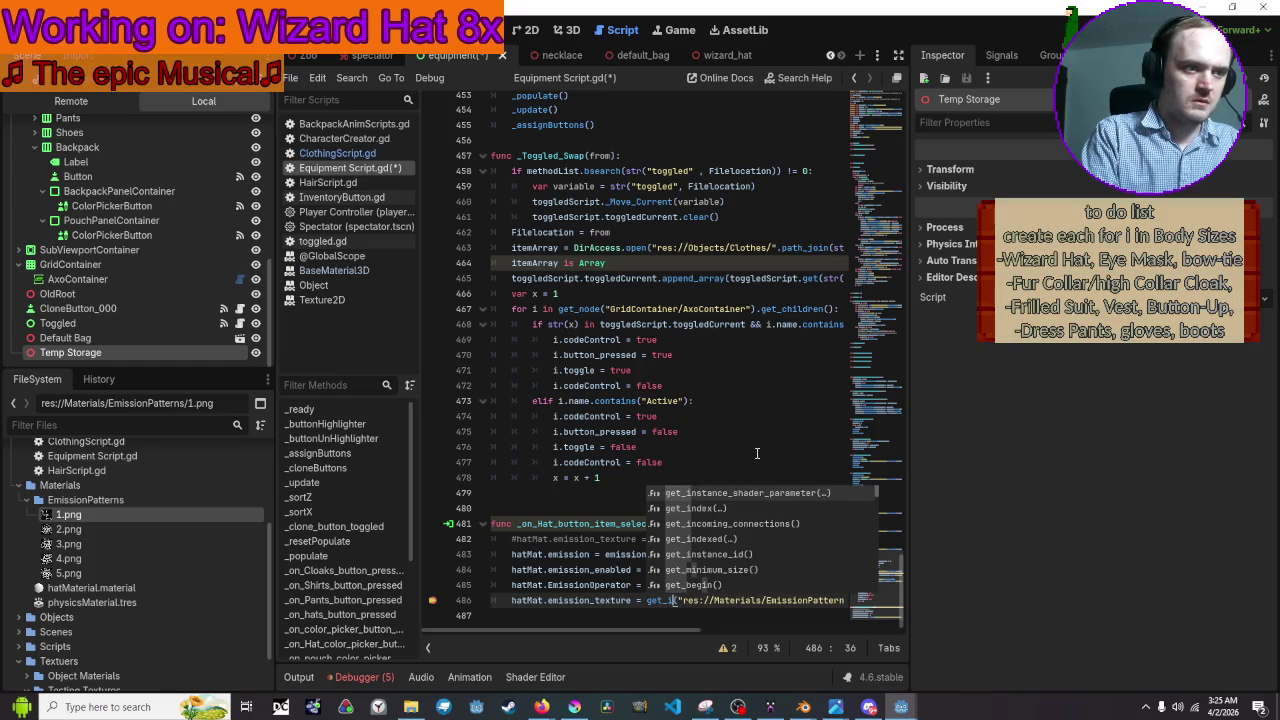
key(BackSpace)
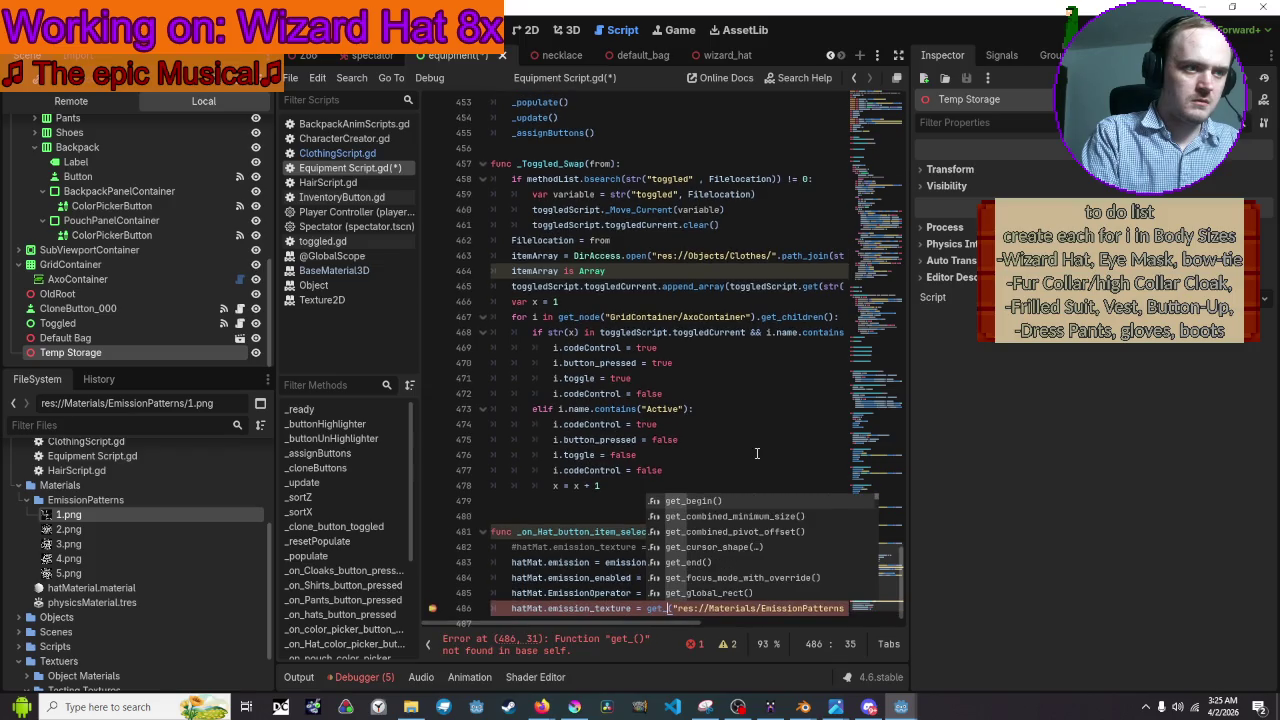
text(node)
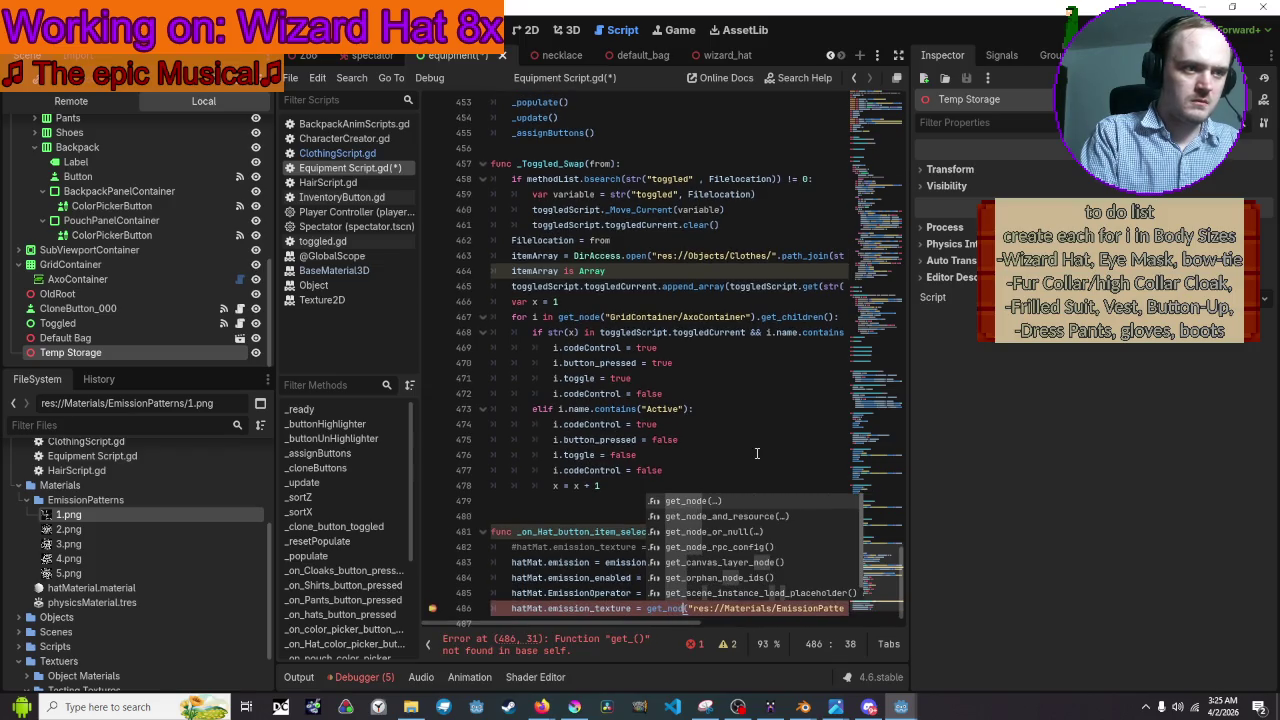
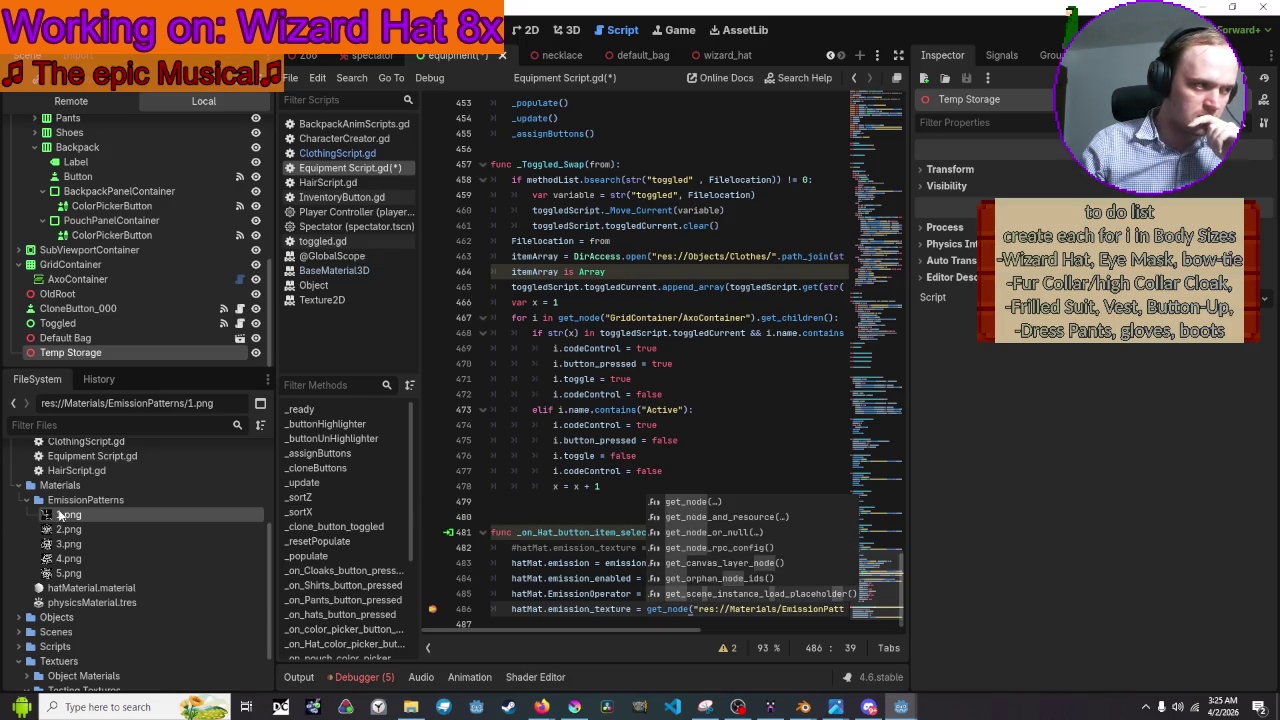
Scroll to the top of Equipment Script and show the DirAccess.open tooltip on line 9.
mouse_move(60, 515)
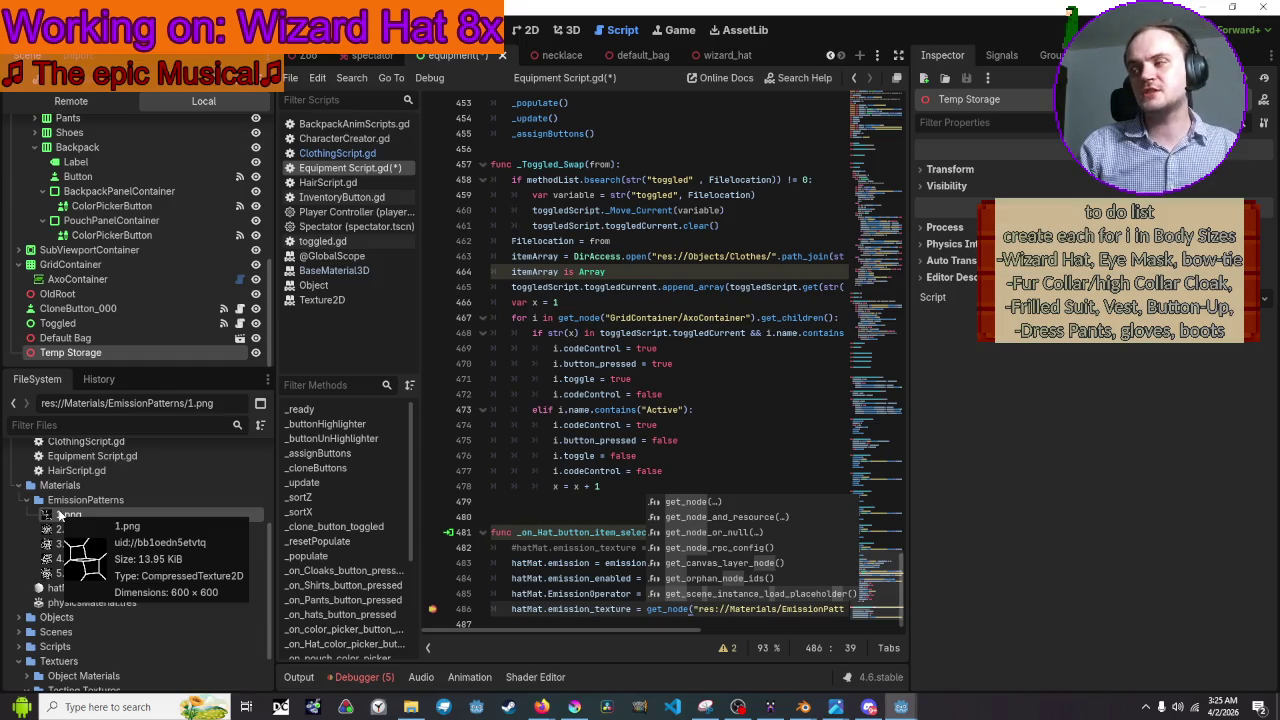
scroll(581, 426, up, 15)
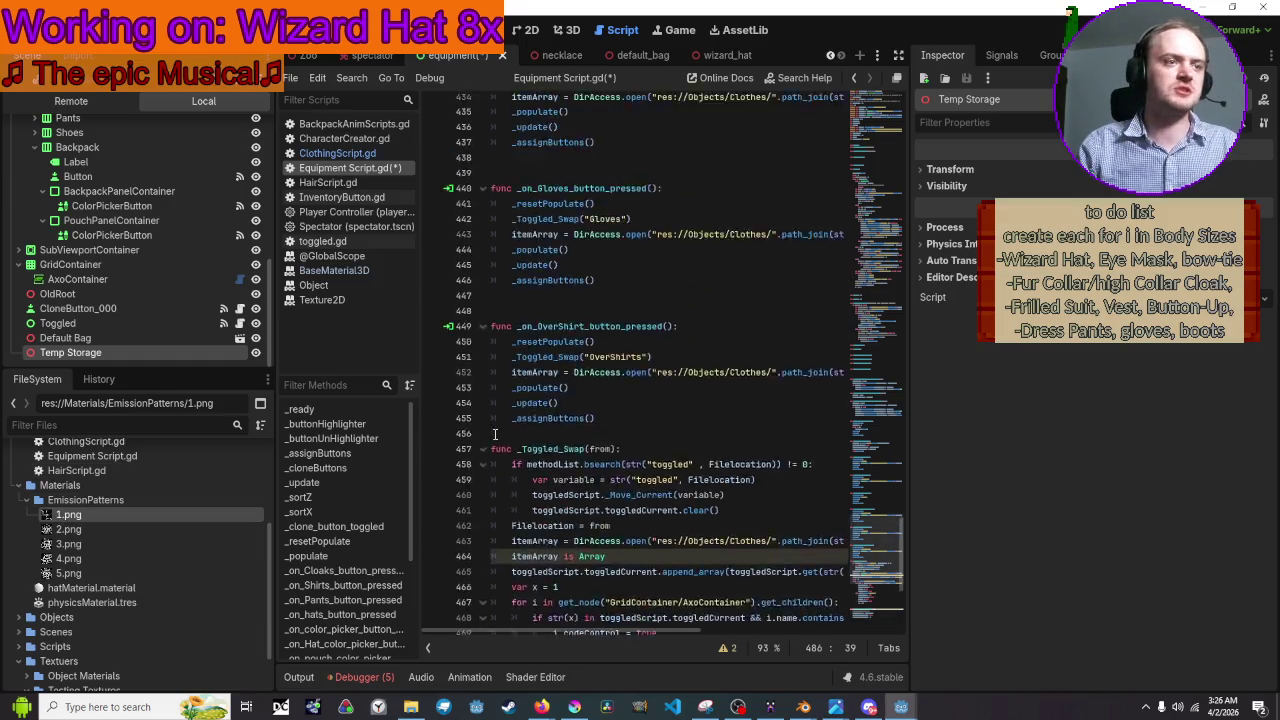
scroll(581, 426, up, 20)
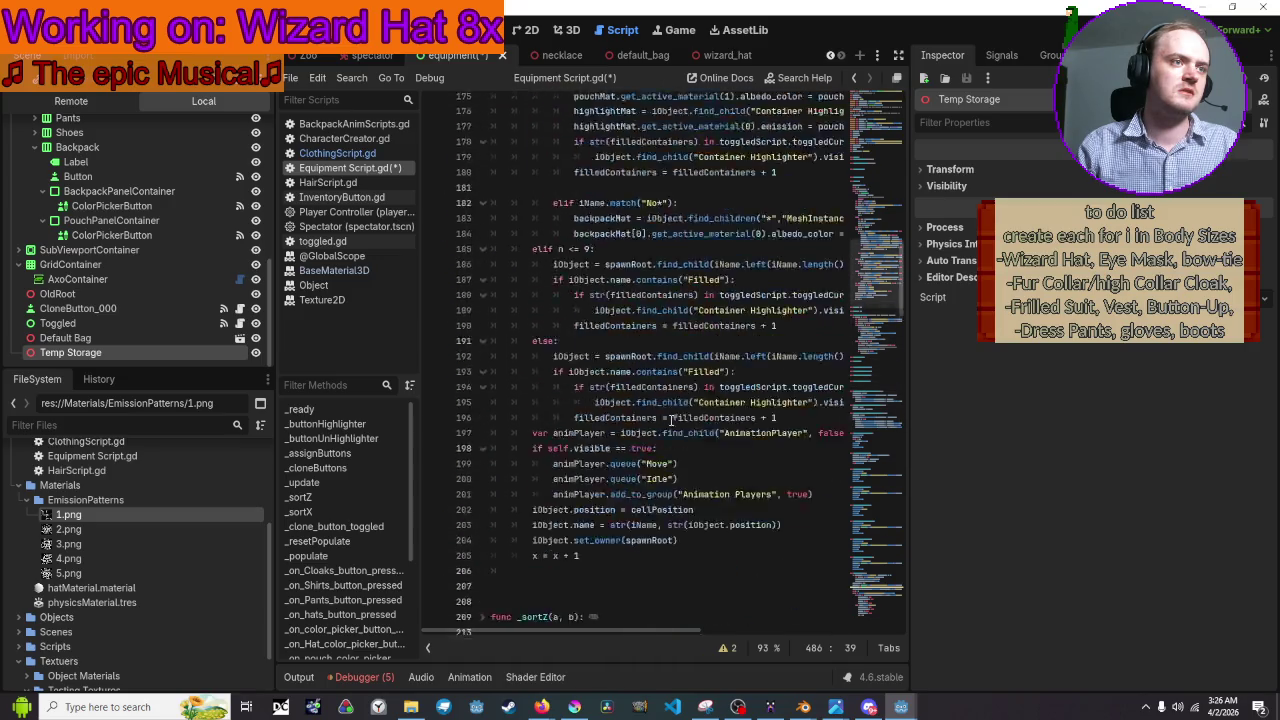
scroll(671, 421, up, 3)
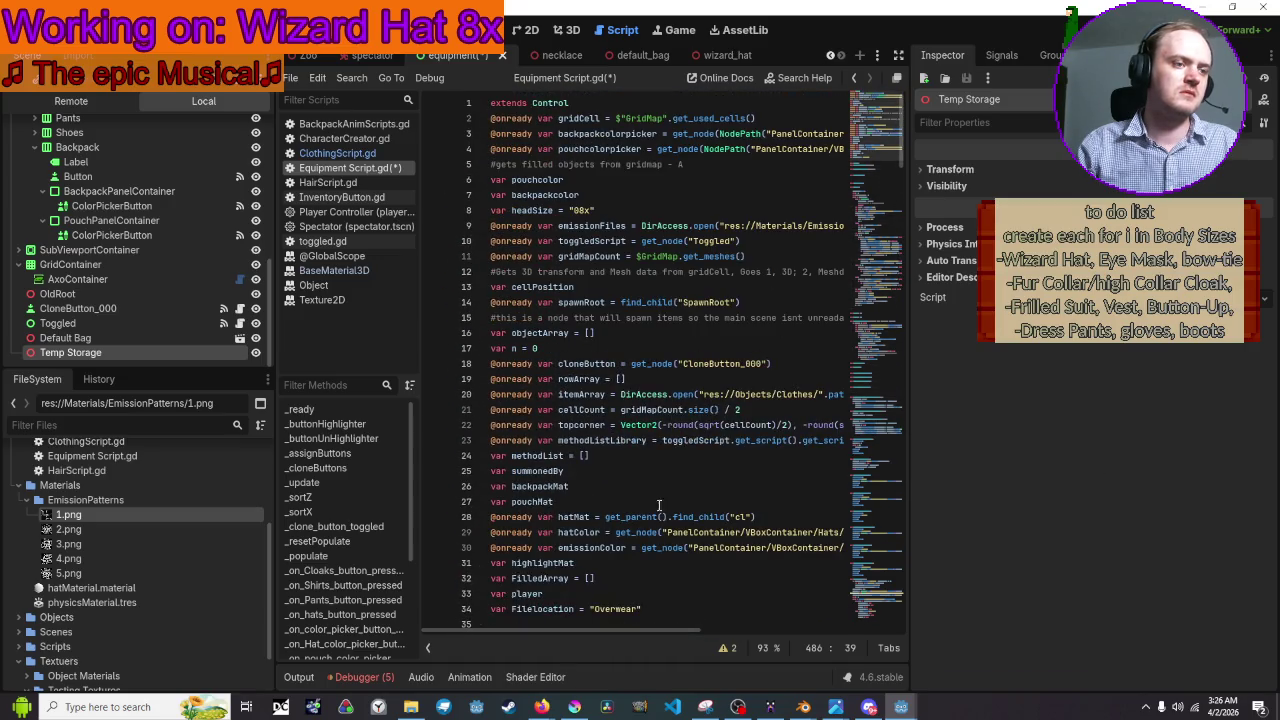
mouse_move(617, 634)
mouse_down()
mouse_move(763, 629)
mouse_move(578, 622)
mouse_up()
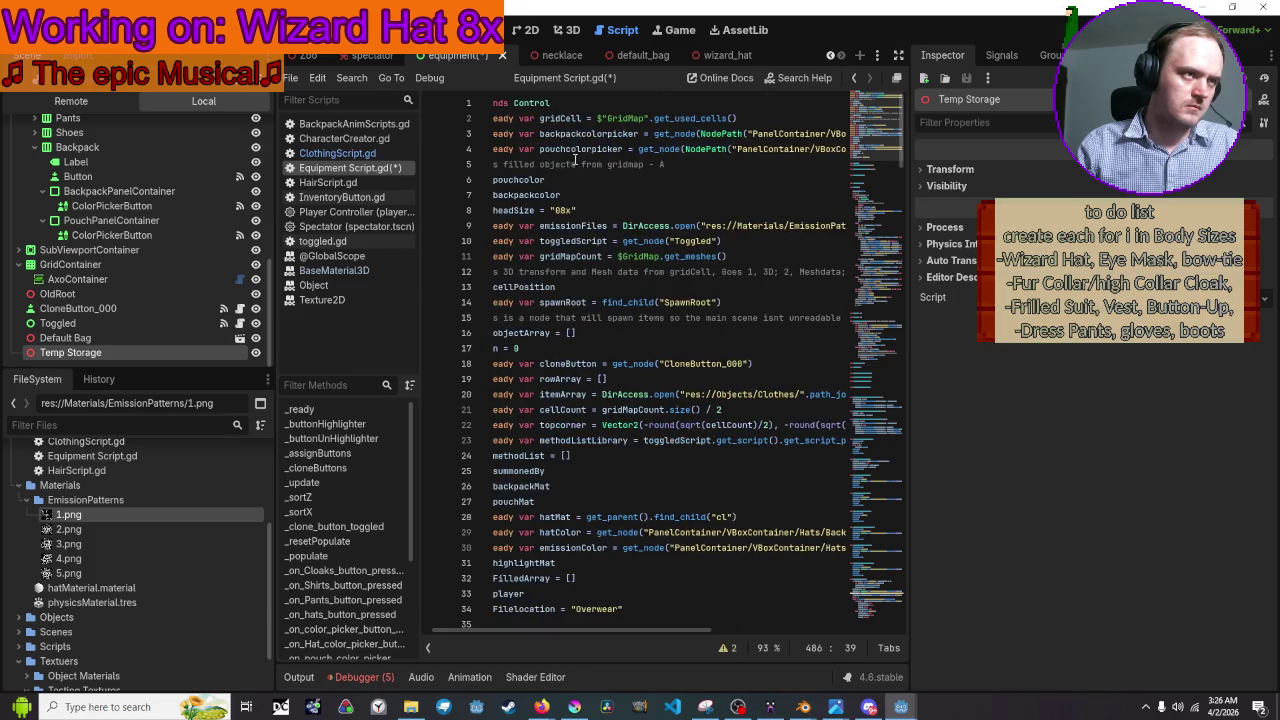
scroll(633, 208, down, 1)
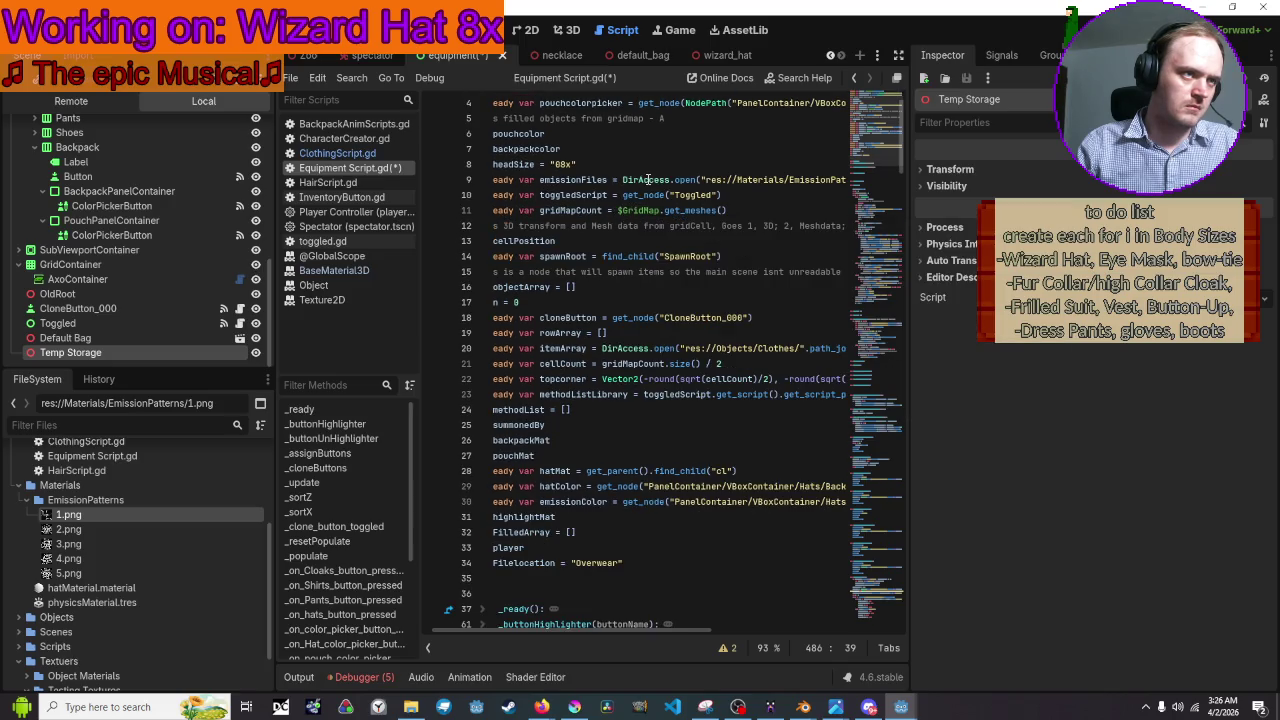
mouse_move(648, 180)
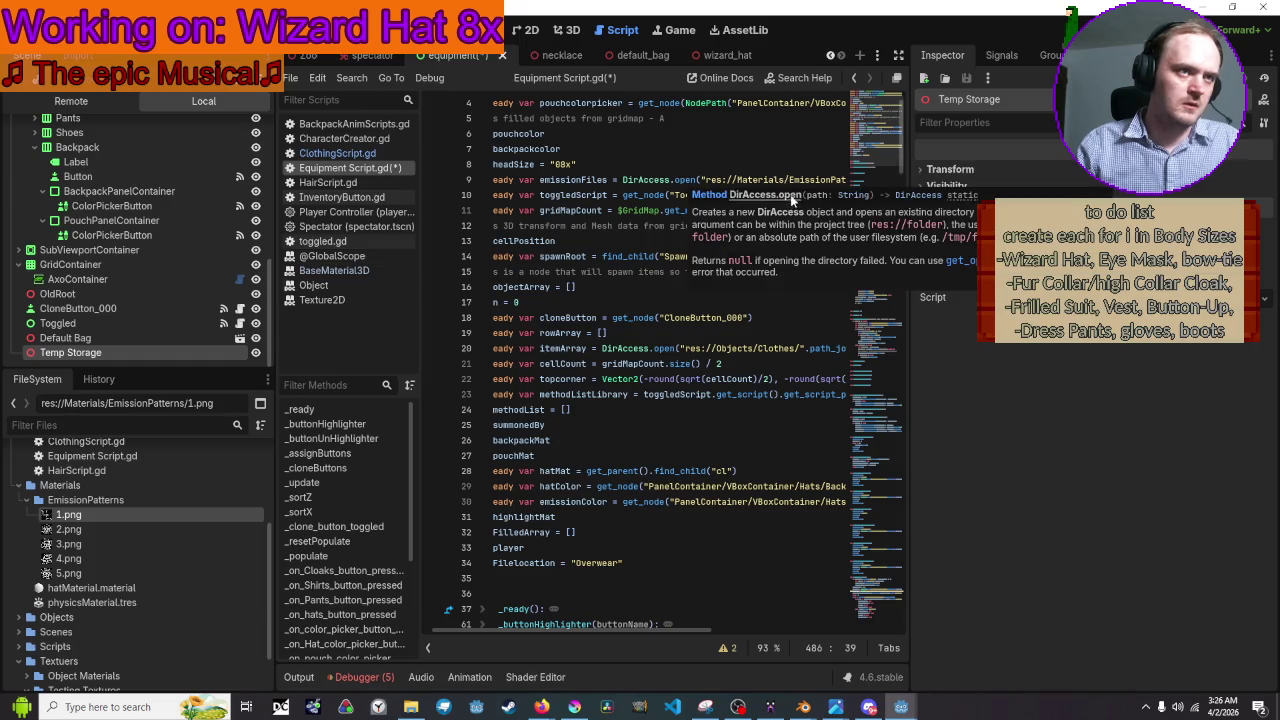
Open the full DirAccess class reference from the tooltip and scroll through its description and methods.
click(790, 200)
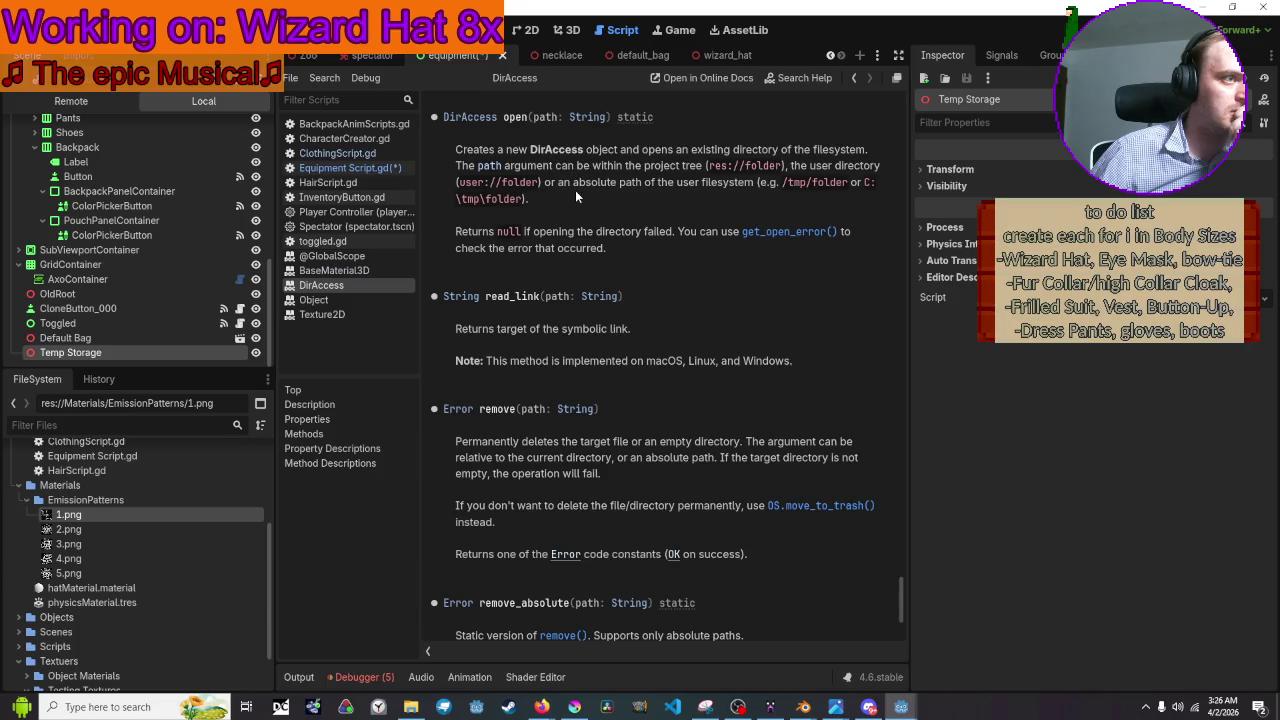
scroll(575, 195, up, 15)
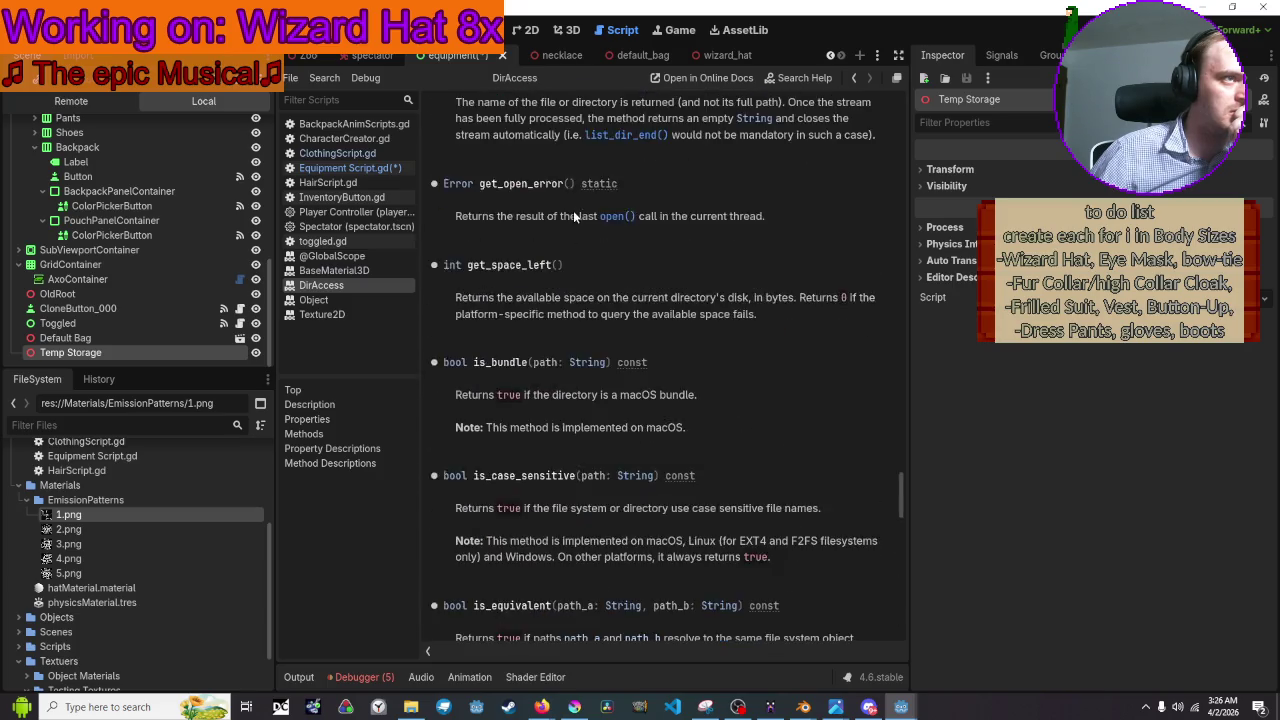
click(309, 404)
scroll(629, 310, down, 5)
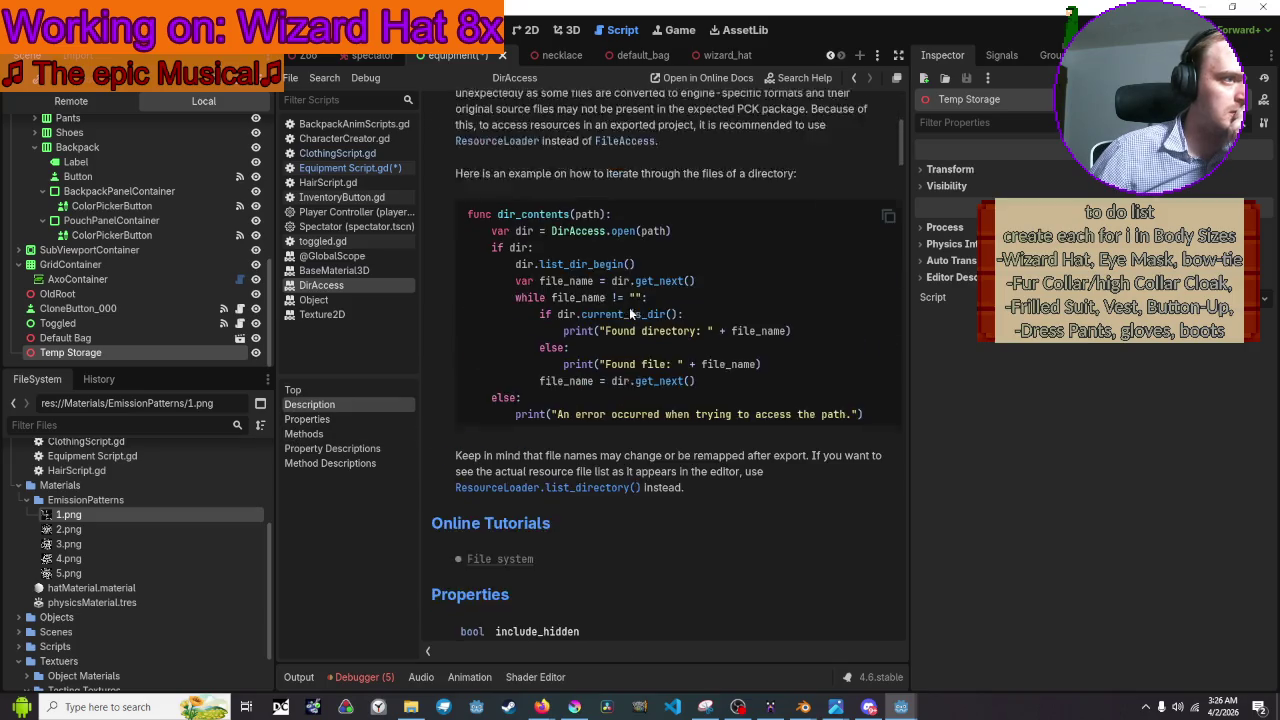
scroll(629, 307, down, 5)
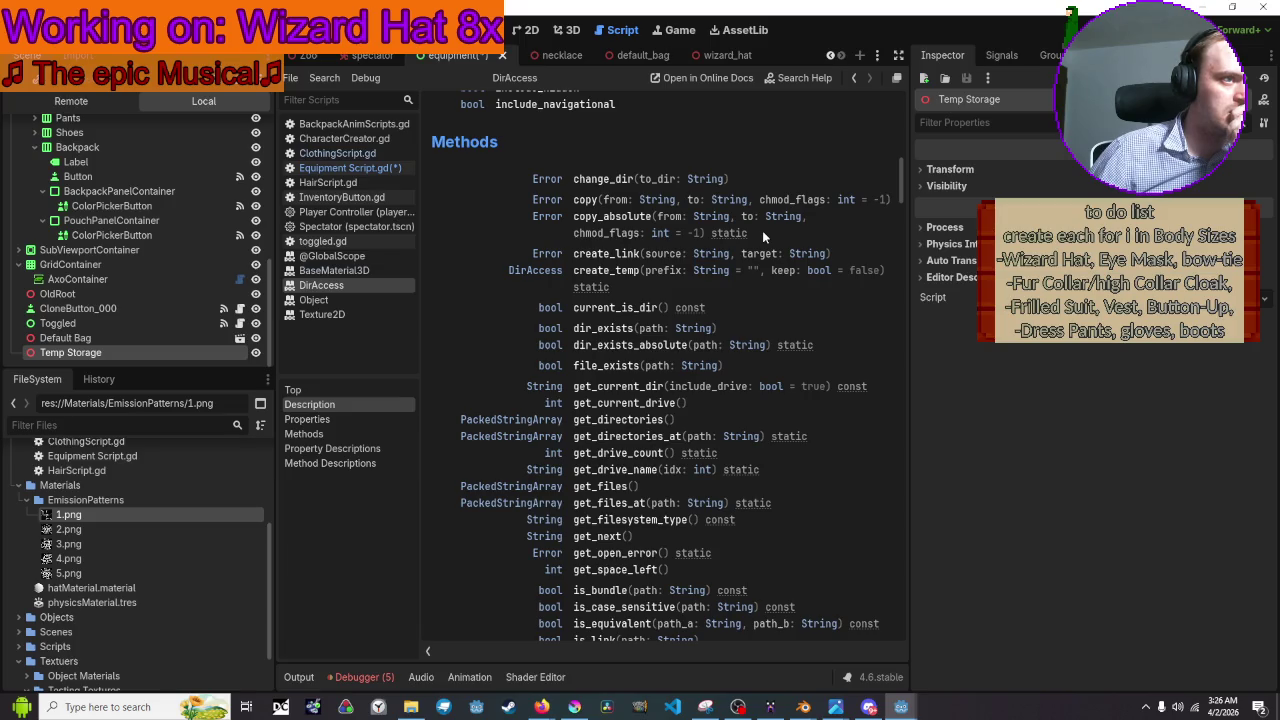
scroll(762, 233, down, 1)
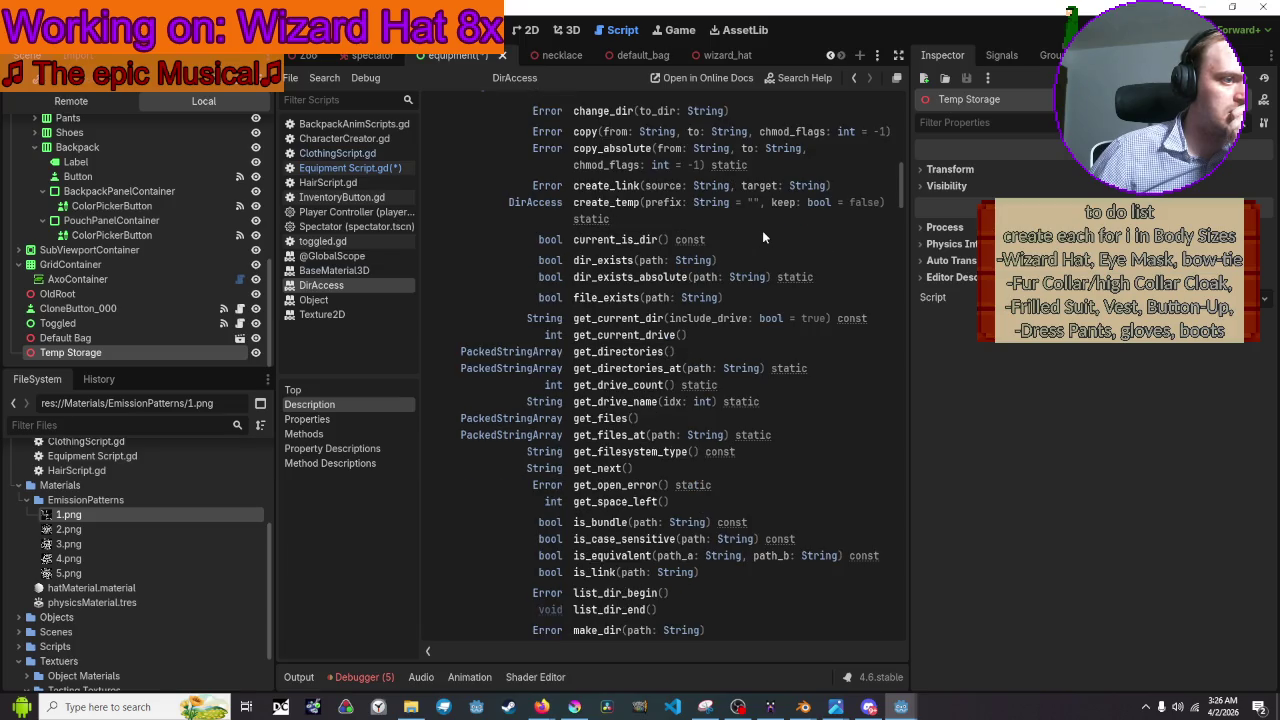
scroll(762, 233, down, 1)
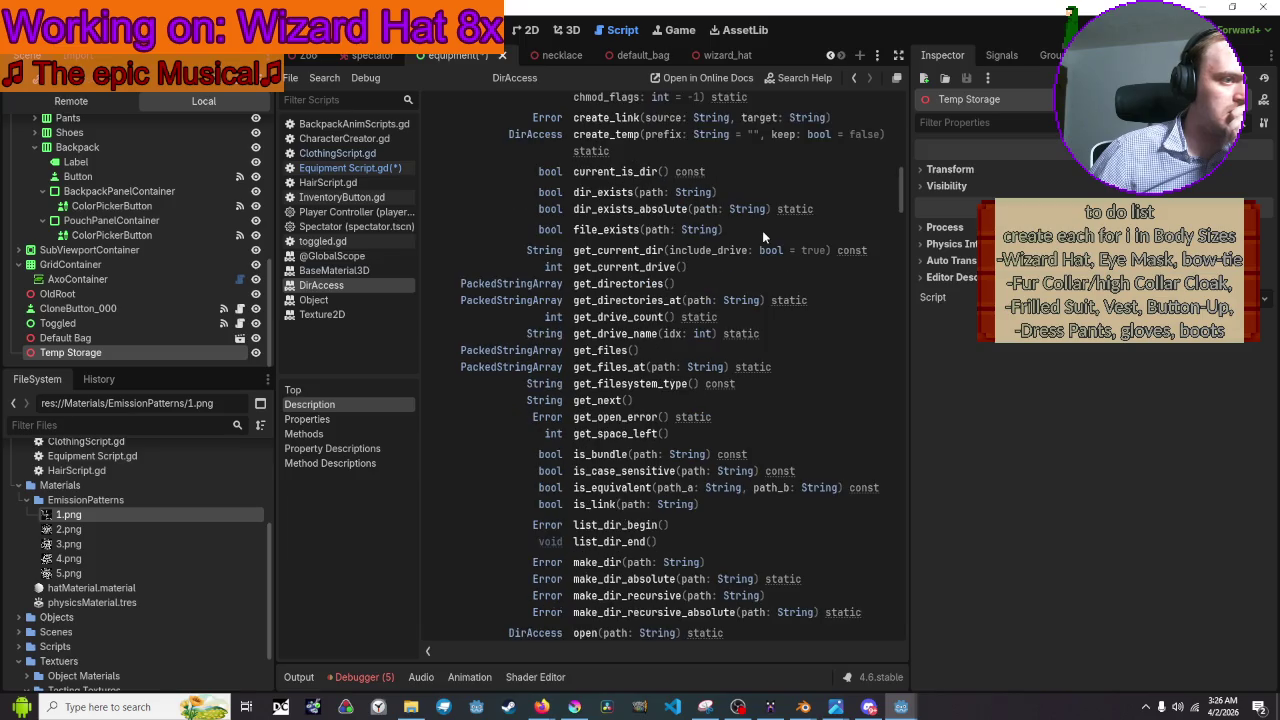
scroll(700, 390, down, 1)
scroll(690, 422, down, 1)
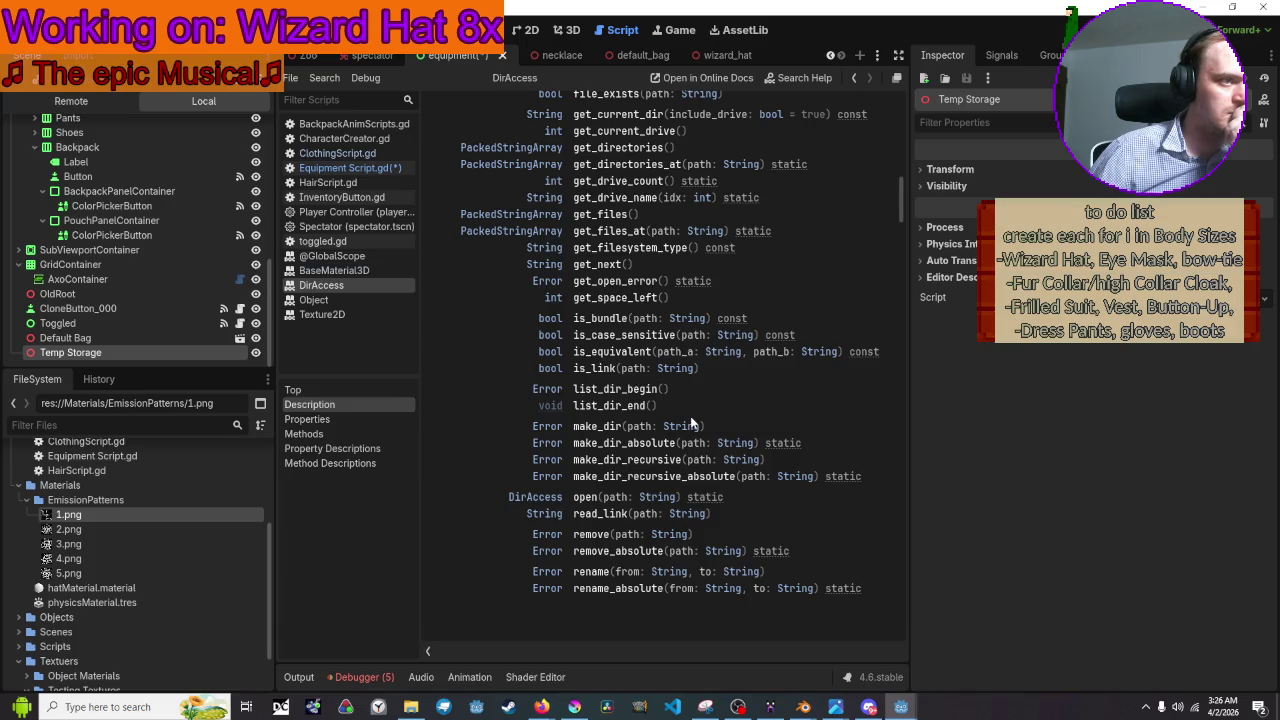
scroll(690, 422, down, 1)
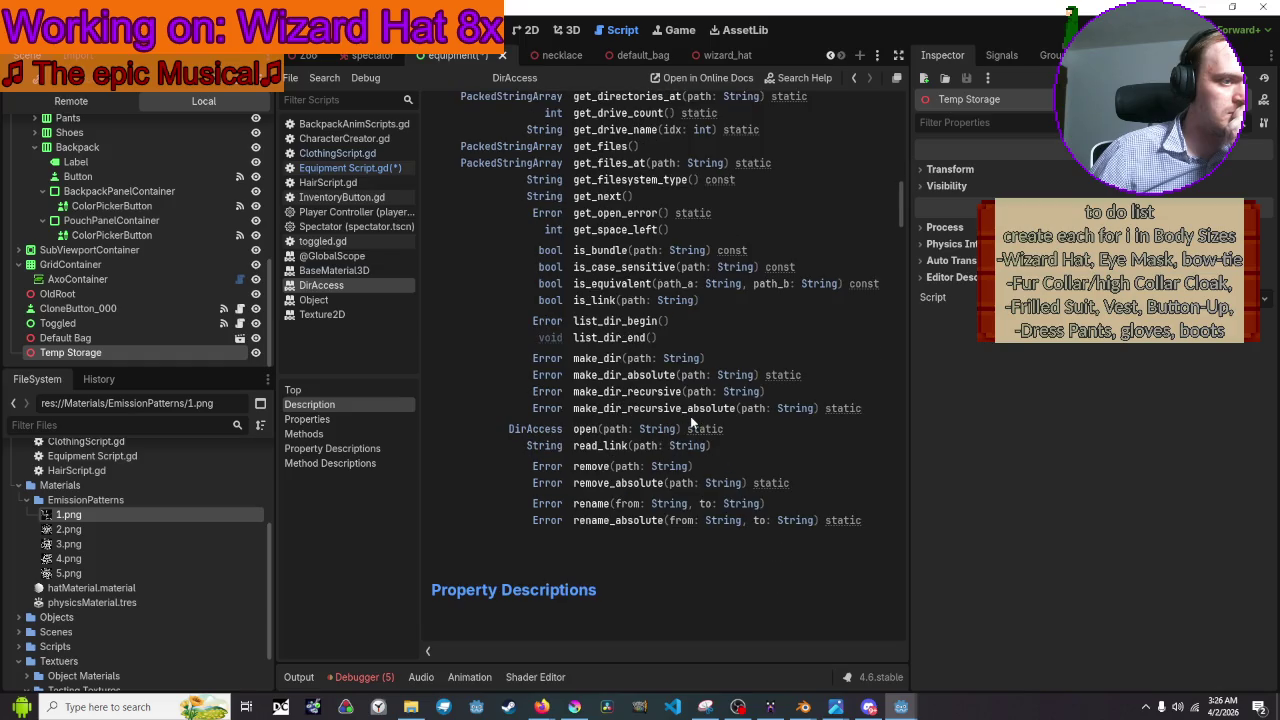
Read the create_temp method description, then return to Equipment Script.gd.
scroll(690, 422, up, 4)
scroll(690, 422, up, 1)
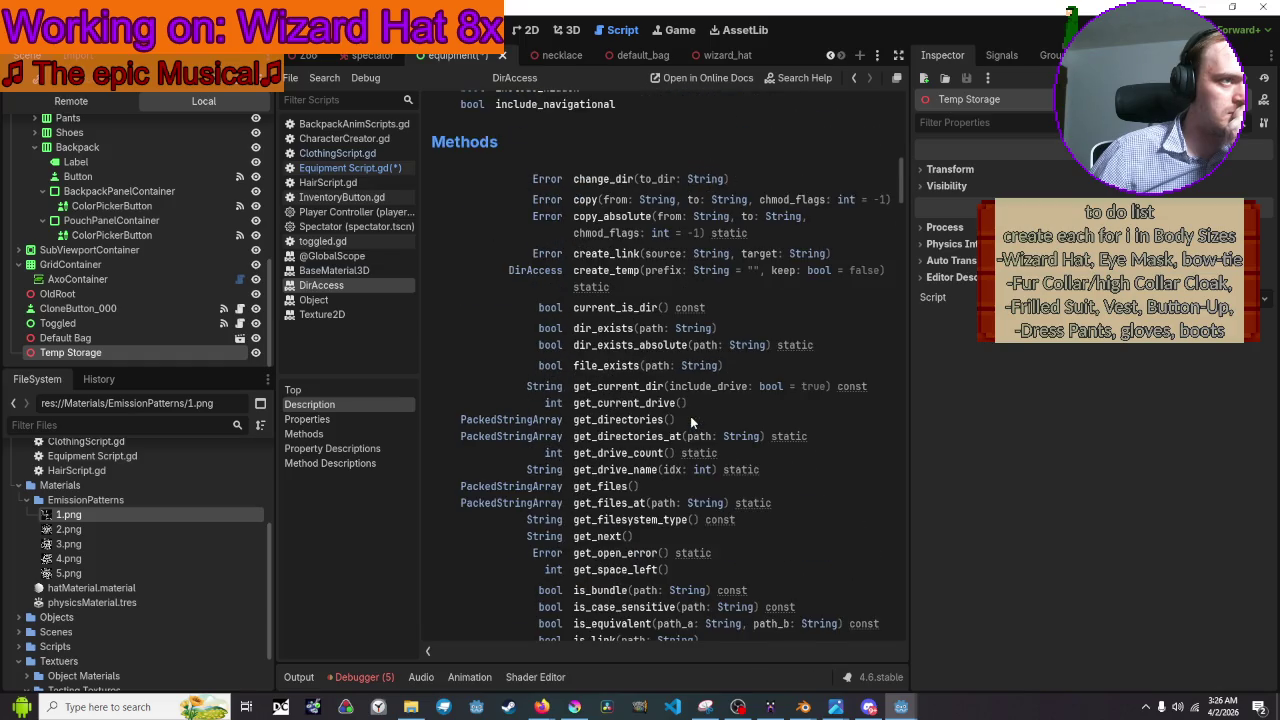
click(612, 270)
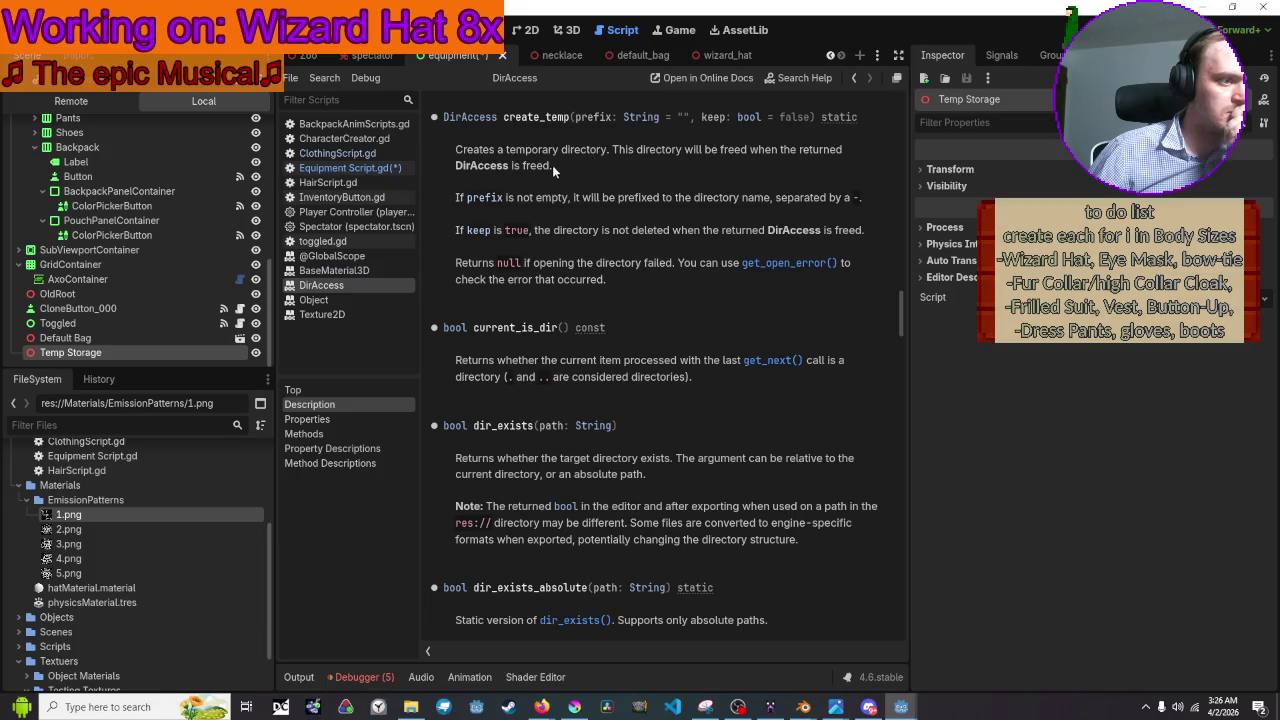
click(371, 168)
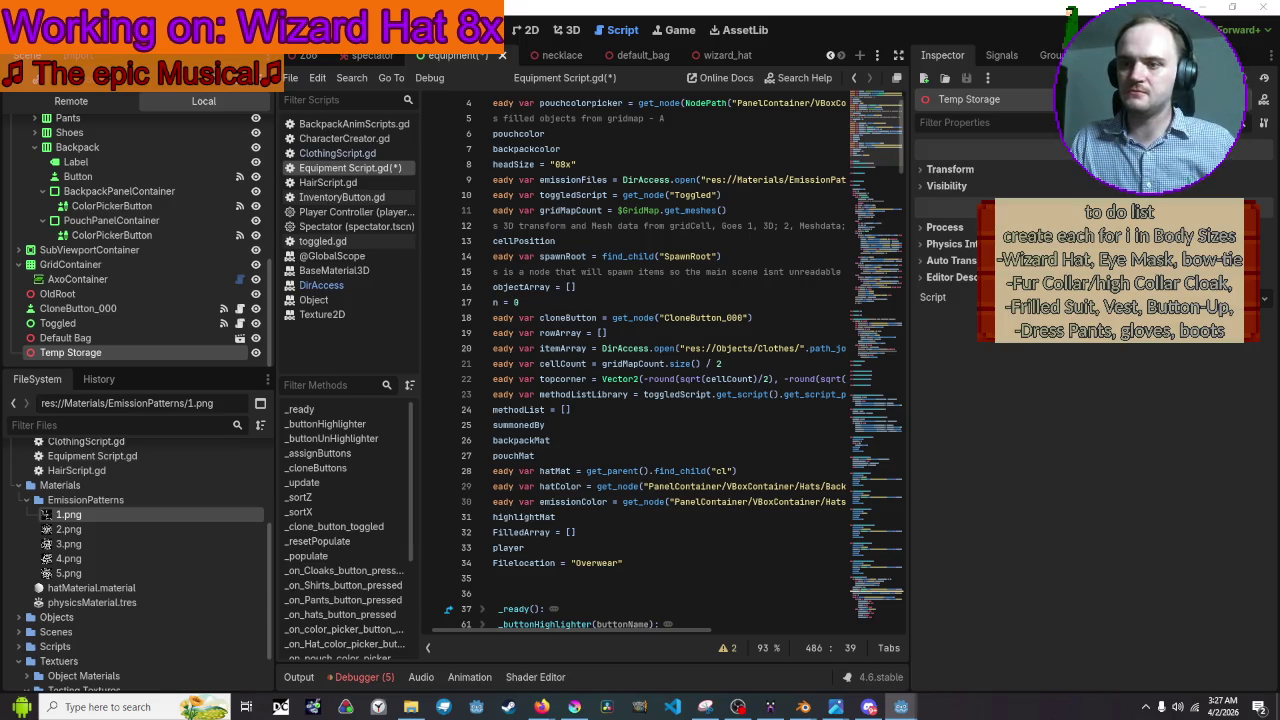
Search YouTube for 'epic', play the Epic: The Musical sagas playlist, and minimize the browser.
key(alt+Tab)
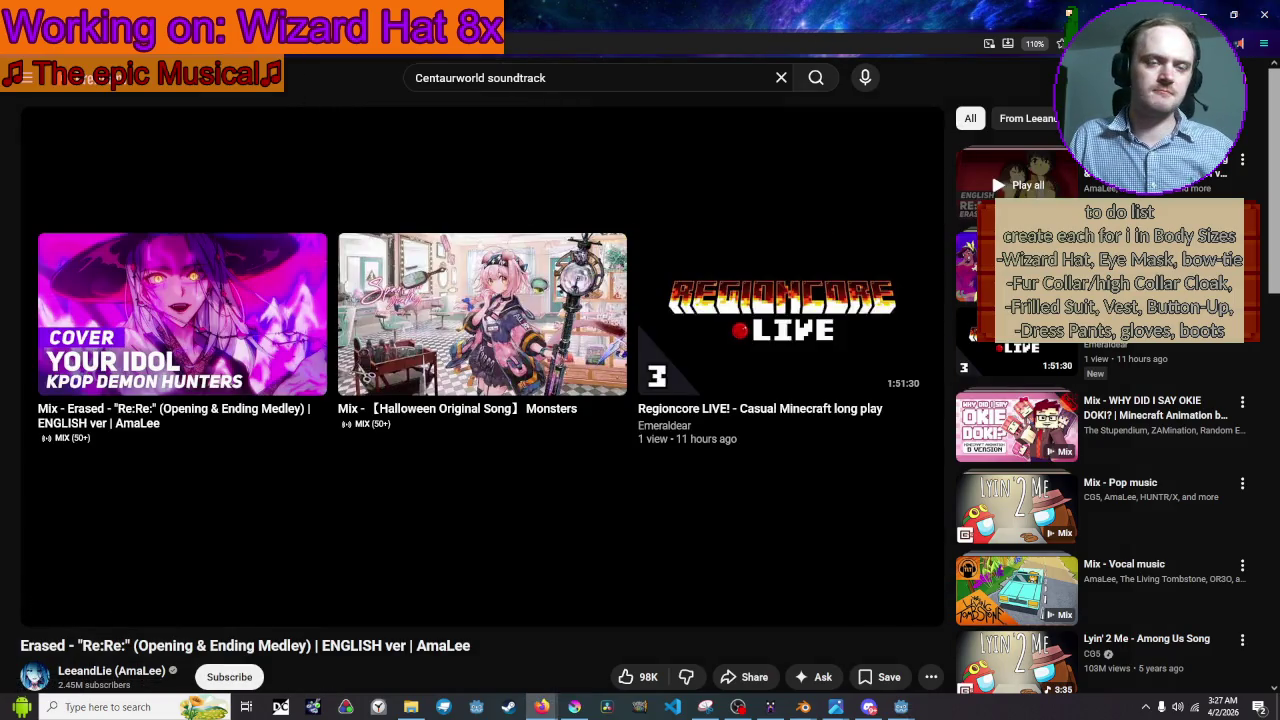
click(402, 80)
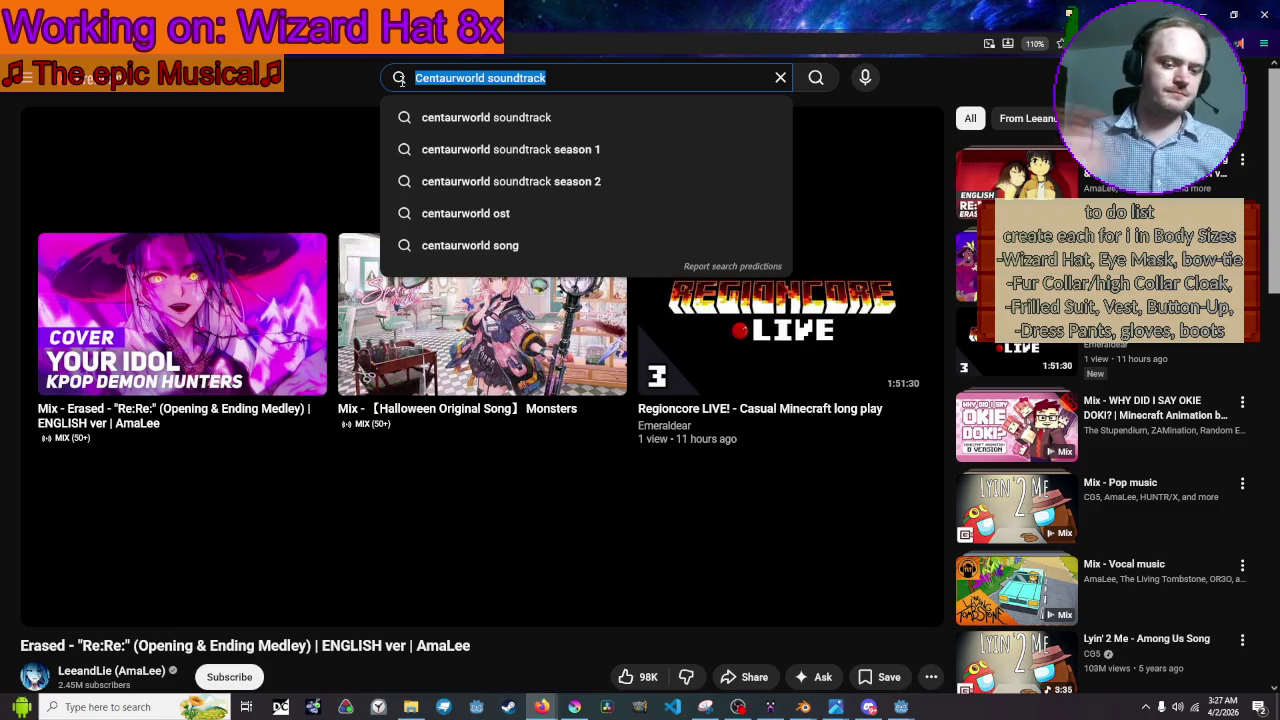
text(epic)
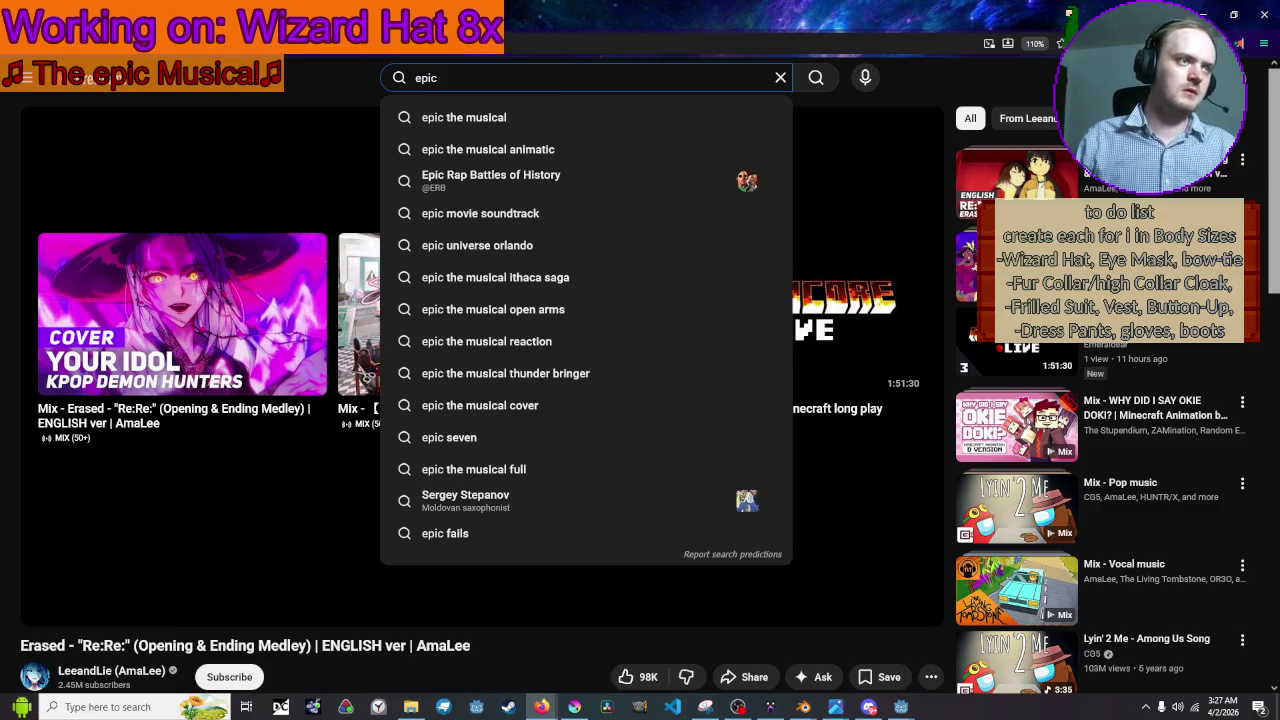
click(500, 106)
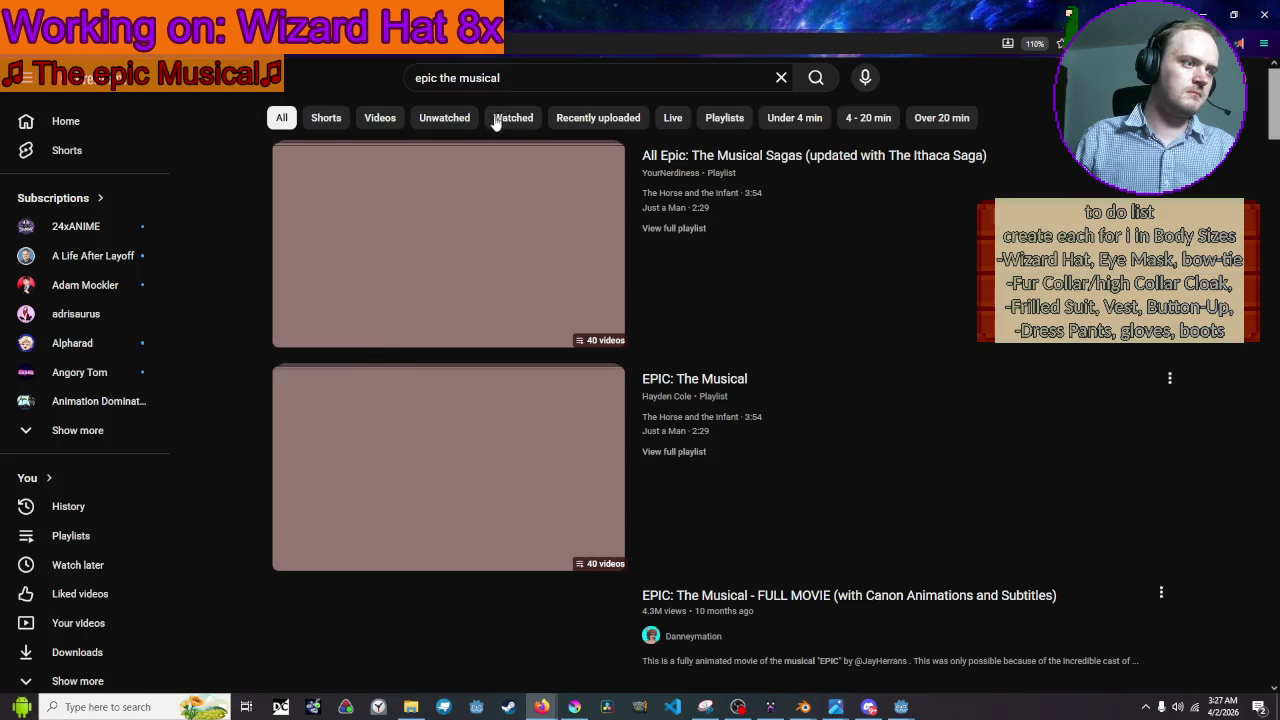
click(740, 180)
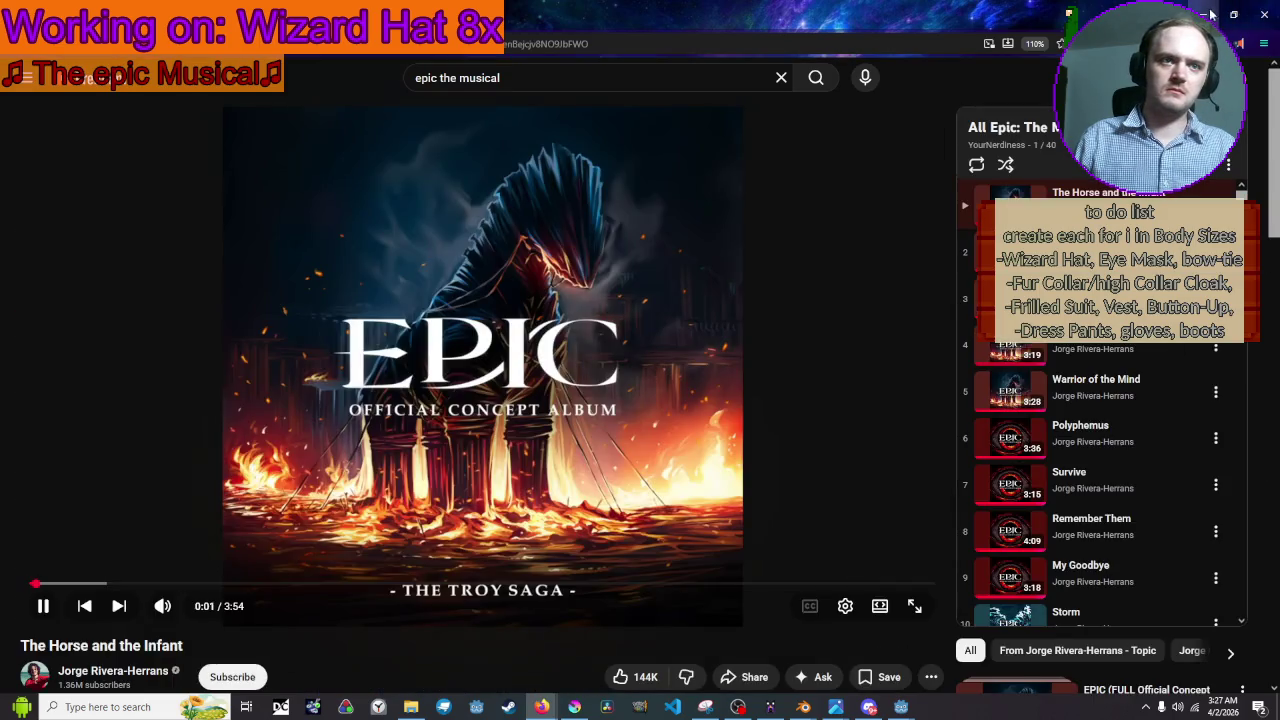
click(1210, 14)
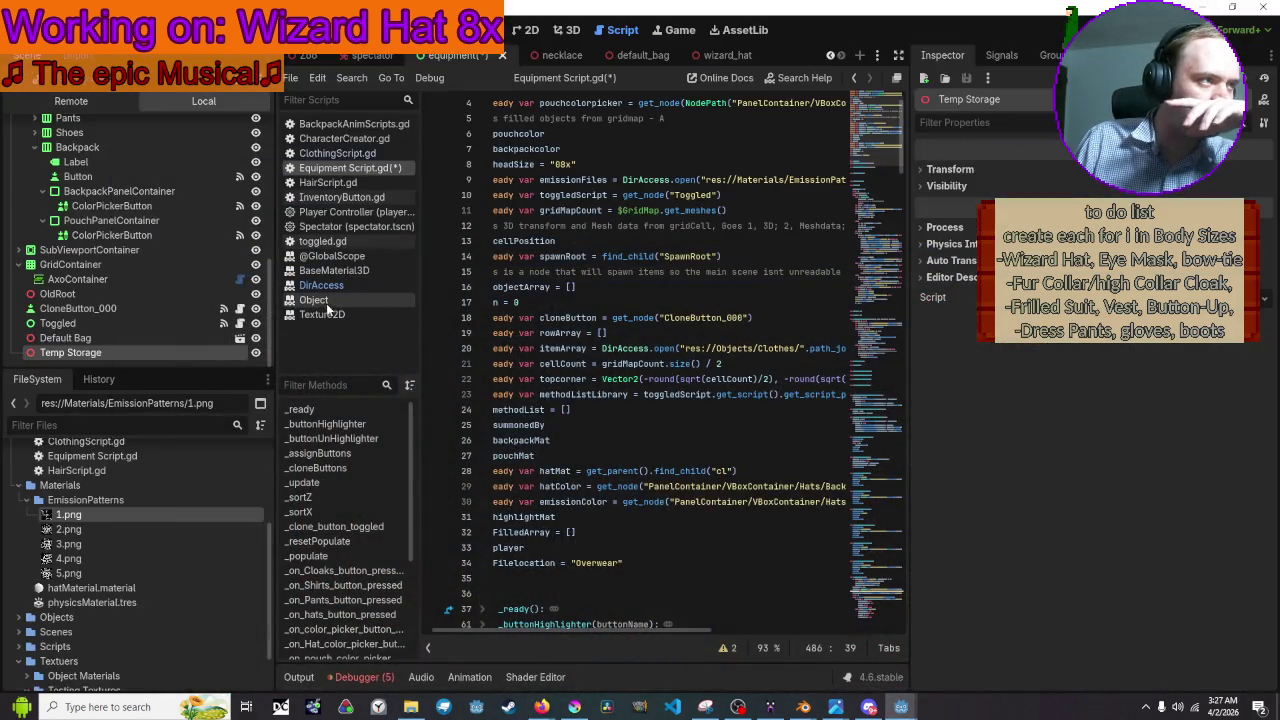
Reopen the DirAccess reference and scroll to its methods list with get_files, get_next and list_dir_begin.
click(321, 285)
scroll(683, 354, down, 3)
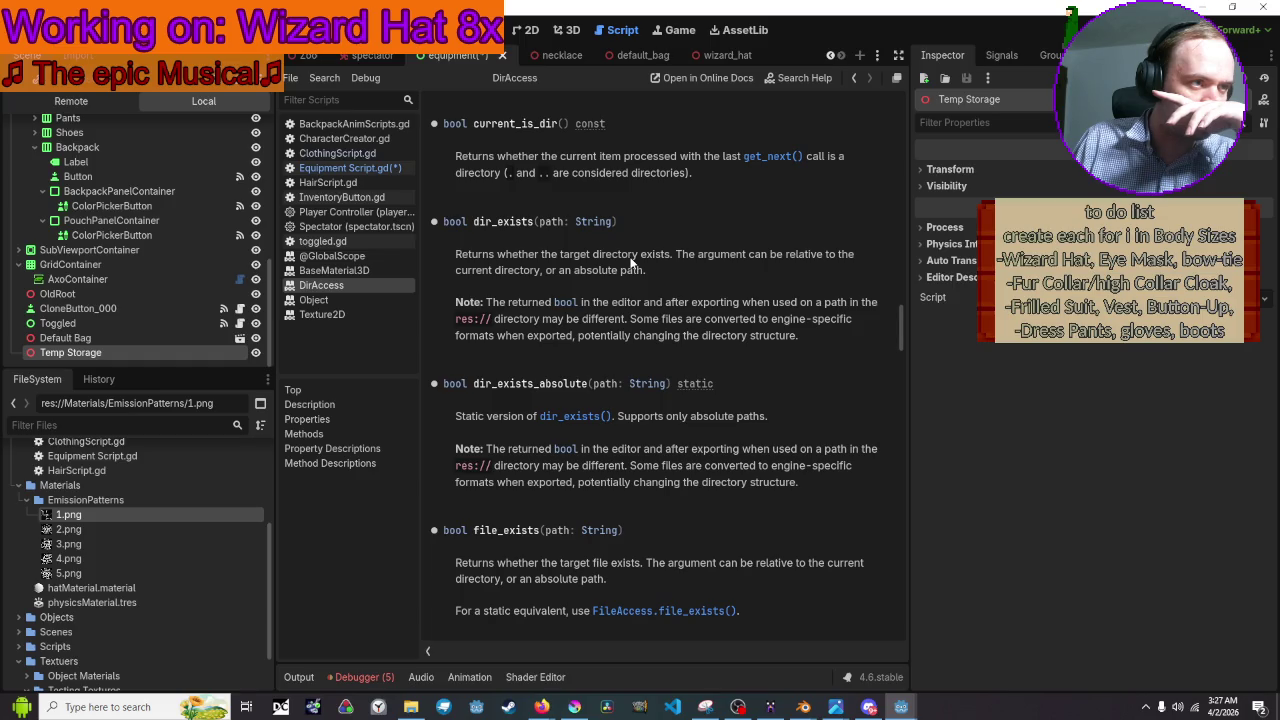
scroll(540, 254, up, 10)
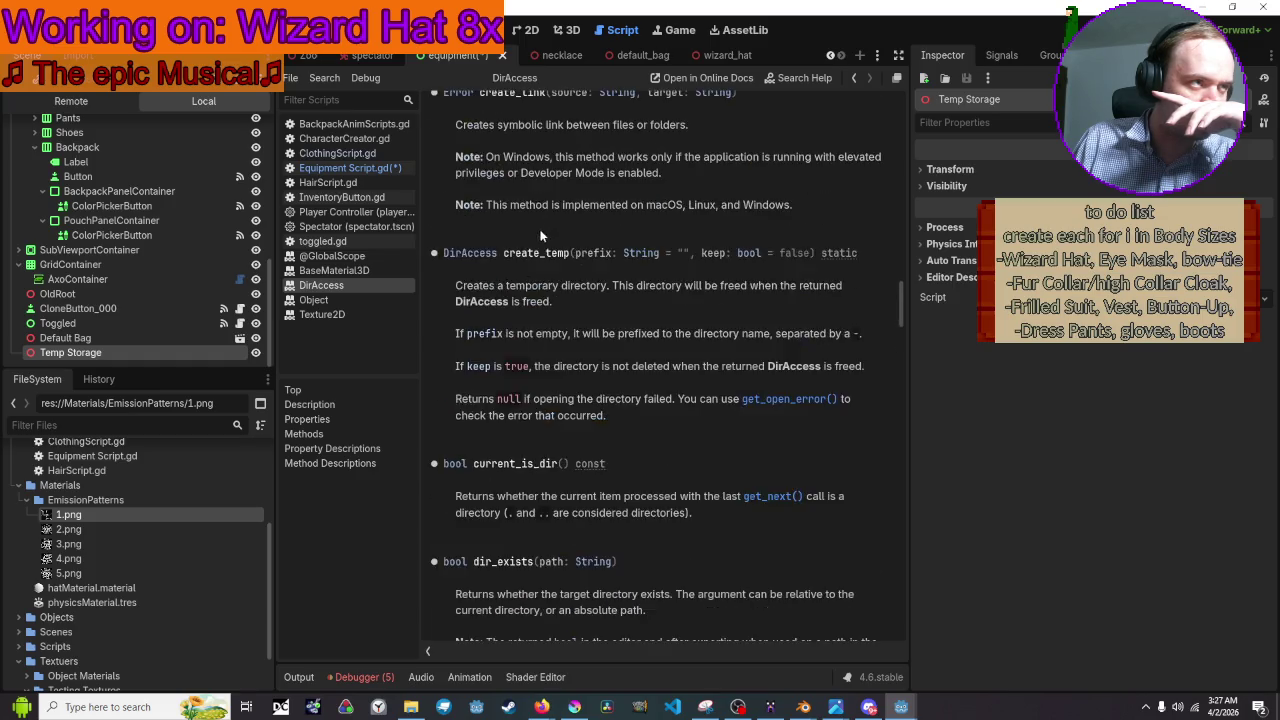
scroll(540, 254, up, 10)
scroll(540, 257, down, 2)
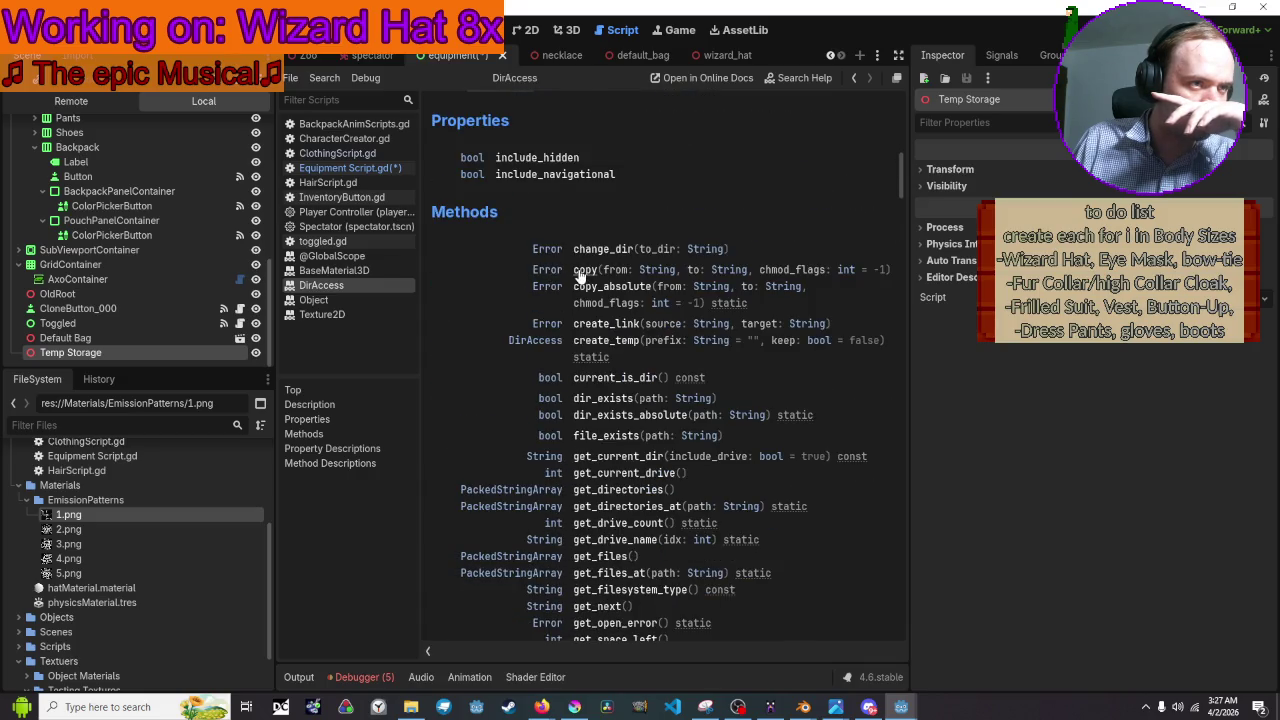
drag(578, 274, 471, 254)
right_click(471, 254)
key(Escape)
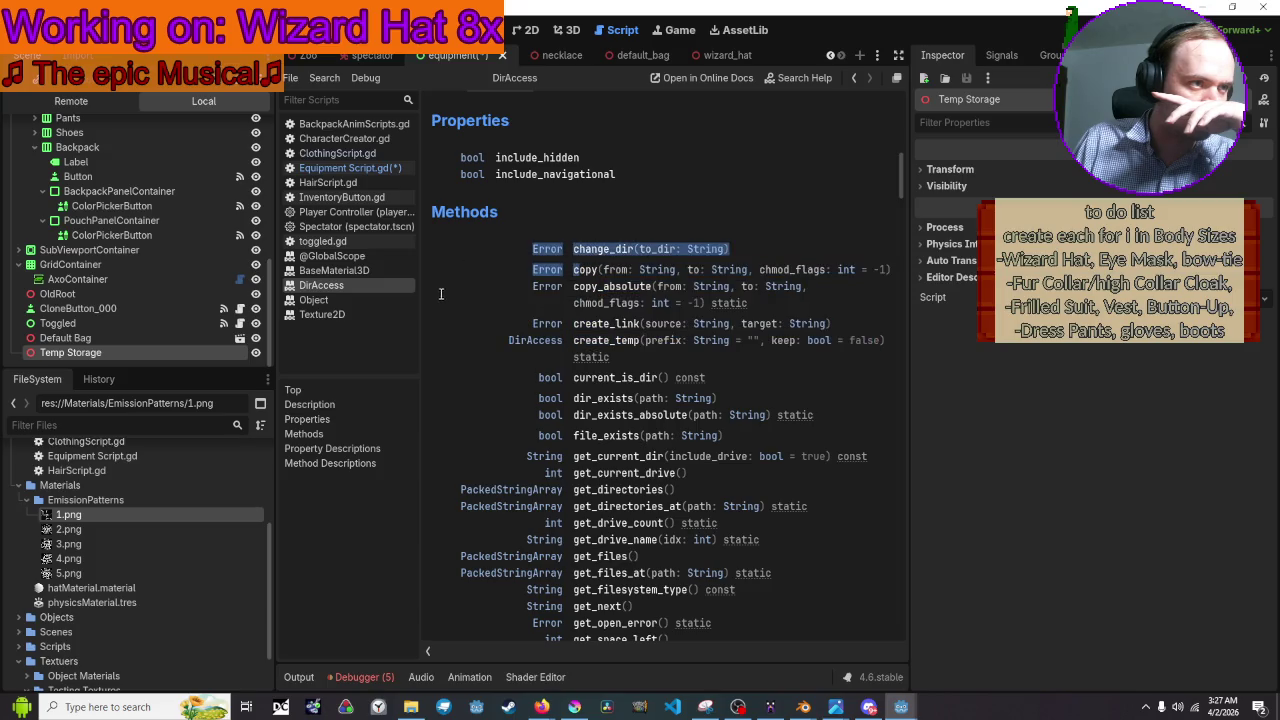
scroll(454, 307, down, 2)
click(454, 307)
scroll(454, 313, down, 2)
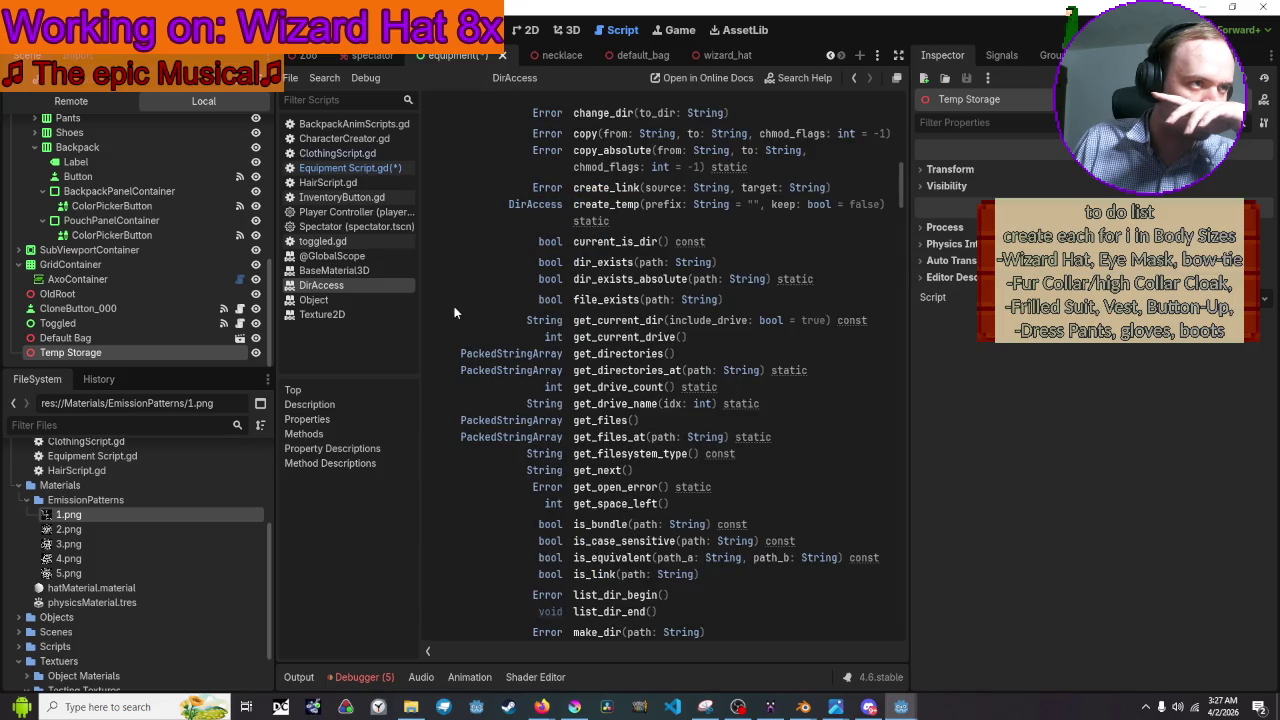
scroll(454, 313, down, 2)
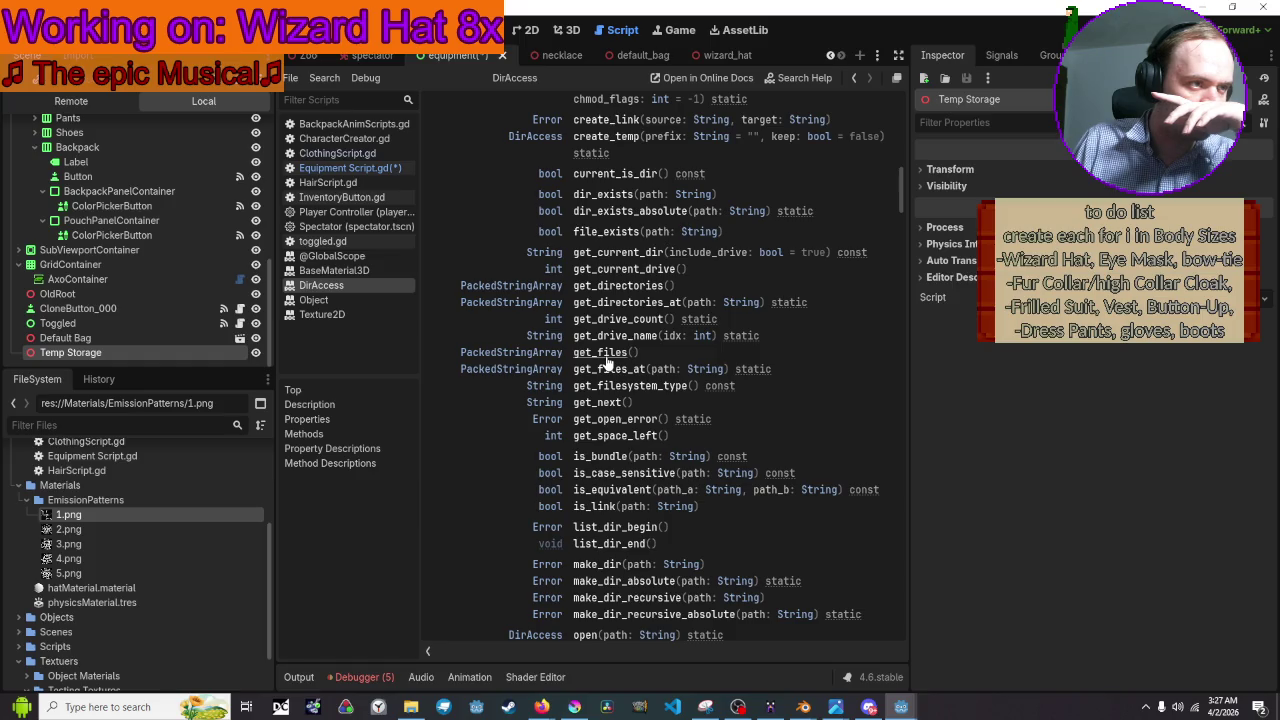
scroll(607, 365, down, 4)
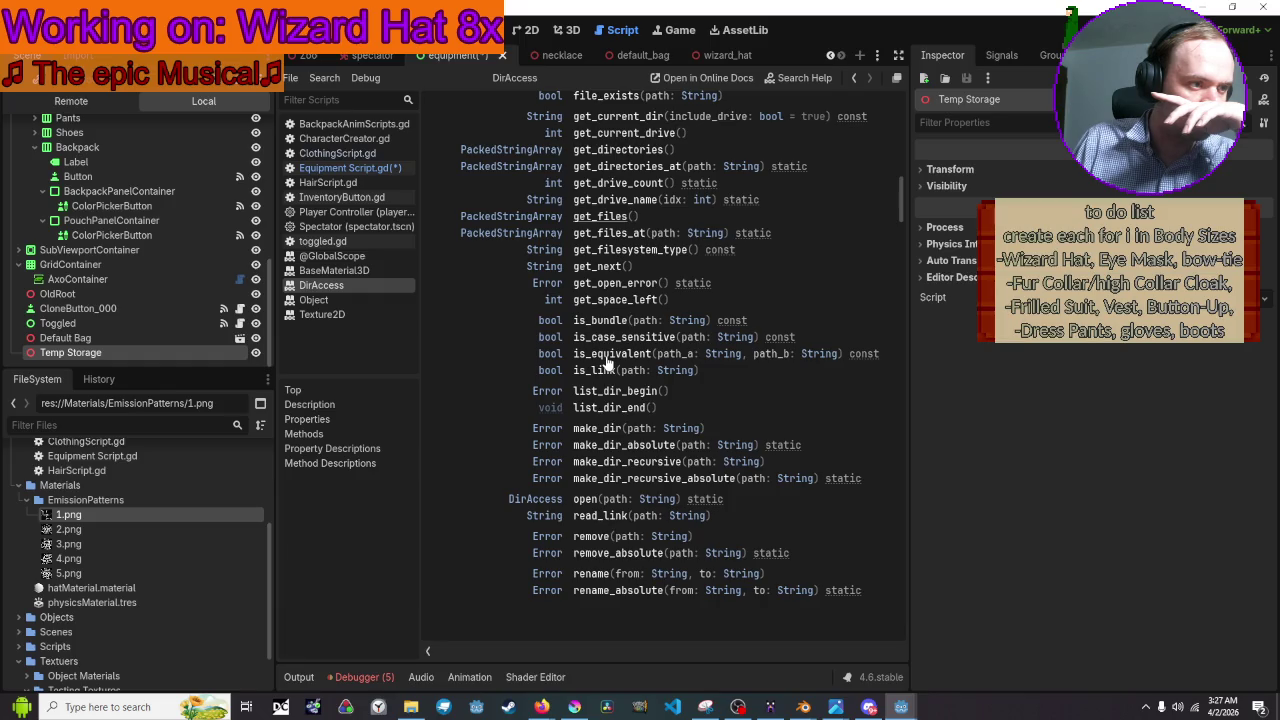
Switch back to Equipment Script.gd and scroll down to the _on_Hat_button_item_selected handler.
click(362, 170)
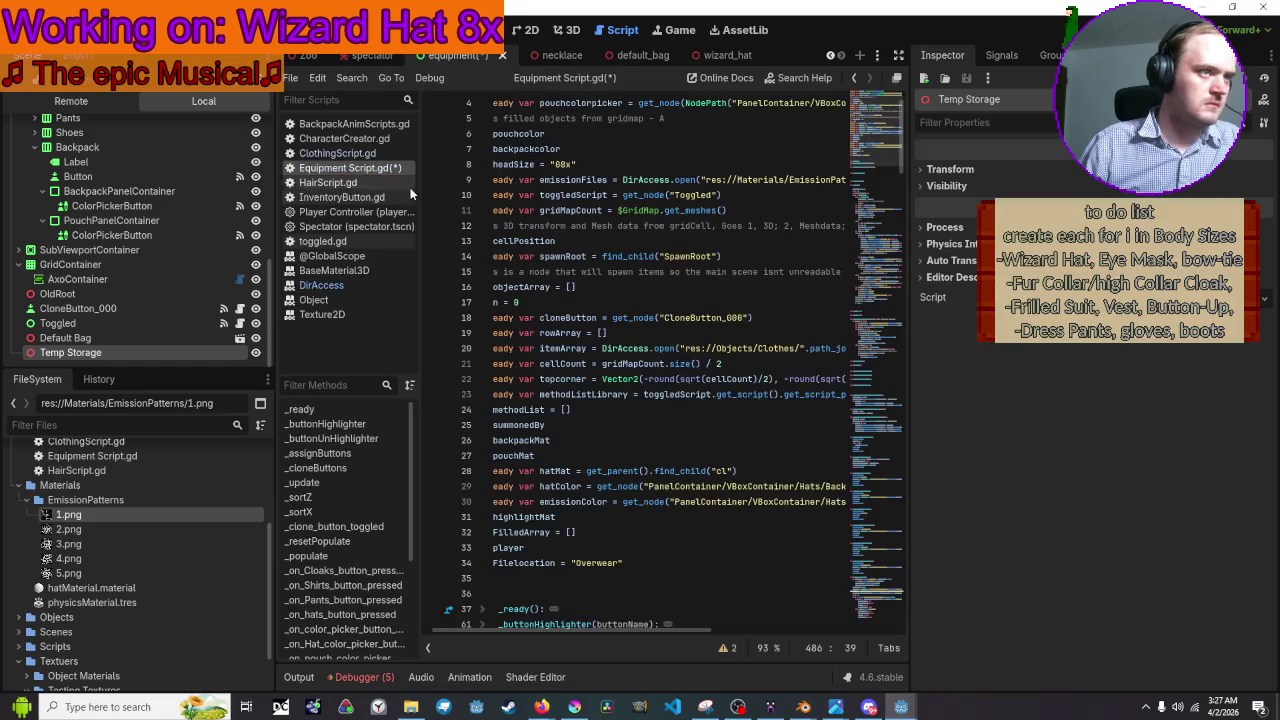
scroll(650, 258, down, 20)
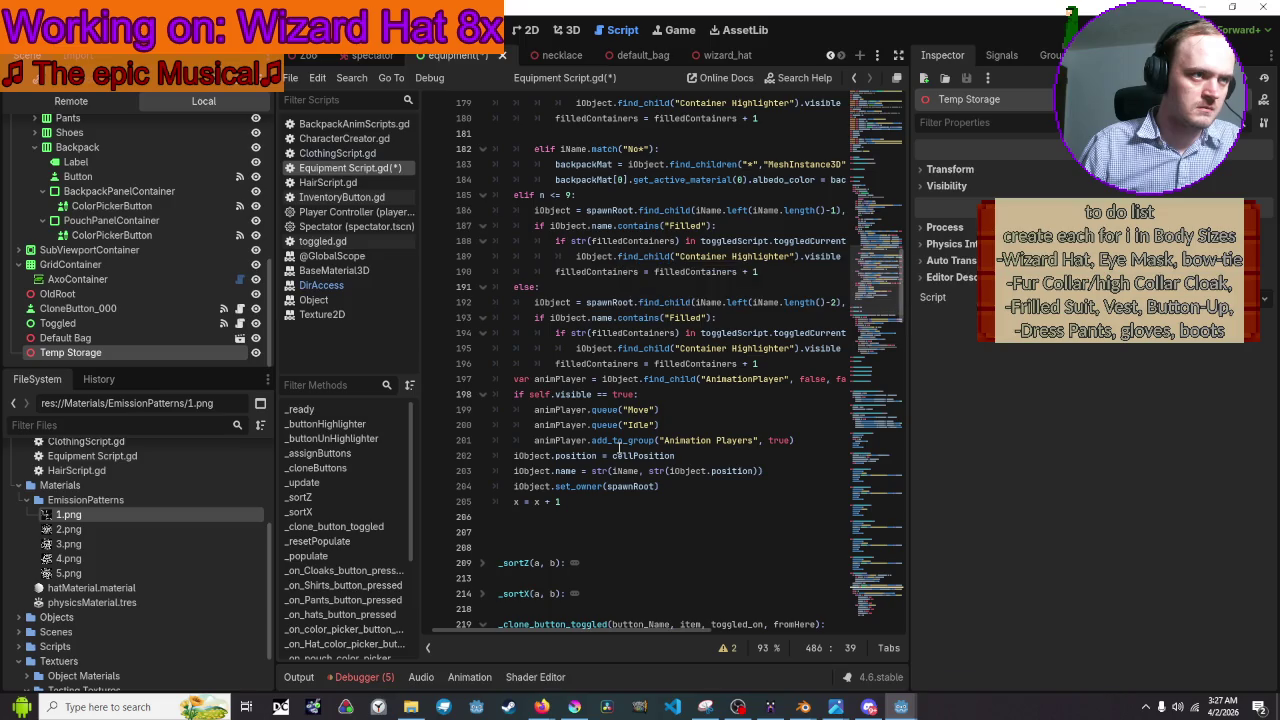
scroll(755, 458, up, 2)
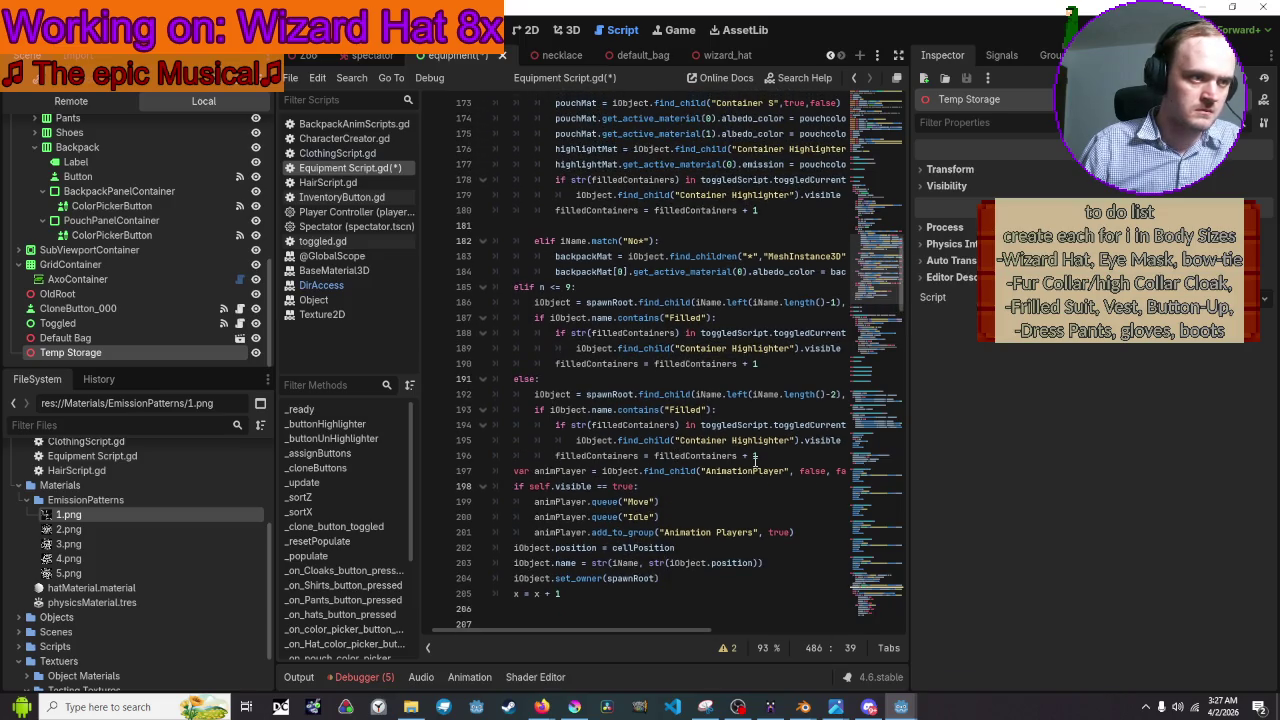
scroll(755, 458, up, 2)
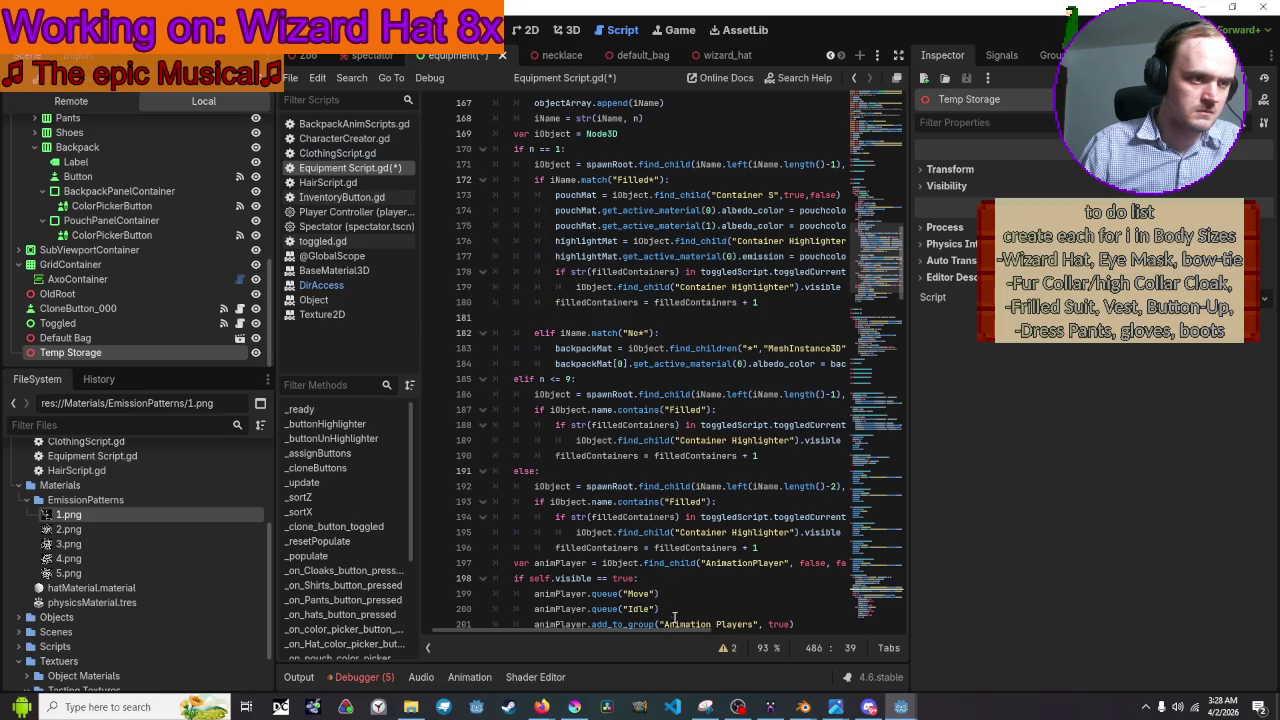
drag(669, 632, 698, 639)
scroll(710, 348, down, 1)
scroll(710, 348, down, 3)
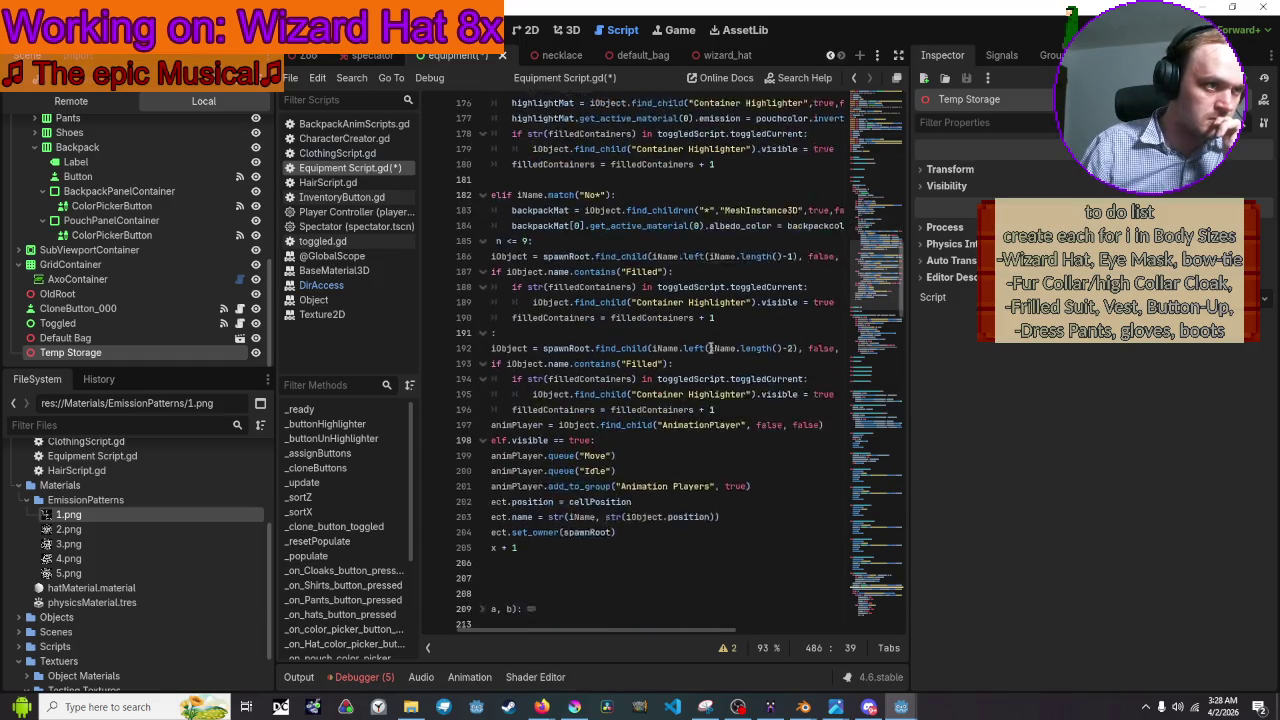
scroll(710, 348, down, 7)
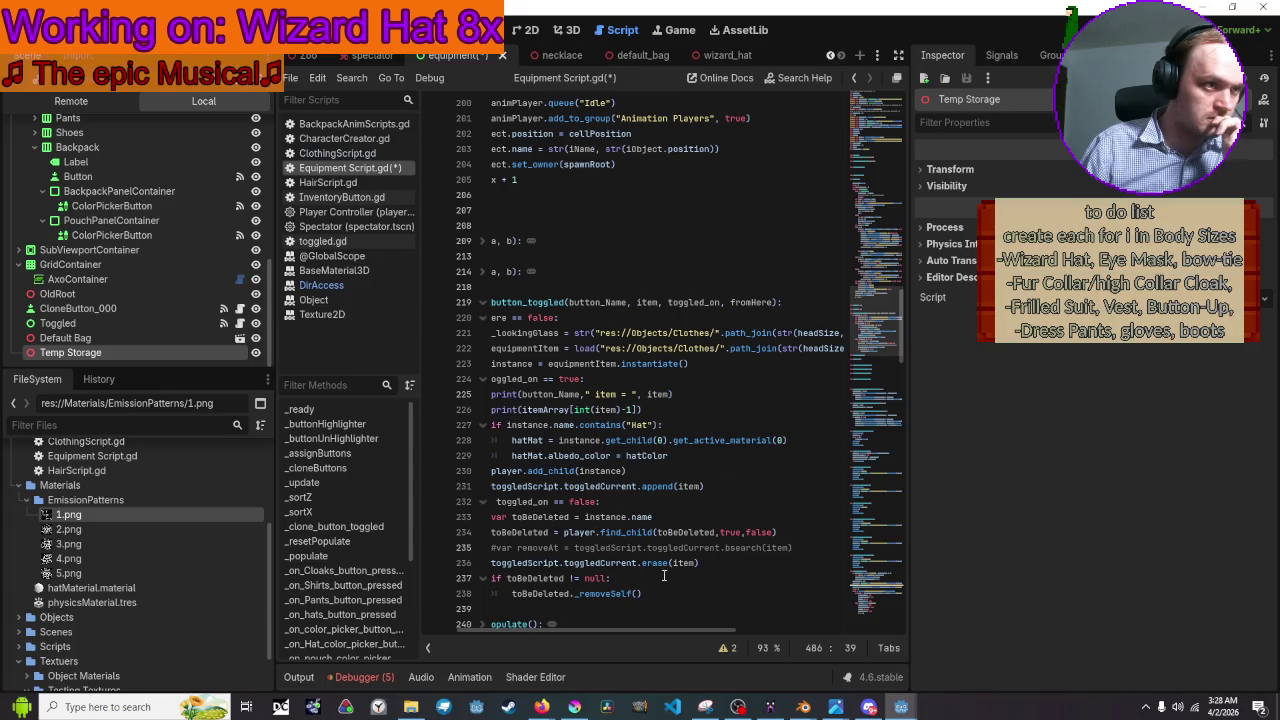
mouse_move(592, 352)
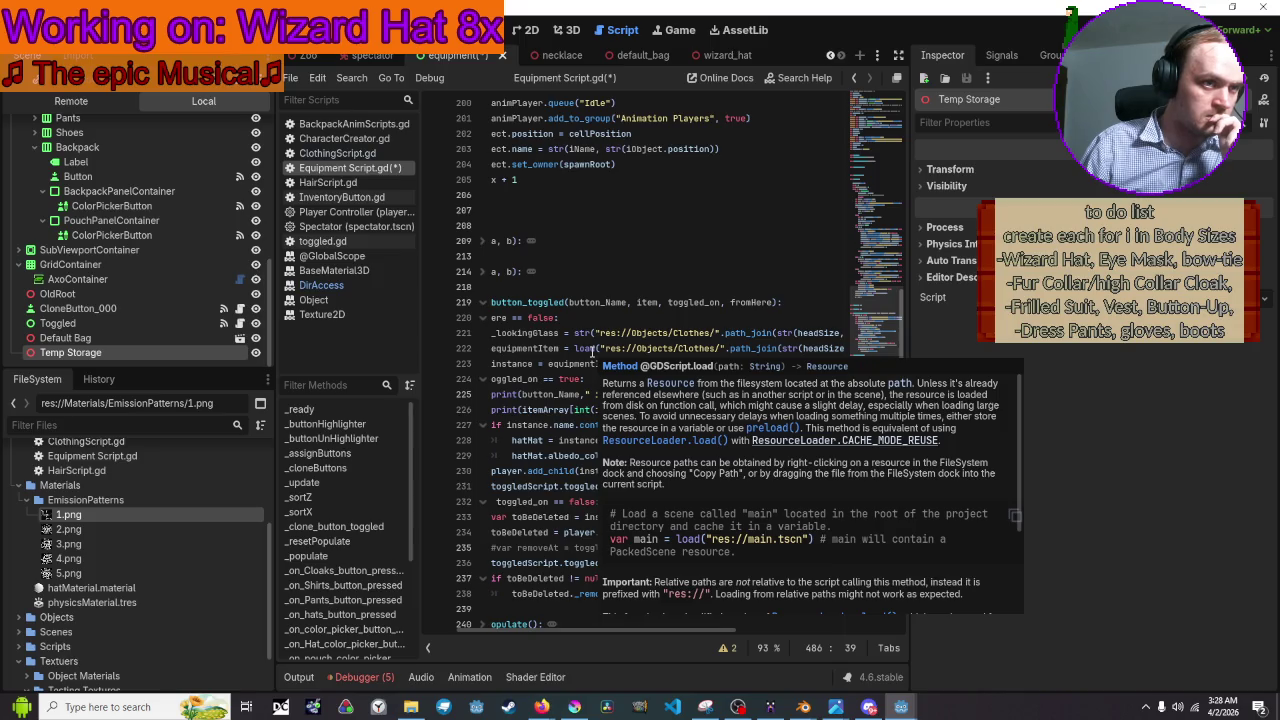
scroll(615, 490, down, 1)
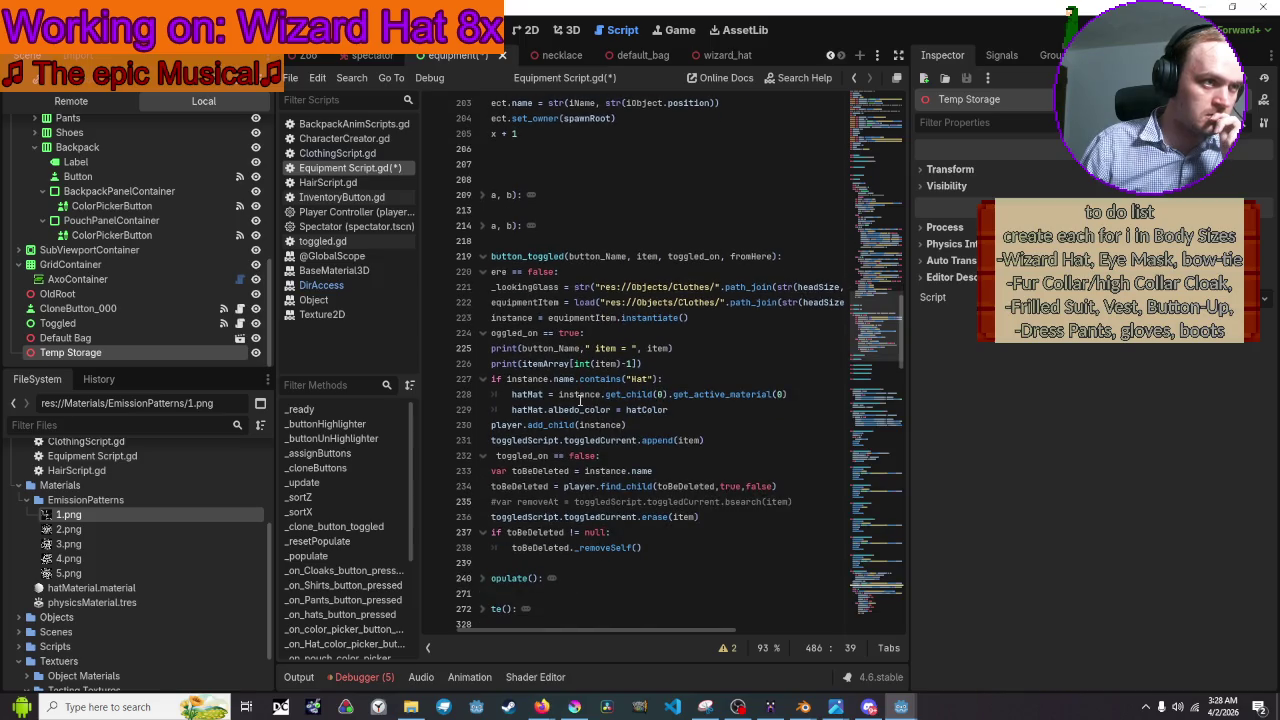
drag(640, 633, 567, 631)
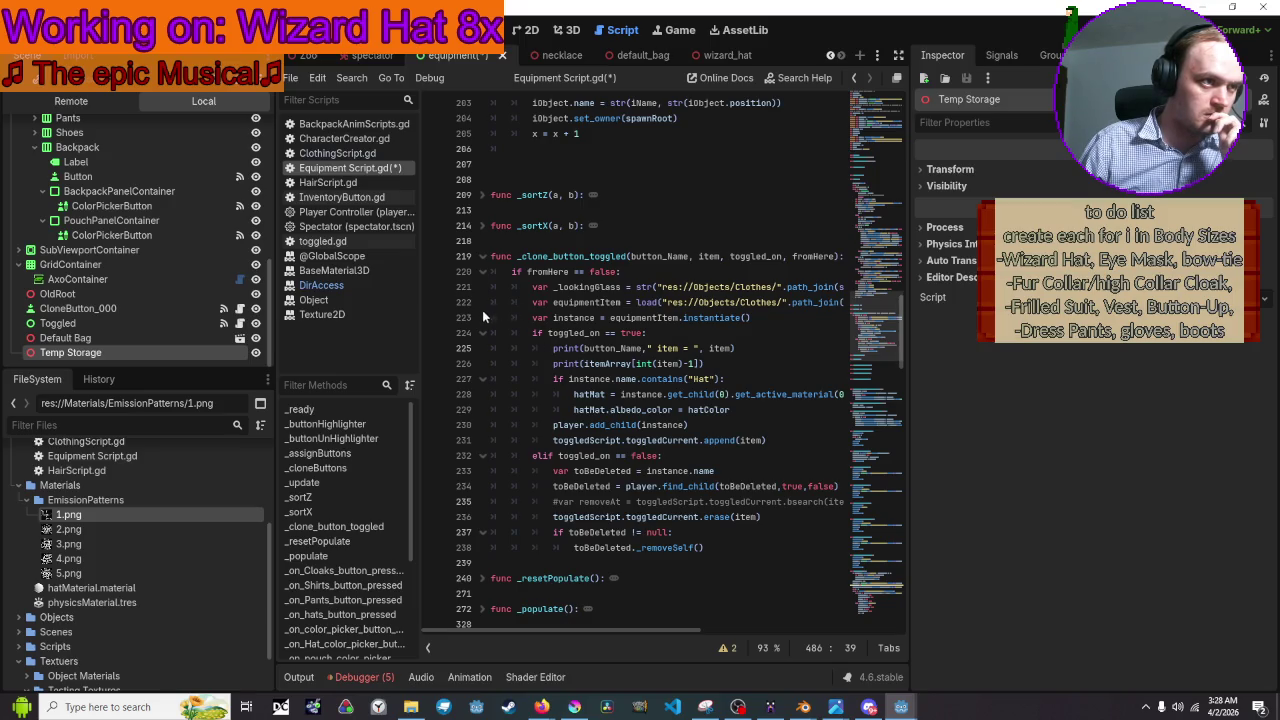
mouse_move(494, 302)
mouse_down()
mouse_move(903, 298)
mouse_move(636, 302)
mouse_move(657, 302)
mouse_up()
scroll(705, 388, down, 5)
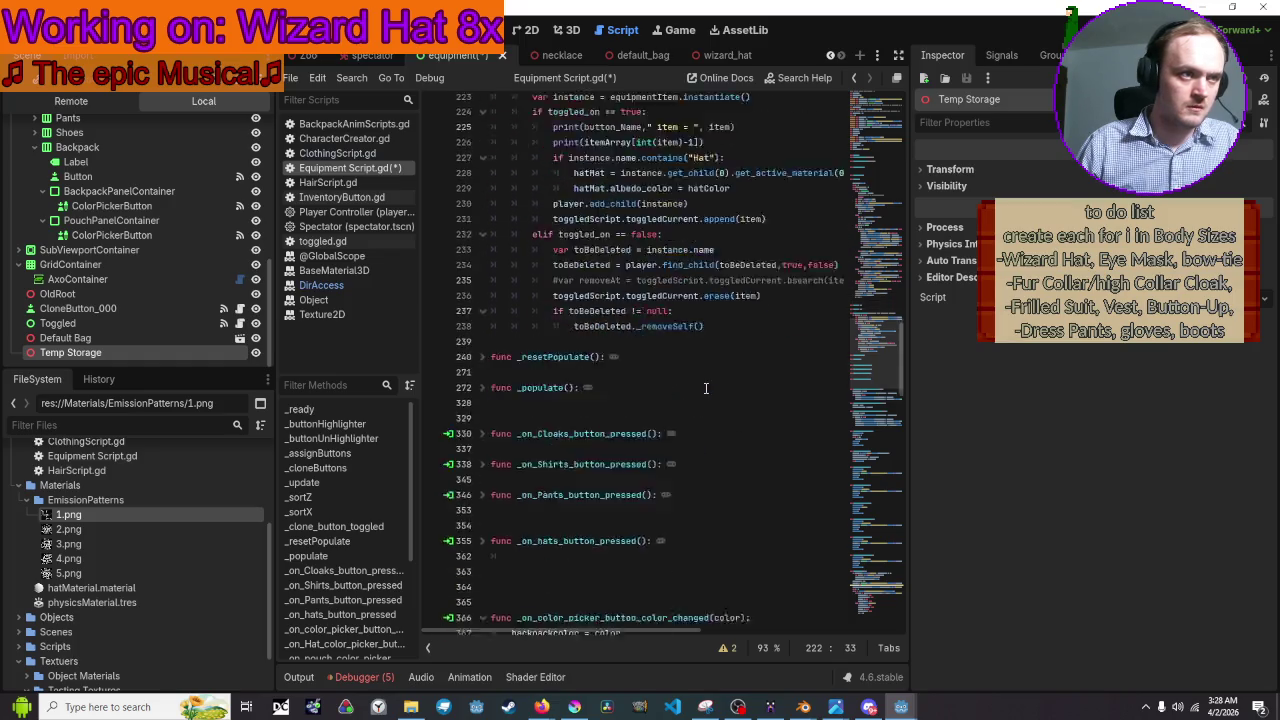
scroll(705, 388, down, 20)
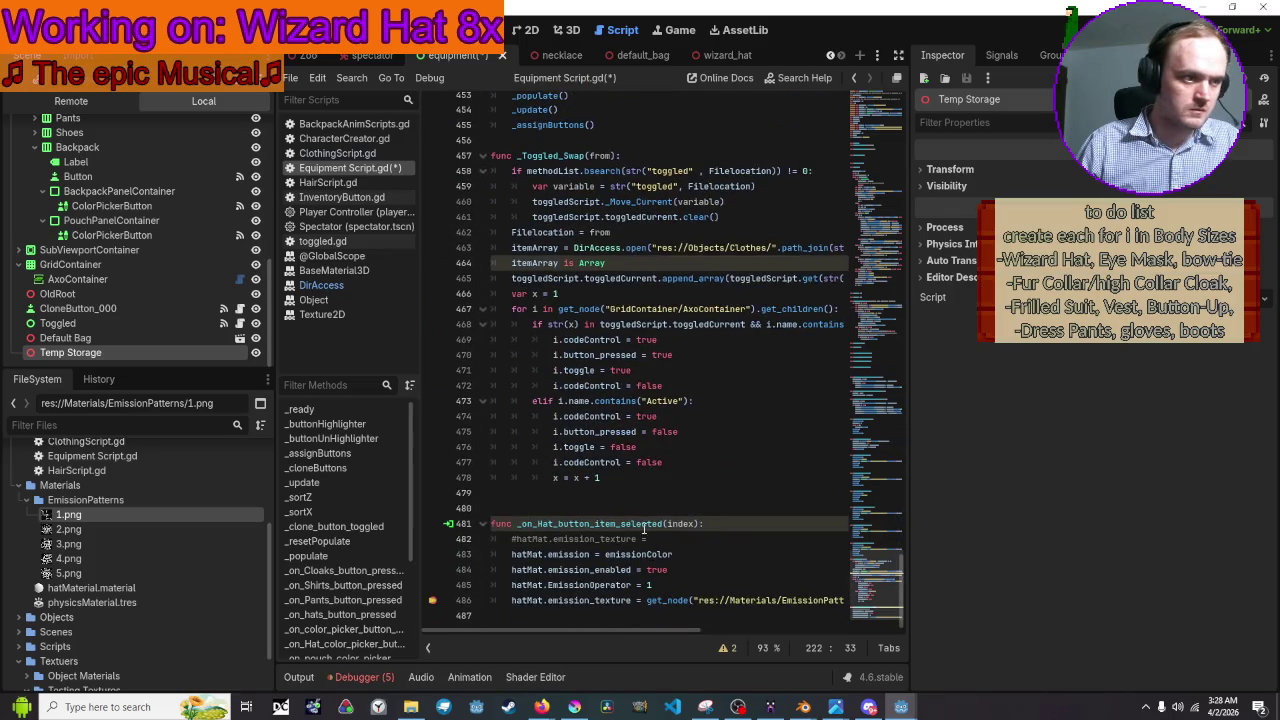
Add the line 'var textureLoad = load(' below the emission colour assignment on line 483.
click(708, 561)
key(Return)
text(var equipmentItem = load)
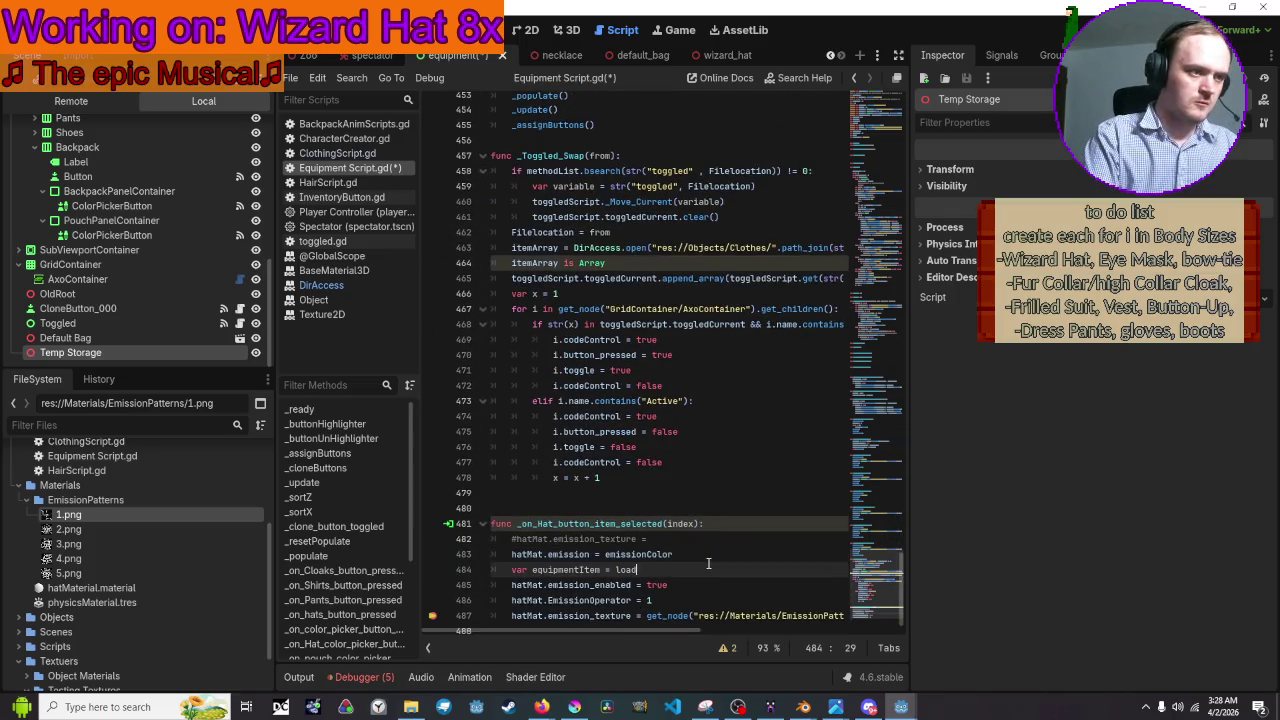
key(Left)
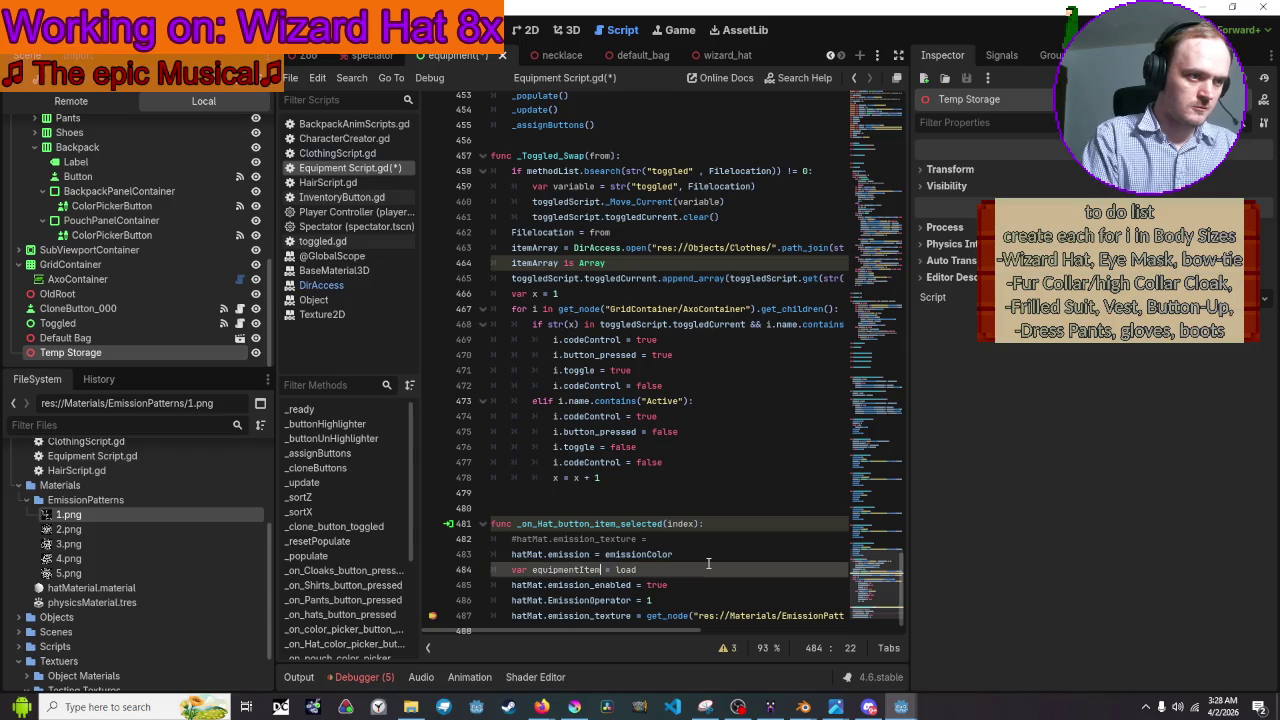
key(BackSpace)
key(BackSpace)
key(BackSpace)
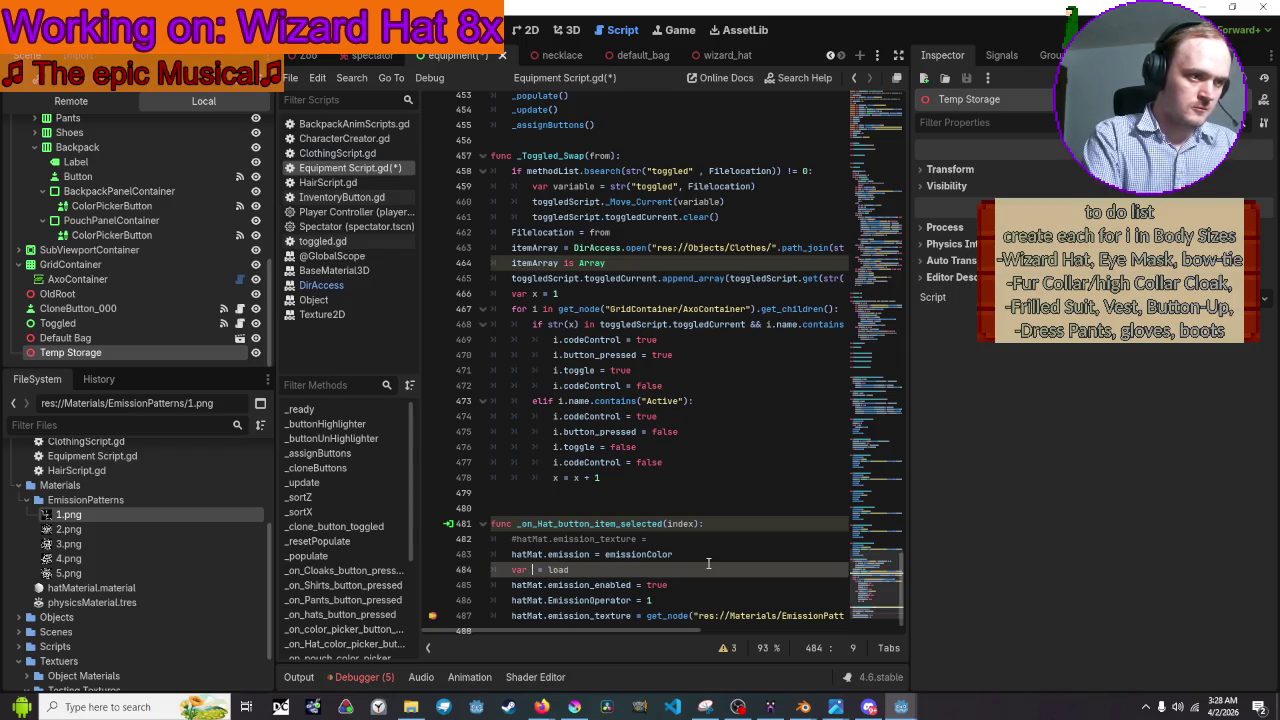
text(Tex)
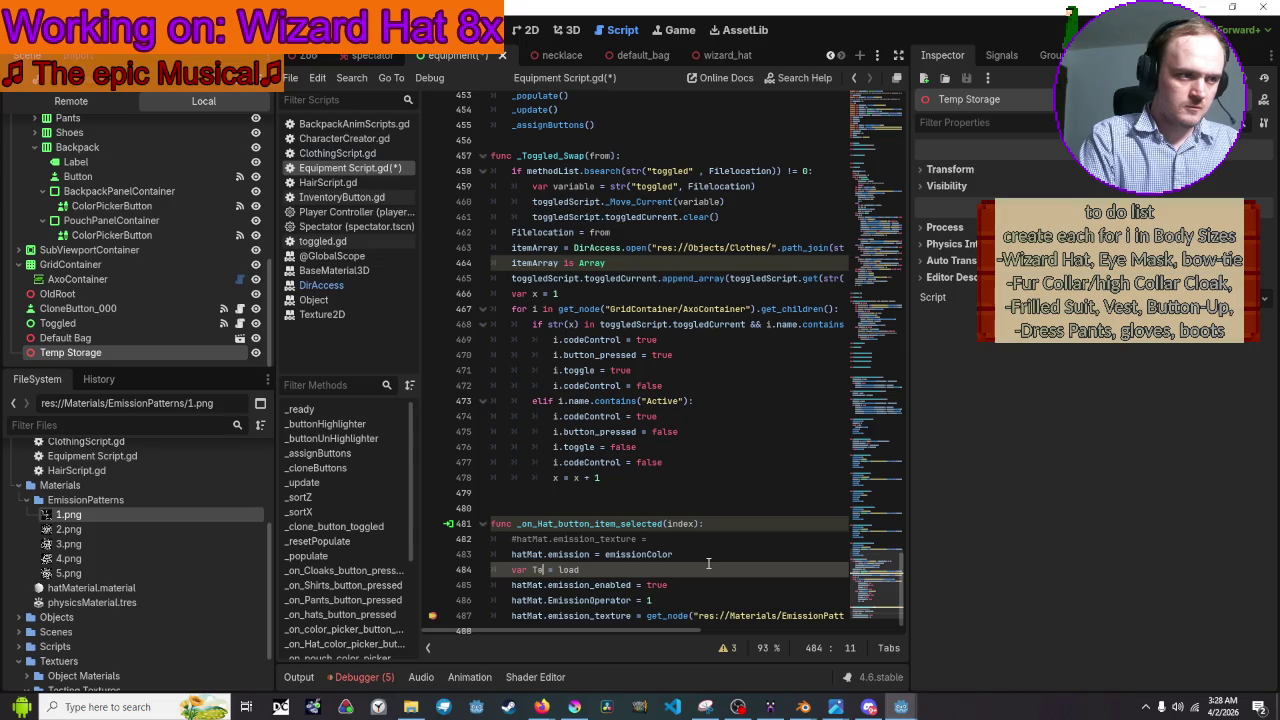
text(tureLocati)
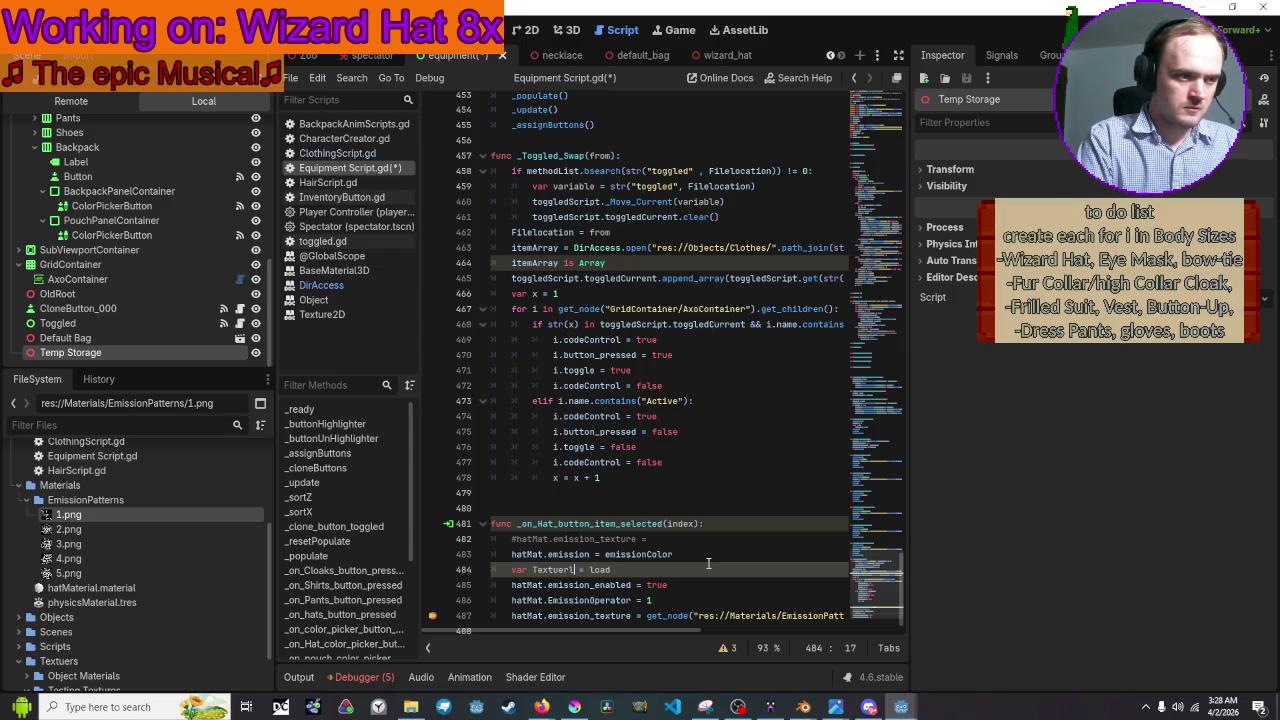
text(on)
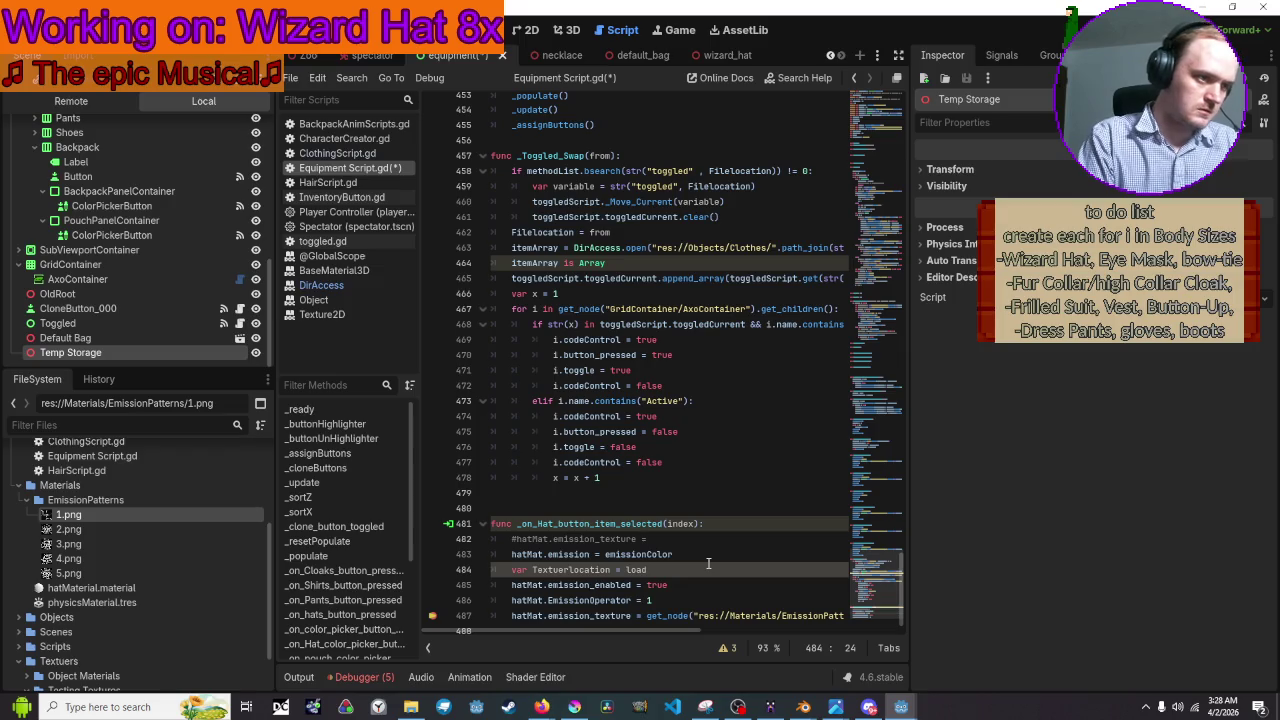
key(Right)
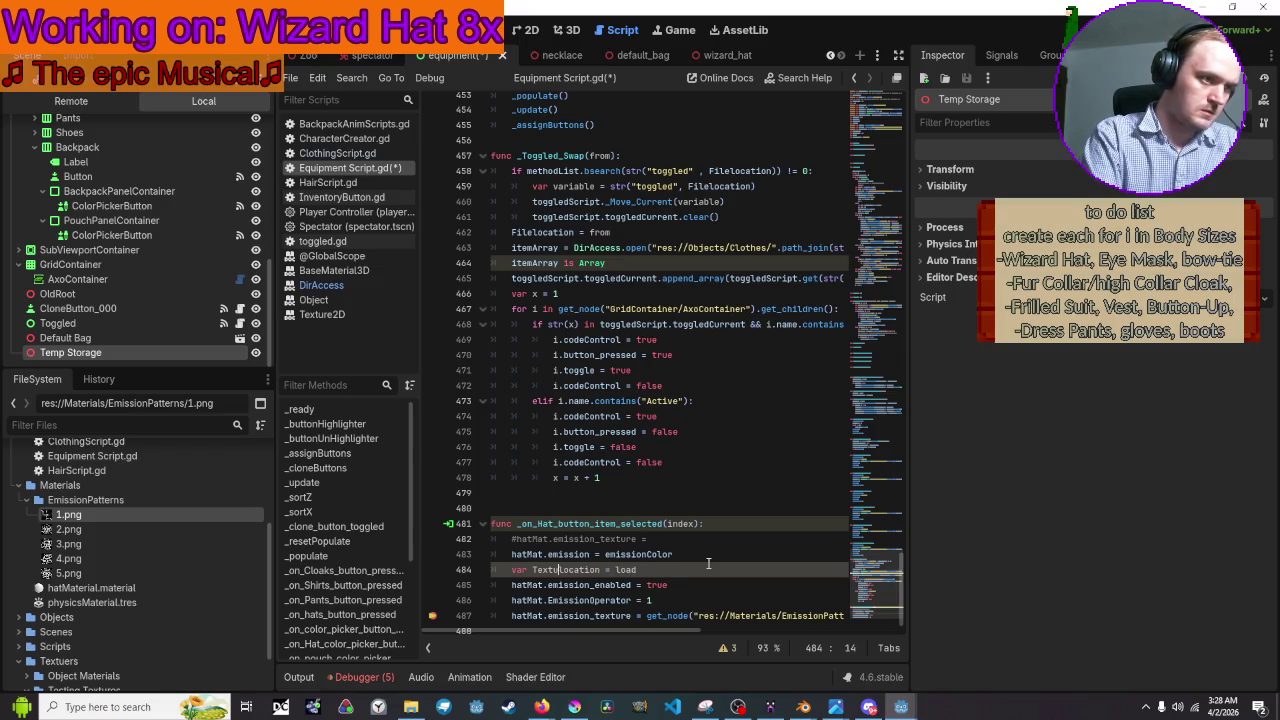
key(Left)
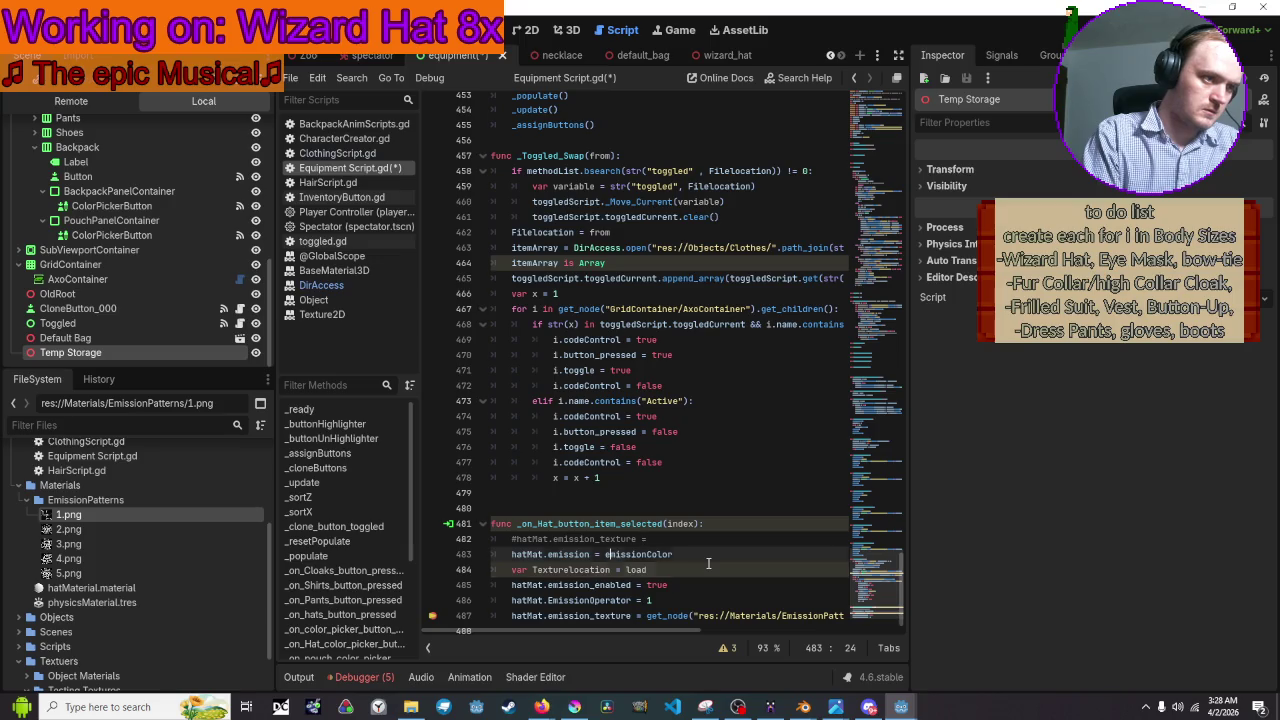
key(BackSpace)
key(BackSpace)
key(BackSpace)
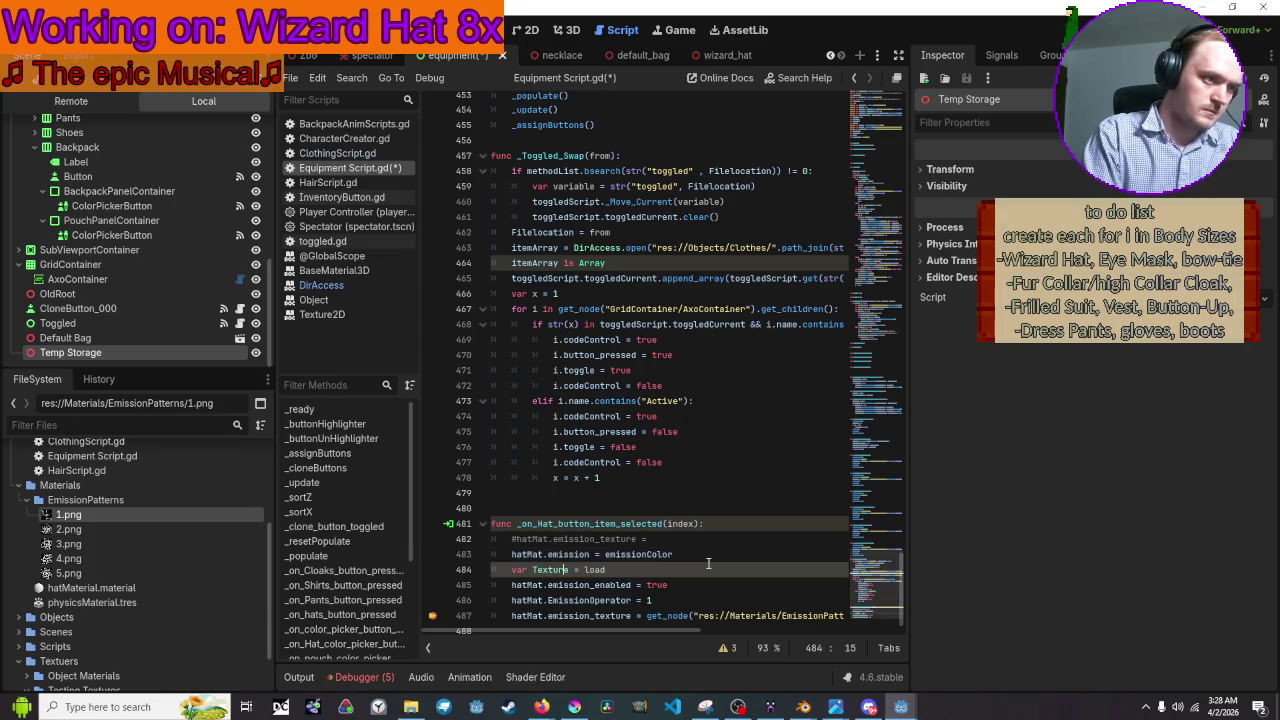
key(Delete)
key(Delete)
text(te)
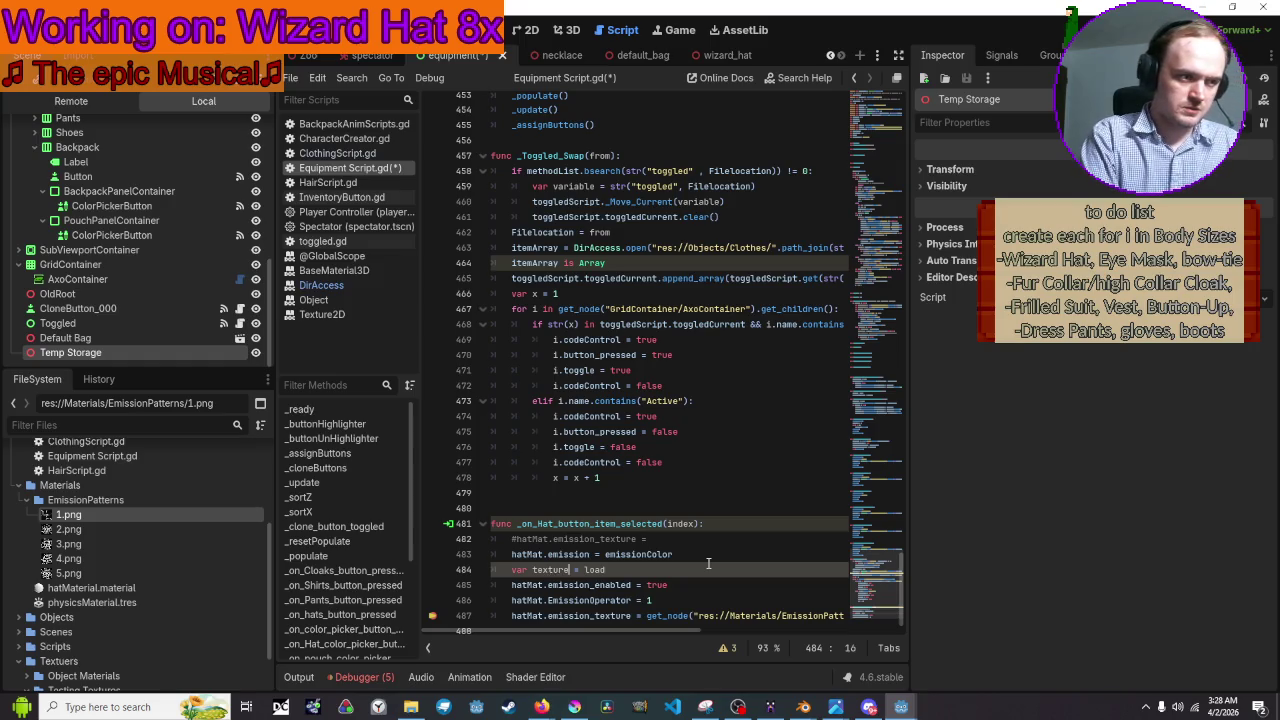
text(Load)
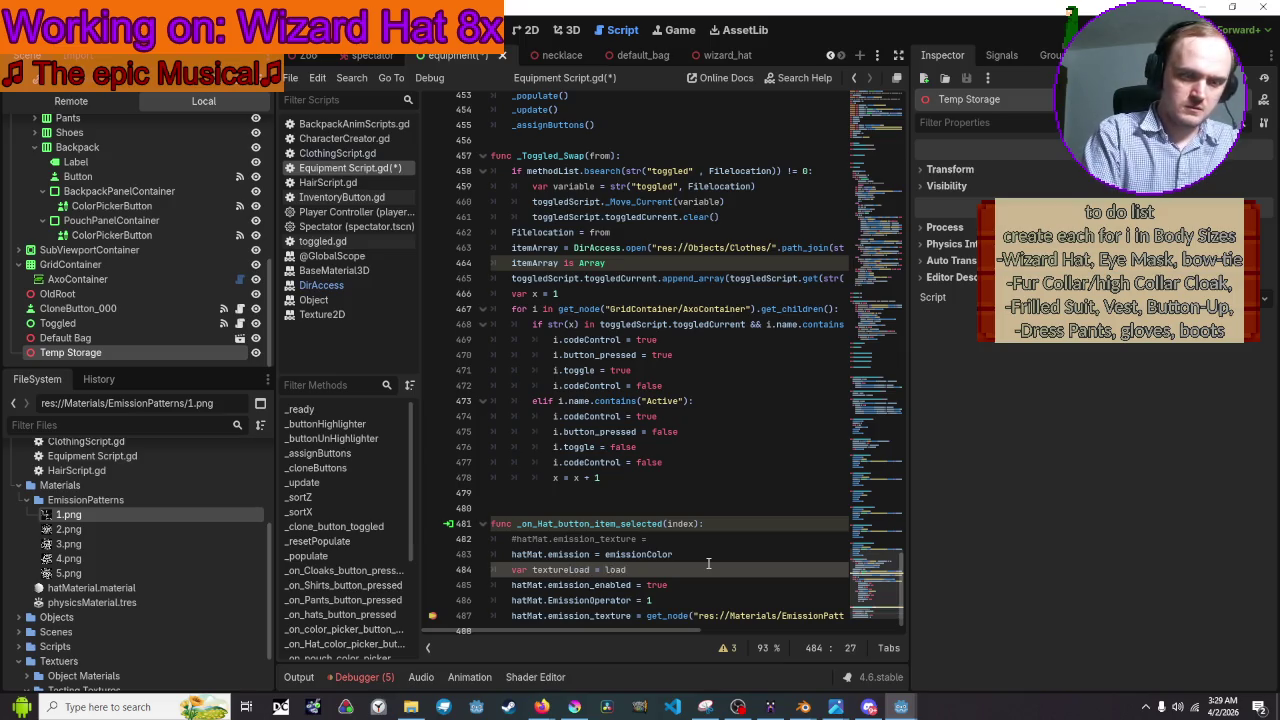
text(()
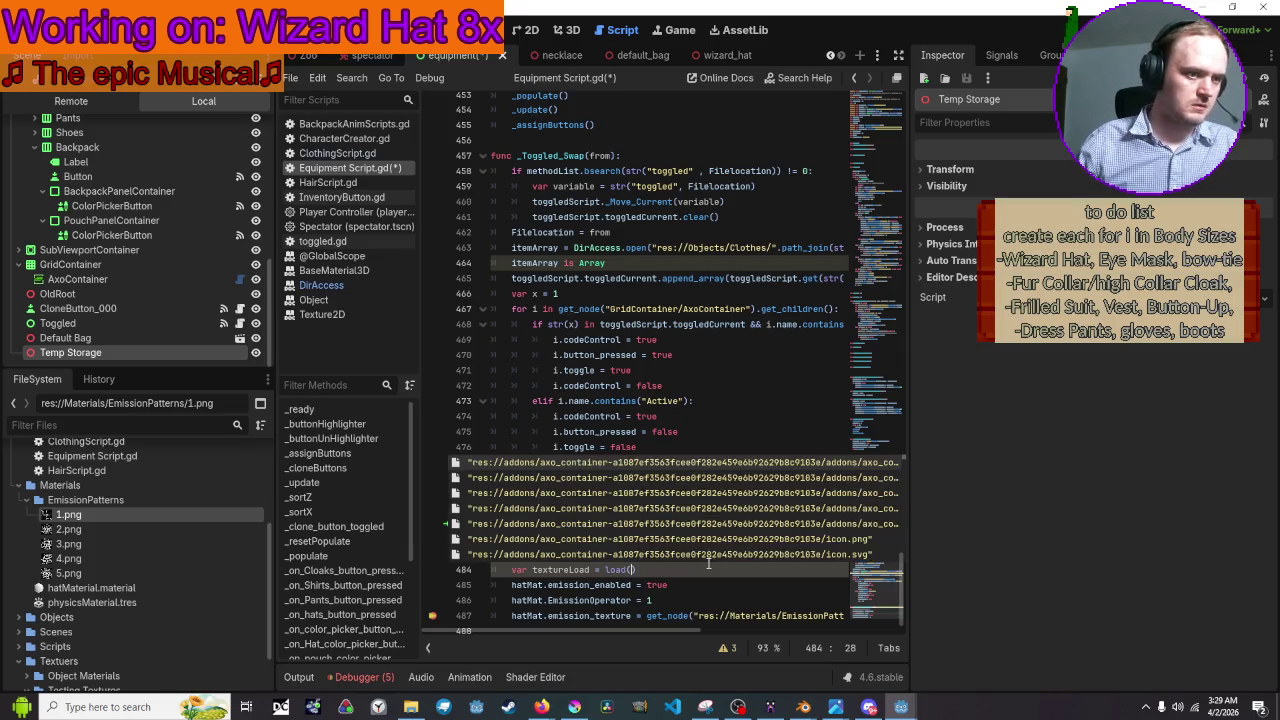
Move the EmissionPatterns folder path out of get_node and paste it into the new load() call.
scroll(708, 565, down, 1)
key(Escape)
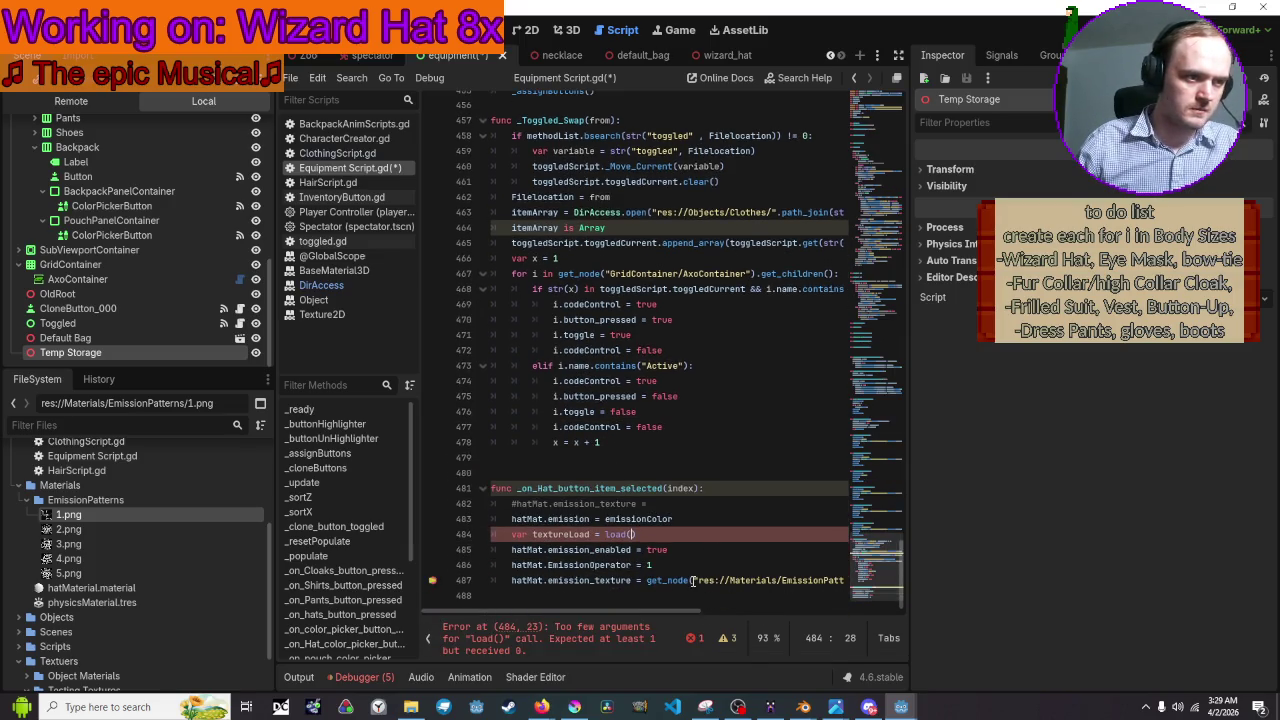
mouse_move(692, 581)
mouse_down()
mouse_move(845, 581)
mouse_move(784, 578)
mouse_up()
key(ctrl+c)
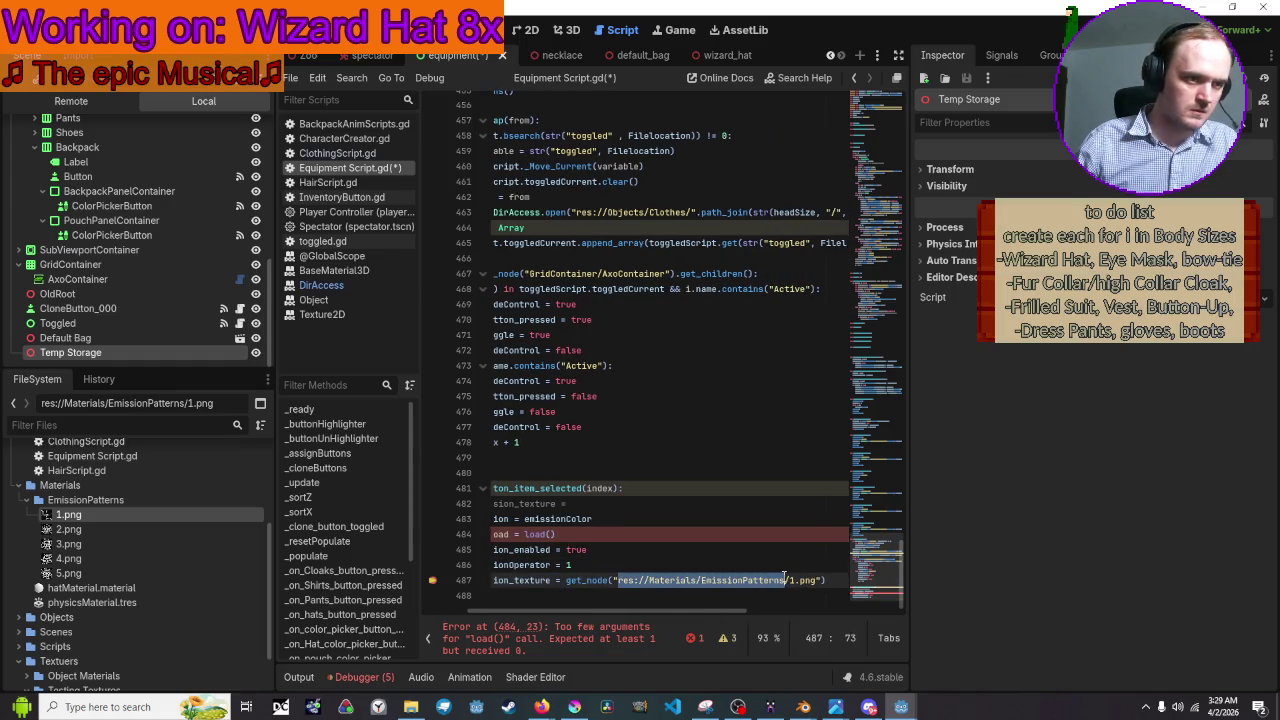
key(BackSpace)
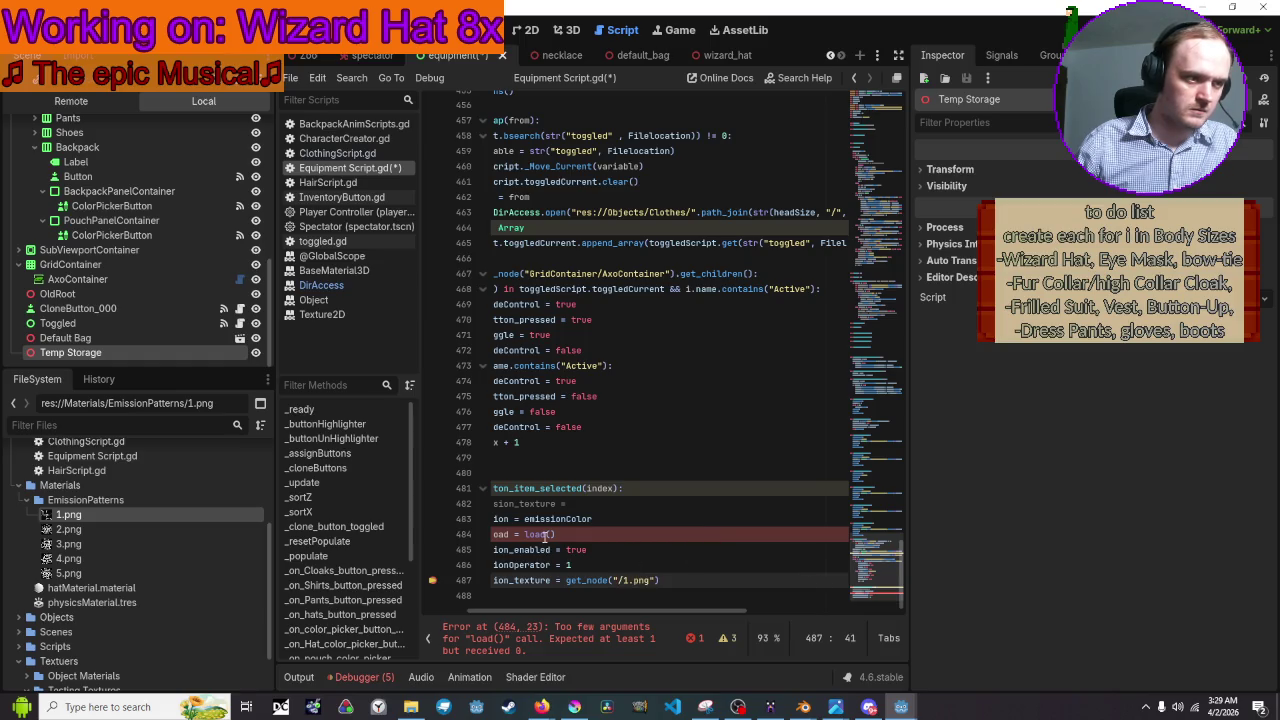
click(544, 534)
key(ctrl+v)
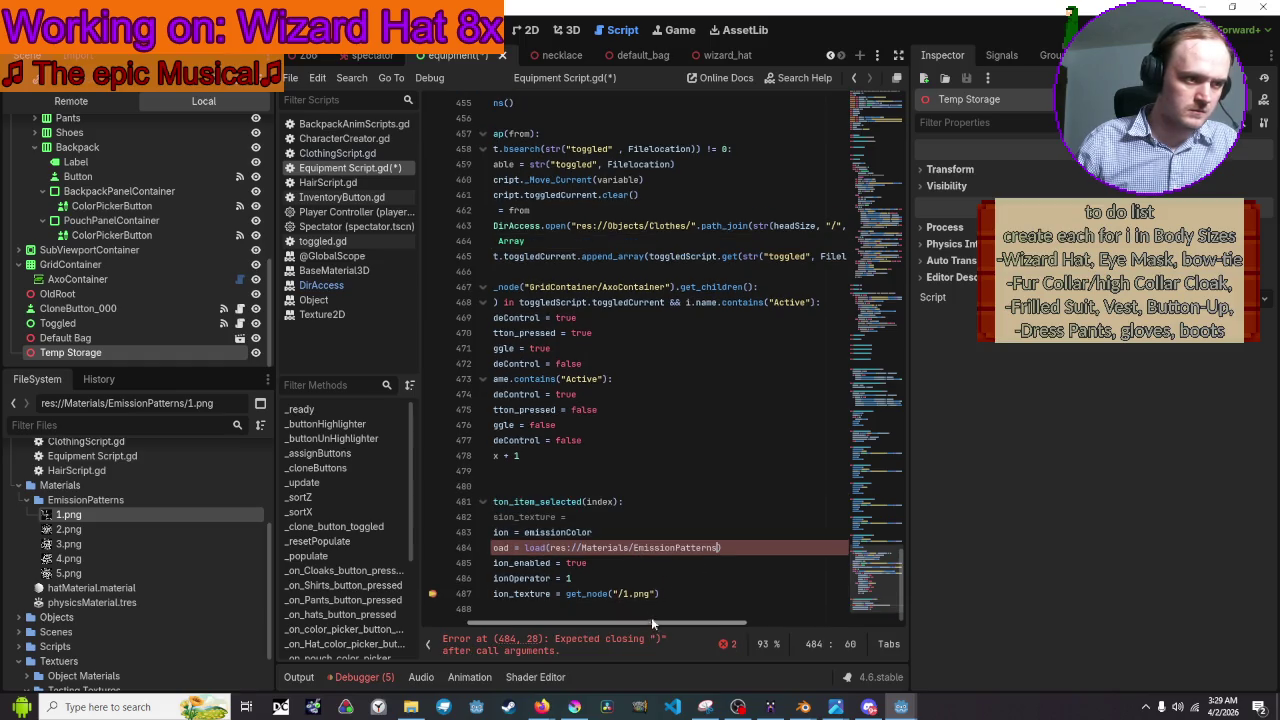
Quote the path and append .path_join(emissionFiles[index]) to complete the textureLoad line.
drag(651, 620, 567, 622)
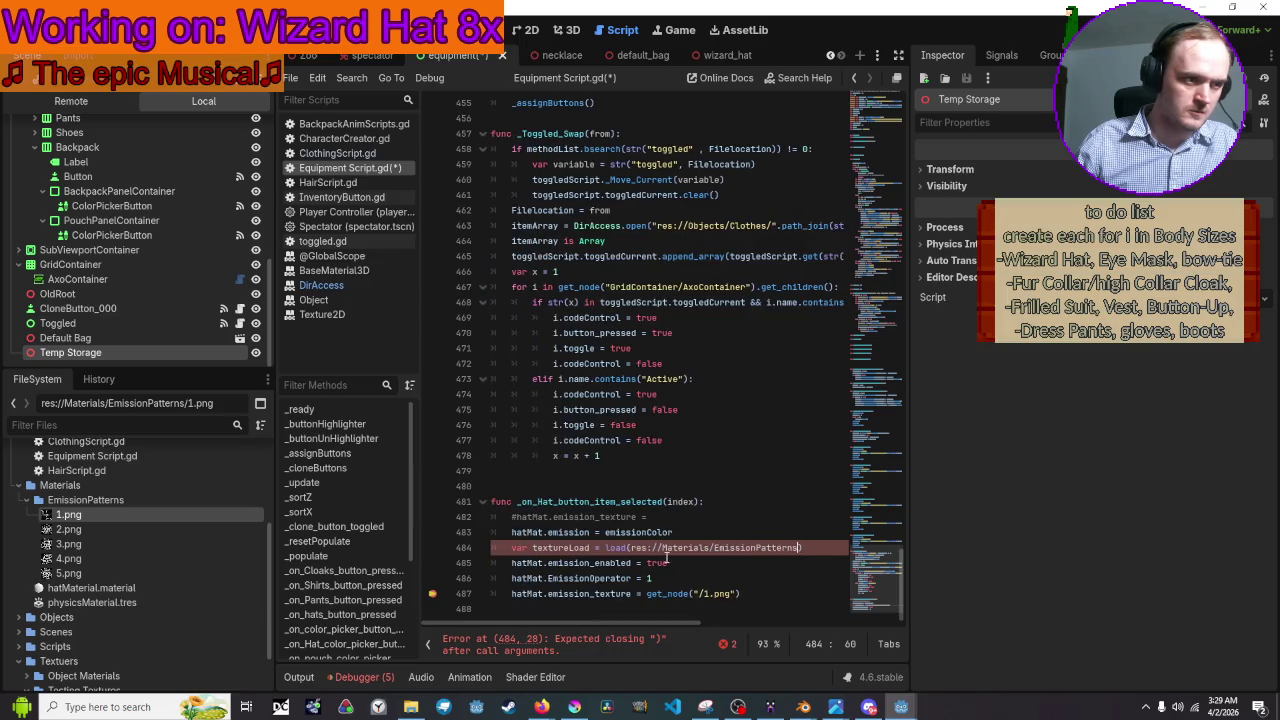
click(630, 548)
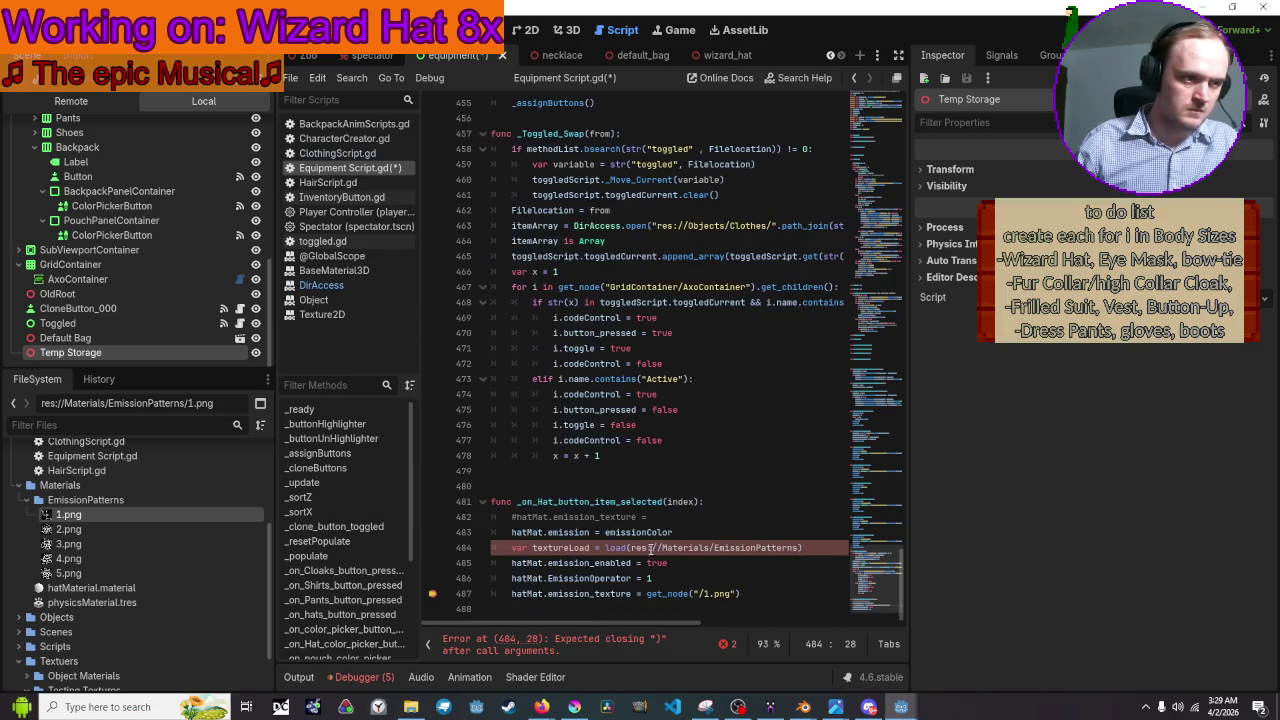
text(")
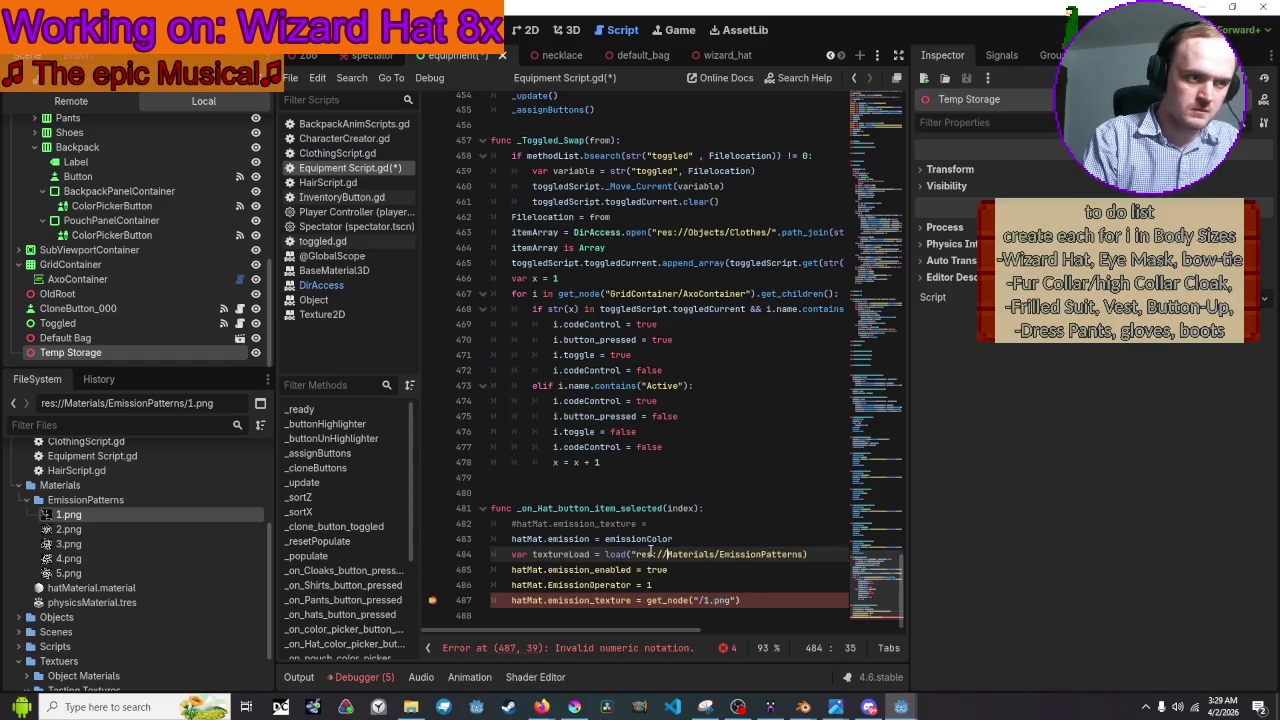
key(Right)
key(Right)
key(Right)
text(")
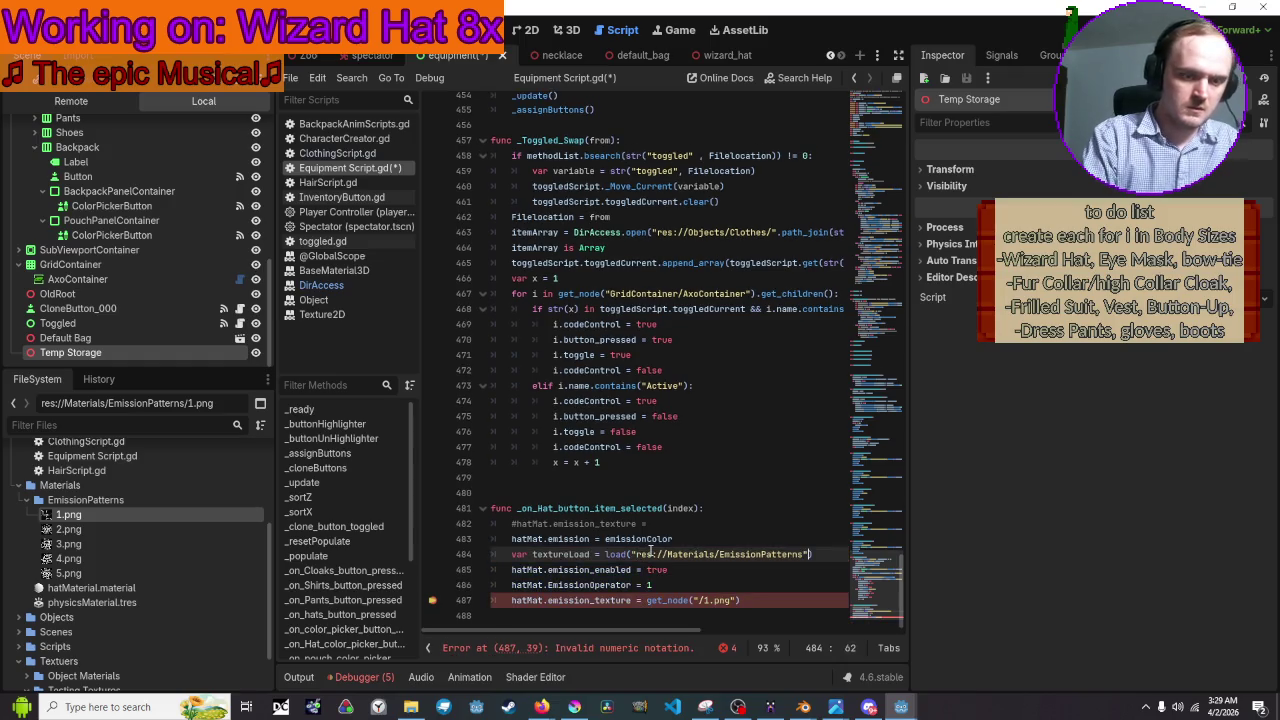
text(.join)
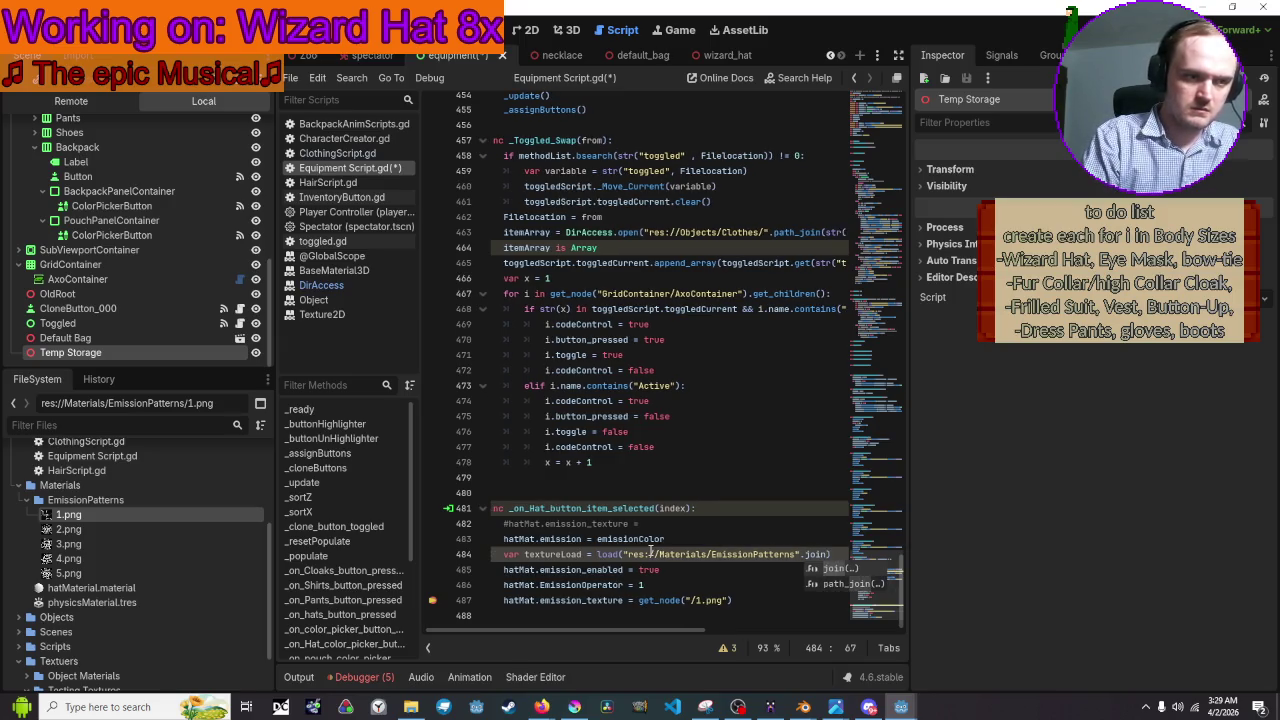
text())
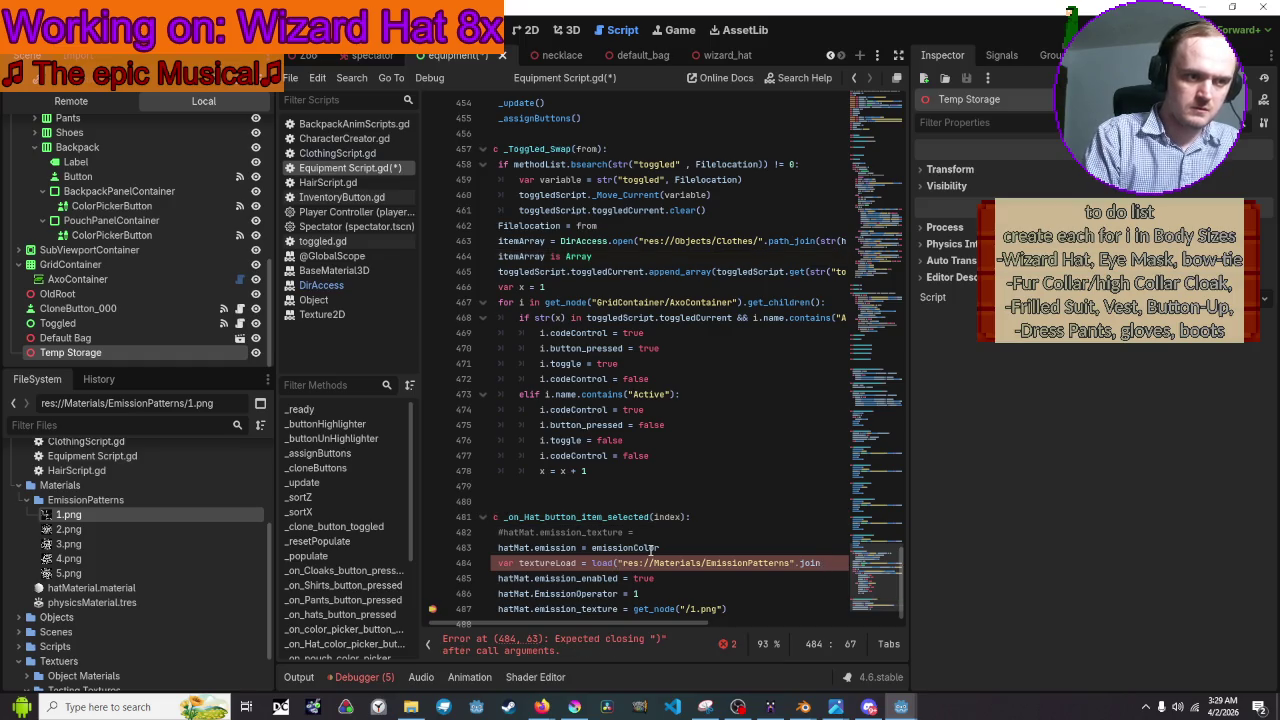
key(ctrl+space)
key(Down)
key(Return)
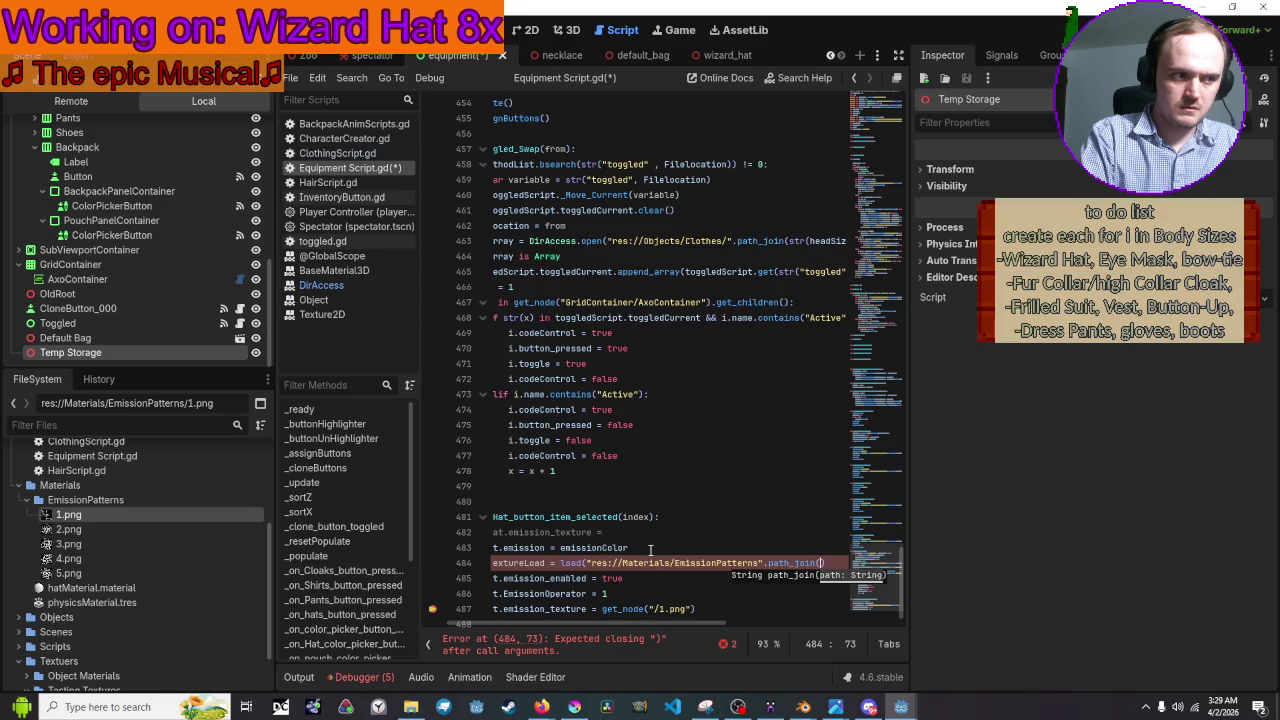
text(emission)
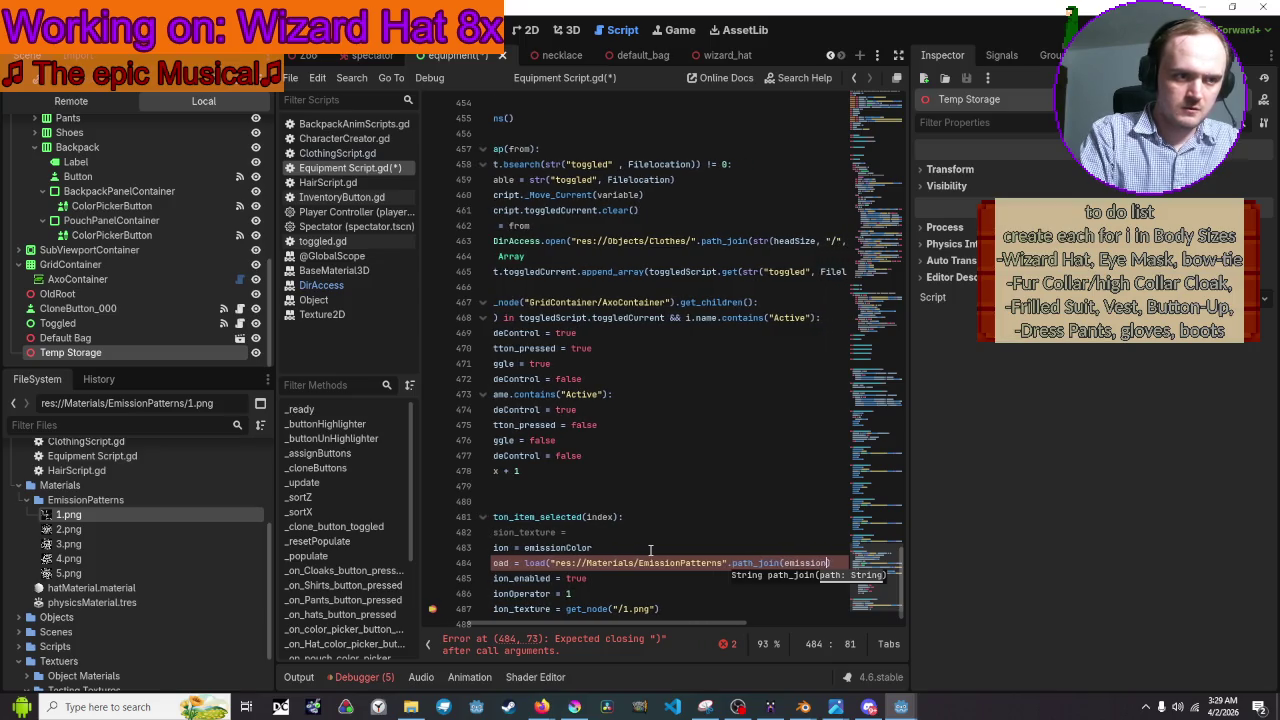
text(Files)
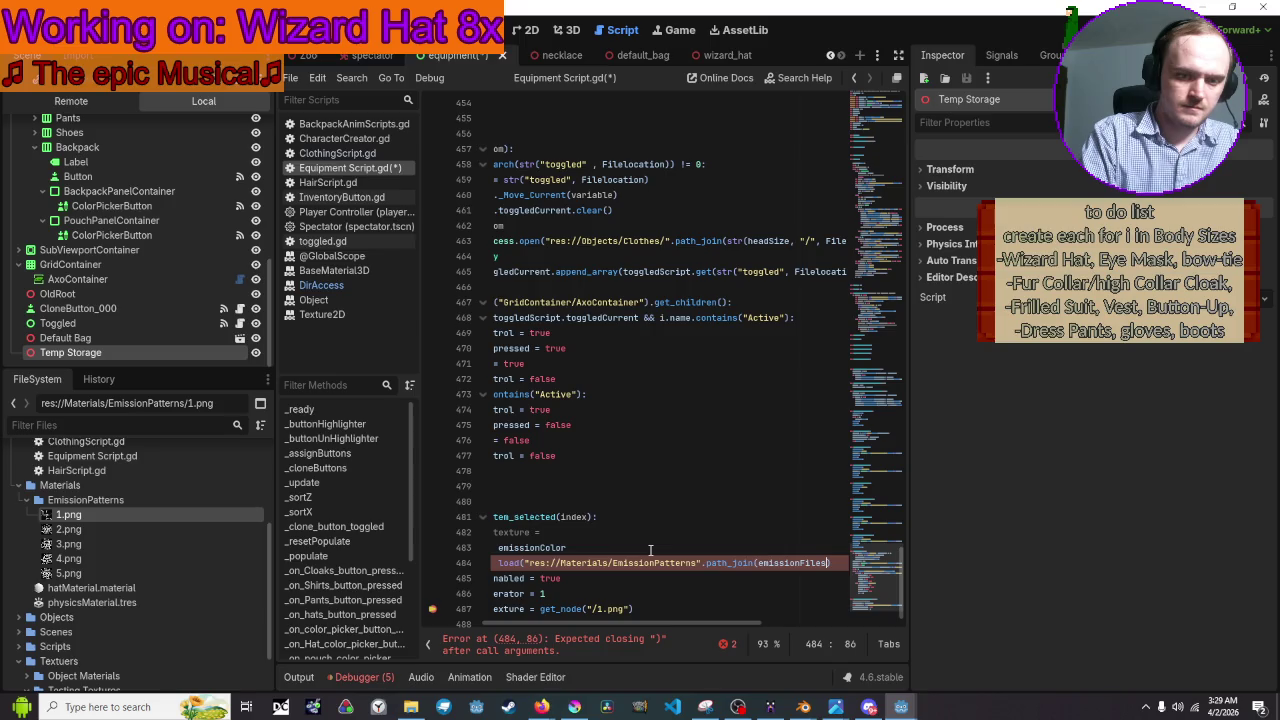
text([index)
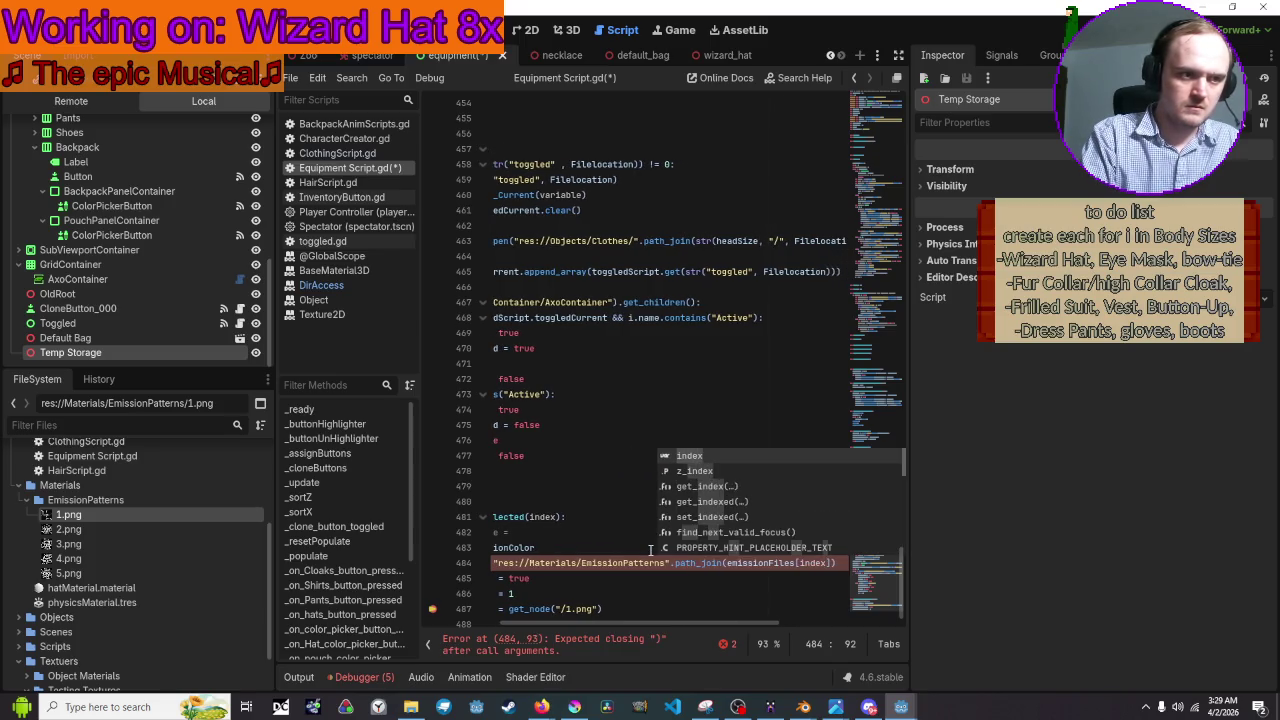
text(]))
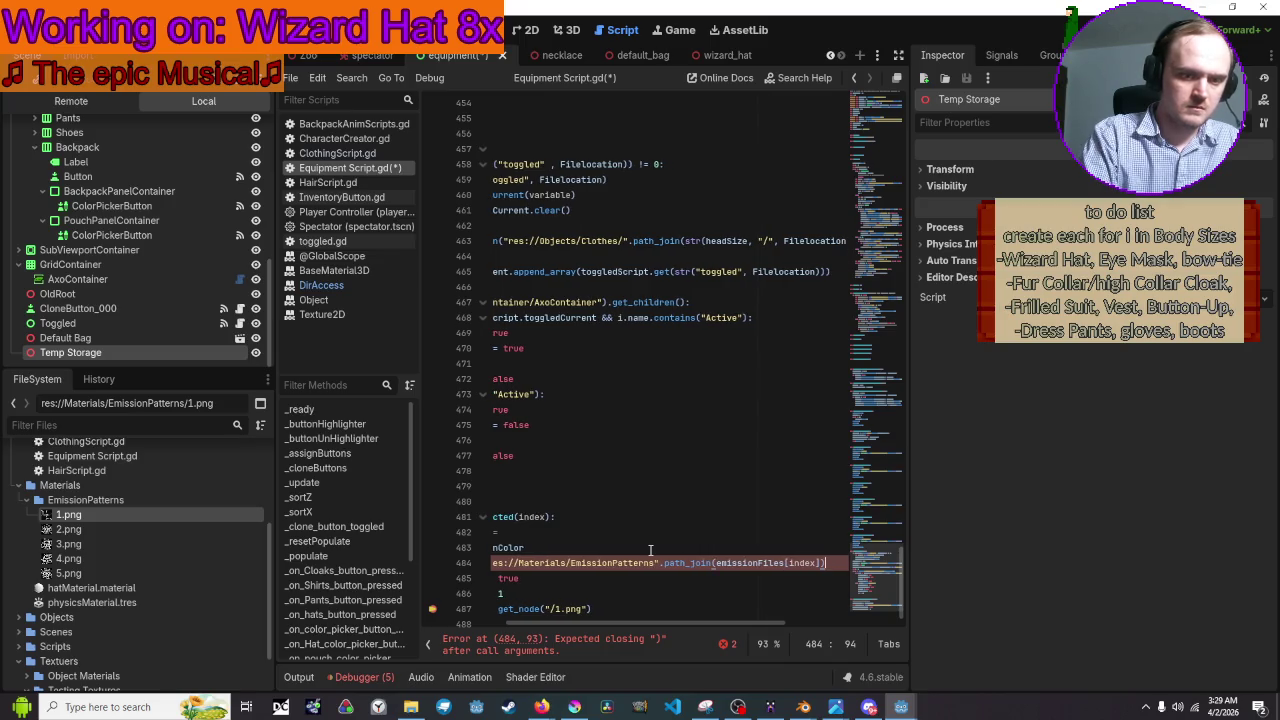
text())
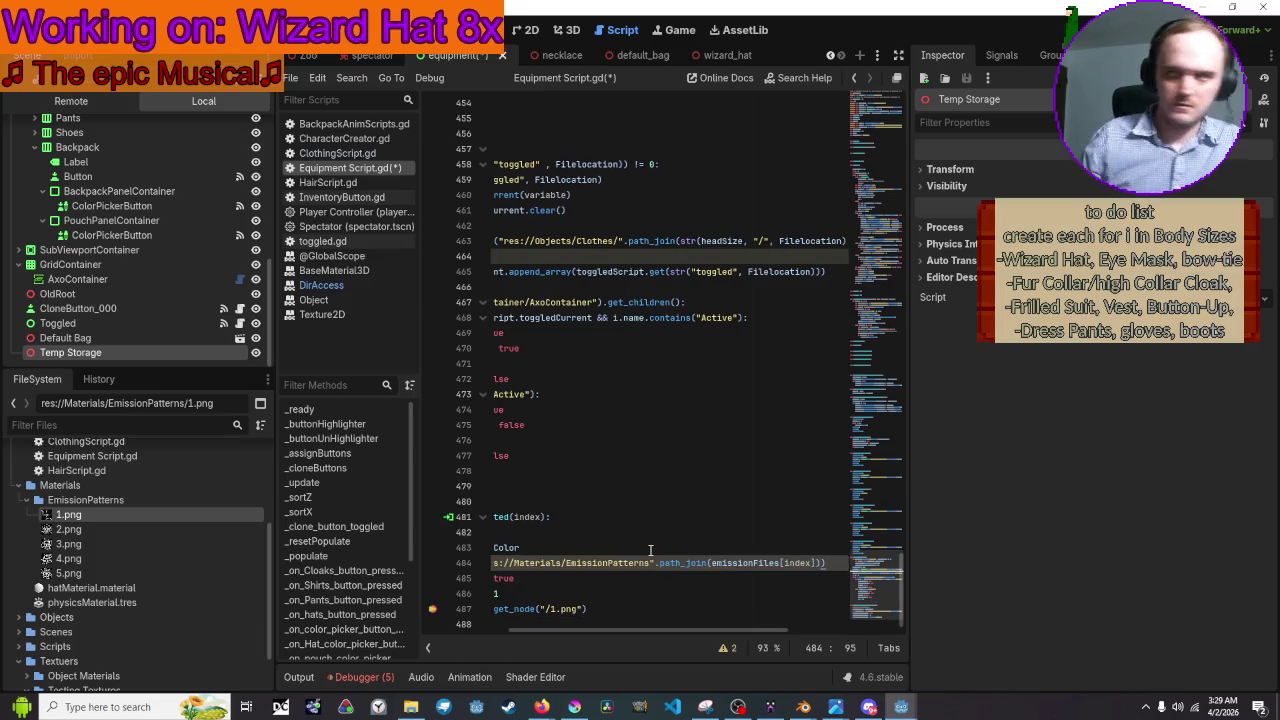
scroll(650, 530, down, 1)
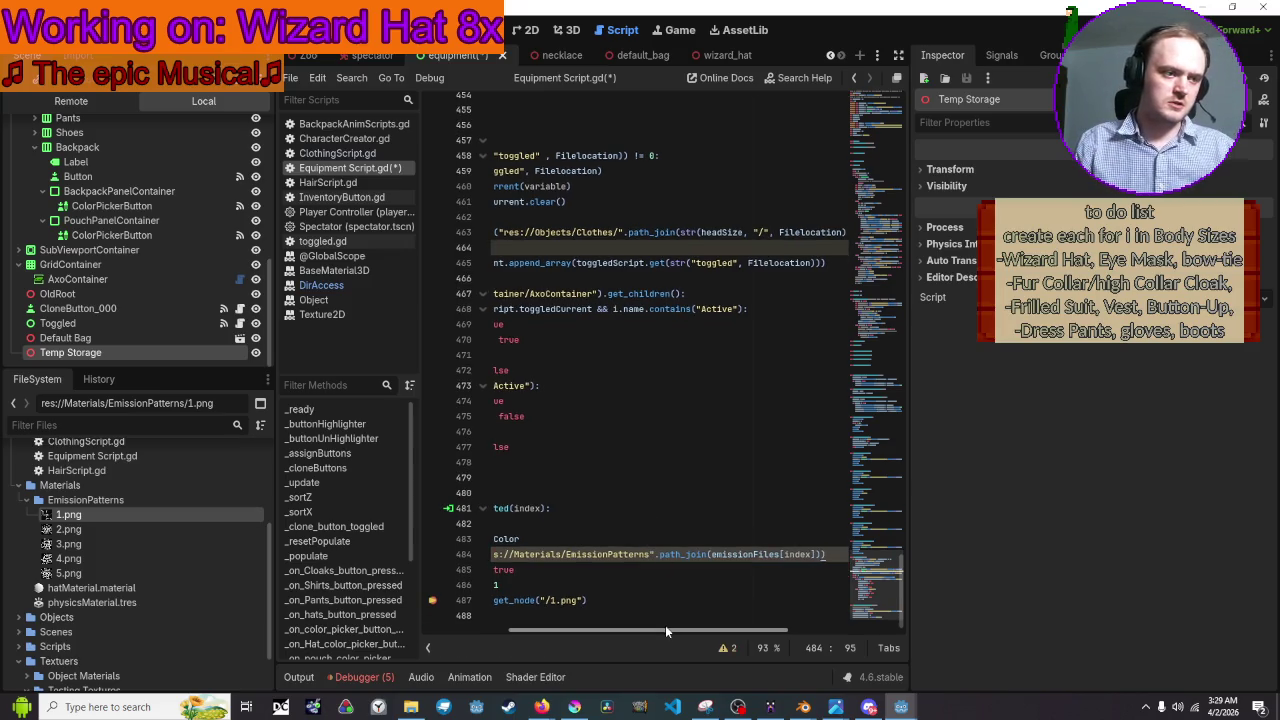
drag(665, 625, 495, 591)
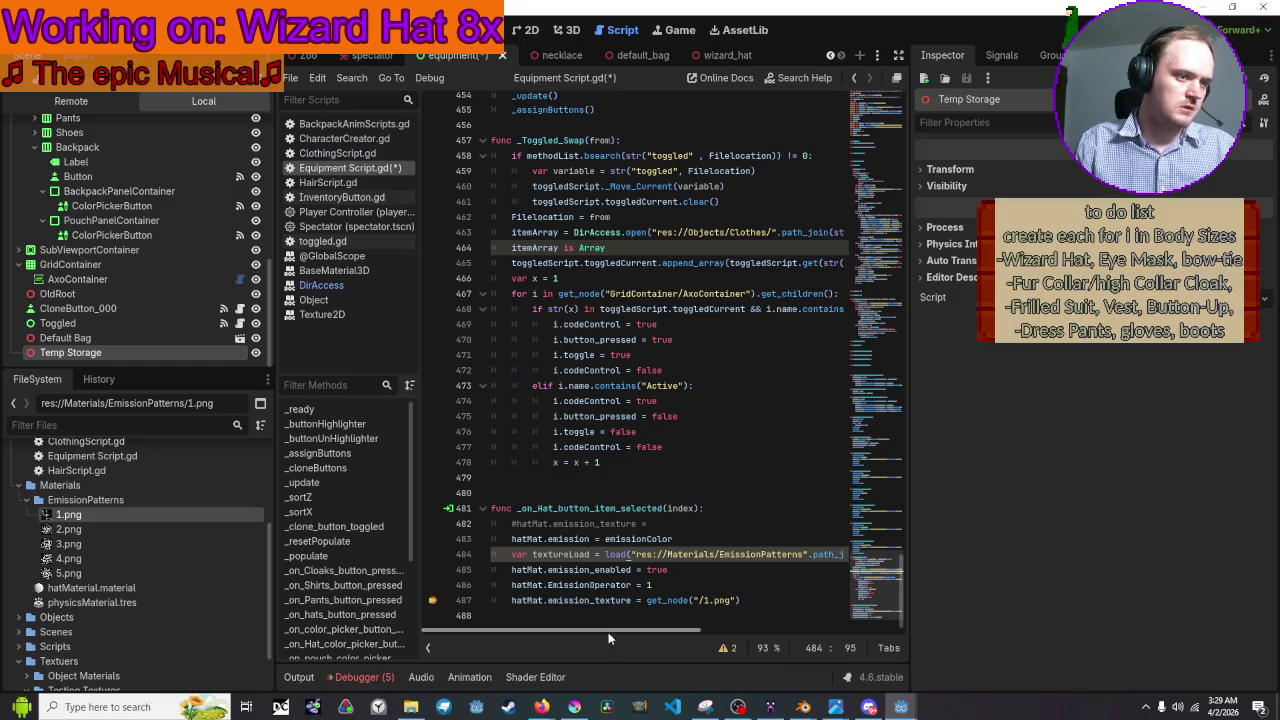
mouse_move(608, 632)
mouse_down()
mouse_move(745, 632)
mouse_move(541, 614)
mouse_up()
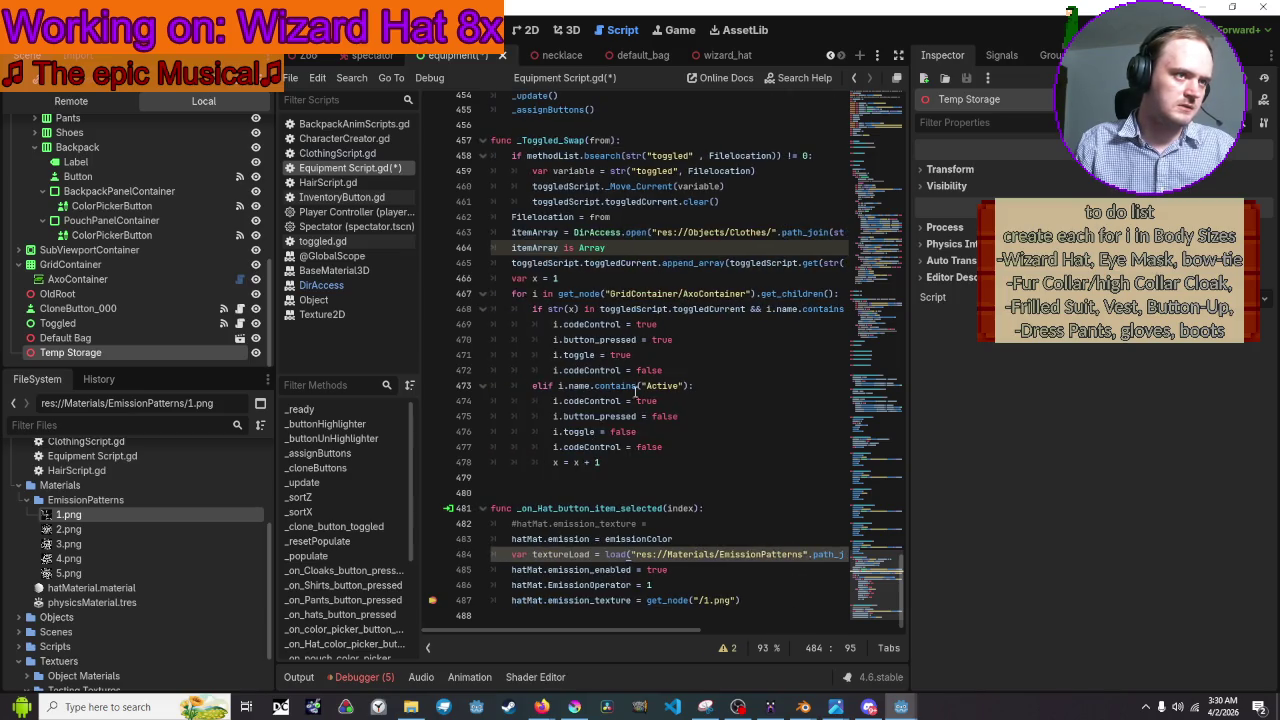
scroll(635, 393, up, 3)
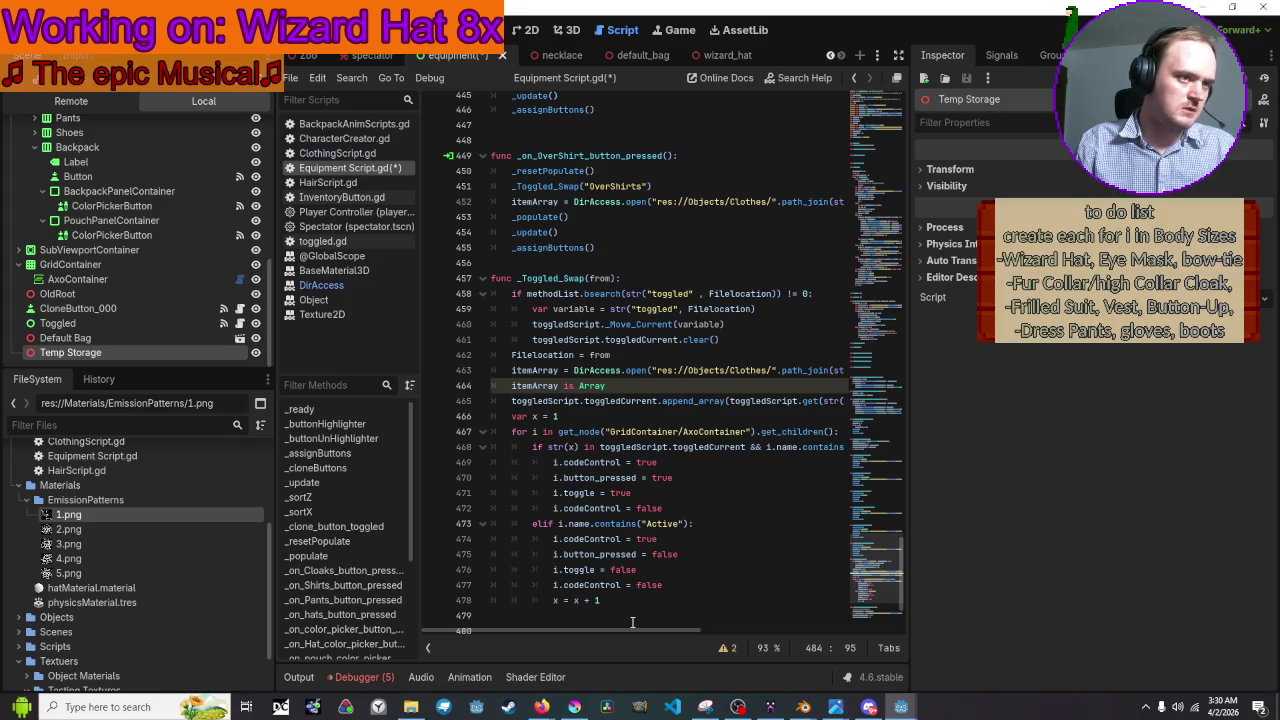
scroll(632, 600, down, 2)
click(500, 618)
scroll(700, 480, up, 5)
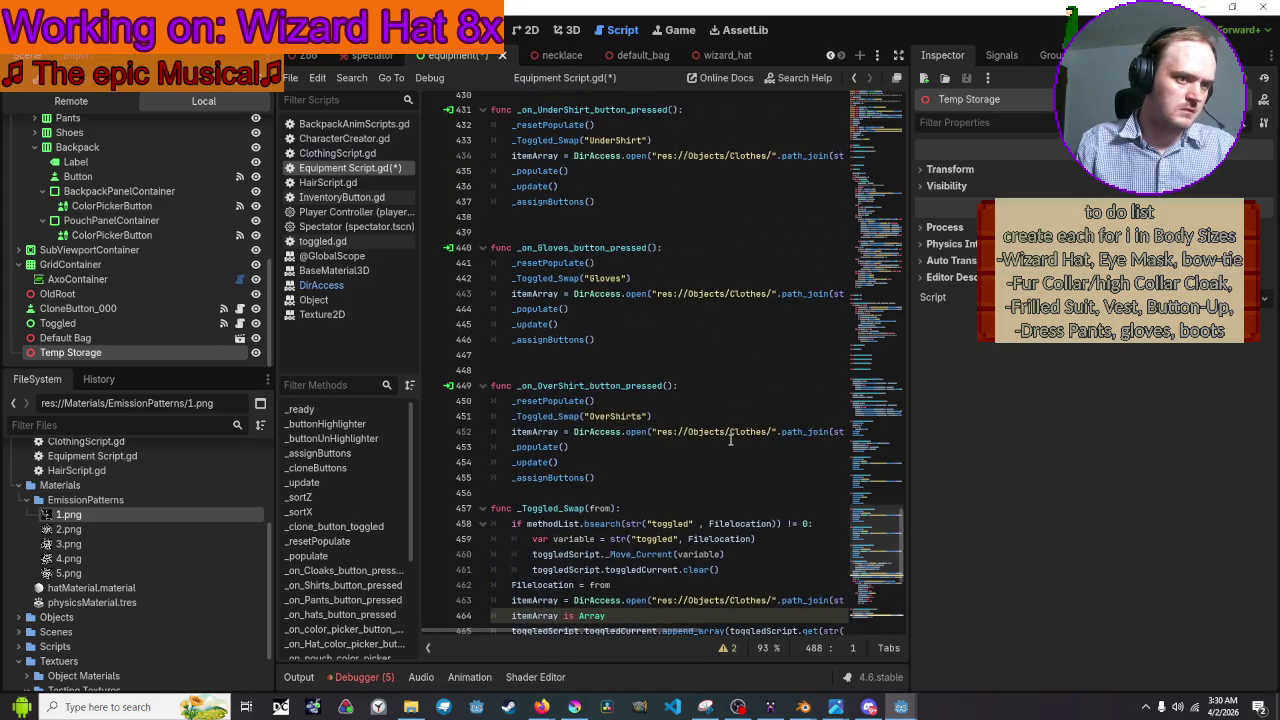
click(730, 437)
scroll(730, 440, up, 15)
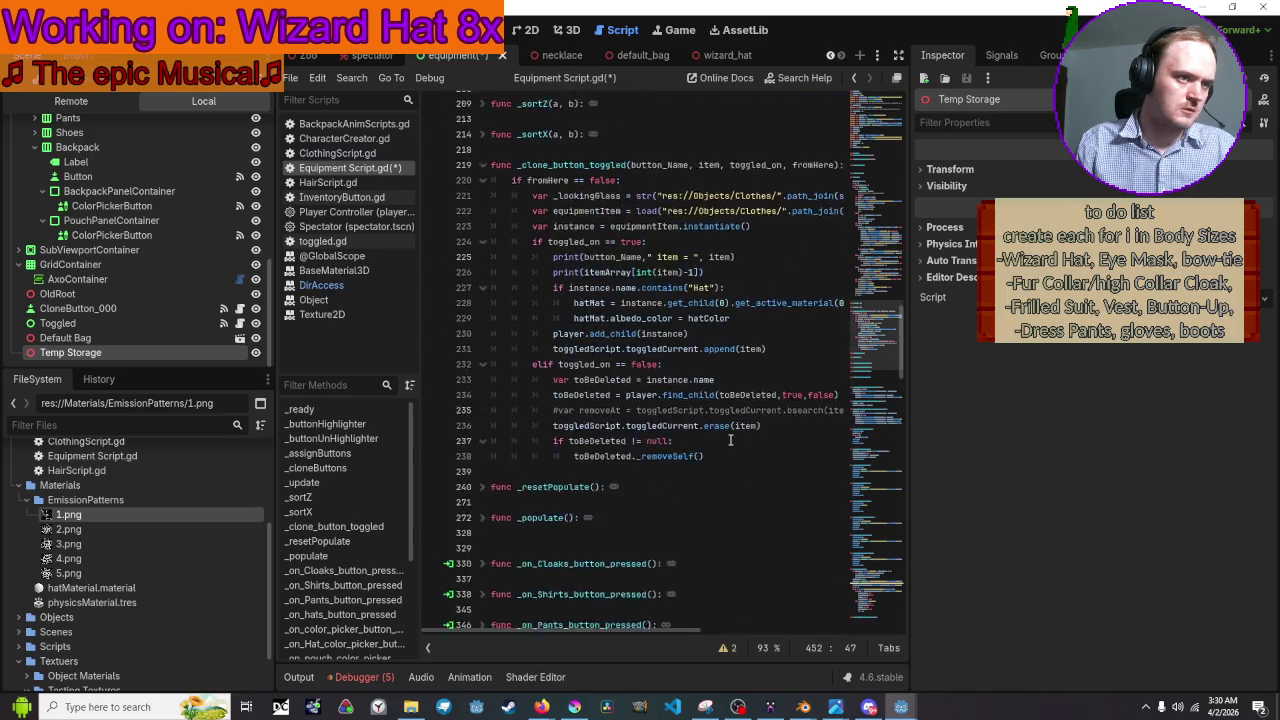
scroll(730, 440, up, 15)
scroll(731, 440, up, 5)
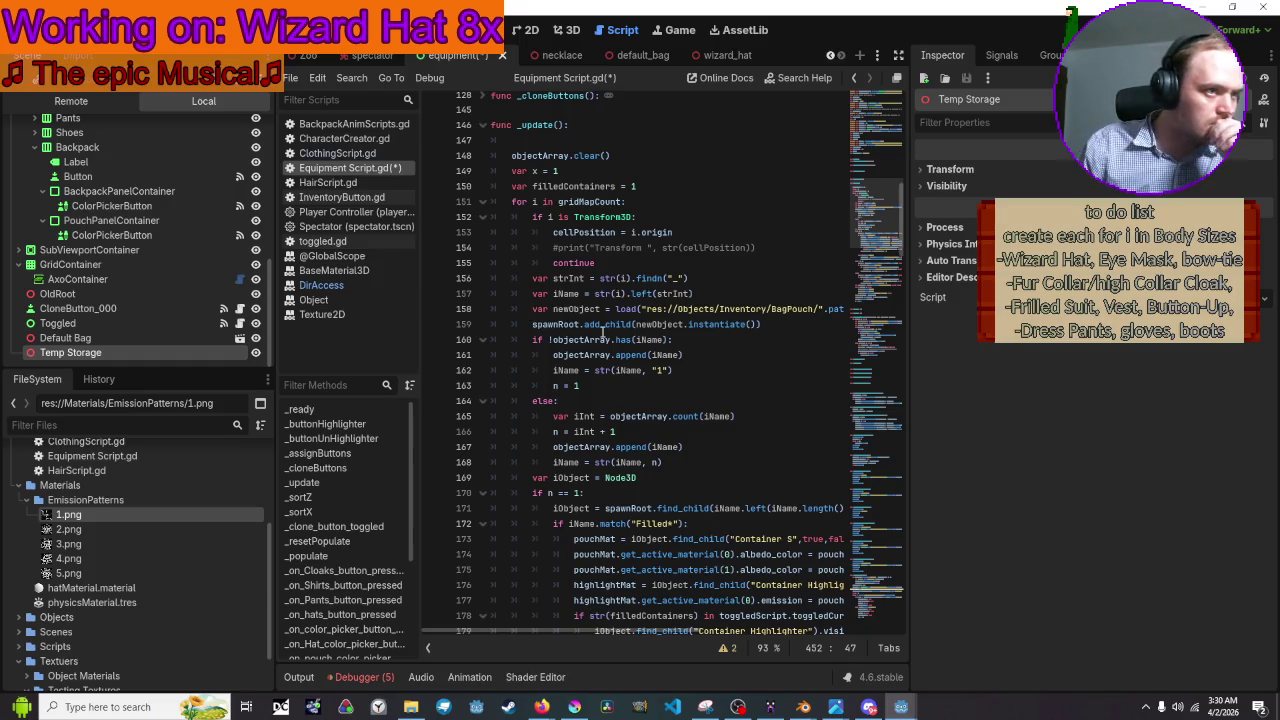
mouse_move(603, 329)
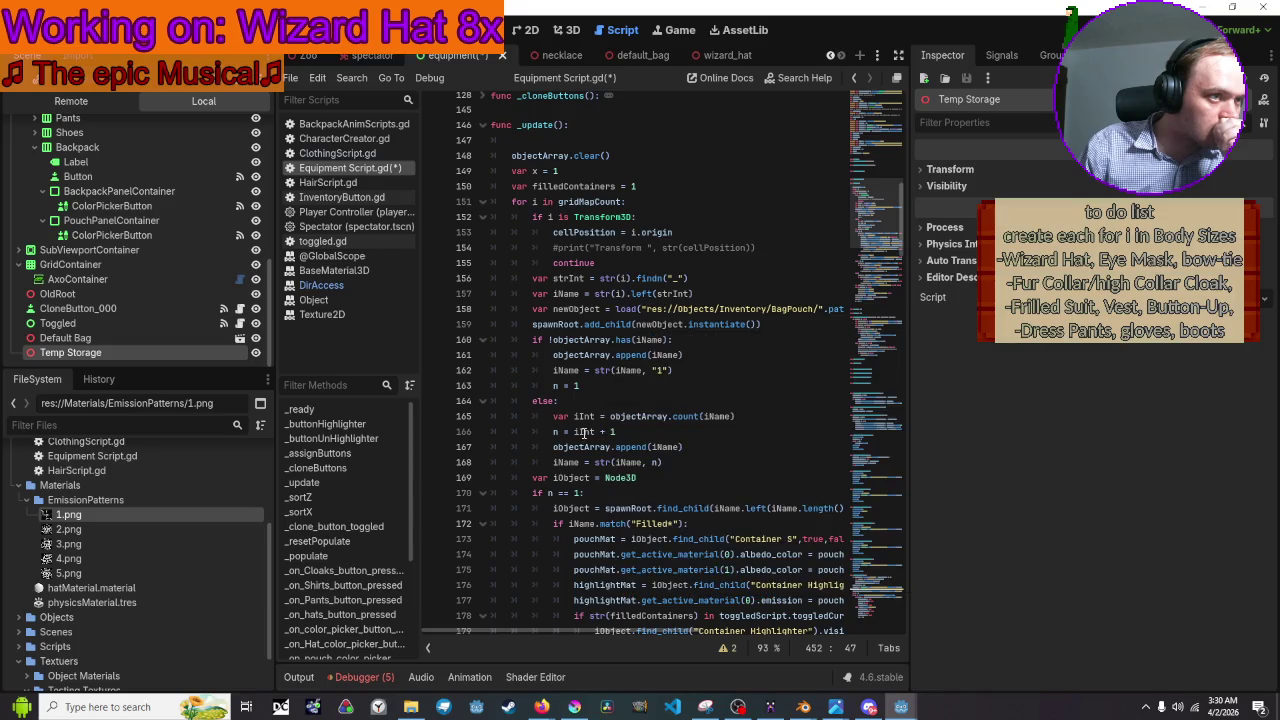
mouse_move(583, 432)
scroll(731, 325, down, 20)
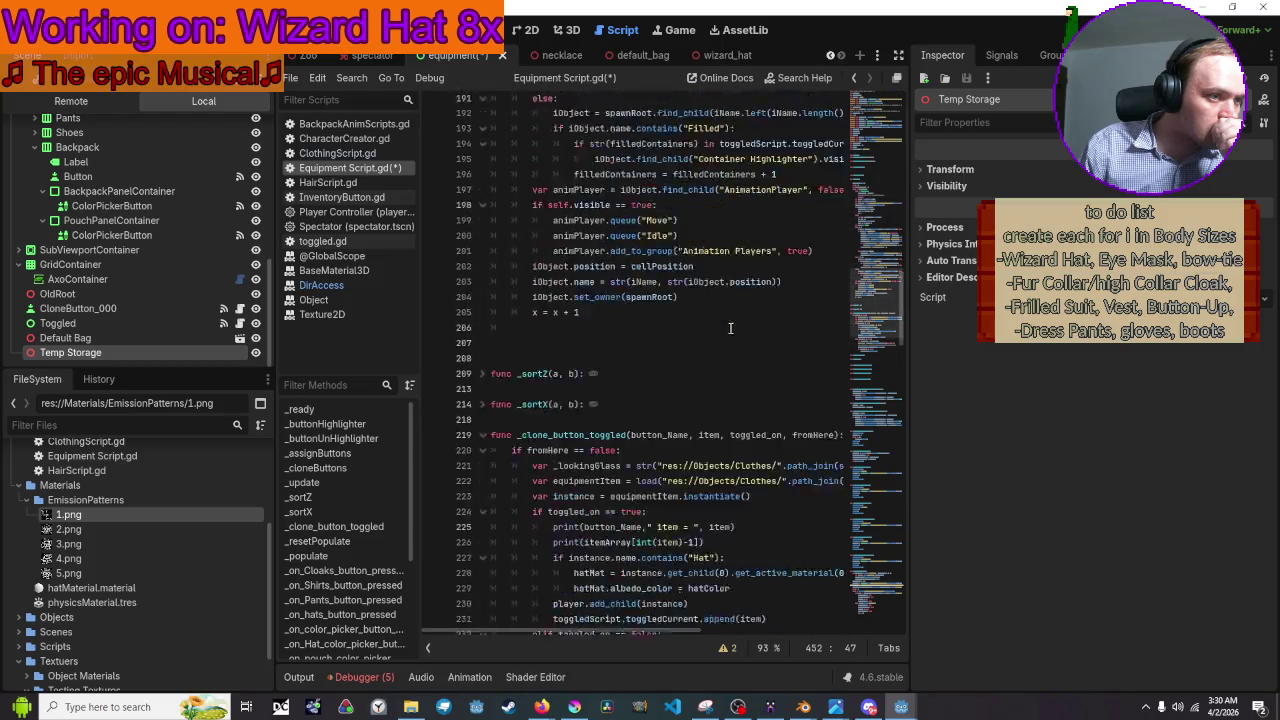
scroll(733, 336, down, 14)
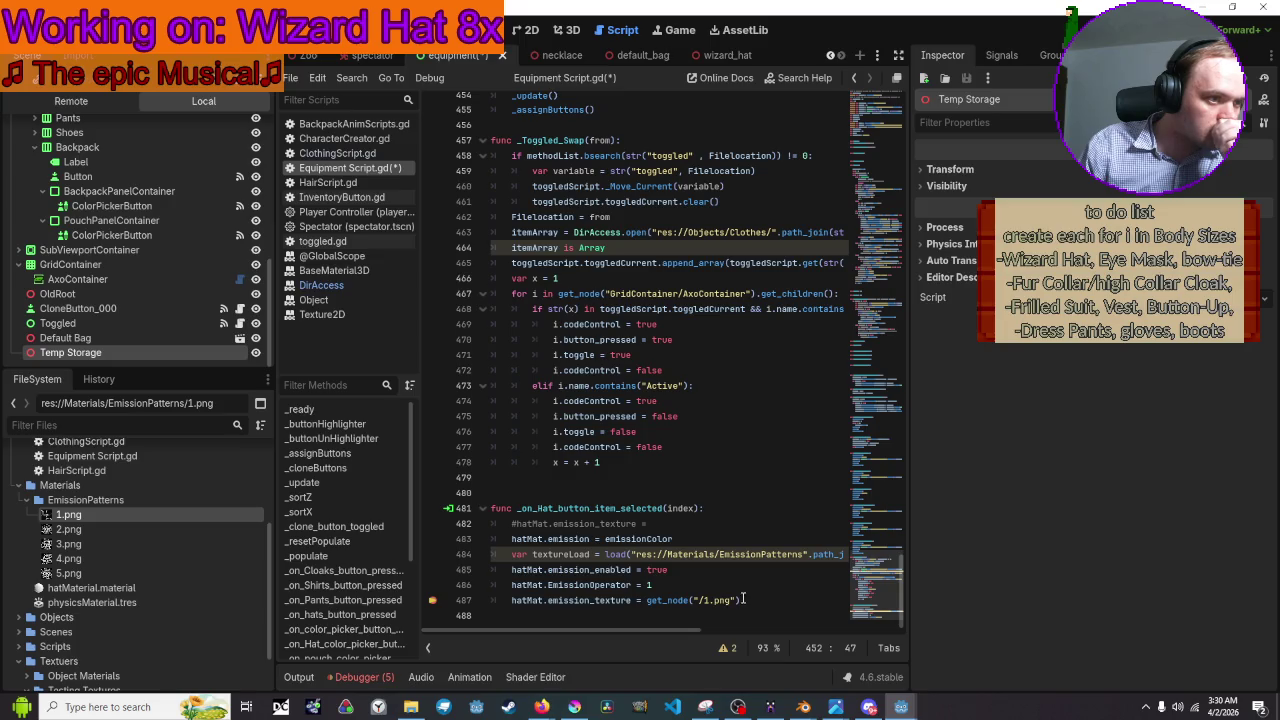
Replace the hard-coded get_node("/1.png") call on line 487 with textureLoad.instantiate().
drag(743, 599, 647, 600)
mouse_move(659, 597)
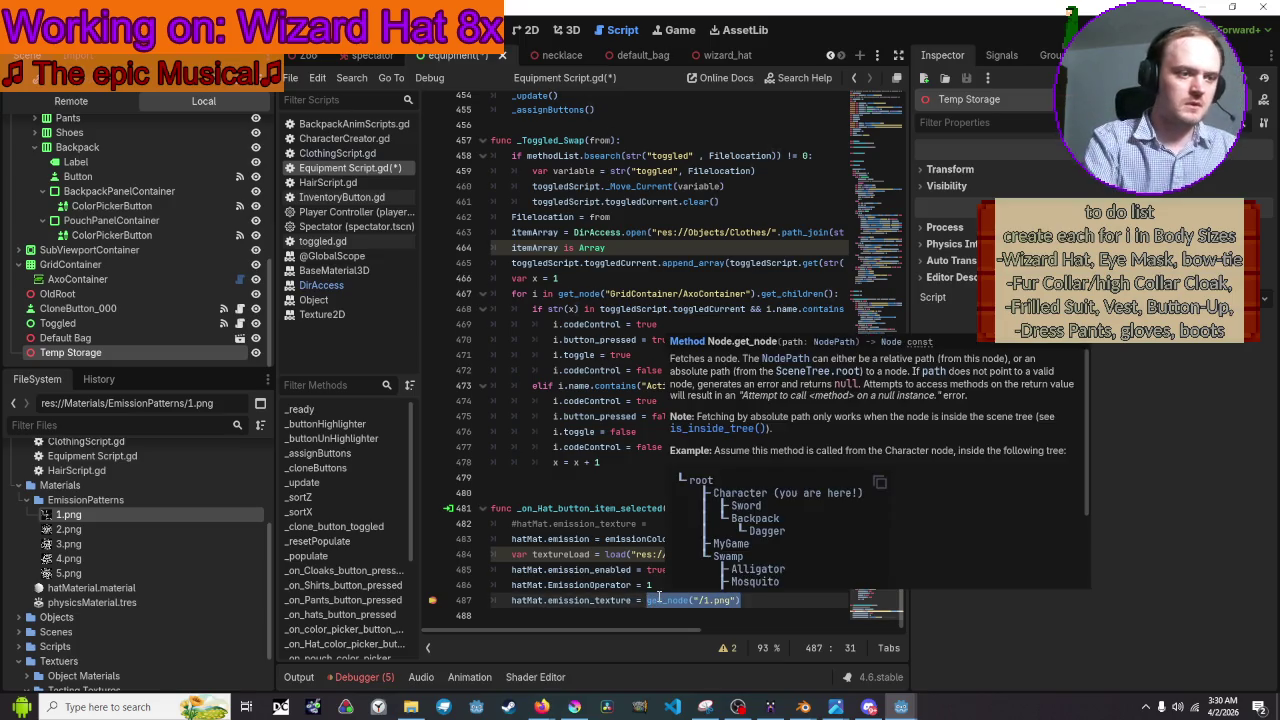
key(BackSpace)
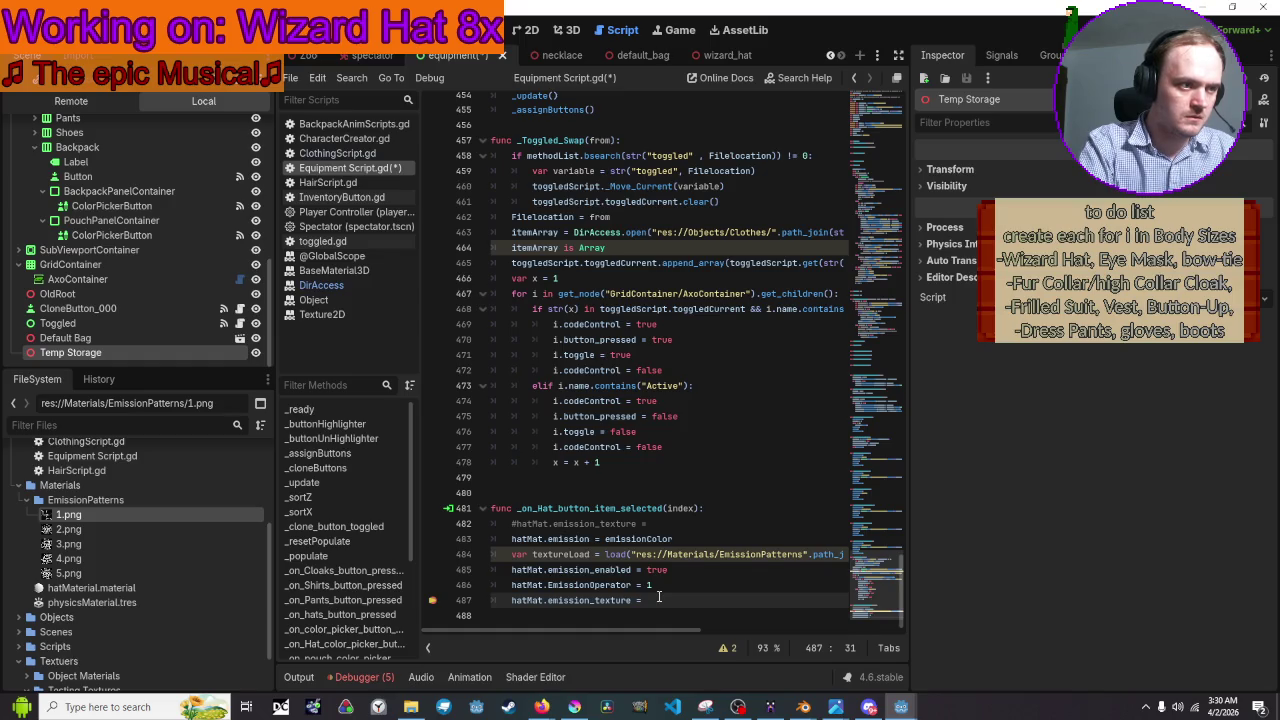
text(text)
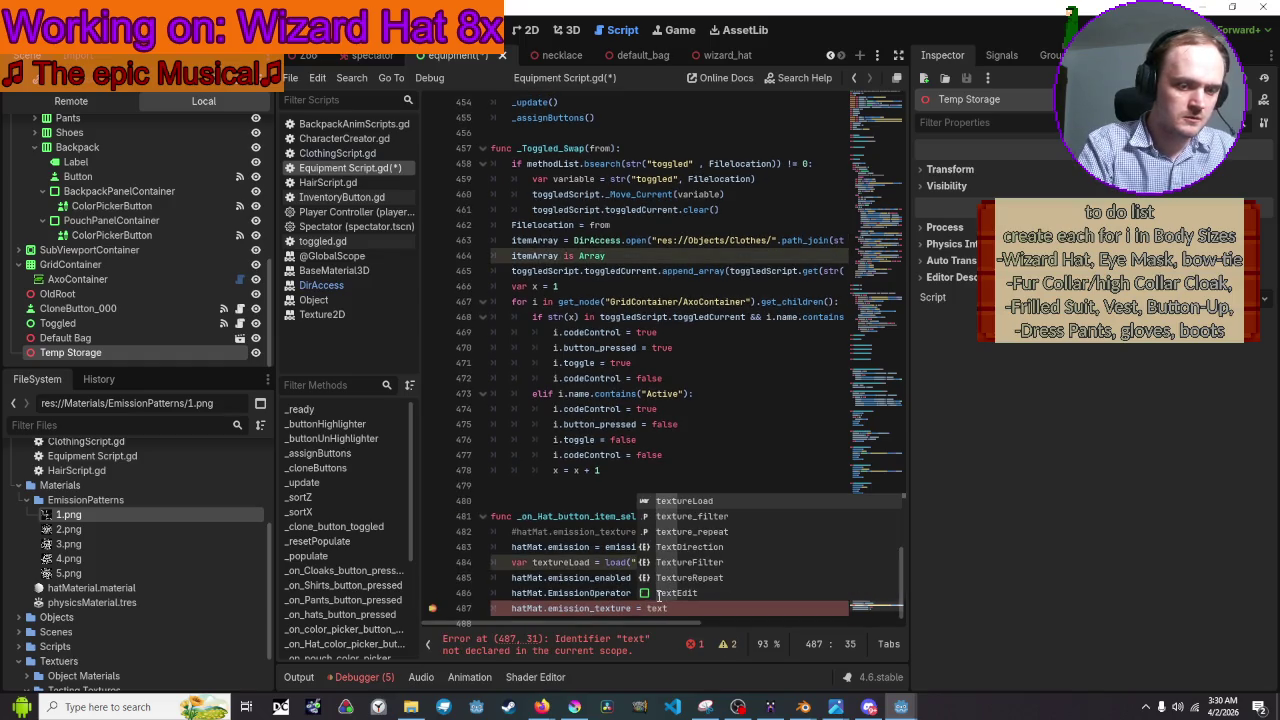
text(urel)
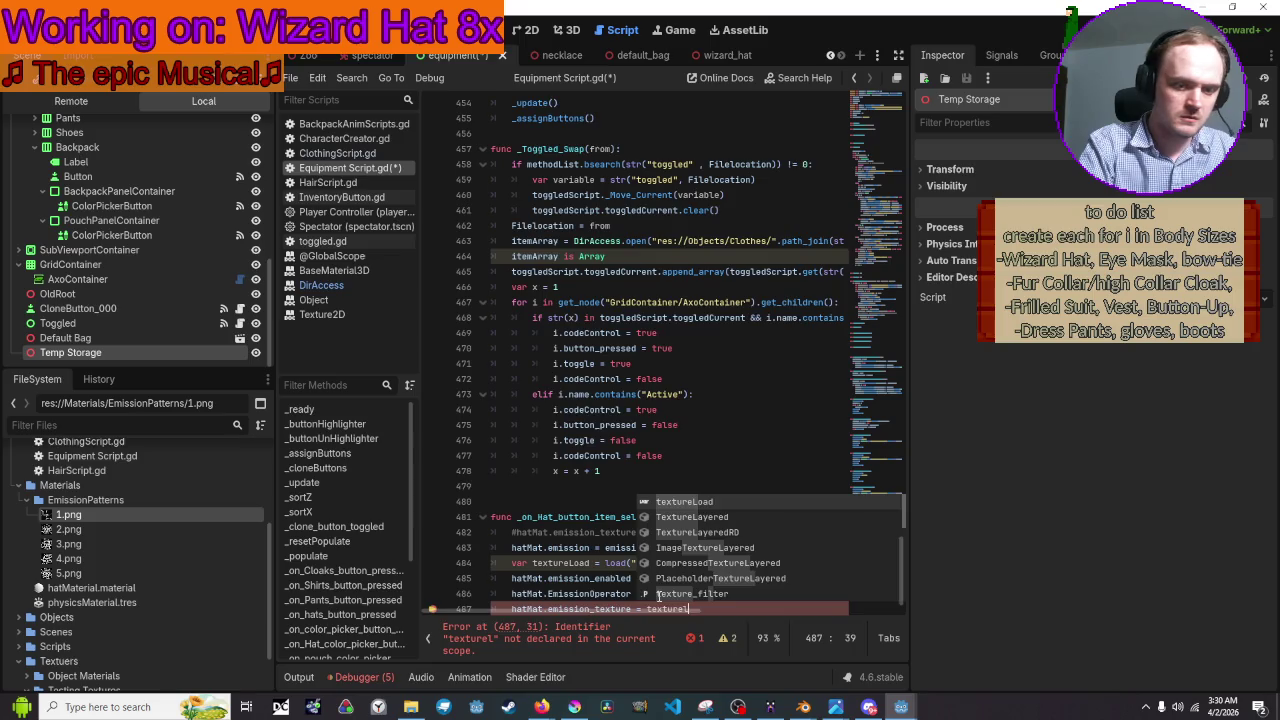
key(Return)
text(.inst)
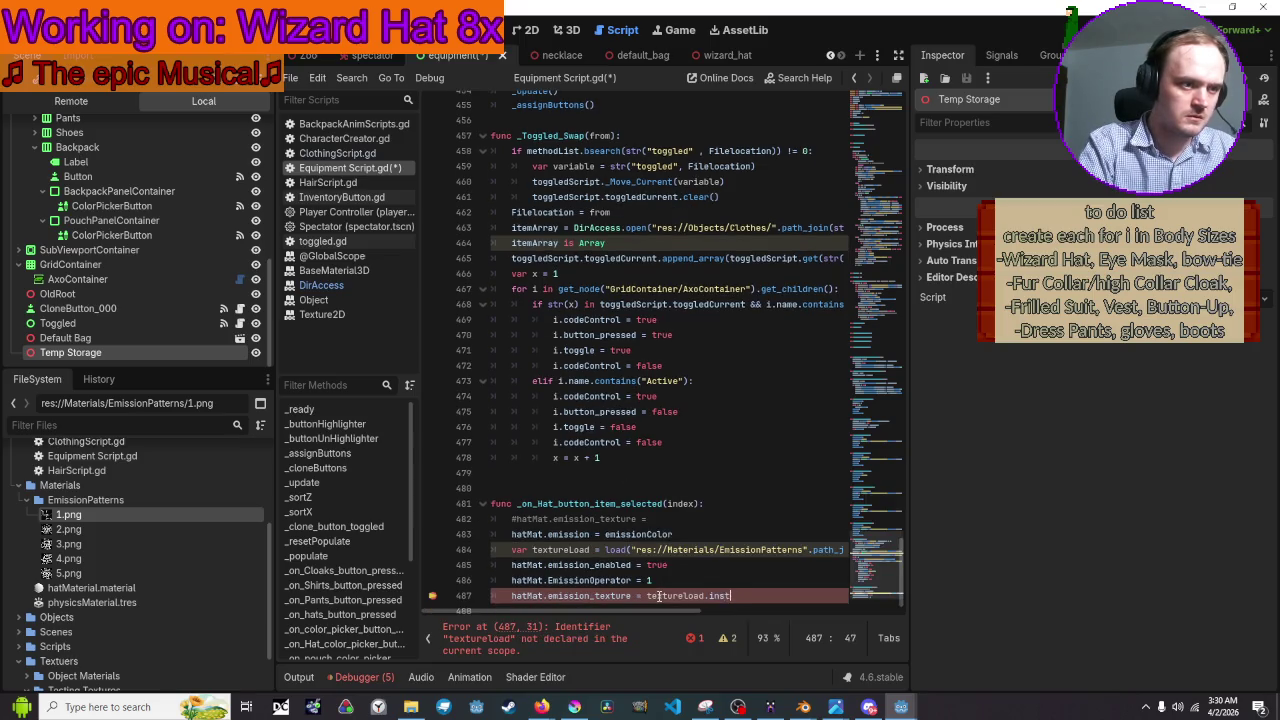
text(antiate)
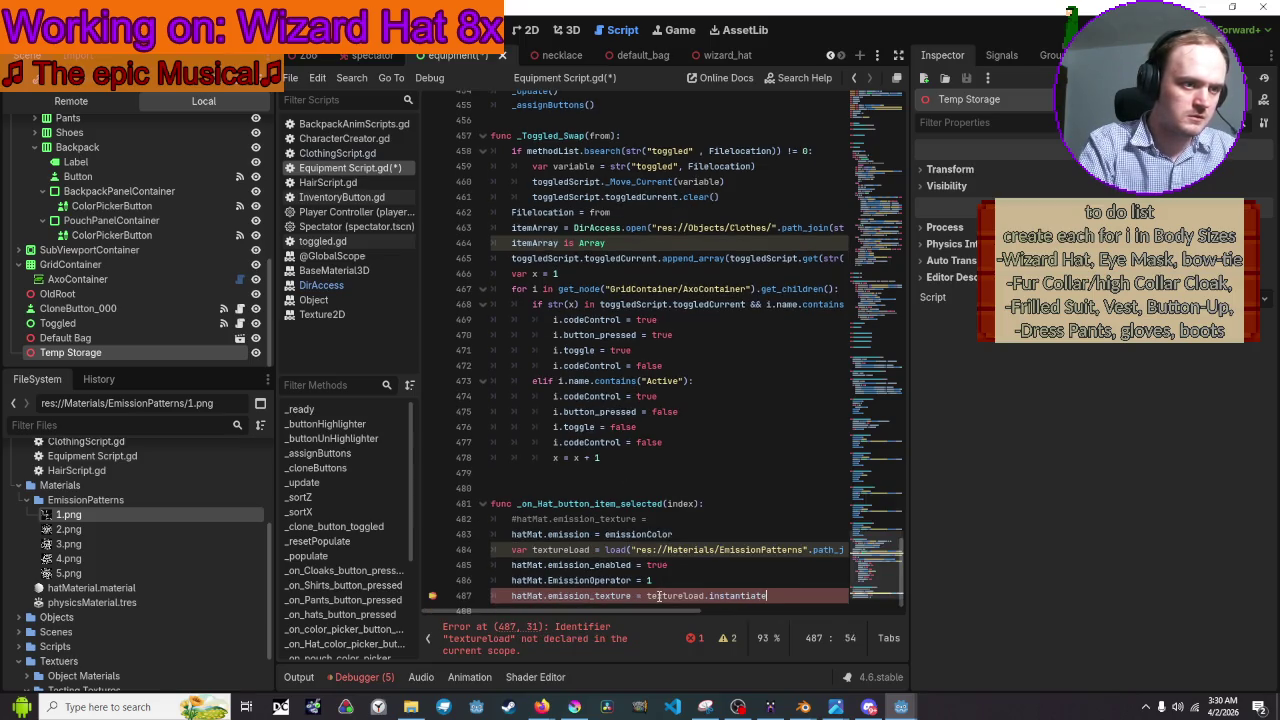
text(()
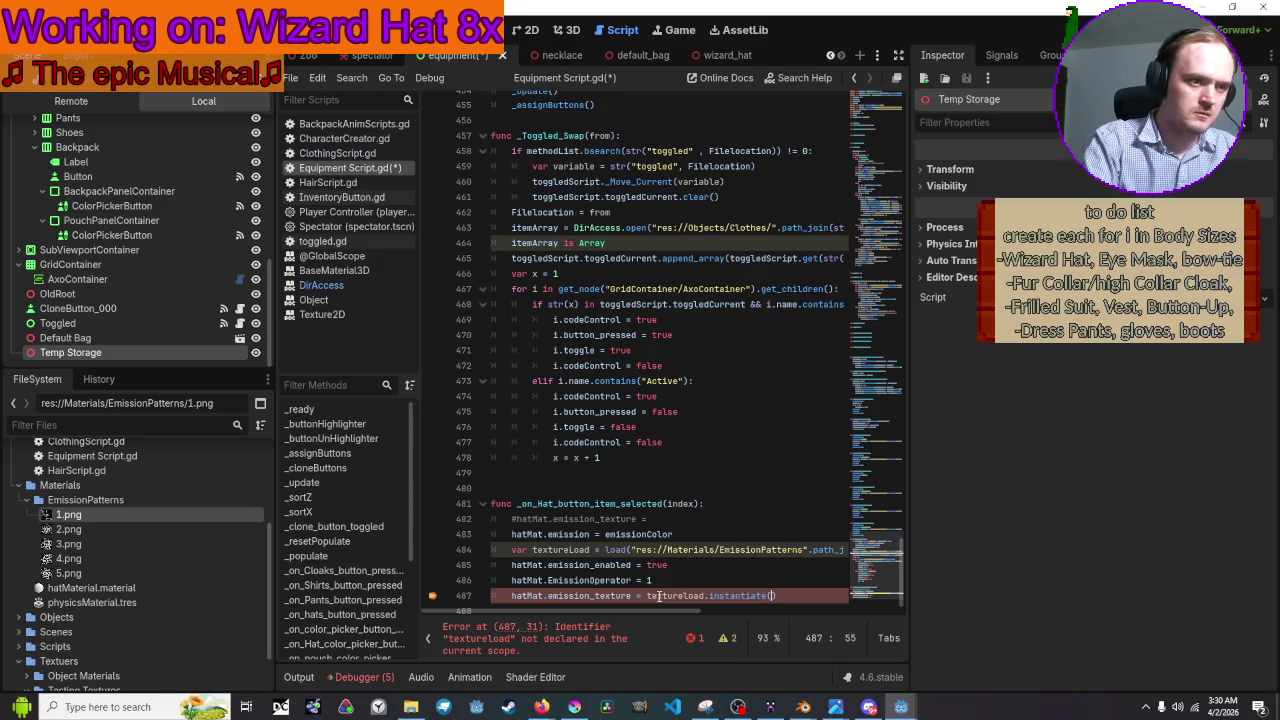
scroll(752, 562, down, 1)
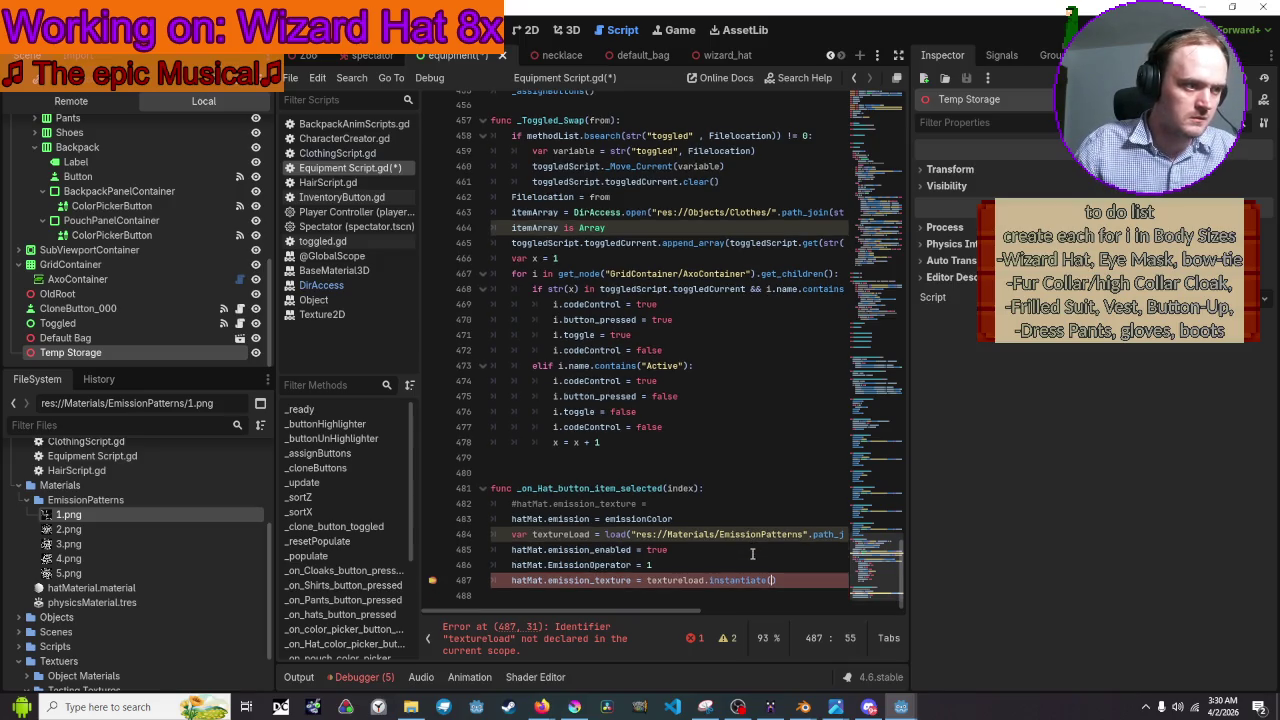
Correct the misspelled 'textureload' to 'textureLoad' so the undeclared-identifier error clears.
click(690, 581)
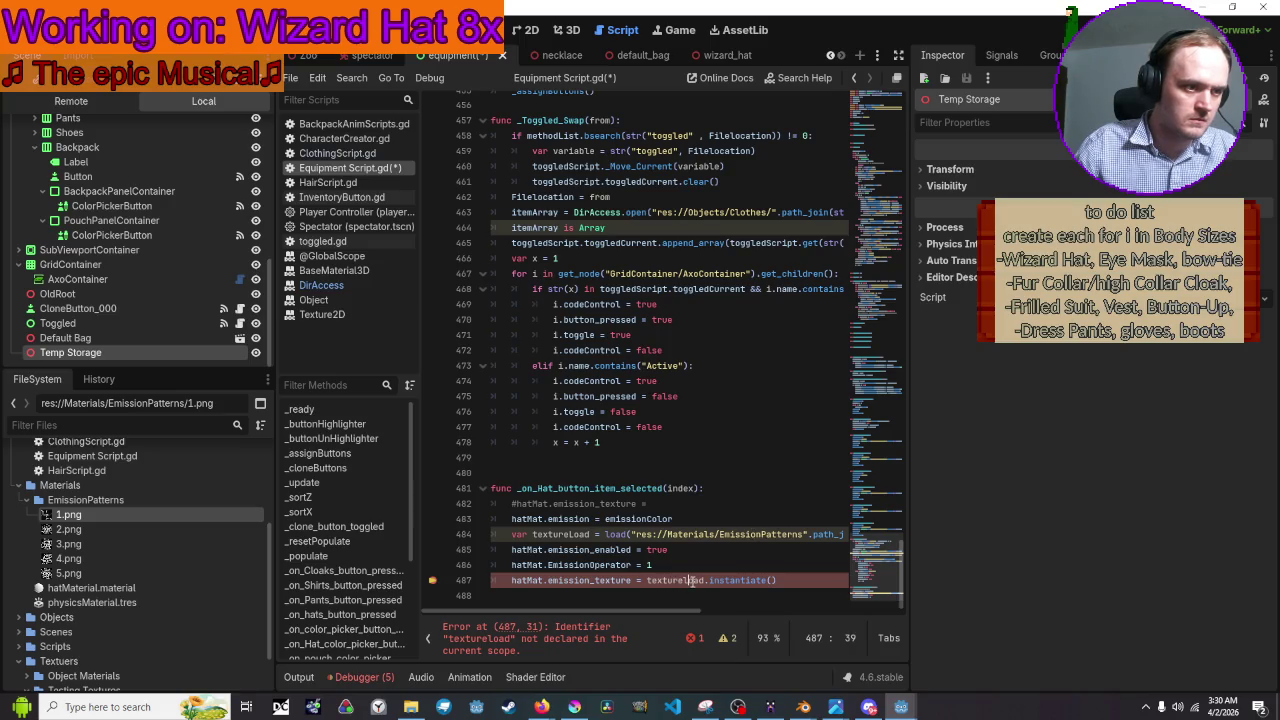
key(BackSpace)
text(L)
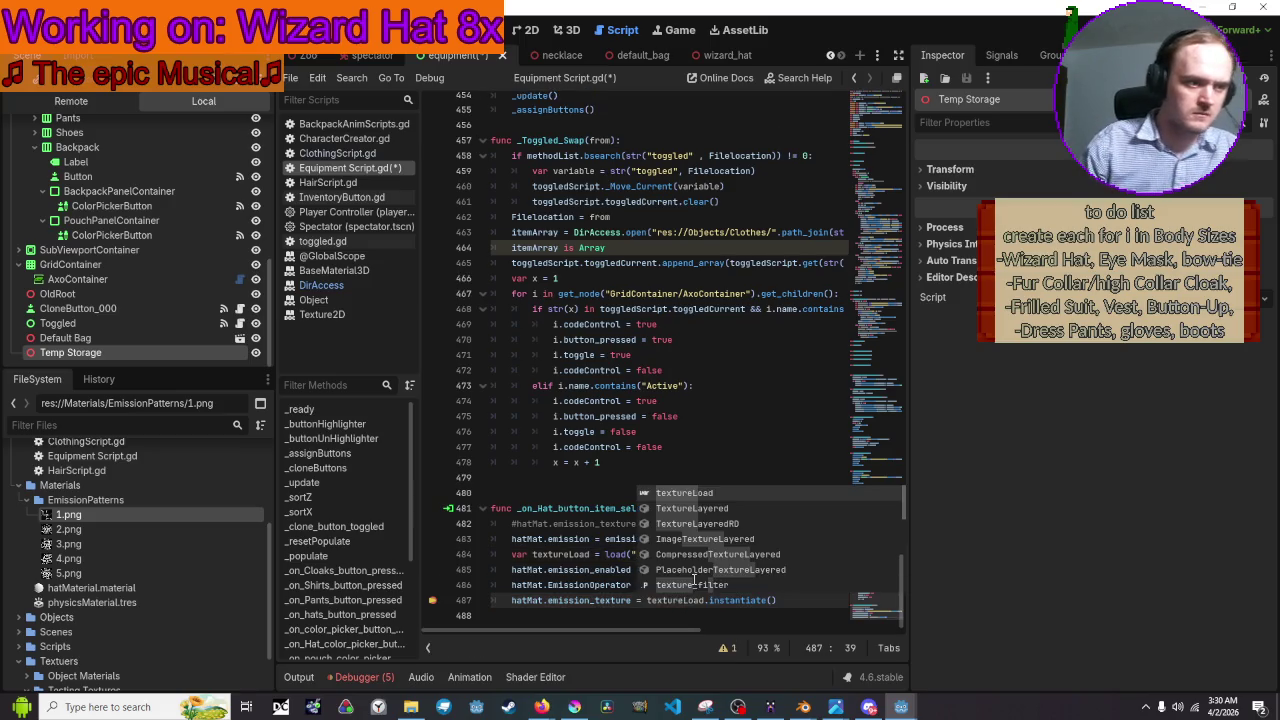
click(806, 354)
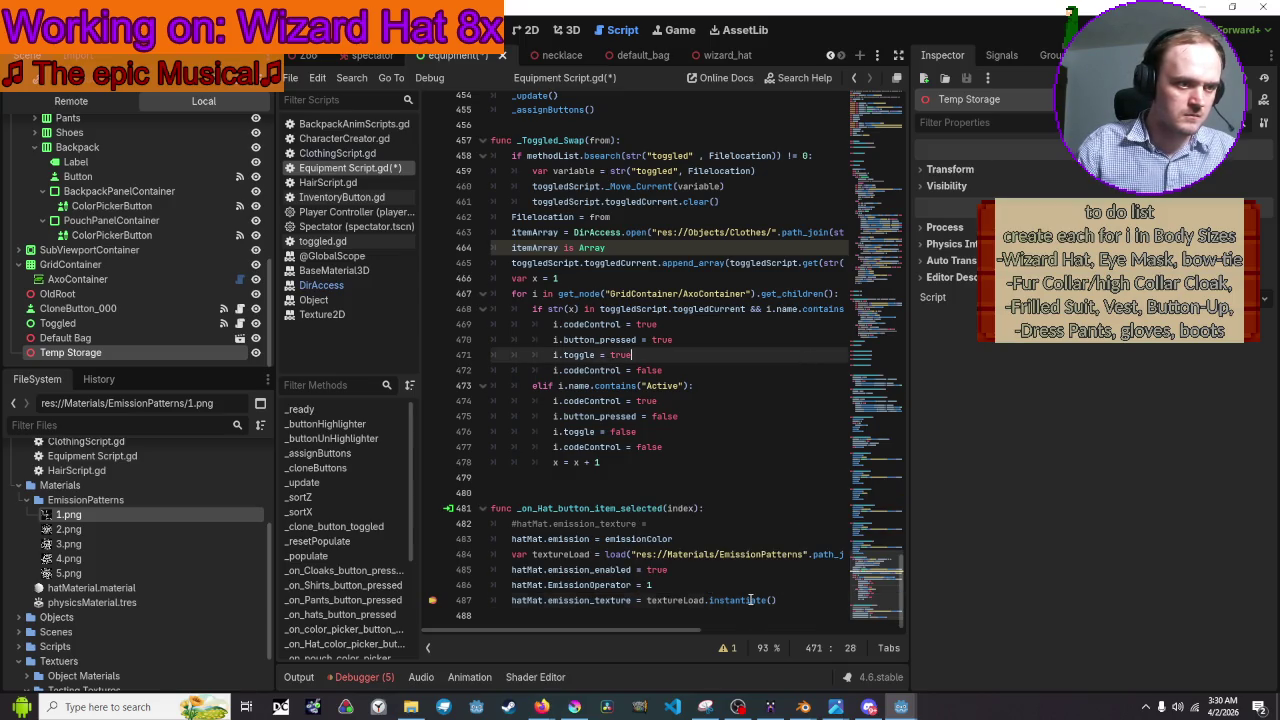
double_click(750, 600)
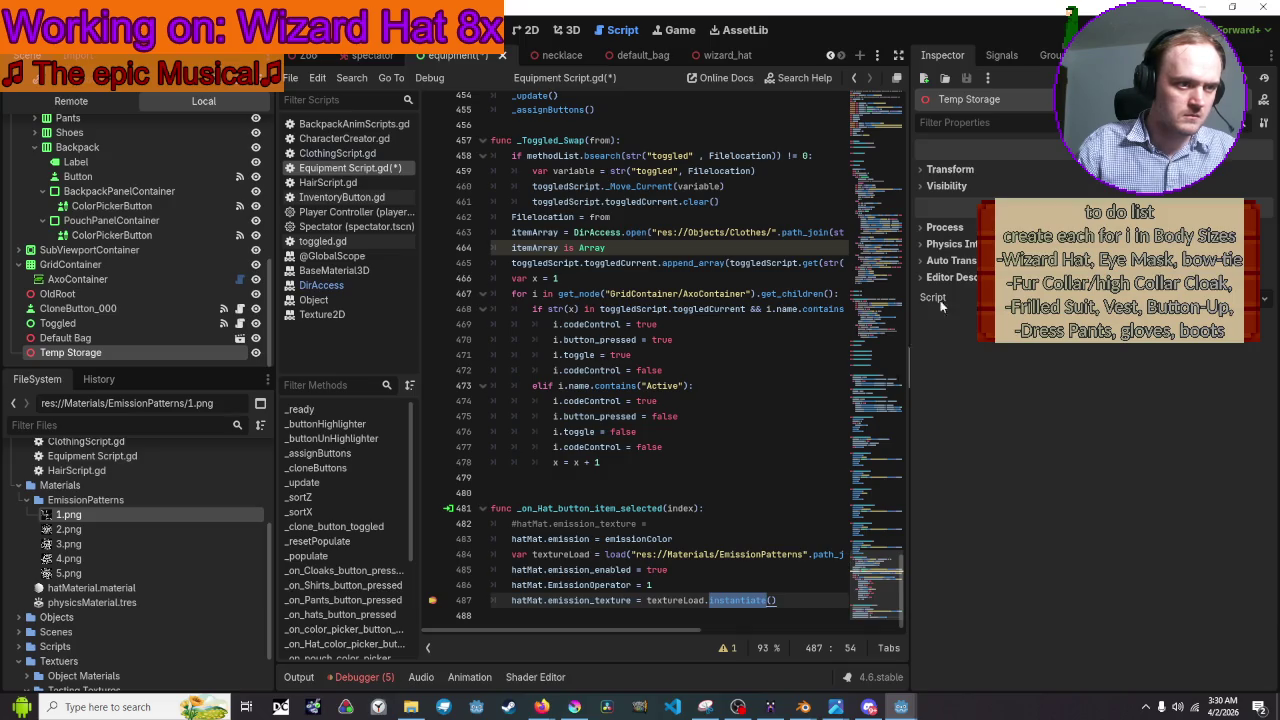
Run the project, equip the wizard hat from Equipment's Hats list, and return to the halted editor.
click(1064, 30)
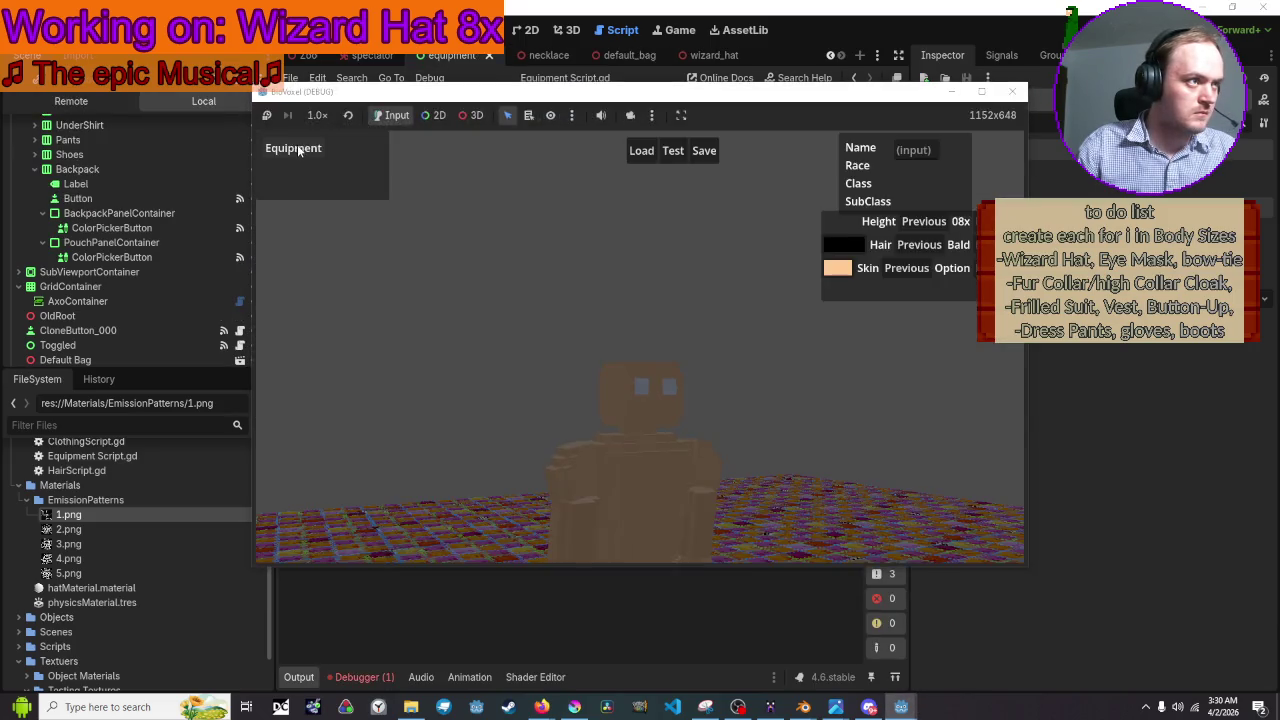
click(298, 150)
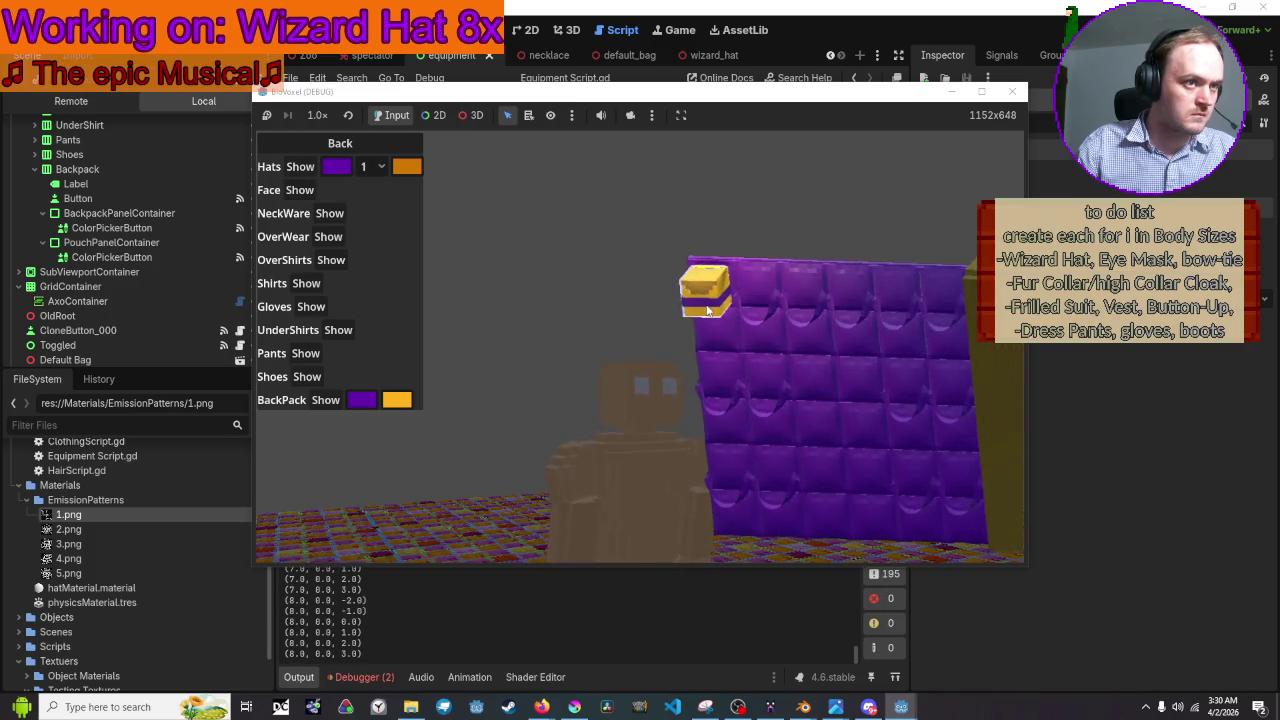
click(372, 166)
click(372, 205)
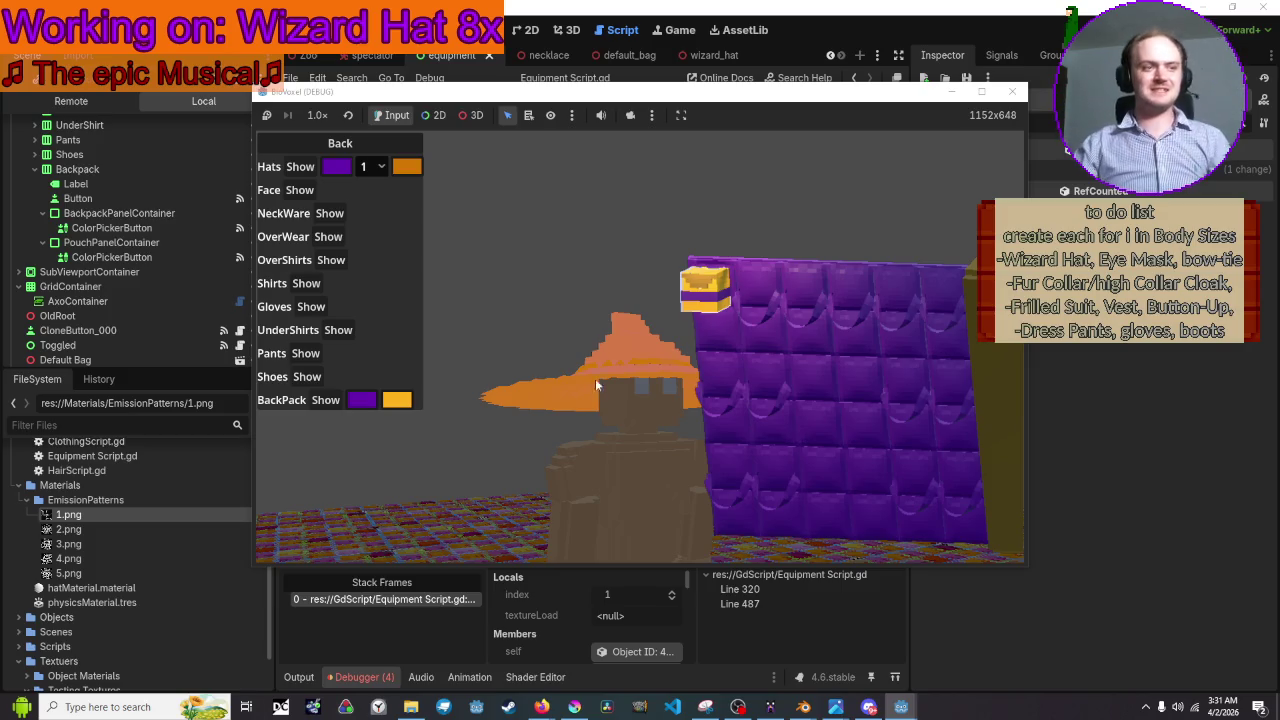
click(1076, 406)
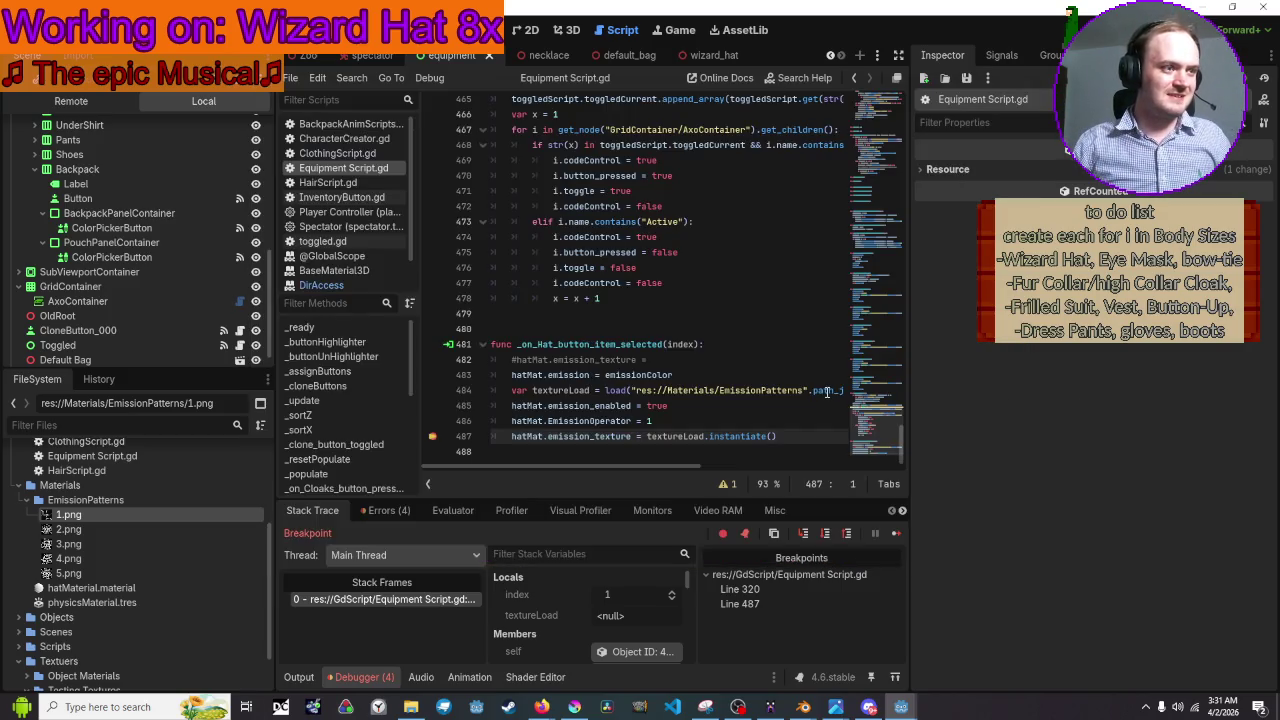
Resume past the breakpoint and inspect textureLoad, index and emissionFiles, then select the EmissionPatterns folder.
key(F10)
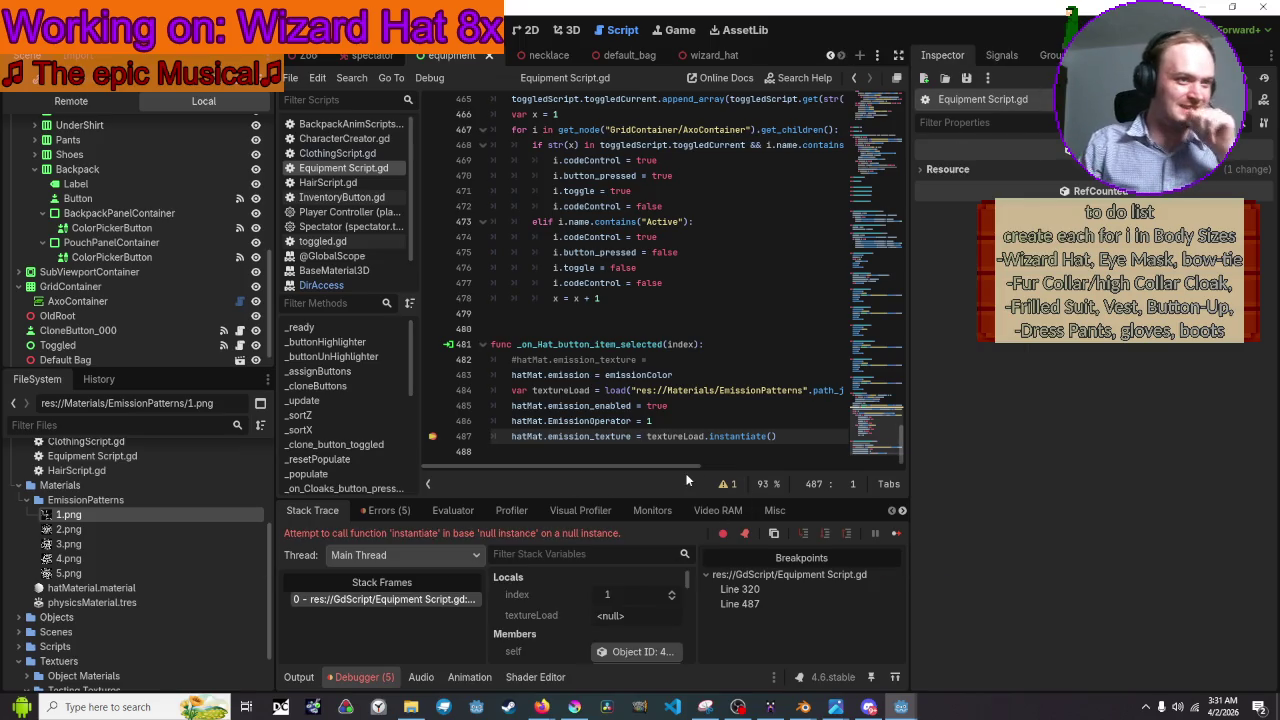
mouse_move(684, 433)
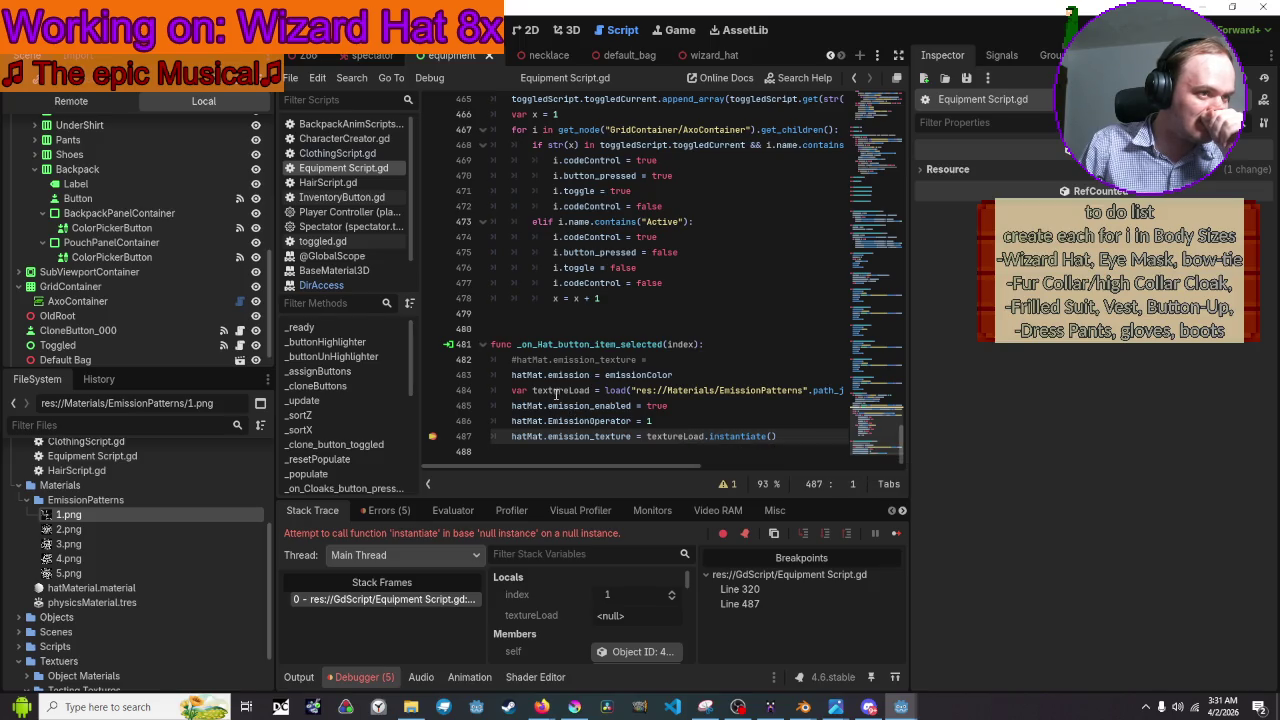
mouse_move(557, 393)
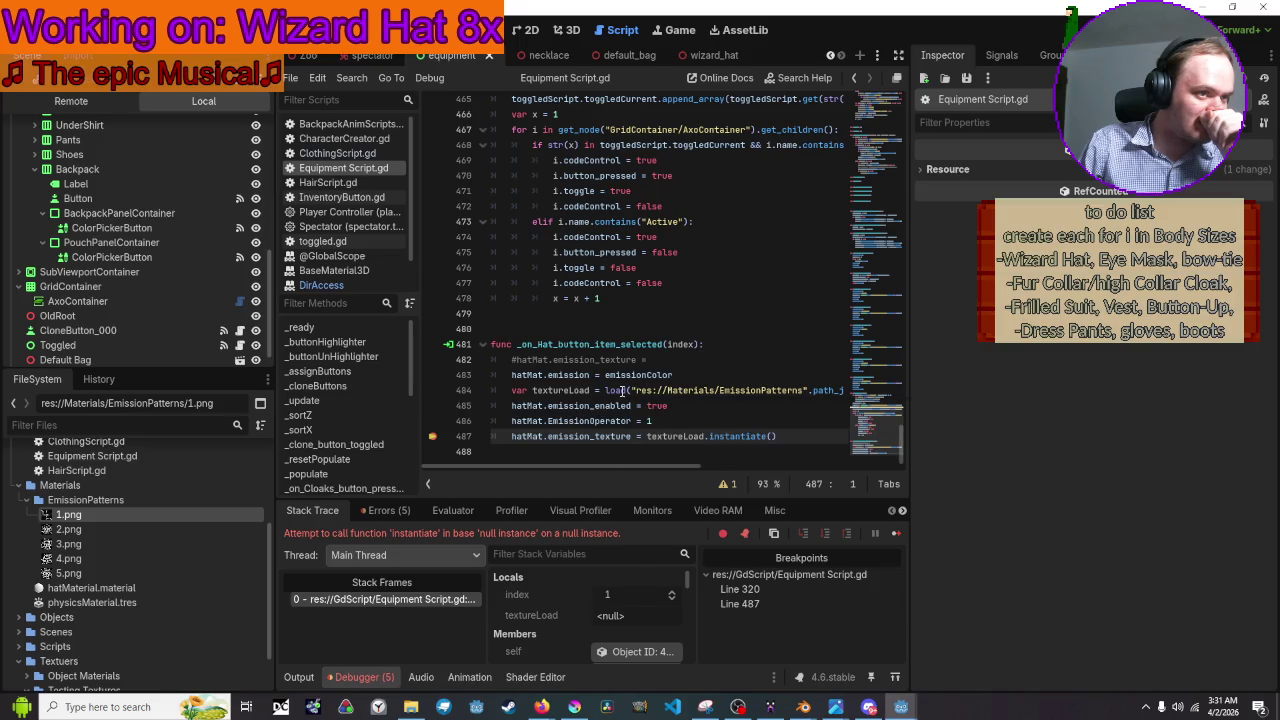
mouse_move(621, 391)
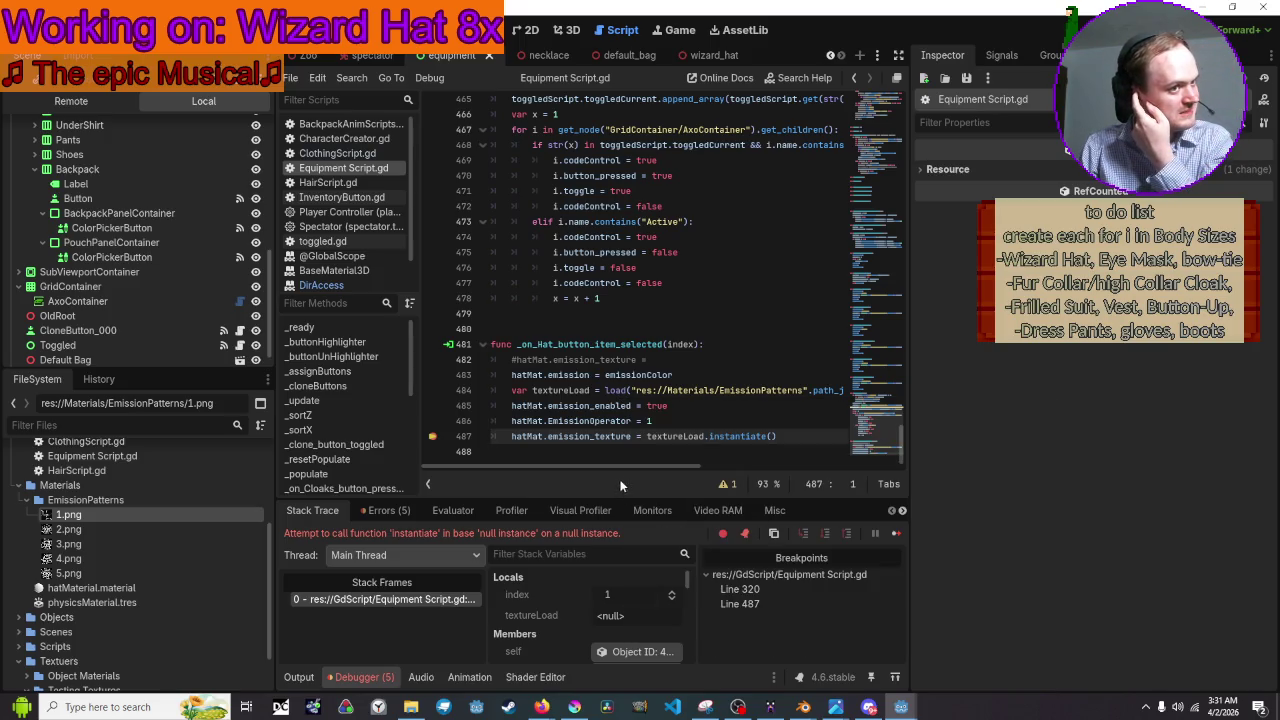
drag(625, 465, 781, 464)
click(785, 390)
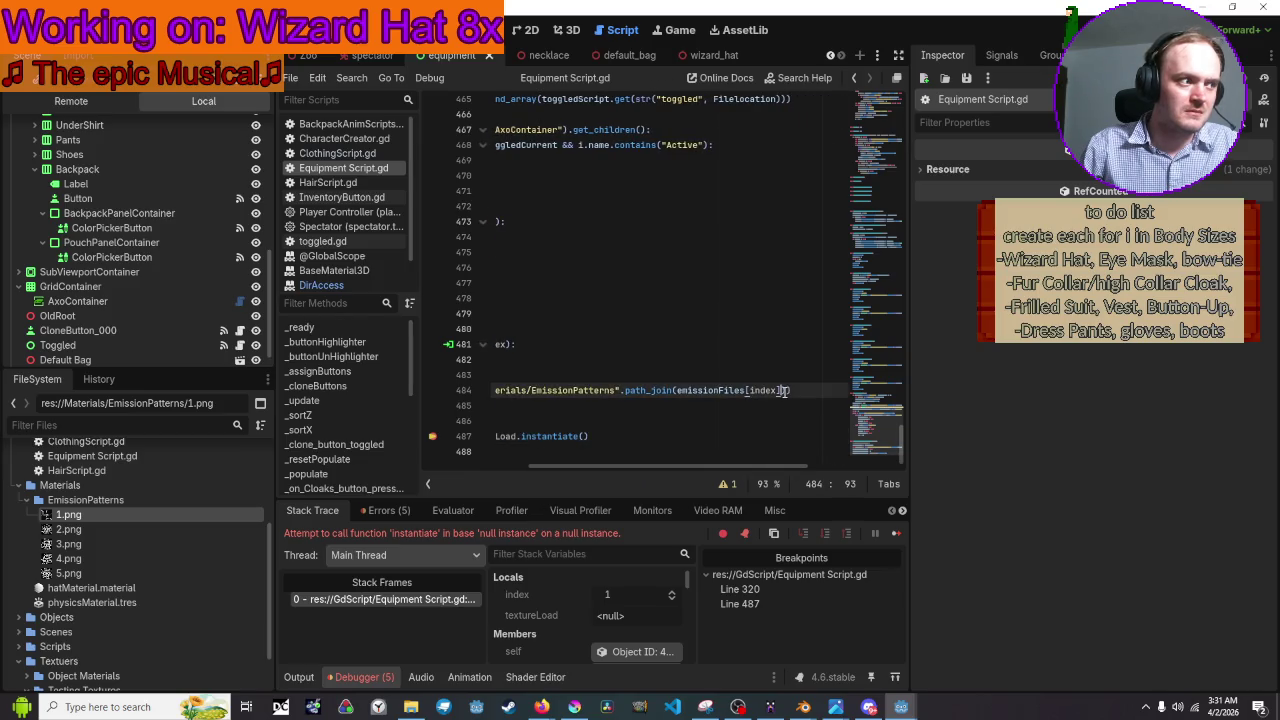
mouse_move(656, 391)
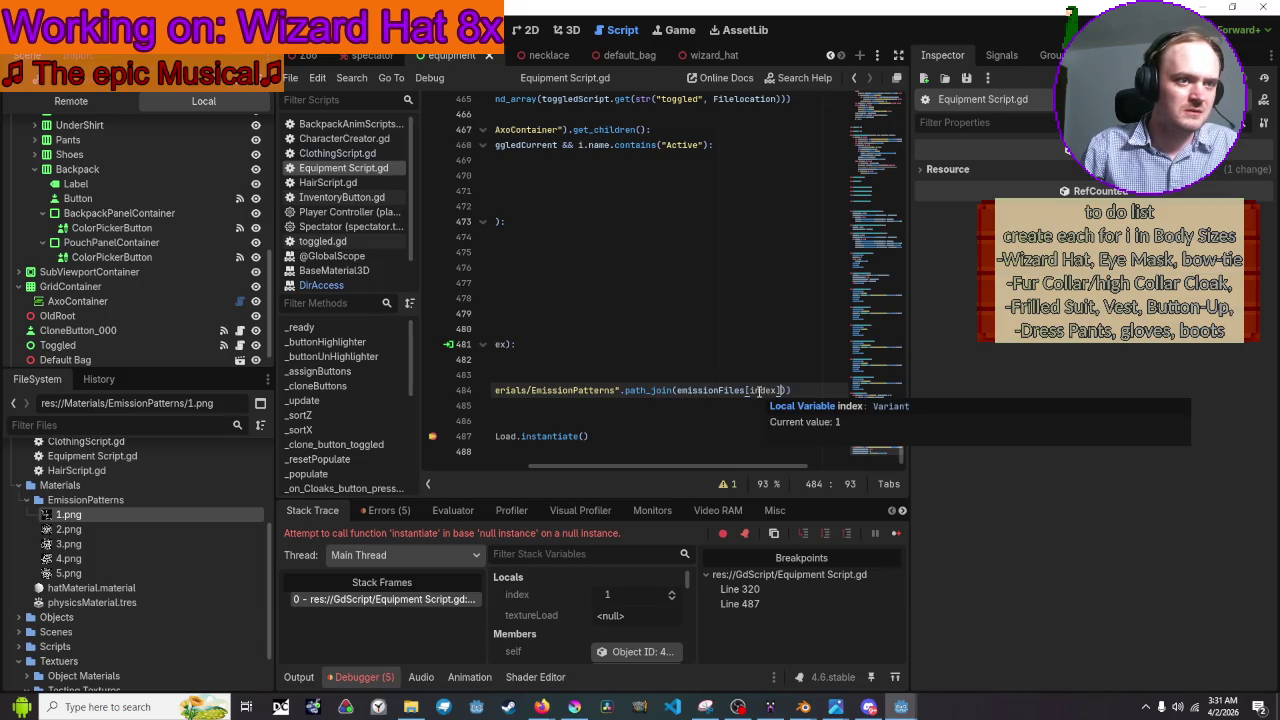
mouse_move(727, 390)
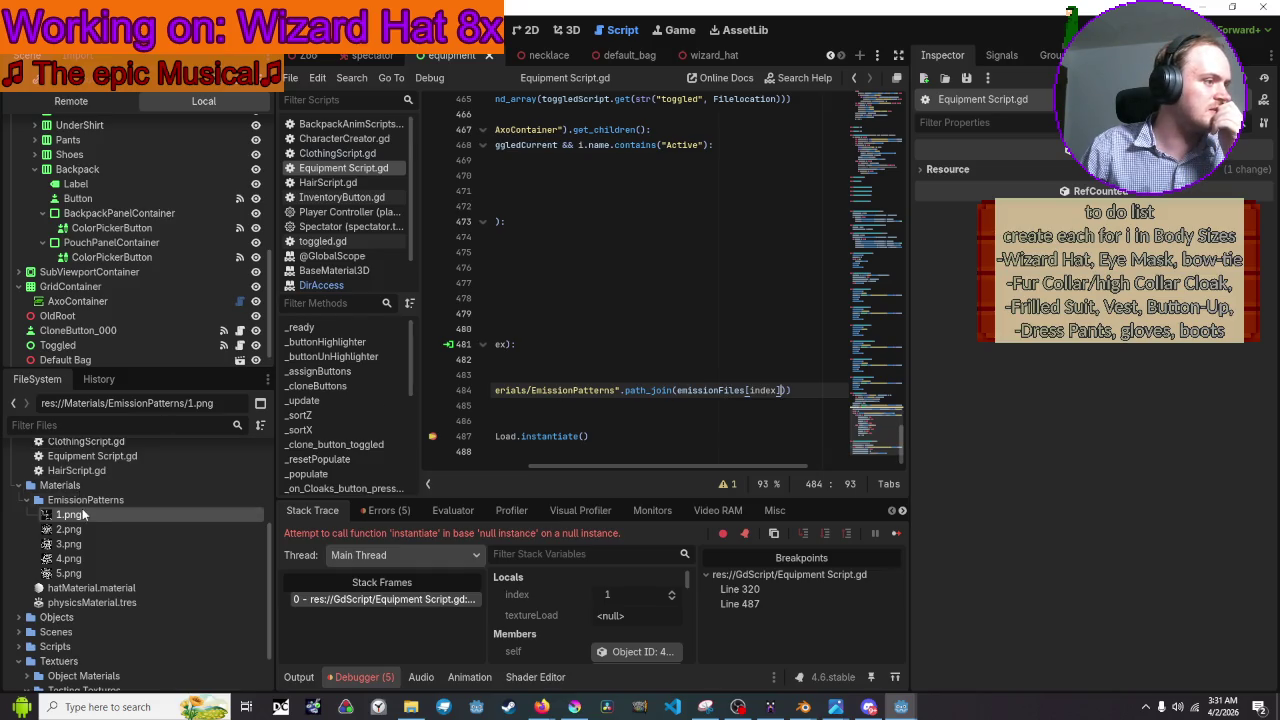
click(82, 508)
Open EmissionPatterns in the system file manager and select the five .png.import files.
right_click(82, 508)
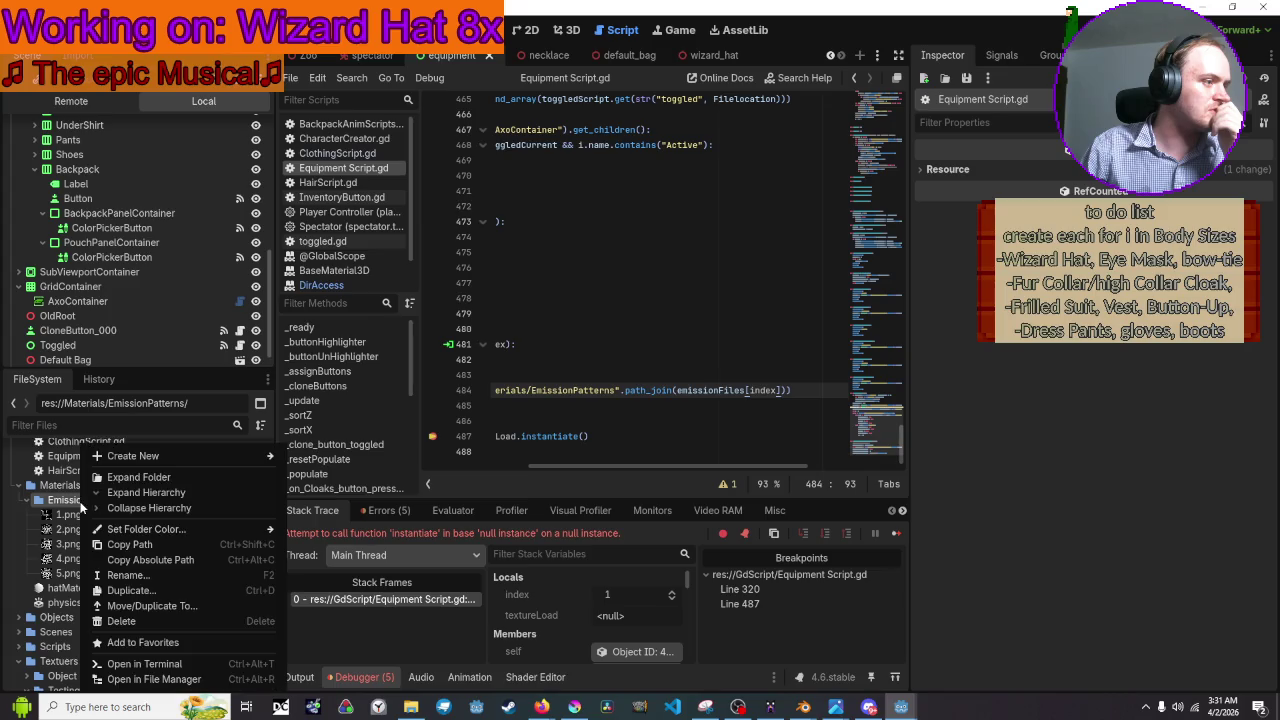
click(143, 680)
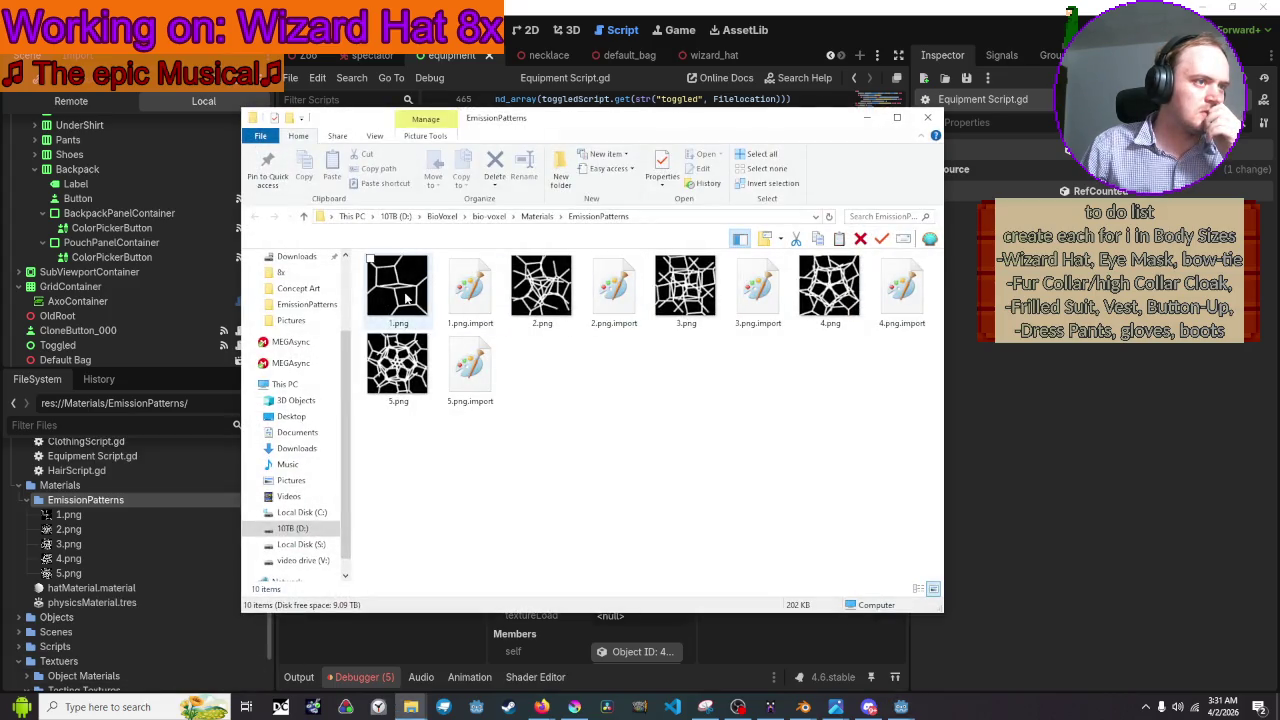
ctrl+click(463, 290)
ctrl+click(612, 290)
ctrl+click(757, 290)
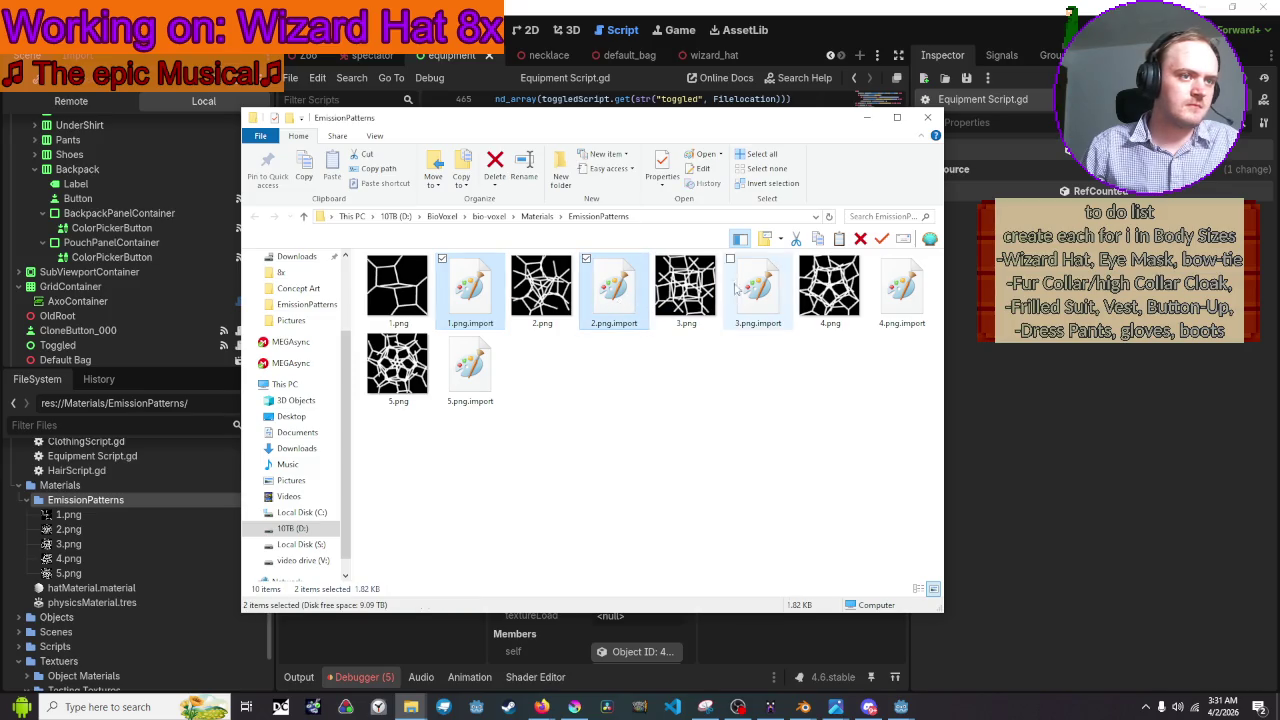
ctrl+click(905, 300)
ctrl+click(470, 370)
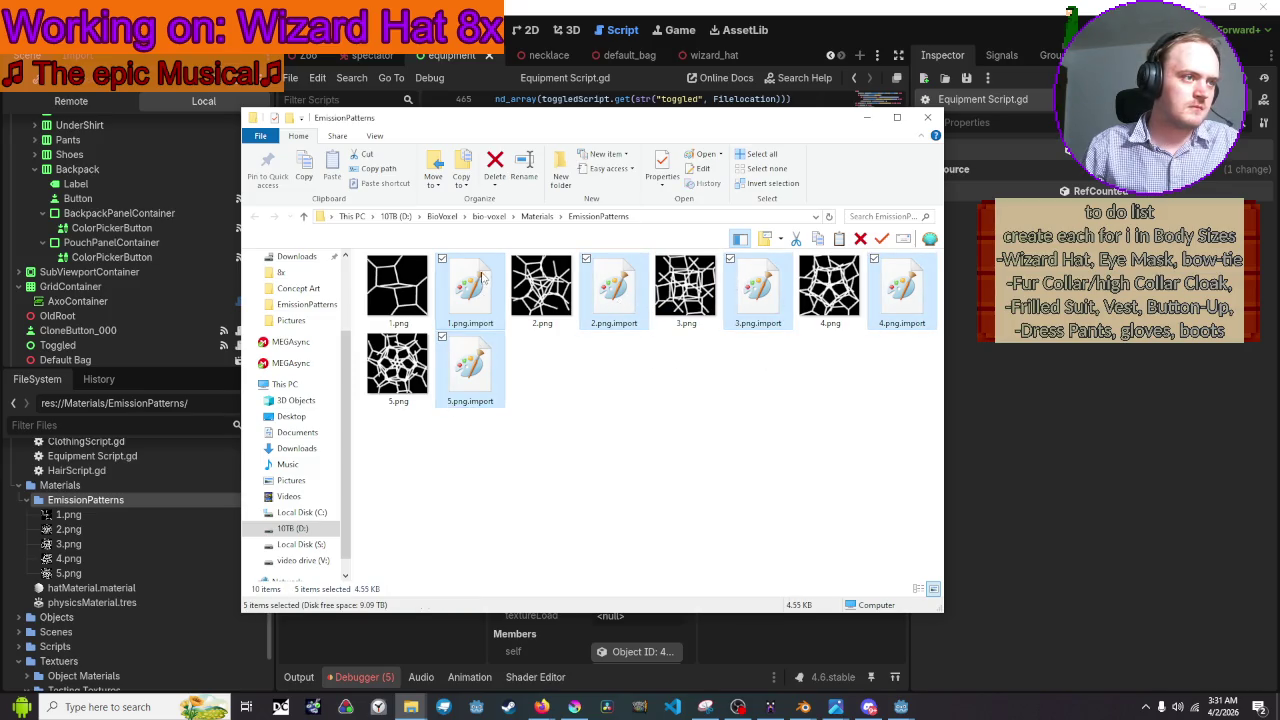
Delete the selected .import files and return to Godot.
right_click(482, 275)
click(400, 477)
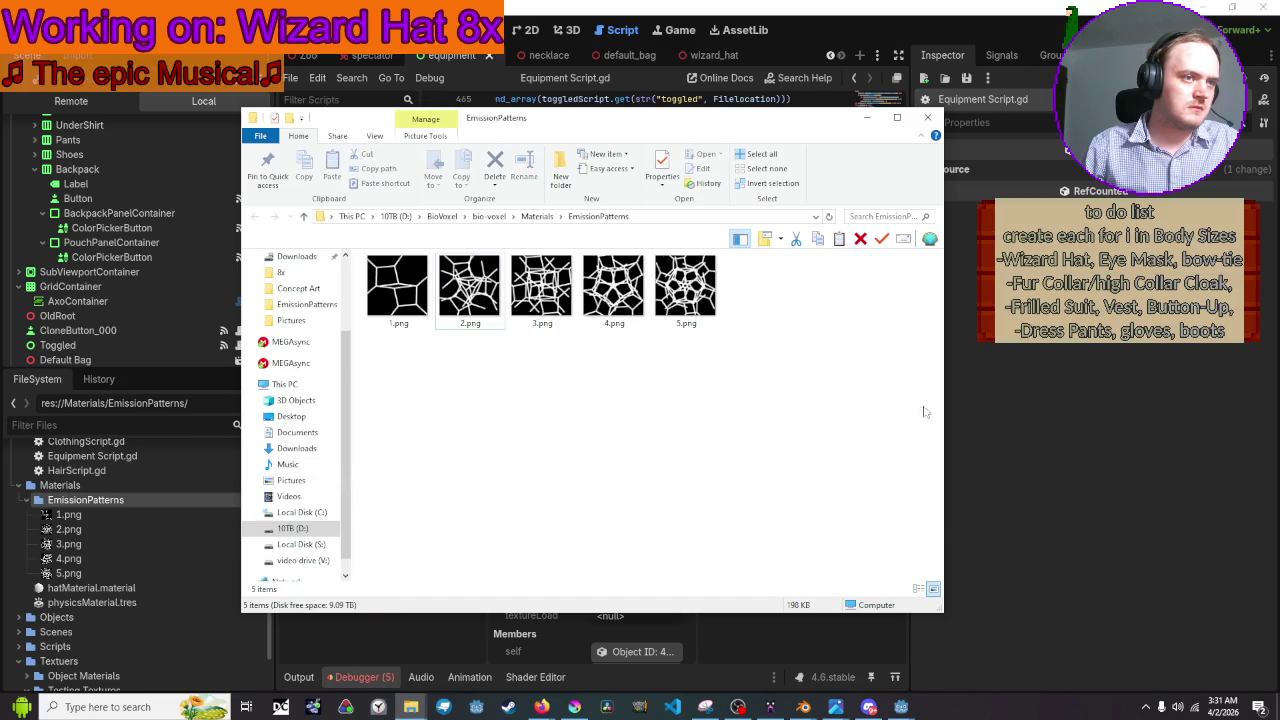
click(1025, 410)
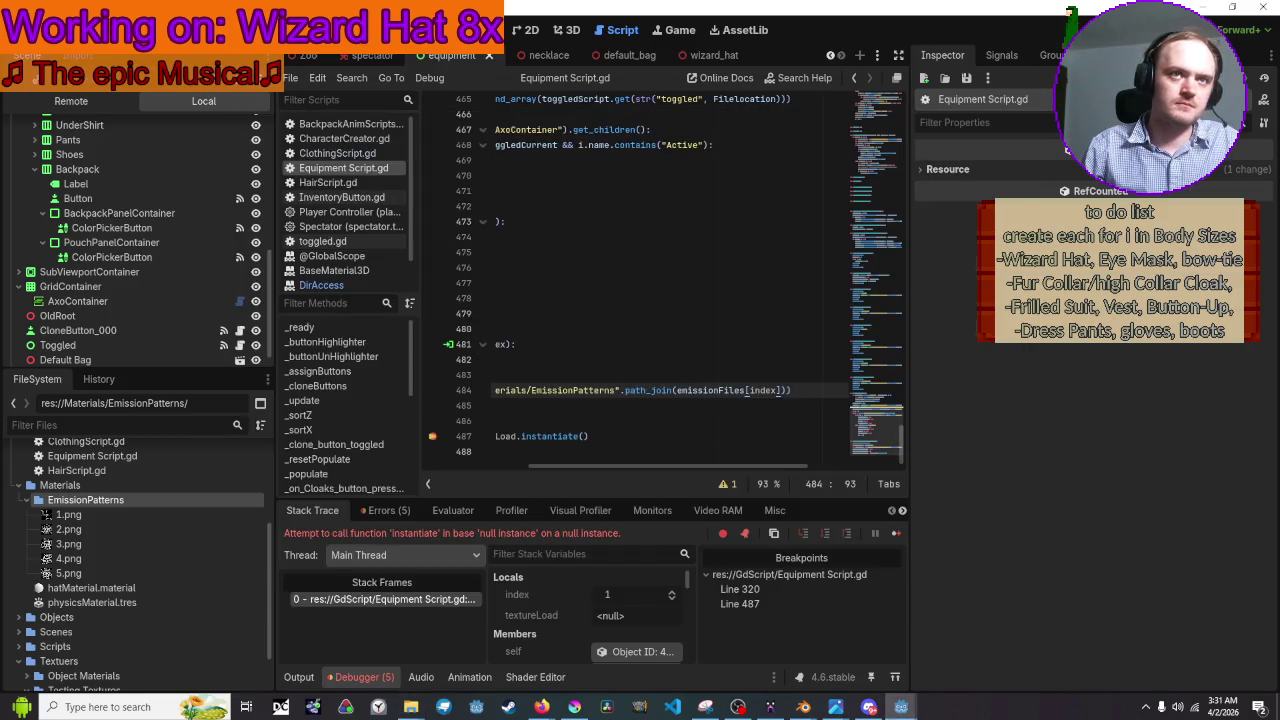
Run the game and equip the wizard hat, opening and closing its colour picker.
key(F5)
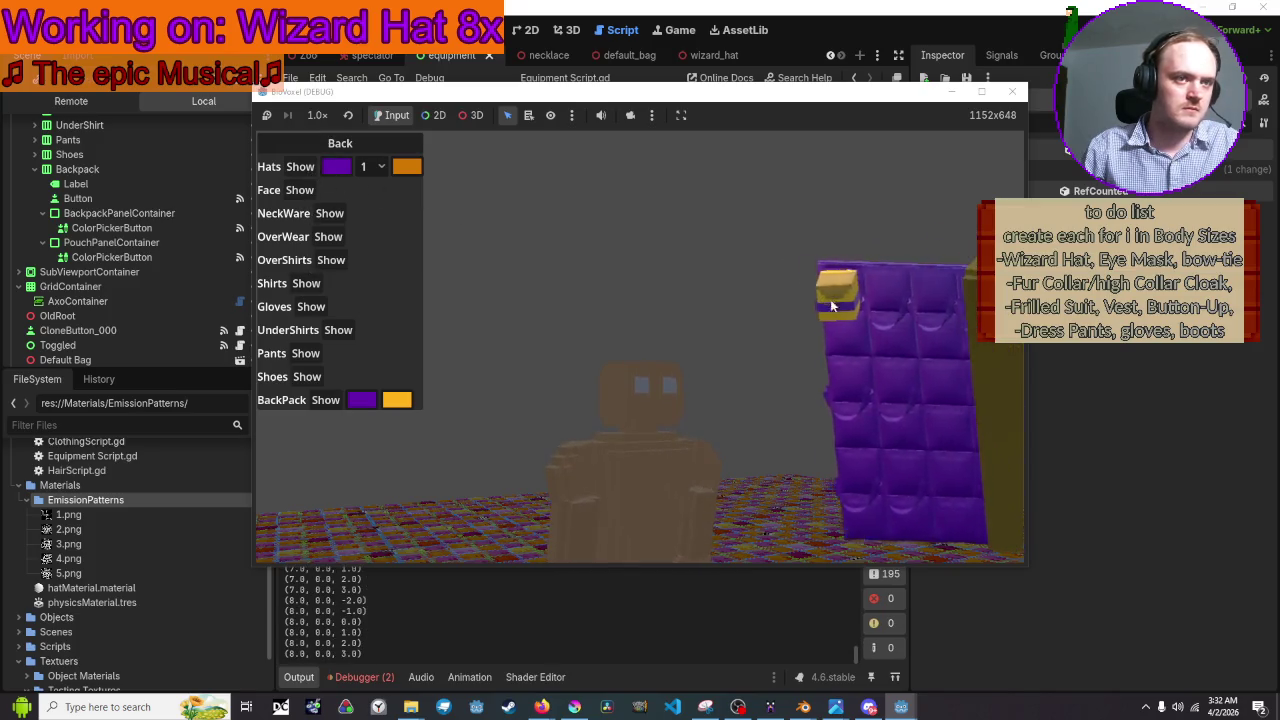
click(300, 166)
click(337, 167)
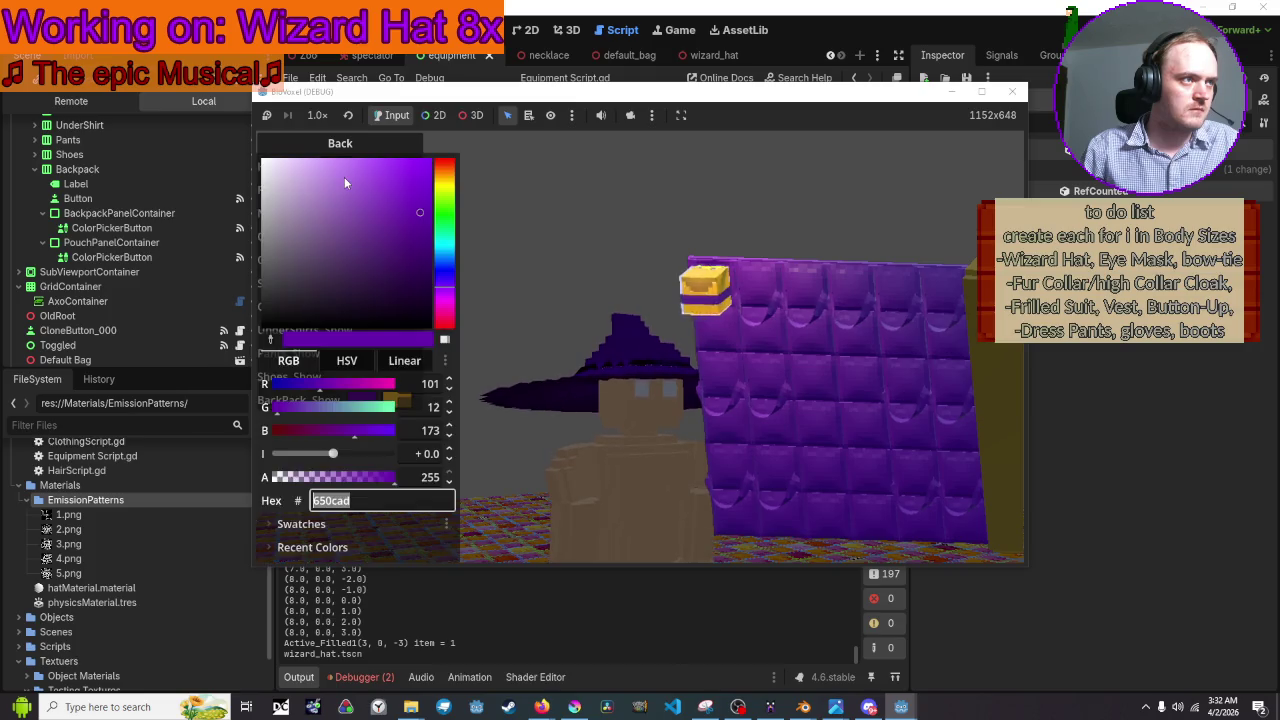
click(554, 156)
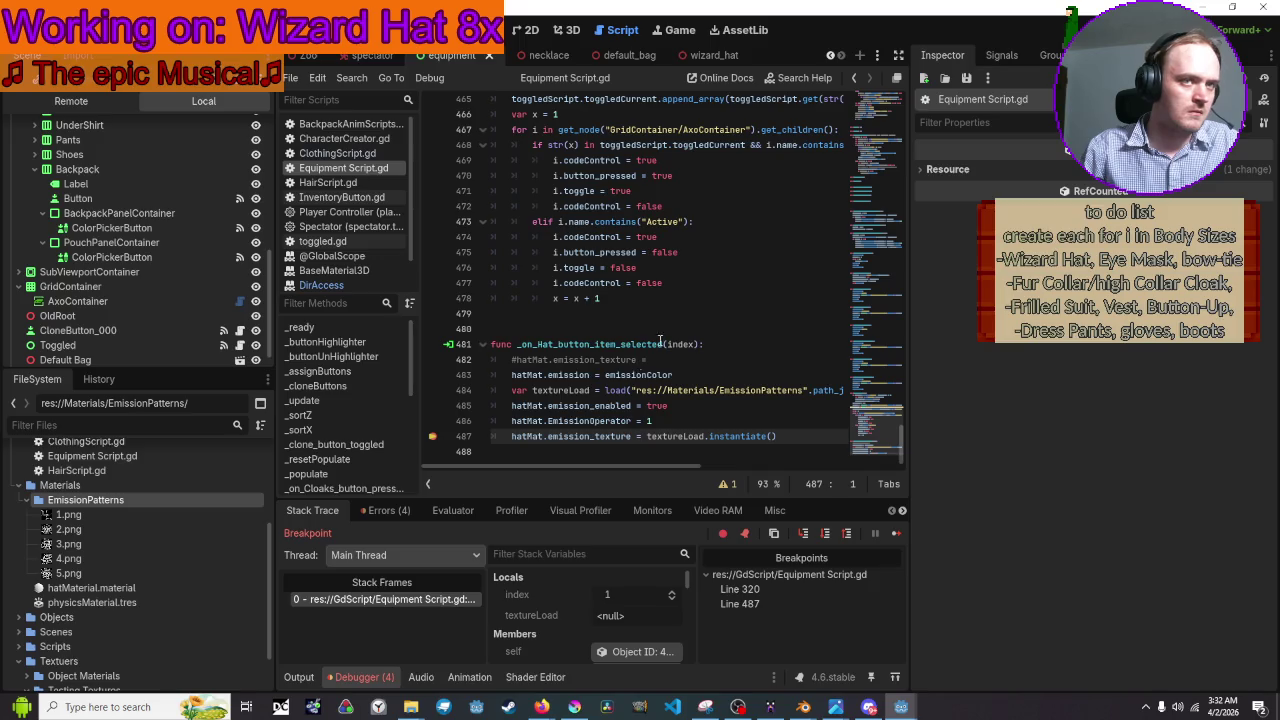
Continue past the breakpoint and inspect the index value on line 484.
key(F10)
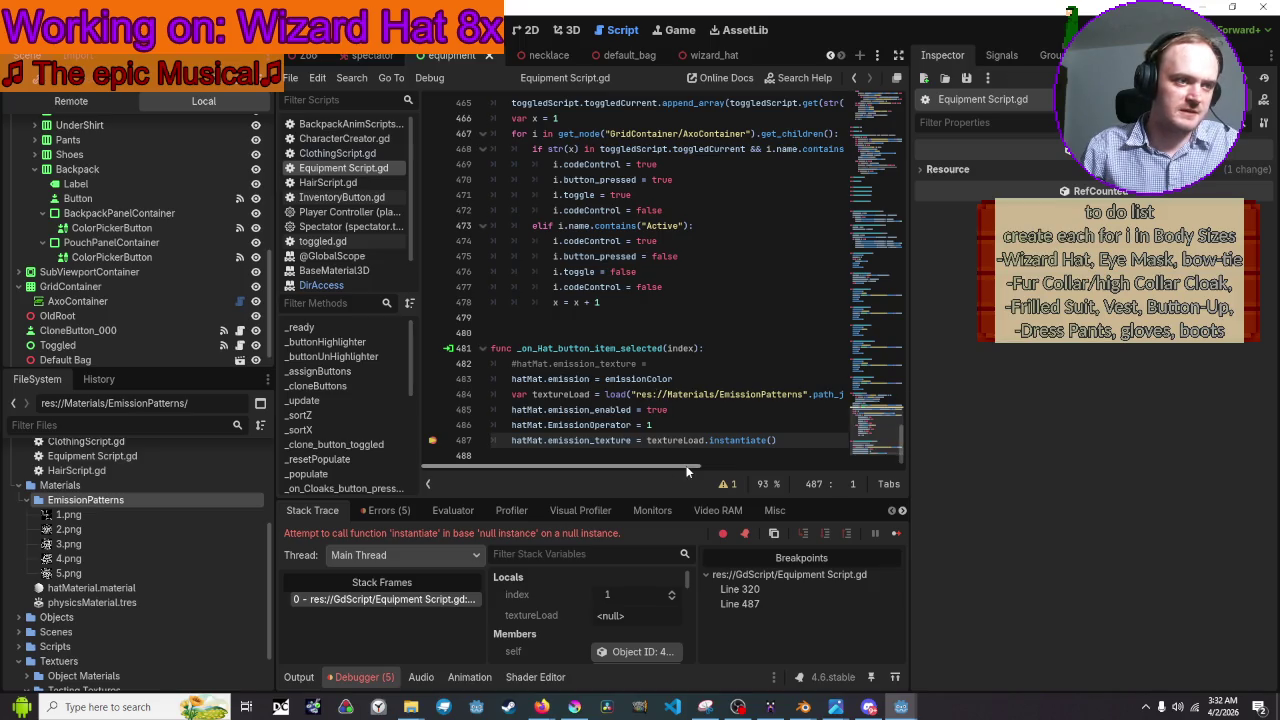
drag(688, 466, 775, 466)
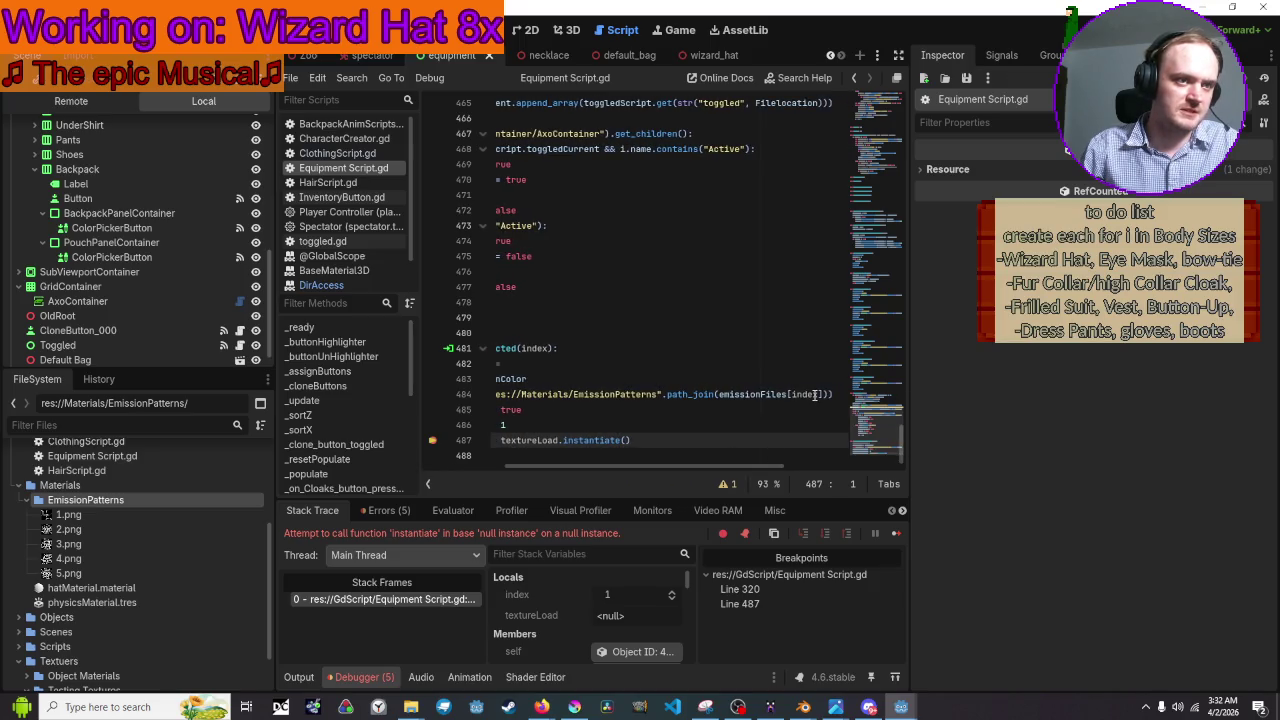
mouse_move(815, 394)
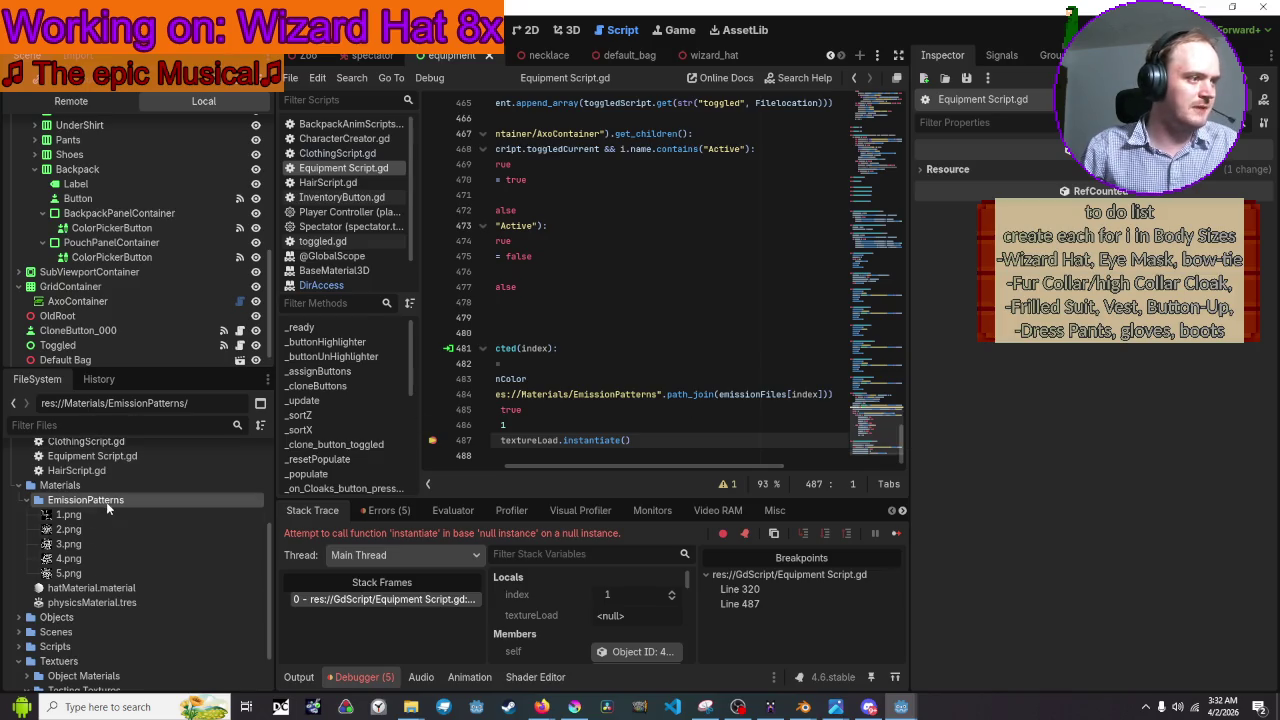
Delete the regenerated 1–5.png.import files from the EmissionPatterns Explorer window.
mouse_move(410, 706)
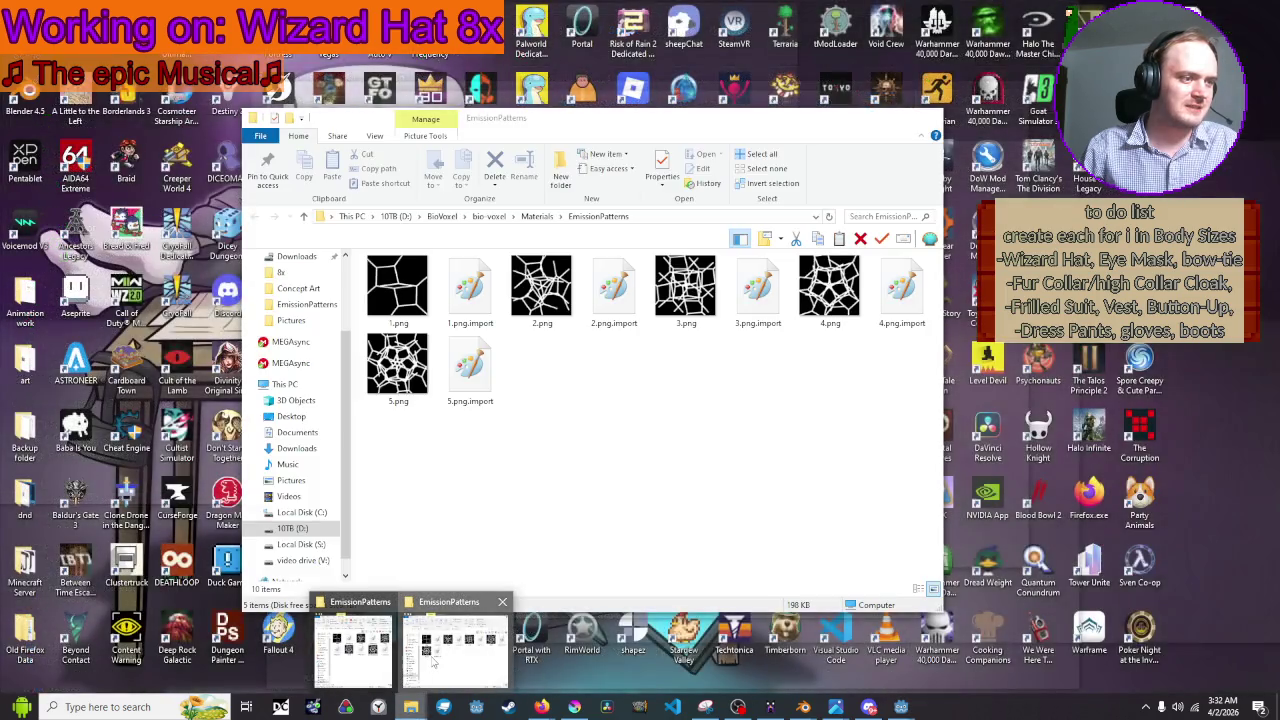
click(433, 660)
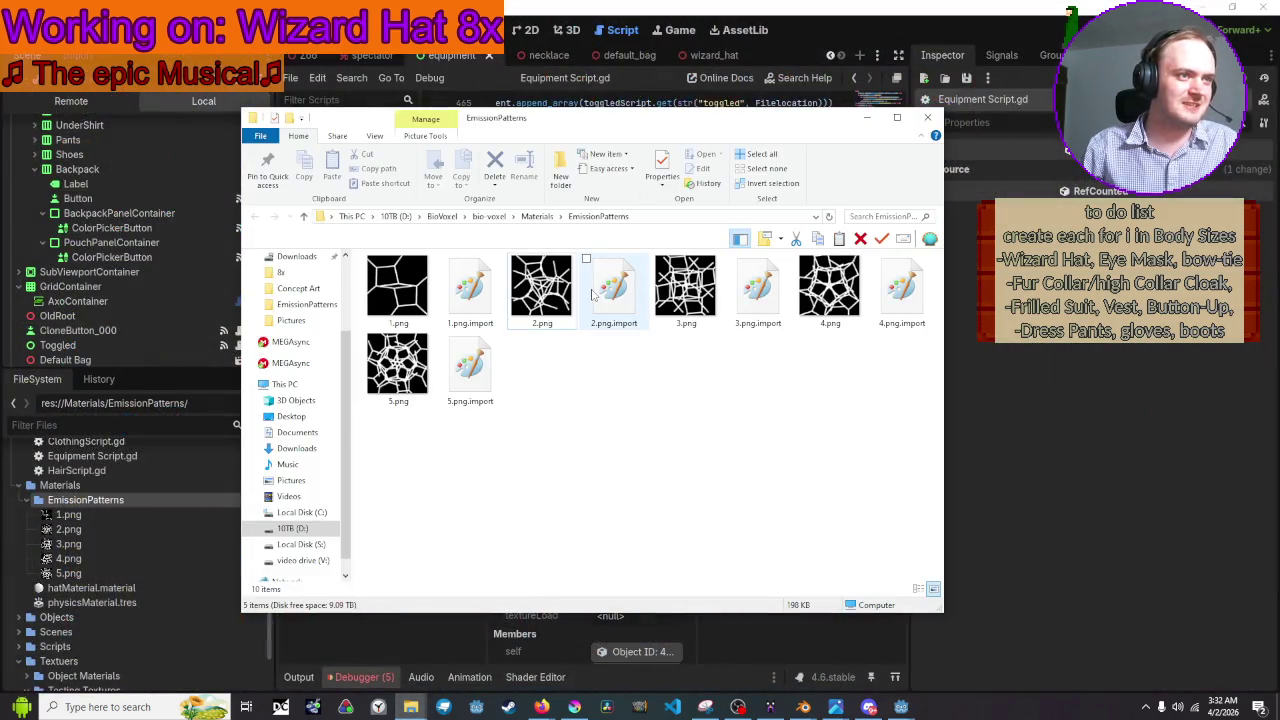
click(471, 373)
ctrl+click(470, 290)
ctrl+click(614, 290)
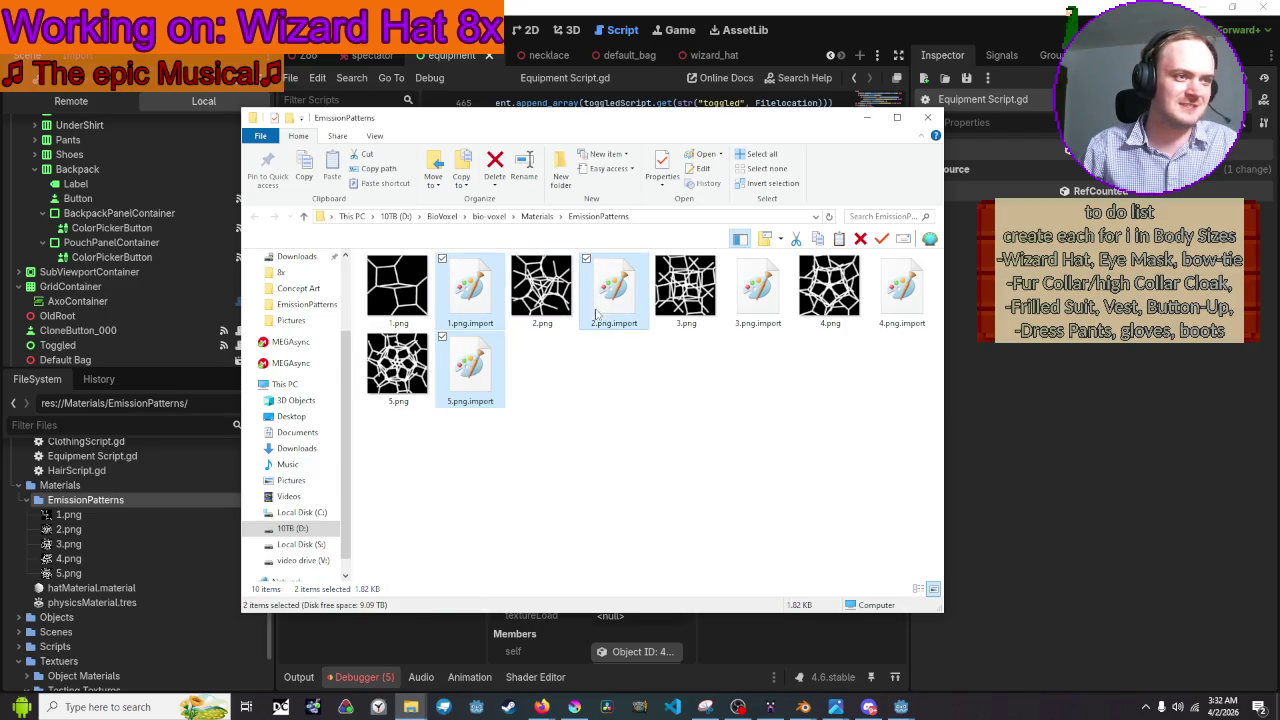
ctrl+click(758, 290)
ctrl+click(880, 317)
right_click(880, 317)
click(760, 521)
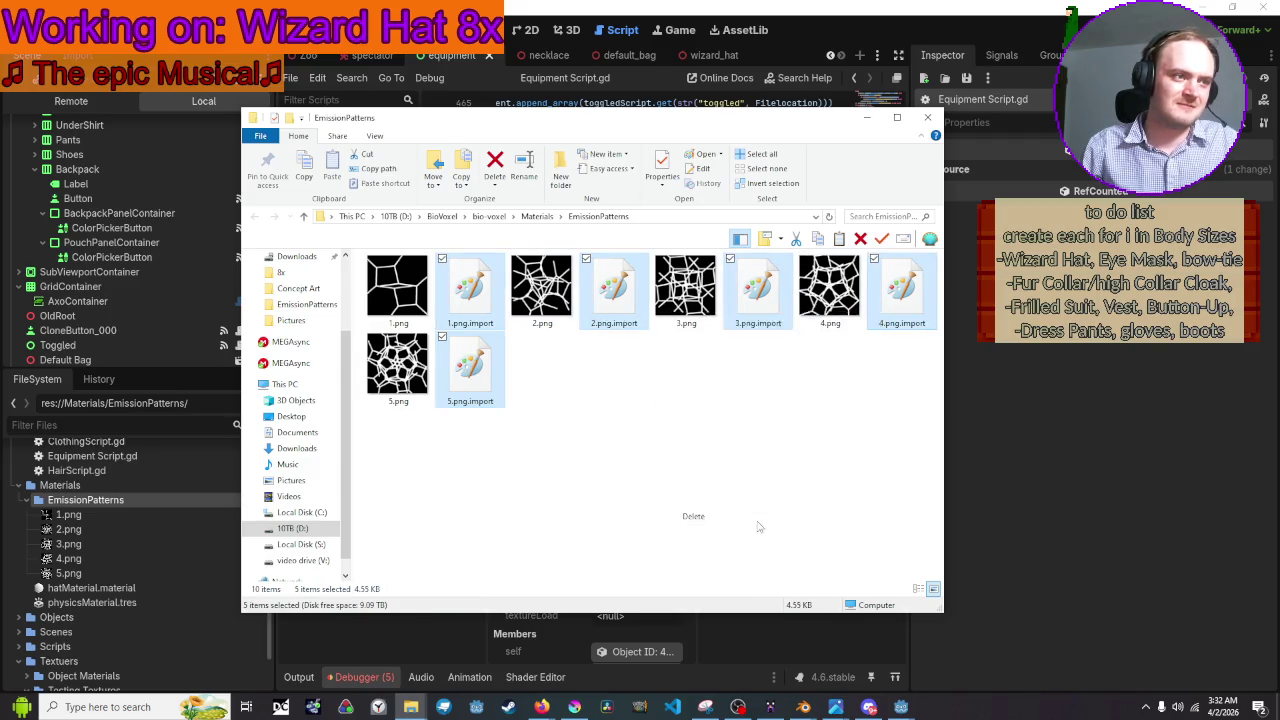
Reopen EmissionPatterns from Materials to confirm only the five PNG patterns remain.
click(537, 216)
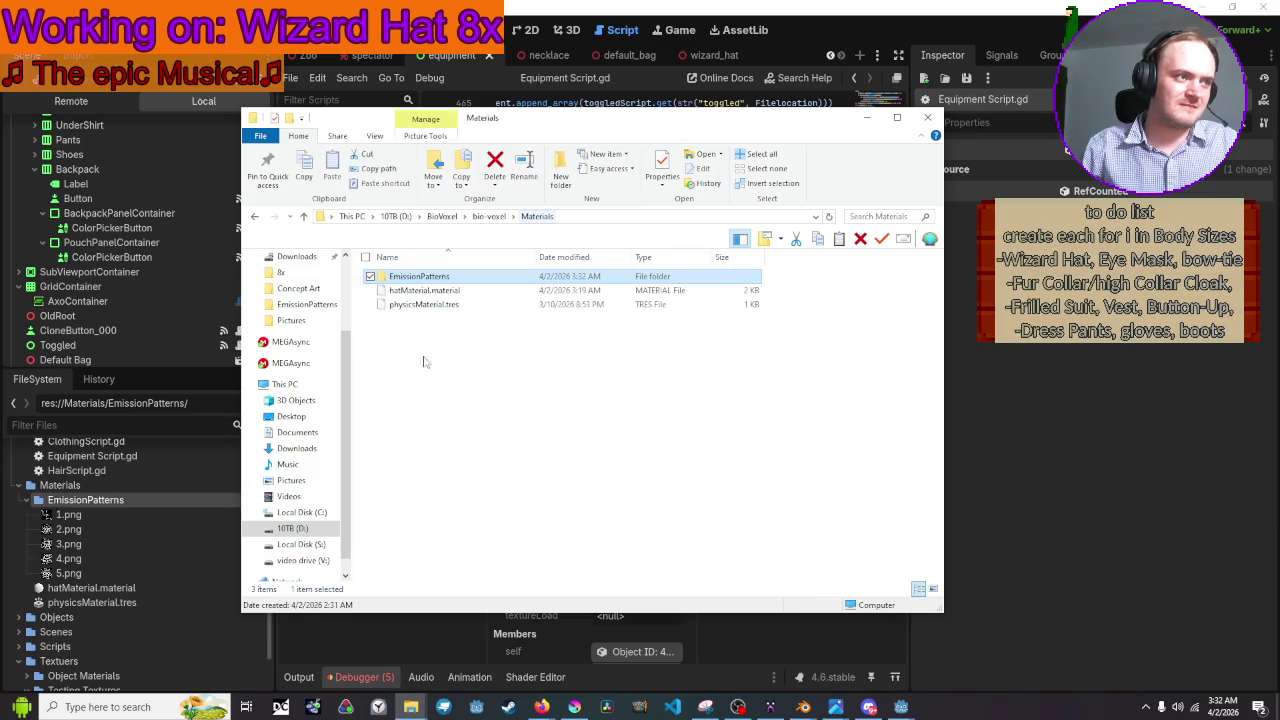
double_click(430, 278)
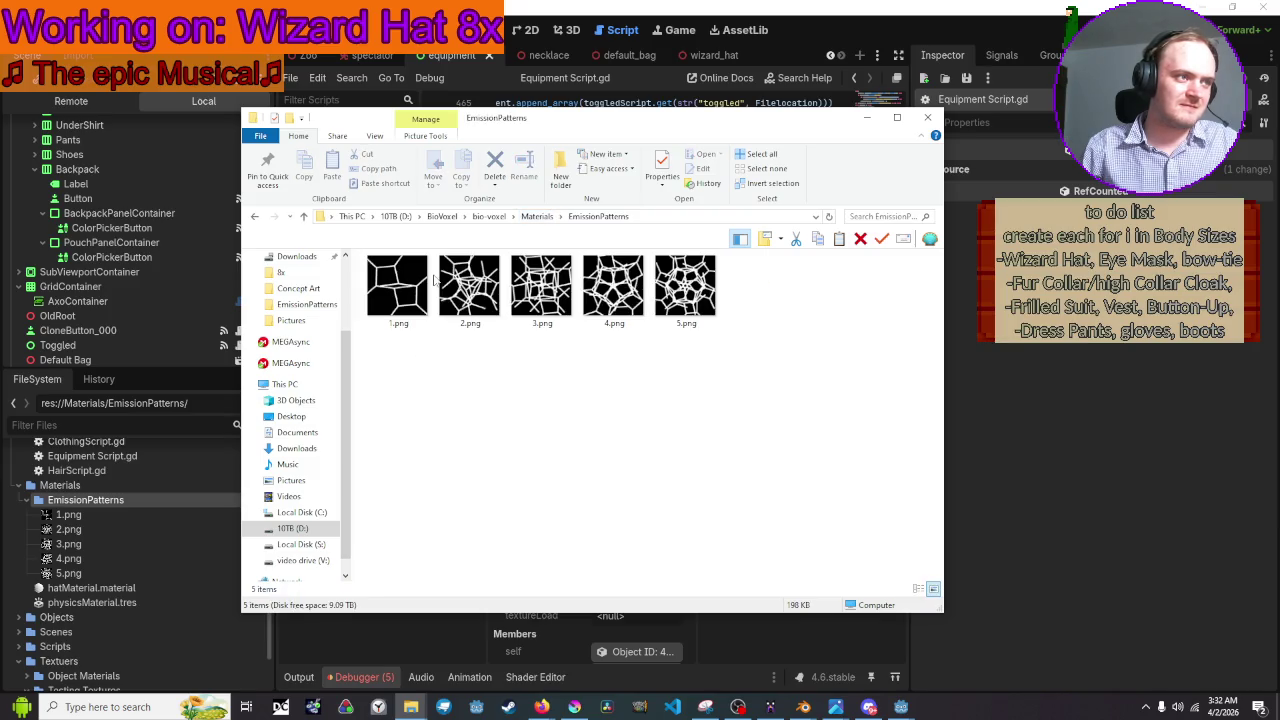
drag(798, 308, 352, 292)
click(571, 392)
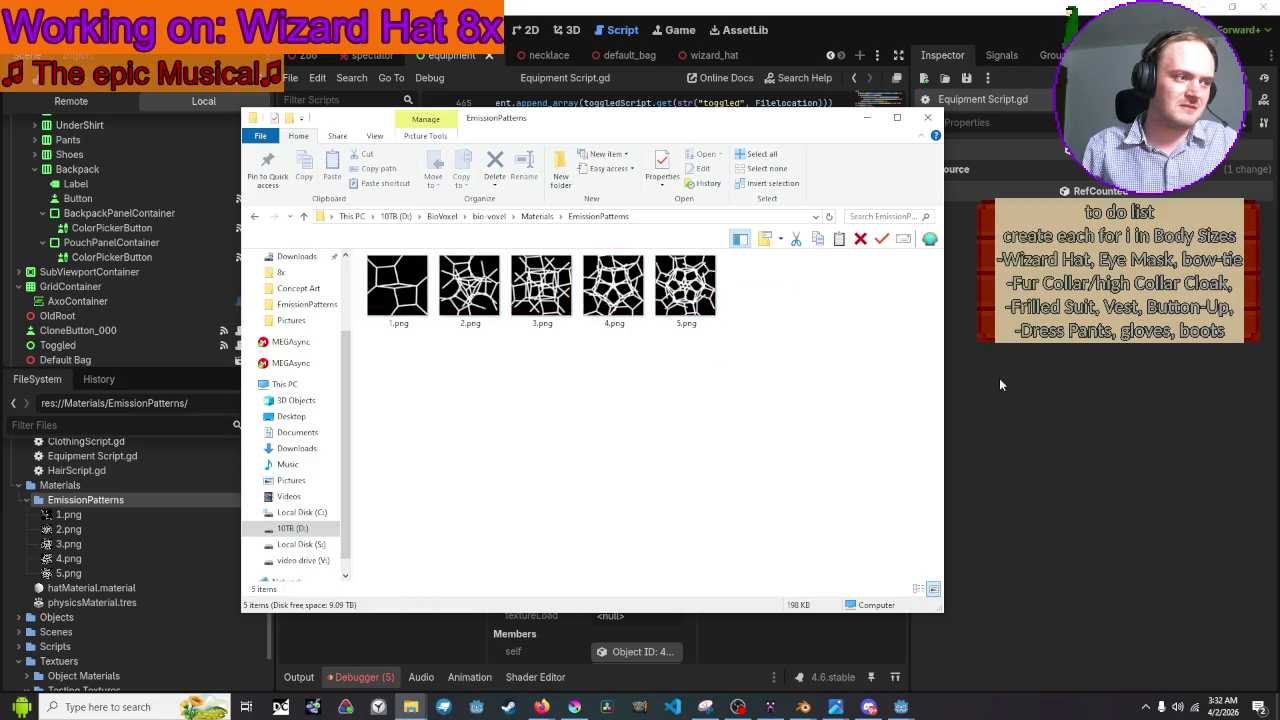
Close both EmissionPatterns Explorer windows.
mouse_move(411, 705)
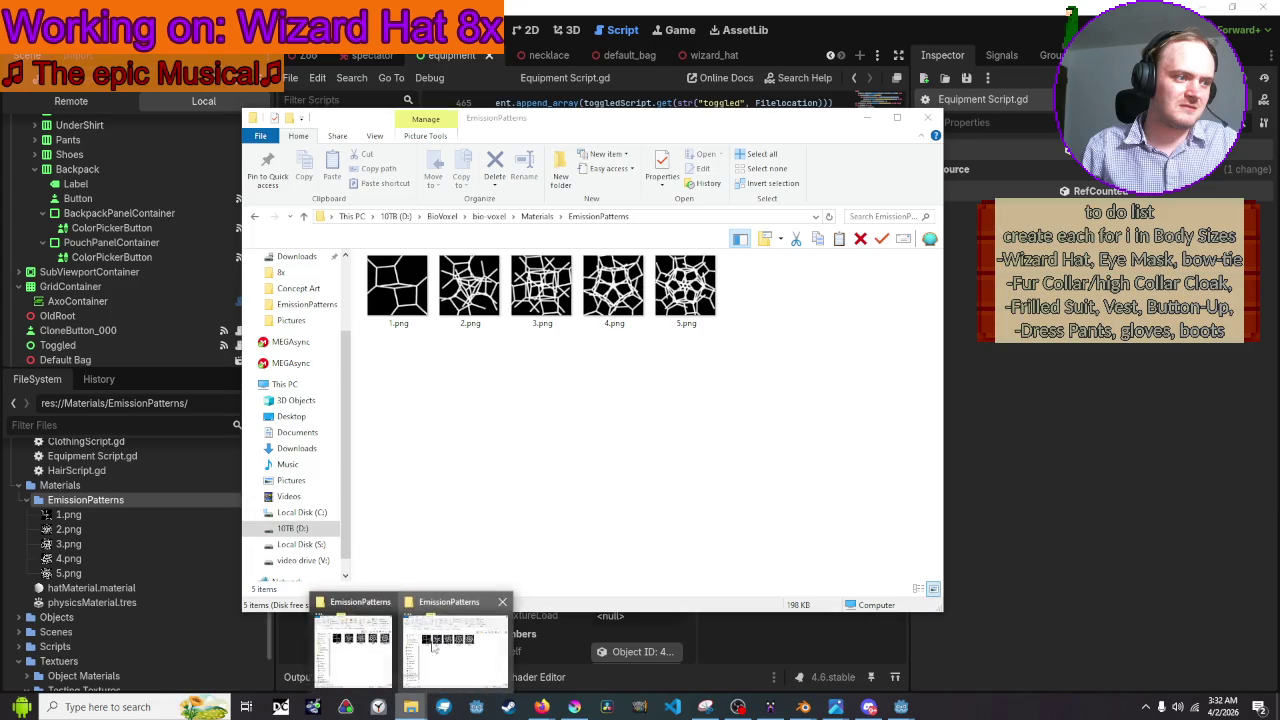
click(390, 648)
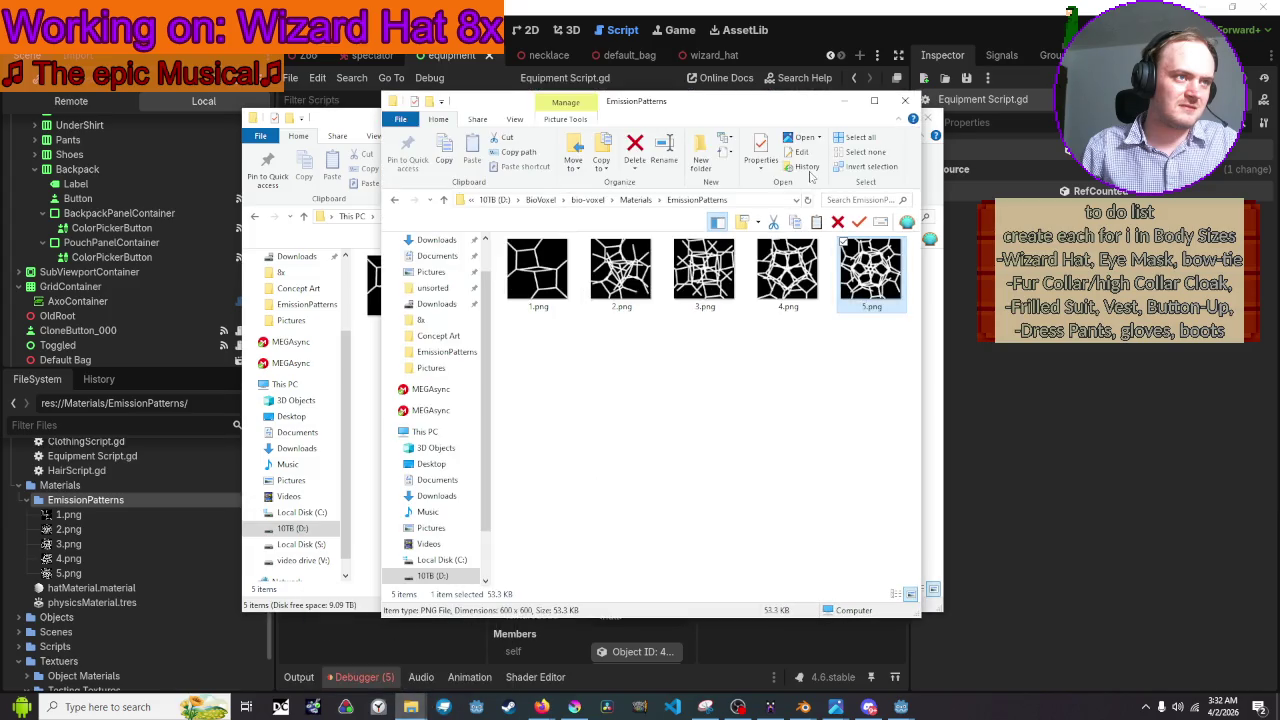
click(905, 101)
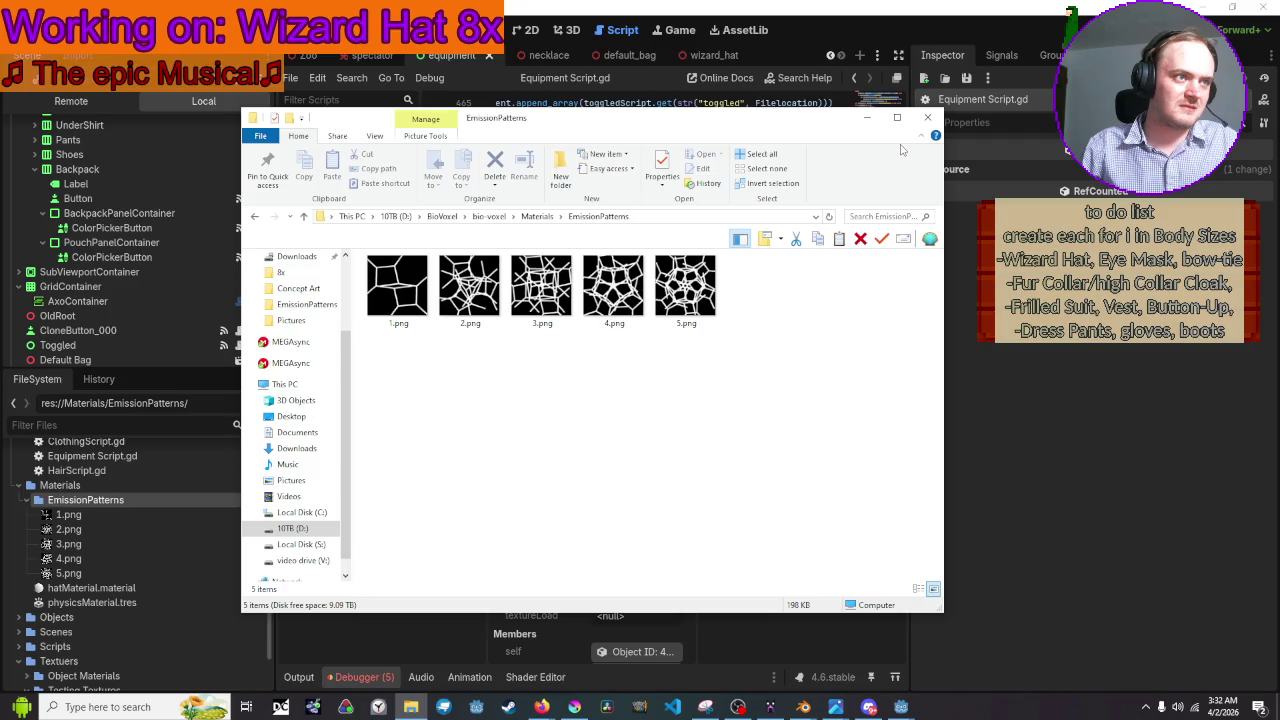
click(928, 117)
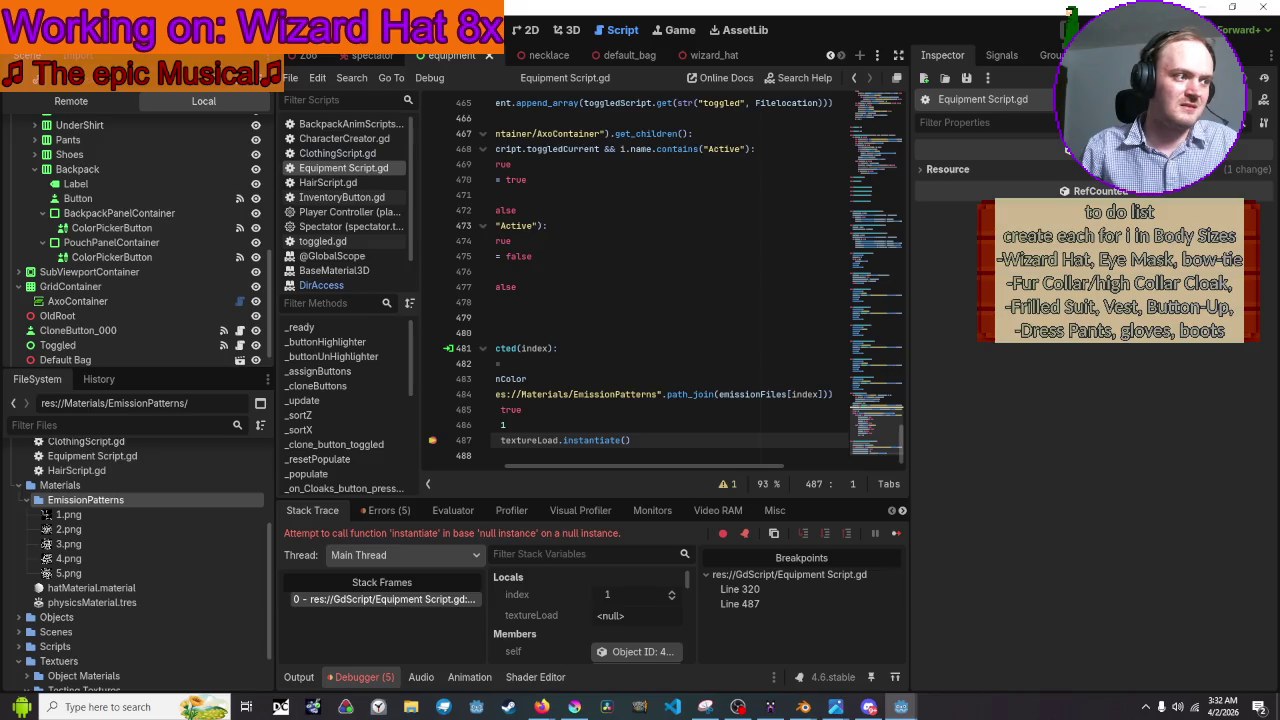
Relaunch the game, open its equipment panel, and show File Explorer's pinned and frequent folders.
key(F5)
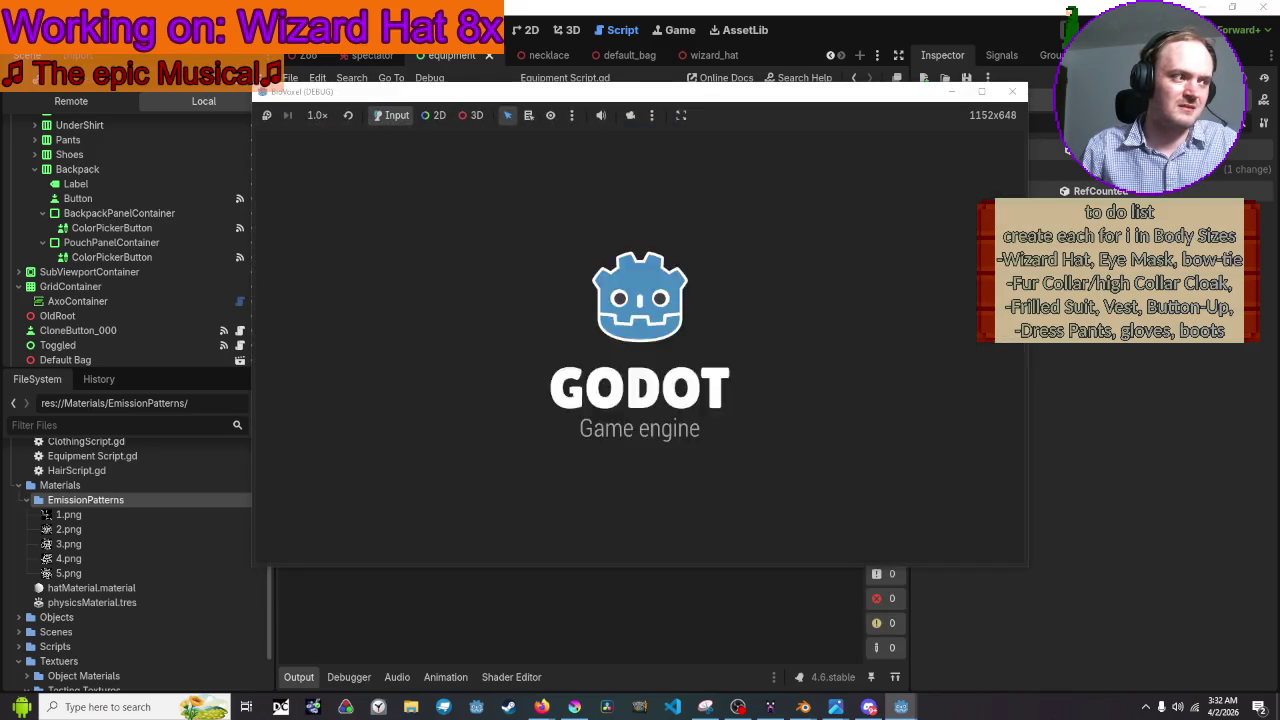
click(290, 150)
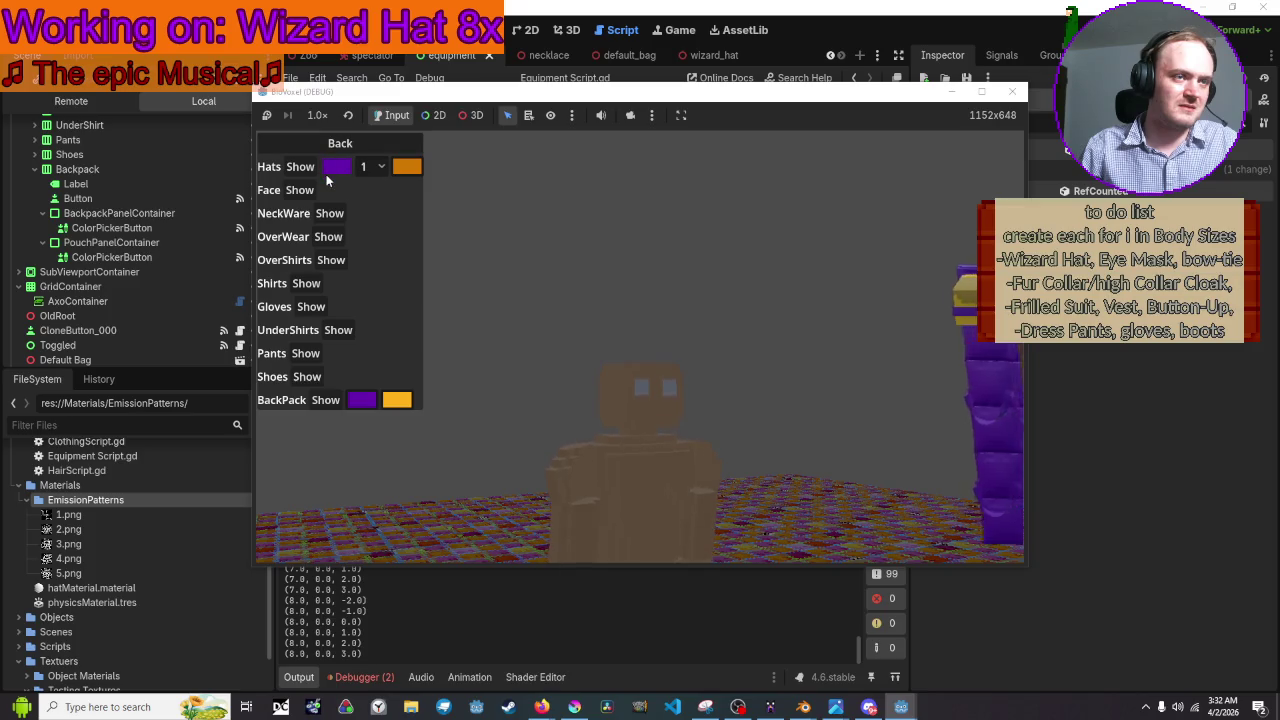
right_click(411, 707)
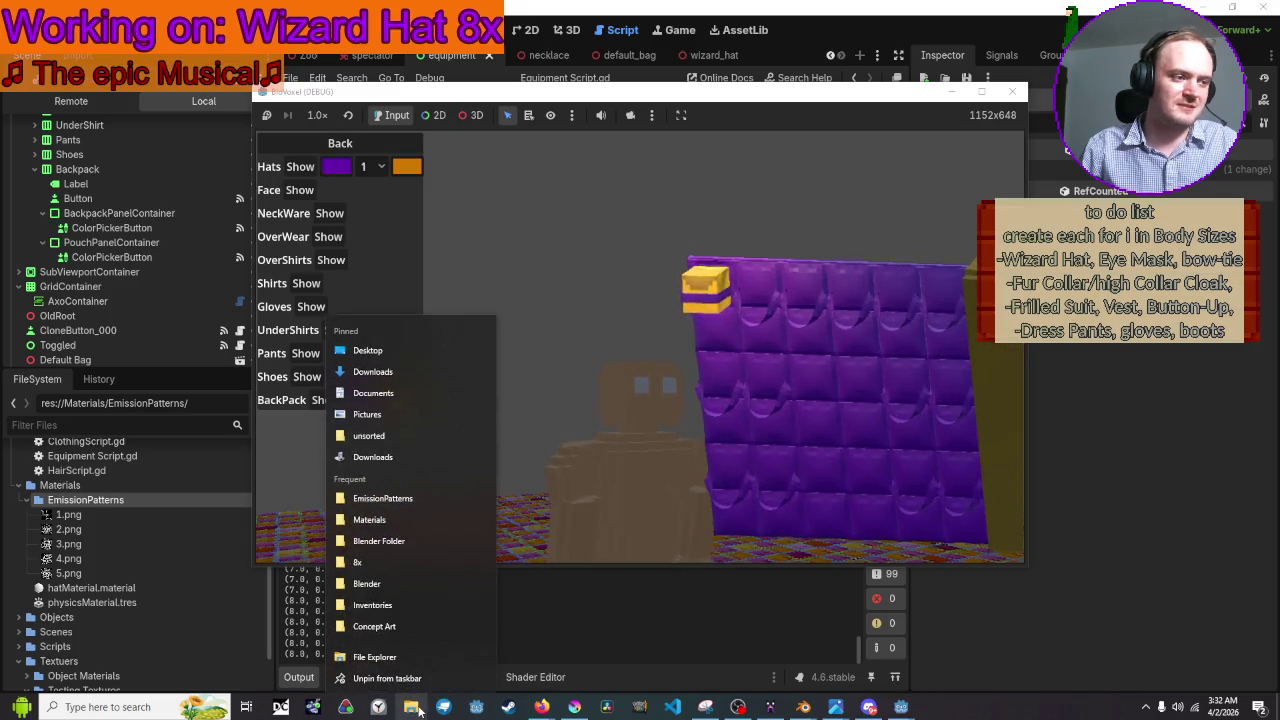
Open the EmissionPatterns folder and select 1.png.import.
click(418, 494)
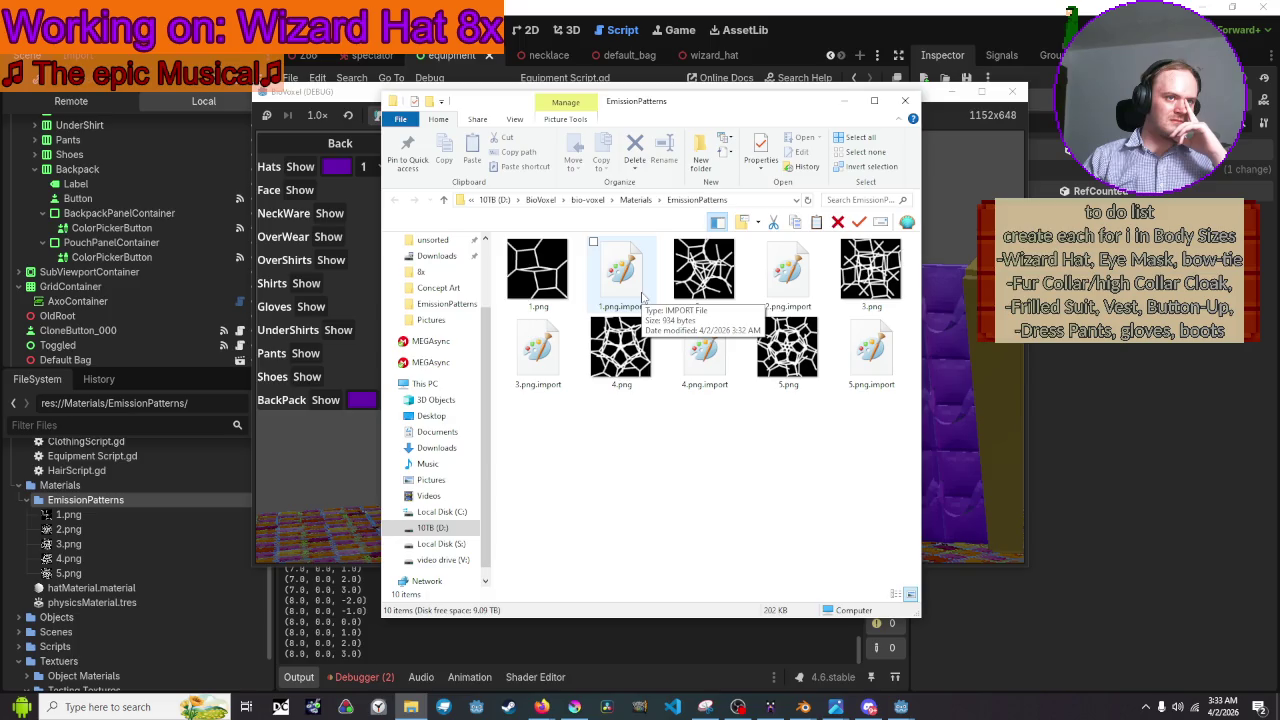
click(643, 296)
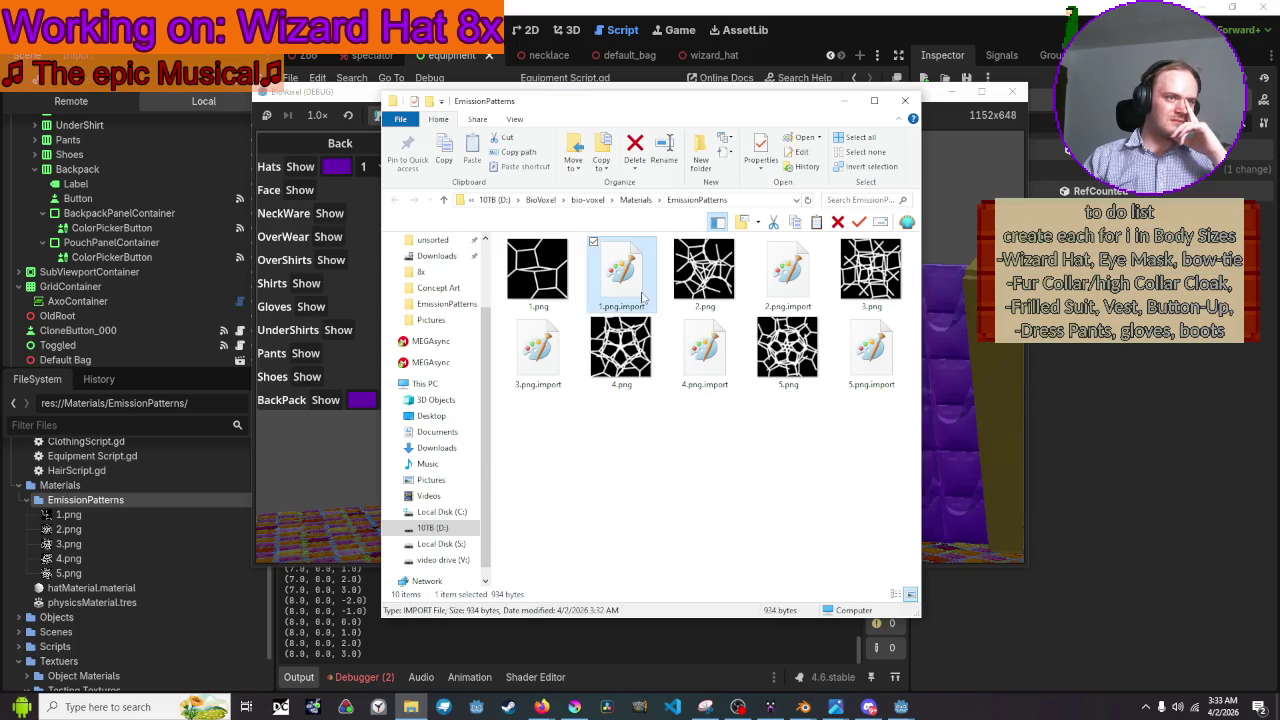
click(648, 455)
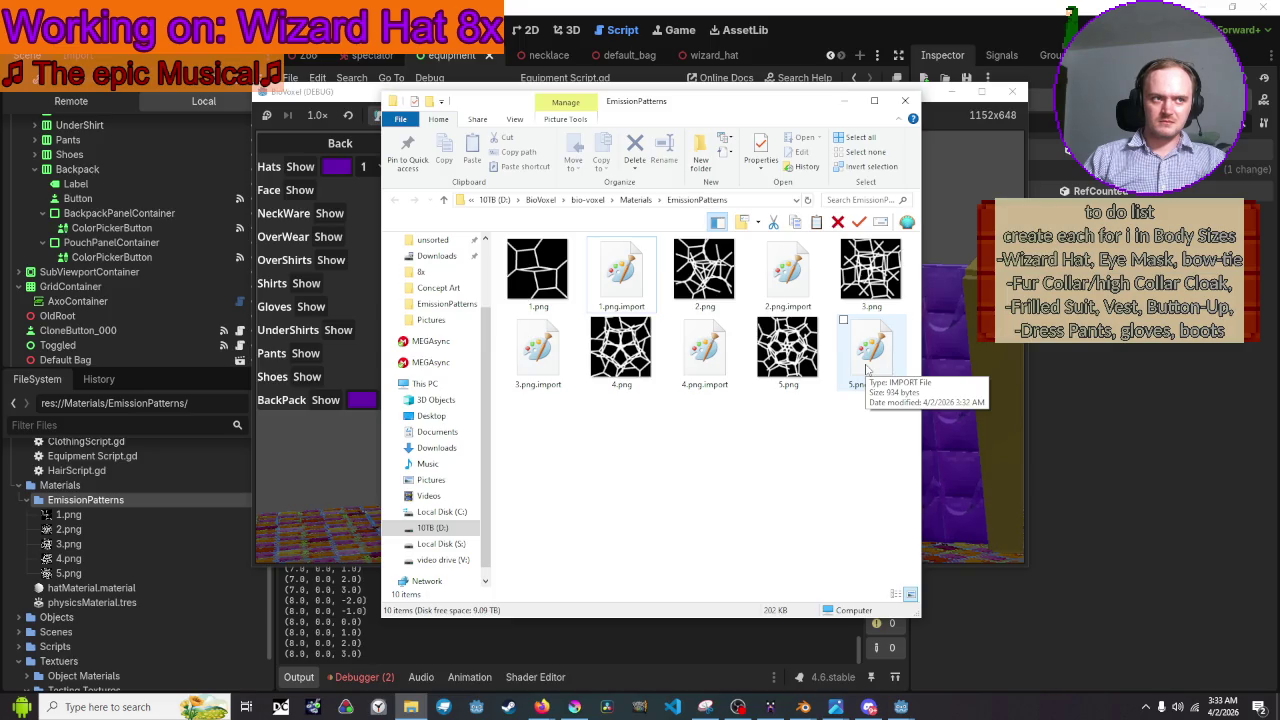
Try opening 1.png.import, dismiss the Paint read error, and return to the running game.
double_click(621, 270)
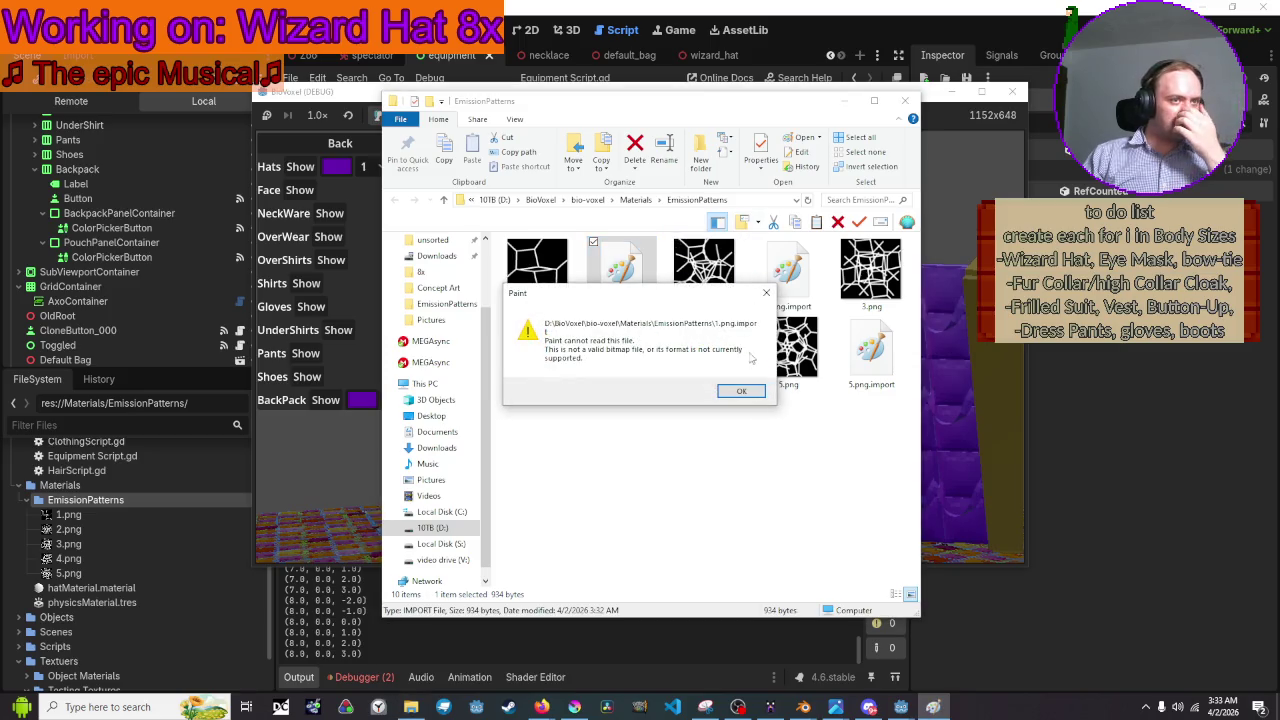
click(742, 391)
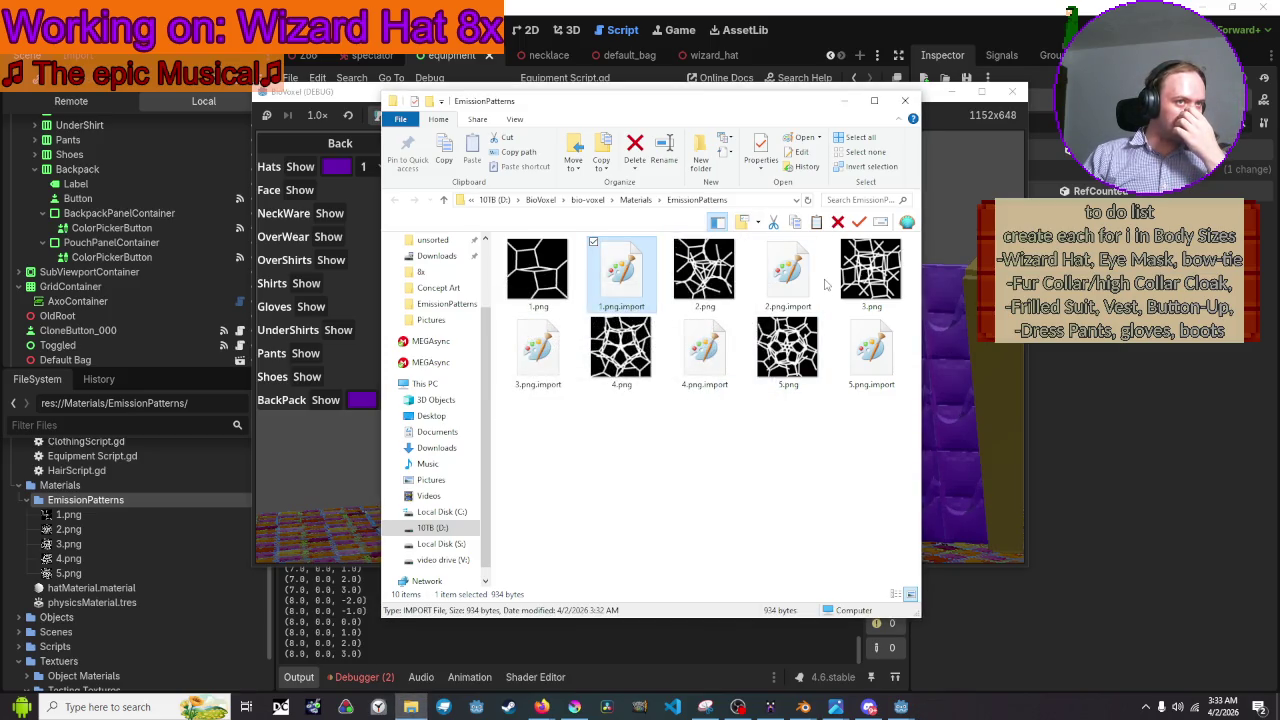
click(793, 430)
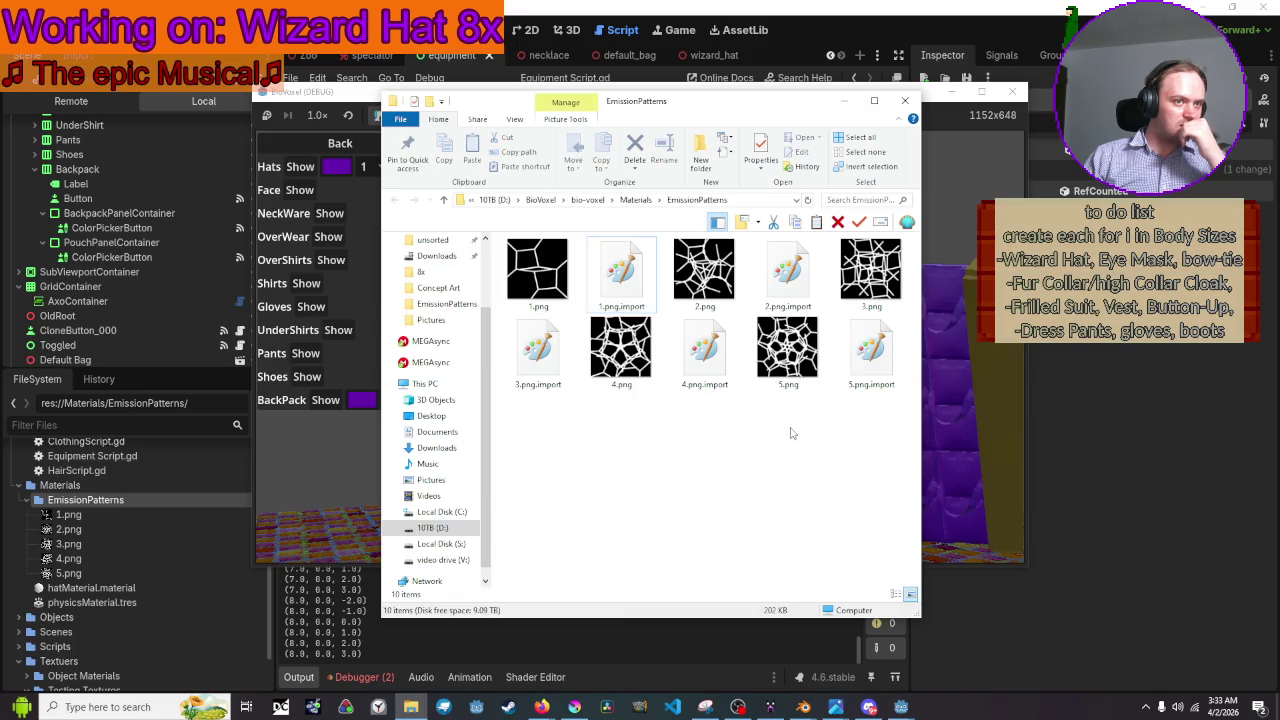
click(970, 426)
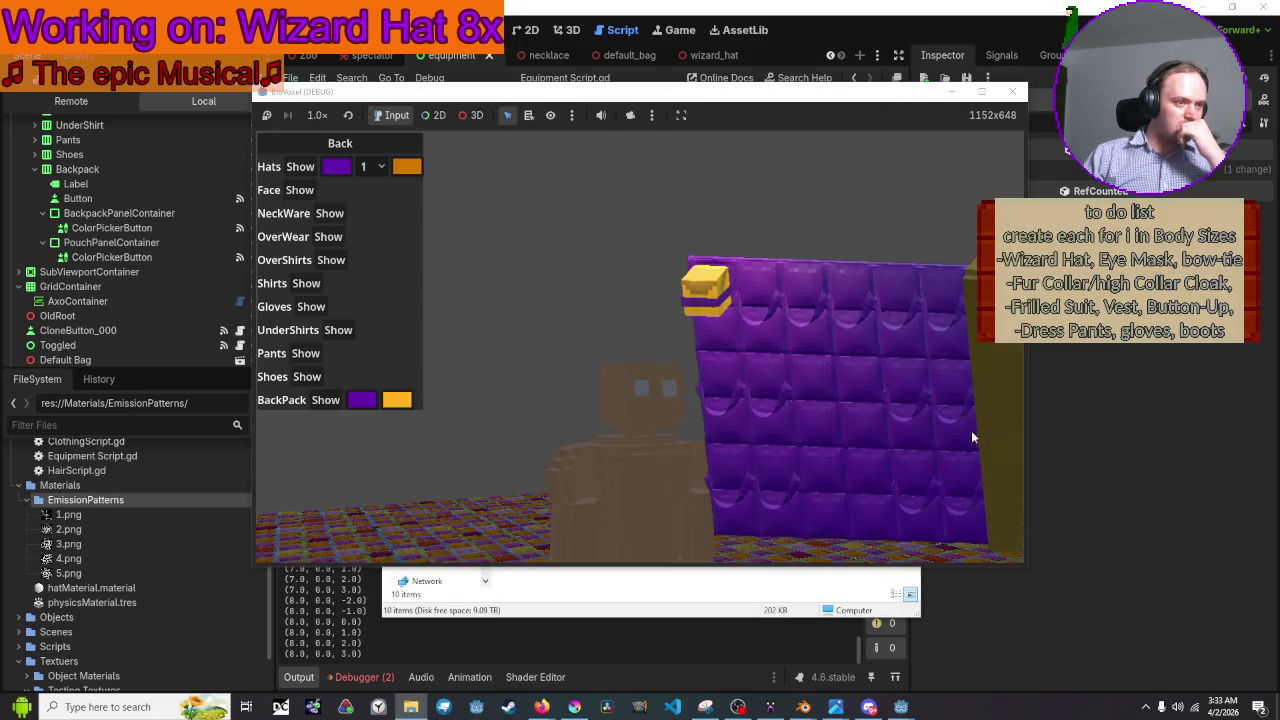
Add 'for i in emissionFiles:' under the hat handler's func line.
click(1005, 651)
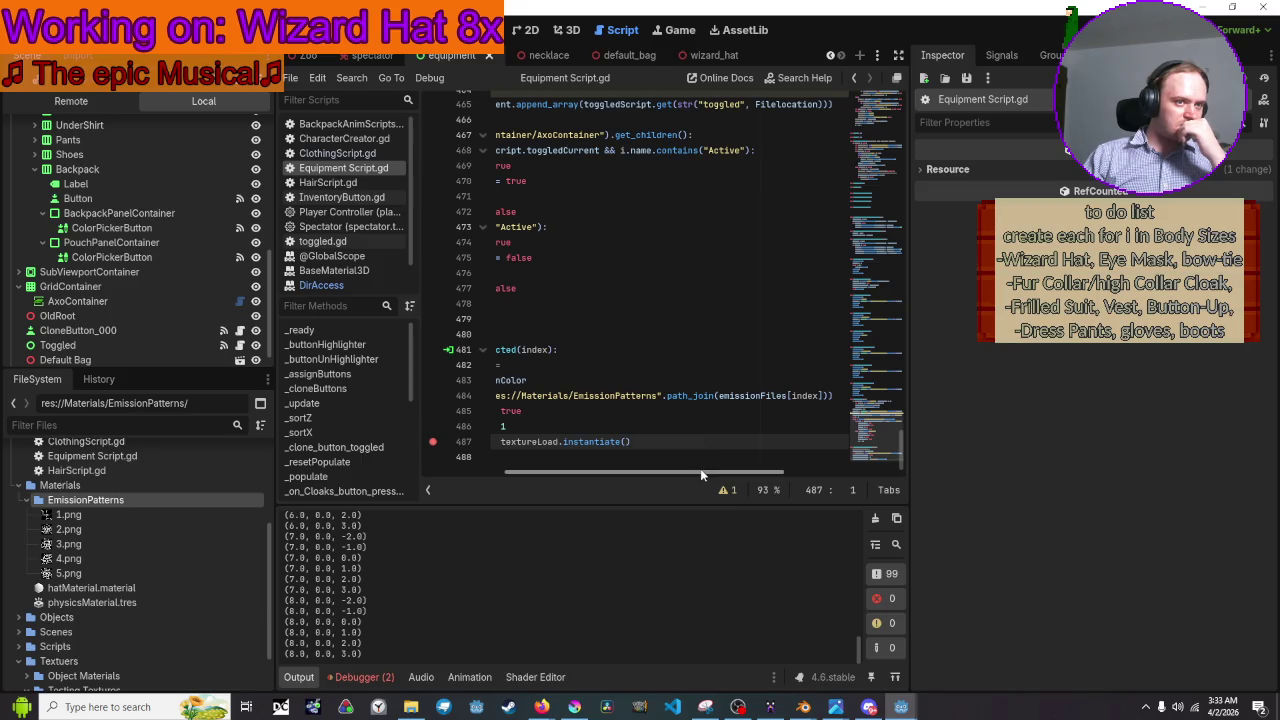
drag(633, 474, 548, 478)
click(704, 378)
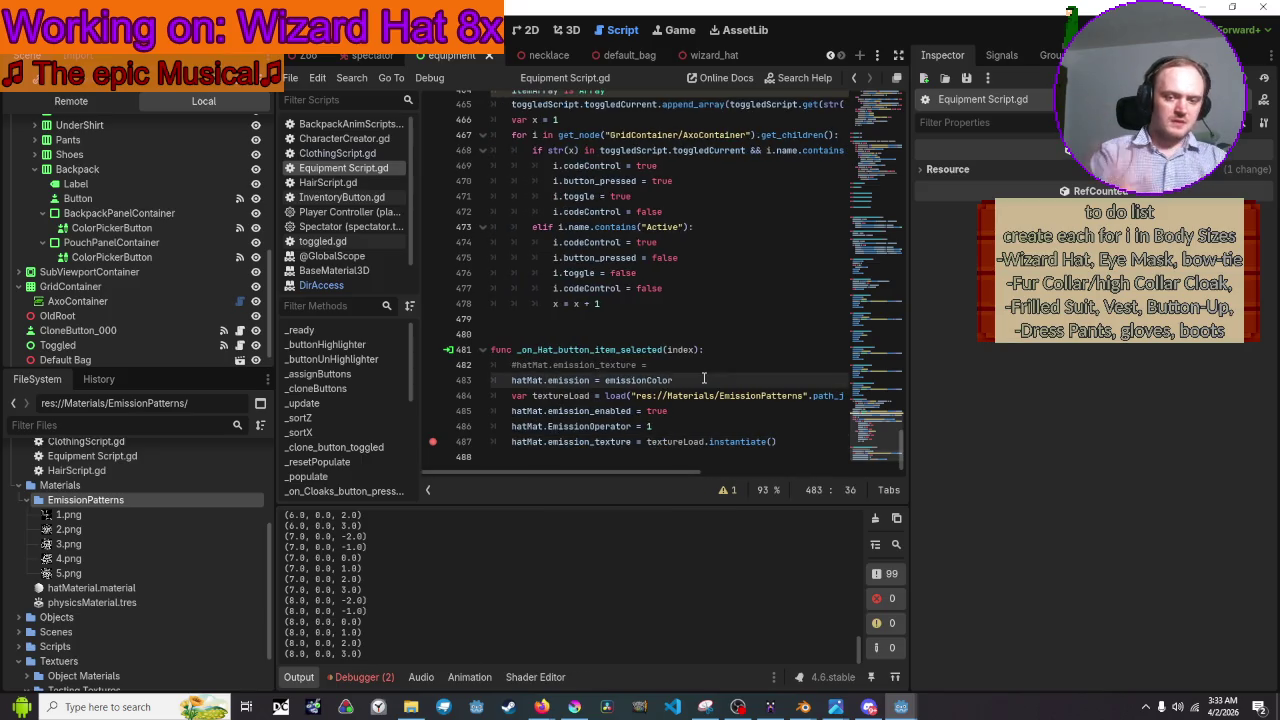
key(Up)
key(Up)
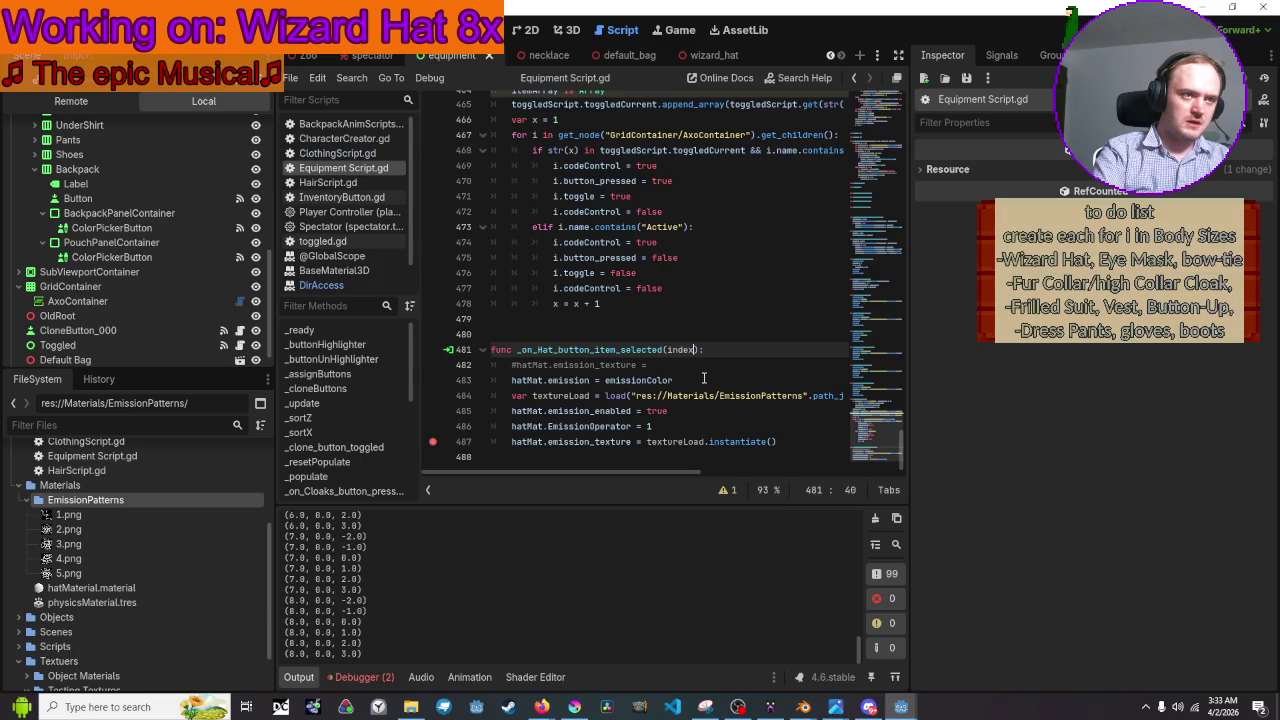
key(End)
key(Return)
text(for i )
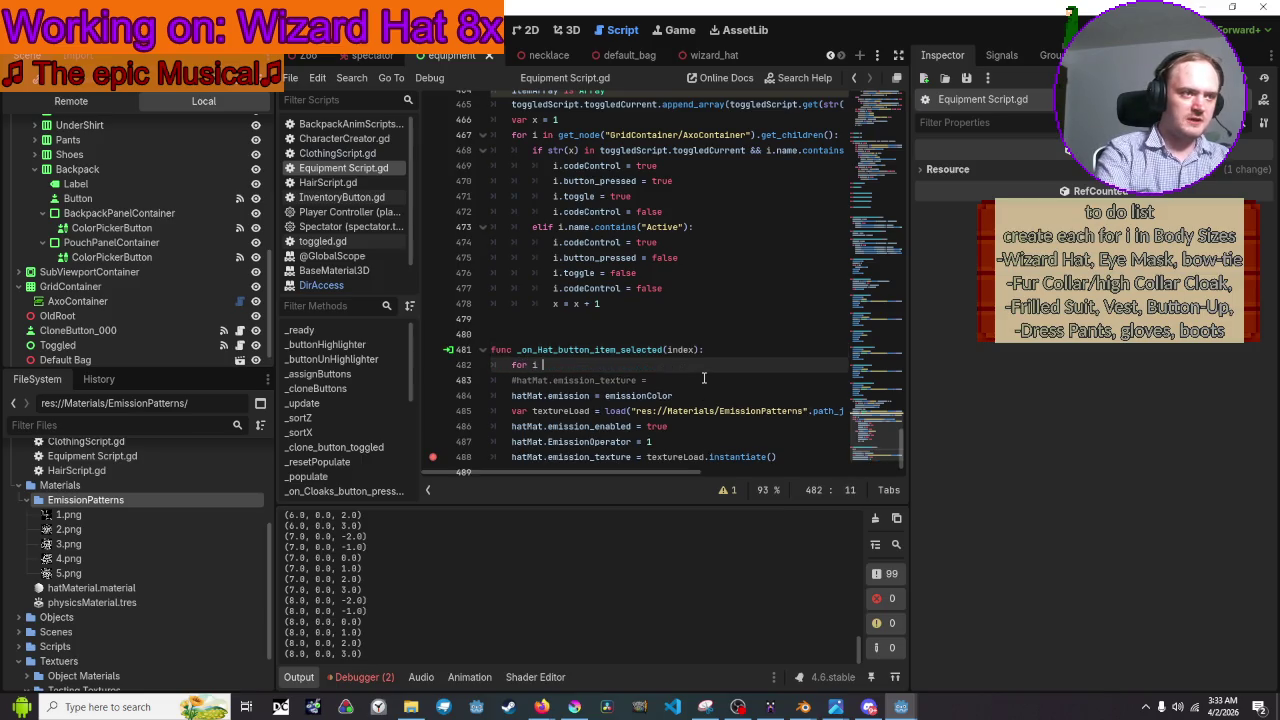
text(in te)
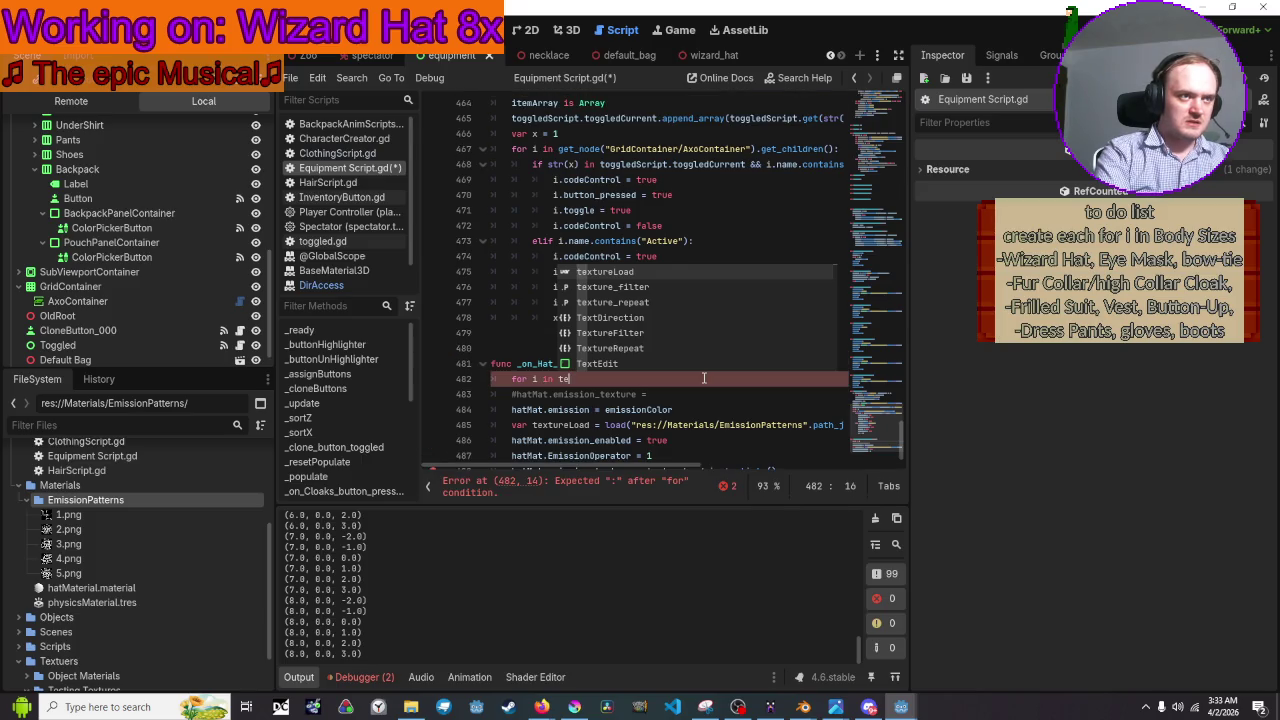
text(xtureFi)
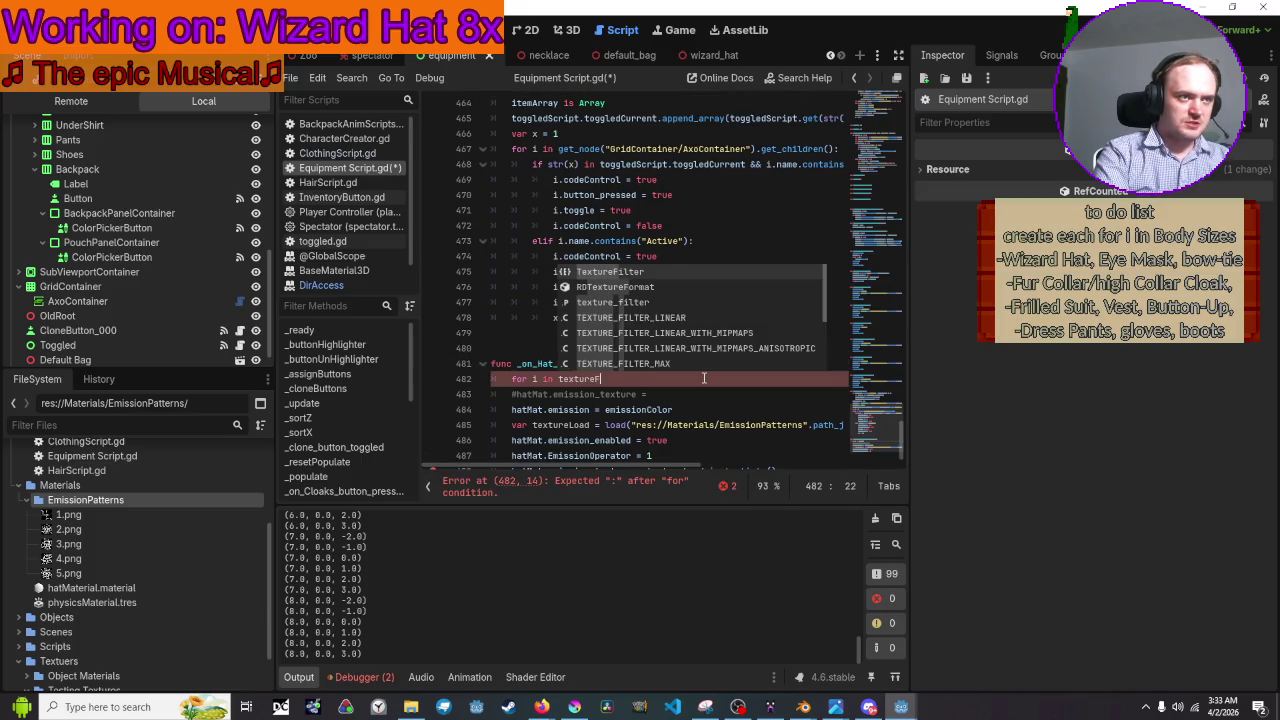
key(BackSpace)
key(BackSpace)
key(BackSpace)
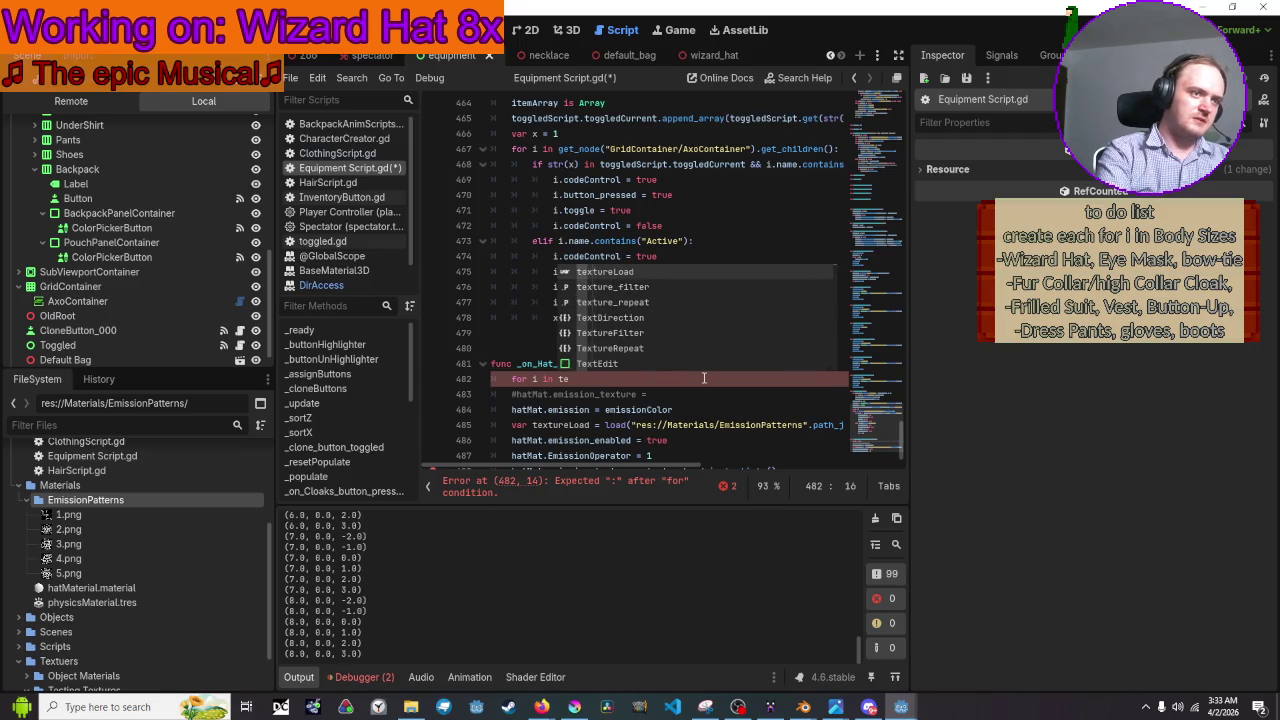
text(Emission)
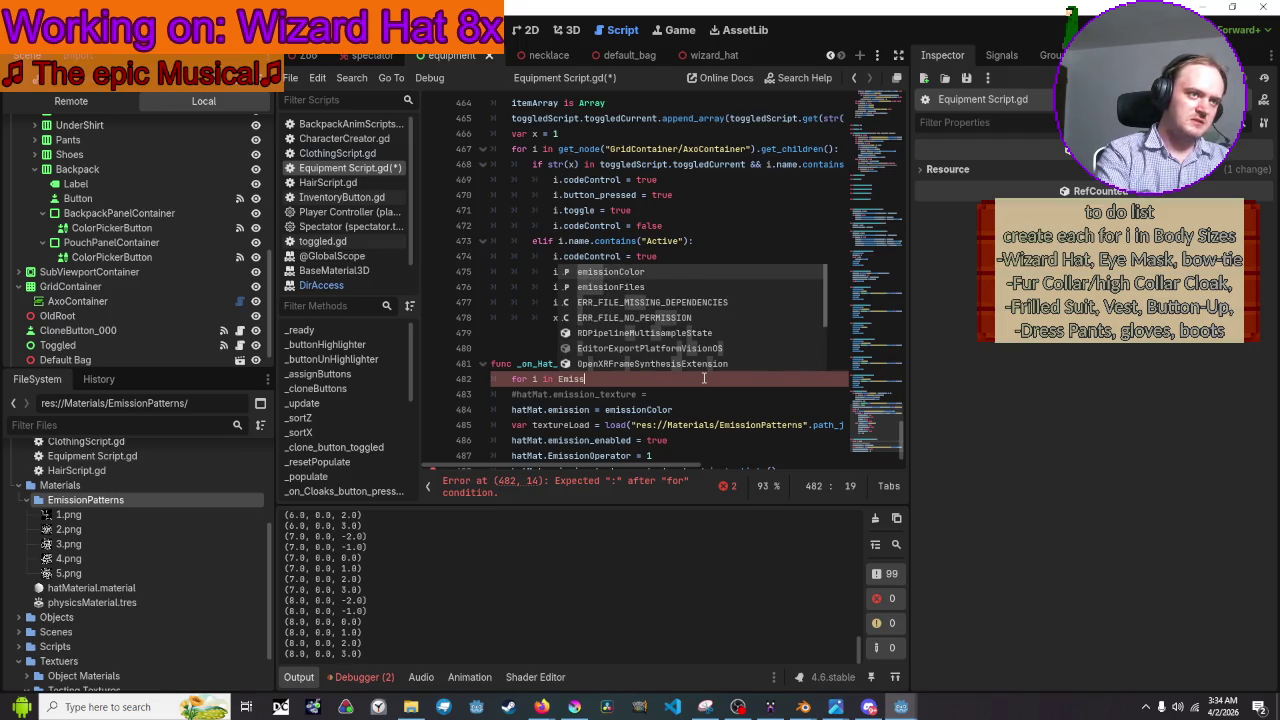
key(Down)
key(Return)
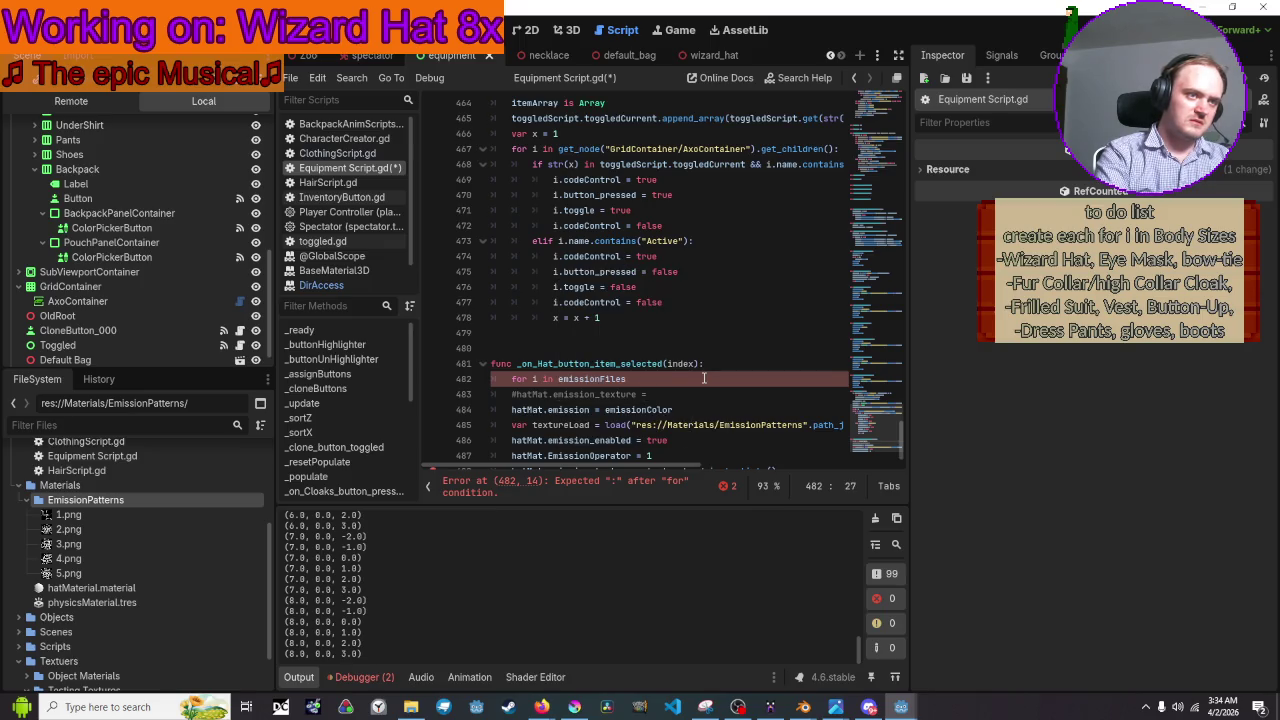
text(:)
key(Return)
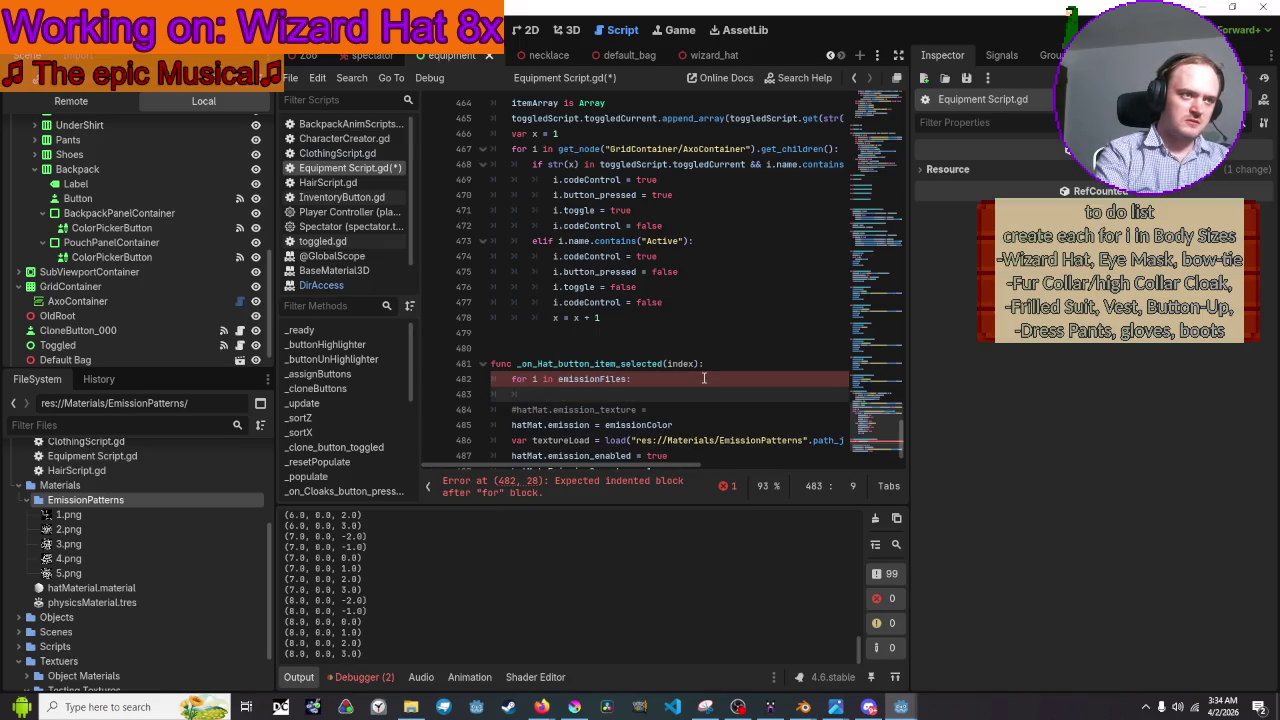
Add the loop check 'if i.name.contains(".import"):'.
text(if i.na)
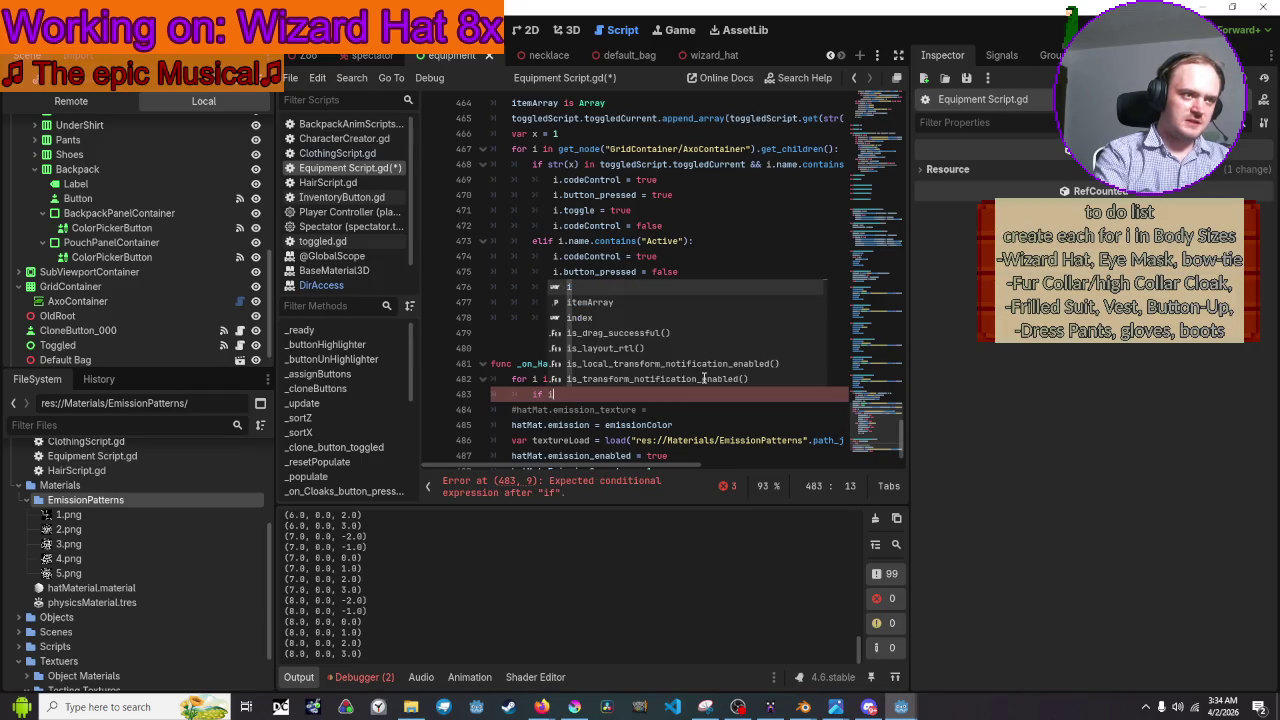
text(me)
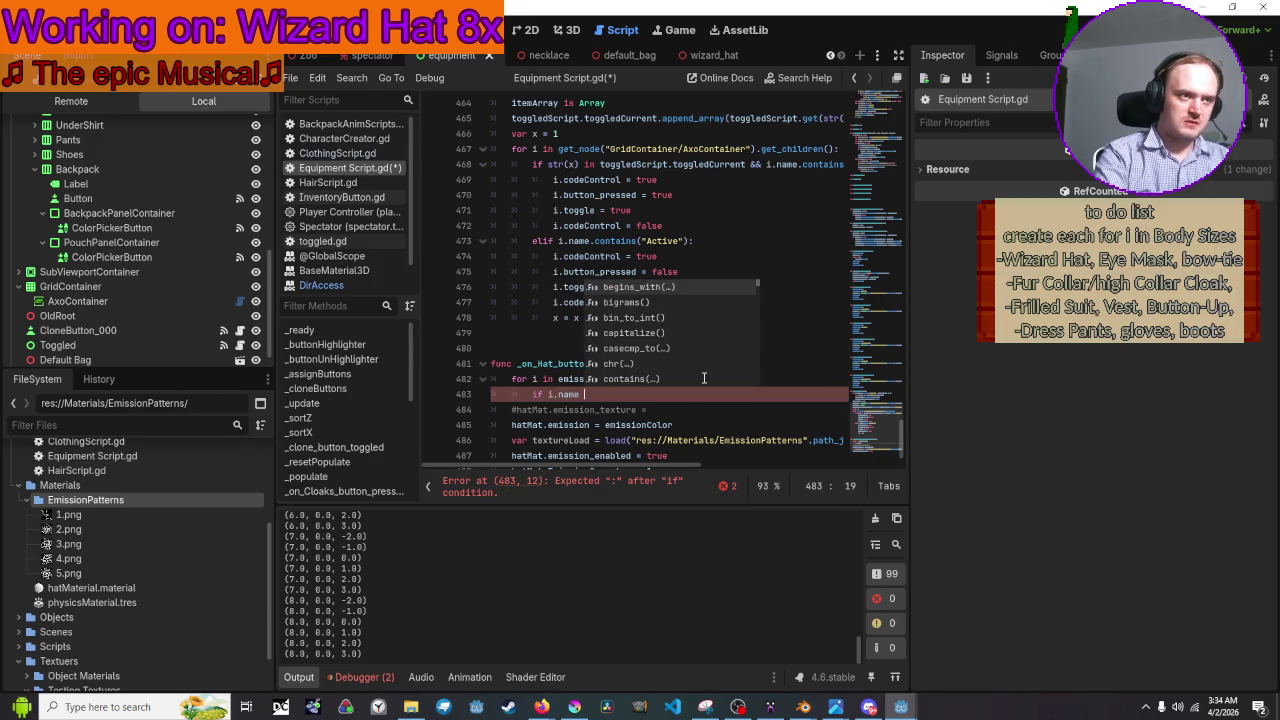
key(BackSpace)
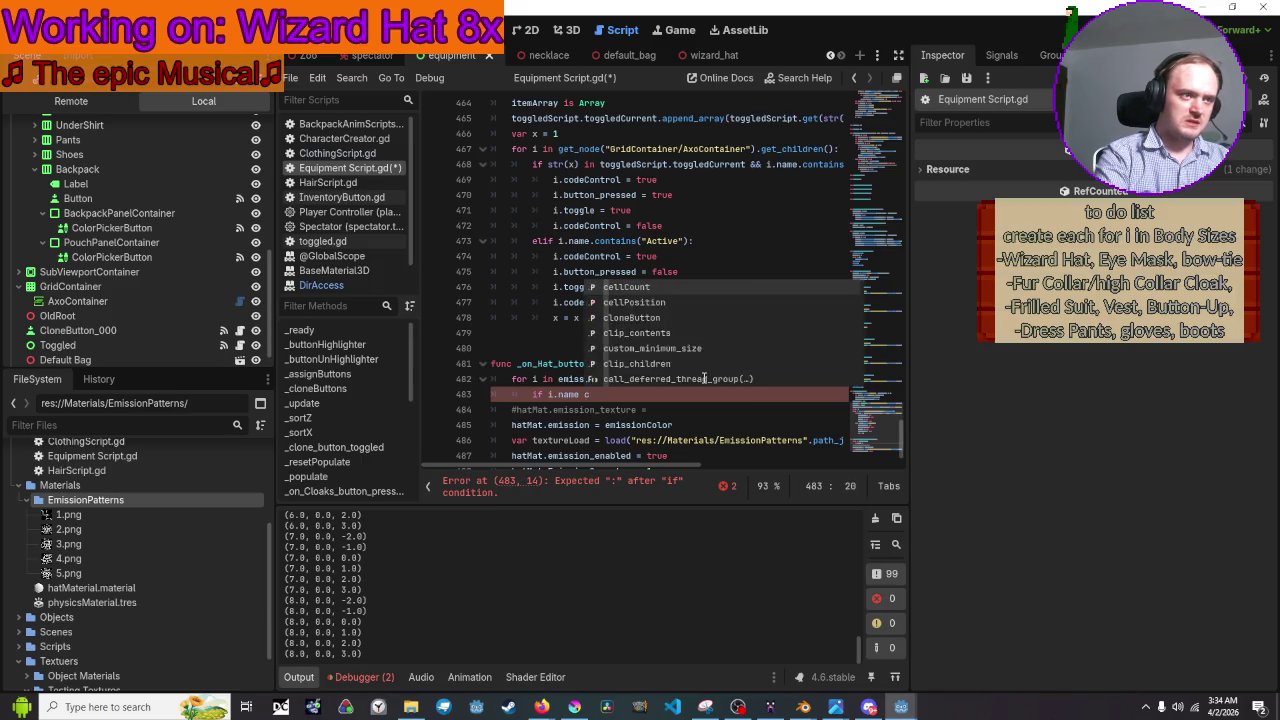
text(.contains)
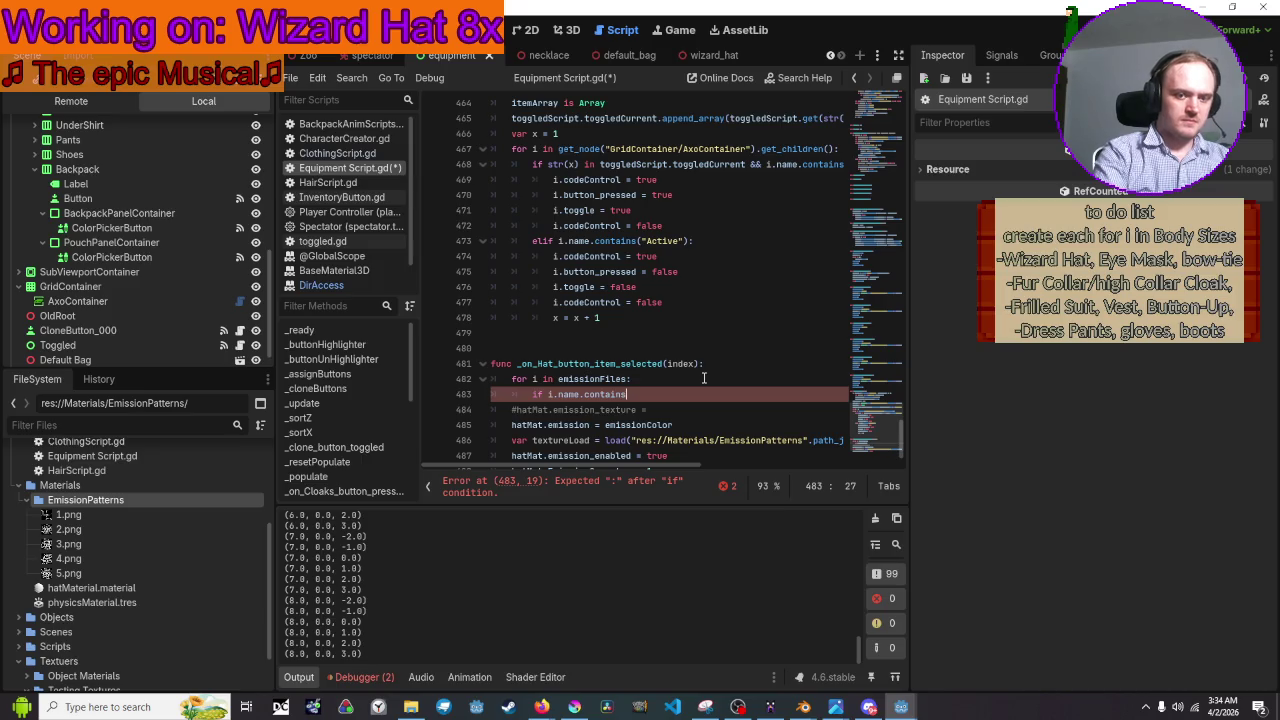
text((.)
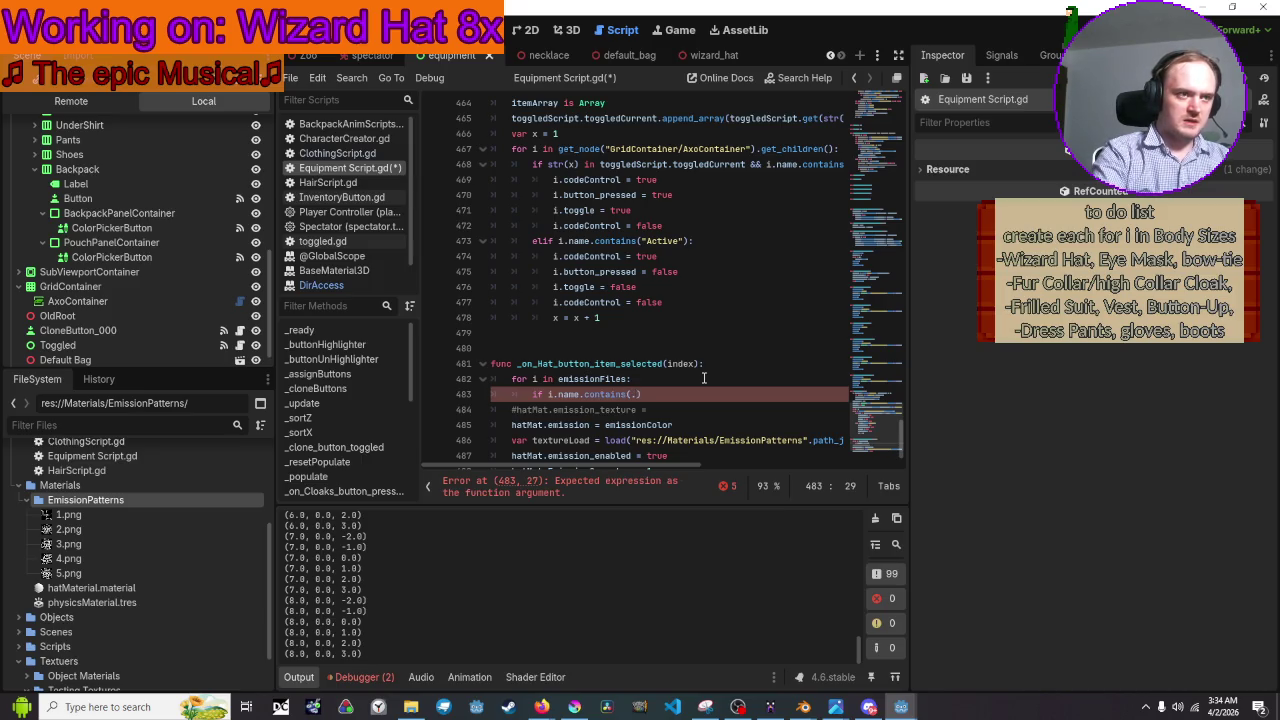
text(1)
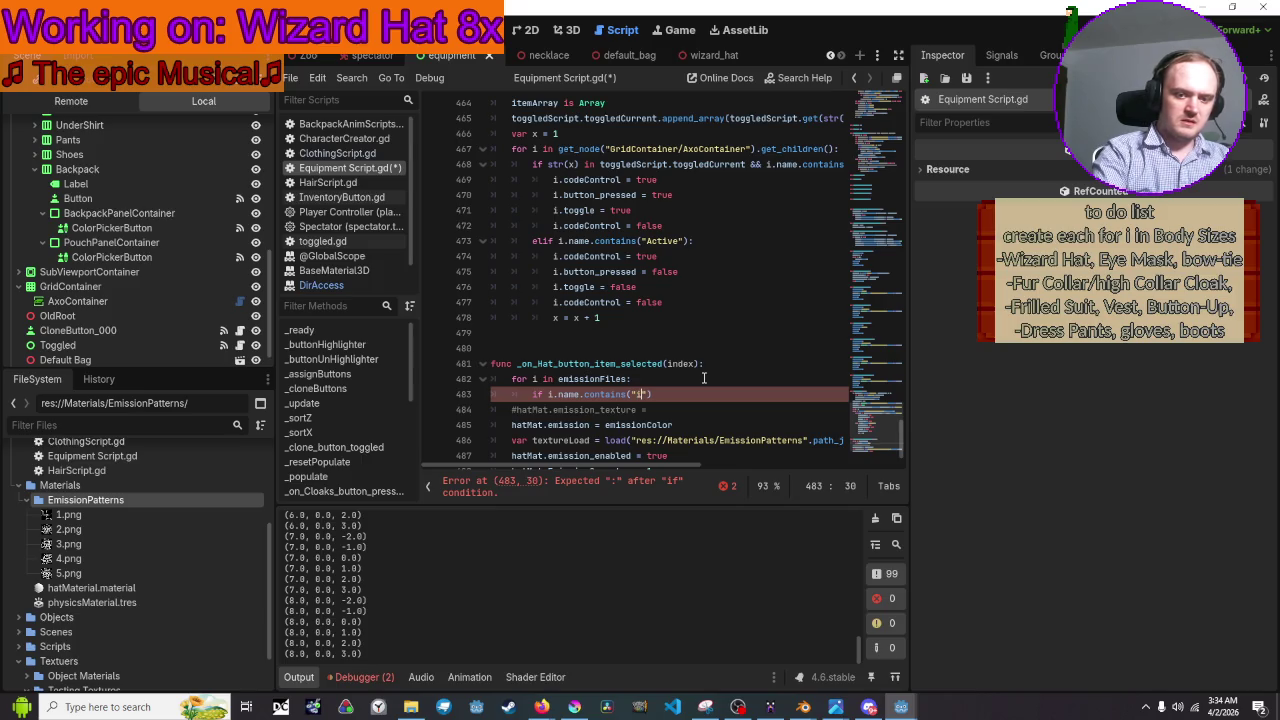
key(BackSpace)
text(.impor)
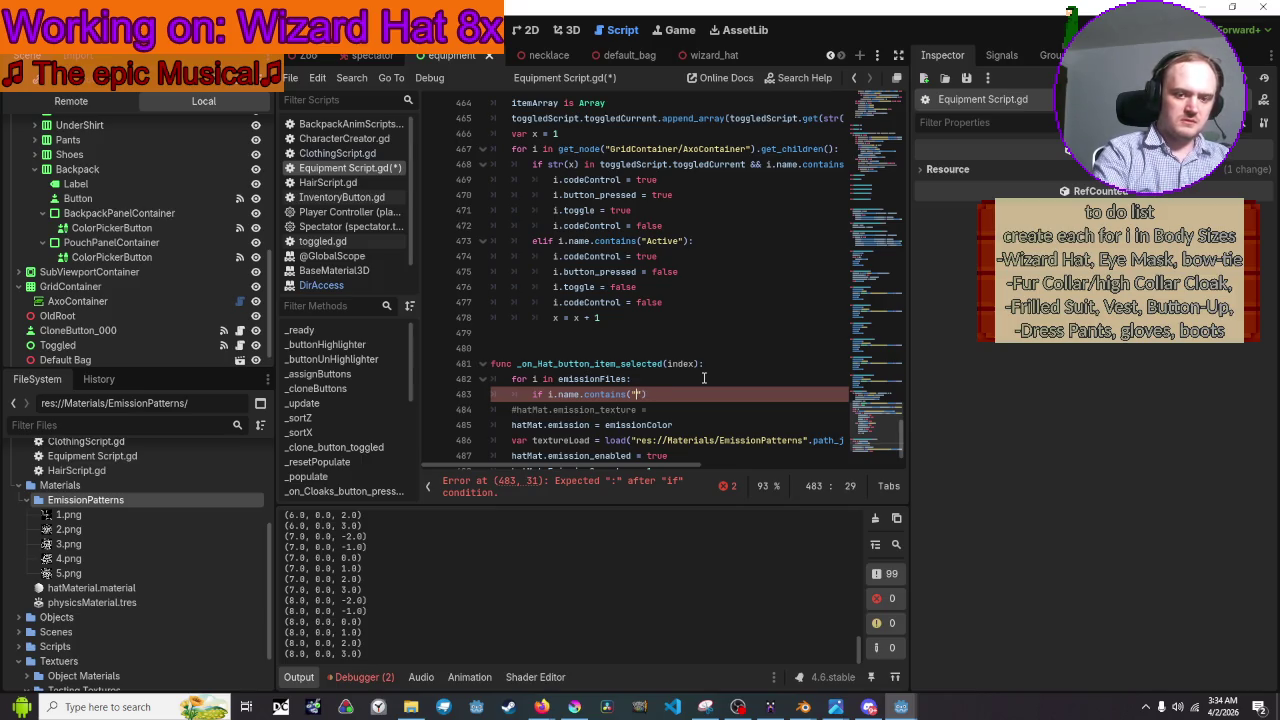
text(t)
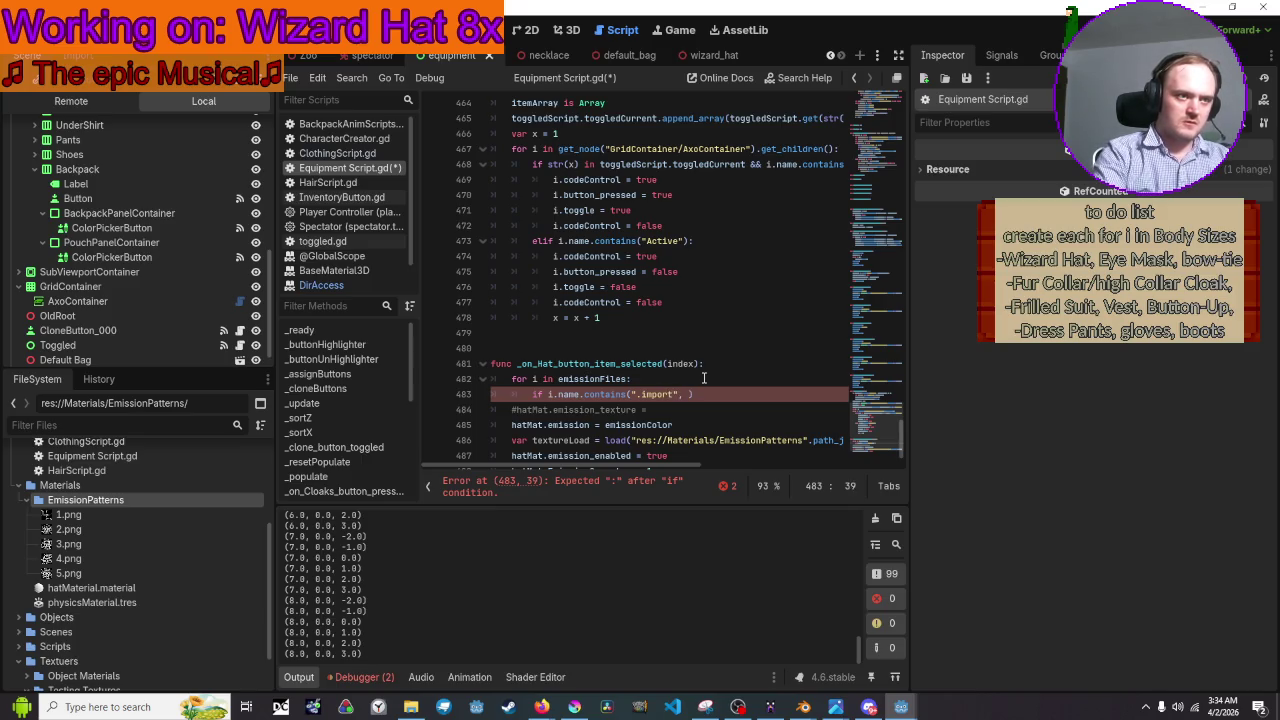
key(BackSpace)
key(BackSpace)
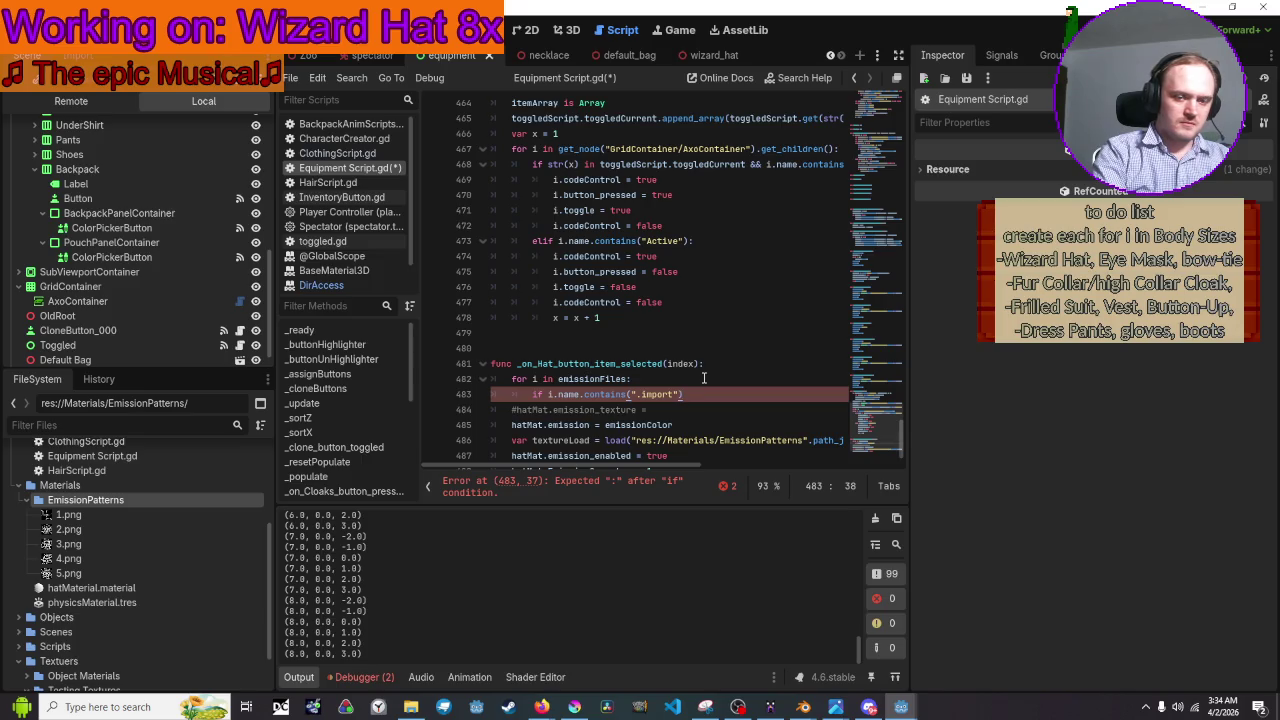
text(:)
Add 'emissionFiles.erase(i)' under the check and save the script.
key(Return)
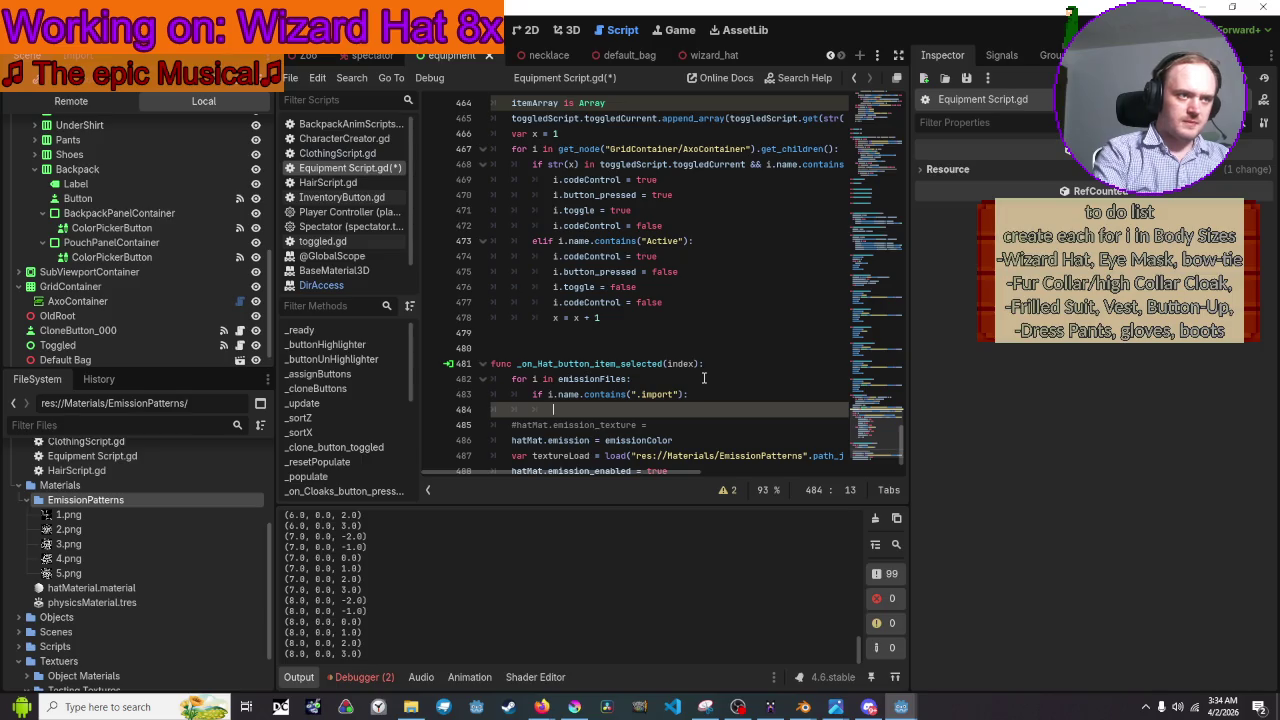
text(emissionFile)
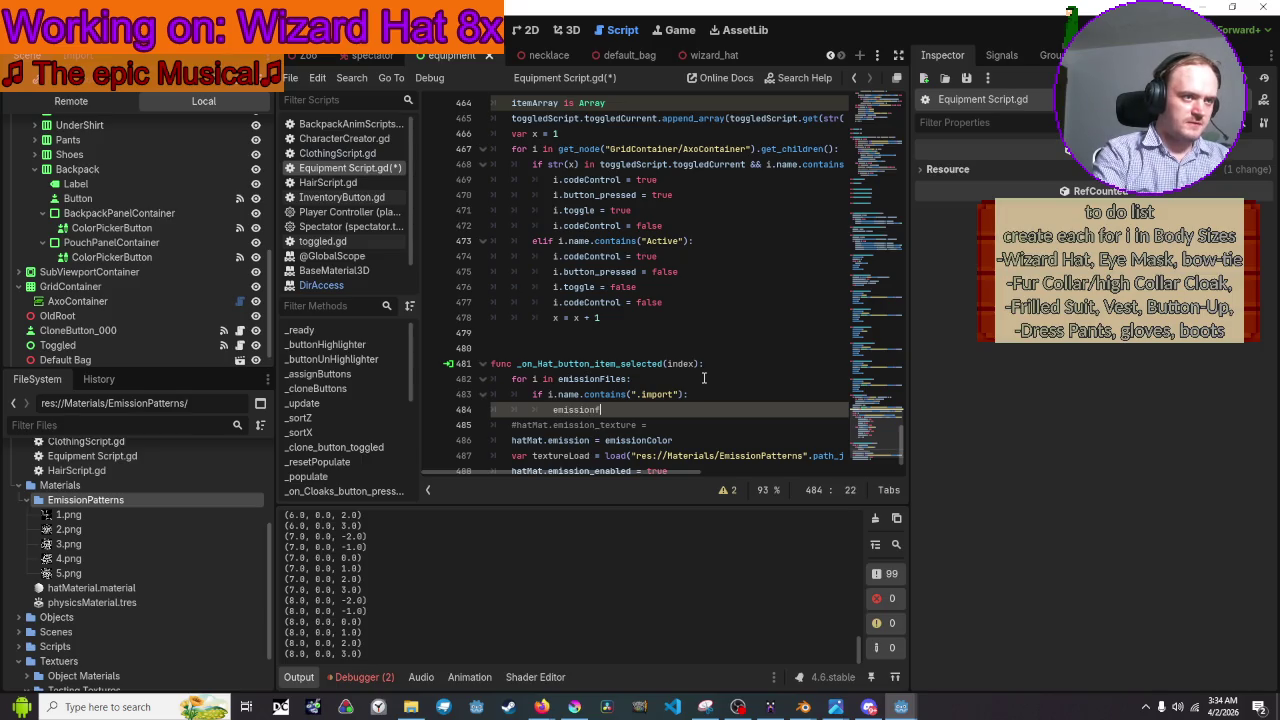
text(s.erase)
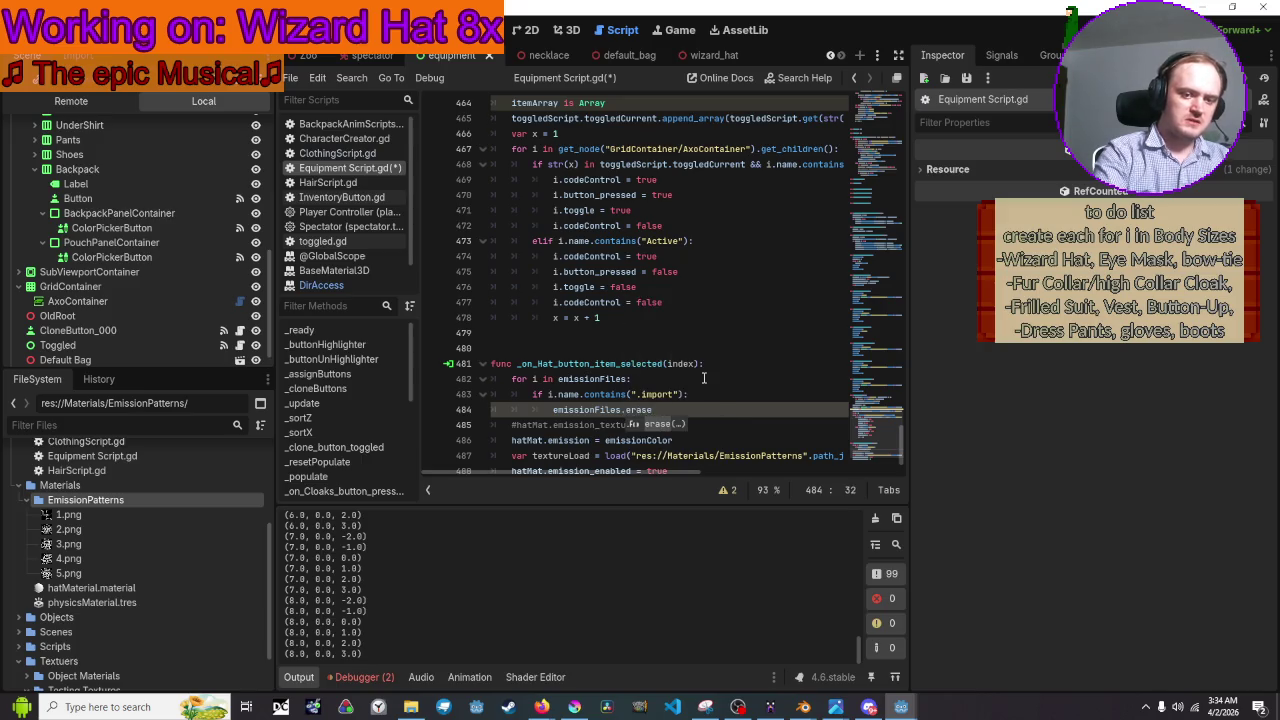
text((i)
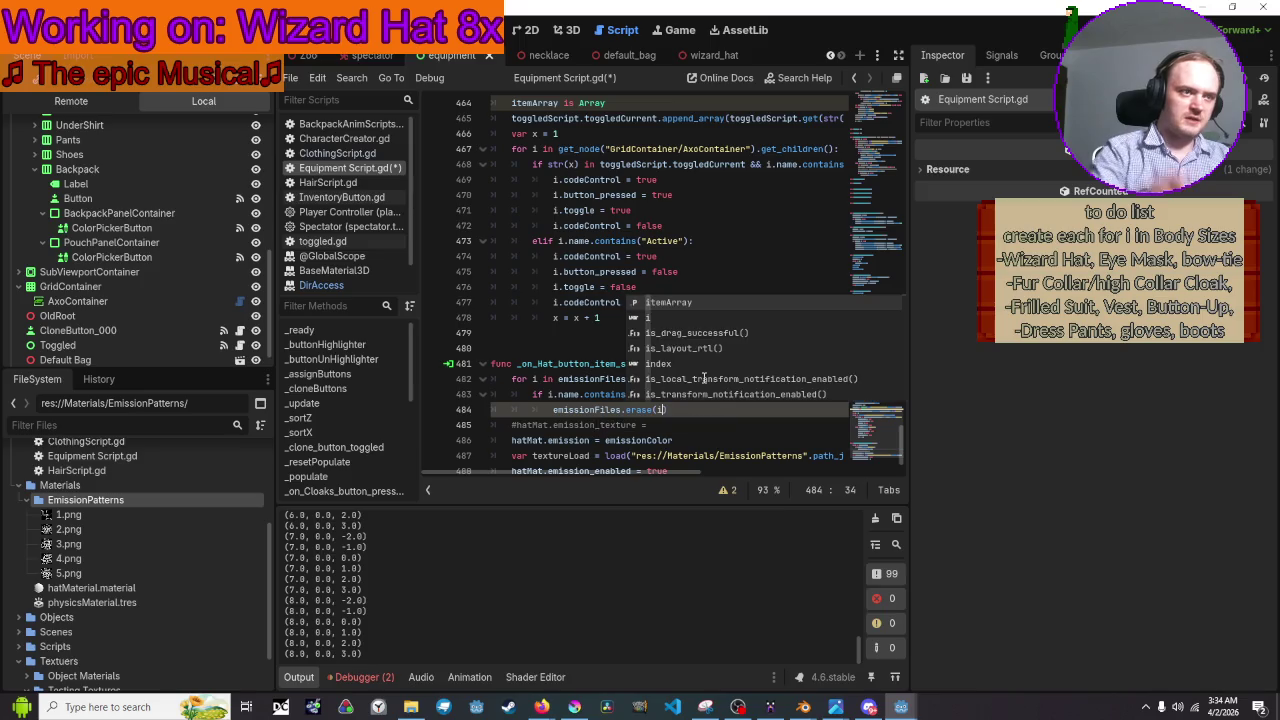
click(726, 273)
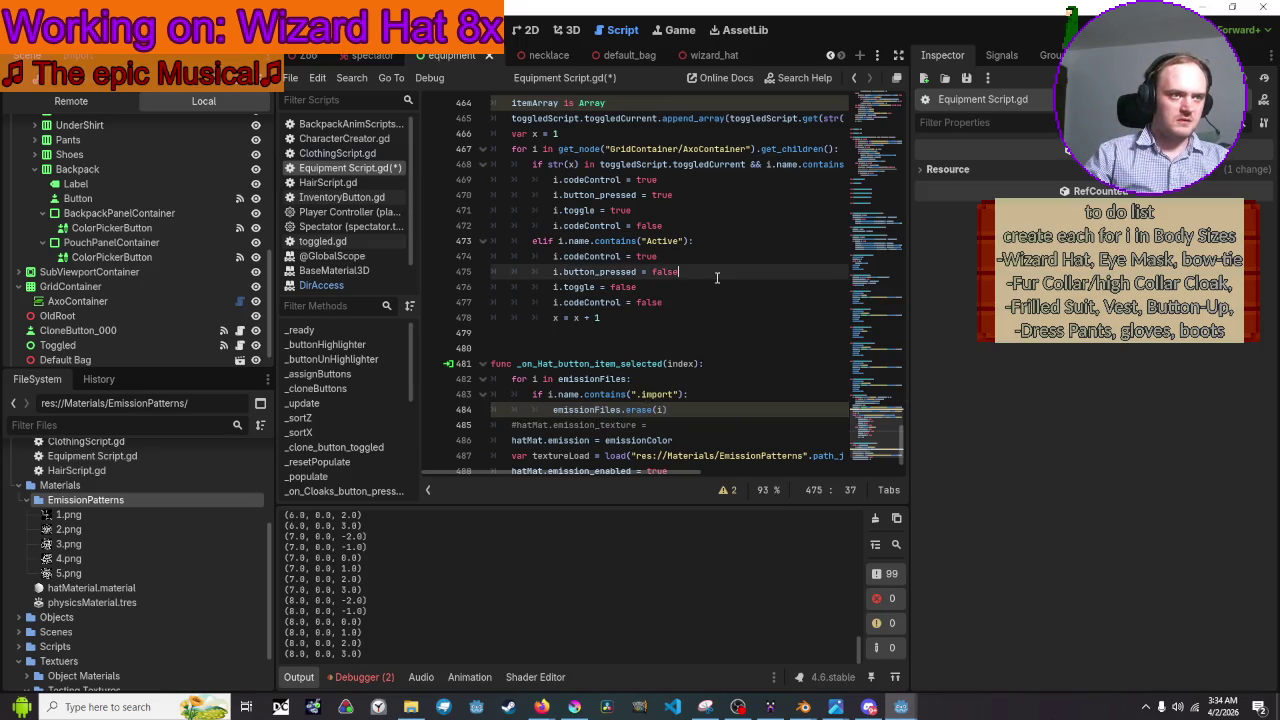
click(720, 378)
scroll(720, 380, down, 1)
key(ctrl+s)
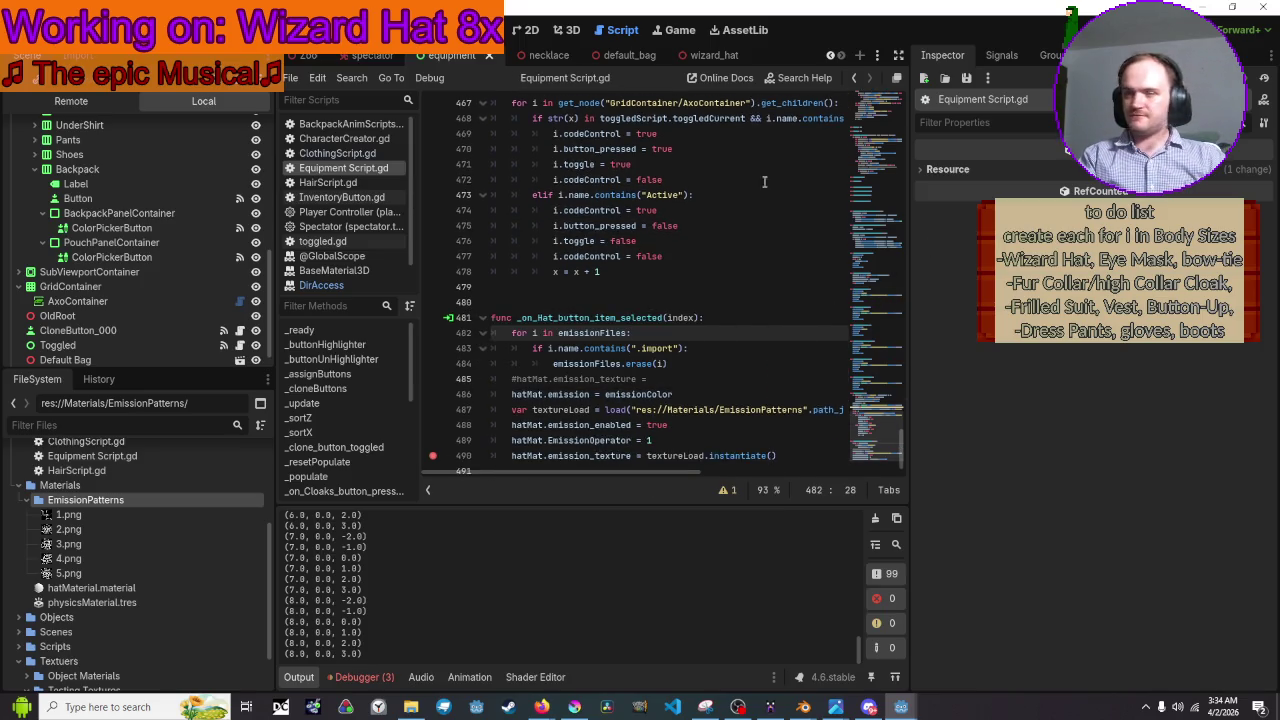
Run the game and pick a hat option from the Hats dropdown.
key(F5)
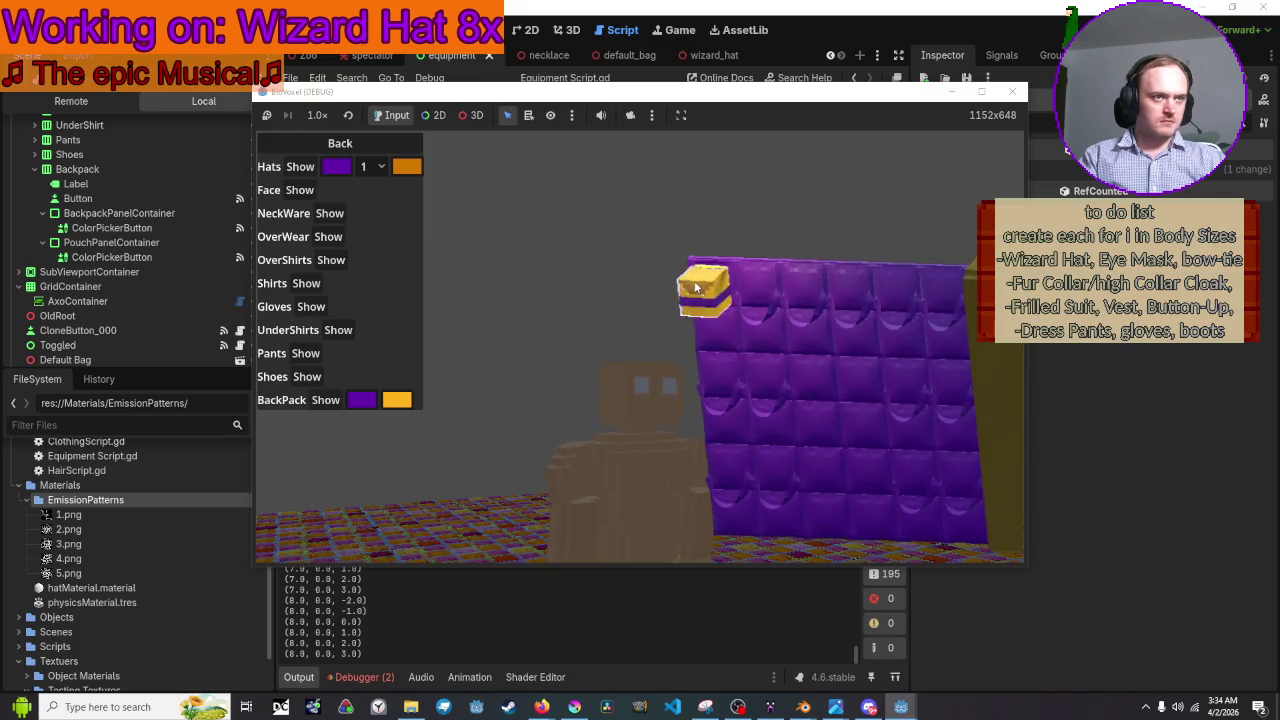
click(372, 166)
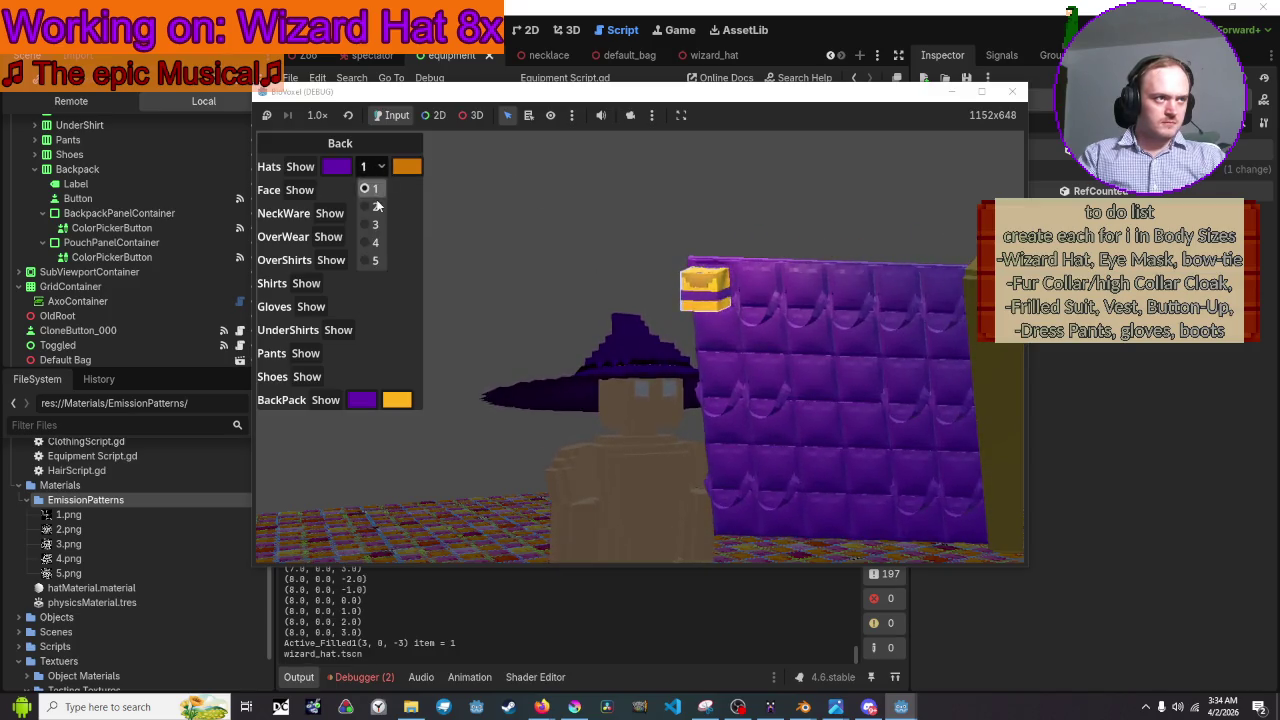
click(372, 200)
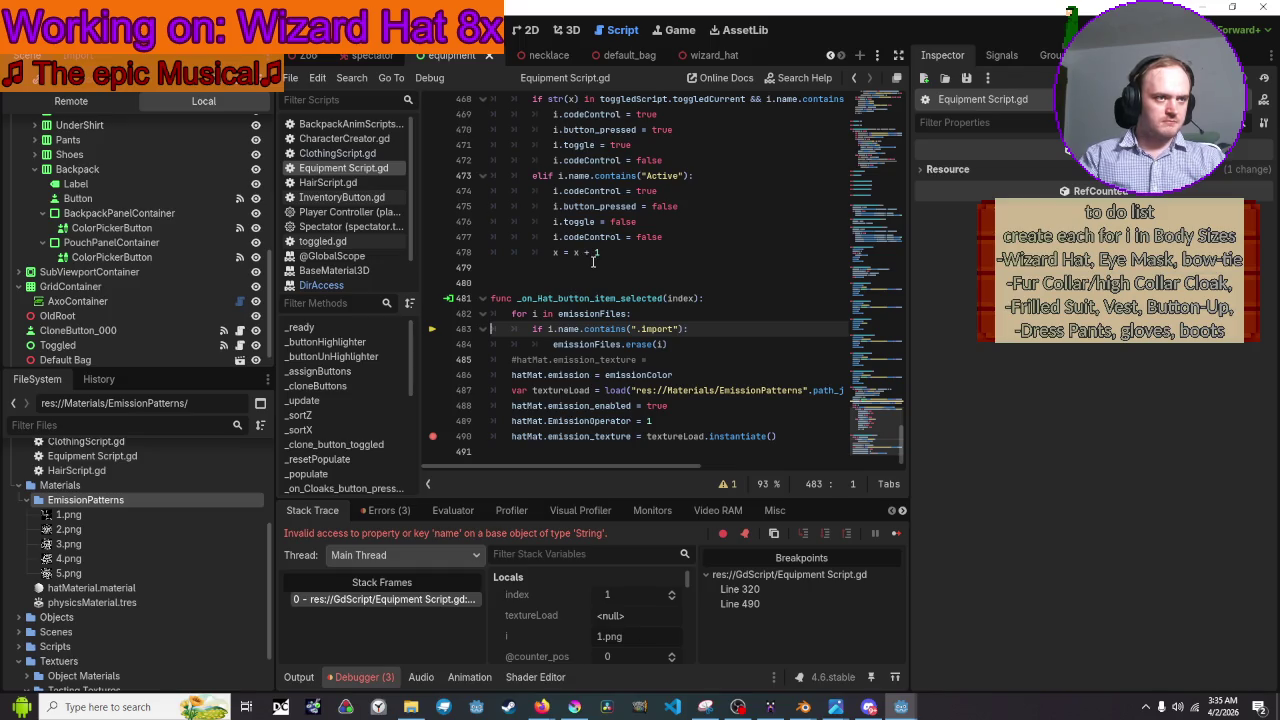
Change line 483 to i.contains(".import"), rerun, equip the wizard hat, and choose pattern 2.
click(585, 329)
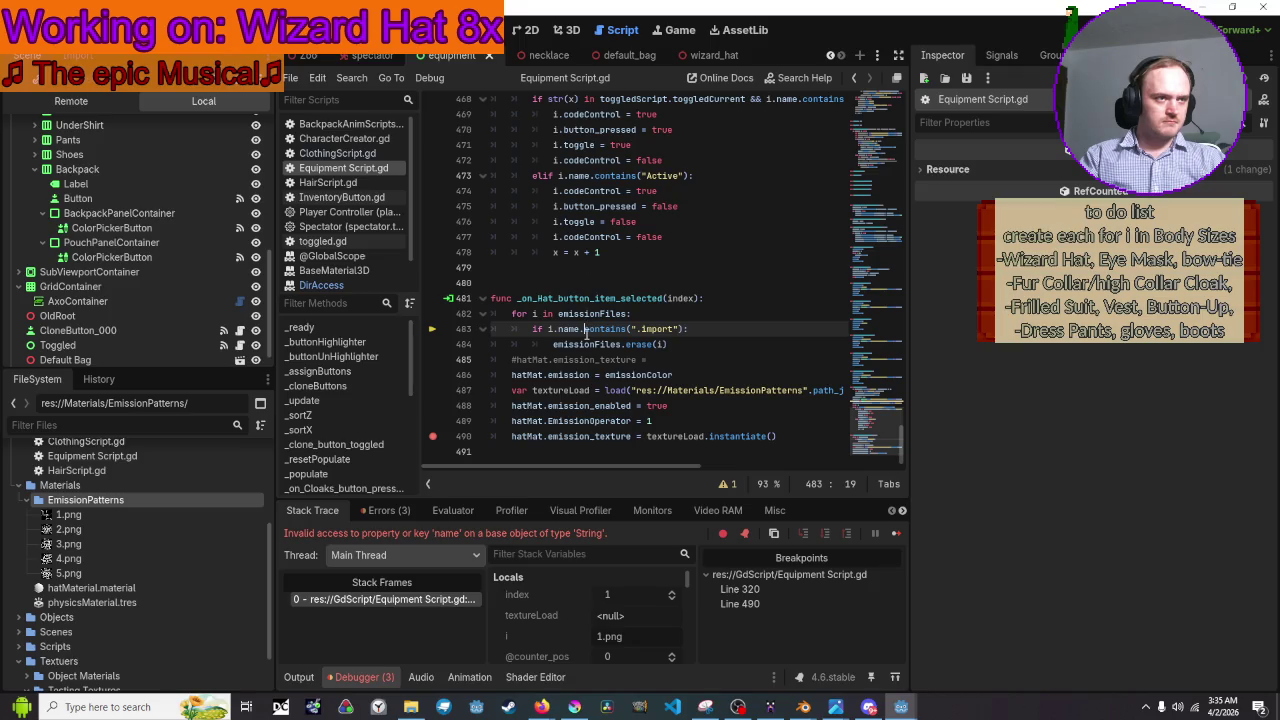
key(BackSpace)
key(BackSpace)
key(BackSpace)
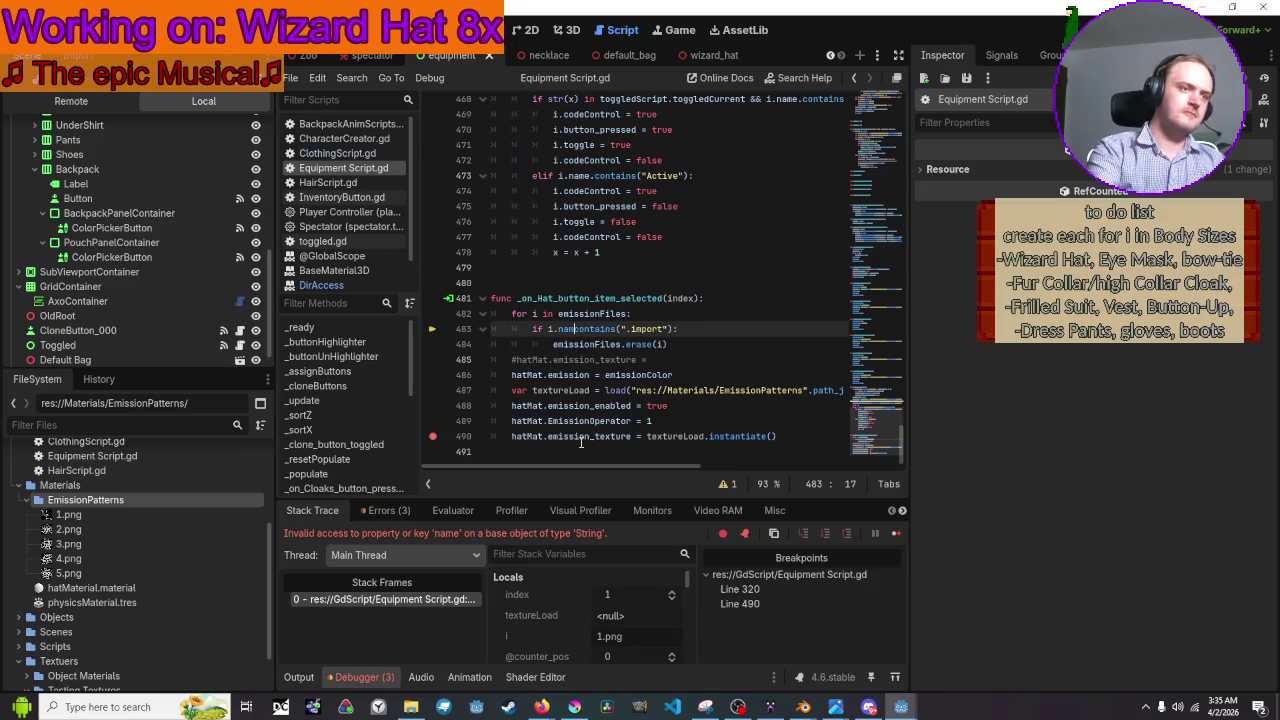
key(F5)
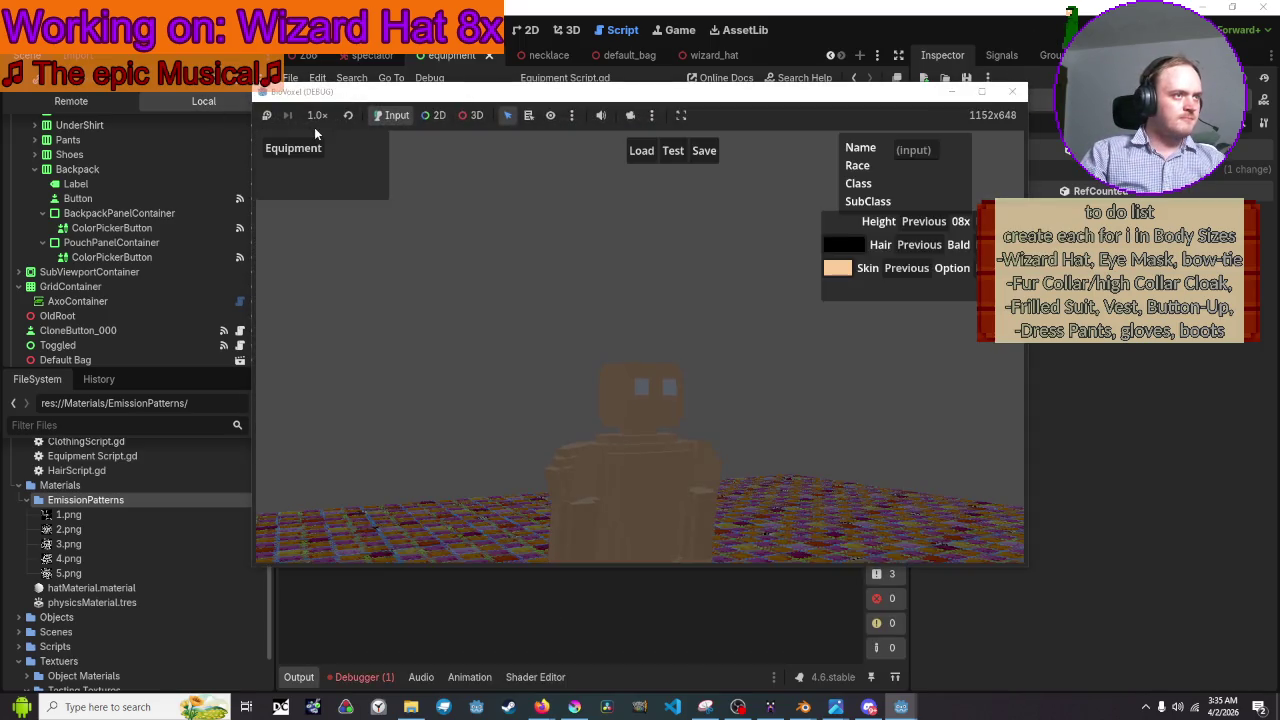
click(290, 143)
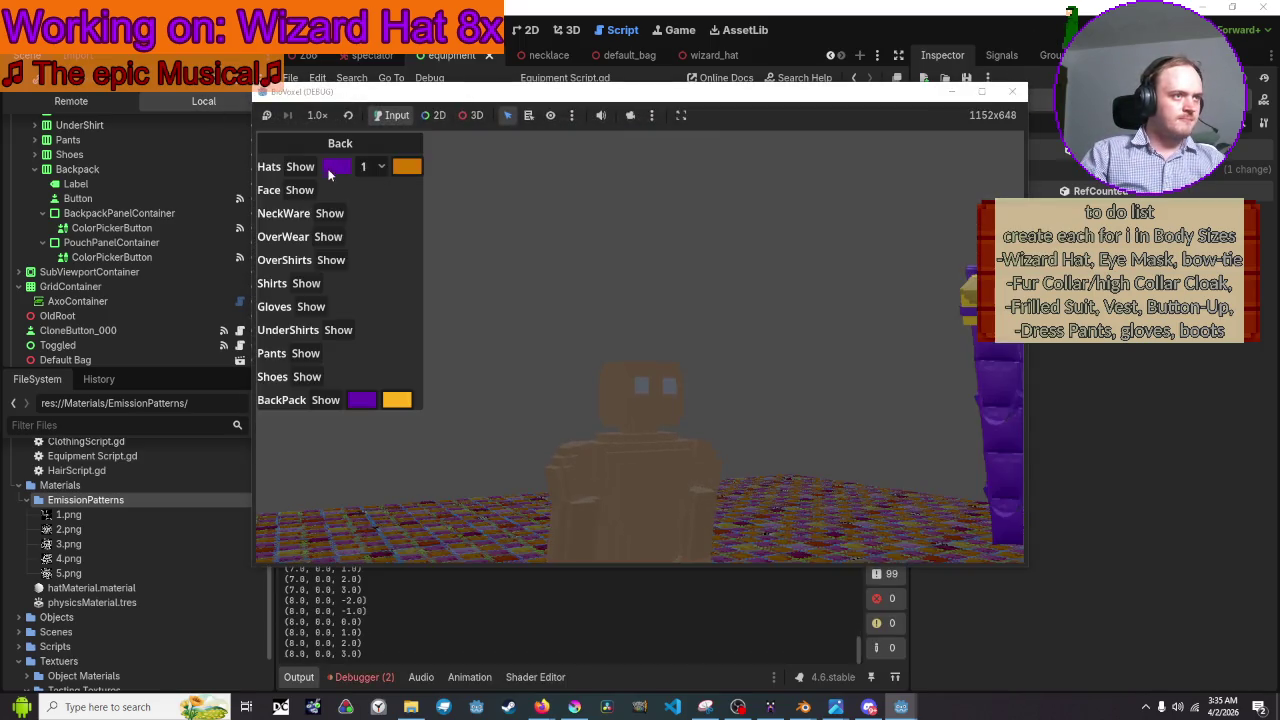
click(300, 167)
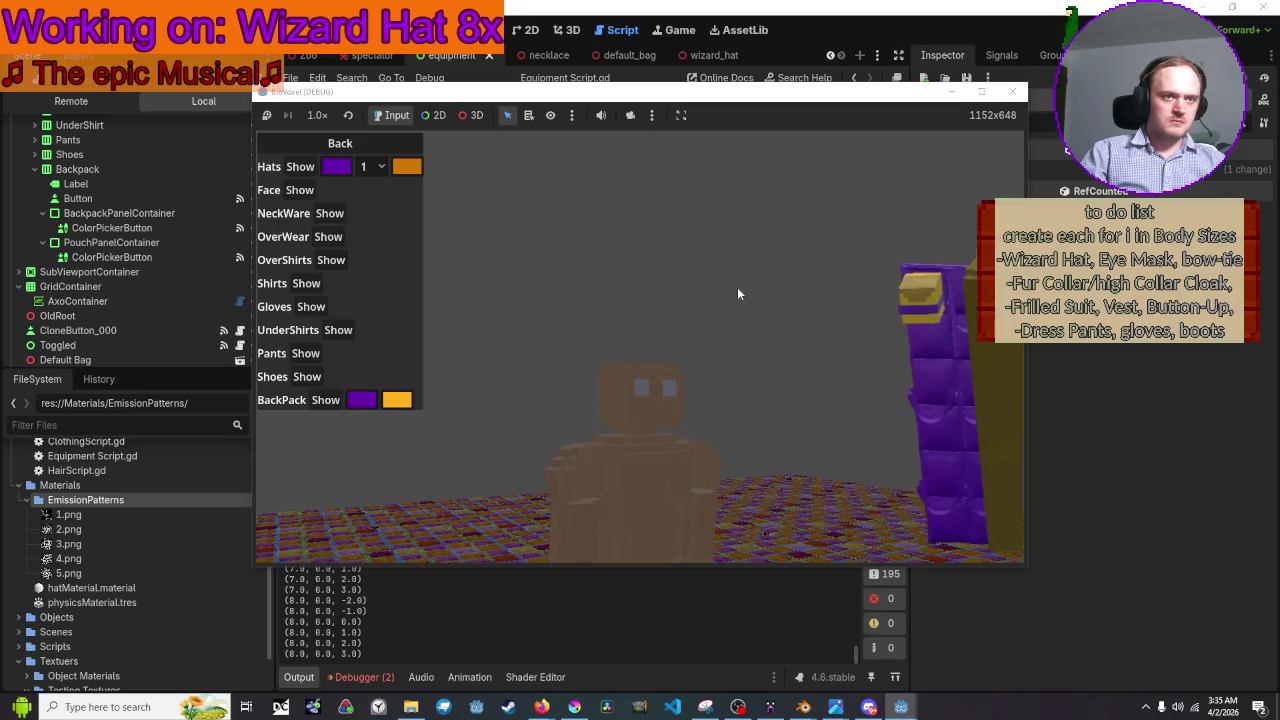
click(370, 166)
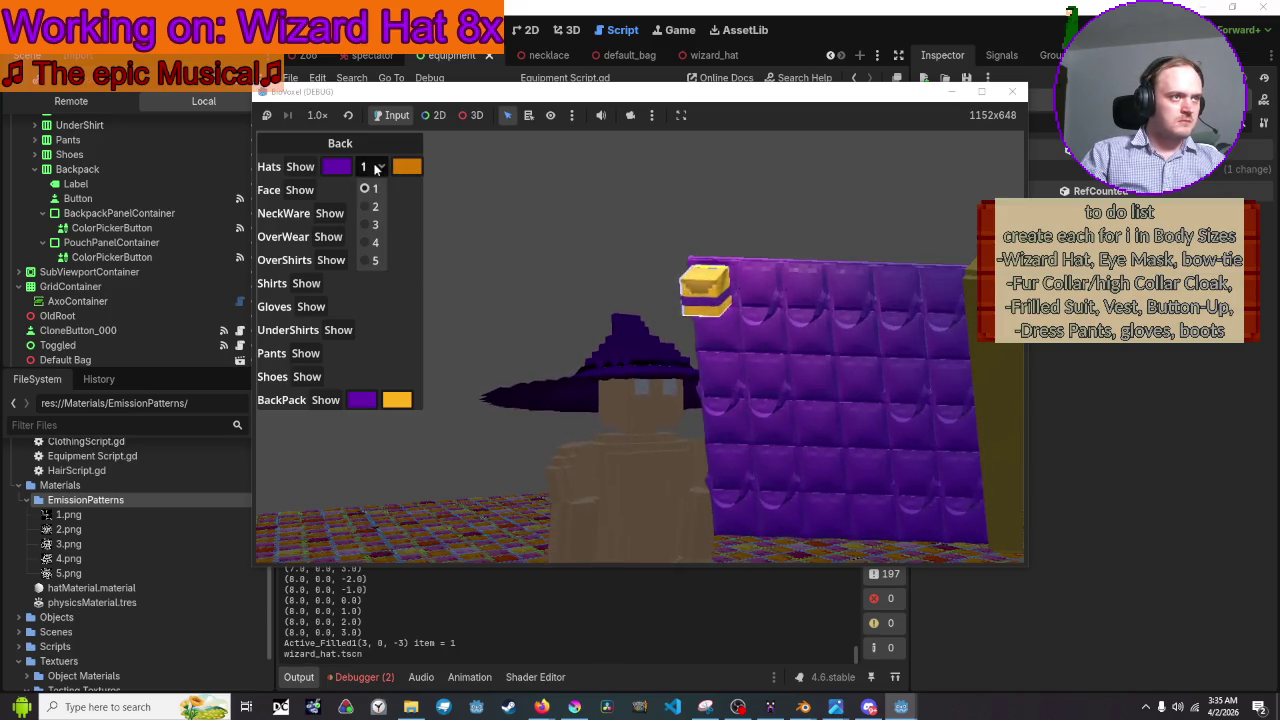
click(377, 206)
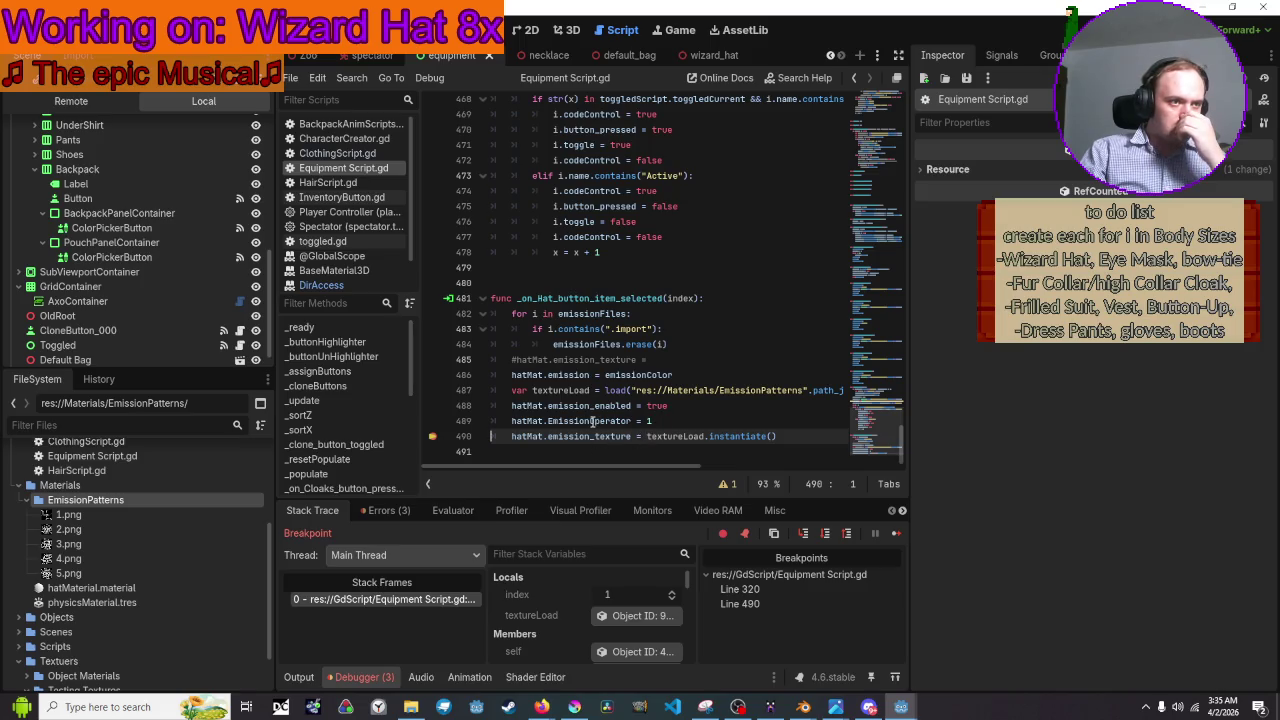
Continue past the breakpoint and highlight CompressedTexture2D in the missing 'instantiate' error.
mouse_move(538, 407)
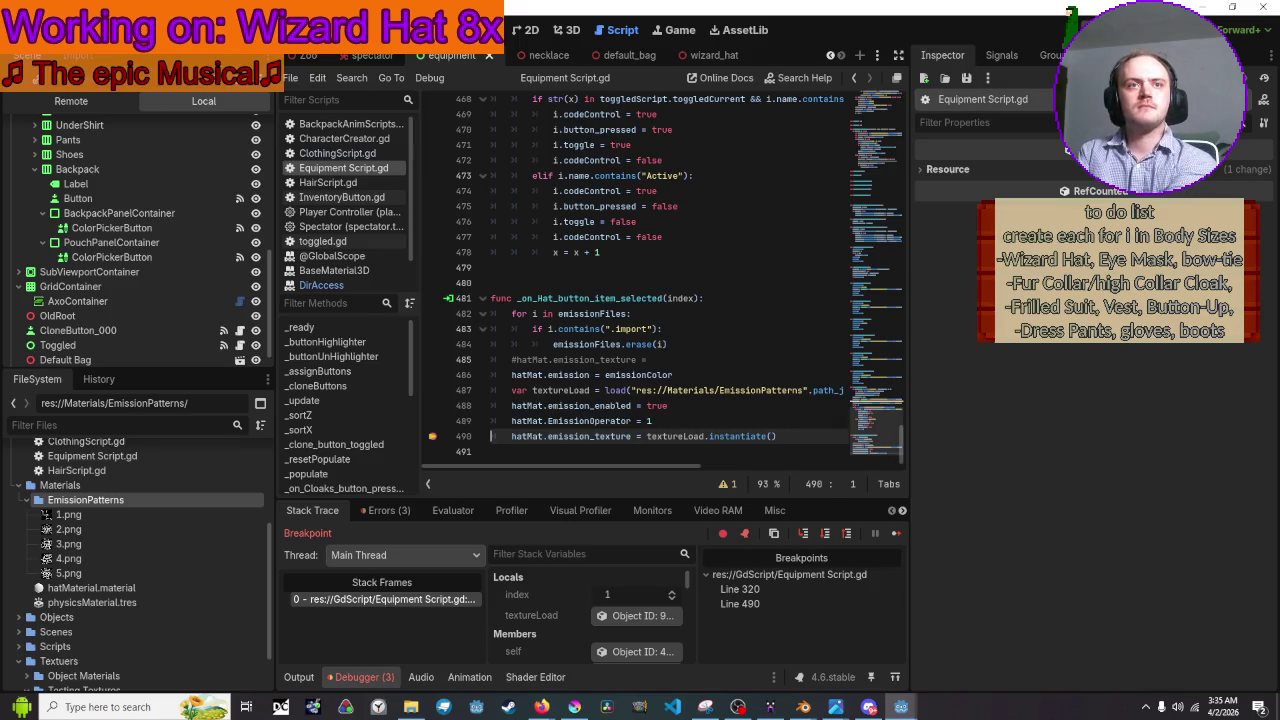
click(830, 55)
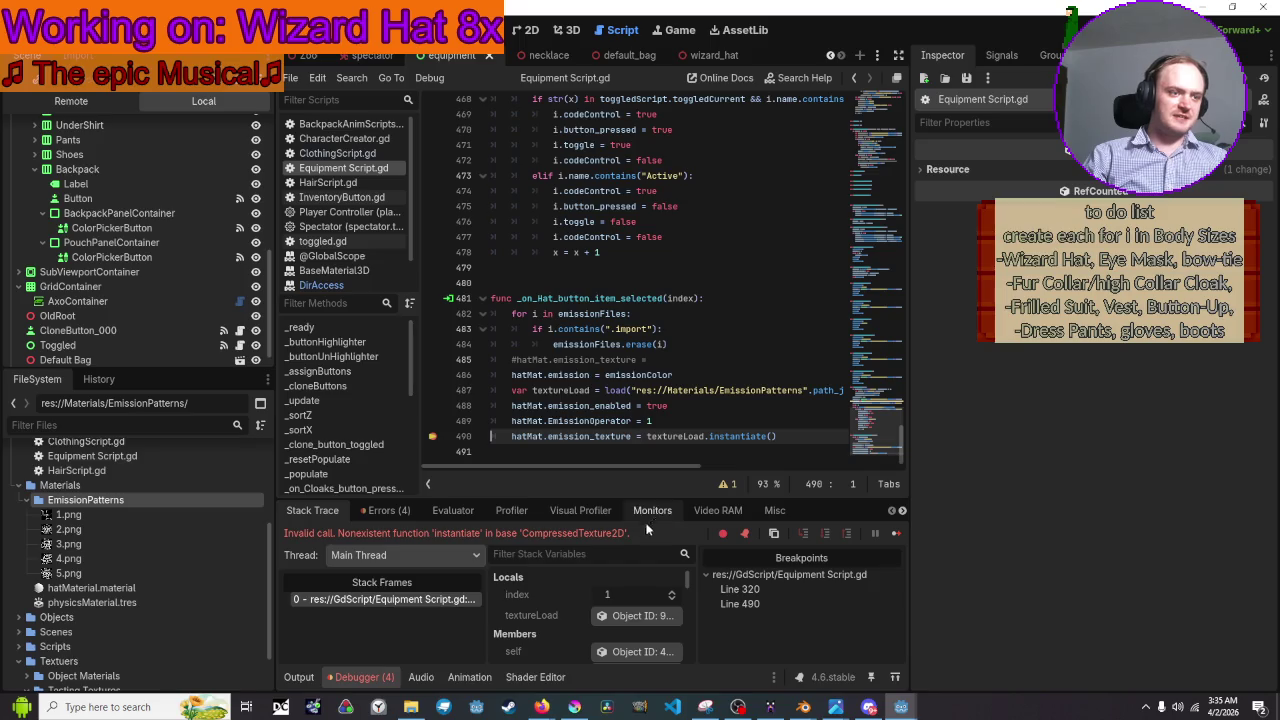
drag(624, 534, 528, 534)
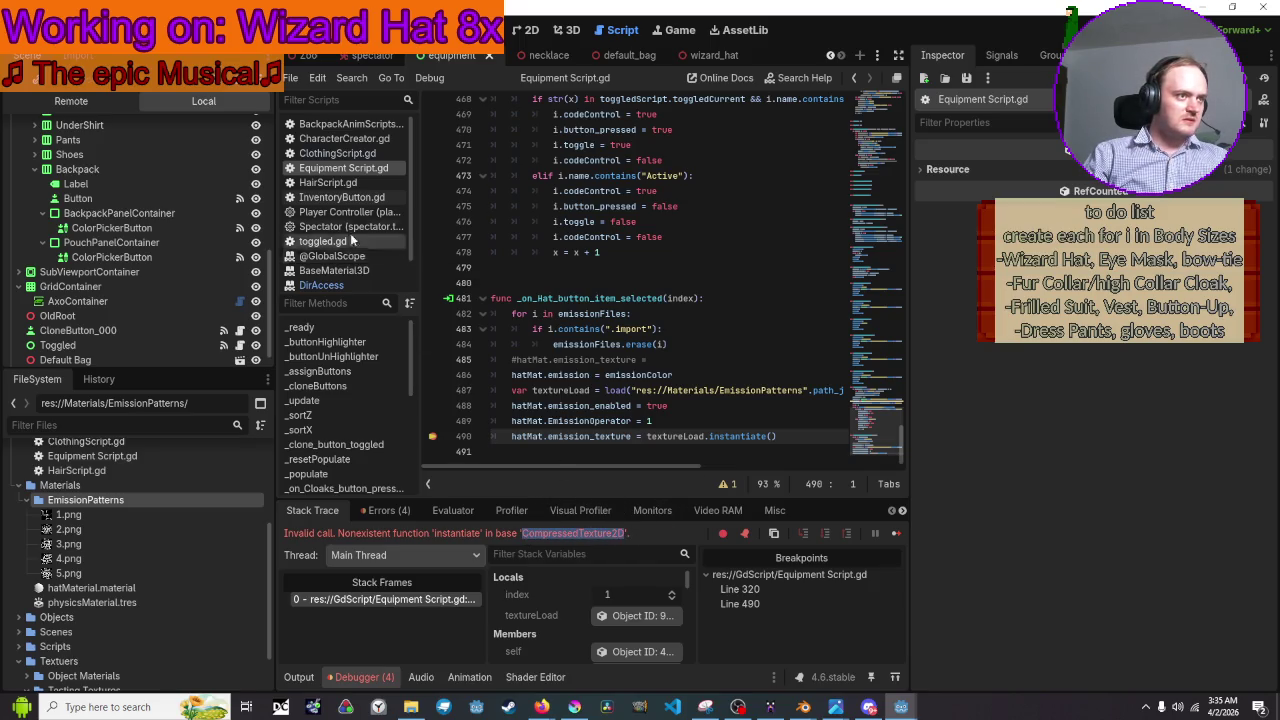
scroll(349, 252, down, 2)
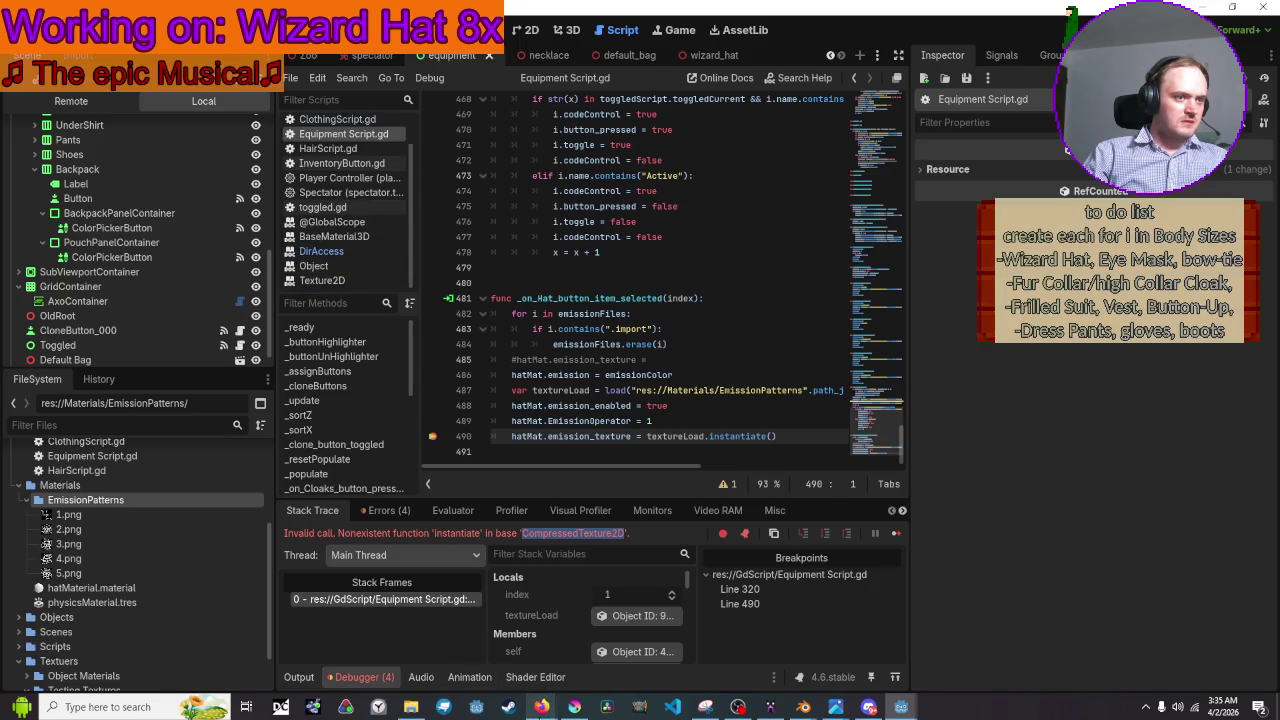
Open the Texture2D class reference and scroll through its method descriptions starting at _draw.
click(353, 270)
click(353, 280)
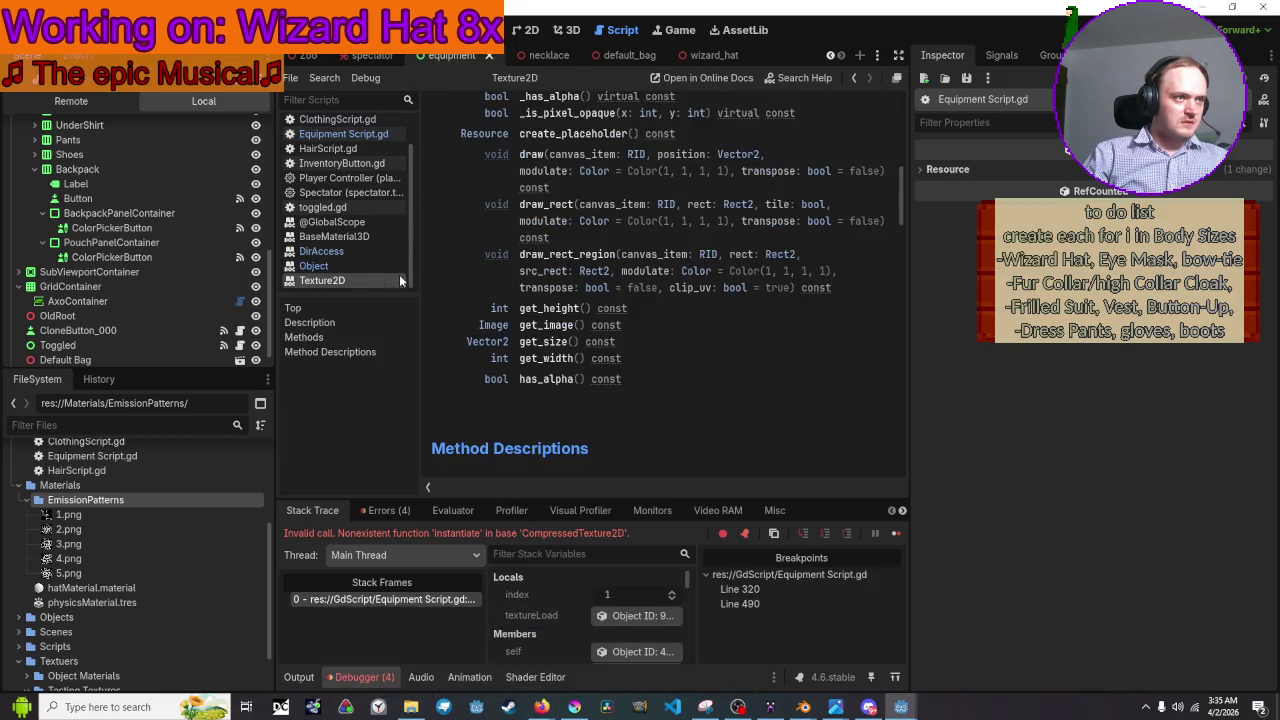
scroll(645, 232, up, 3)
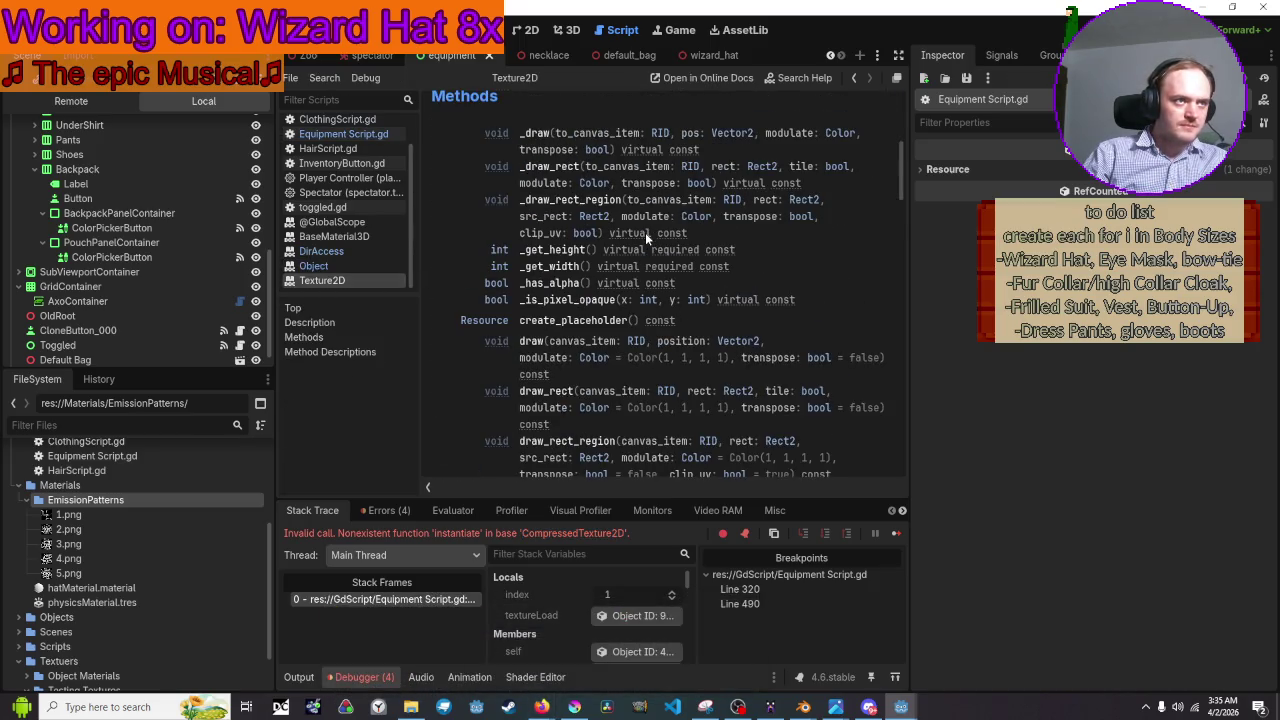
click(540, 133)
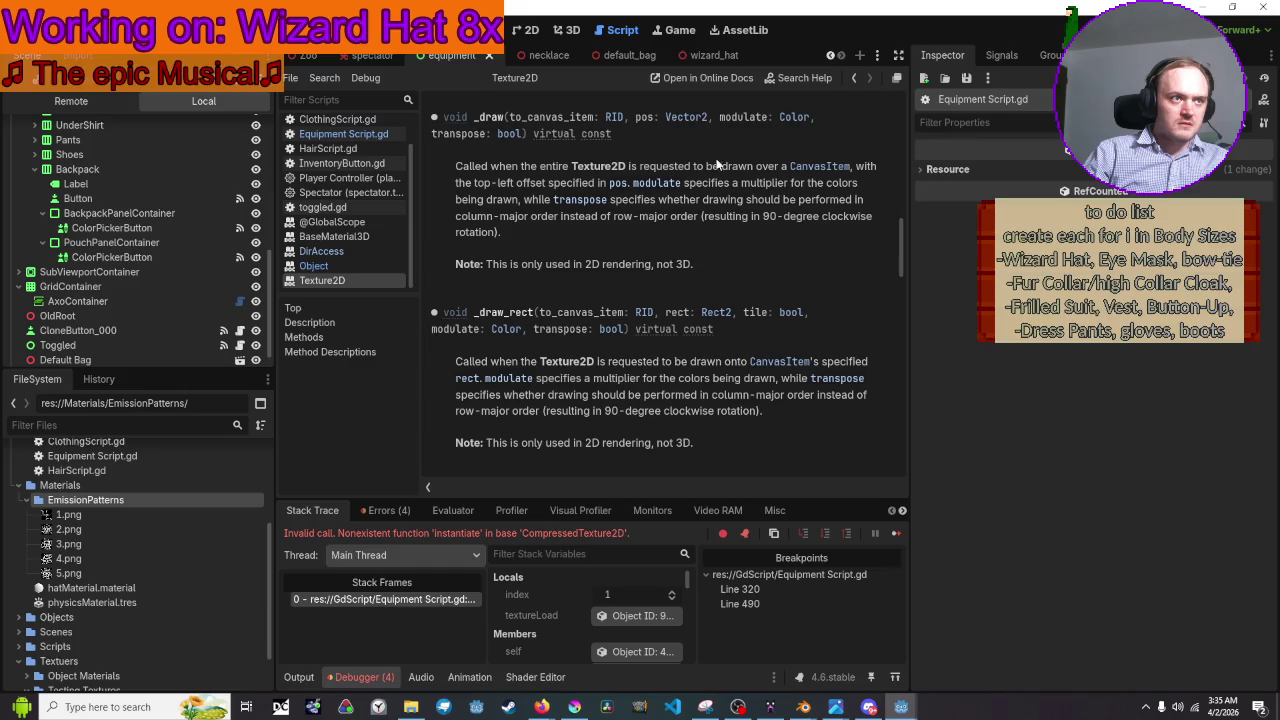
scroll(720, 195, down, 5)
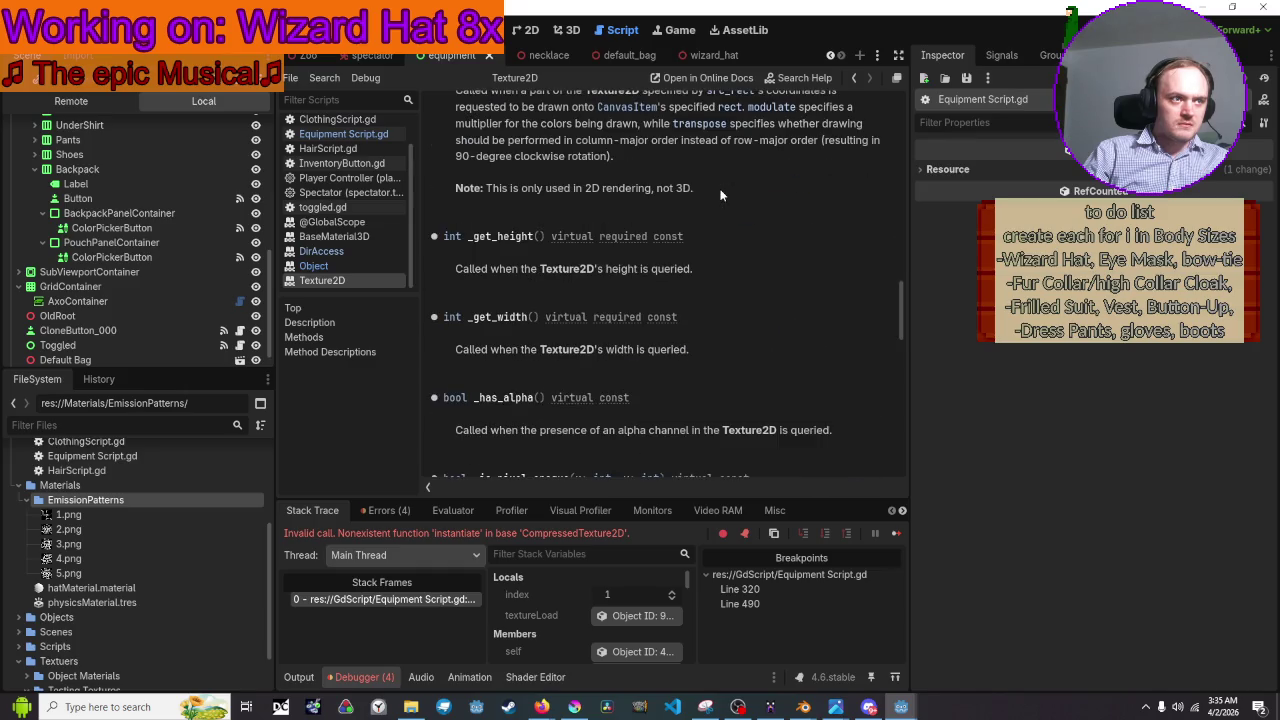
scroll(720, 195, down, 3)
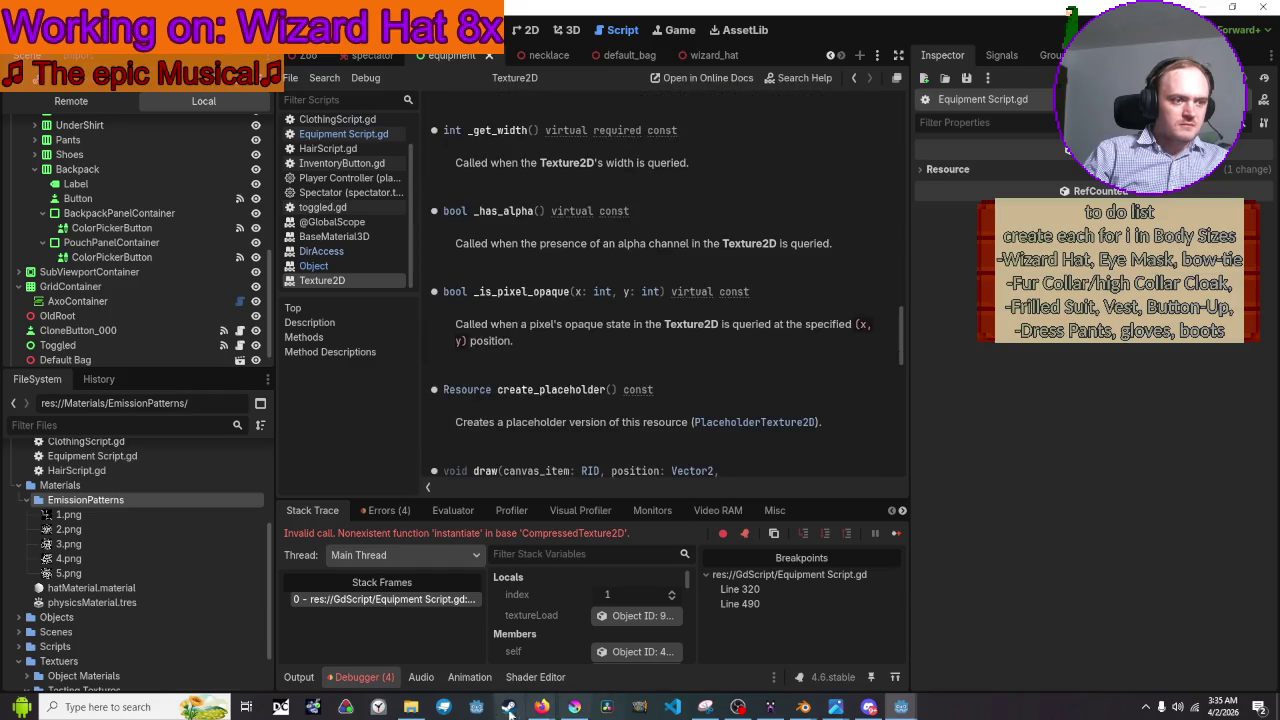
Search the web for 'godot CompressedTexture2D' and open its docs page.
mouse_move(548, 710)
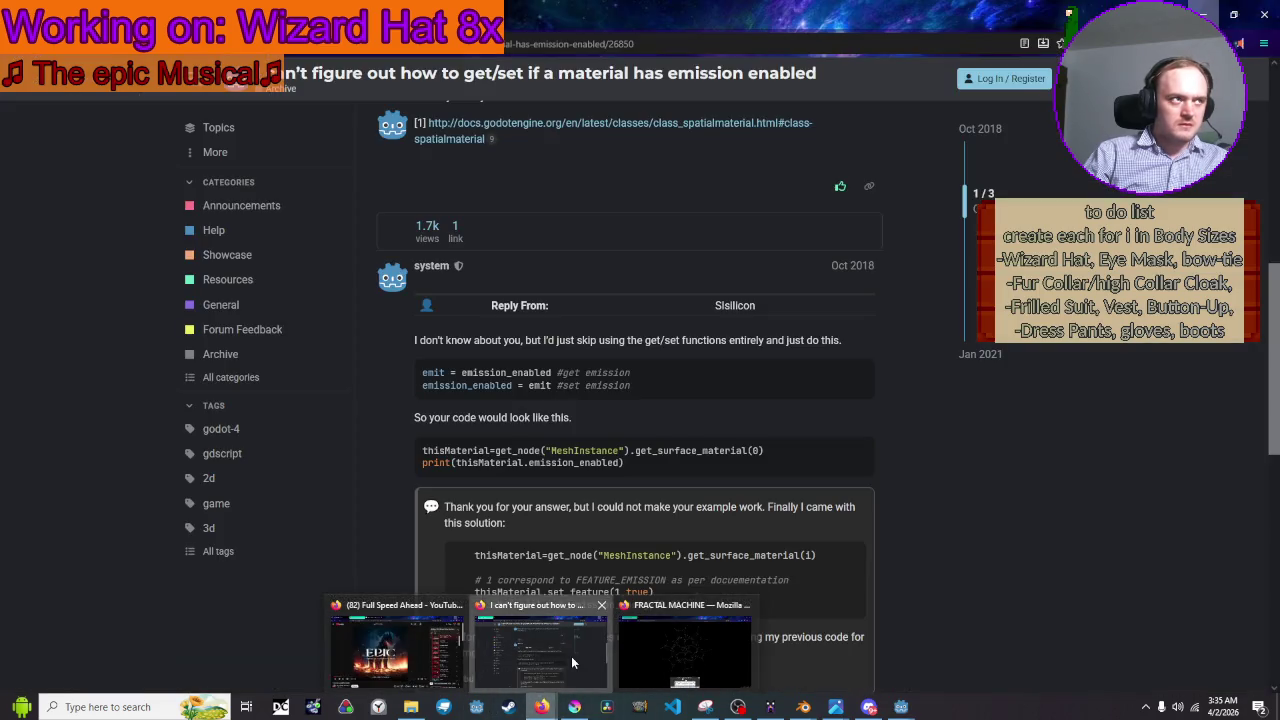
click(571, 656)
click(520, 46)
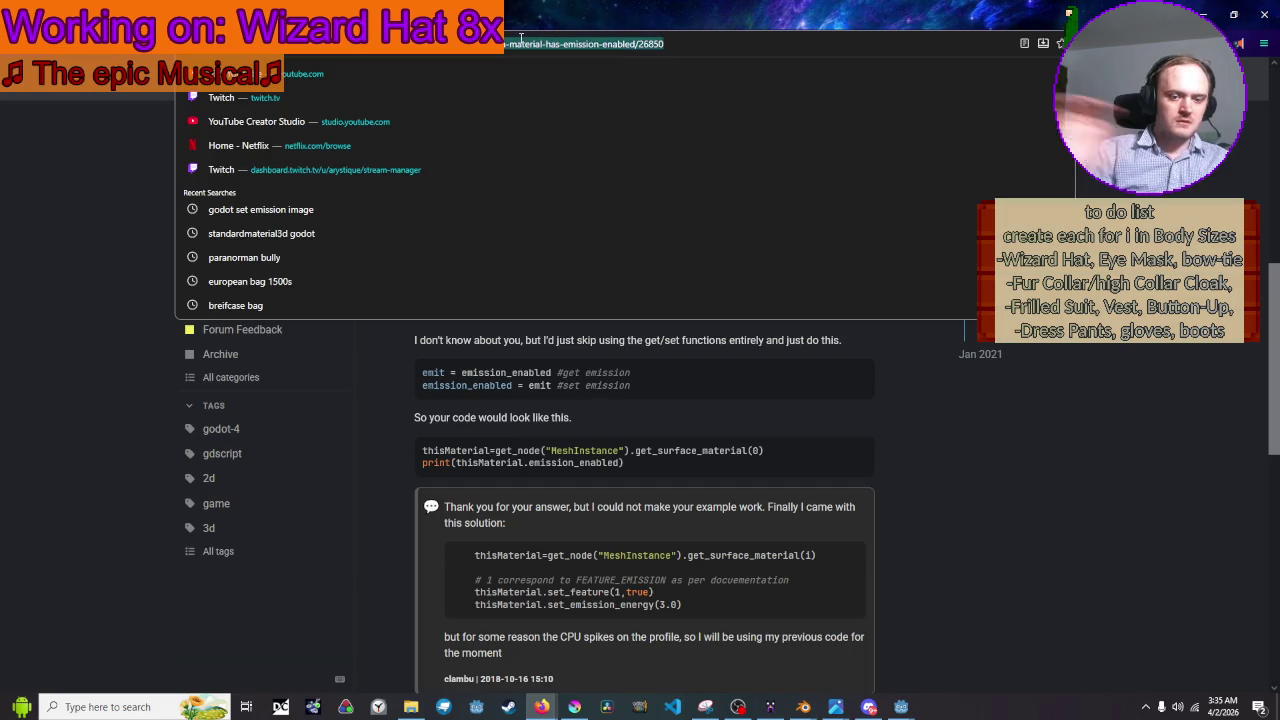
text(odot CompressedTexture2D)
key(Return)
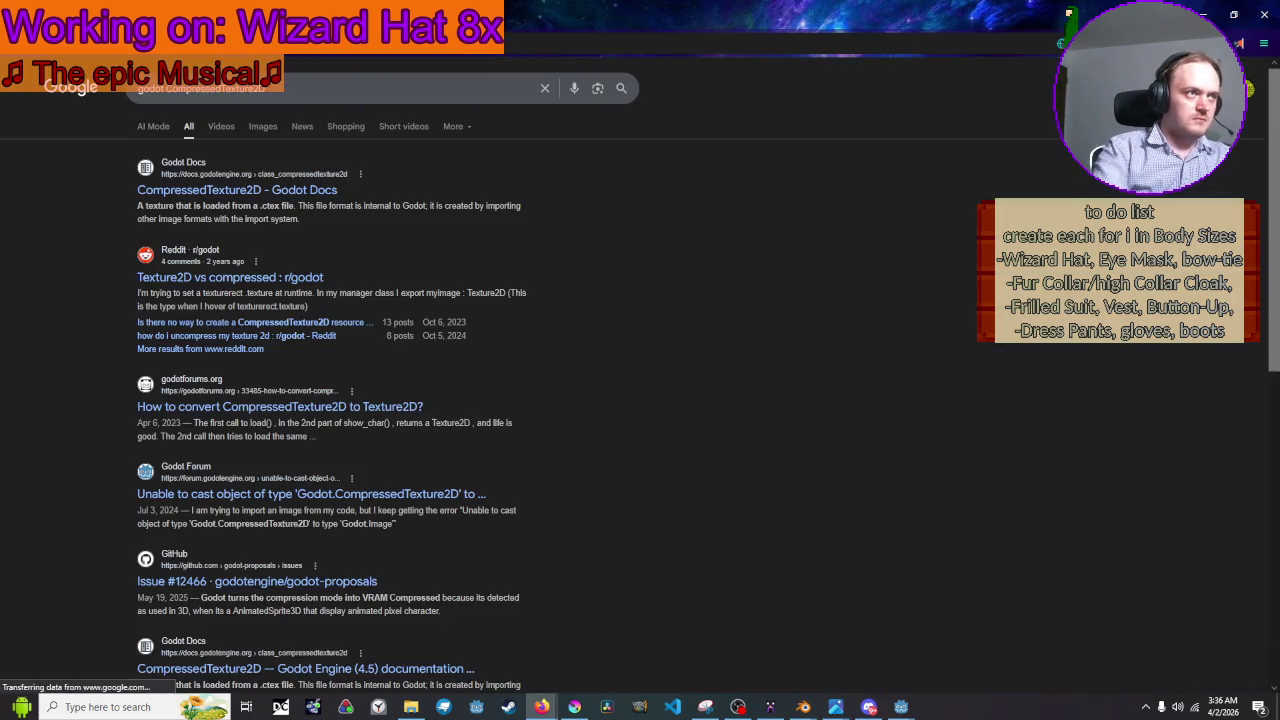
click(215, 190)
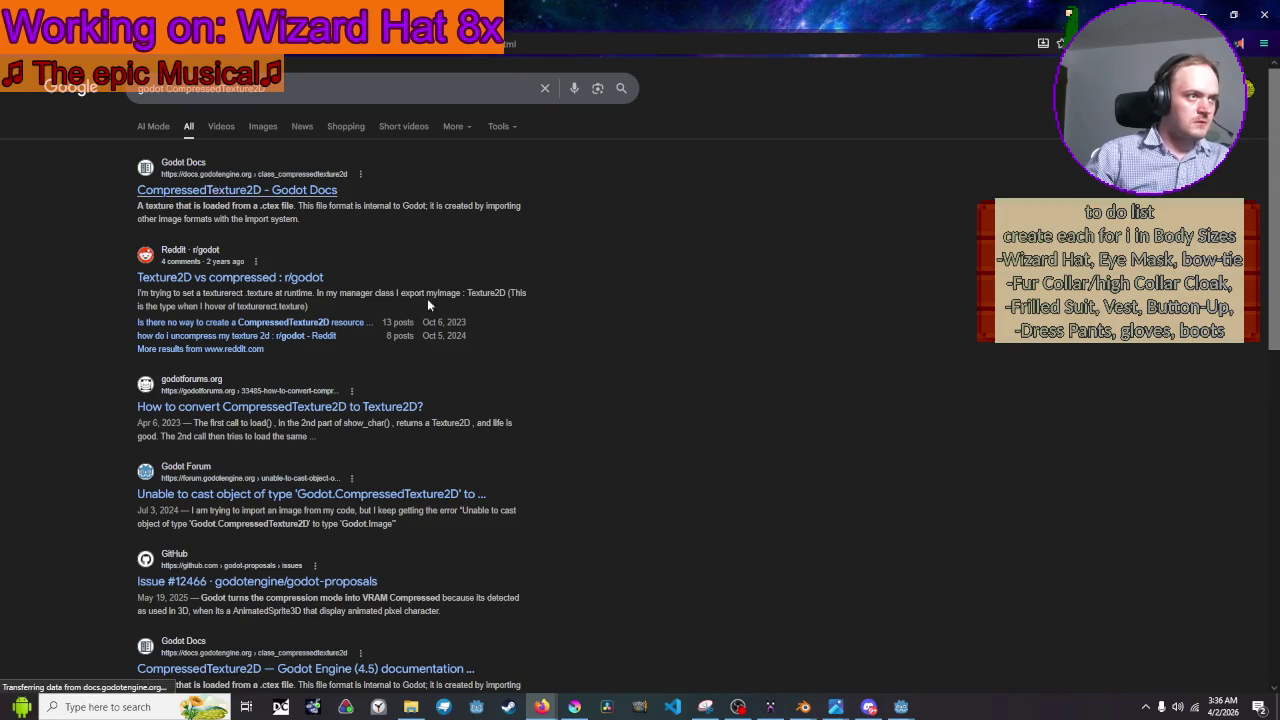
Visit the parent Texture class page, then go back to CompressedTexture2D.
scroll(713, 299, down, 4)
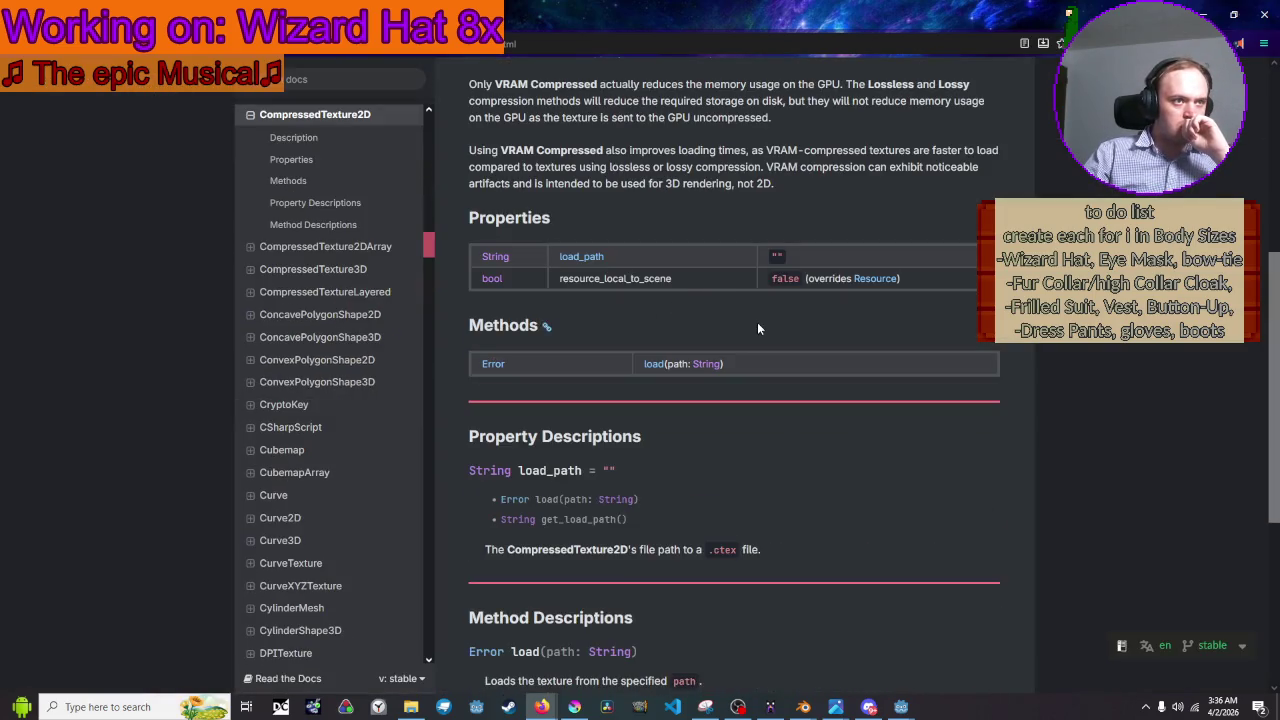
scroll(757, 328, up, 4)
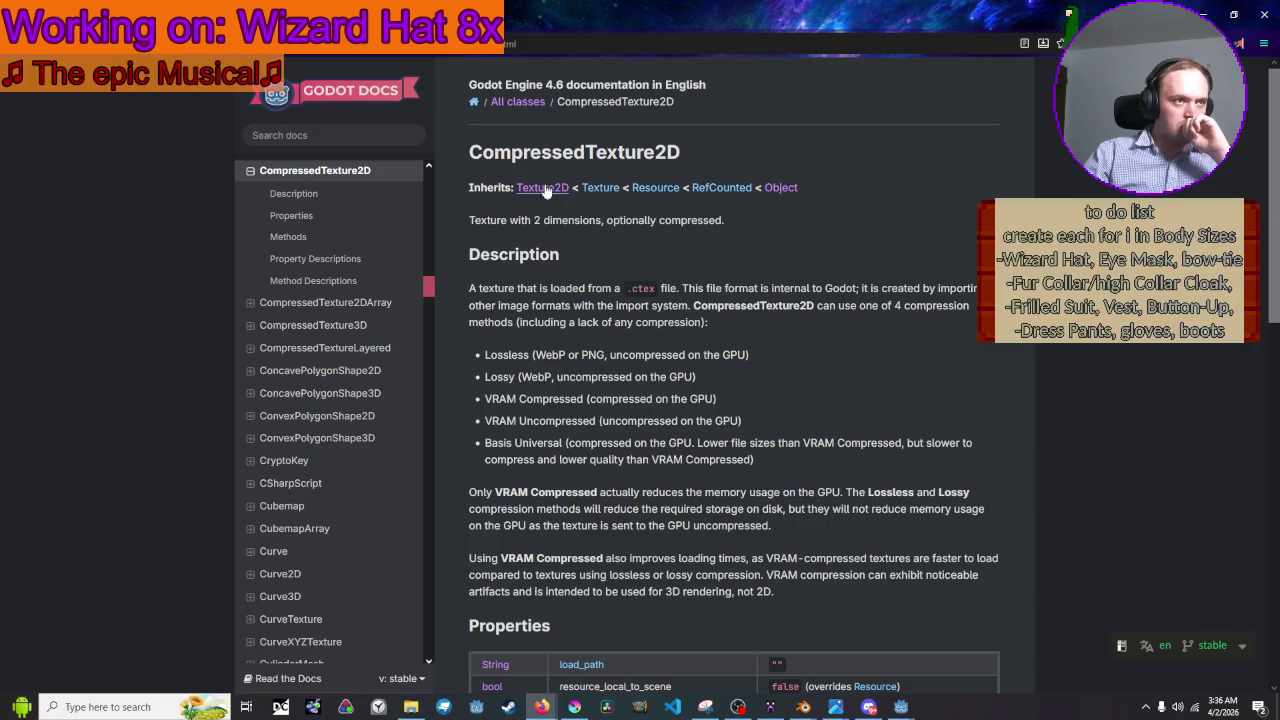
right_click(612, 191)
click(612, 191)
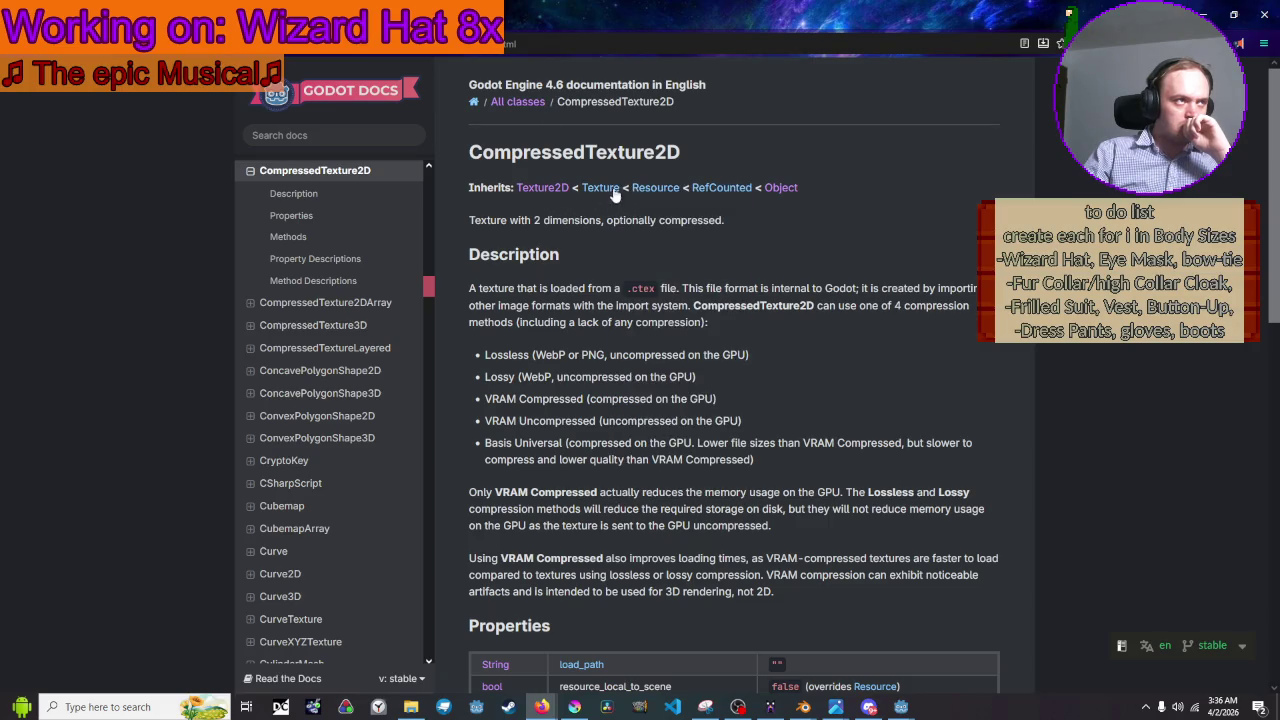
click(610, 190)
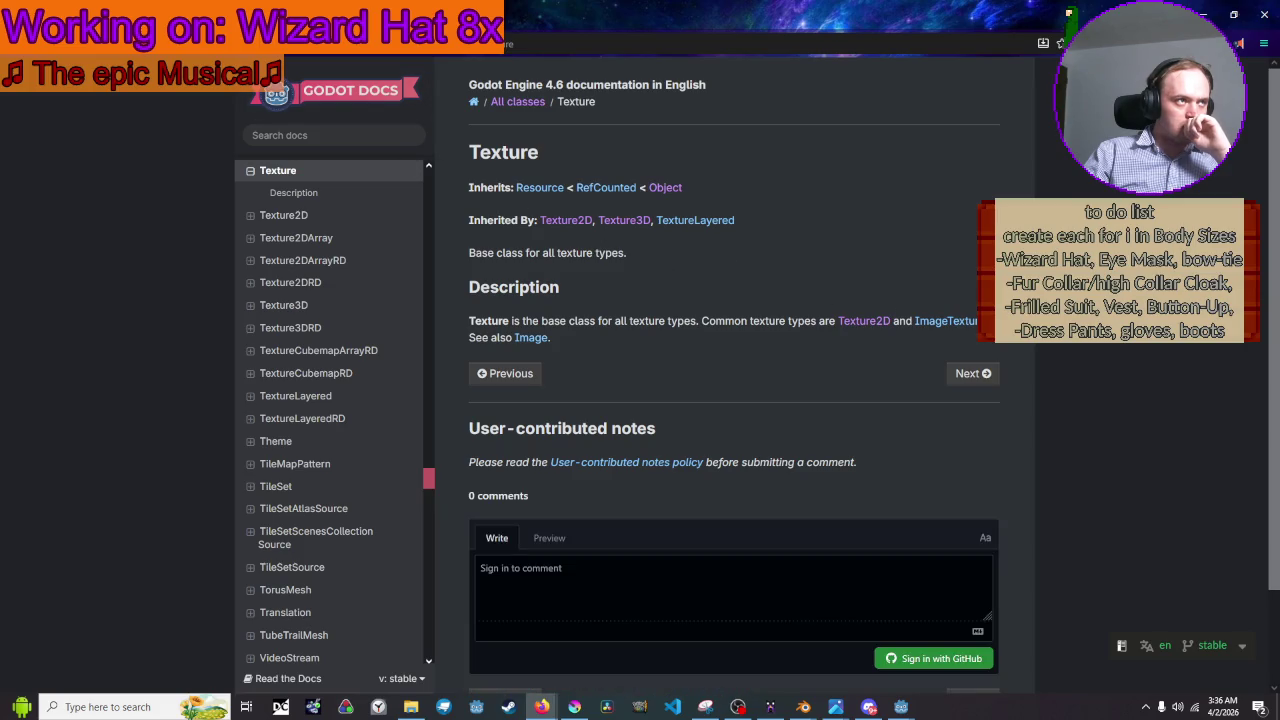
key(alt+Left)
Open the Resource class docs in a new tab and scroll to its Methods list.
right_click(673, 189)
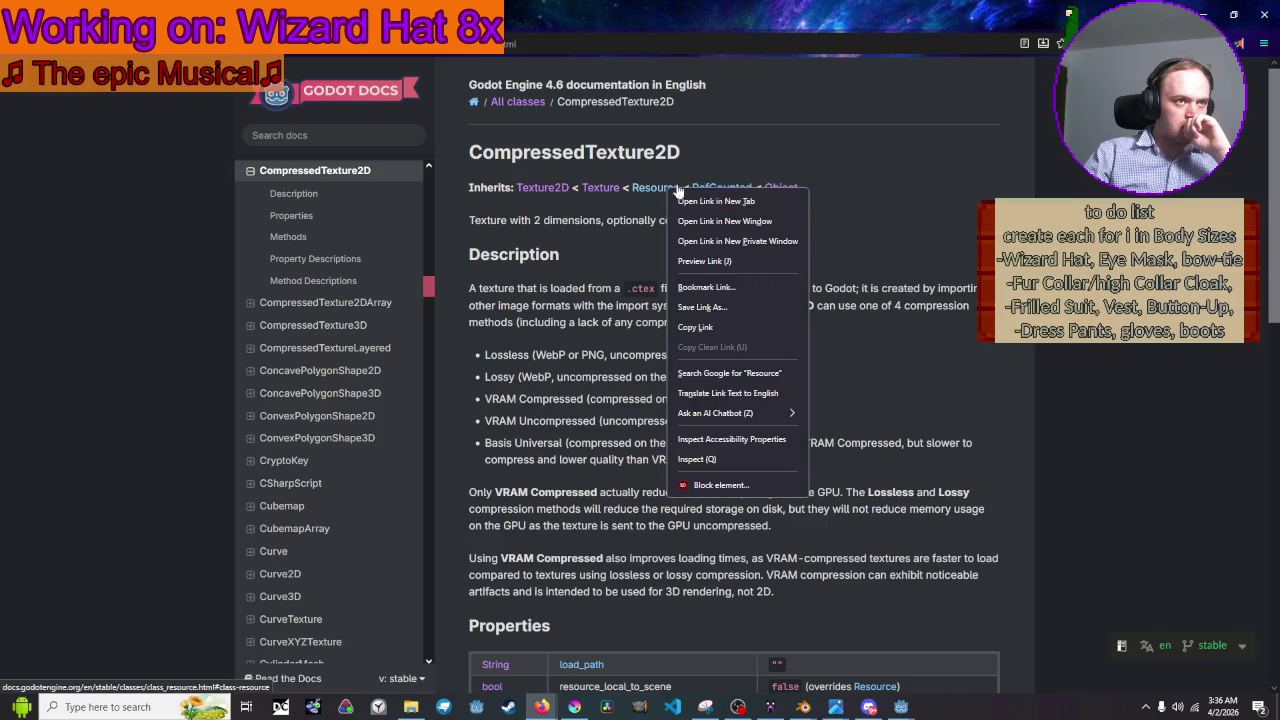
click(686, 199)
key(ctrl+Tab)
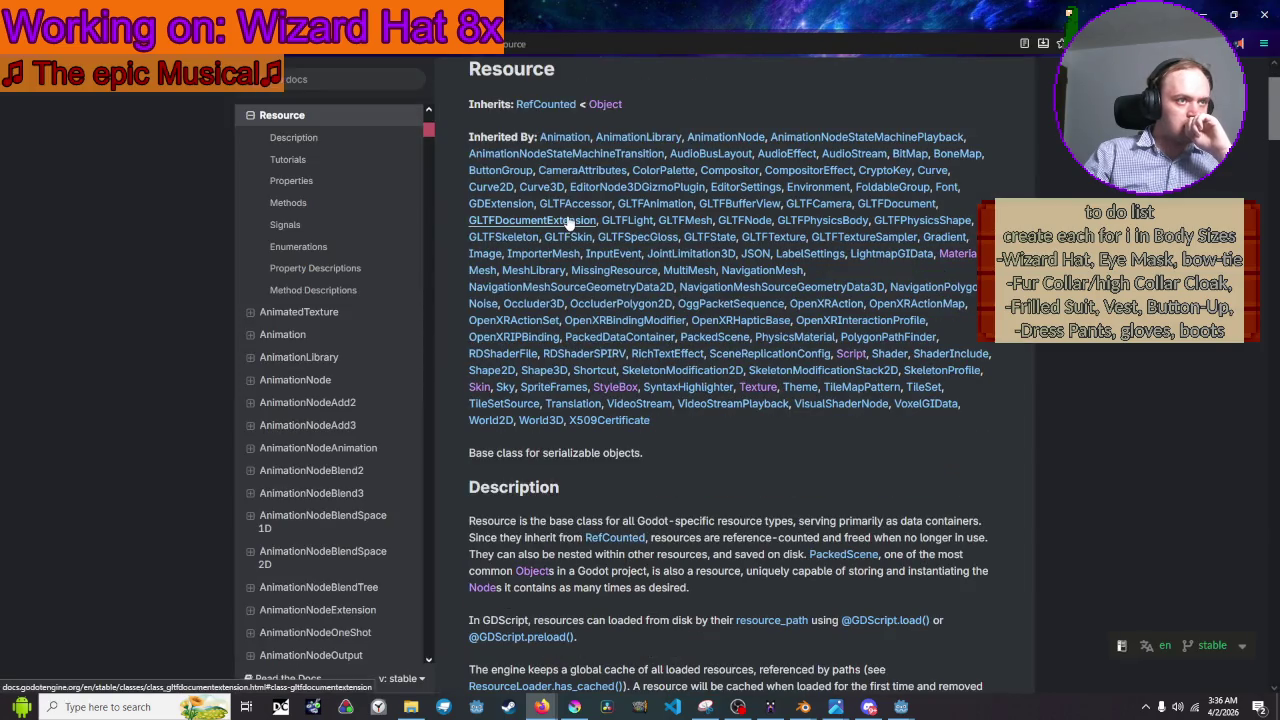
scroll(590, 236, down, 5)
scroll(588, 260, down, 1)
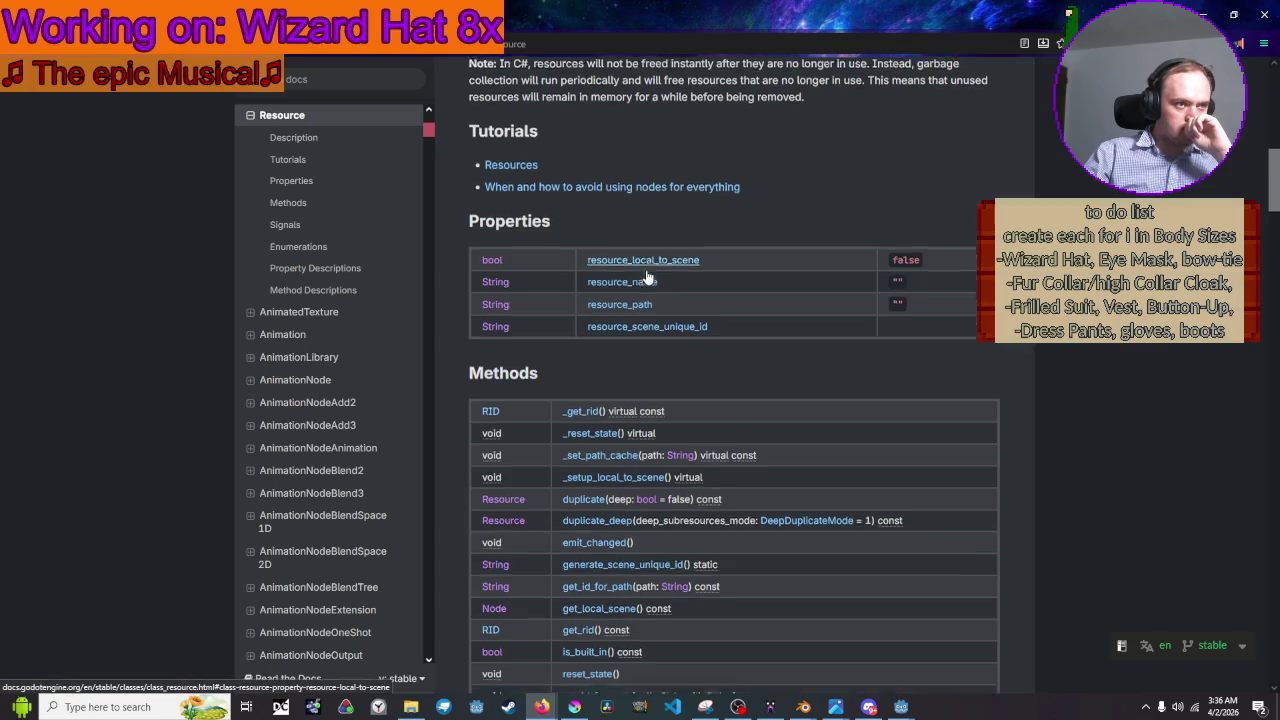
scroll(650, 276, down, 3)
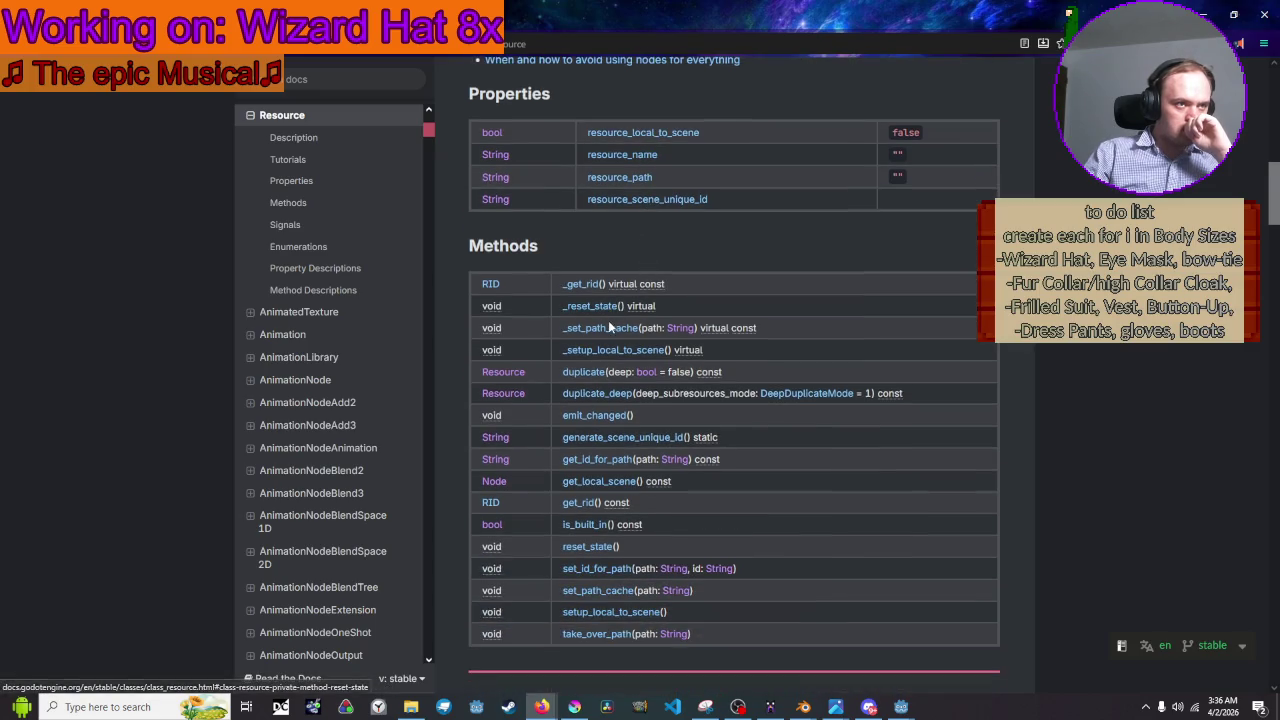